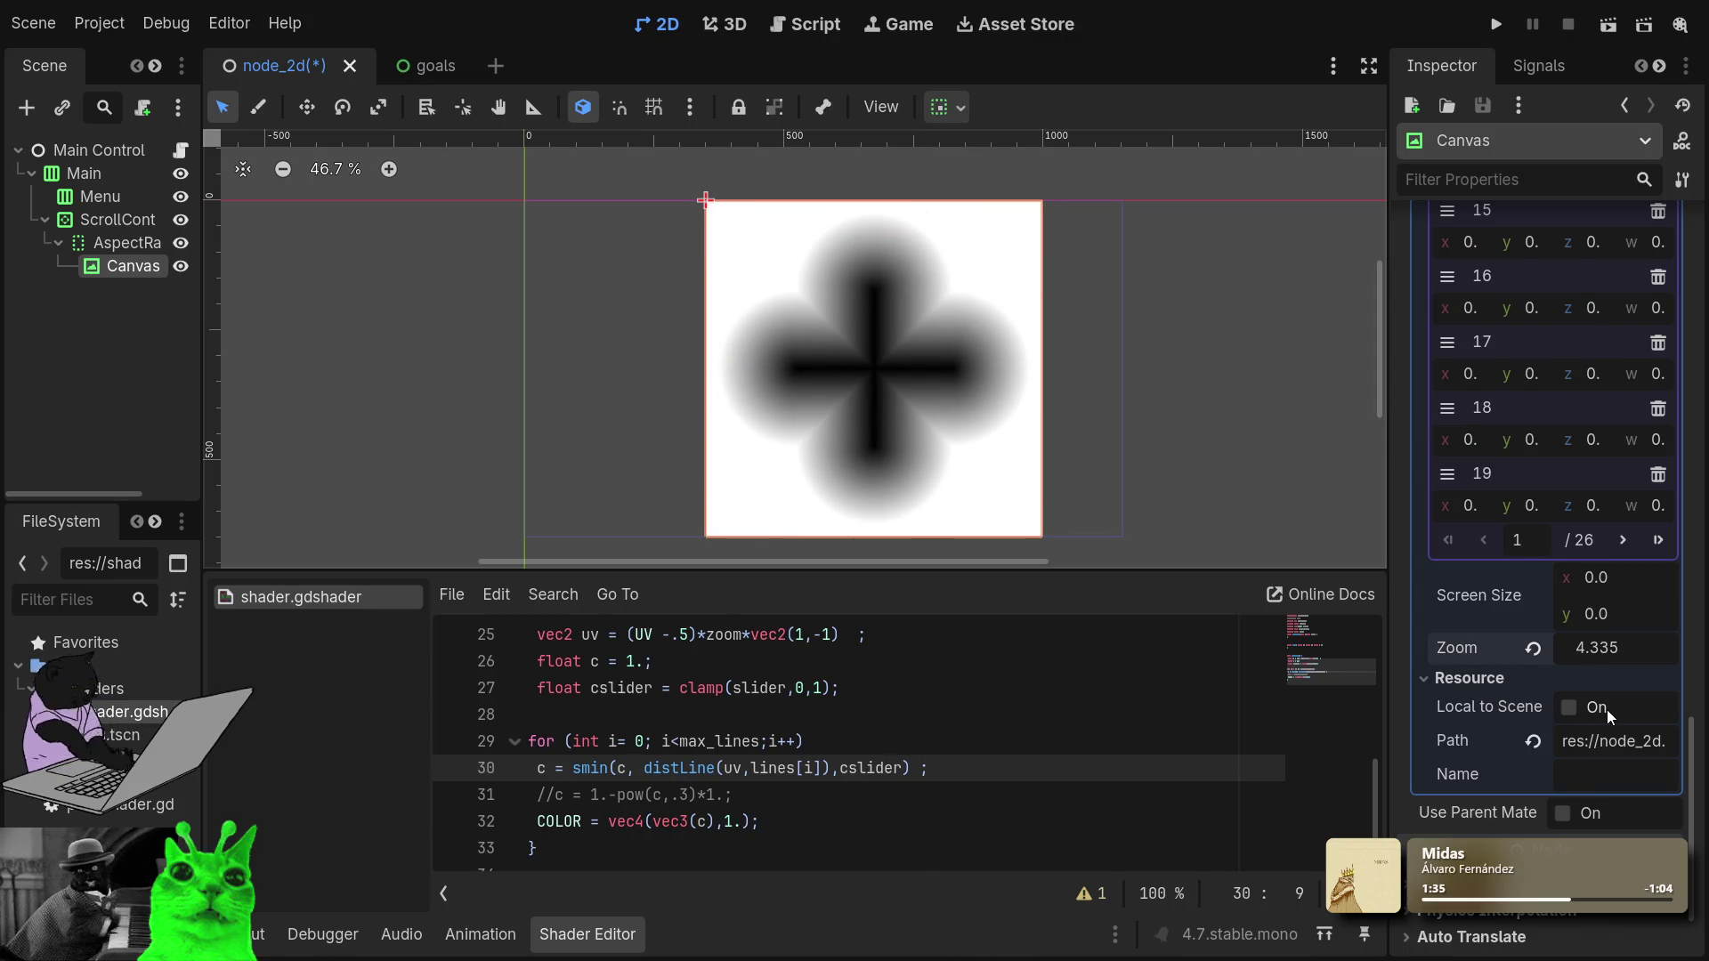
# Expand and then collapse the Canvas node's Ordering properties in the Inspector.
pyautogui.scroll(3, 1588, 568)
pyautogui.scroll(-3, 1588, 568)
pyautogui.scroll(3, 1517, 623)
pyautogui.scroll(12, 1515, 620)
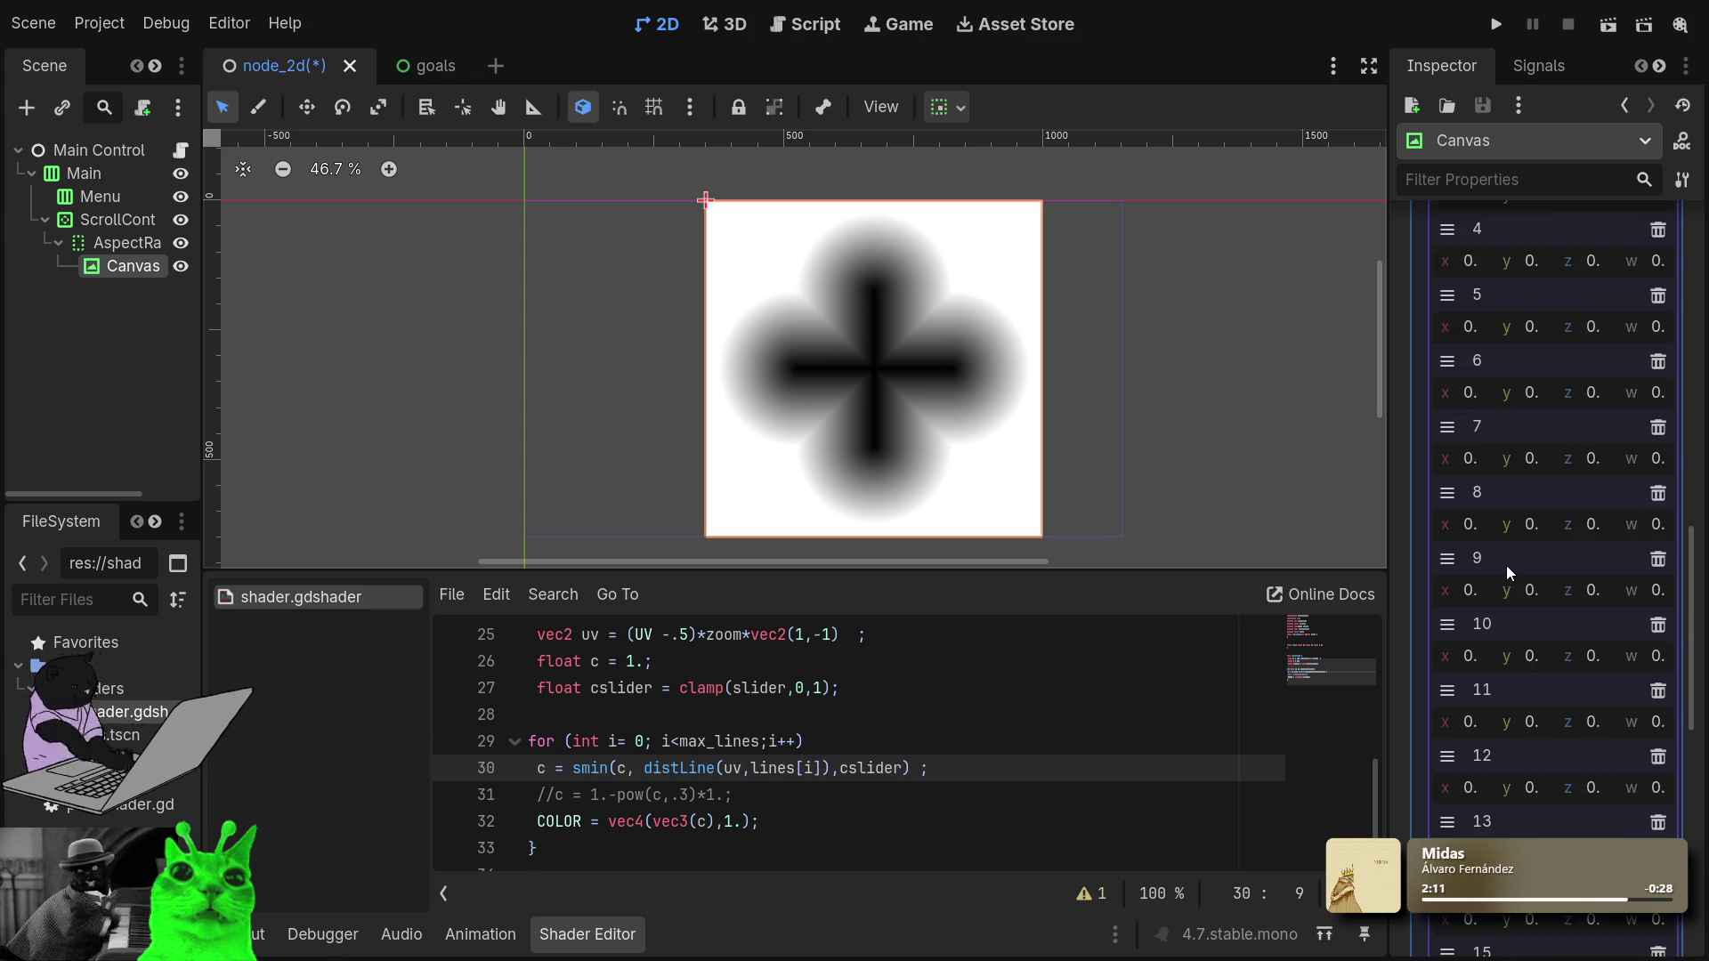
pyautogui.scroll(4, 1510, 573)
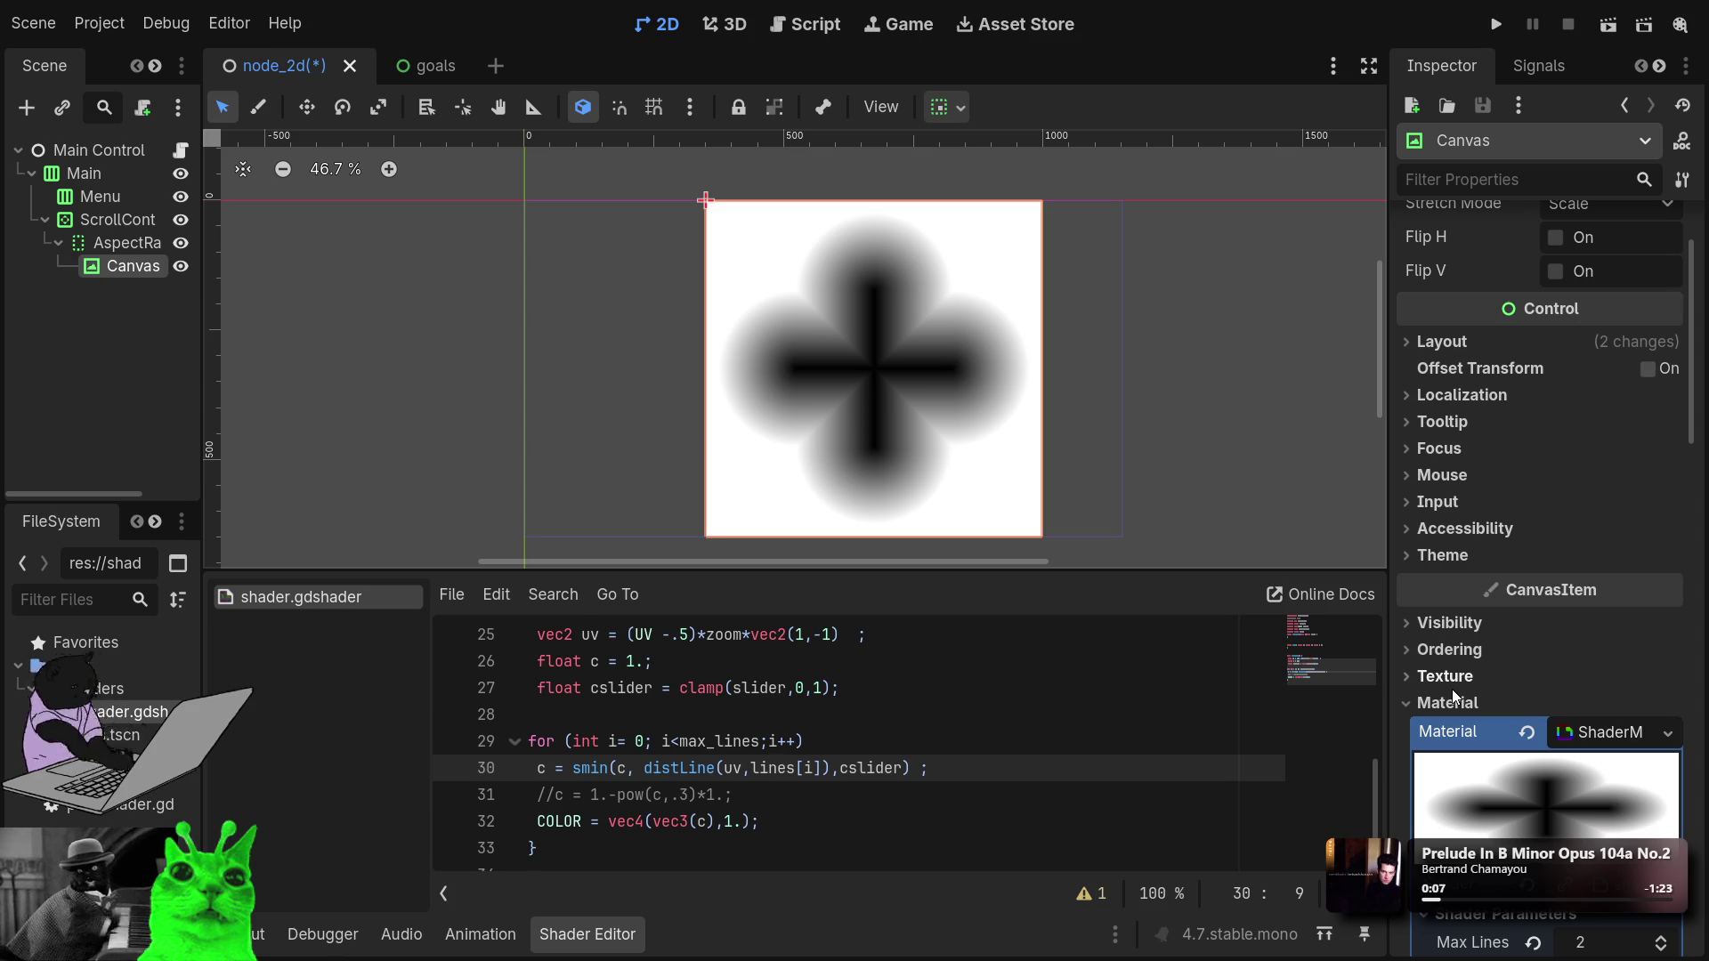
pyautogui.click(1461, 647)
pyautogui.click(1461, 649)
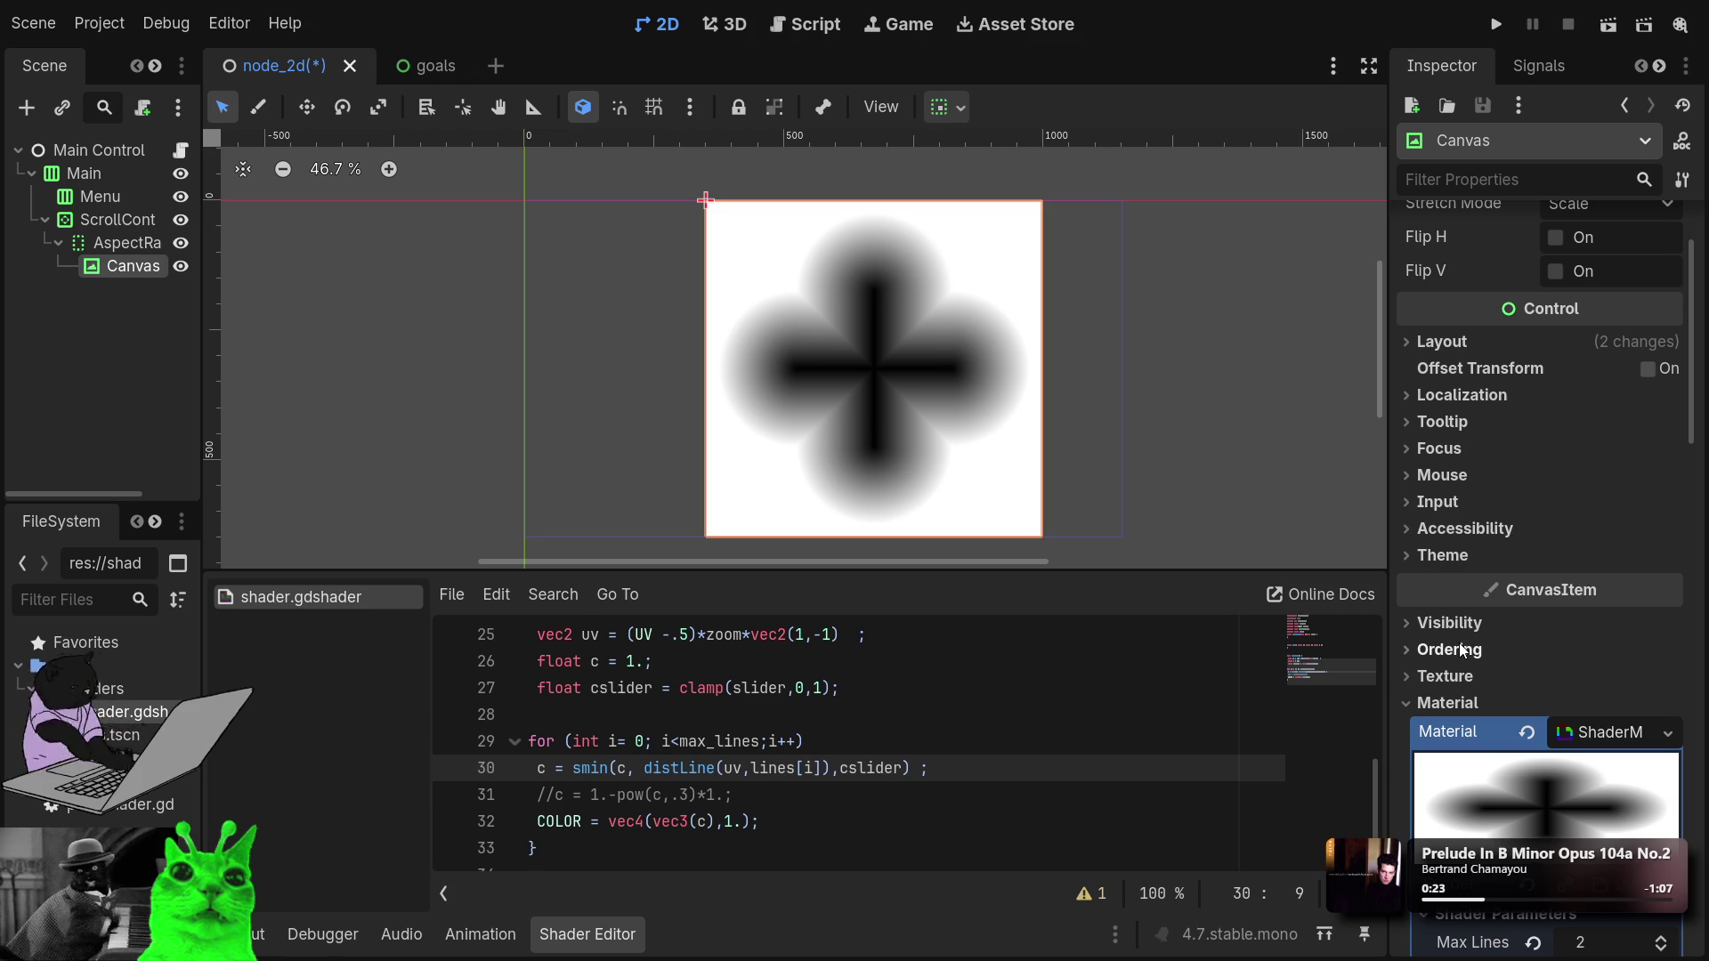
pyautogui.scroll(-5, 1462, 649)
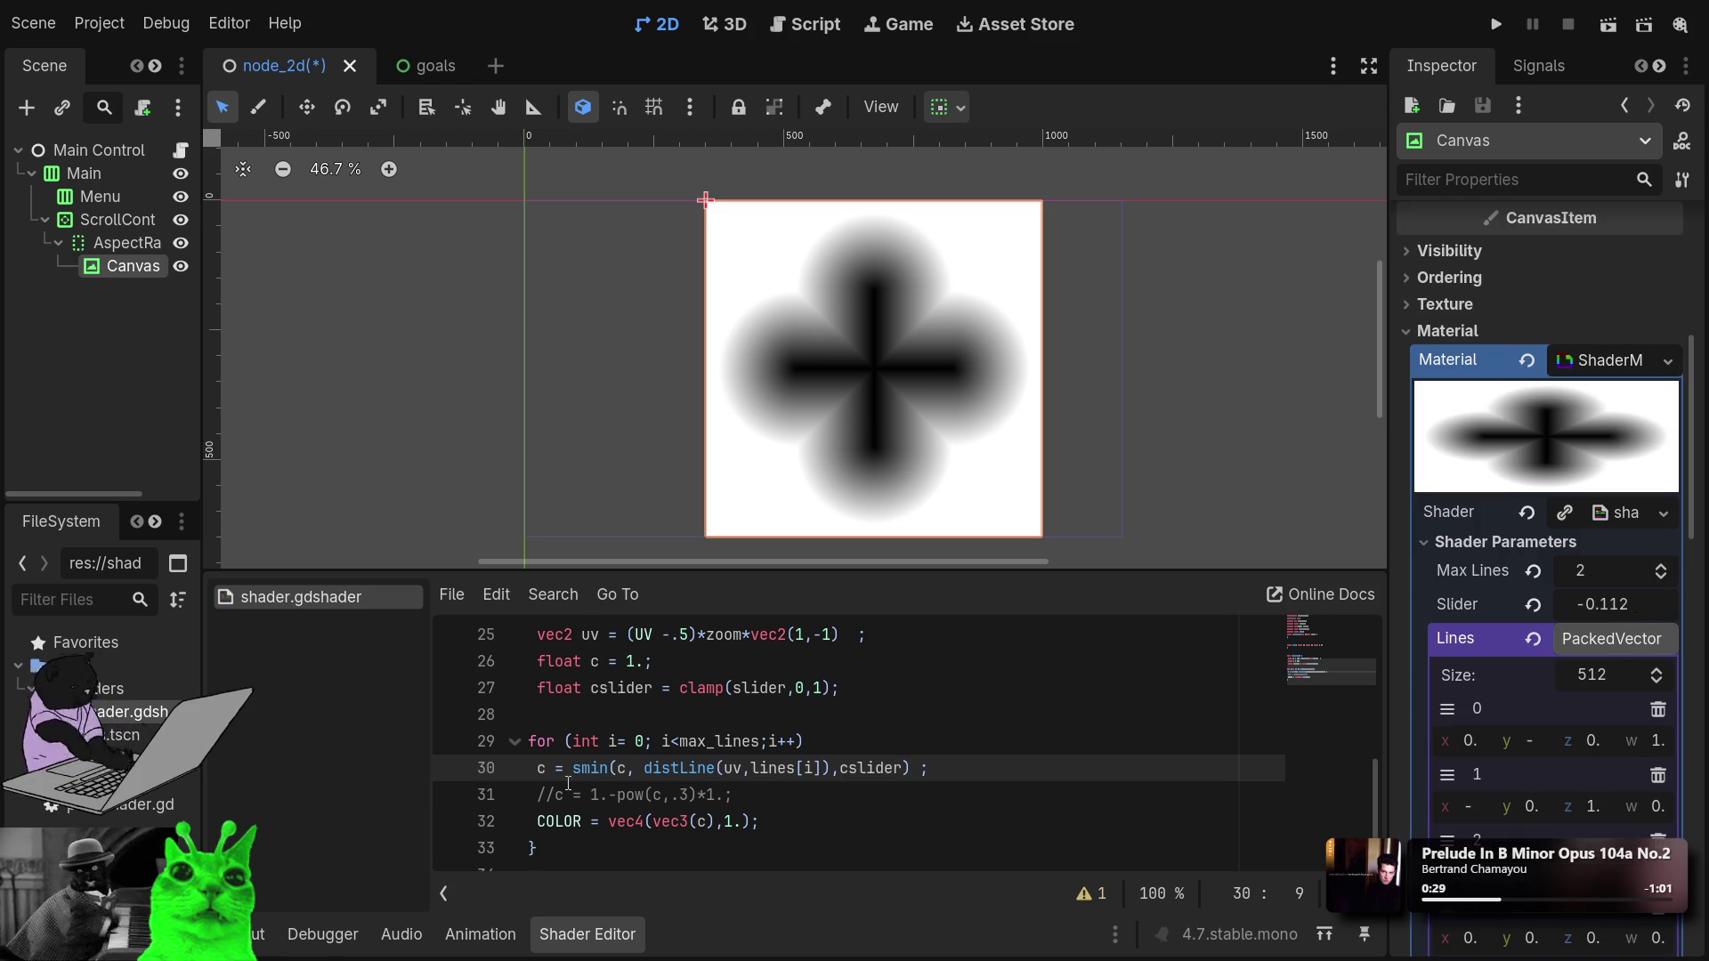
# Set Slider to 0.083, drag it higher, revert it to 0.0, and run the project.
pyautogui.click(1621, 609)
pyautogui.write('0.083')
pyautogui.press('Return')
pyautogui.moveTo(1621, 604)
pyautogui.mouseDown()
pyautogui.moveTo(1686, 604)
pyautogui.moveTo(1602, 605)
pyautogui.mouseUp()
pyautogui.doubleClick(1614, 604)
pyautogui.click(1532, 604)
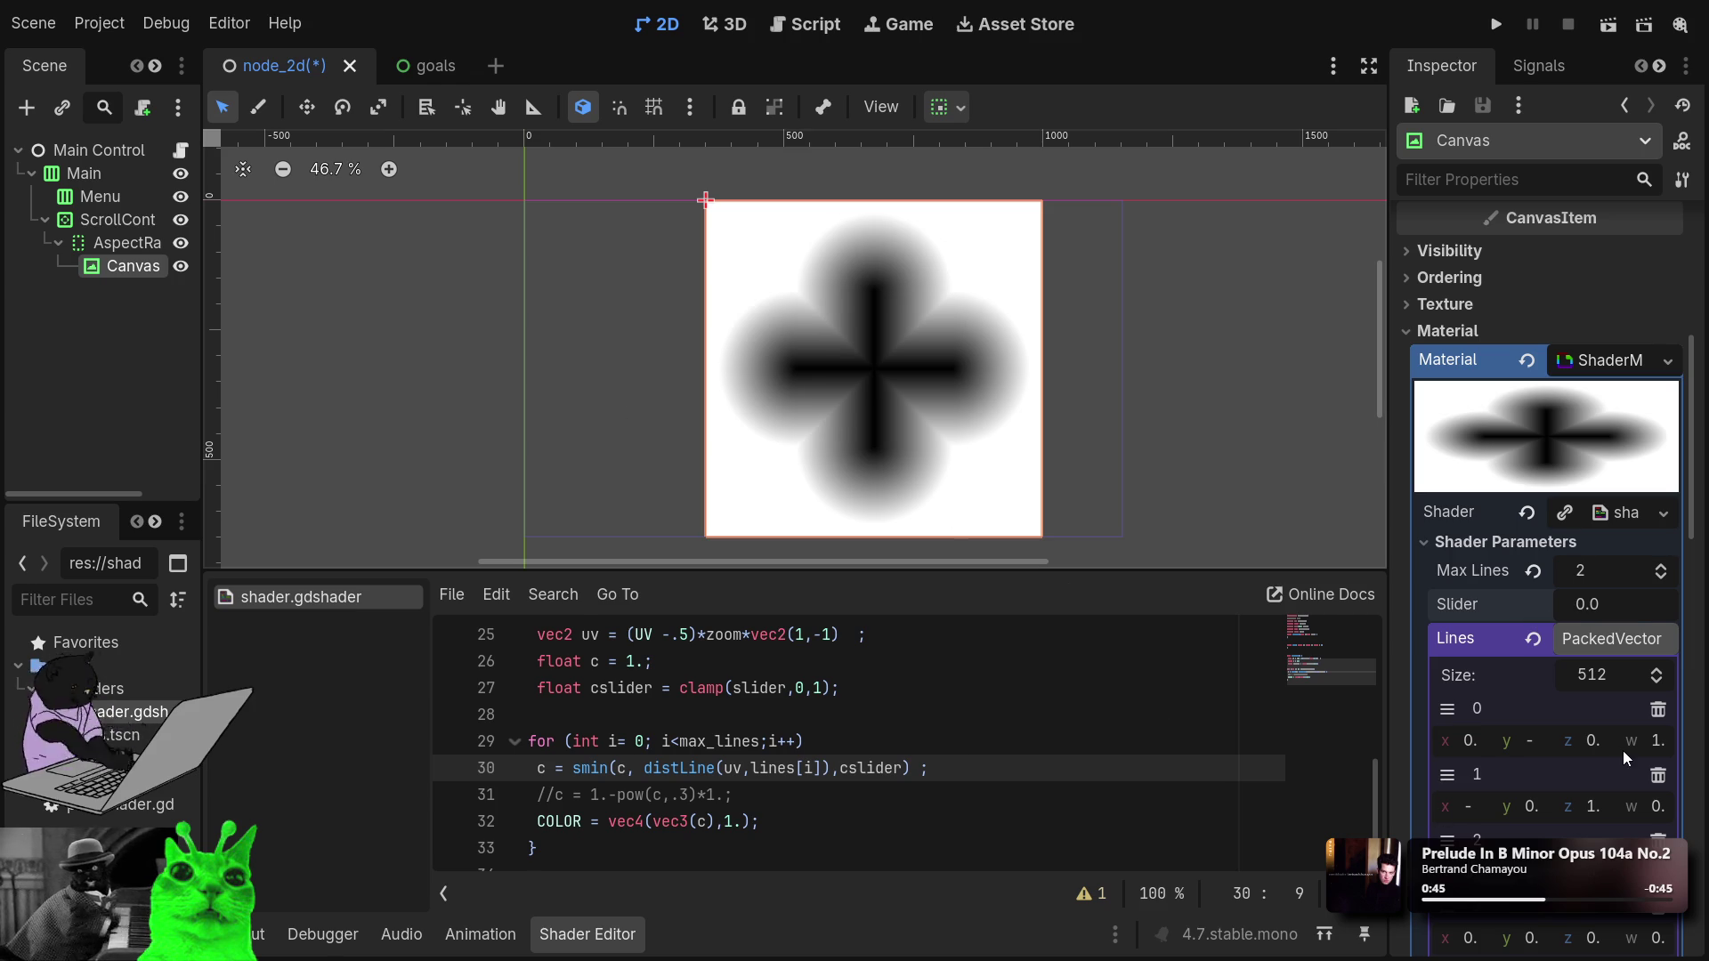
pyautogui.click(1493, 27)
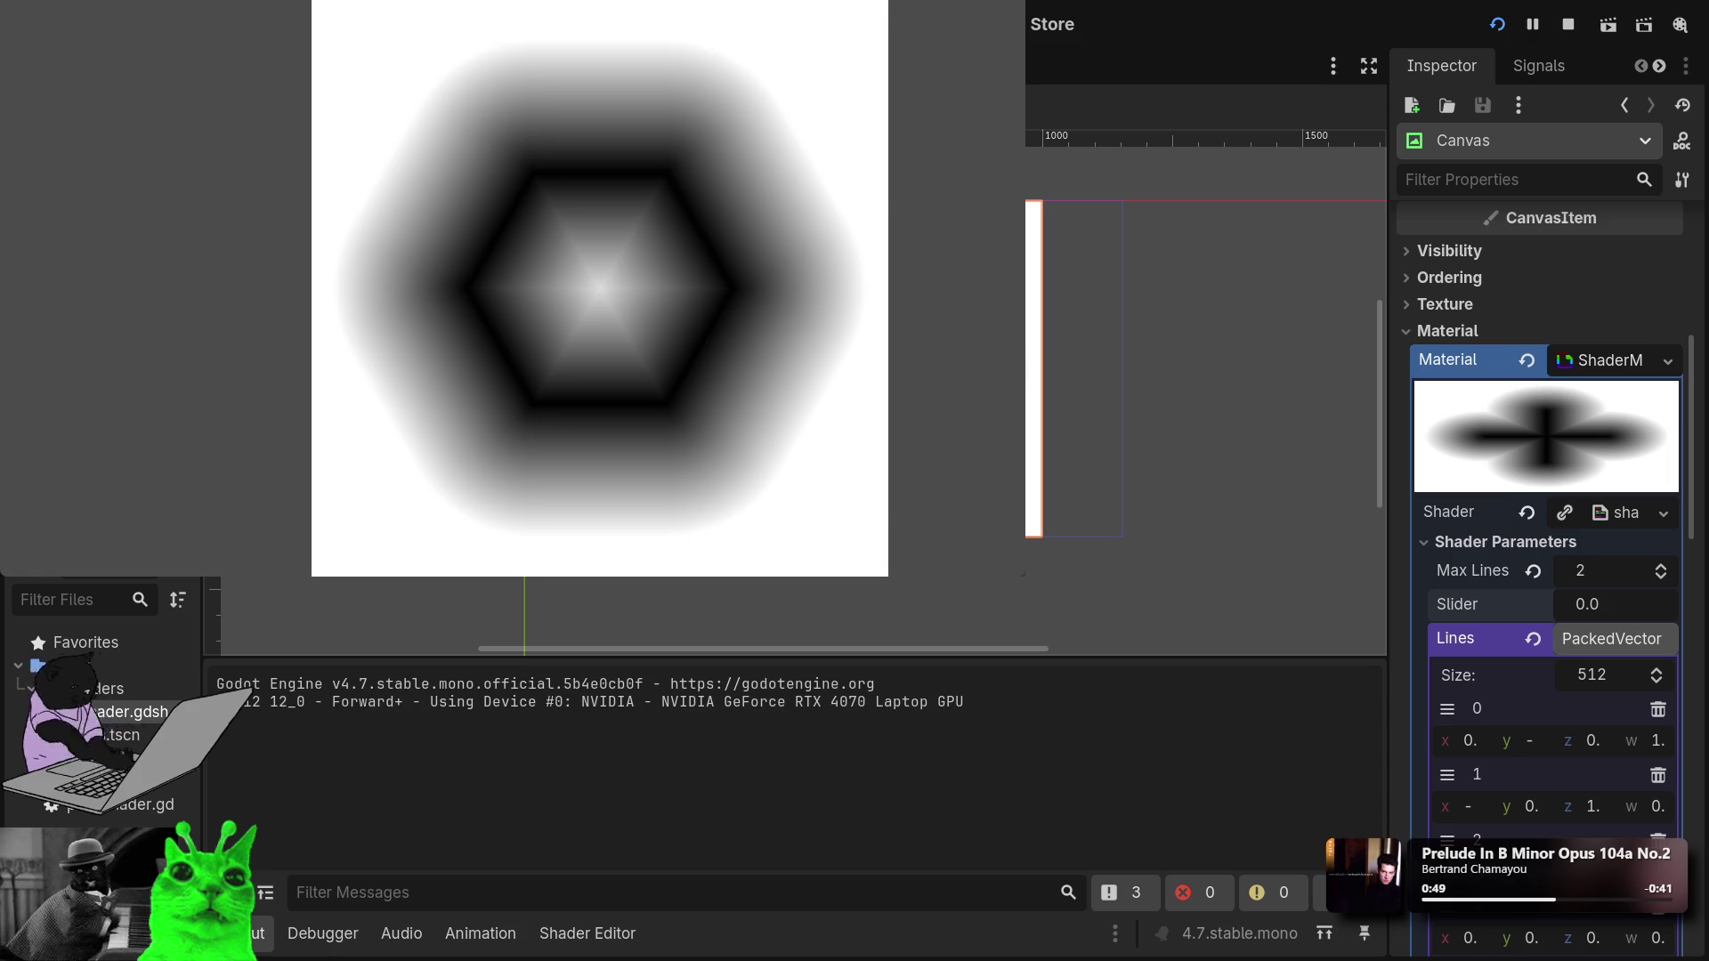
# Stop the game, raise Slider to 0.1, and test-run the project again.
pyautogui.press('F8')
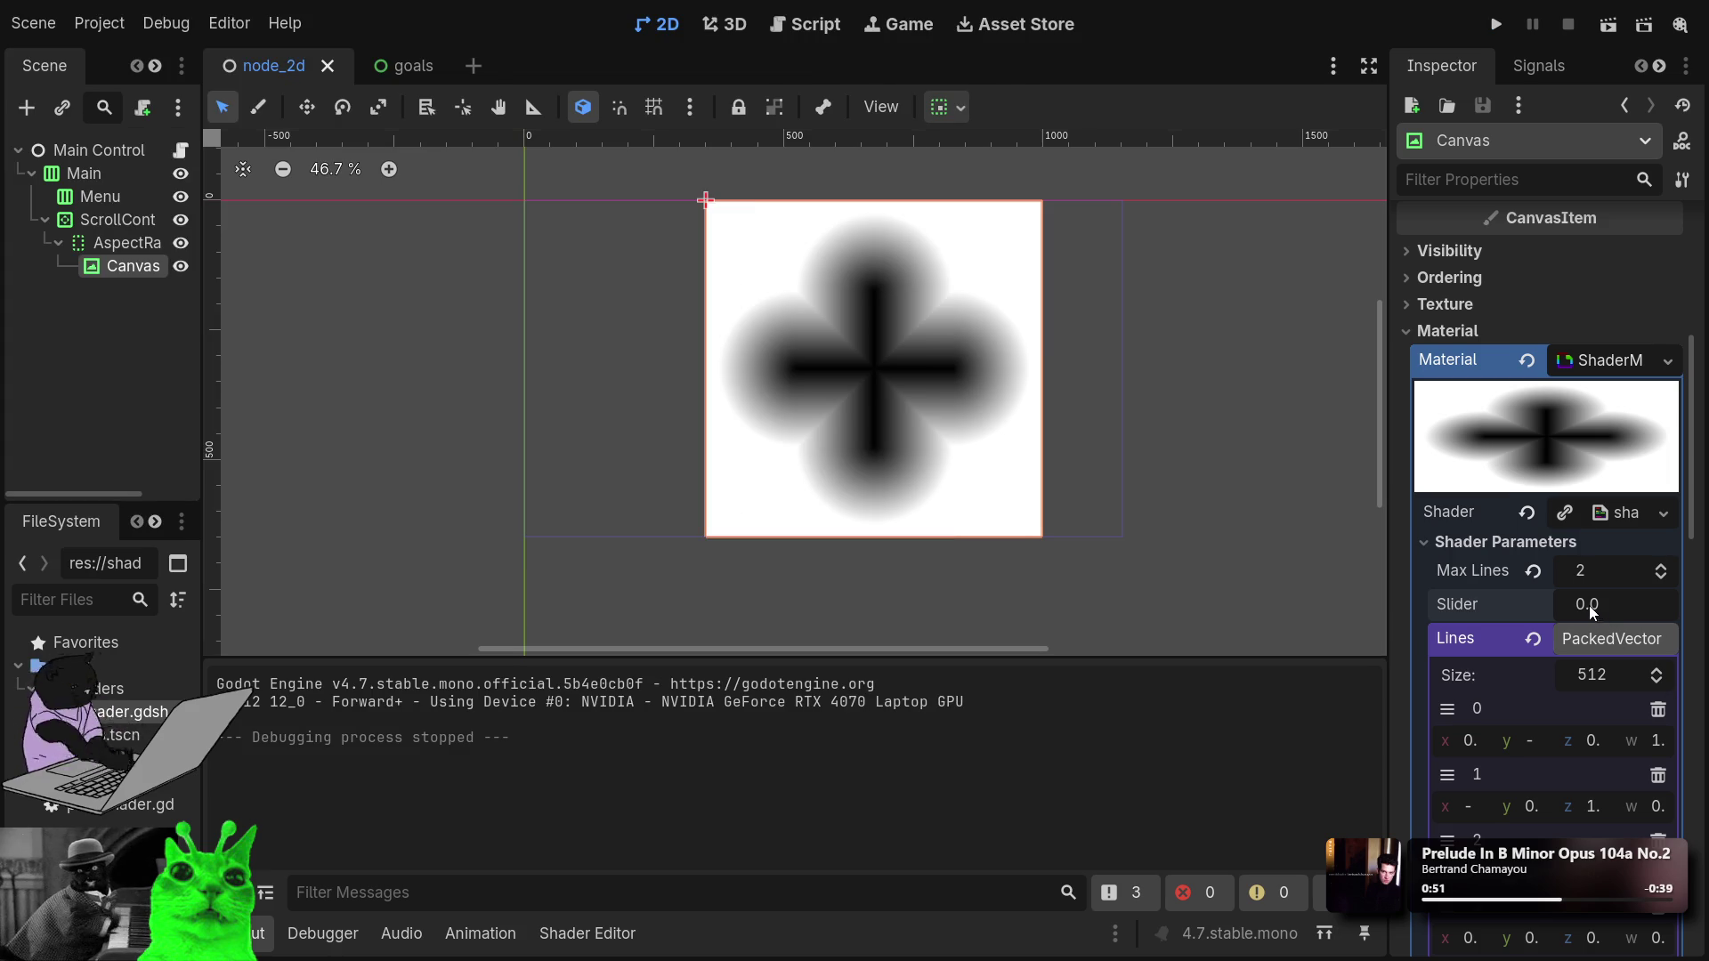
pyautogui.moveTo(1589, 606); pyautogui.dragTo(1597, 605)
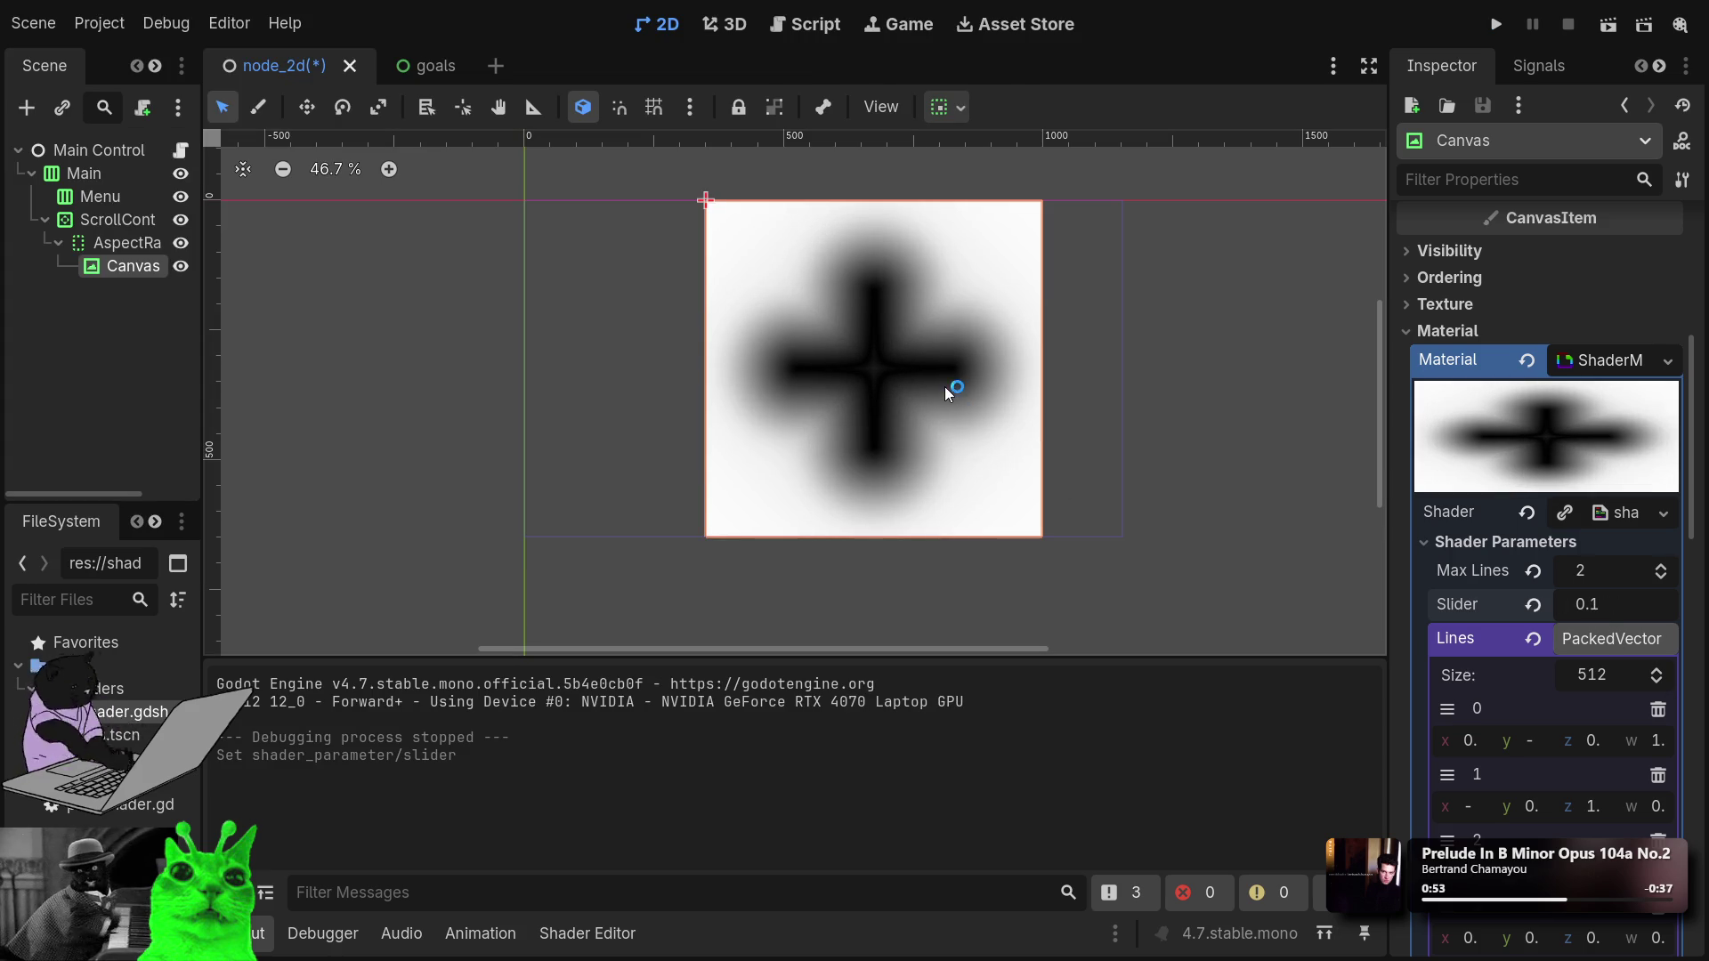
pyautogui.click(1497, 25)
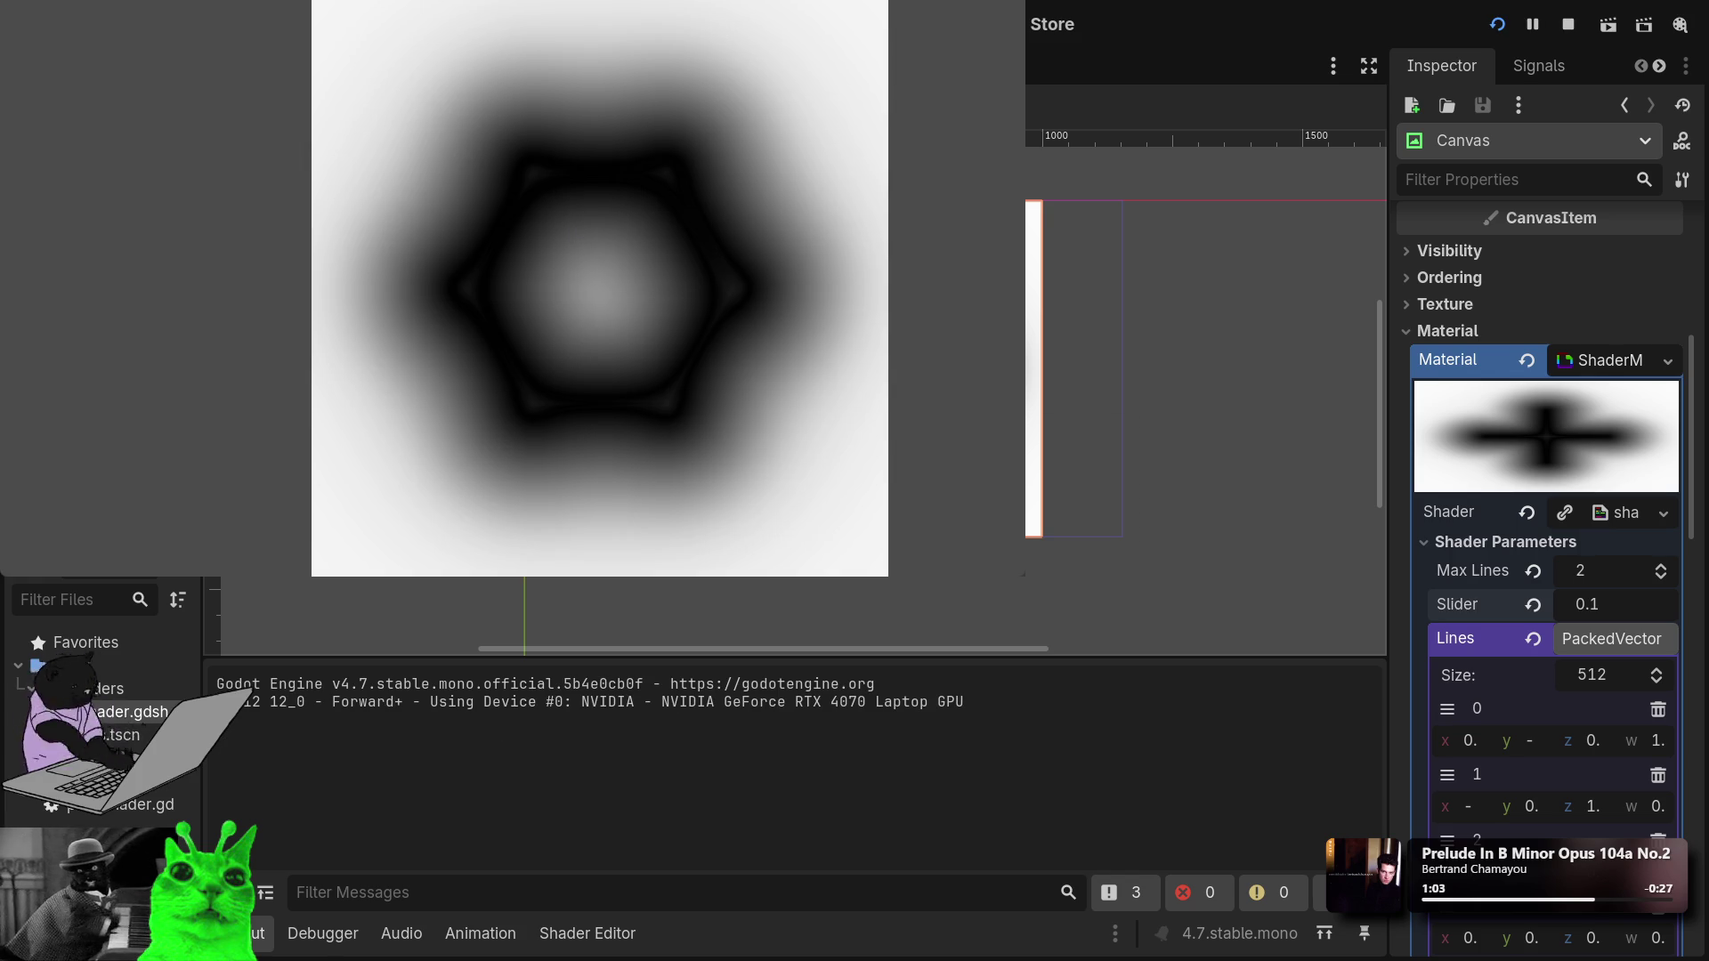
pyautogui.press('F8')
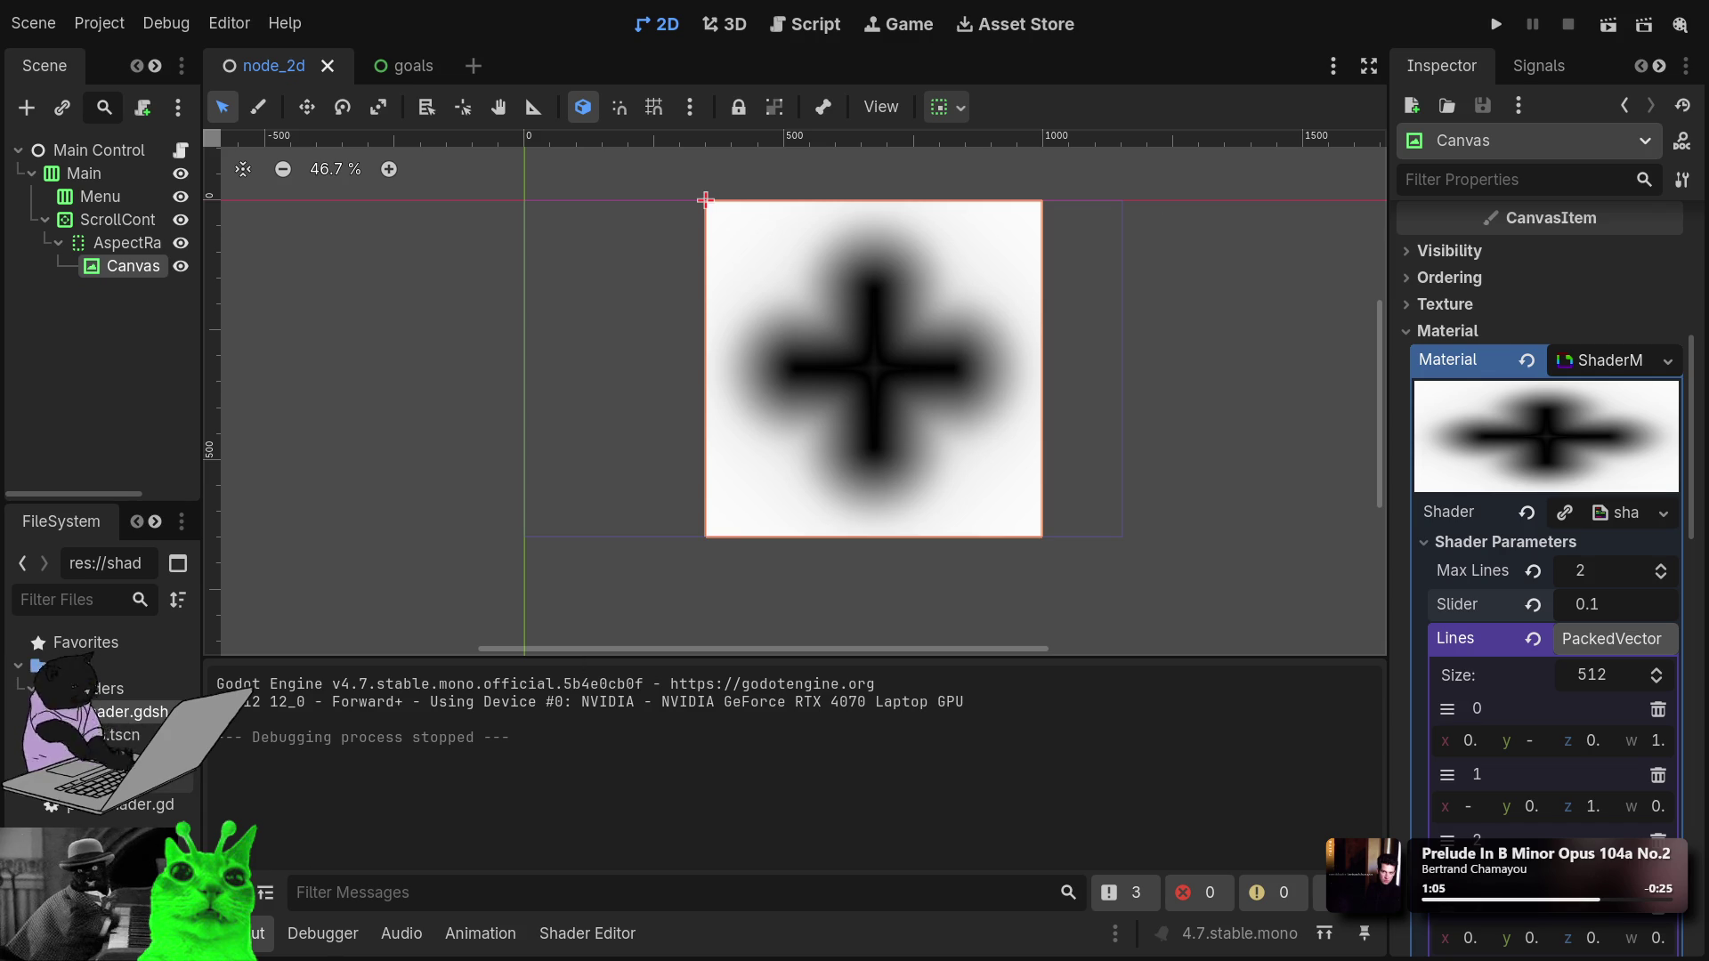
pyautogui.click(133, 804)
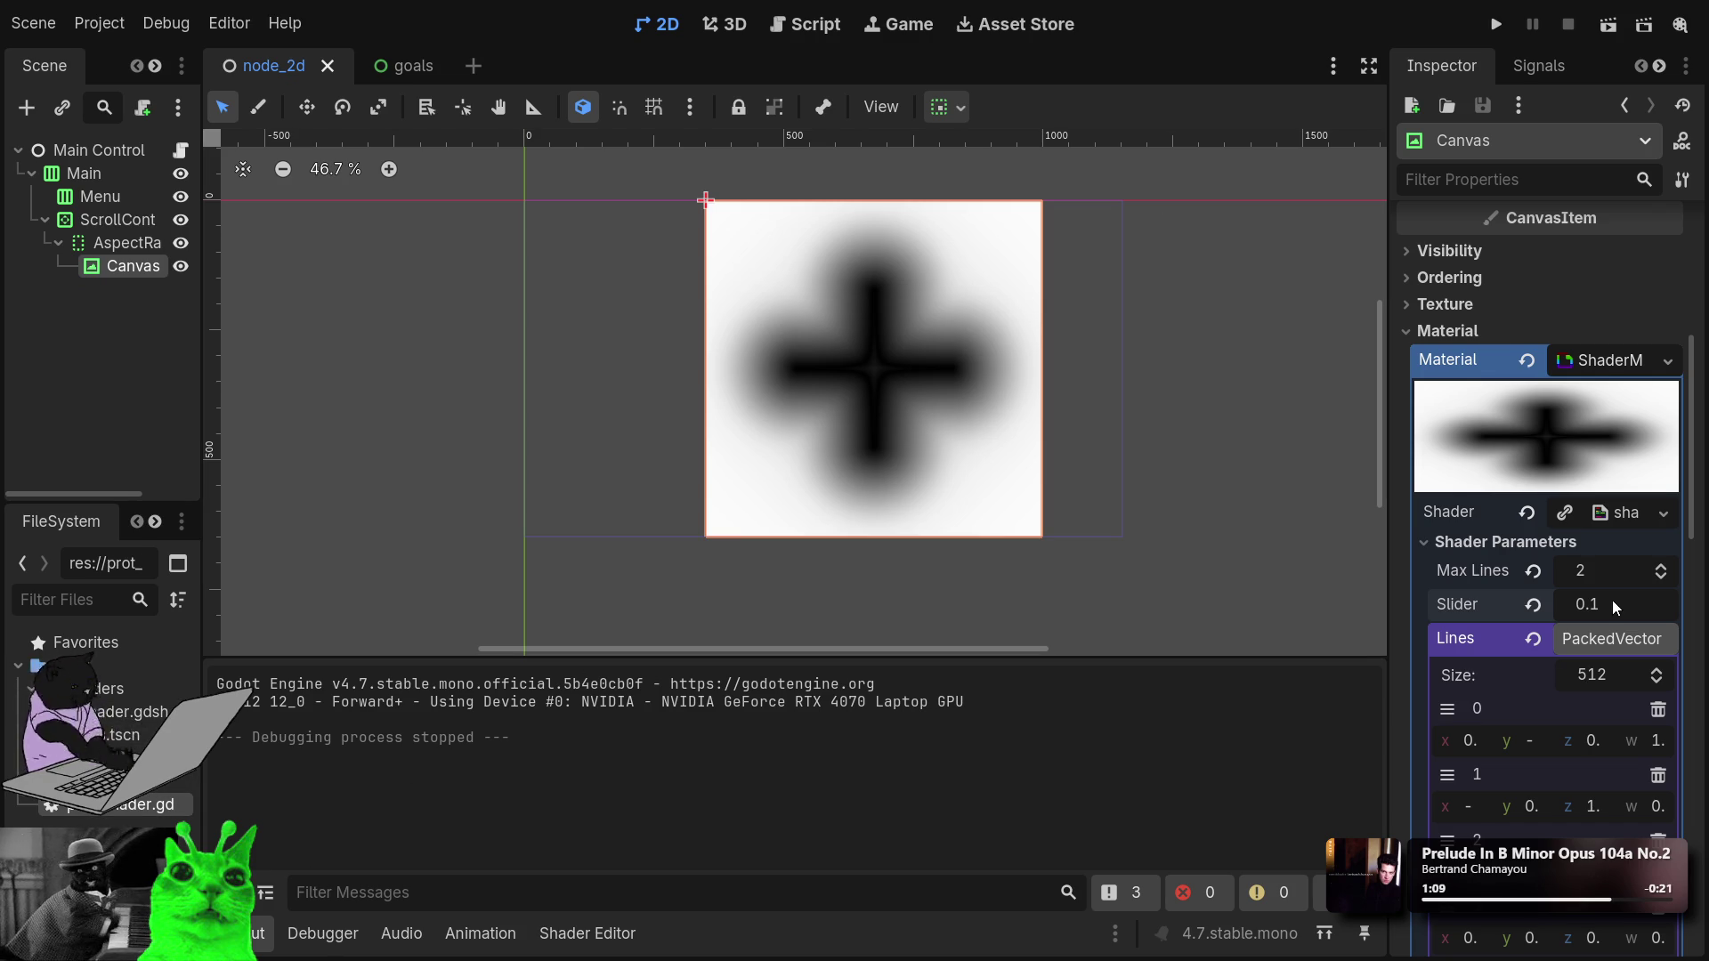
# Raise Slider to about 0.335, run the game, lower Slider to 0.225, then stop it.
pyautogui.moveTo(1598, 608)
pyautogui.mouseDown()
pyautogui.moveTo(1691, 606)
pyautogui.moveTo(1673, 606)
pyautogui.mouseUp()
pyautogui.click(1503, 25)
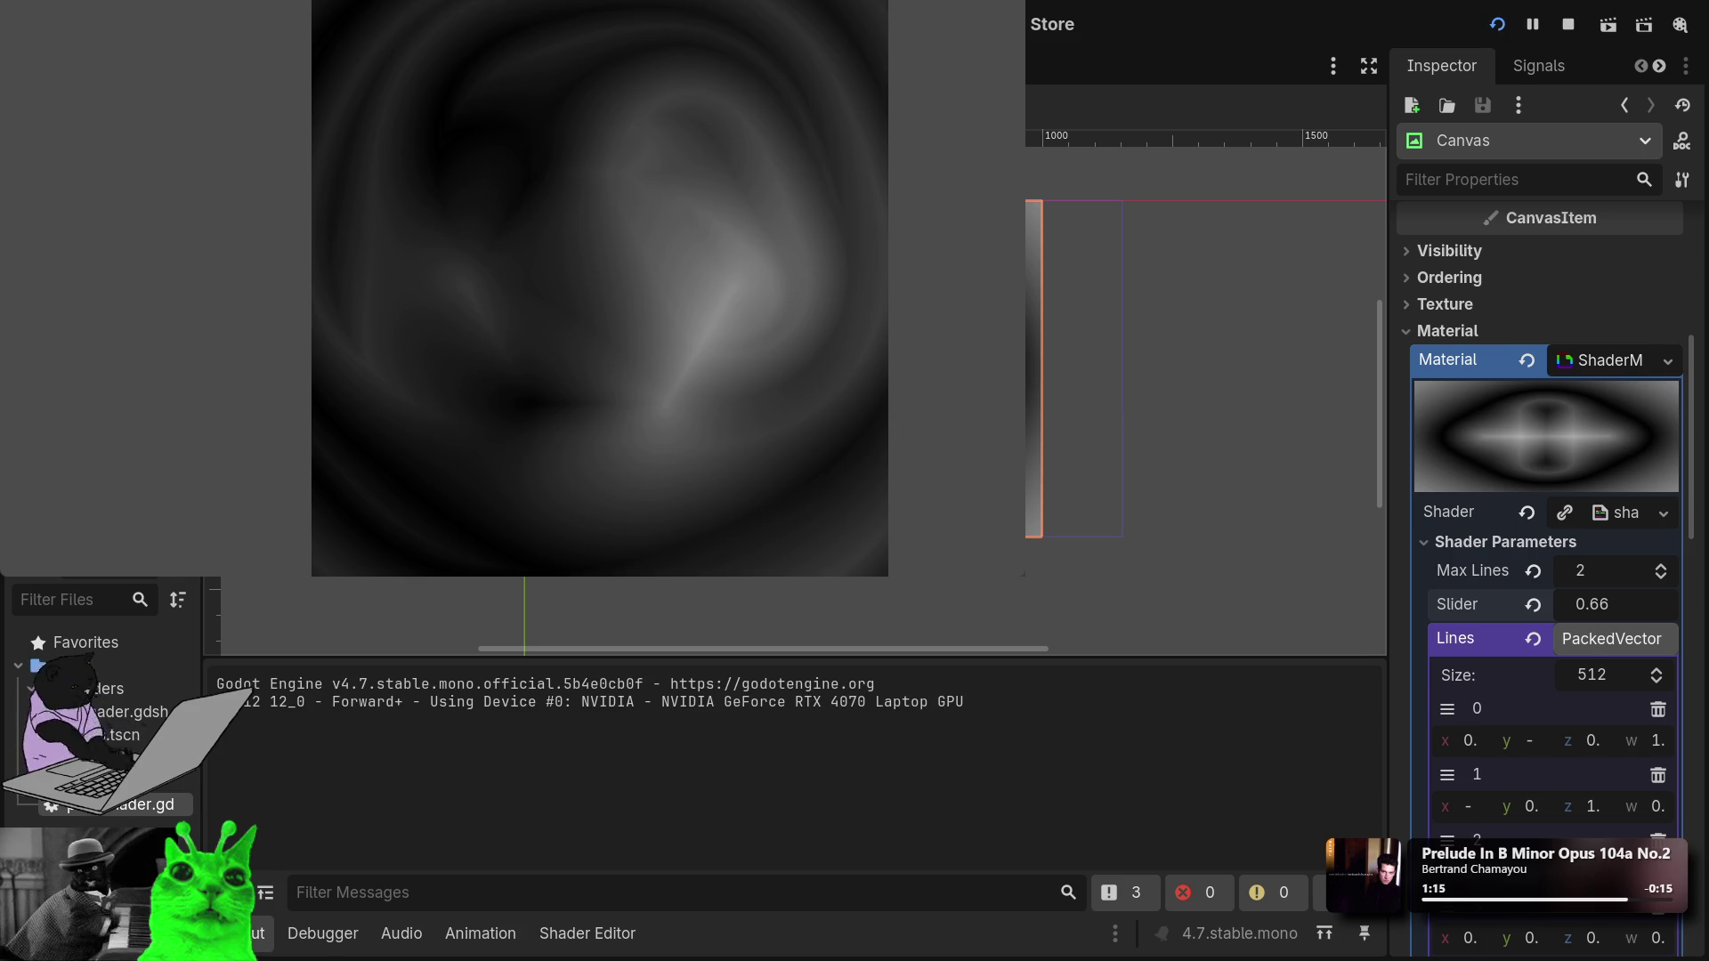
pyautogui.moveTo(1602, 606)
pyautogui.mouseDown()
pyautogui.moveTo(1542, 606)
pyautogui.moveTo(1559, 606)
pyautogui.mouseUp()
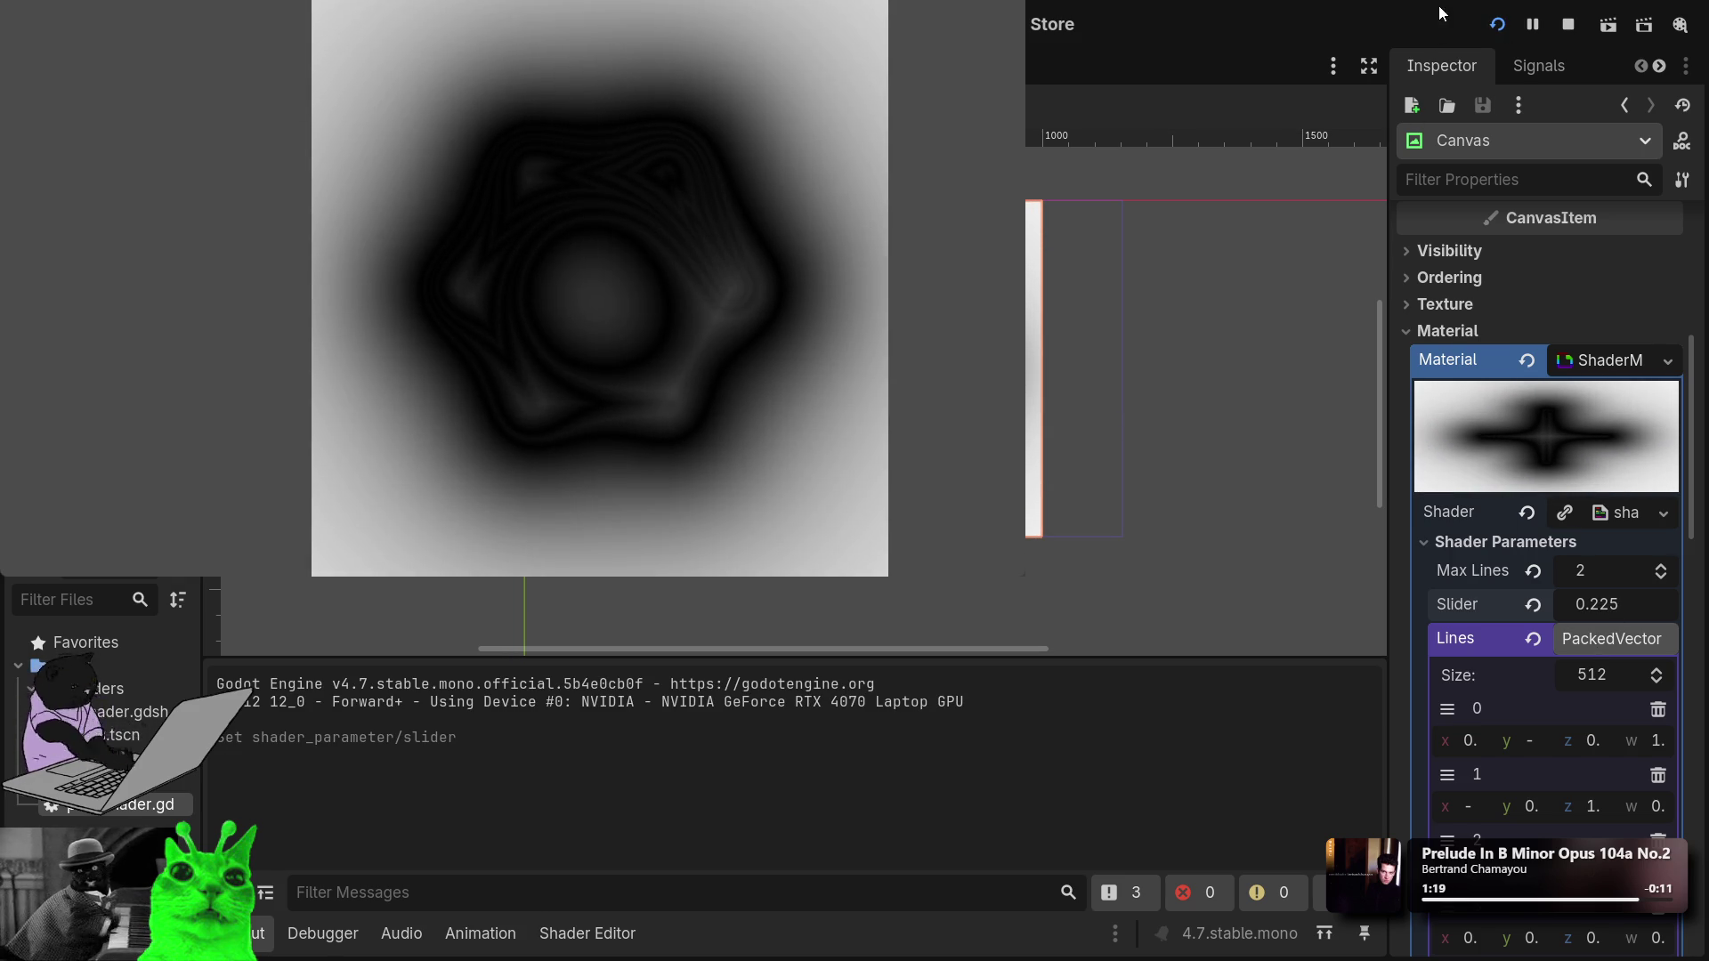
pyautogui.click(1498, 20)
pyautogui.click(1017, 7)
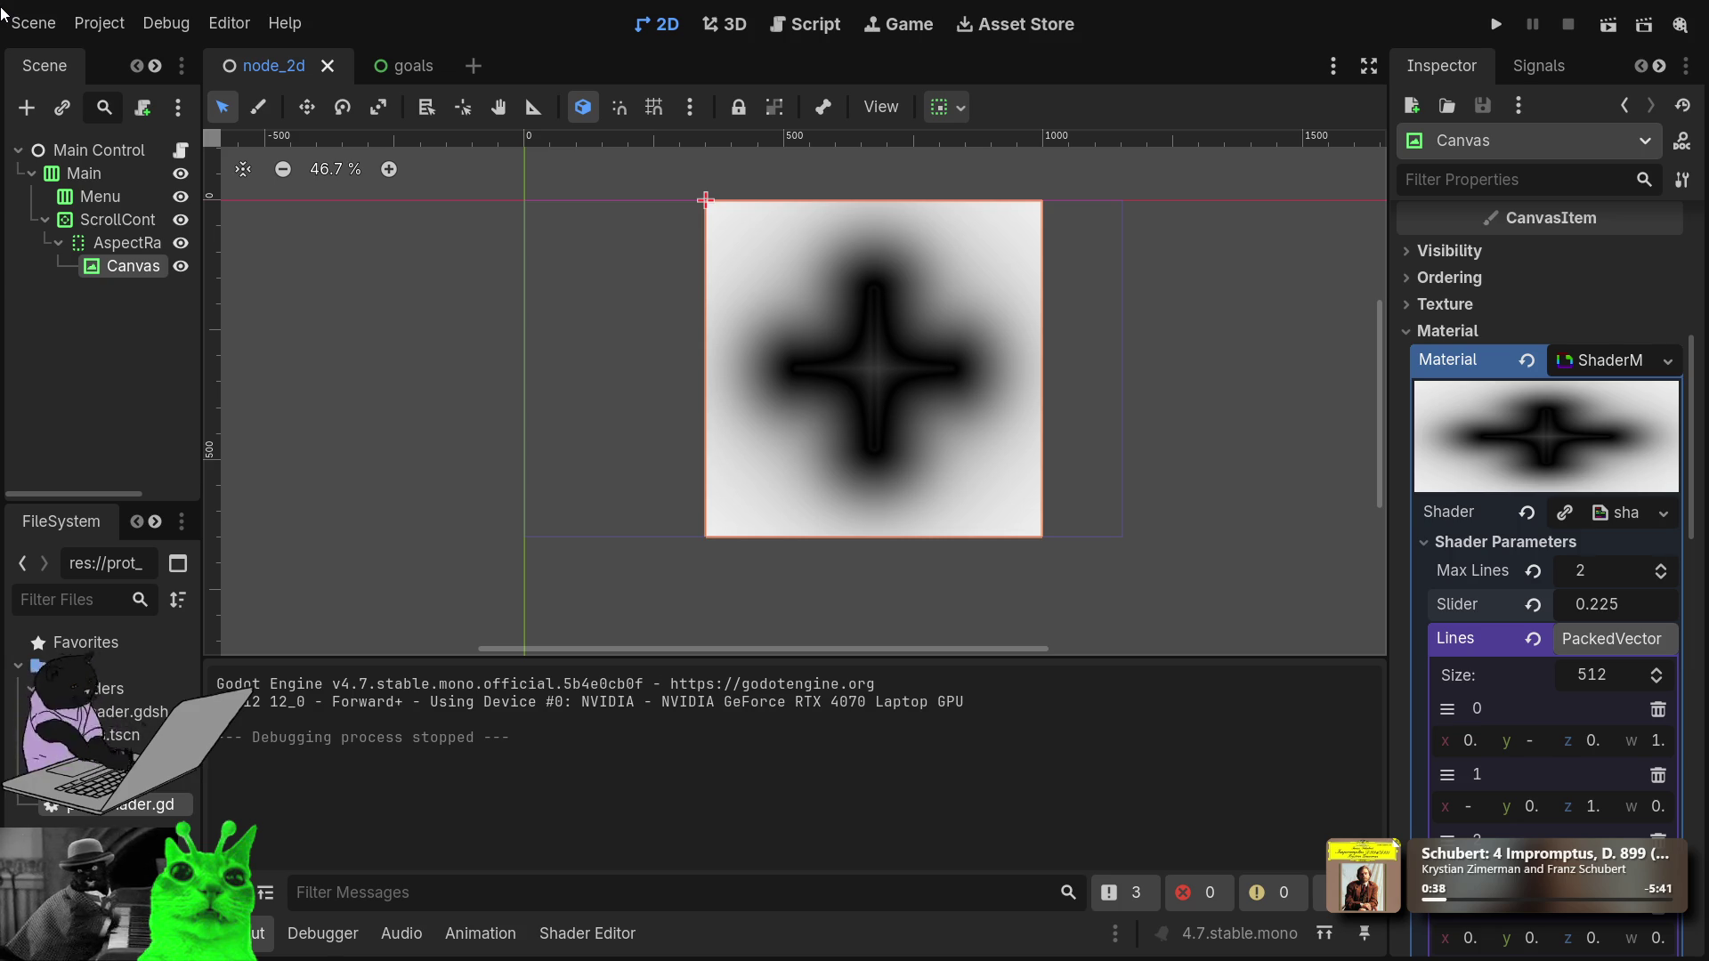
pyautogui.click(418, 59)
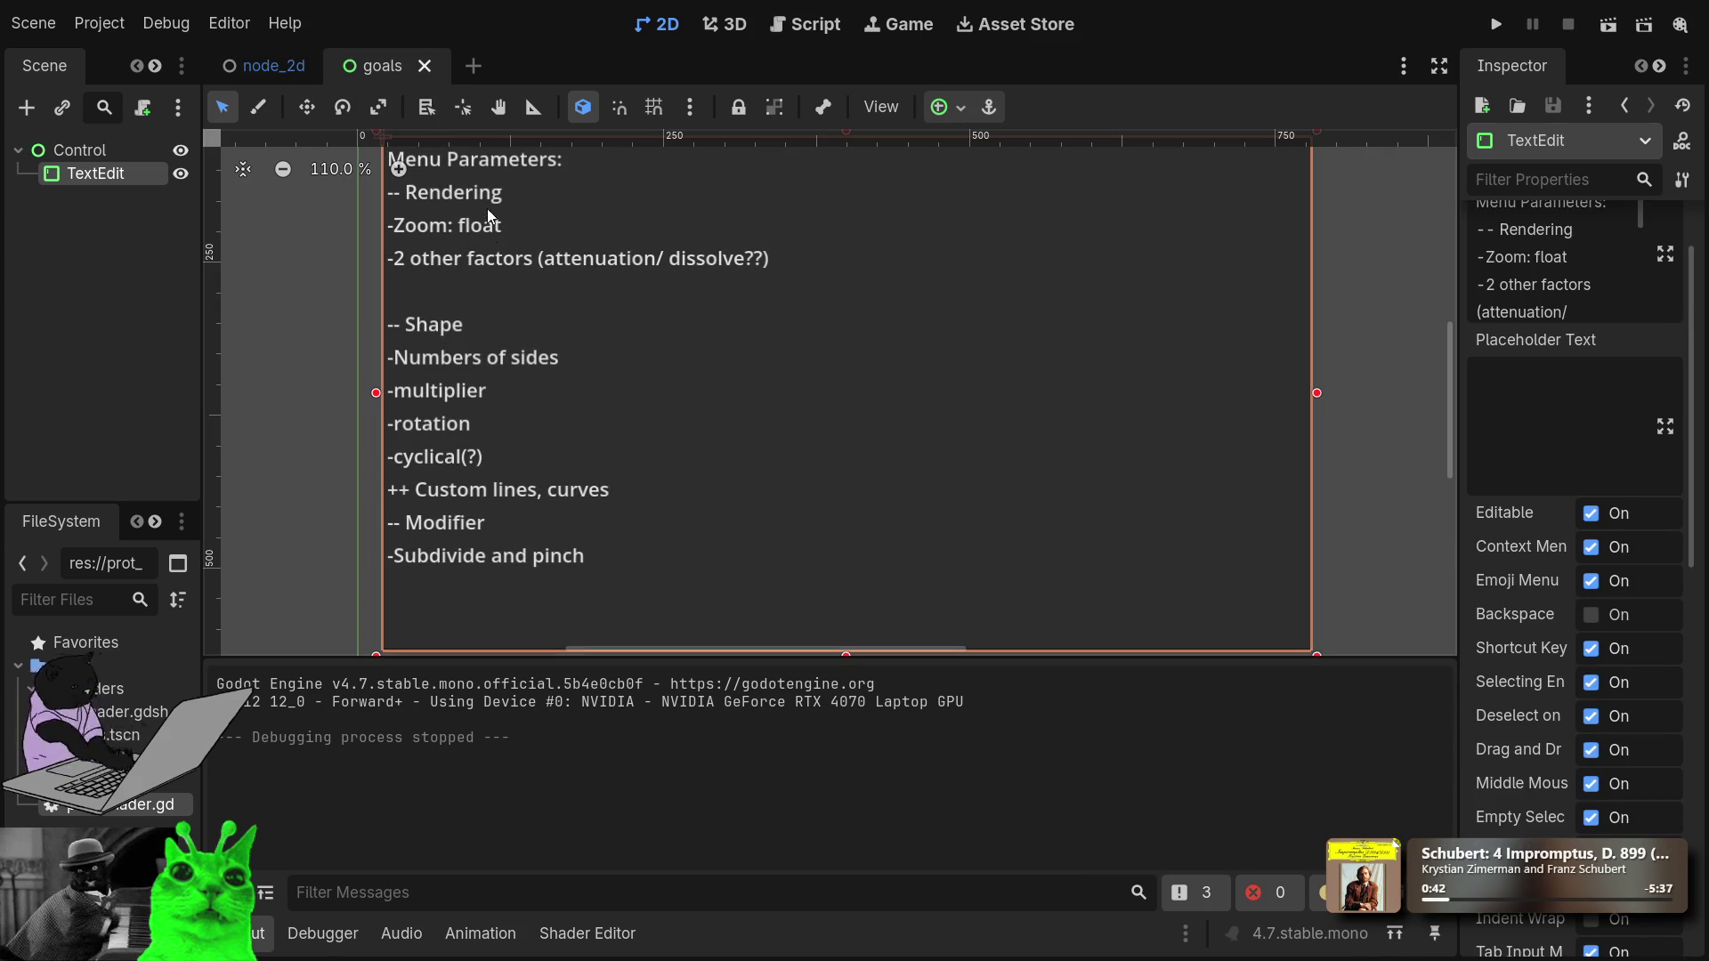
pyautogui.scroll(3, 628, 279)
pyautogui.scroll(-3, 628, 279)
pyautogui.moveTo(767, 253)
pyautogui.mouseDown()
pyautogui.moveTo(788, 452)
pyautogui.moveTo(791, 382)
pyautogui.mouseUp()
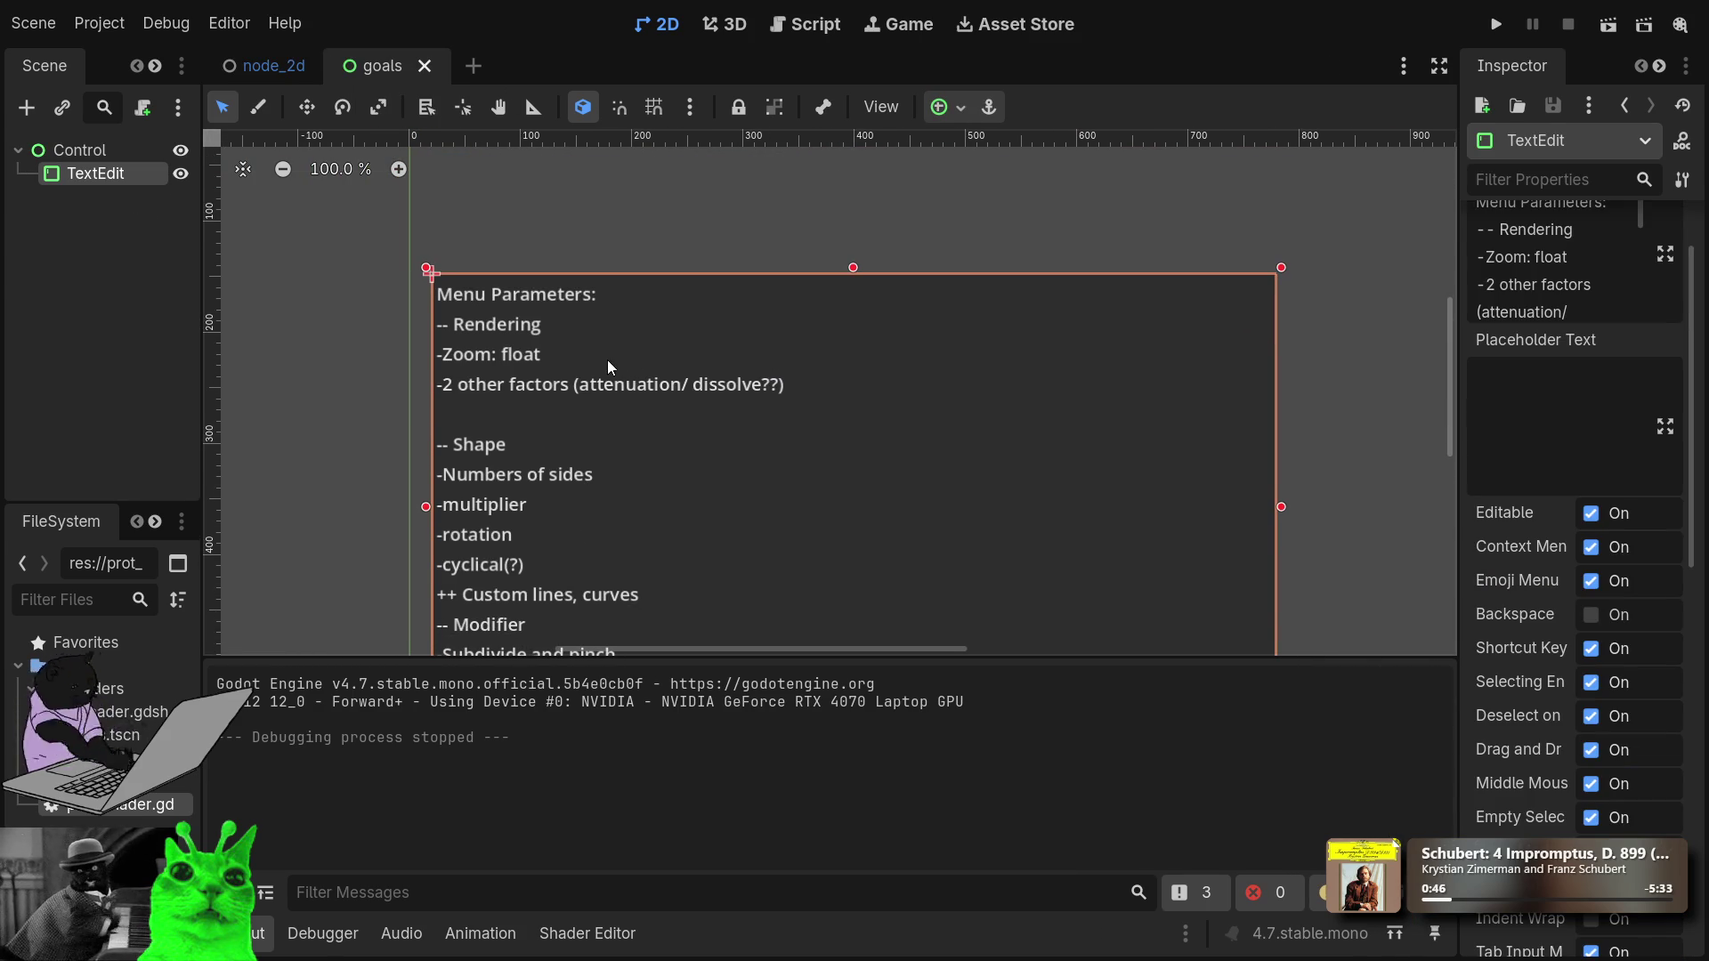
pyautogui.click(286, 73)
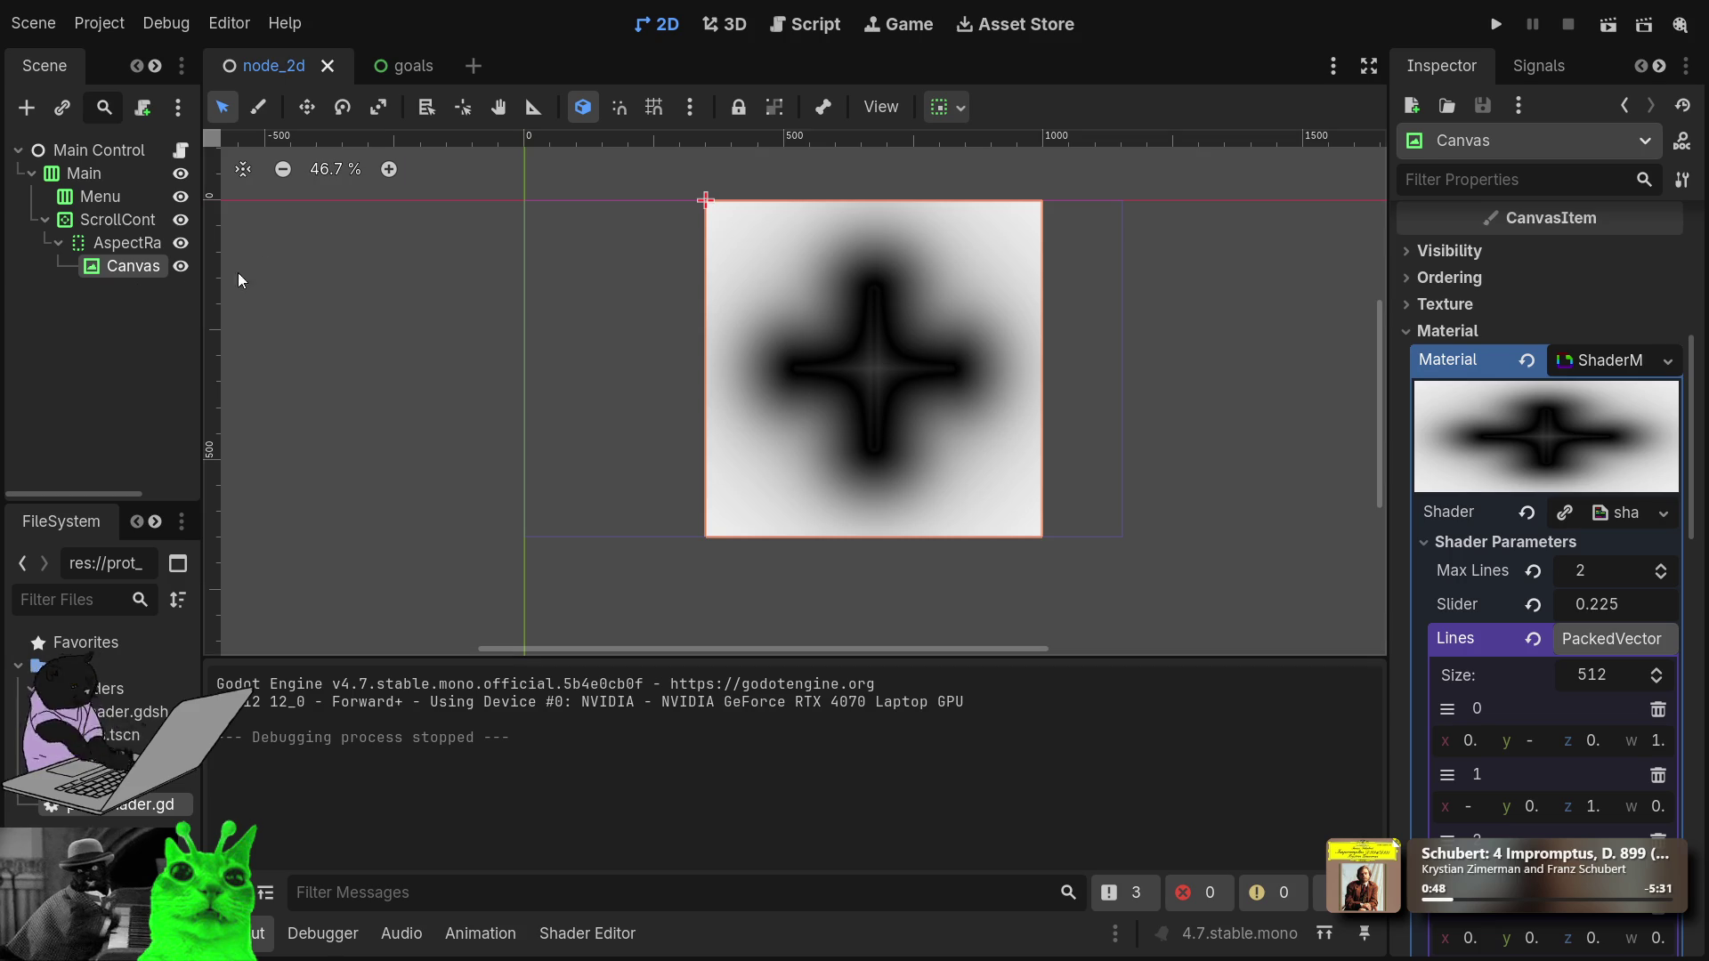
# In prot_shader.gd, declare a Dictionary variable with an opening brace below the canvas variable.
pyautogui.click(182, 153)
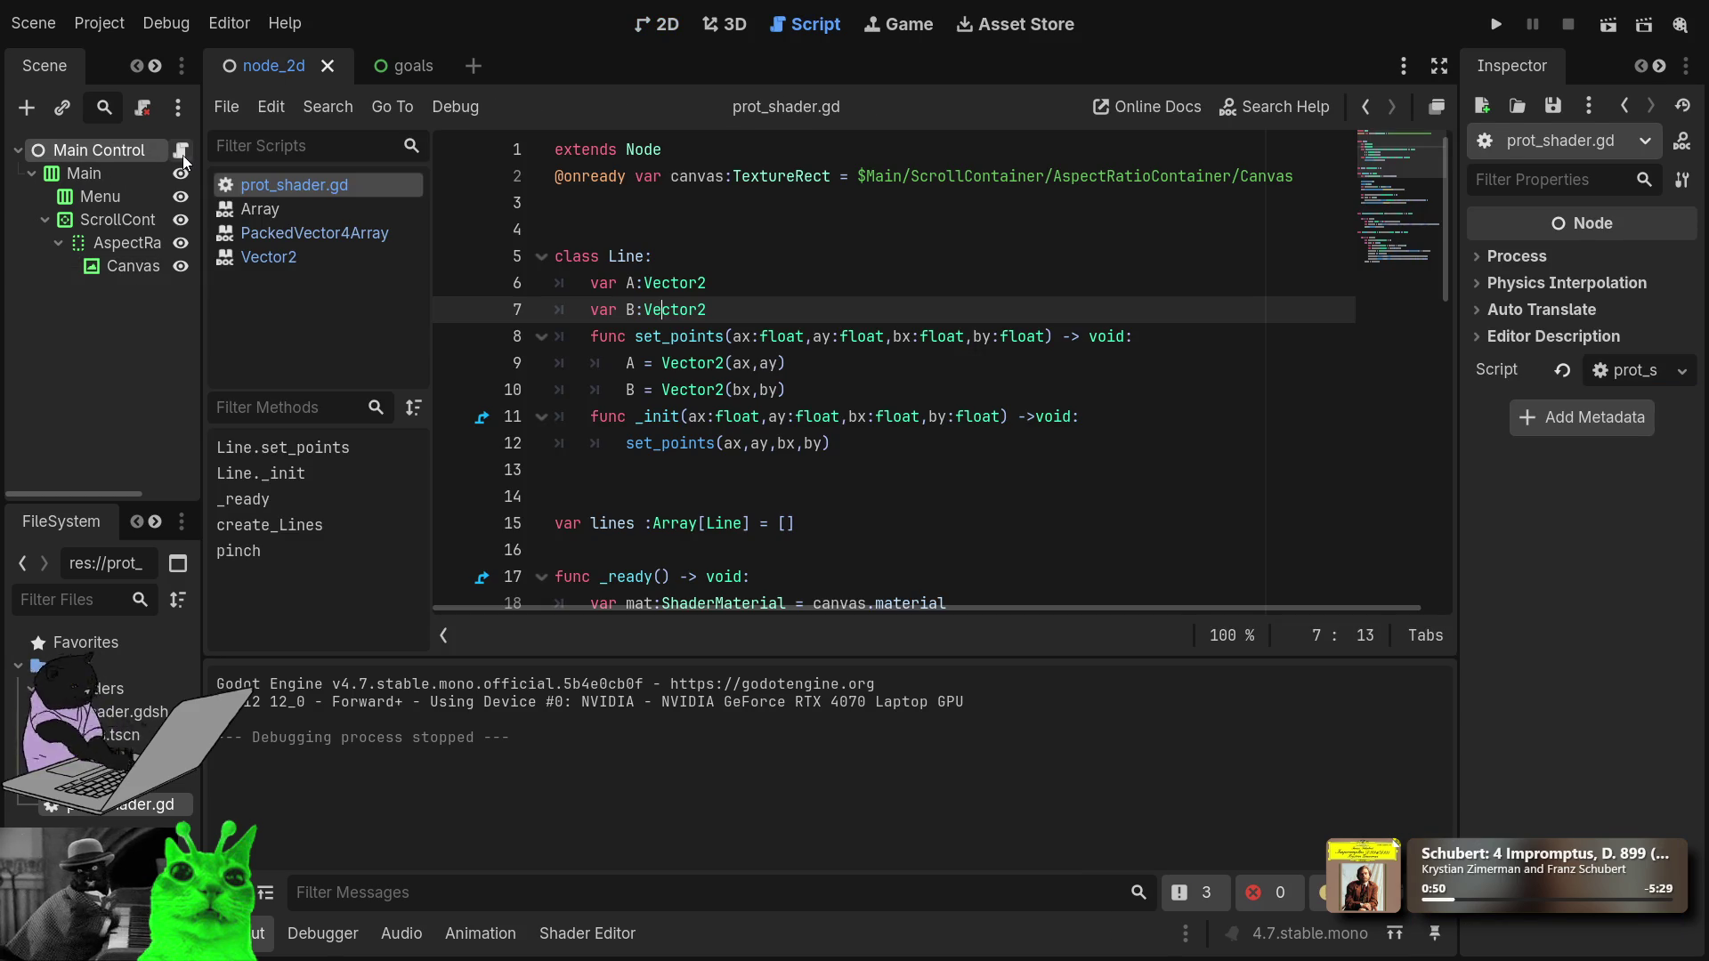
pyautogui.click(612, 200)
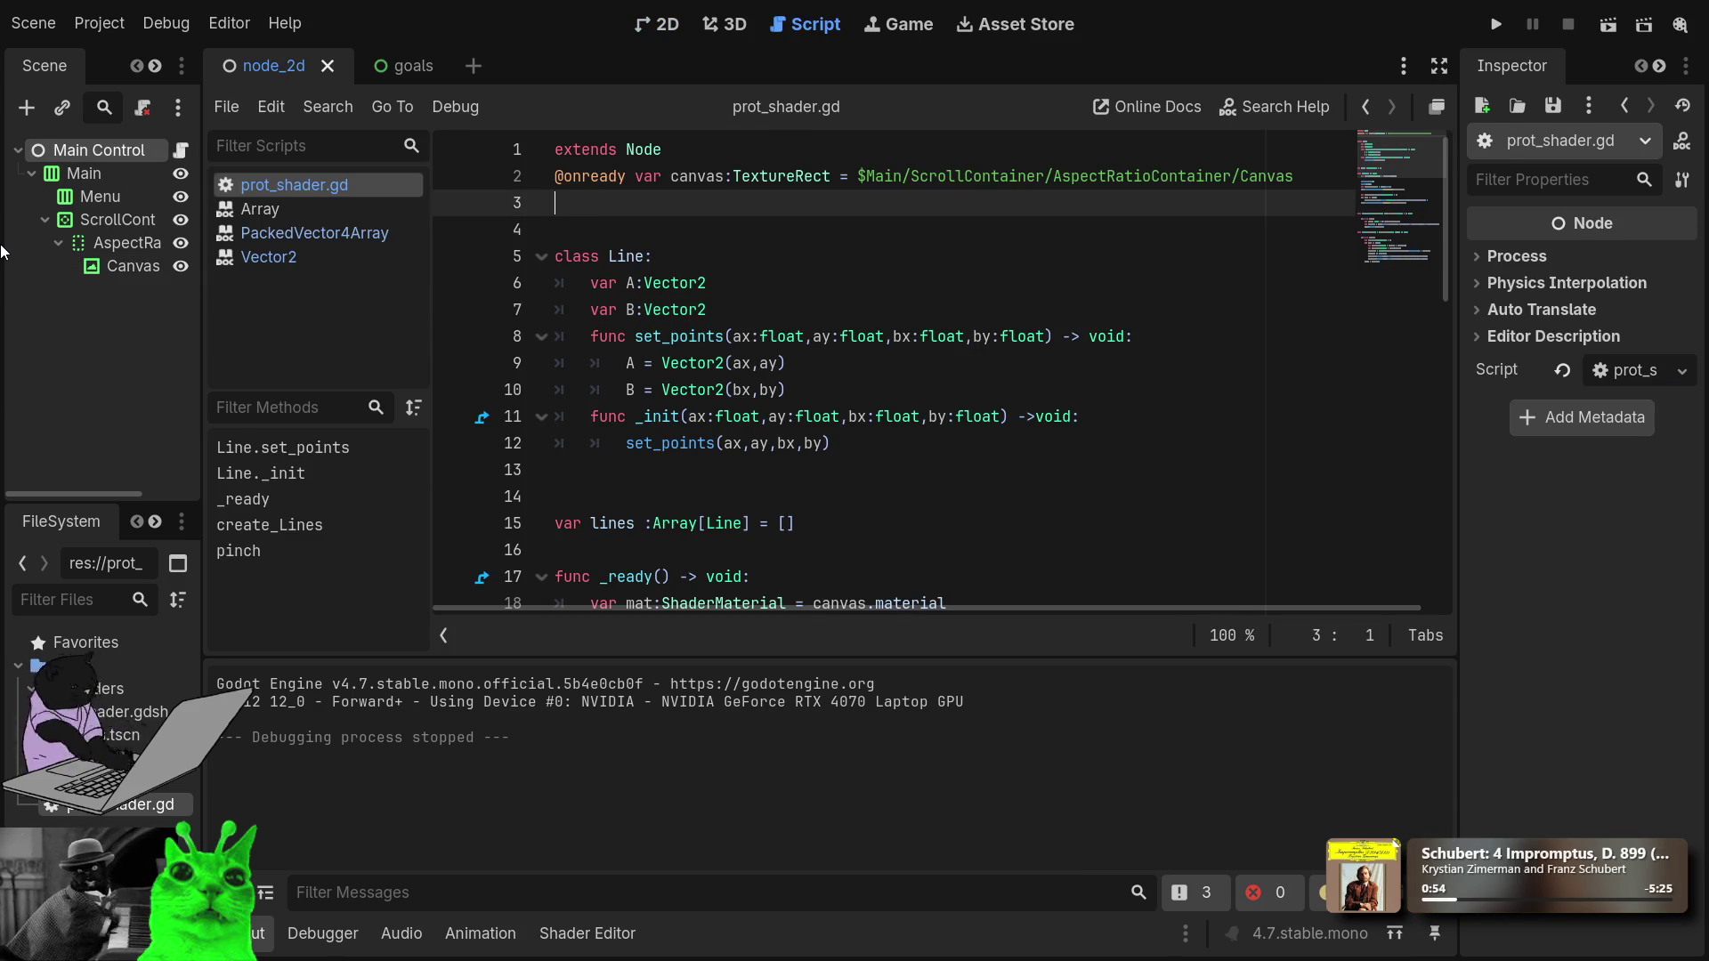
pyautogui.press('Return')
pyautogui.write('var')
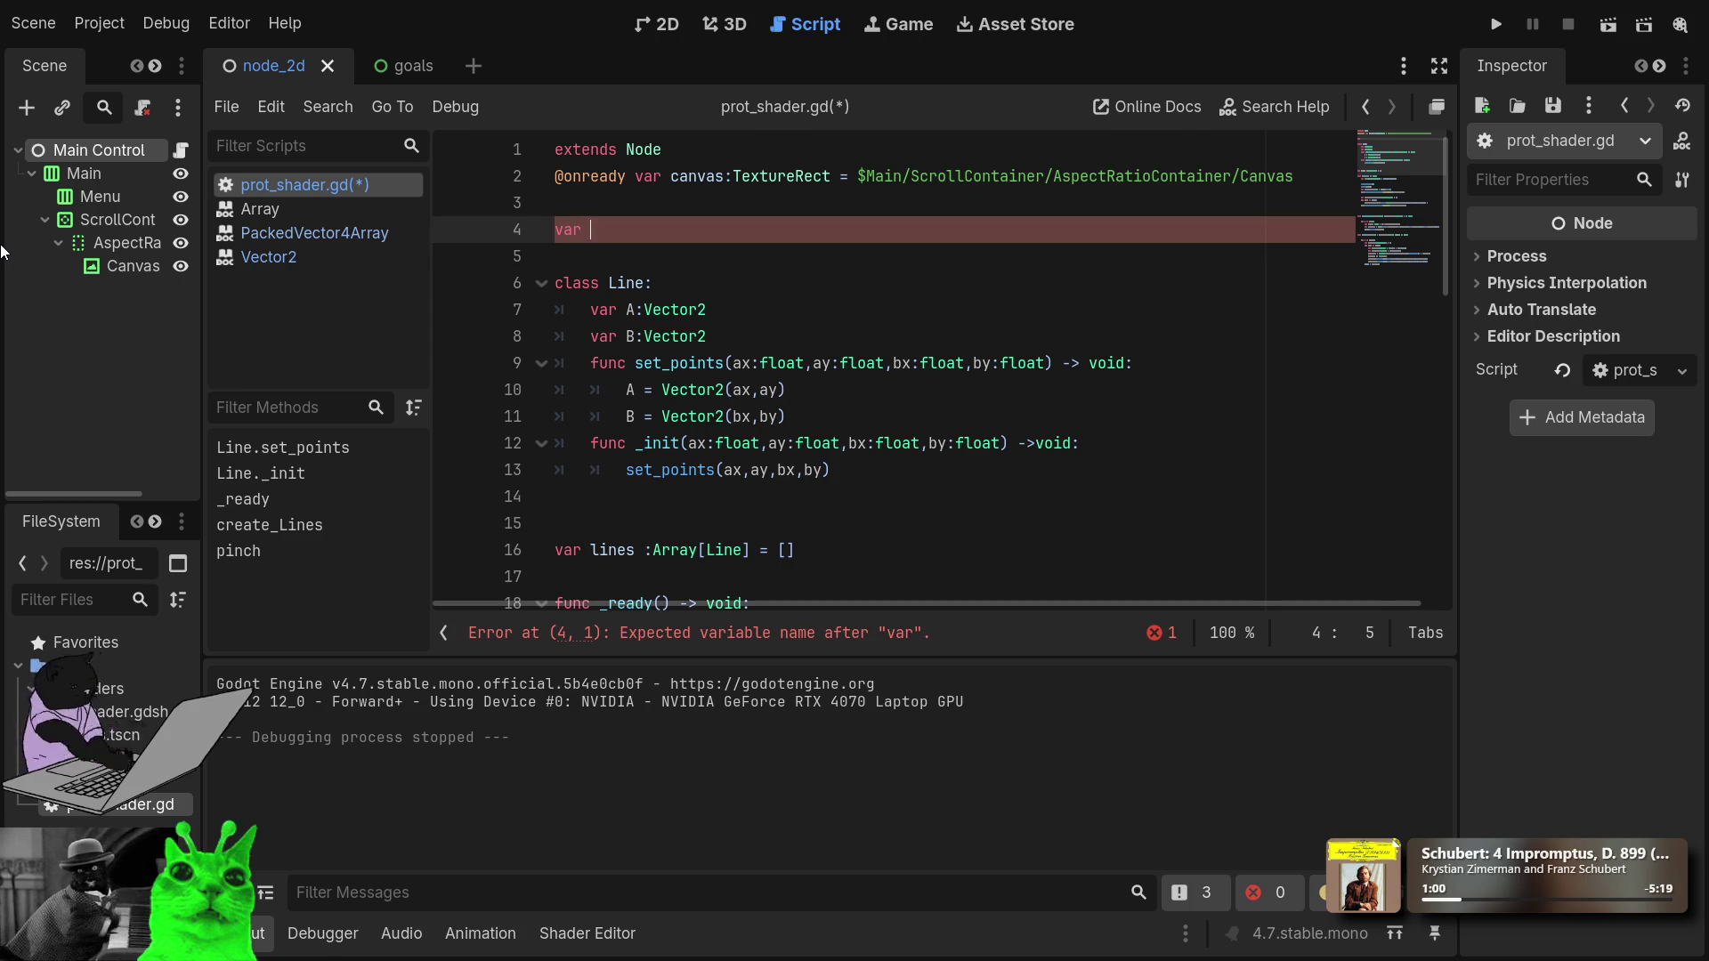
pyautogui.write(' _config')
pyautogui.write(':')
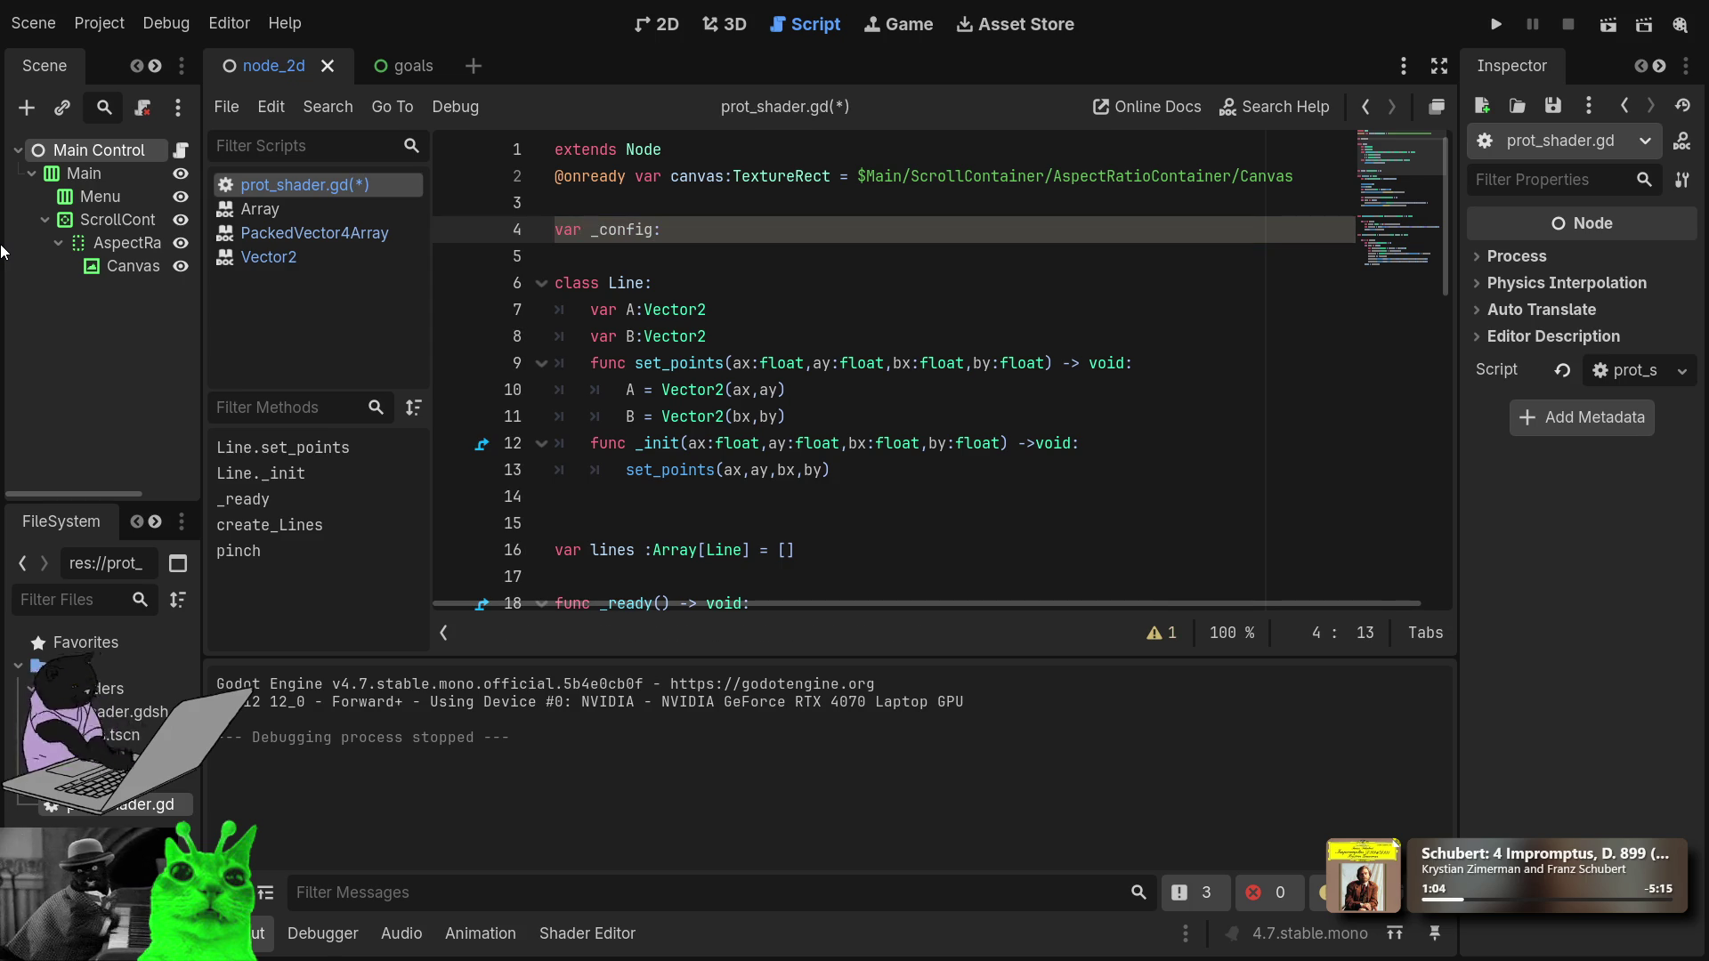
pyautogui.write('Di')
pyautogui.press('Return')
pyautogui.write('[')
pyautogui.press('BackSpace')
pyautogui.write('= {')
pyautogui.press('Down')
pyautogui.press('Down')
pyautogui.press('Down')
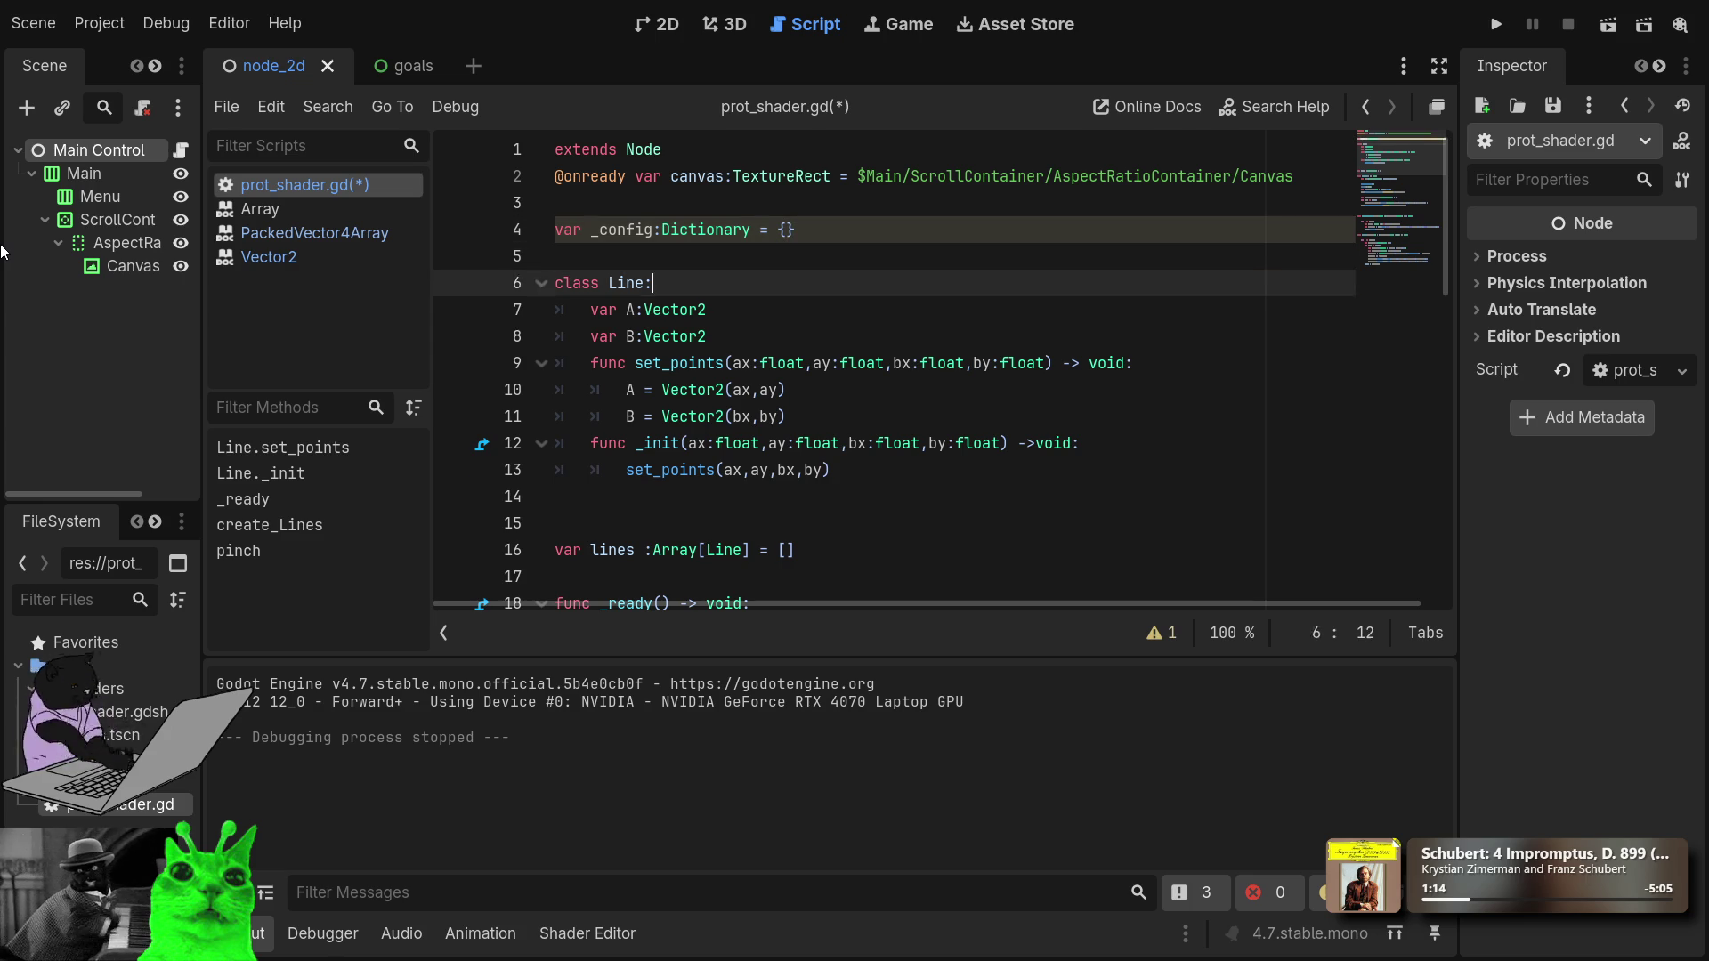
pyautogui.press('Down')
pyautogui.press('Down')
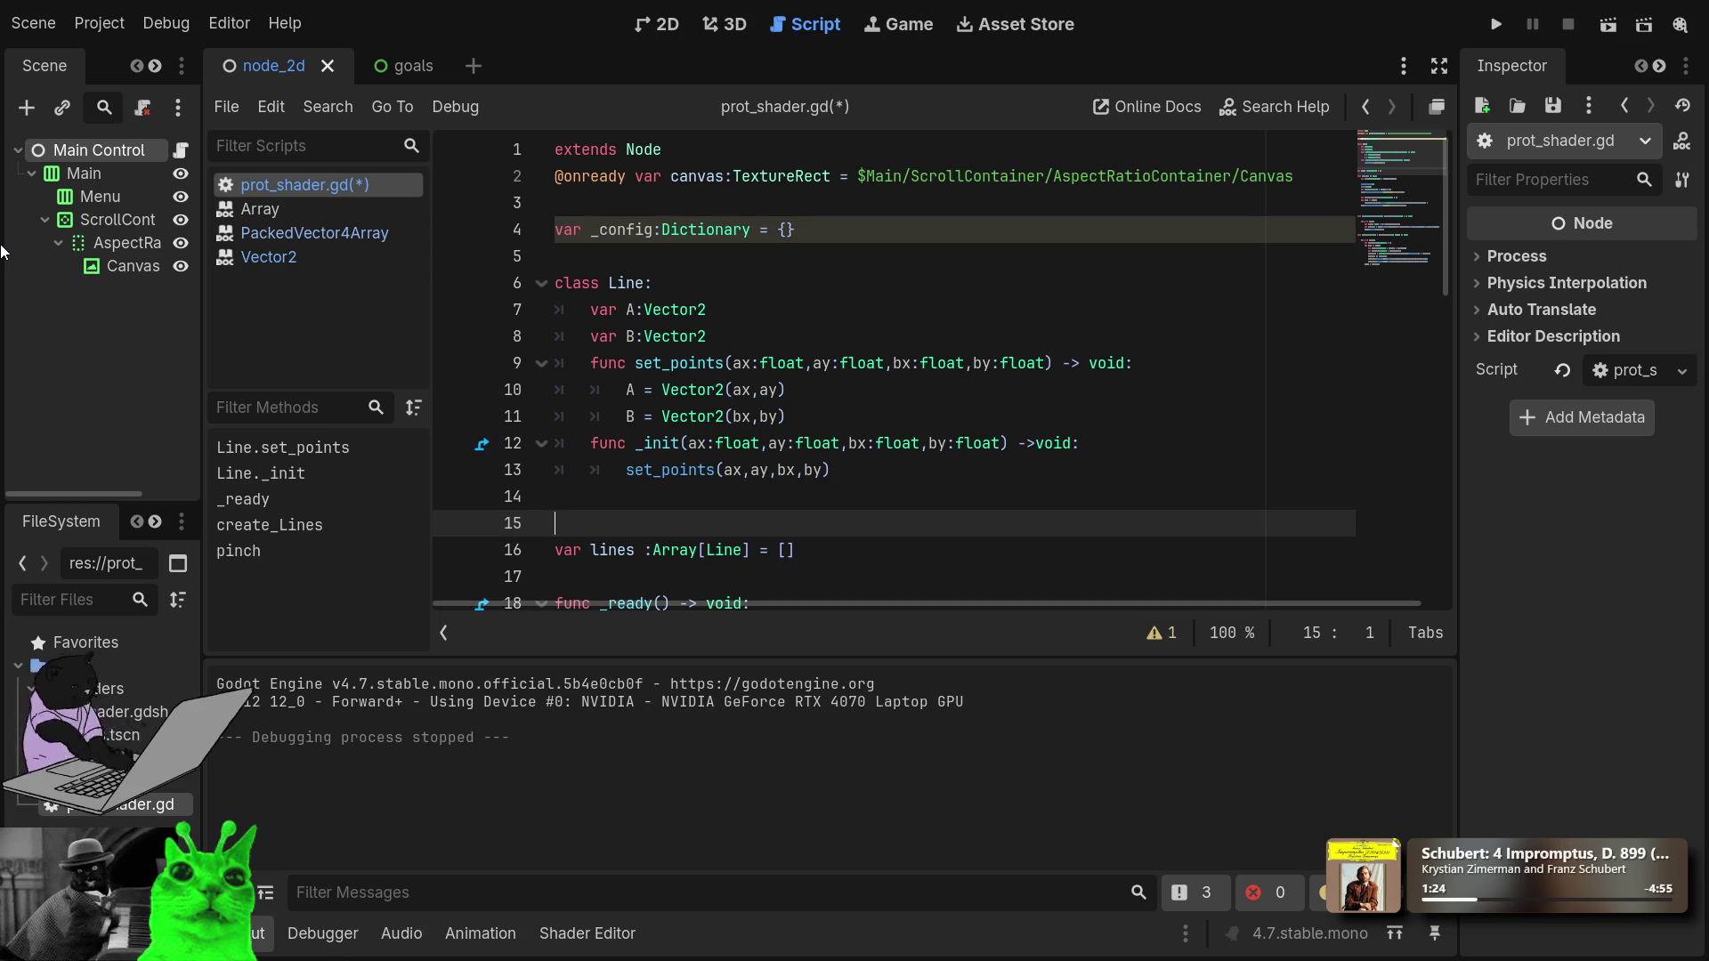
# Rename _config to config and split the dictionary braces onto separate lines.
pyautogui.click(598, 229)
pyautogui.press('Right')
pyautogui.press('Right')
pyautogui.press('Right')
pyautogui.press('BackSpace')
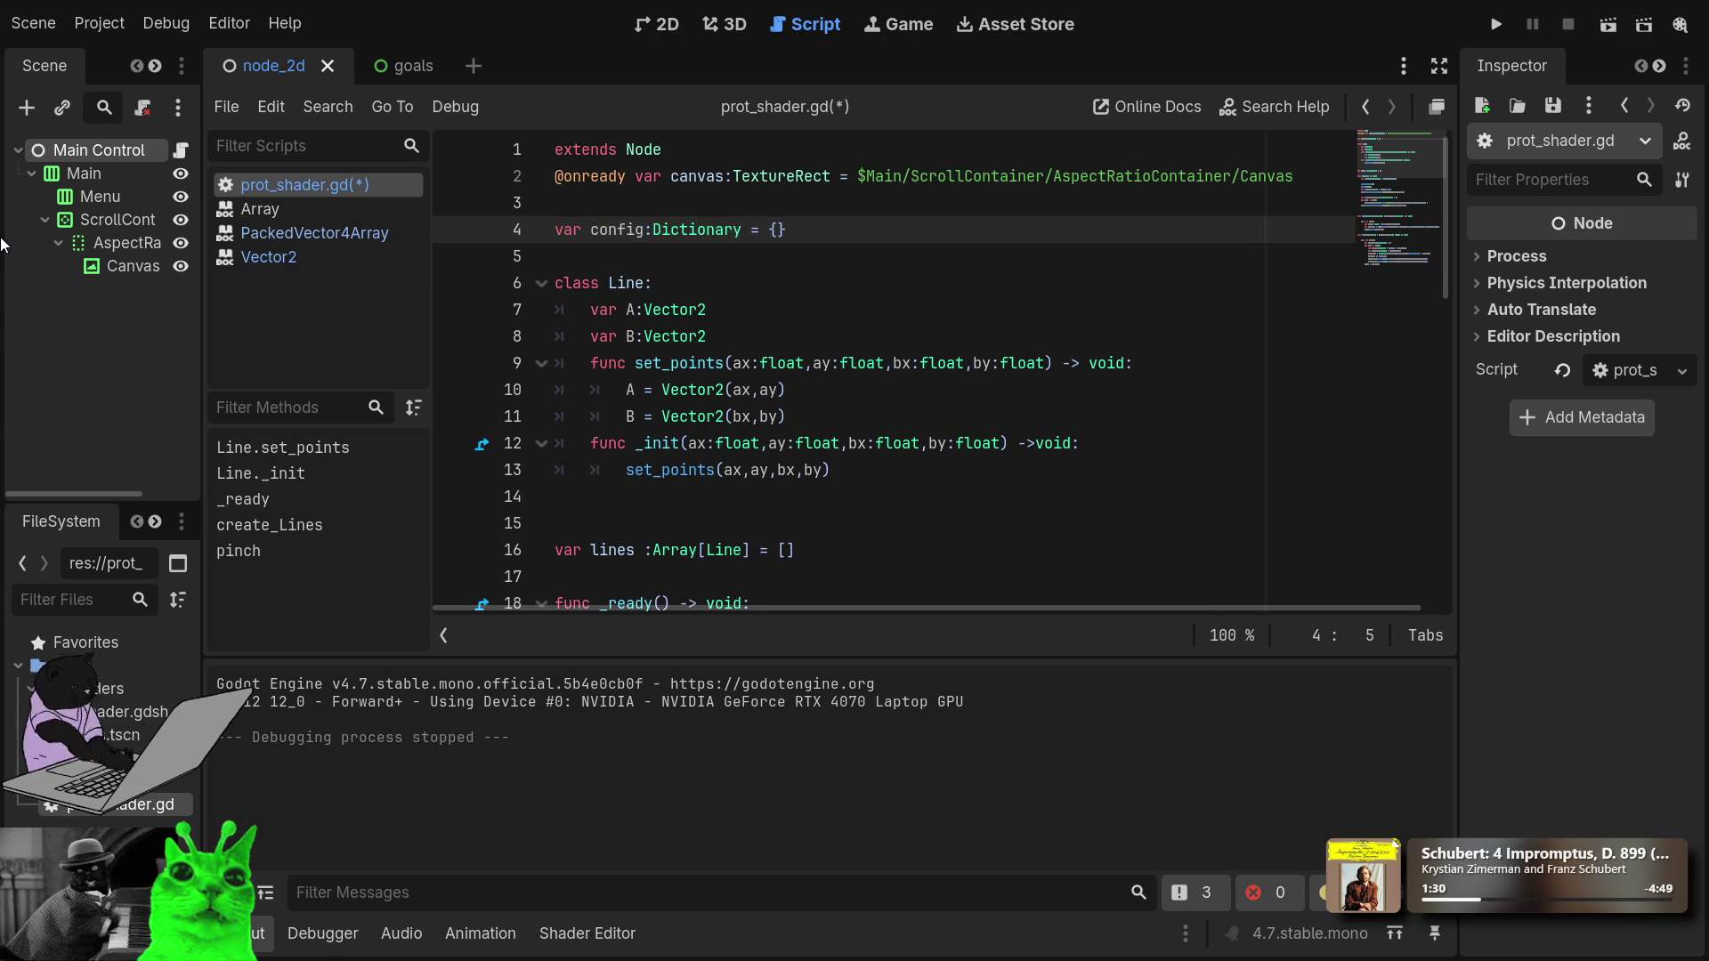
pyautogui.press('End')
pyautogui.press('Left')
pyautogui.press('Return')
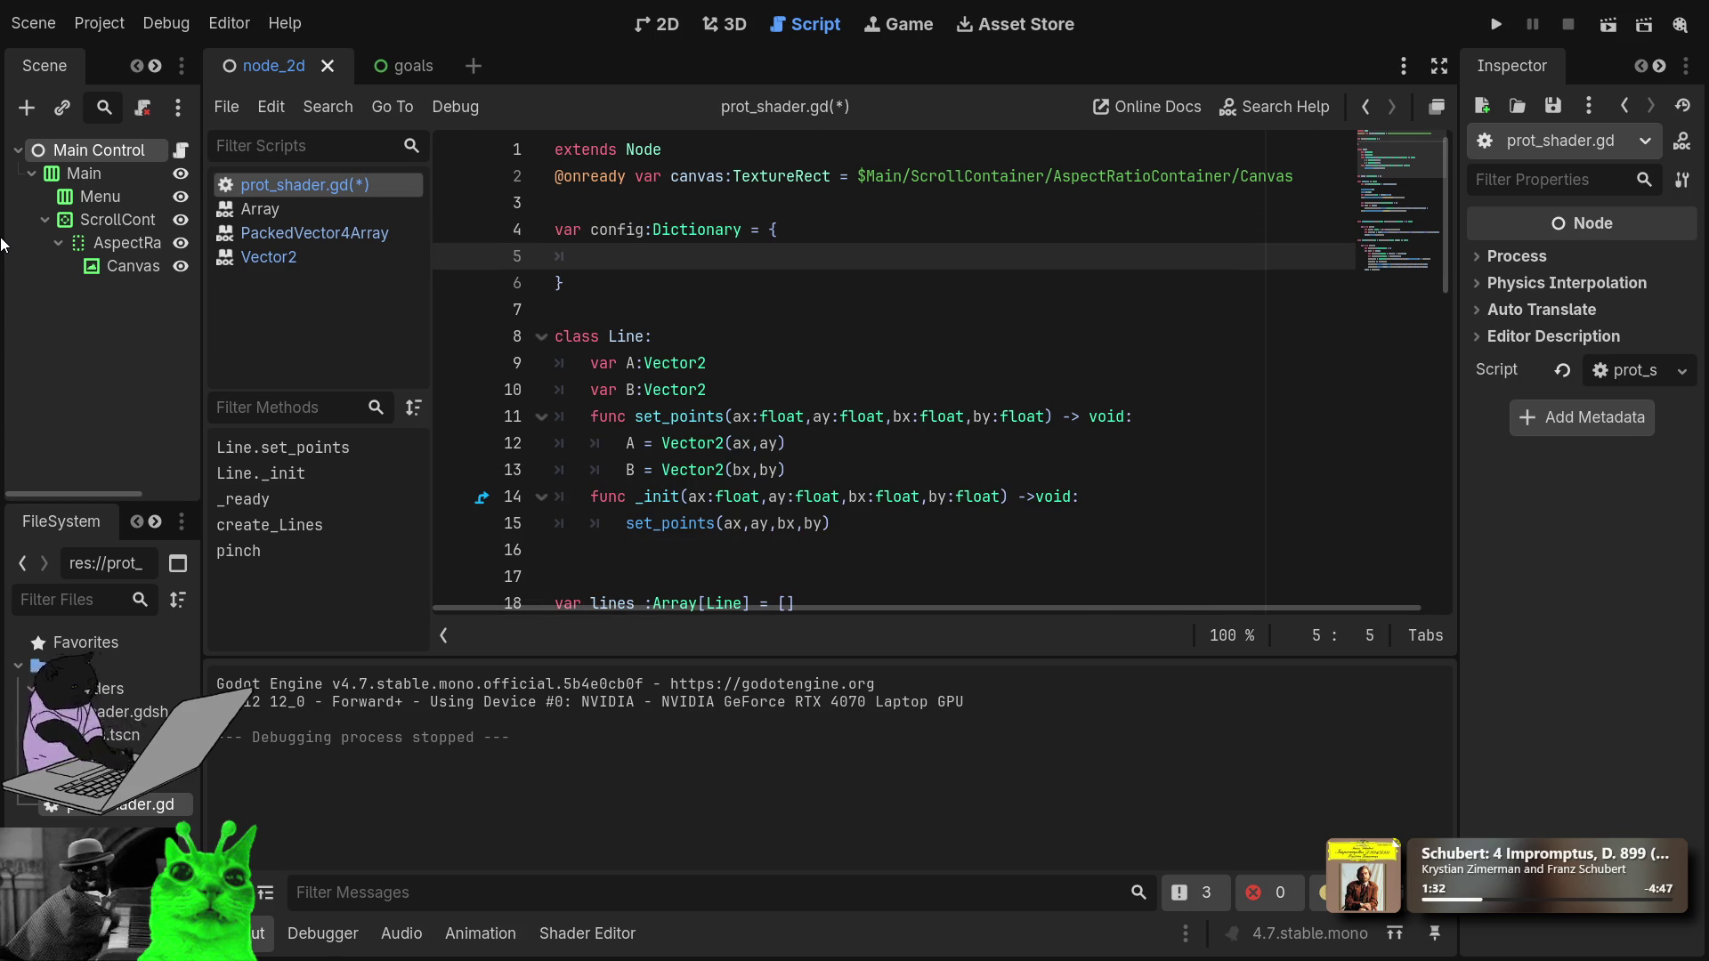
# Add a "zoom":2.5 entry inside the config dictionary.
pyautogui.write('3')
pyautogui.press('BackSpace')
pyautogui.write('"')
pyautogui.write('":')
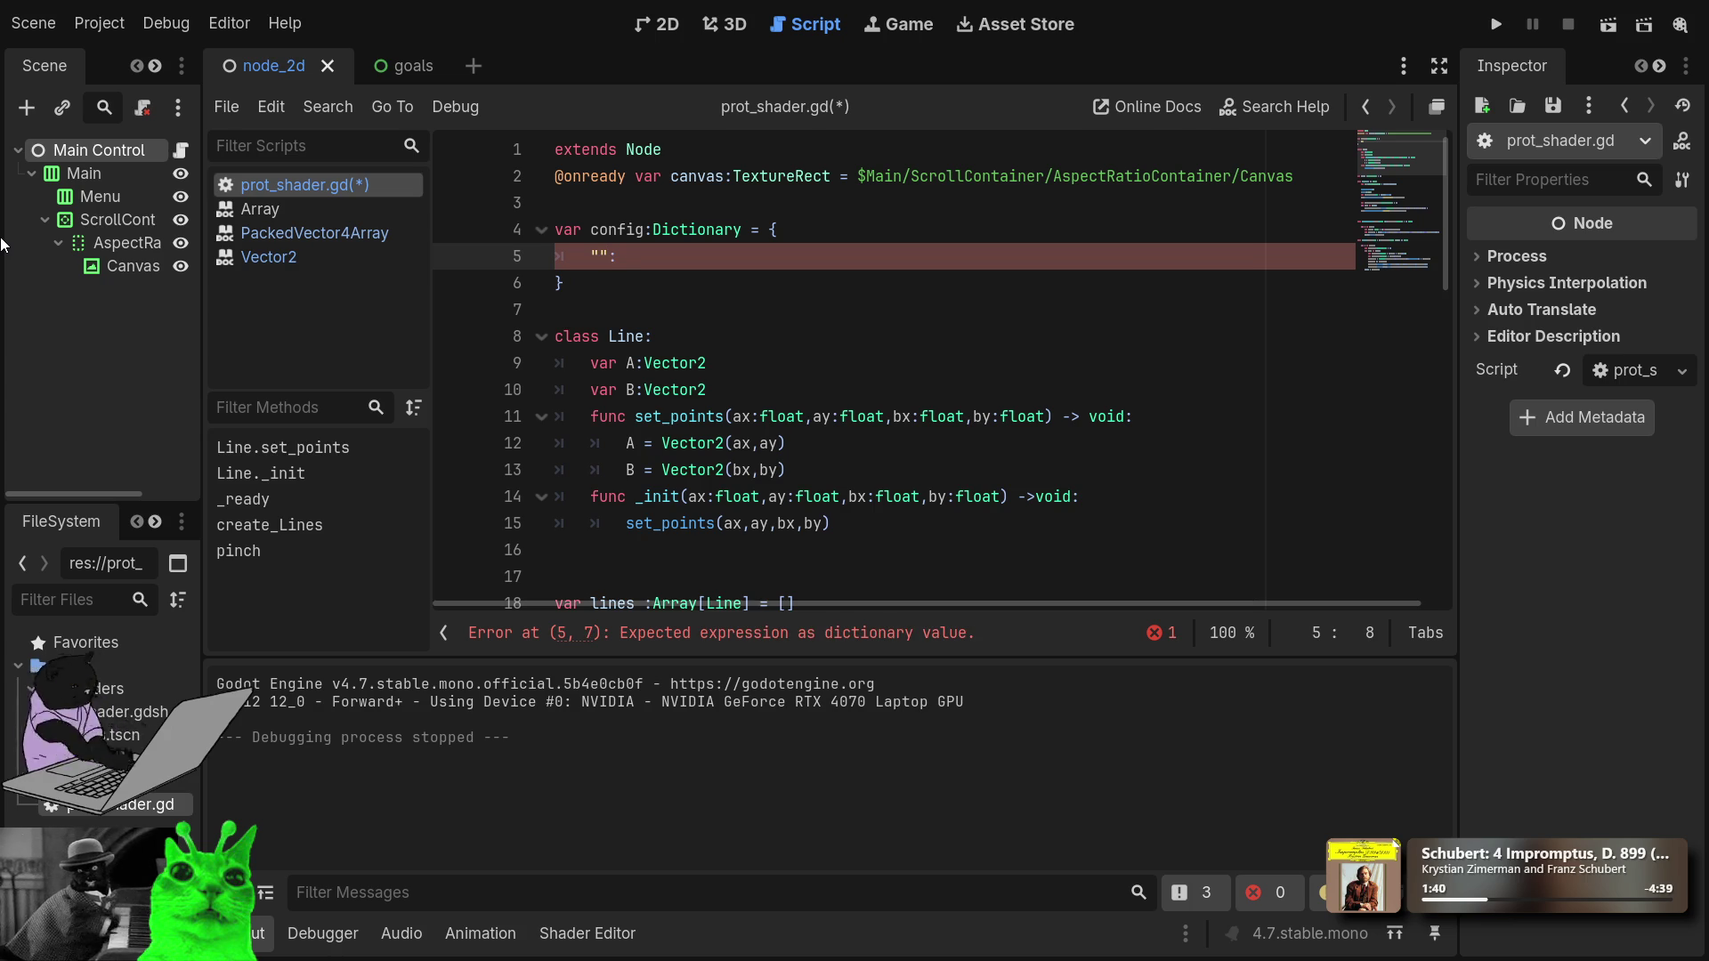
pyautogui.write('4')
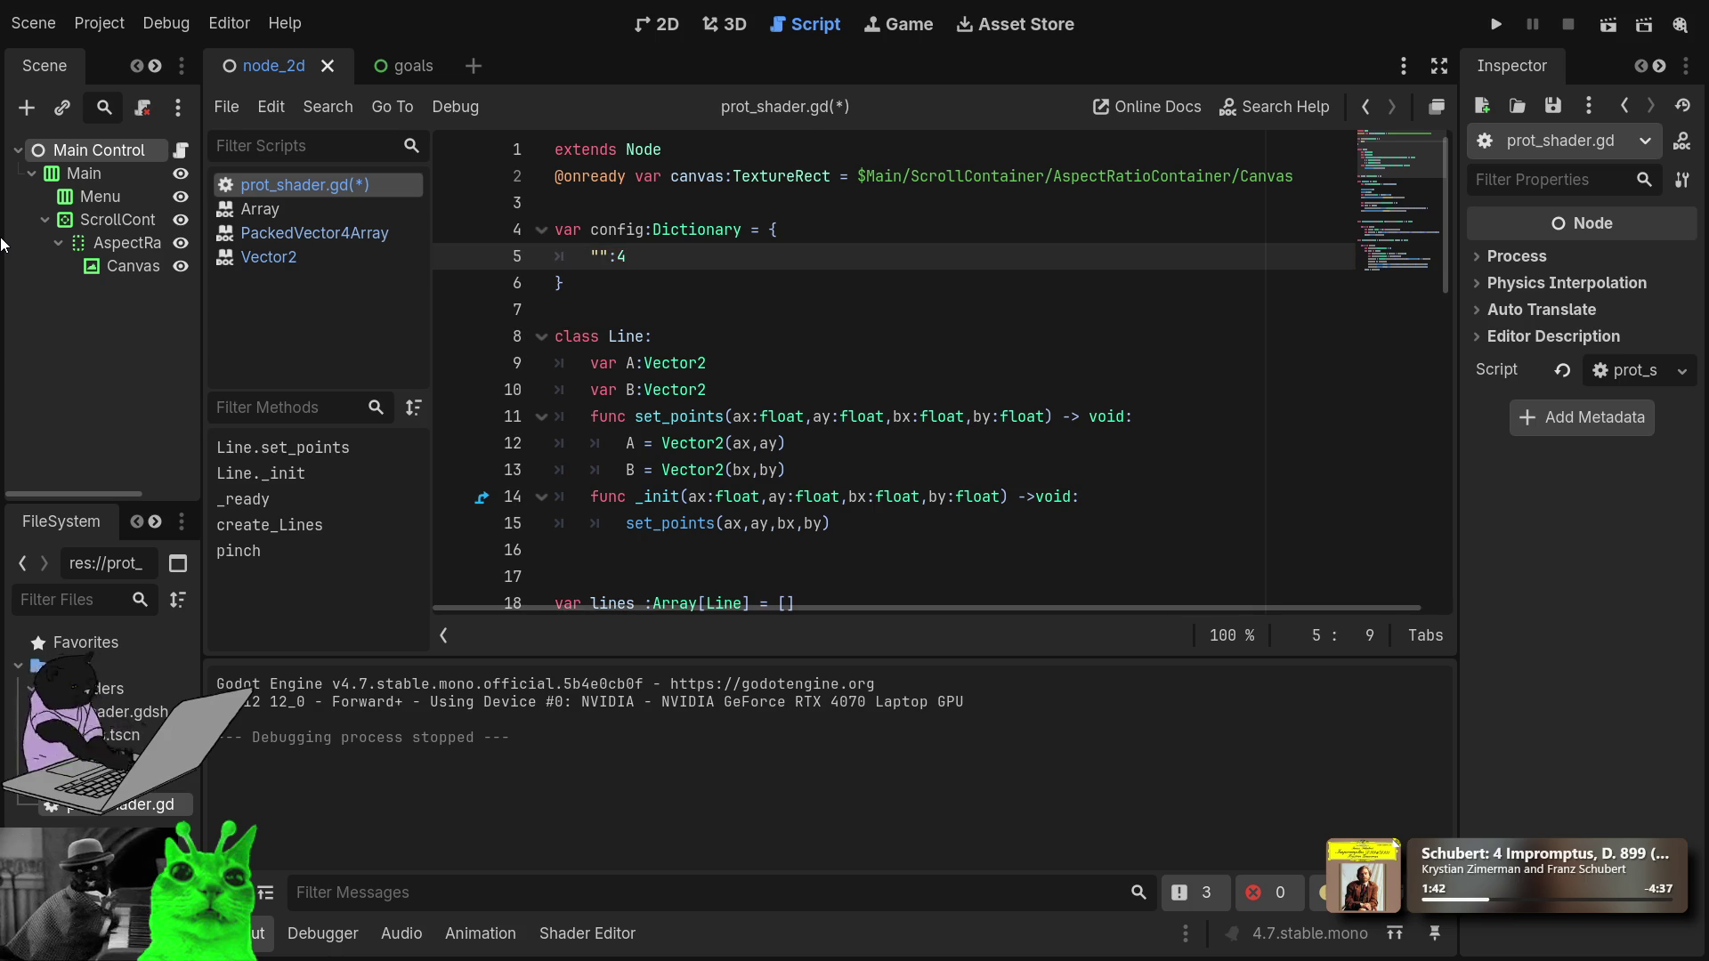
pyautogui.press('Left')
pyautogui.press('Left')
pyautogui.press('Left')
pyautogui.write('z')
pyautogui.write('oom')
pyautogui.press('End')
pyautogui.press('BackSpace')
pyautogui.write('2.5')
pyautogui.press('Down')
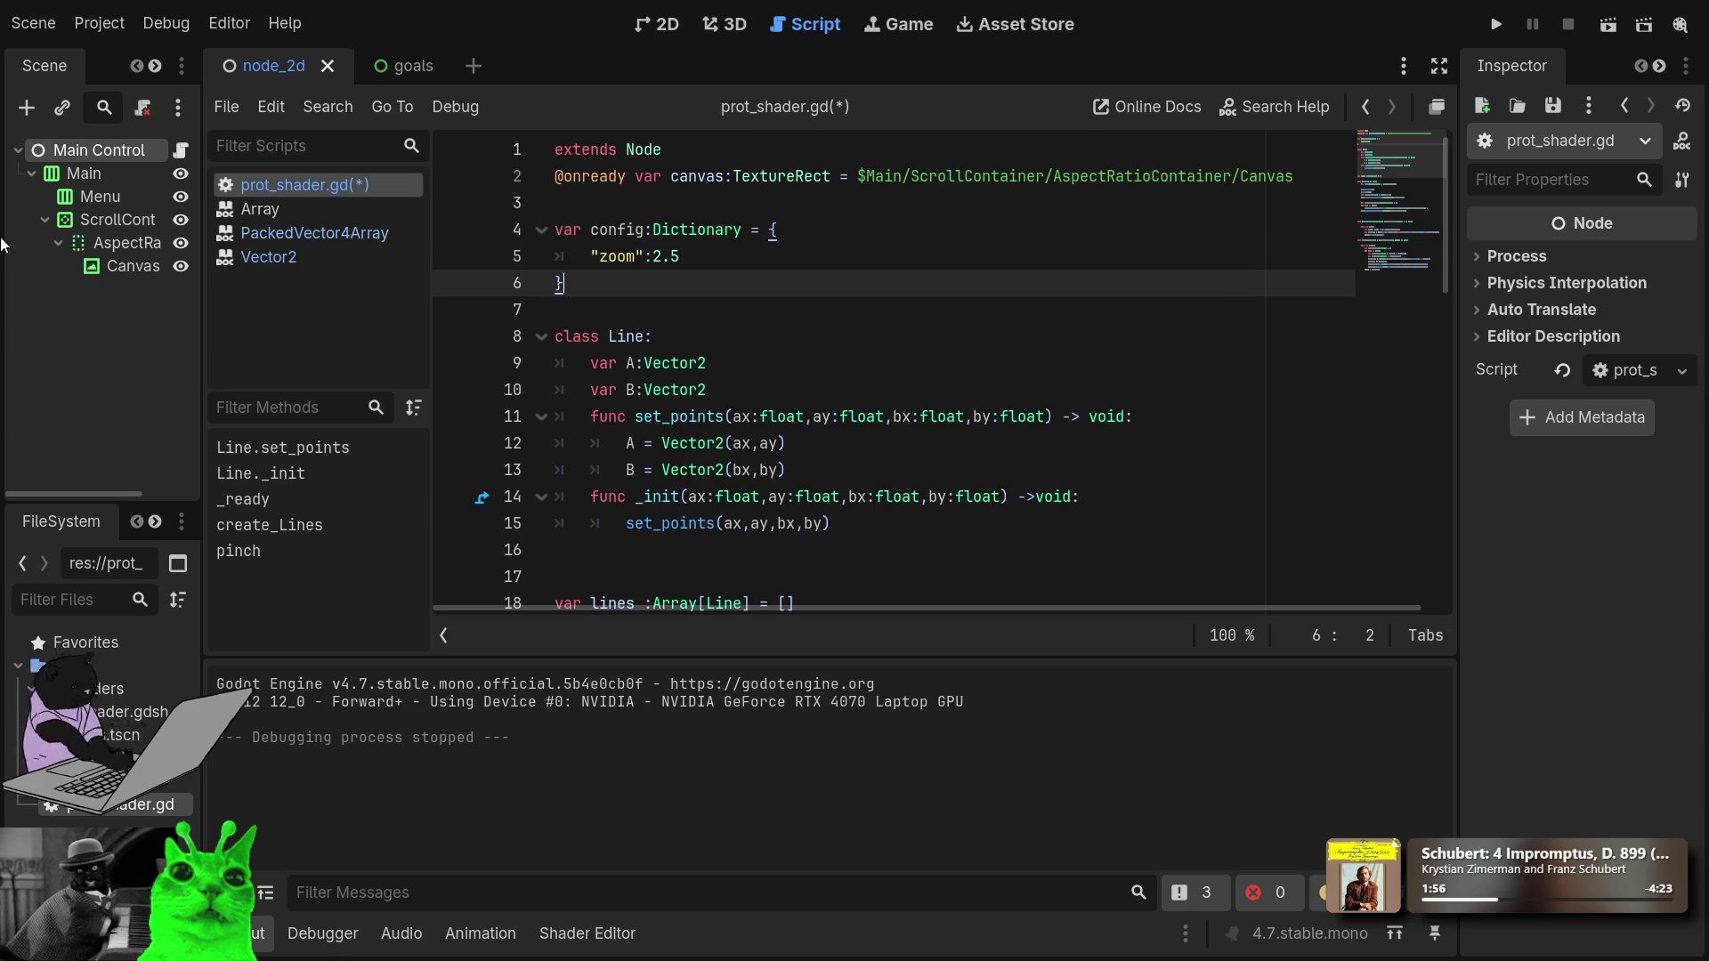
pyautogui.press('Up')
pyautogui.press('Up')
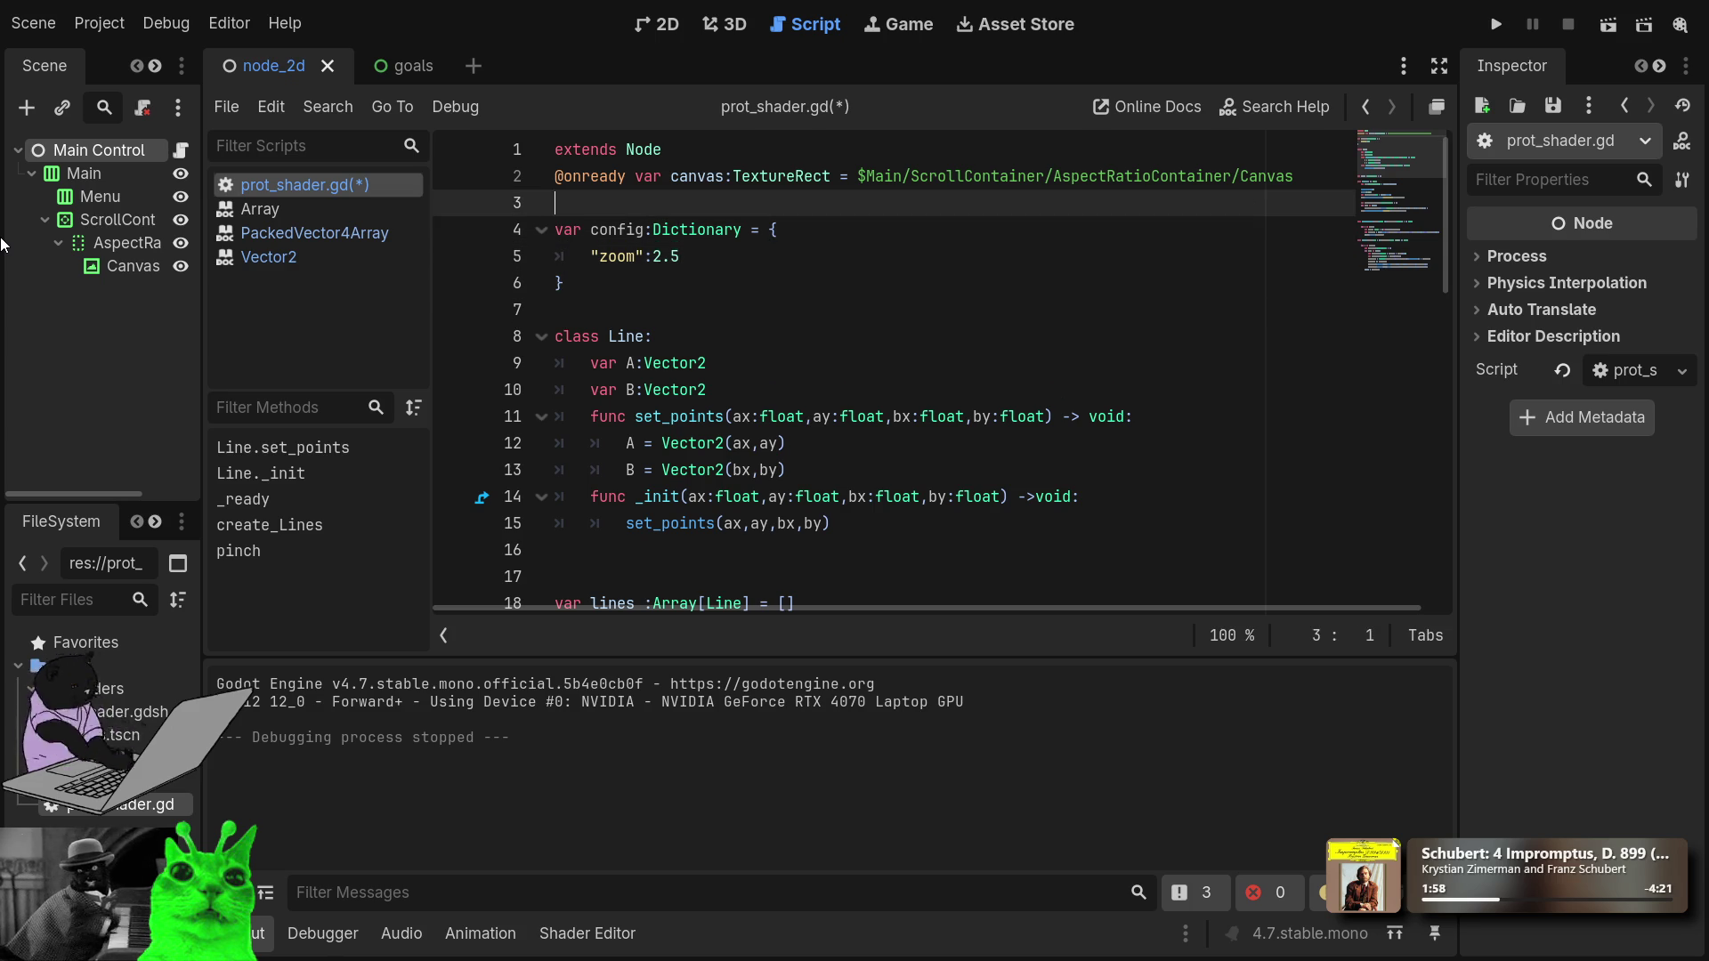
pyautogui.press('Down')
pyautogui.press('Down')
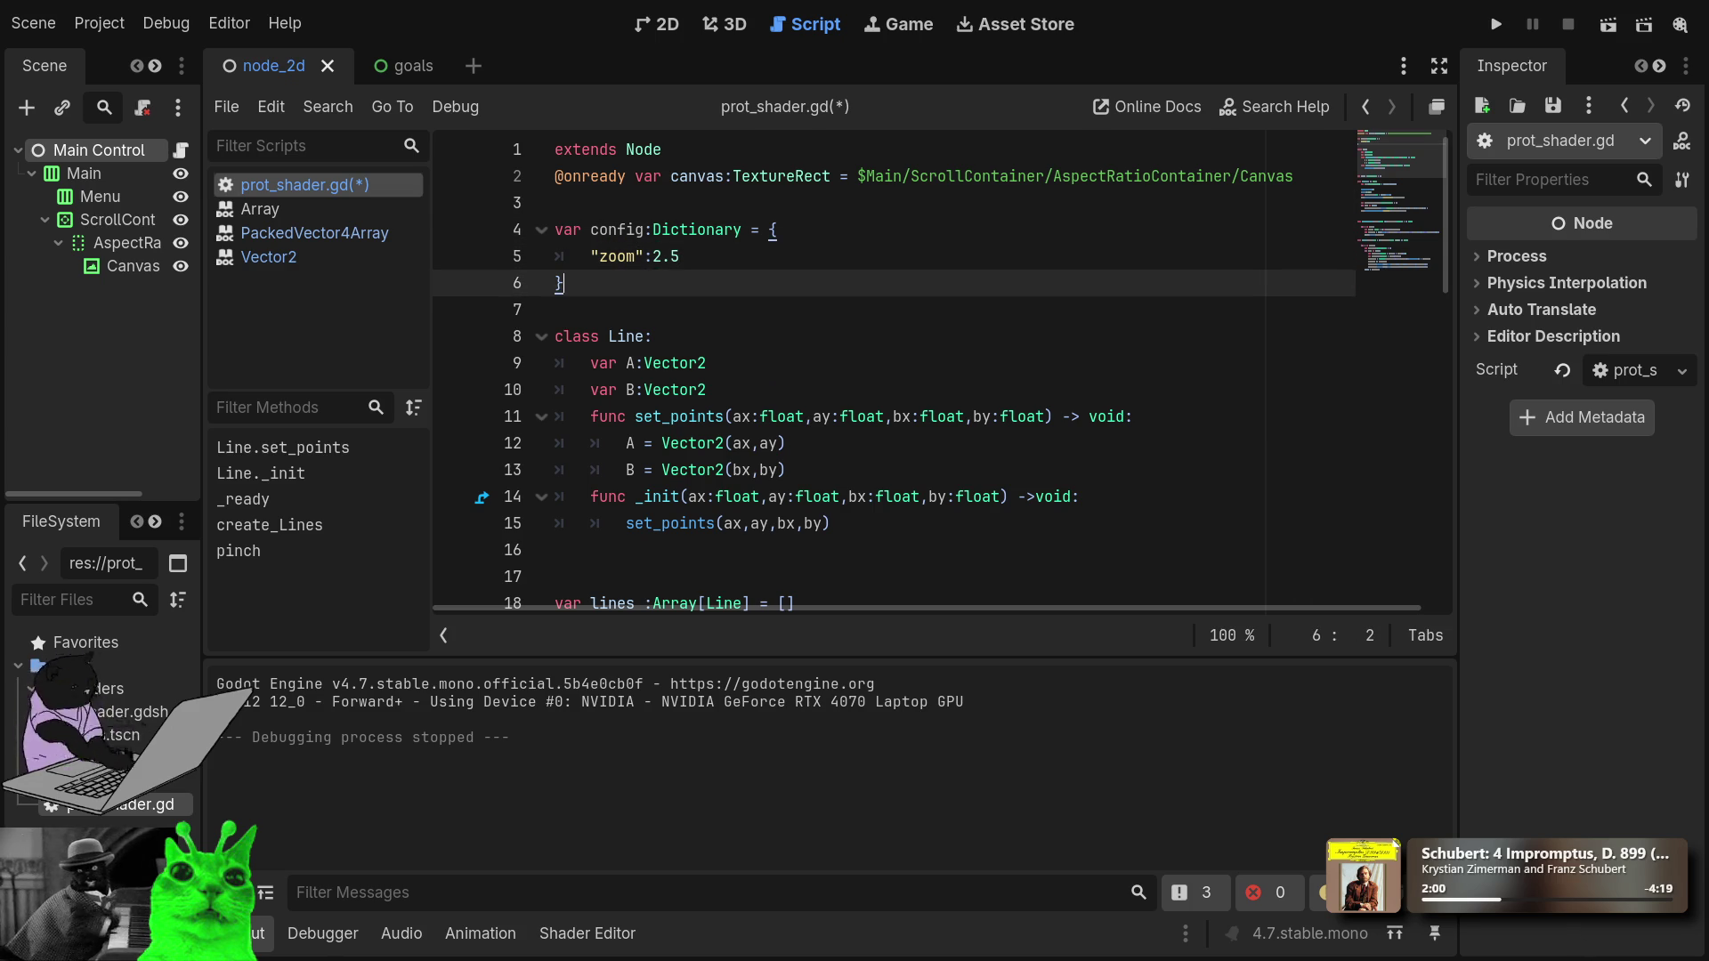
pyautogui.keyDown('ctrl'); pyautogui.click(697, 229); pyautogui.keyUp('ctrl')
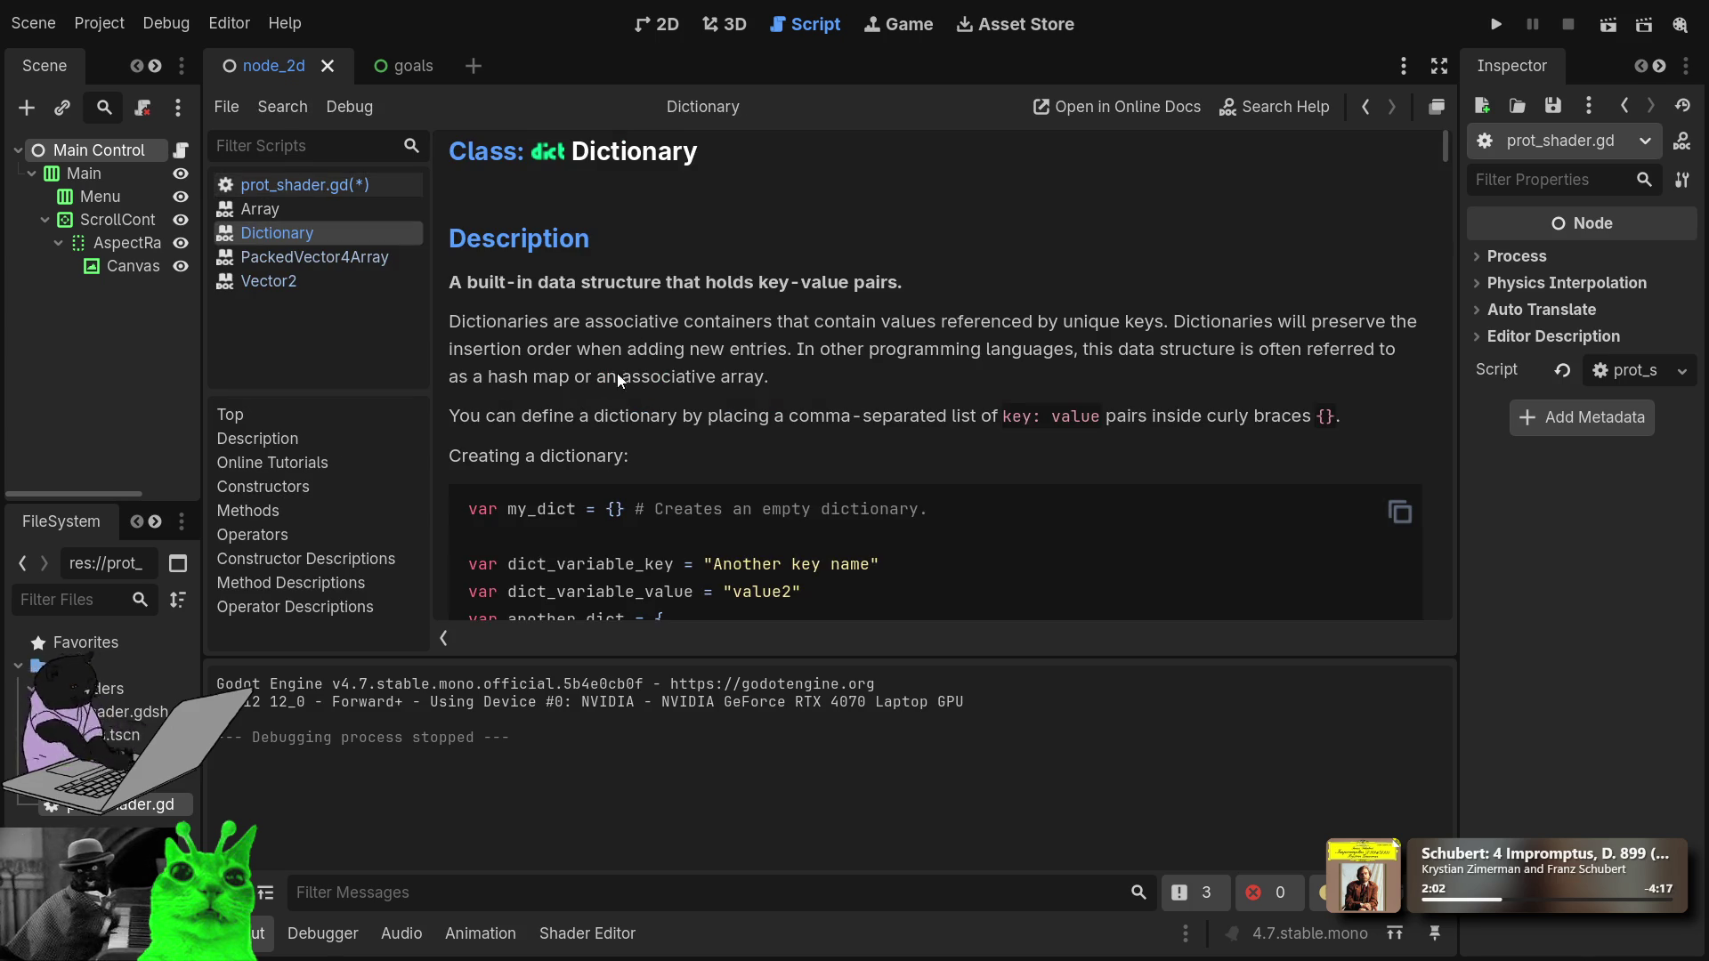
# Read through the Dictionary class reference, then return to prot_shader.gd.
pyautogui.scroll(-5, 815, 330)
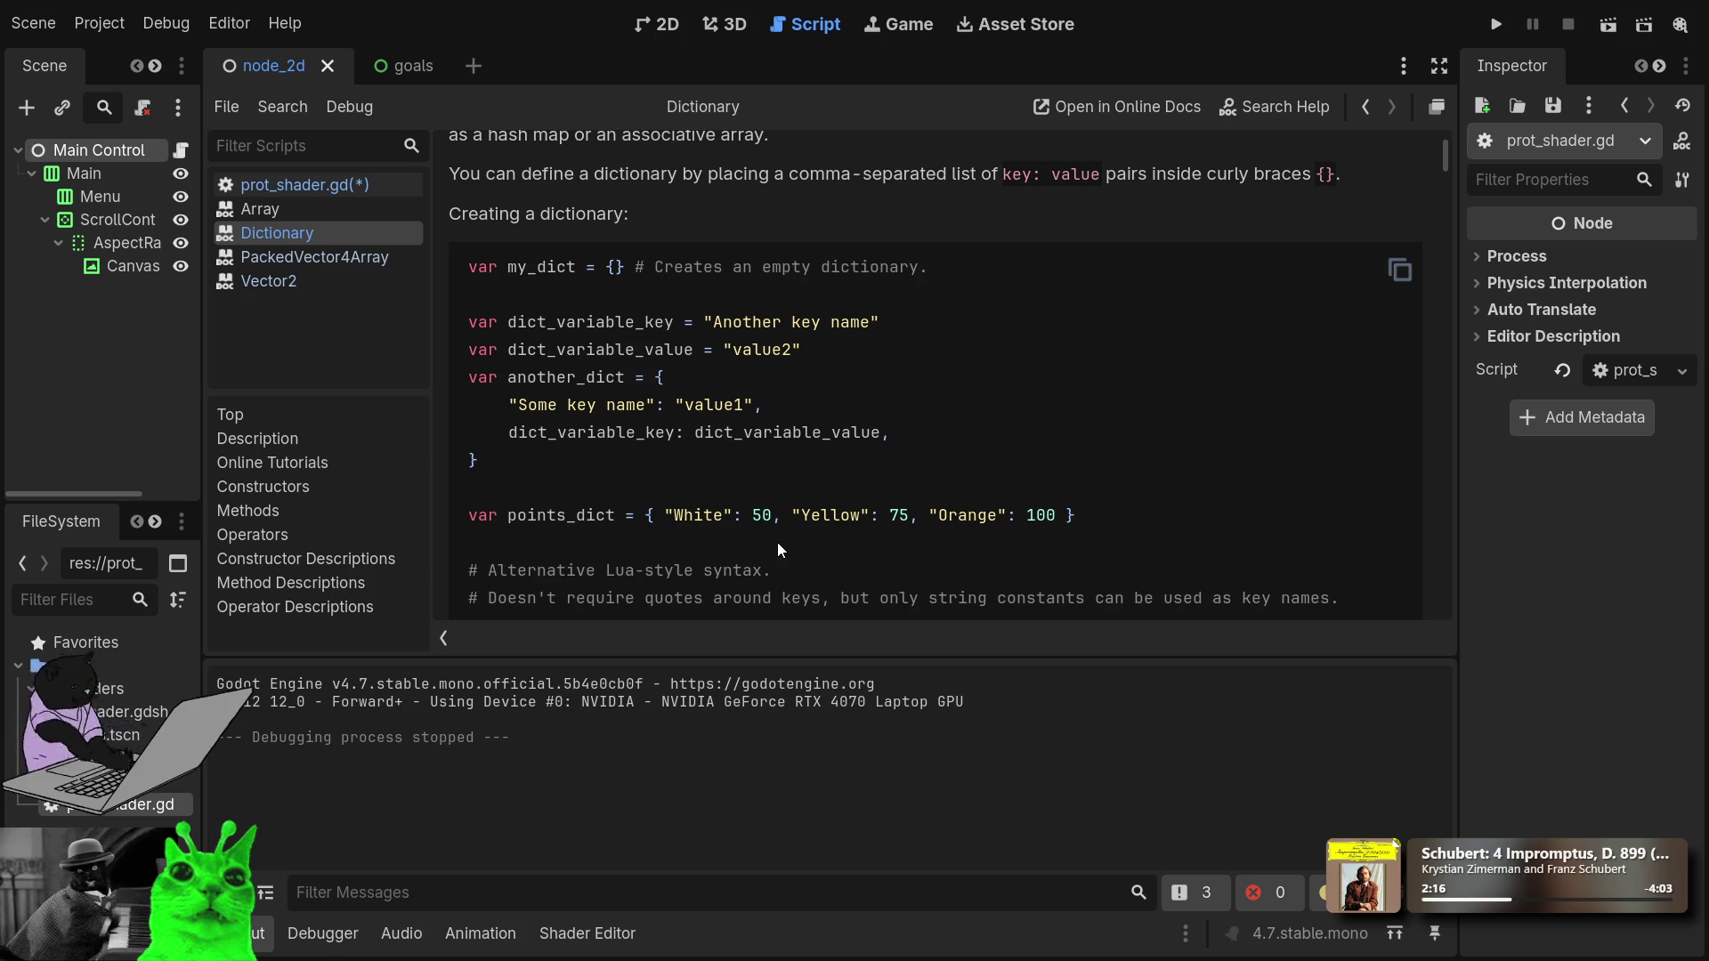
pyautogui.scroll(-6, 777, 544)
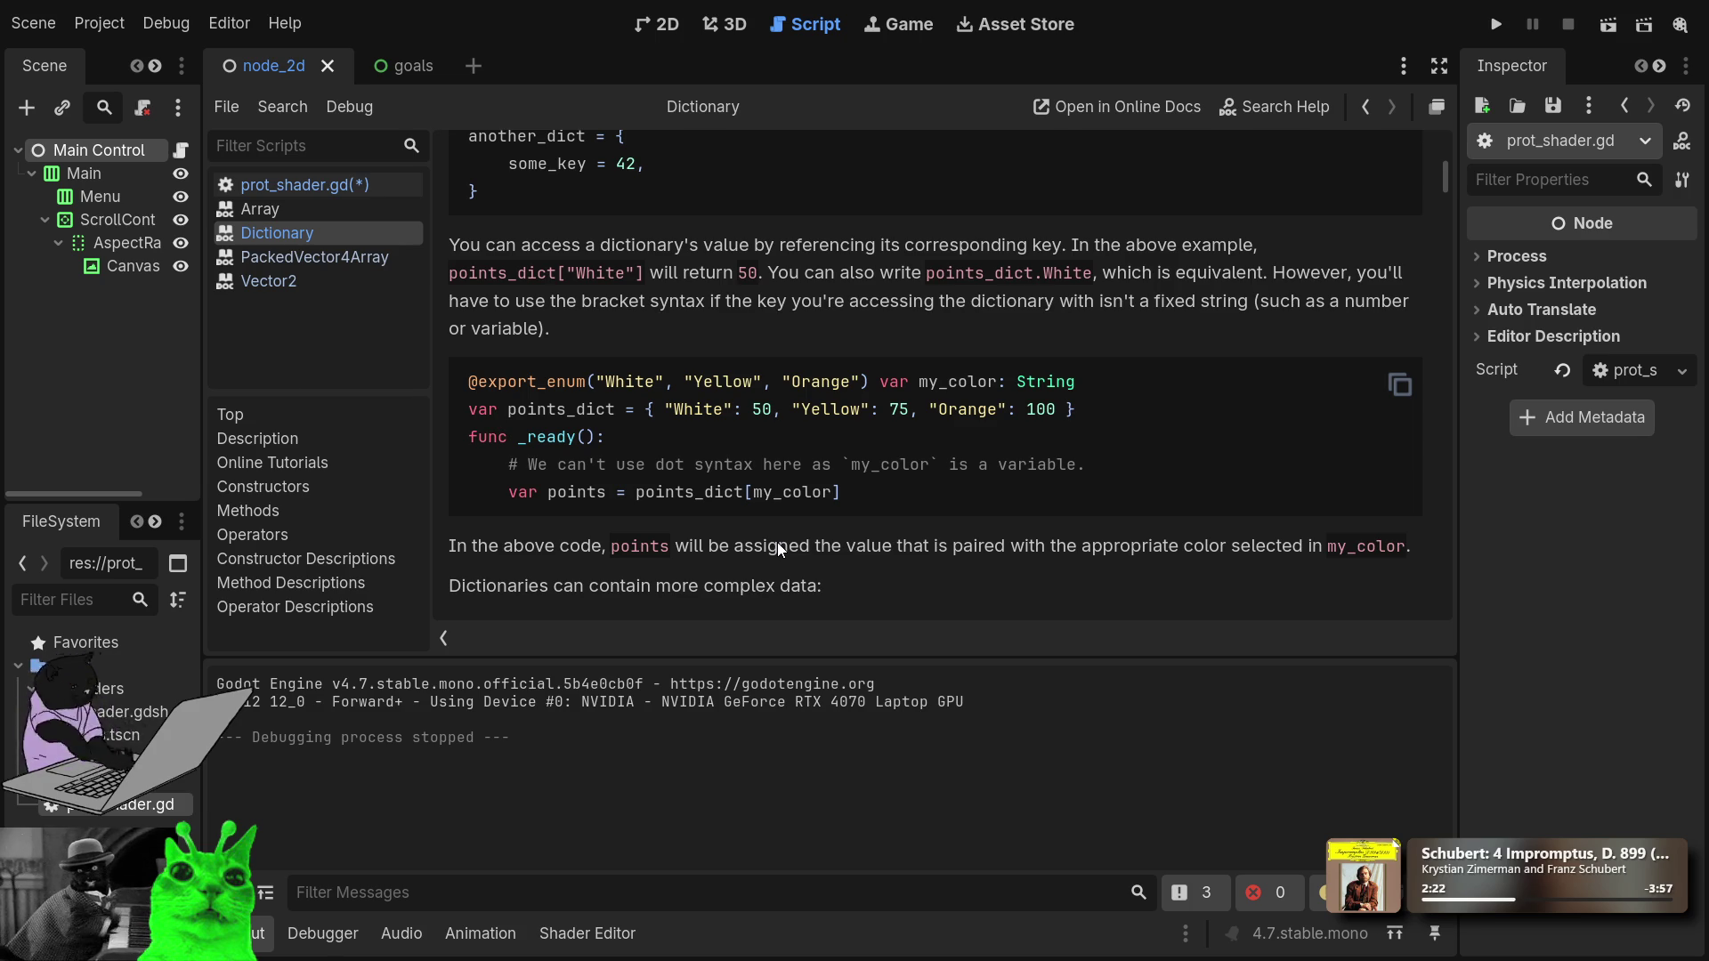
pyautogui.scroll(-3, 777, 545)
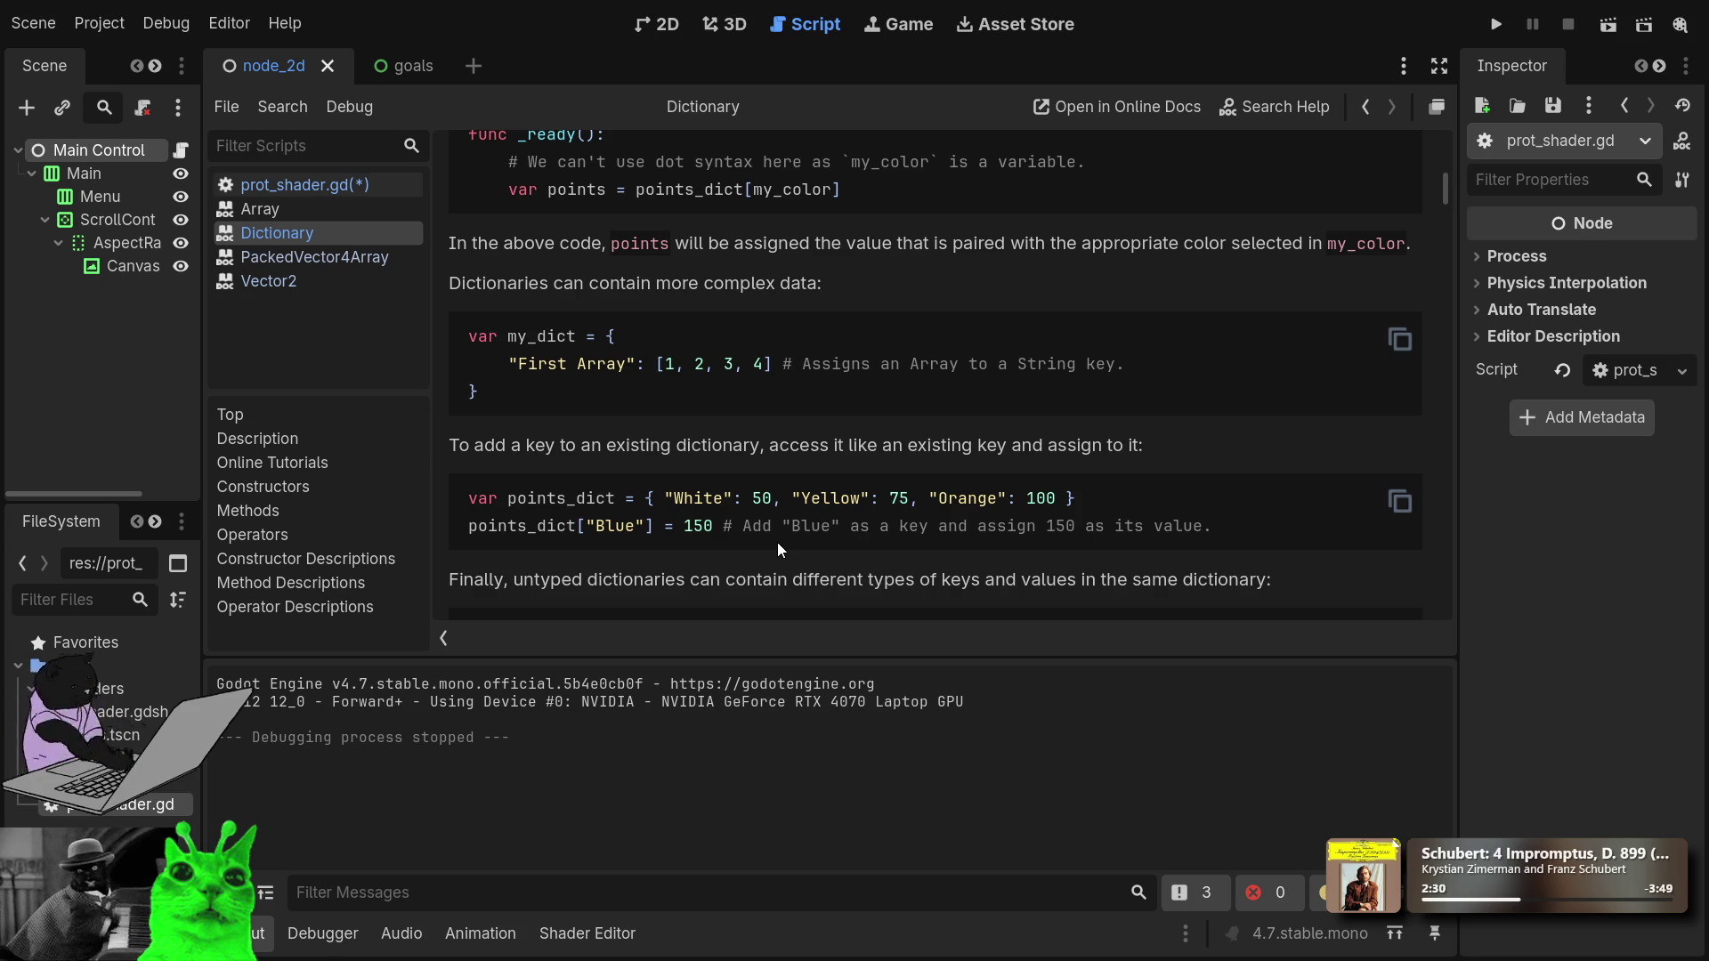
pyautogui.scroll(-4, 778, 544)
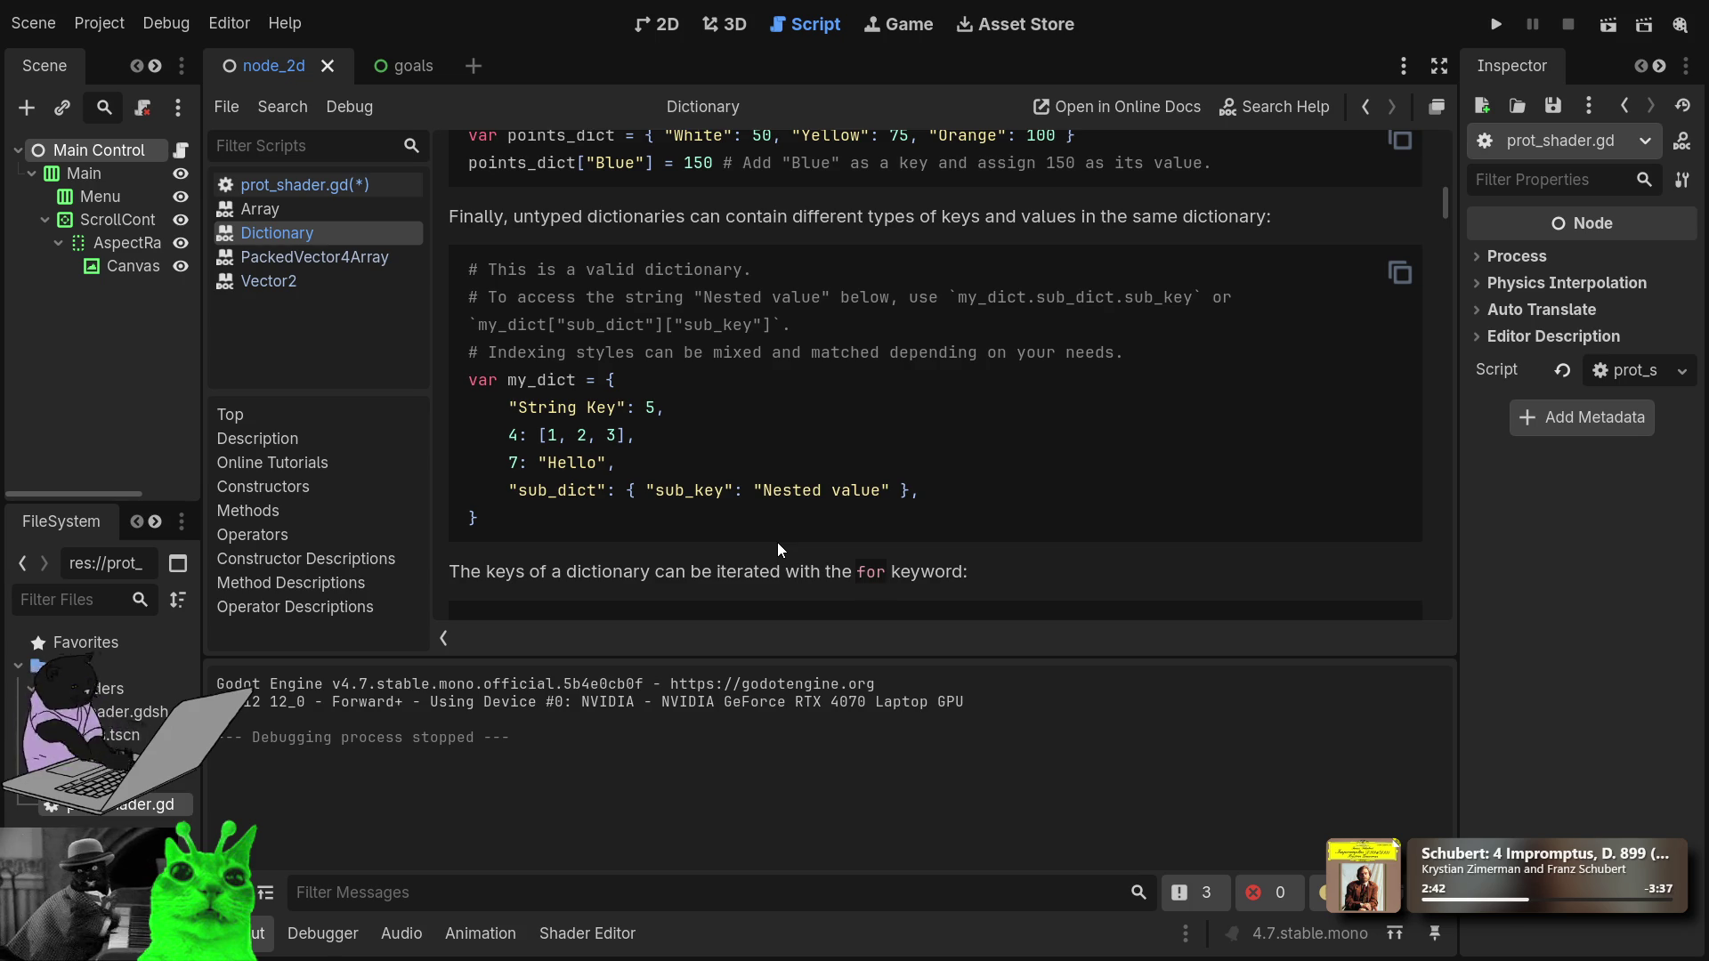
pyautogui.scroll(1, 777, 545)
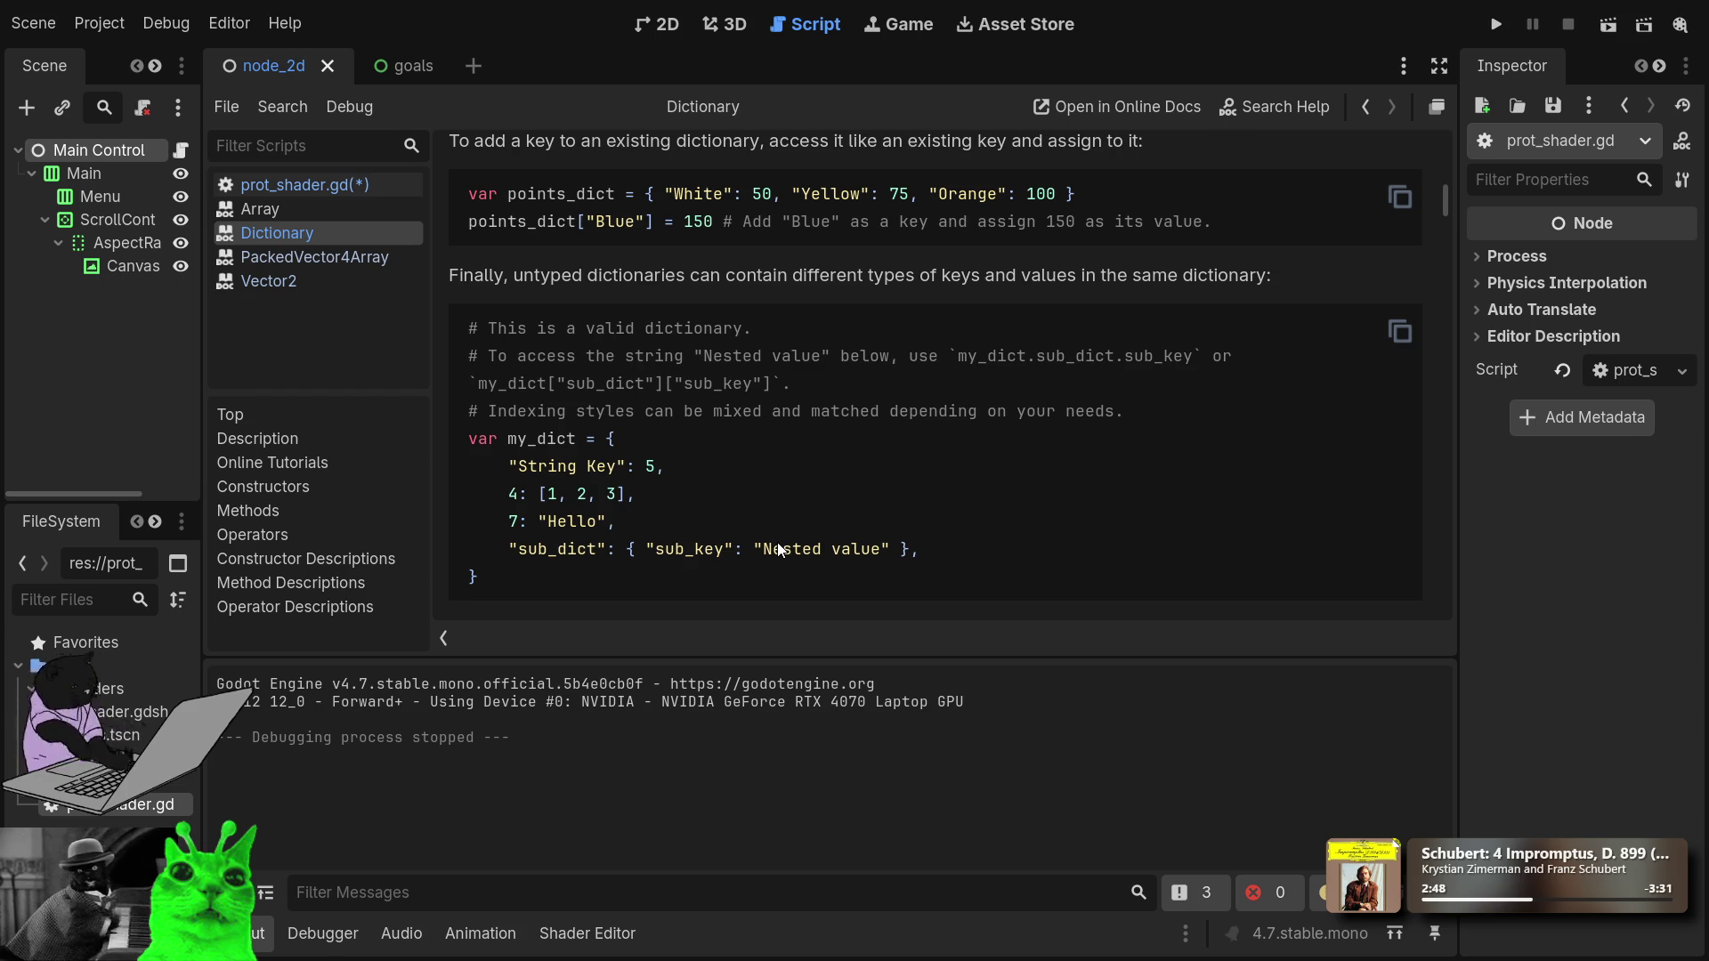
pyautogui.scroll(-4, 777, 545)
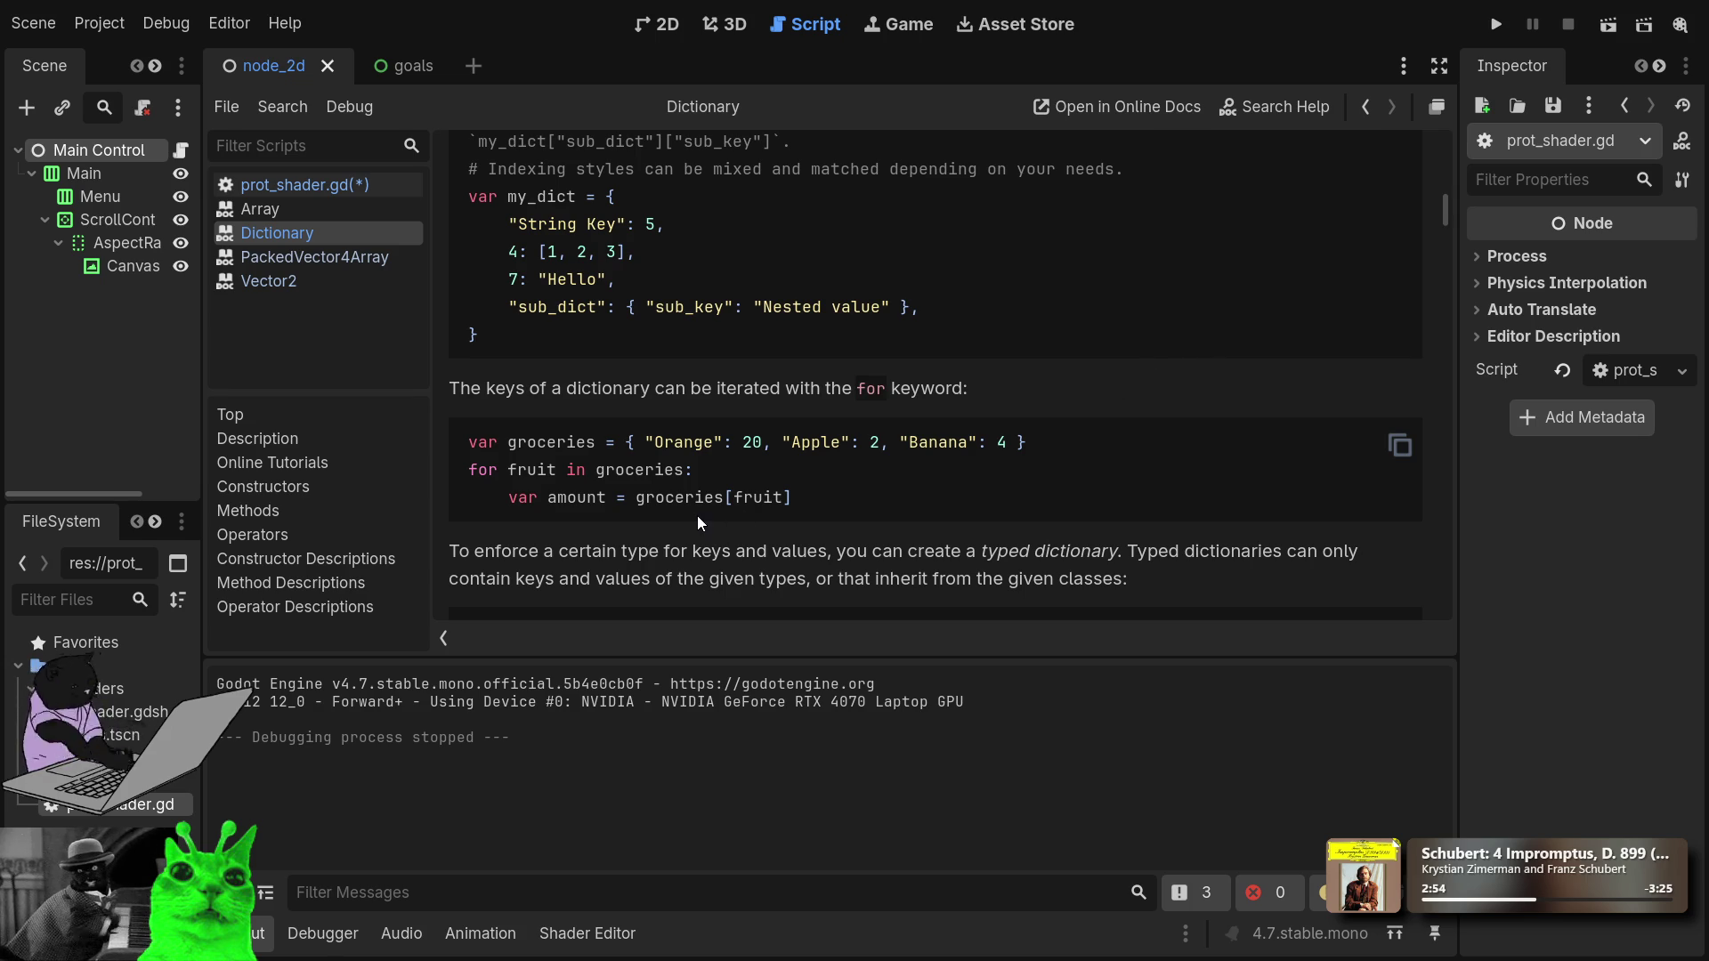
pyautogui.scroll(-3, 811, 405)
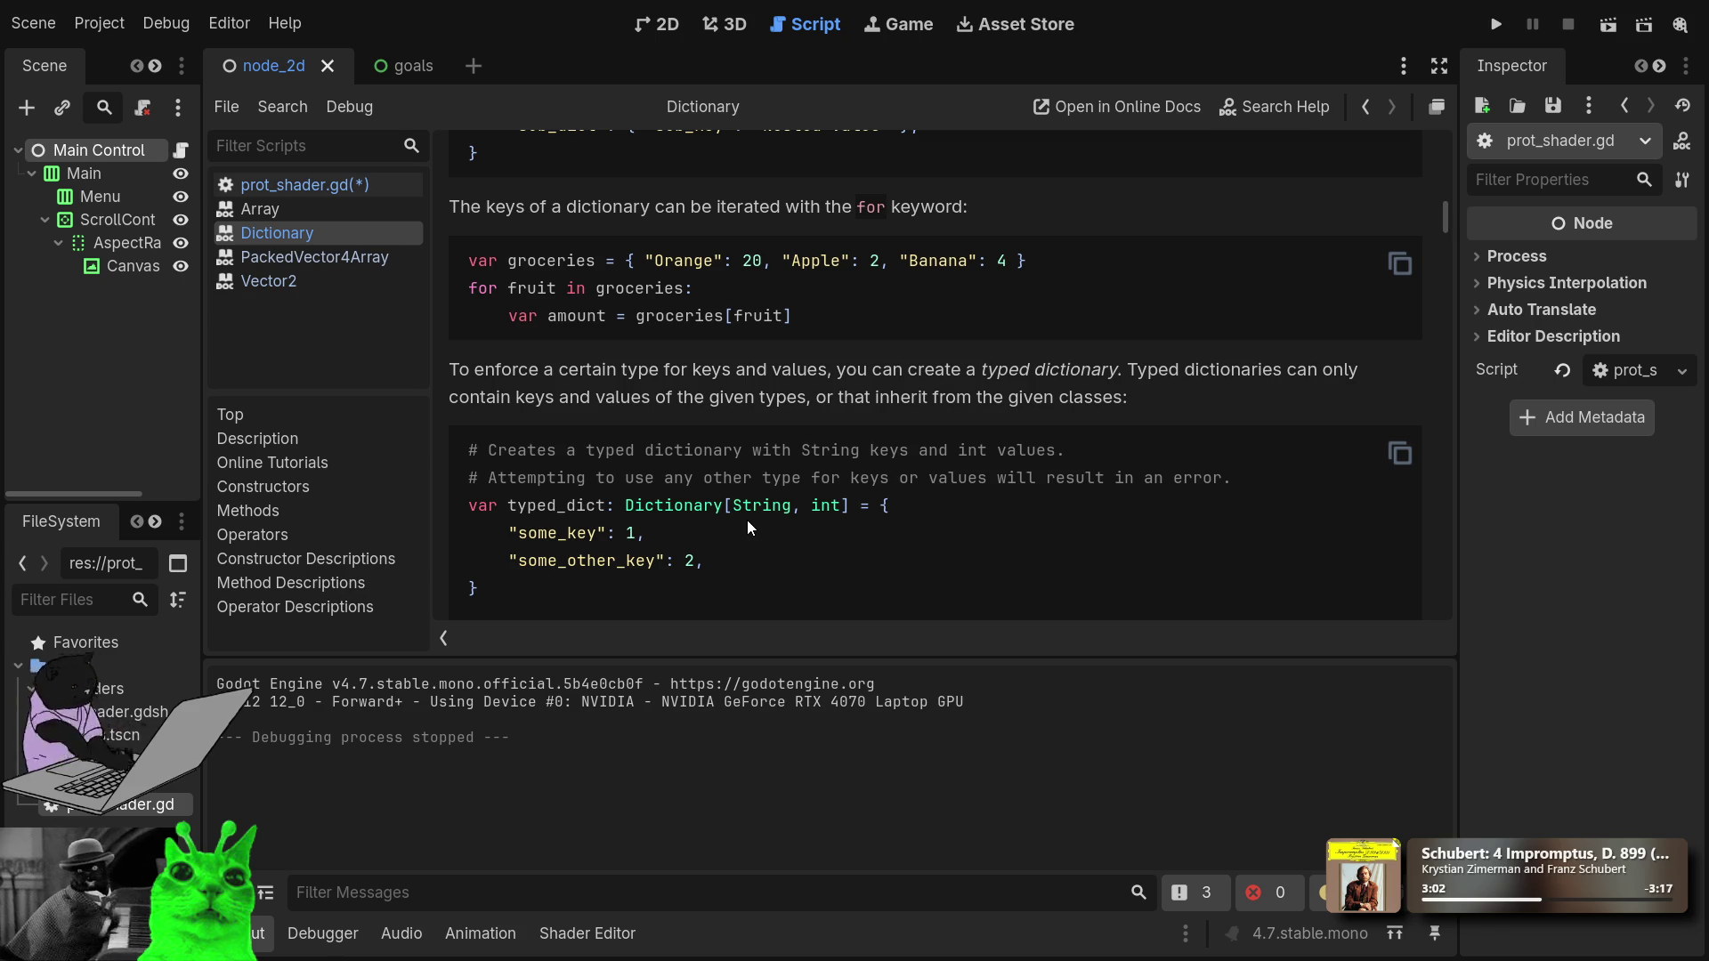
pyautogui.scroll(-3, 767, 496)
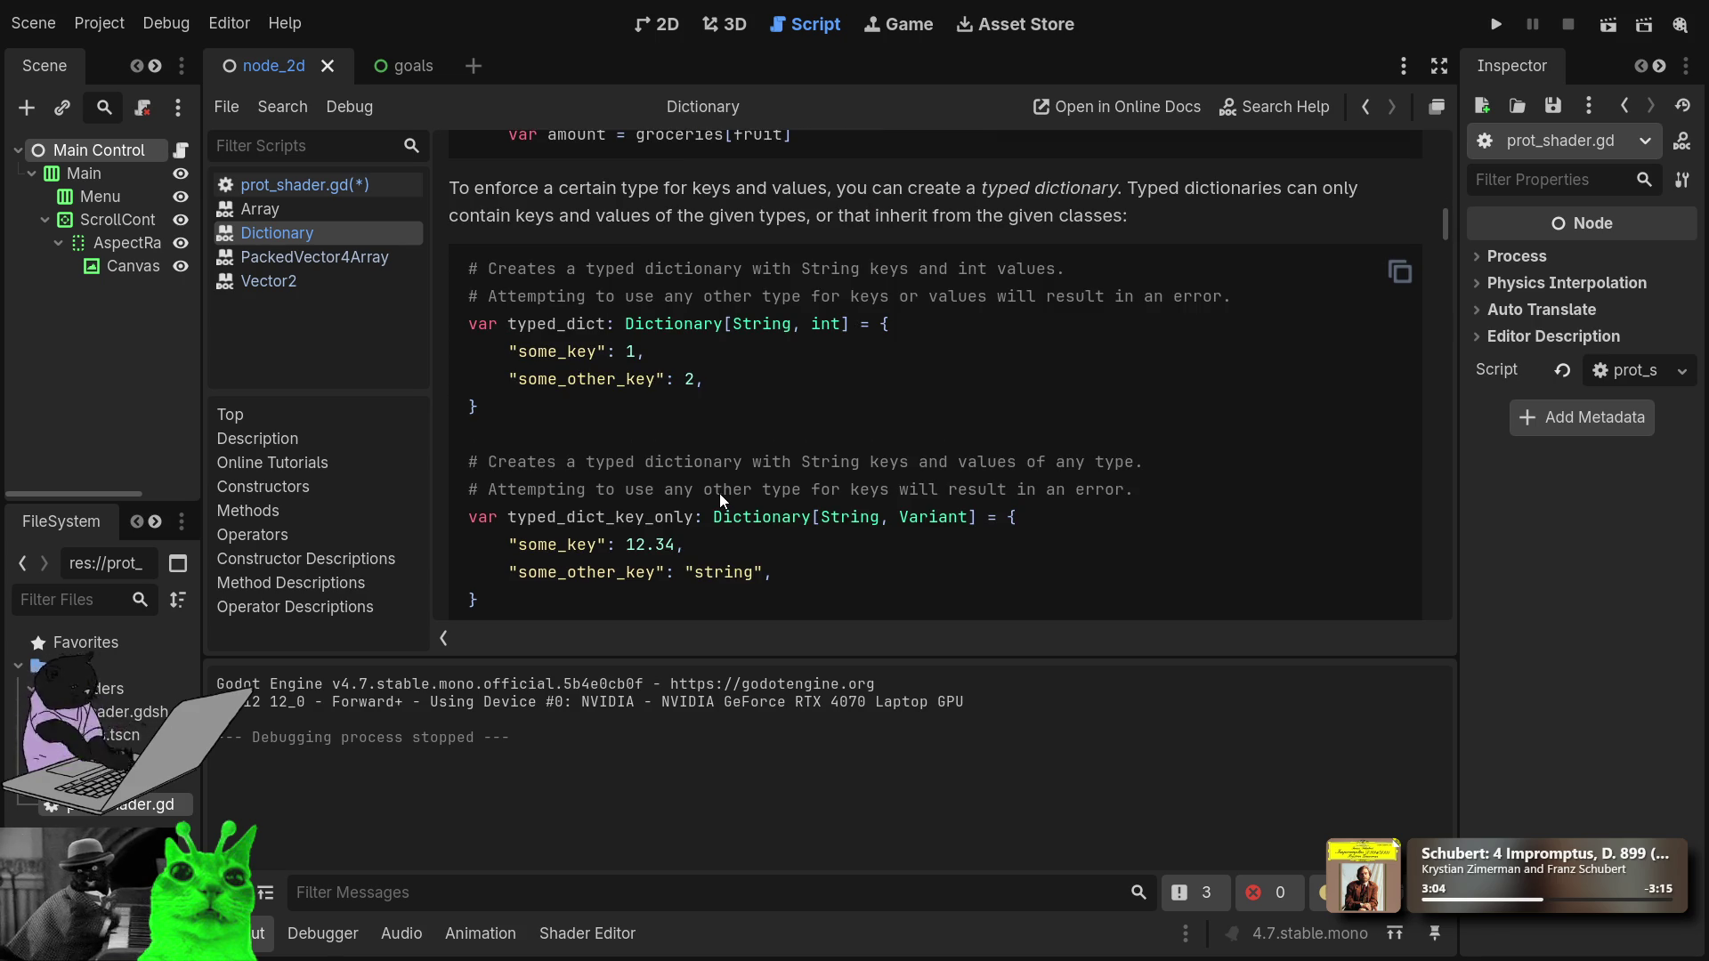
pyautogui.scroll(-3, 735, 489)
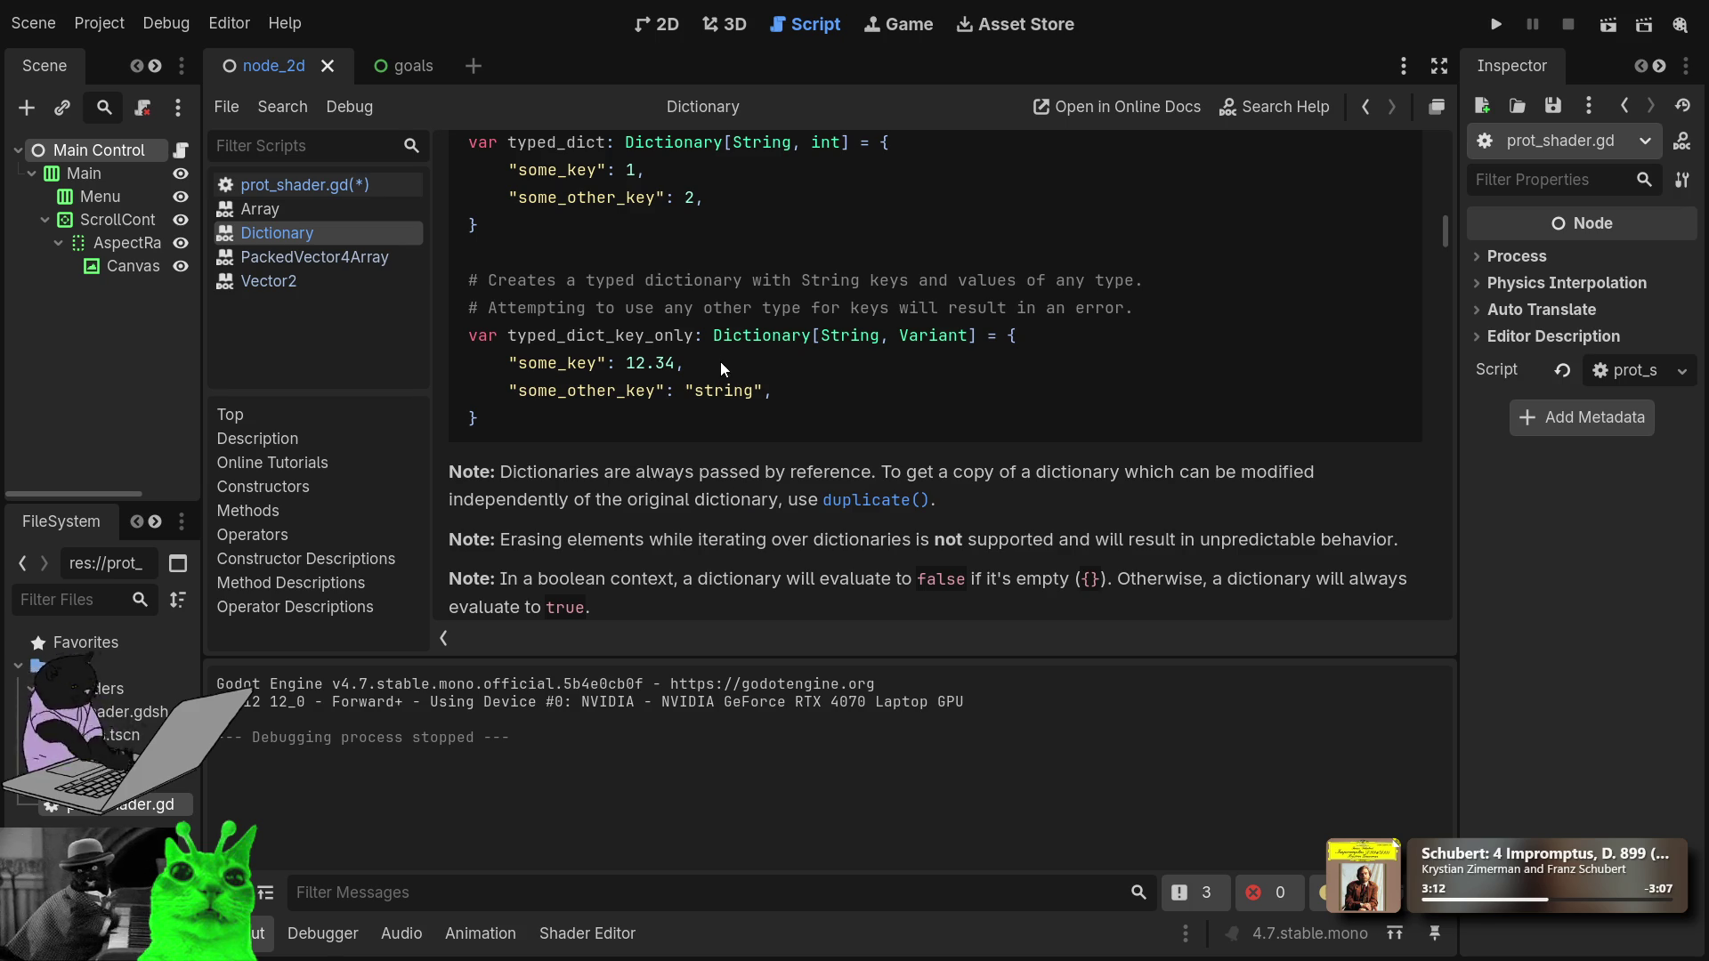
pyautogui.scroll(-3, 692, 440)
pyautogui.scroll(-6, 691, 440)
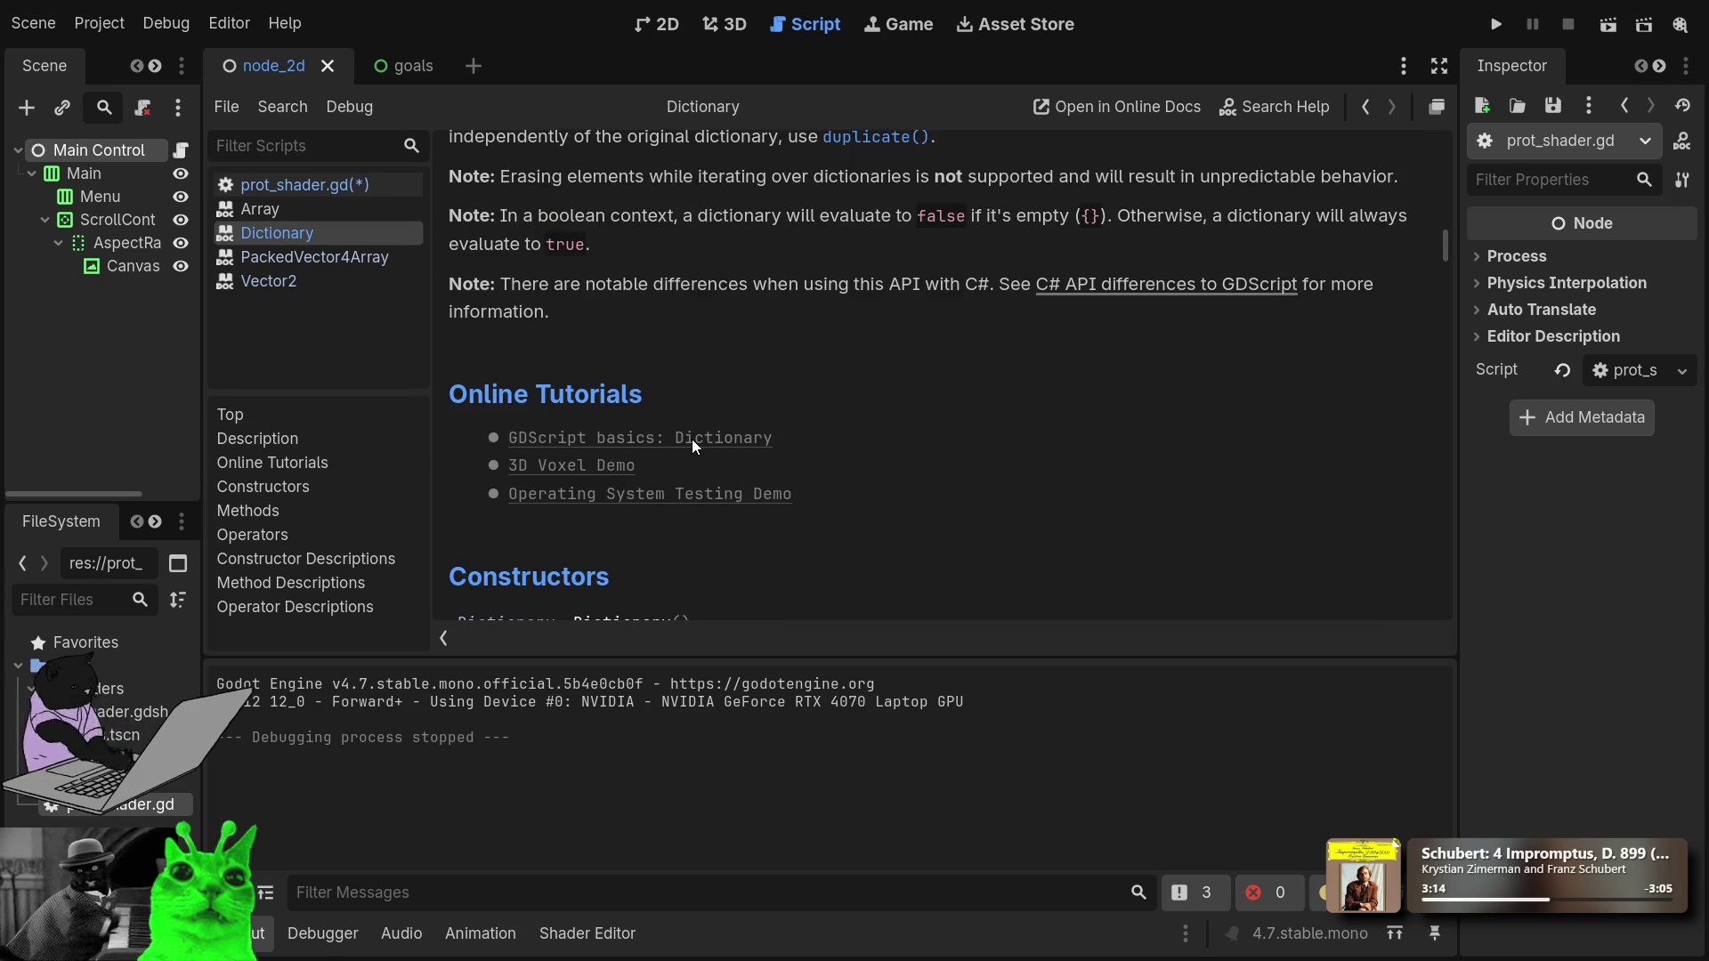
pyautogui.scroll(-3, 669, 509)
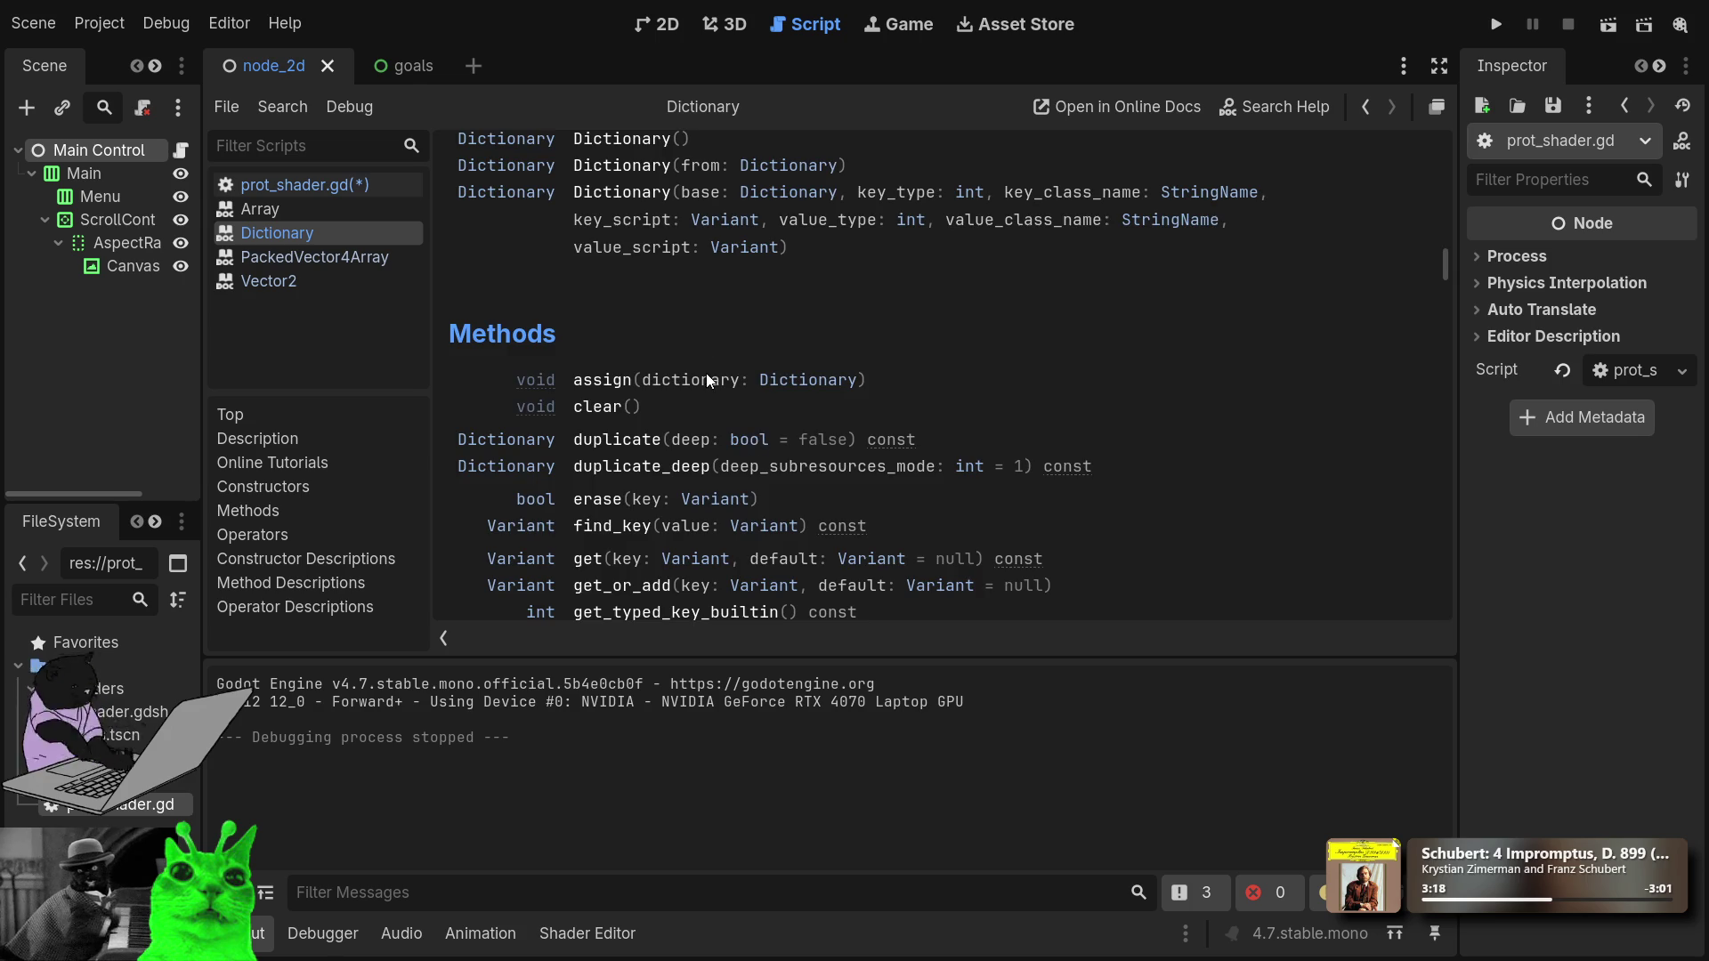
pyautogui.scroll(3, 696, 325)
pyautogui.scroll(15, 692, 329)
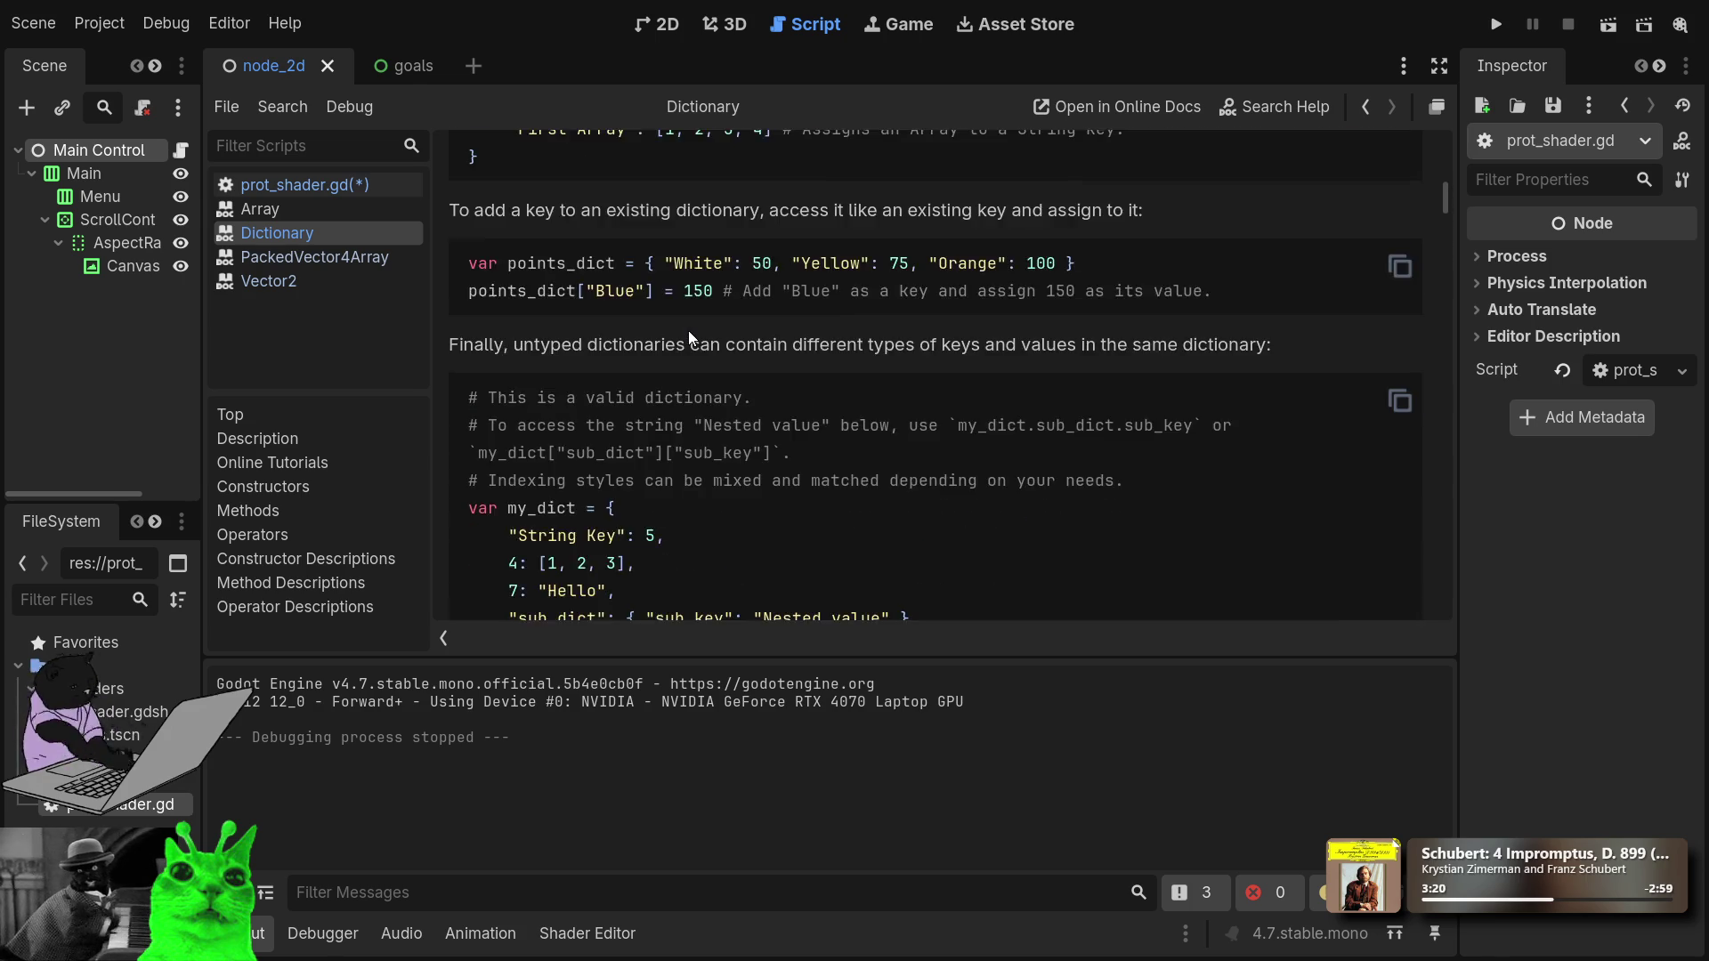
pyautogui.scroll(8, 688, 332)
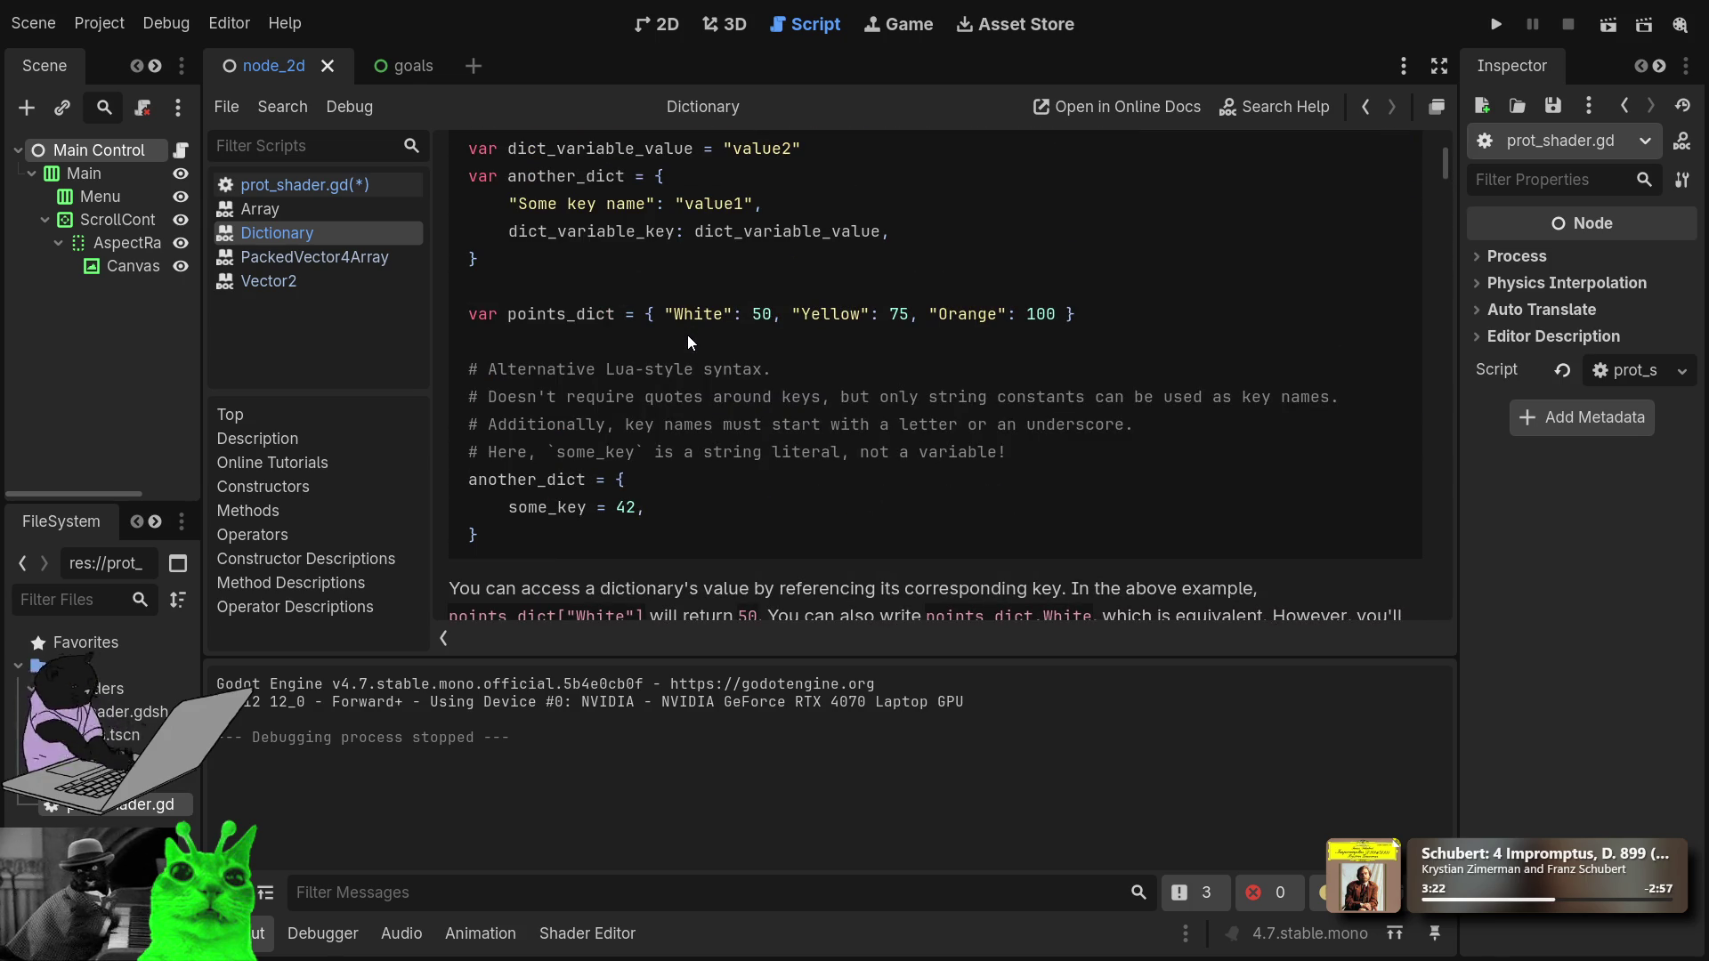
pyautogui.scroll(6, 690, 480)
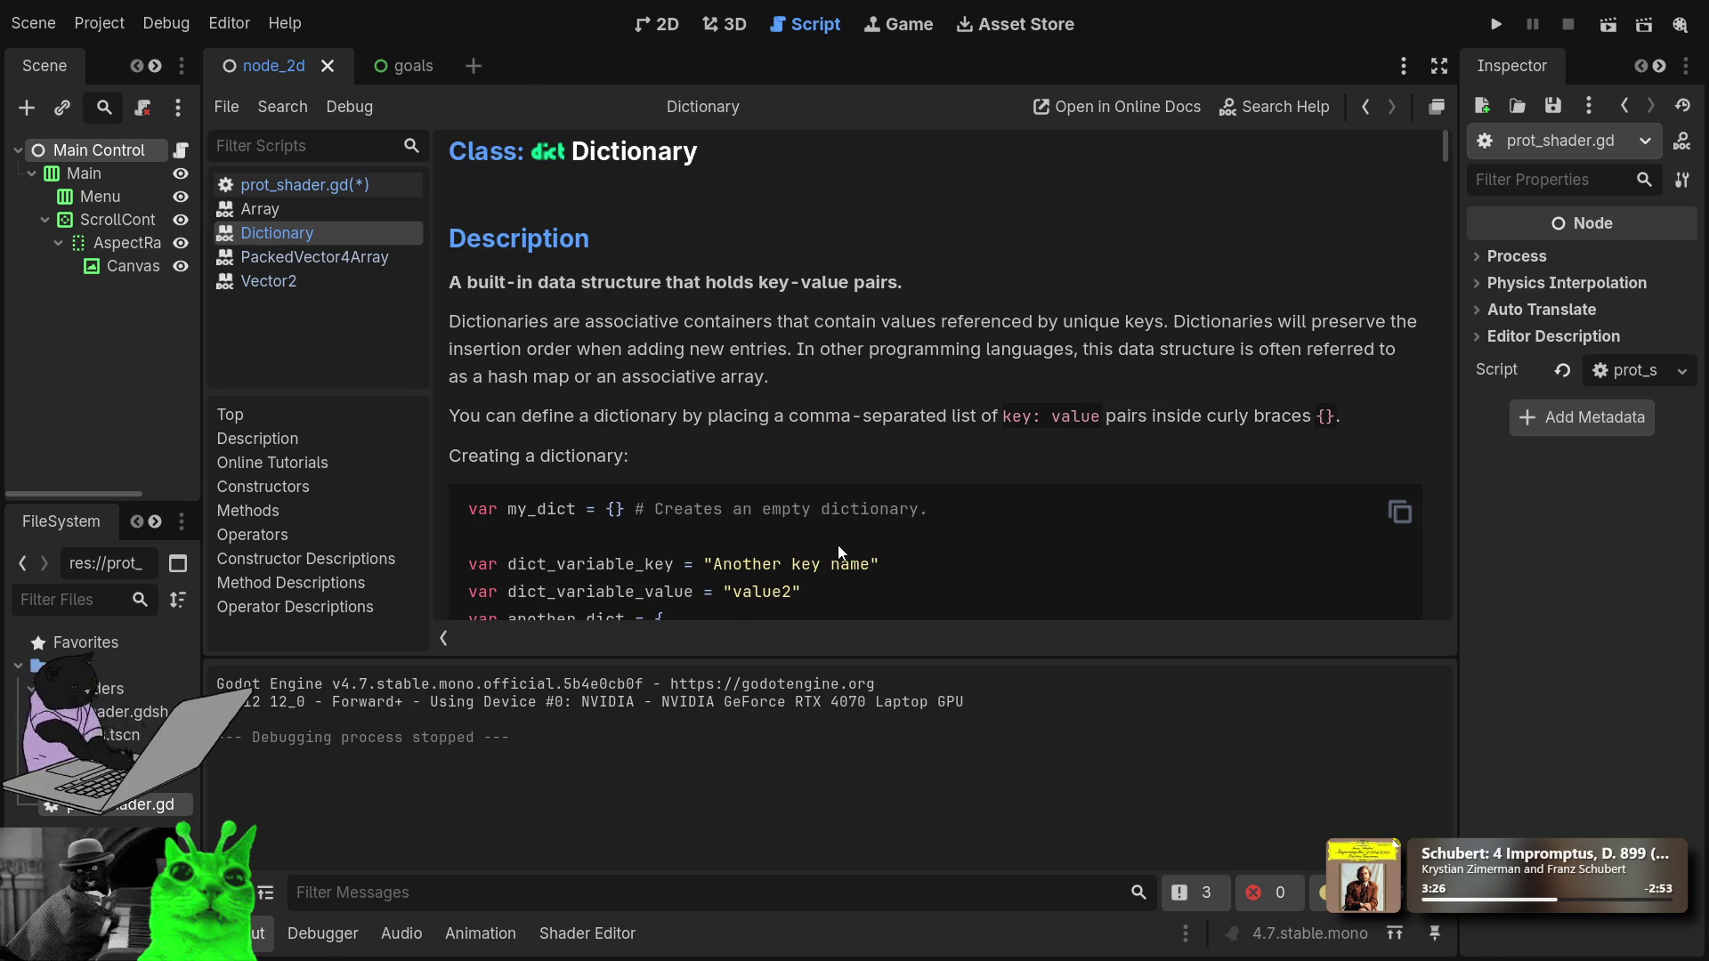
pyautogui.scroll(-3, 838, 552)
pyautogui.scroll(-4, 838, 546)
pyautogui.scroll(-4, 838, 552)
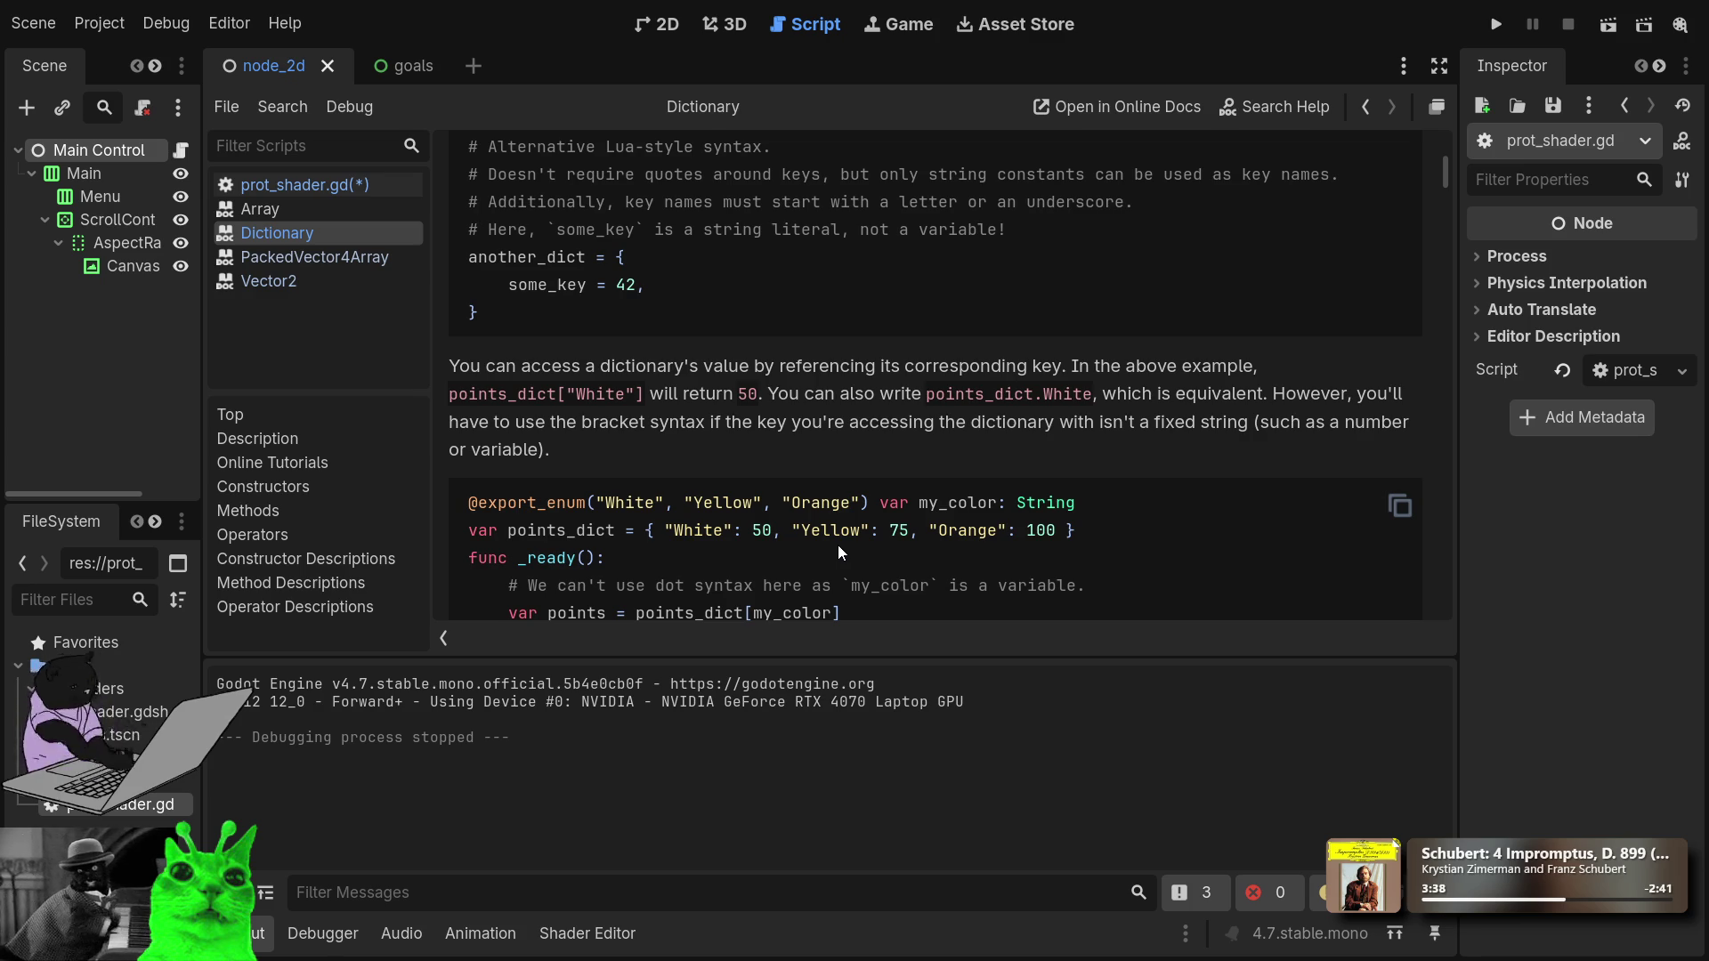
pyautogui.scroll(1, 839, 551)
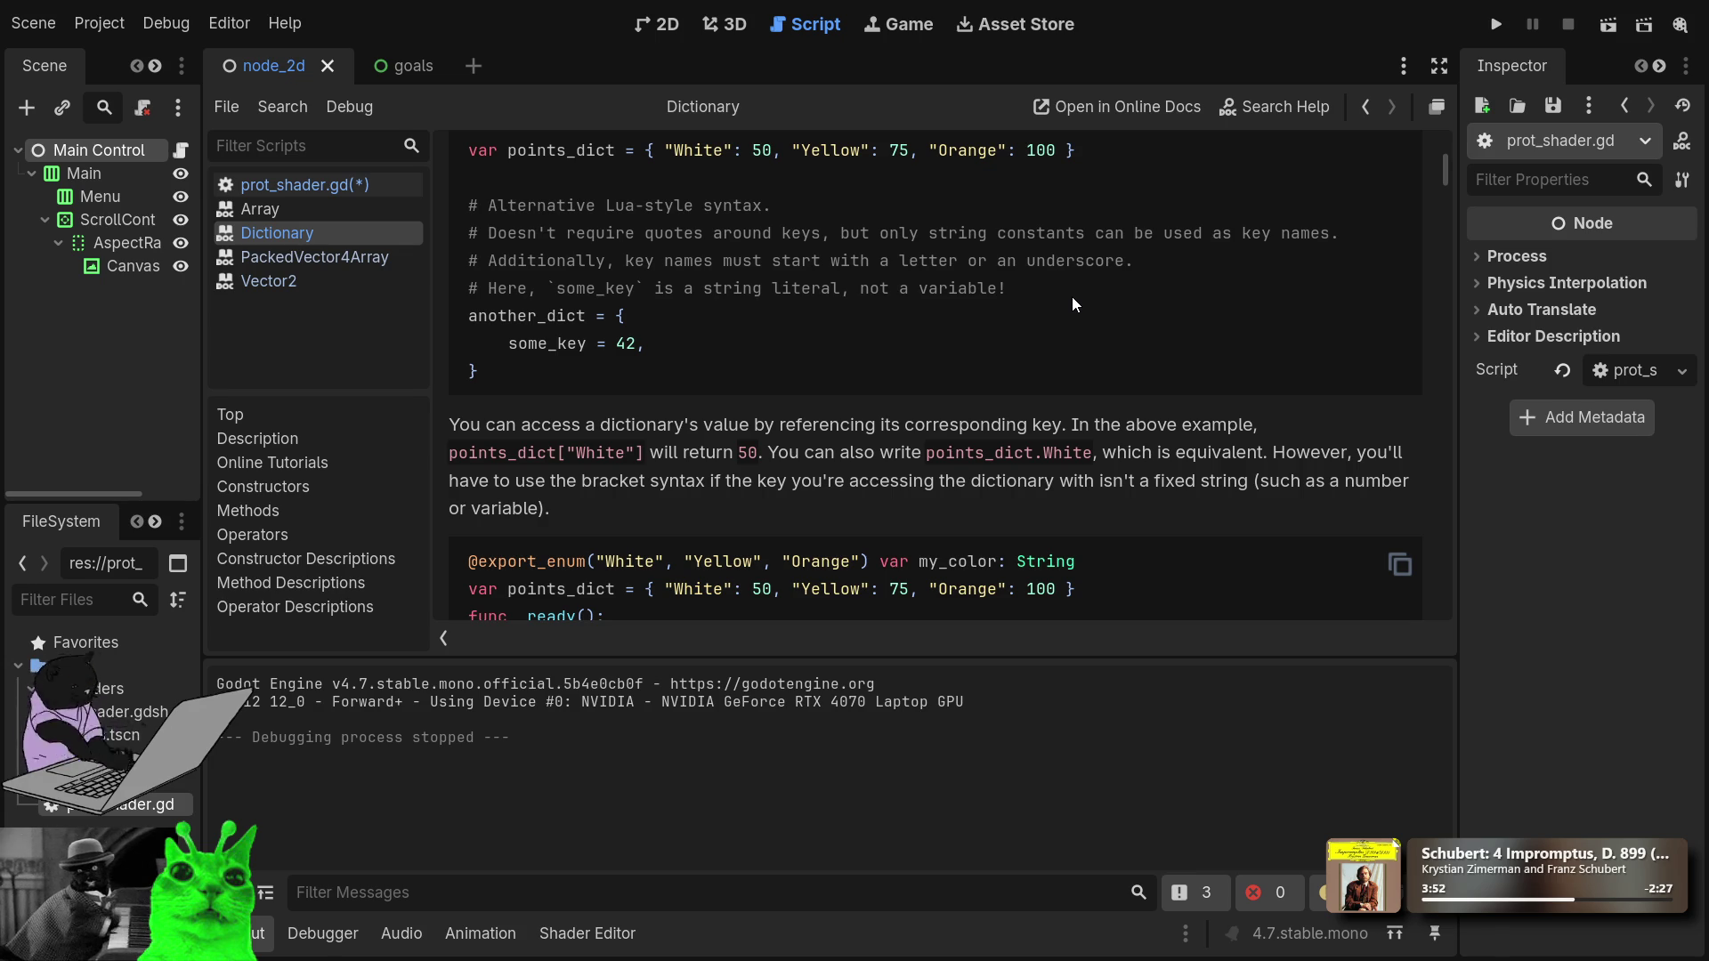
pyautogui.scroll(-1, 1073, 303)
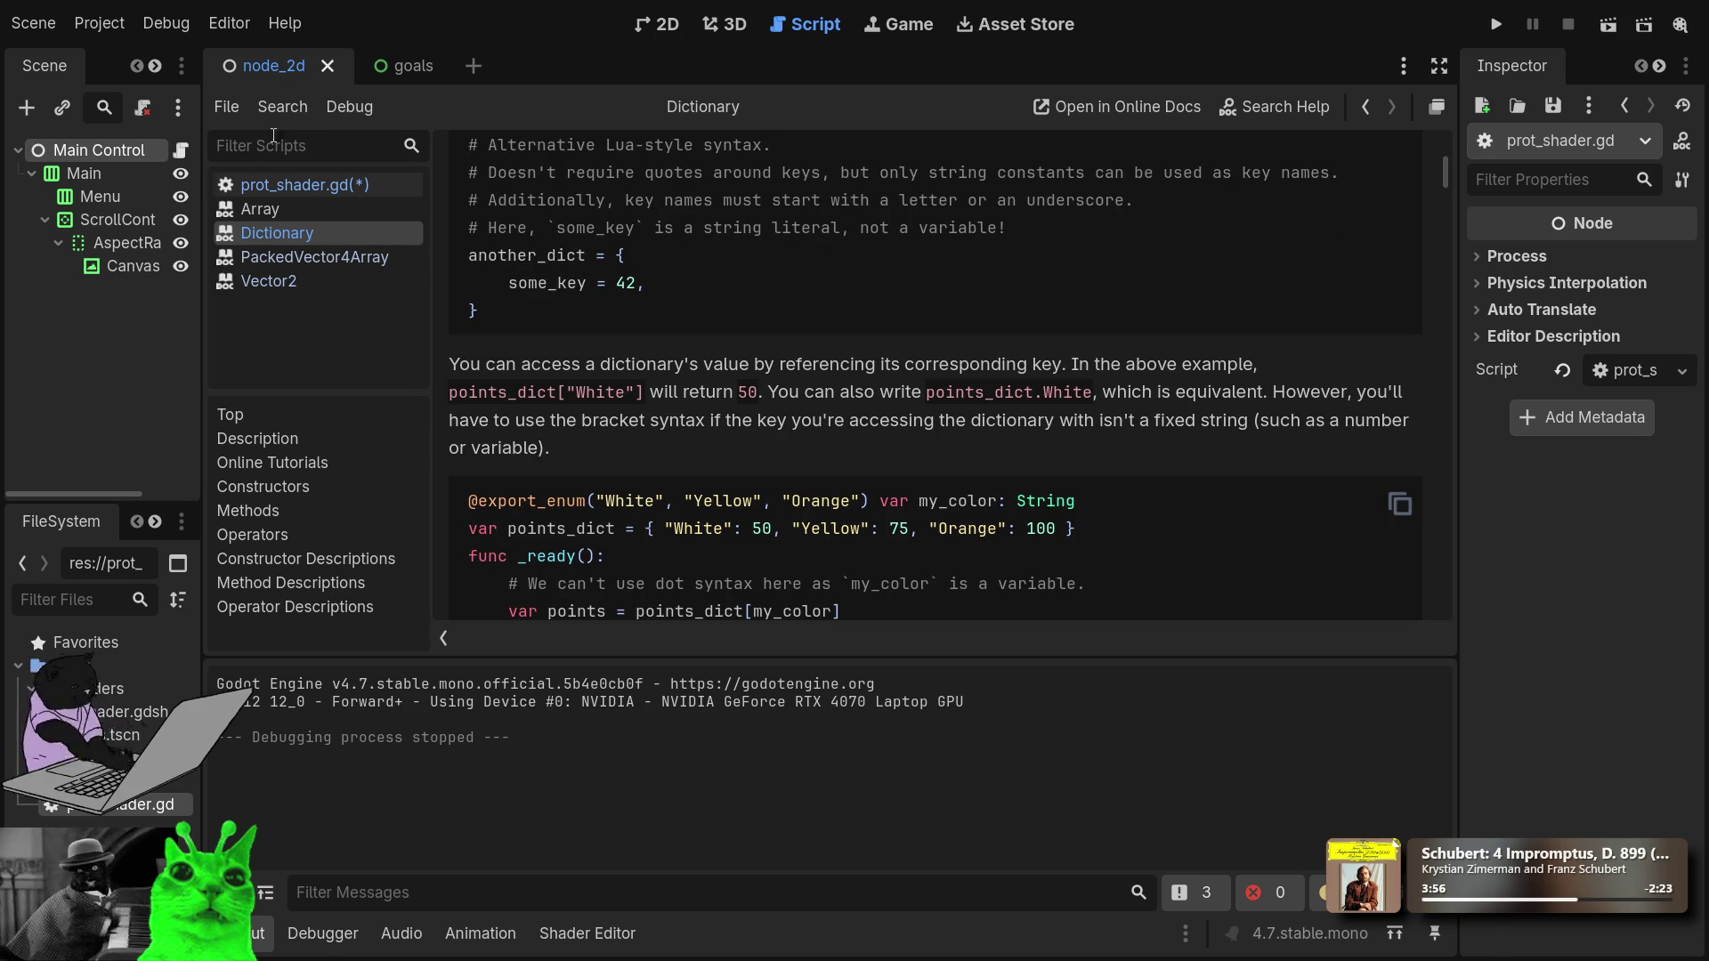
pyautogui.click(360, 187)
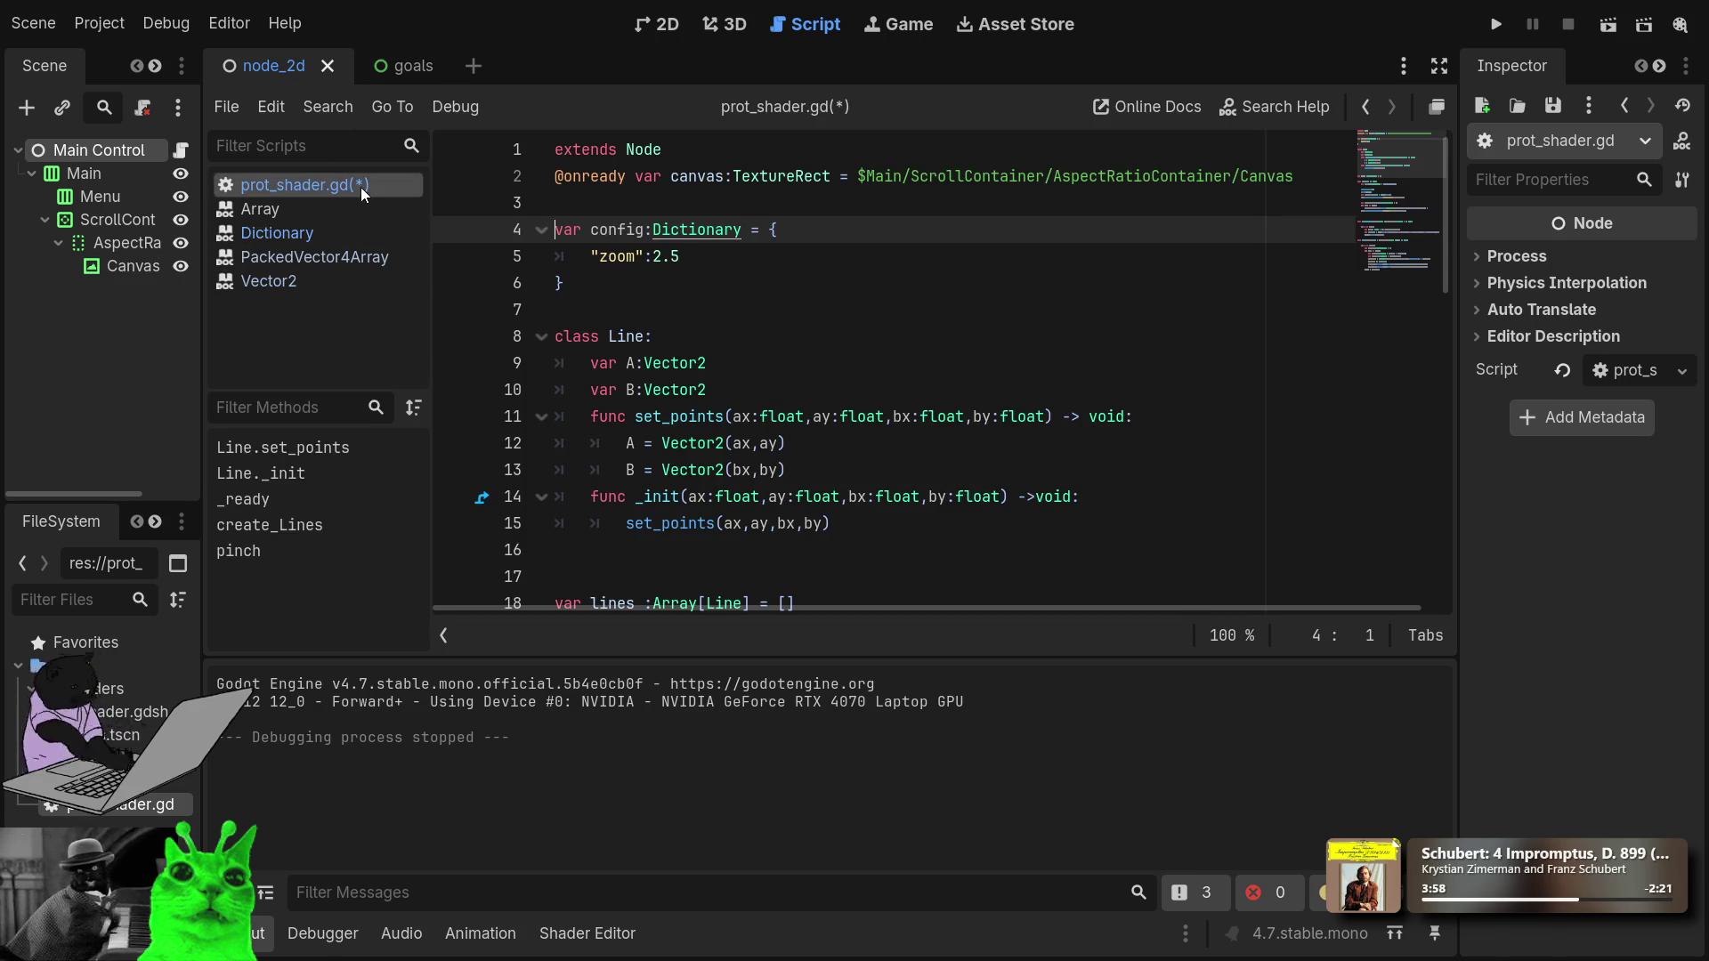
# Retype the zoom key on line 5 and wrap it in double quotes.
pyautogui.click(623, 259)
pyautogui.press('BackSpace')
pyautogui.press('BackSpace')
pyautogui.press('Delete')
pyautogui.press('Delete')
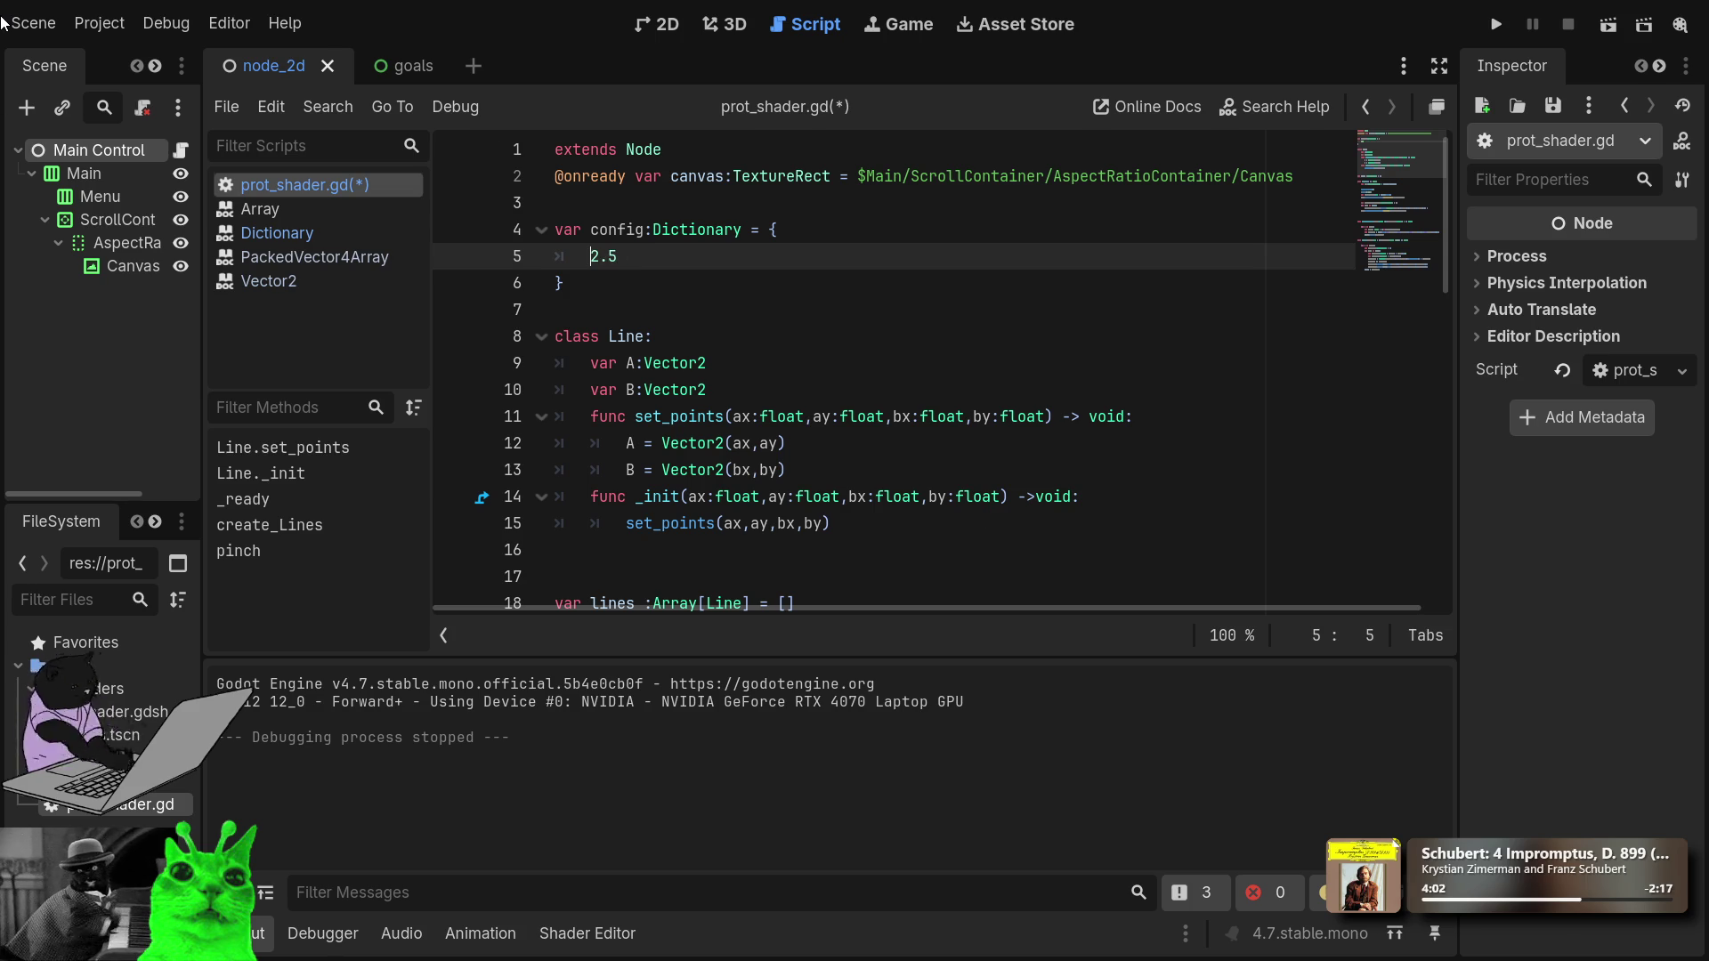
pyautogui.write(':zoom:')
pyautogui.press('End')
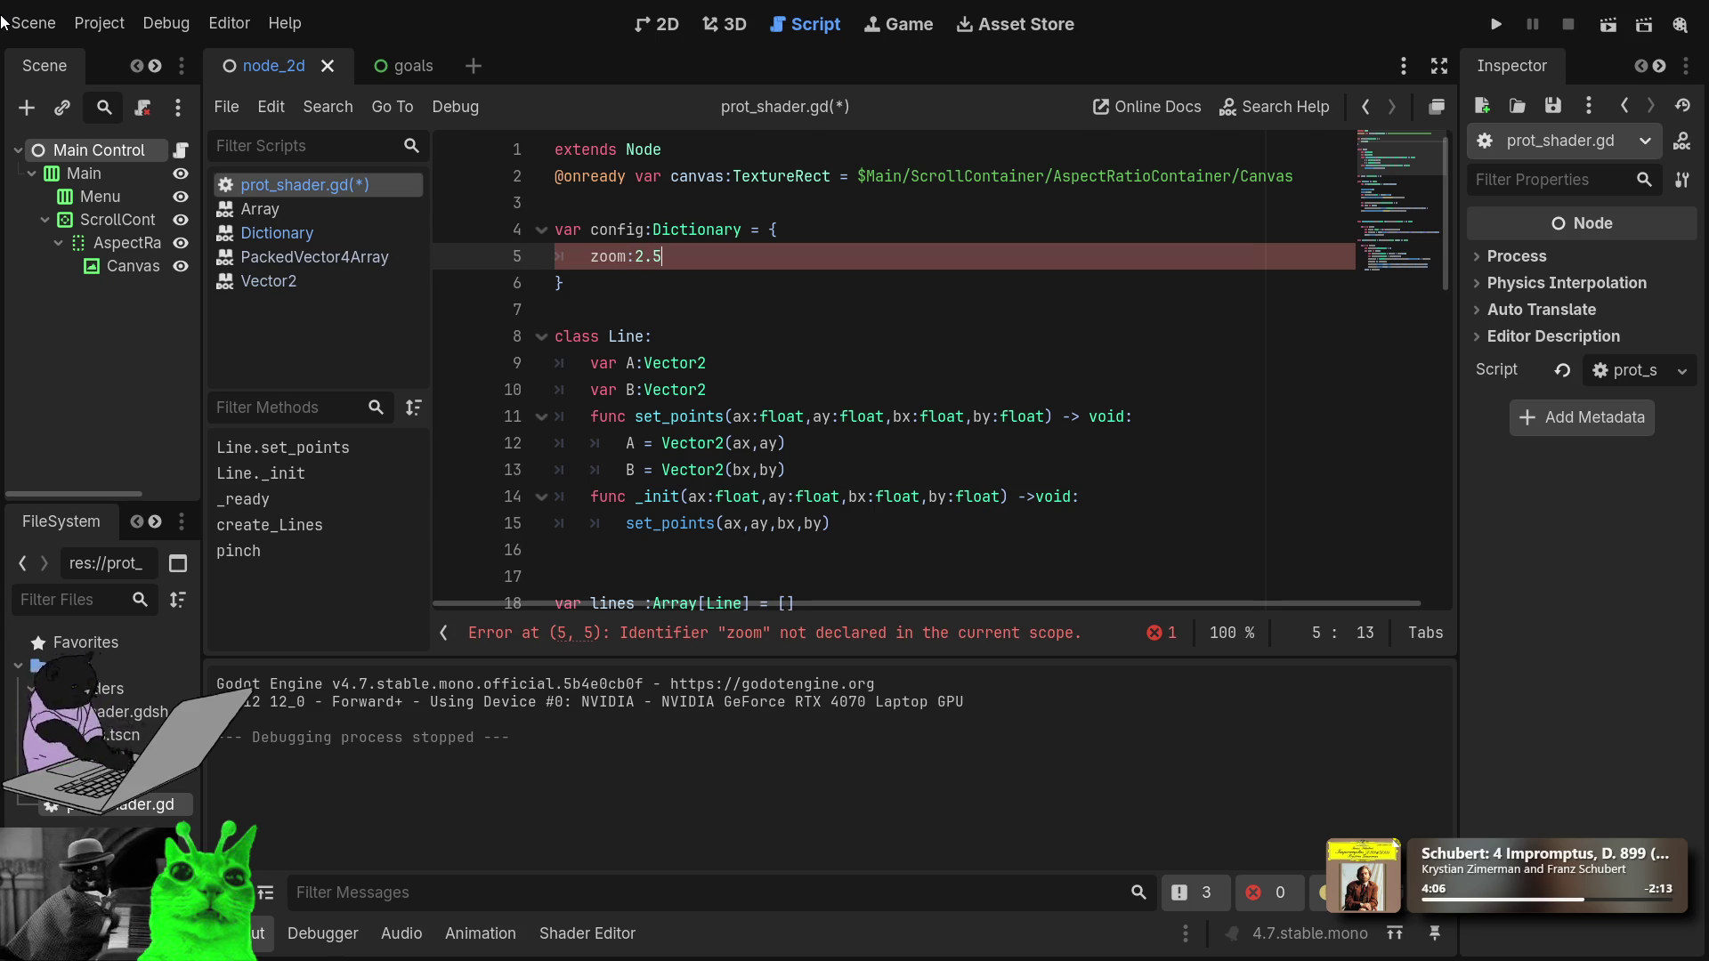
pyautogui.click(622, 258)
pyautogui.doubleClick(618, 258)
pyautogui.write('"')
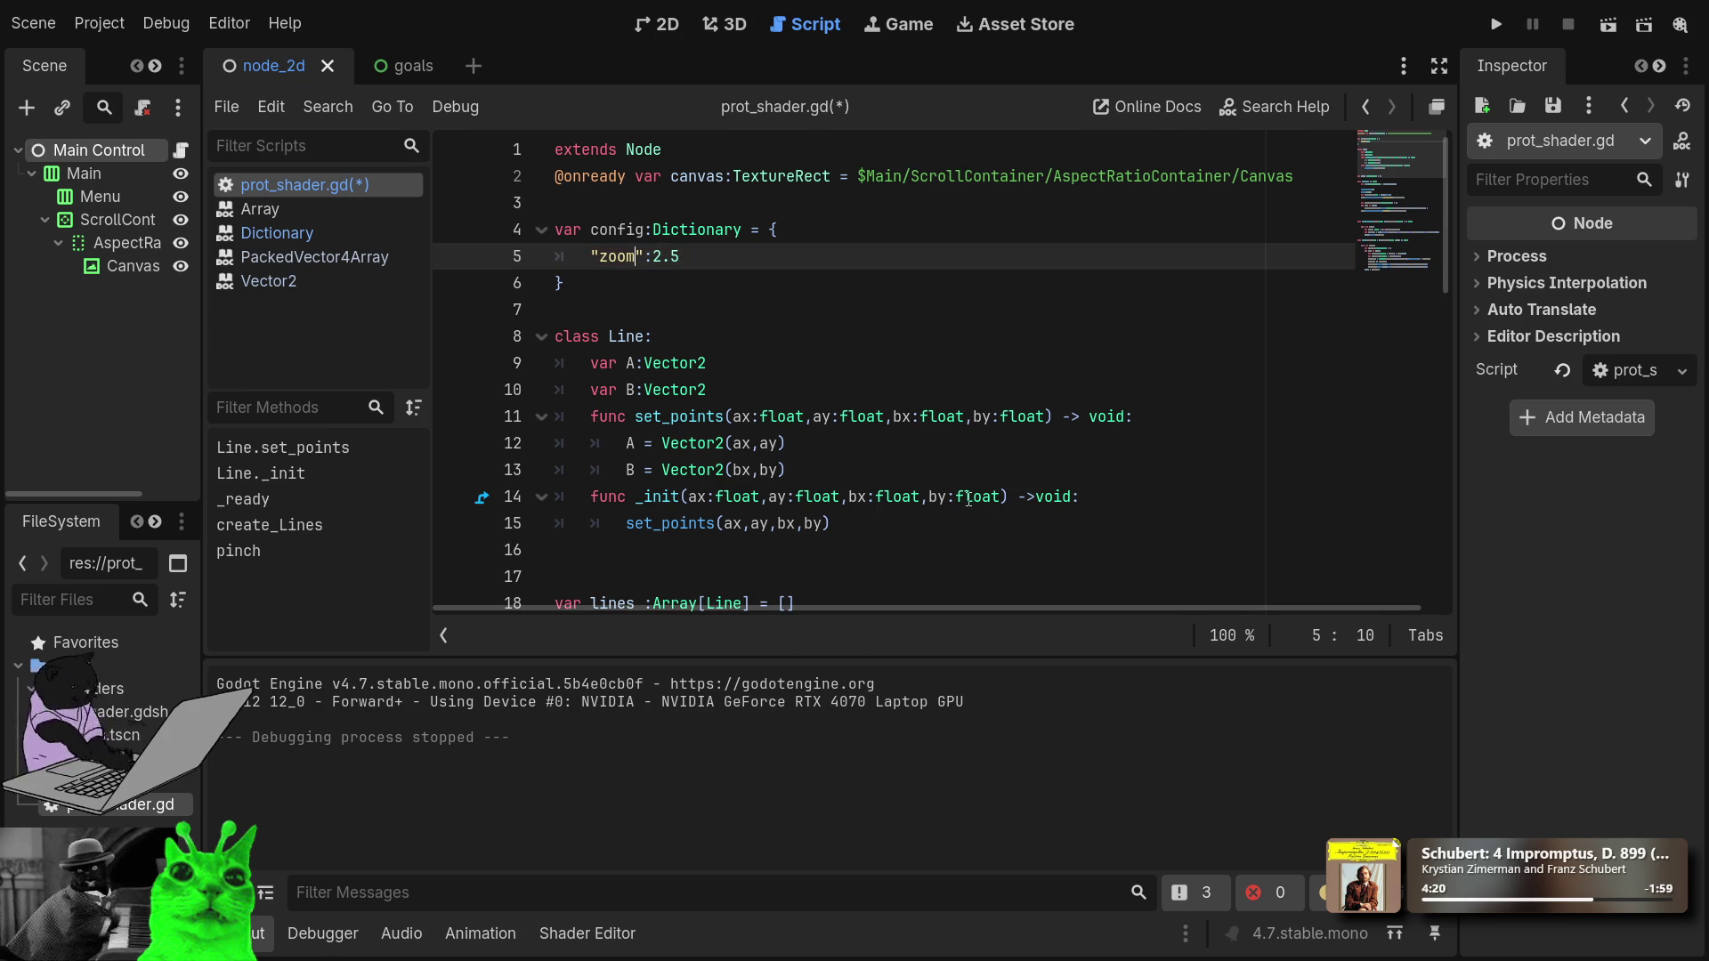
# Add a comma after 2.5 and start a new line for the next entry.
pyautogui.scroll(-6, 919, 543)
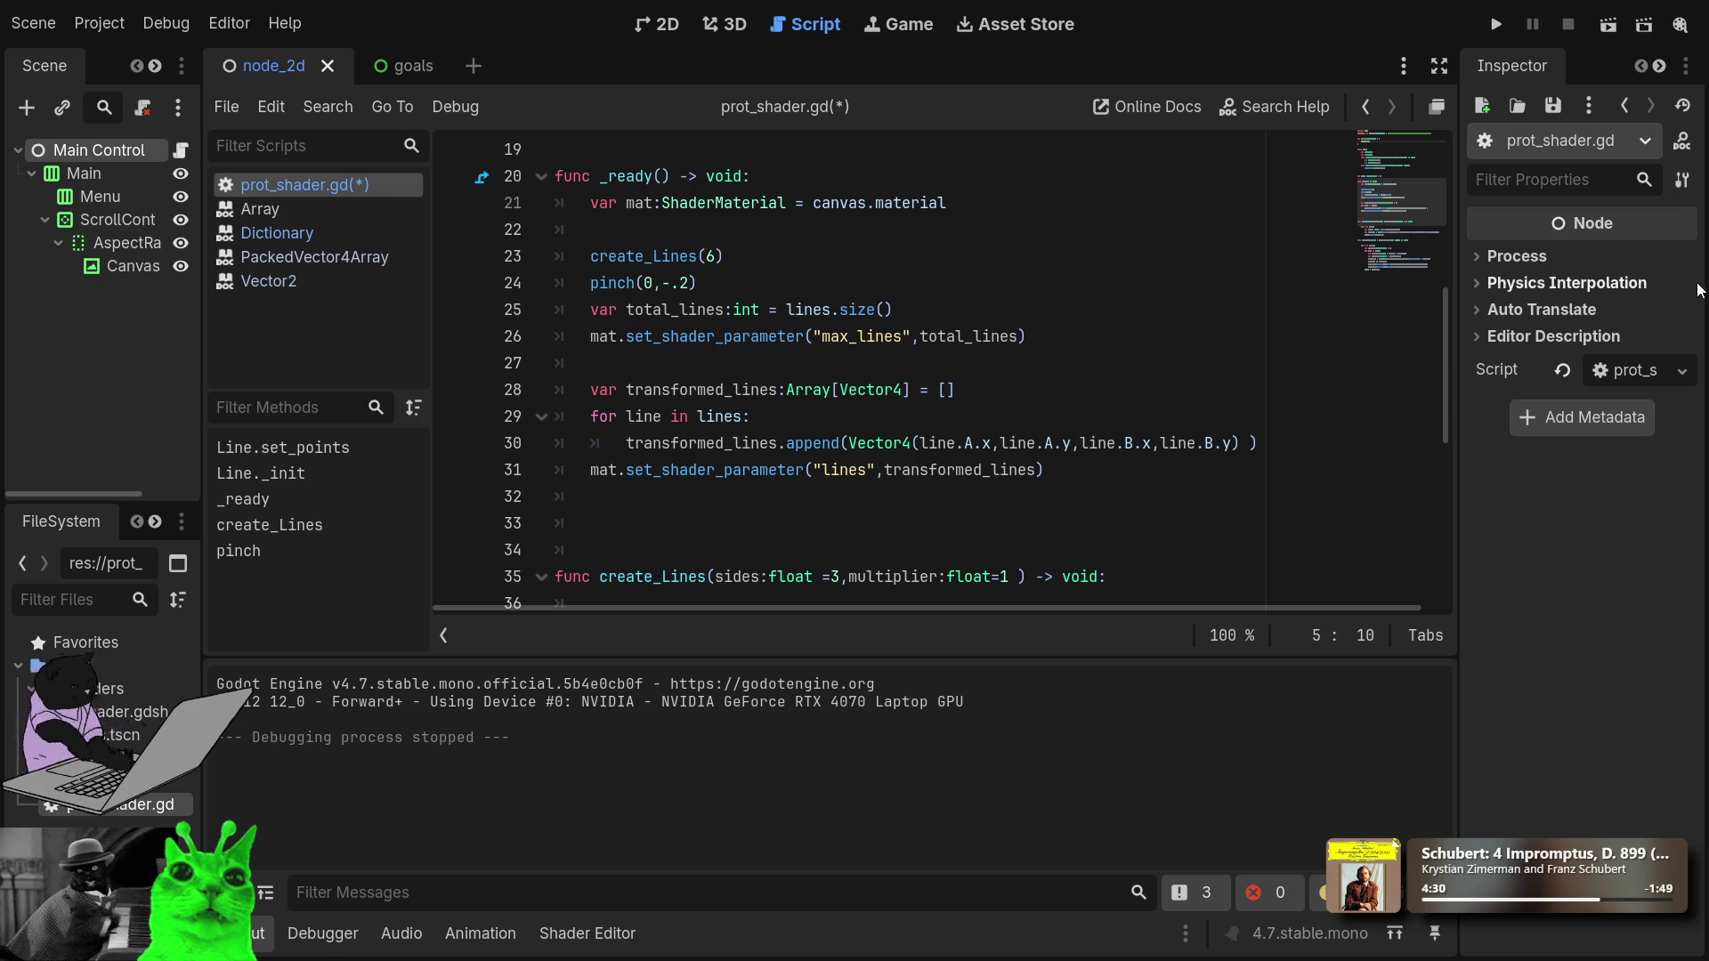
pyautogui.scroll(6, 628, 412)
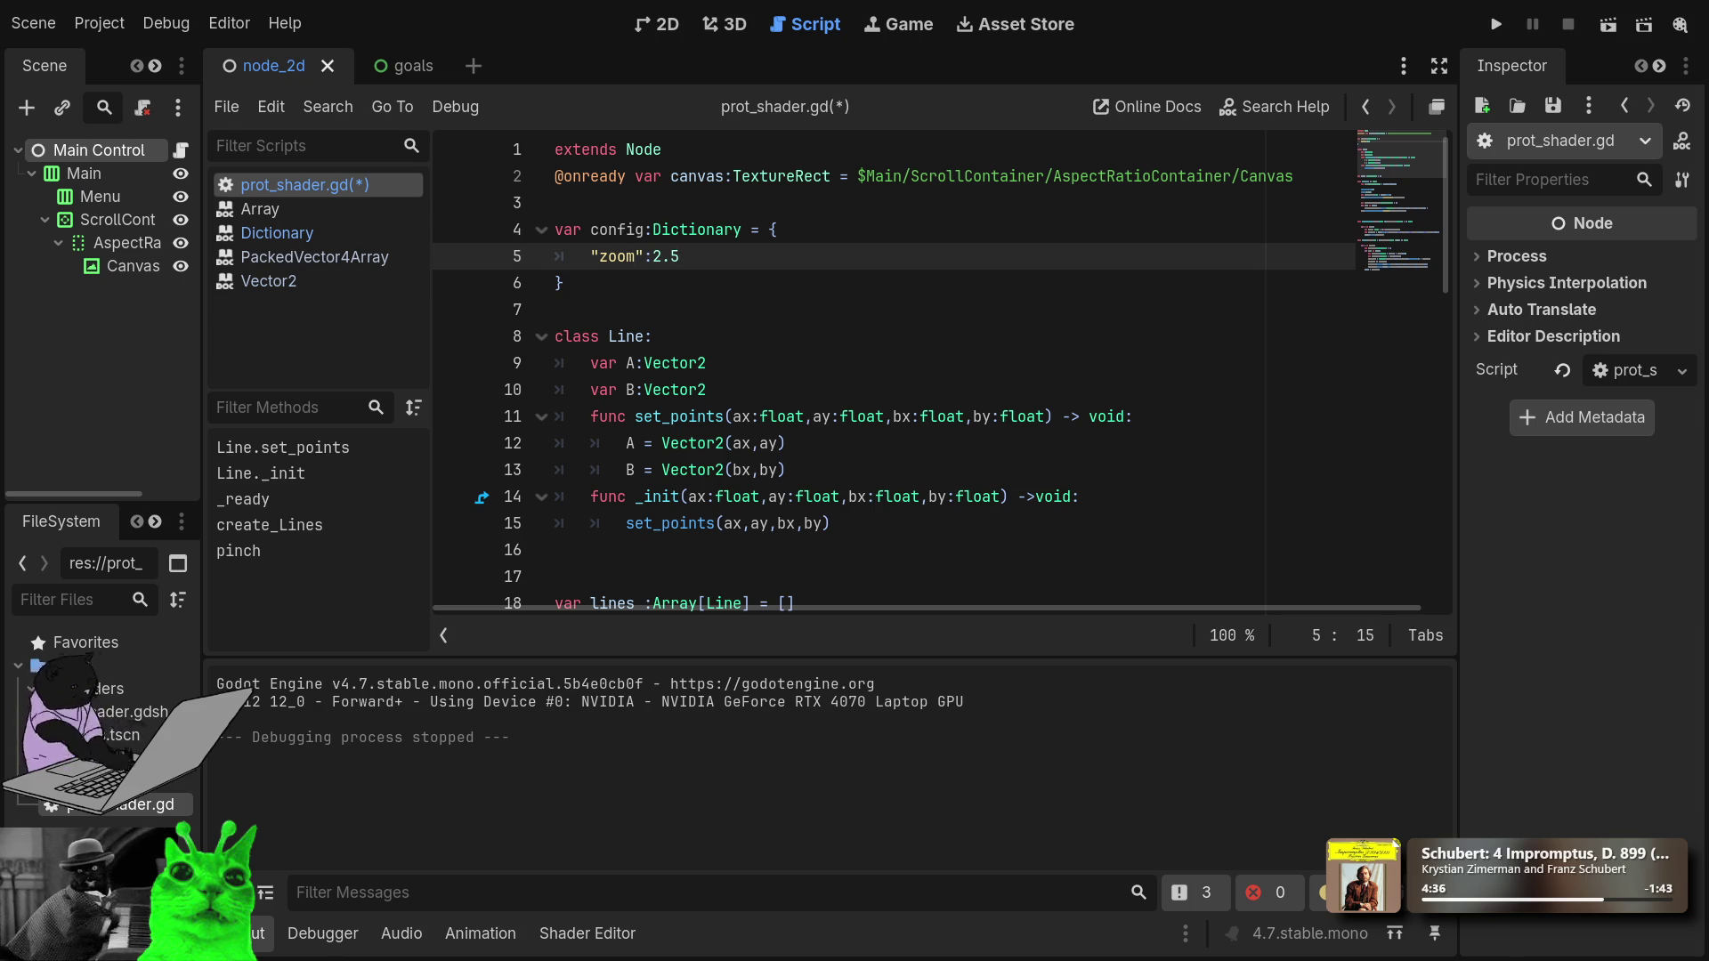
pyautogui.write(',')
pyautogui.press('Return')
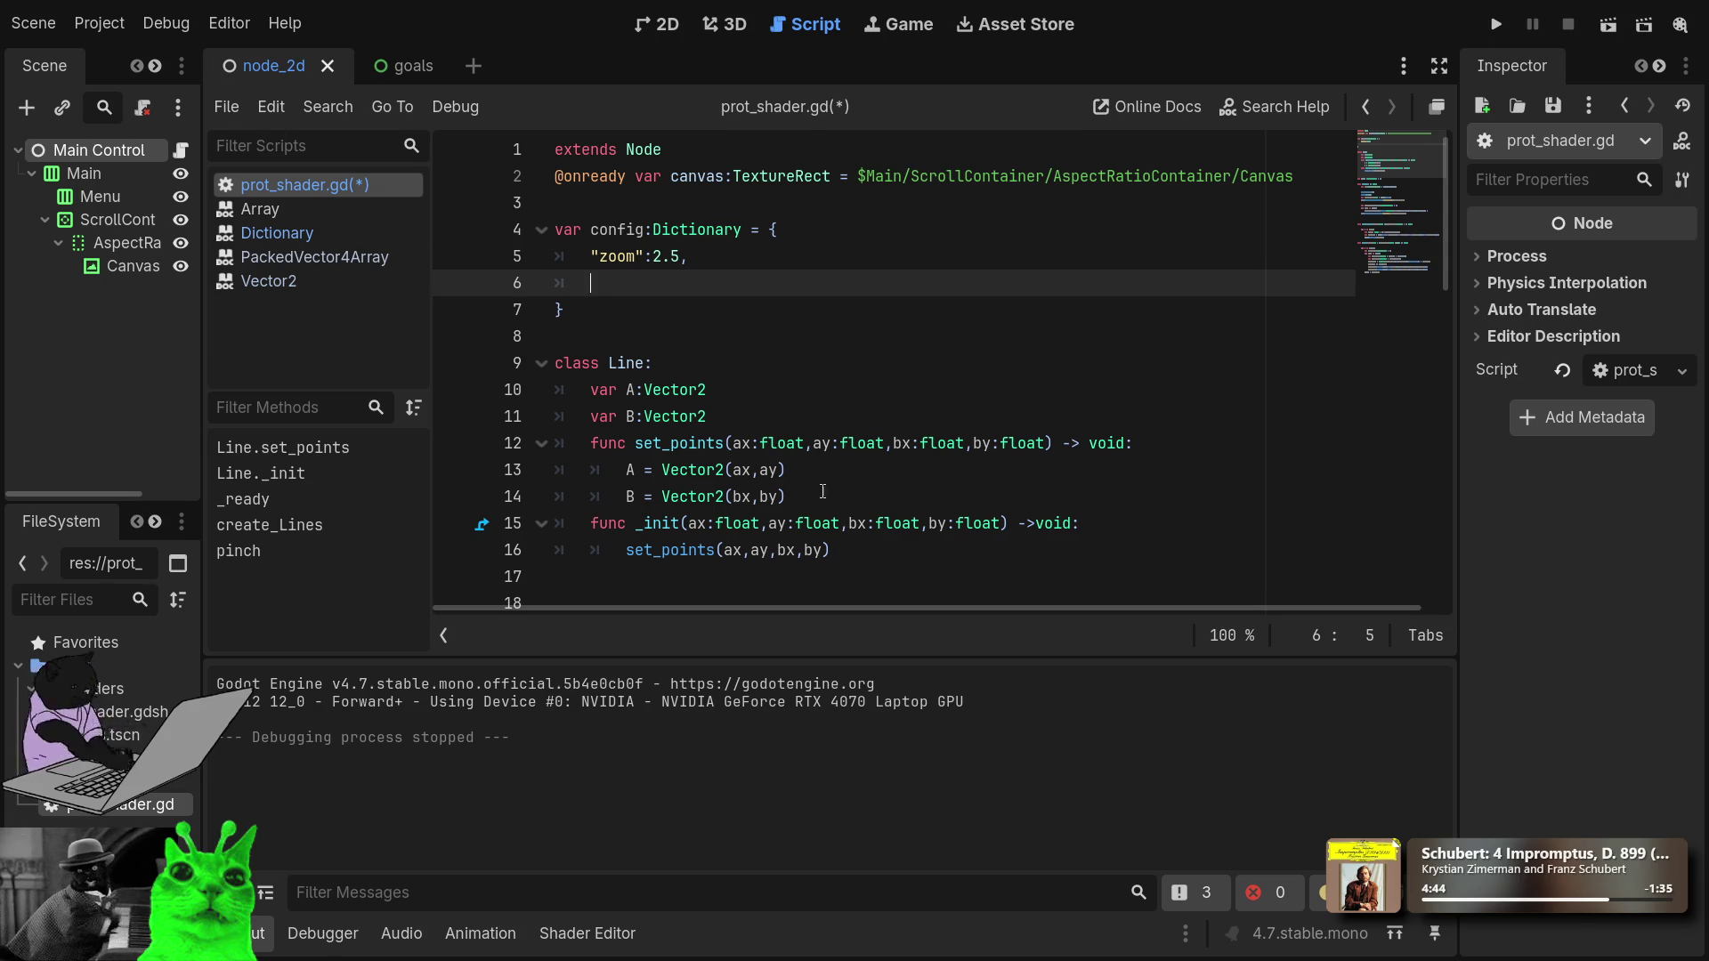
# Switch to the goals scene to view its notes.
pyautogui.click(391, 66)
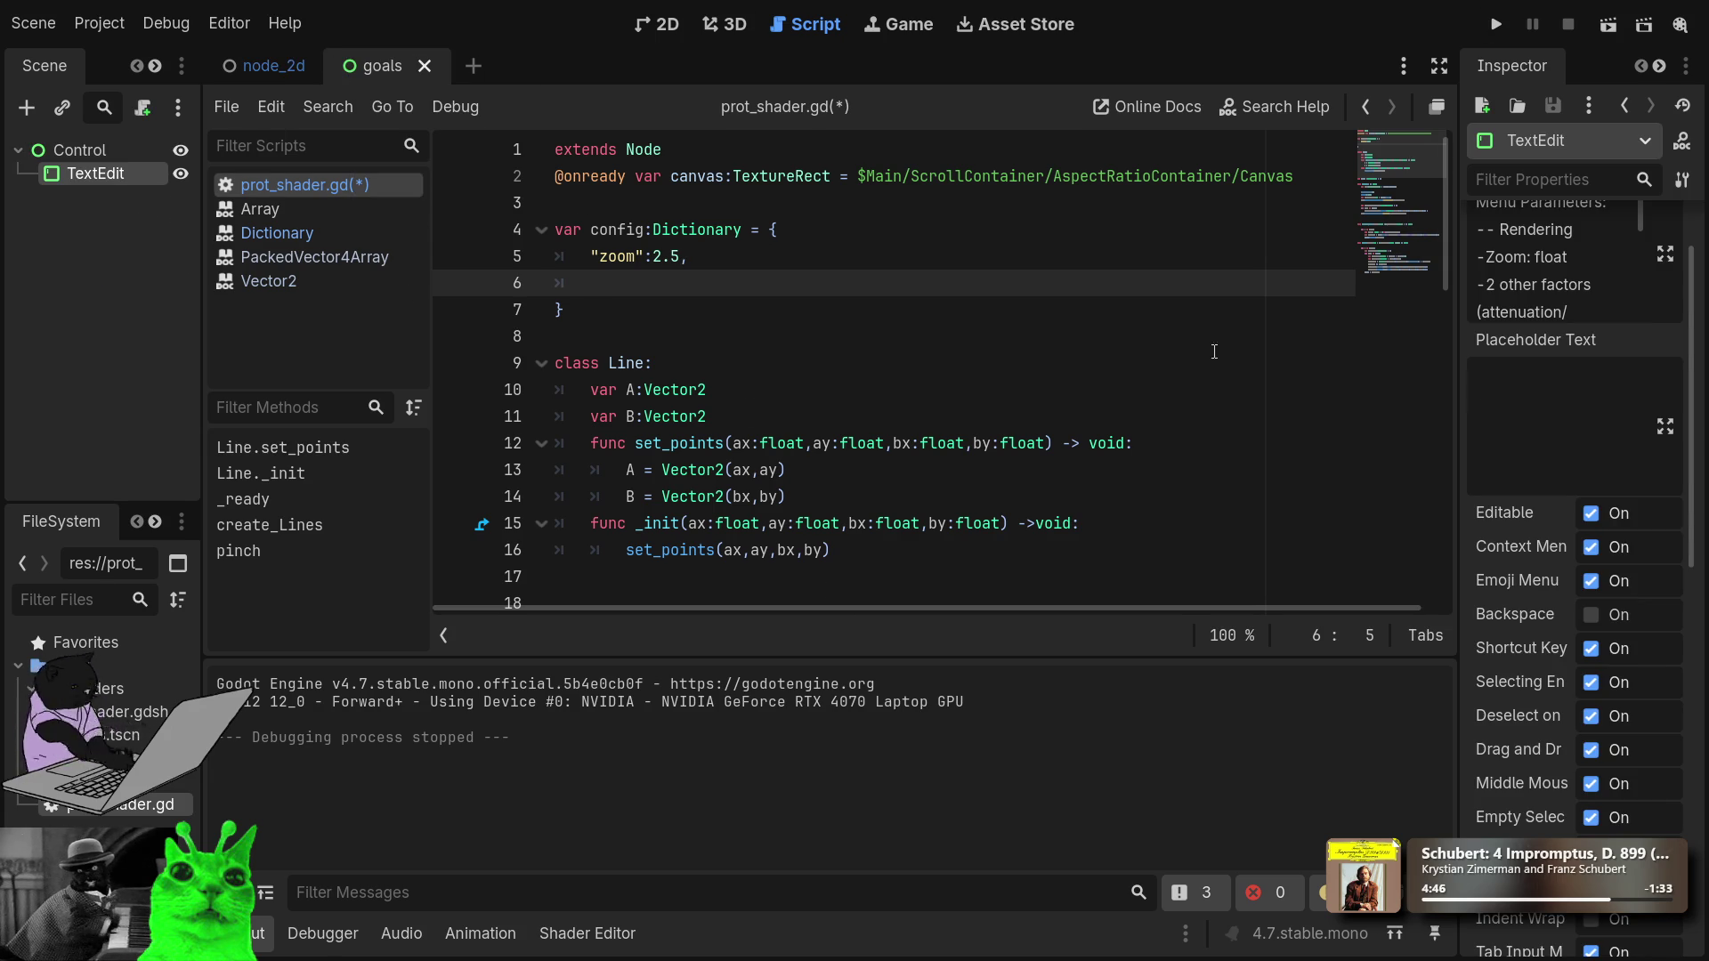
pyautogui.scroll(2, 1565, 272)
pyautogui.scroll(-3, 1565, 361)
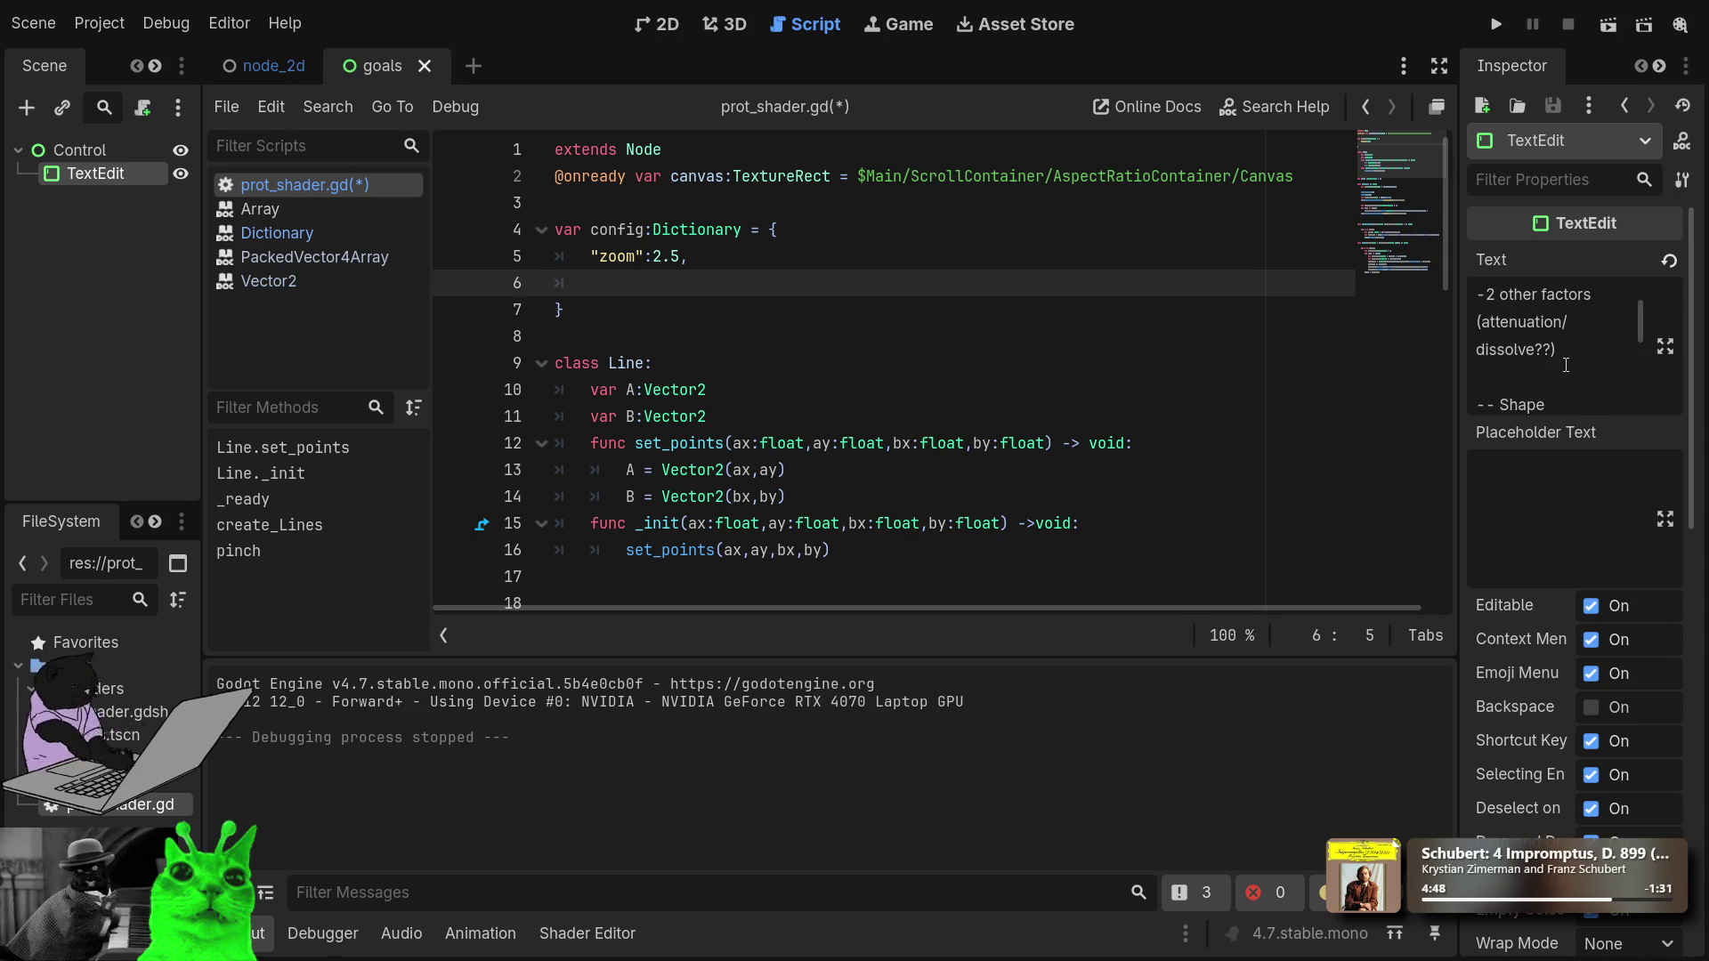
pyautogui.scroll(3, 1565, 365)
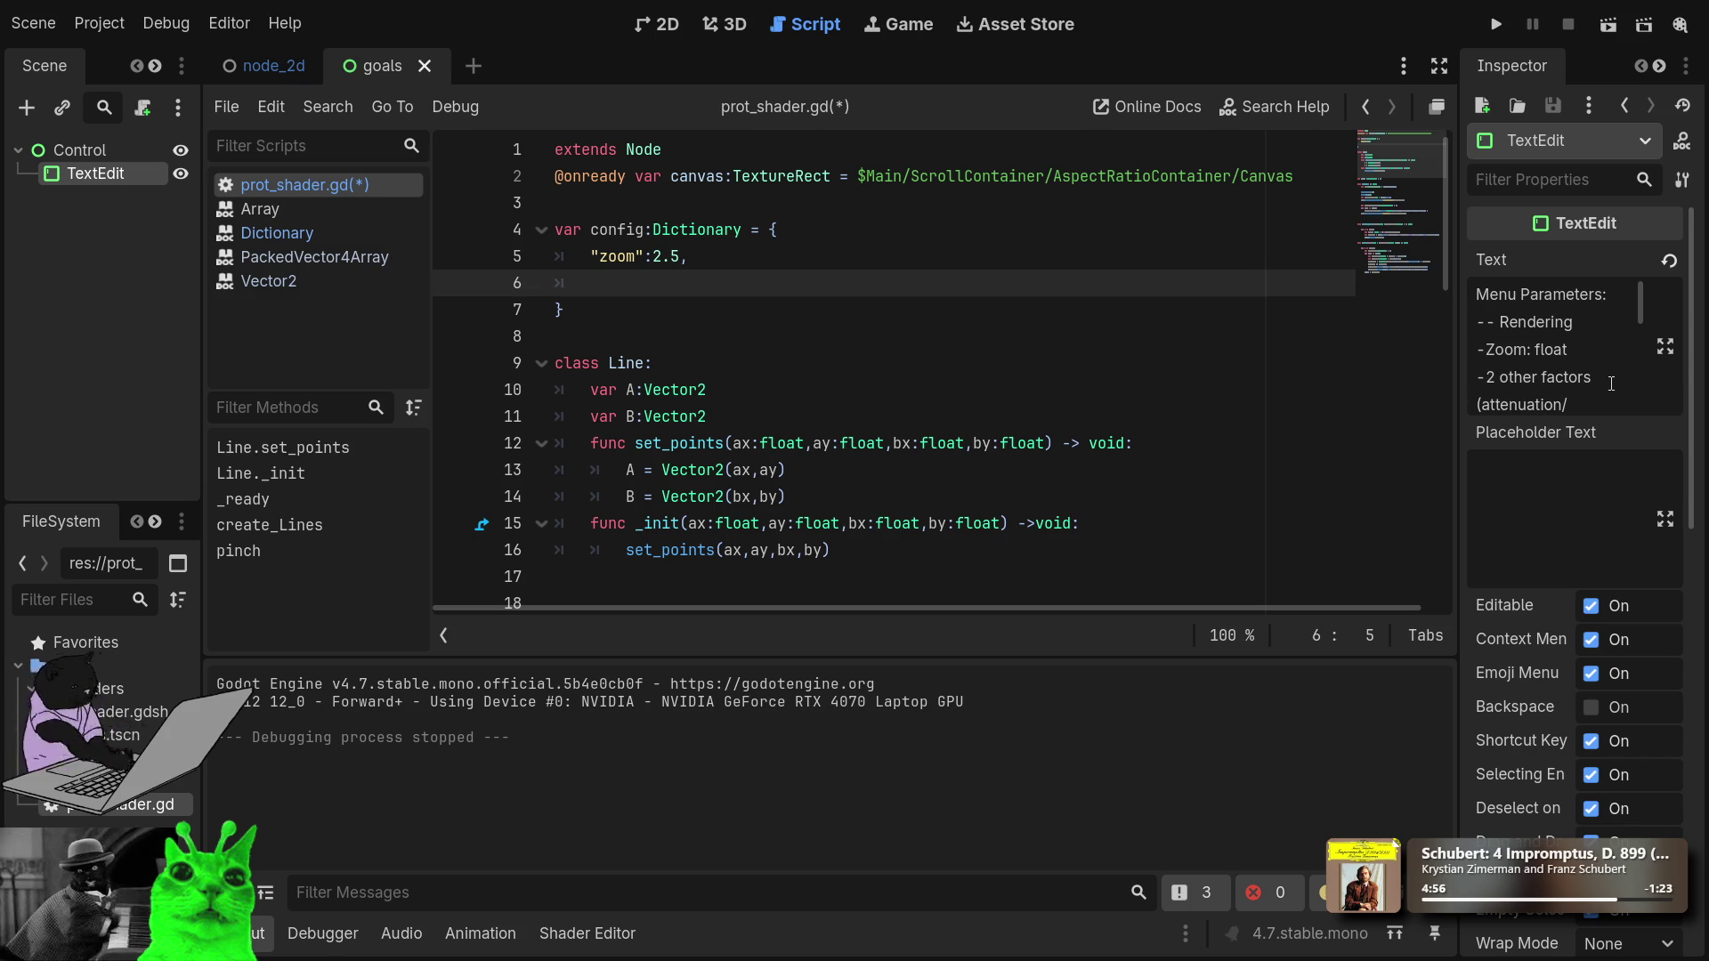
pyautogui.scroll(-2, 1592, 379)
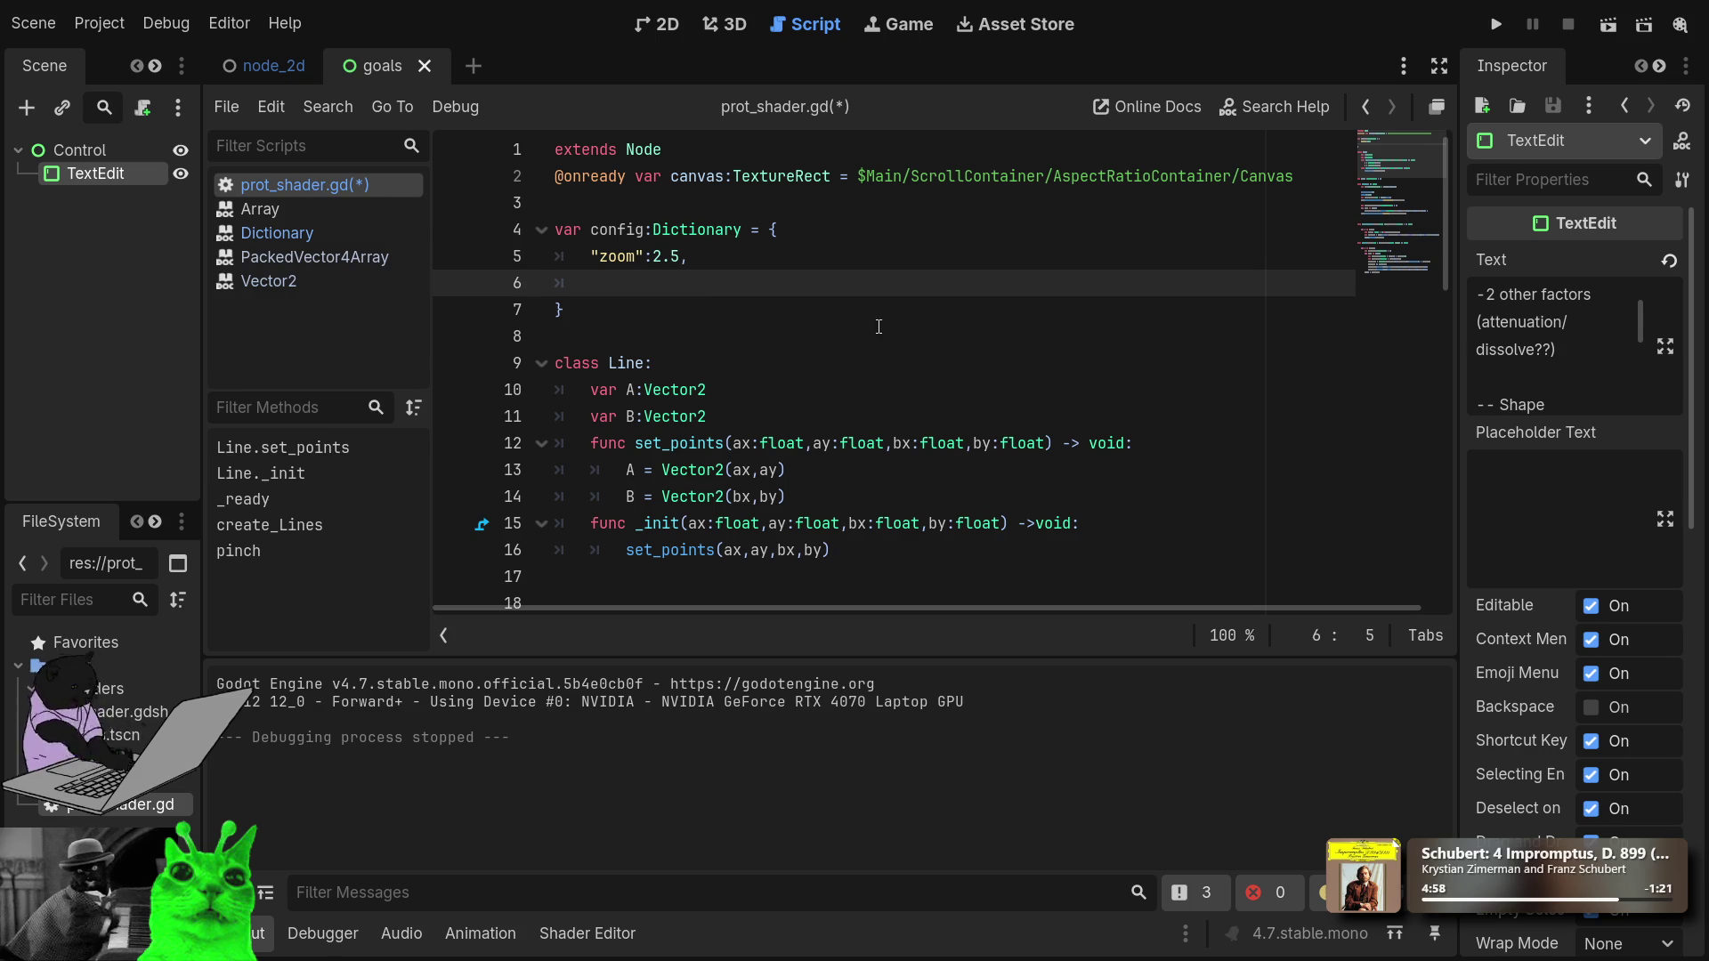
# Add an "attenuation":.2 entry below the zoom entry in the config dictionary.
pyautogui.click(714, 264)
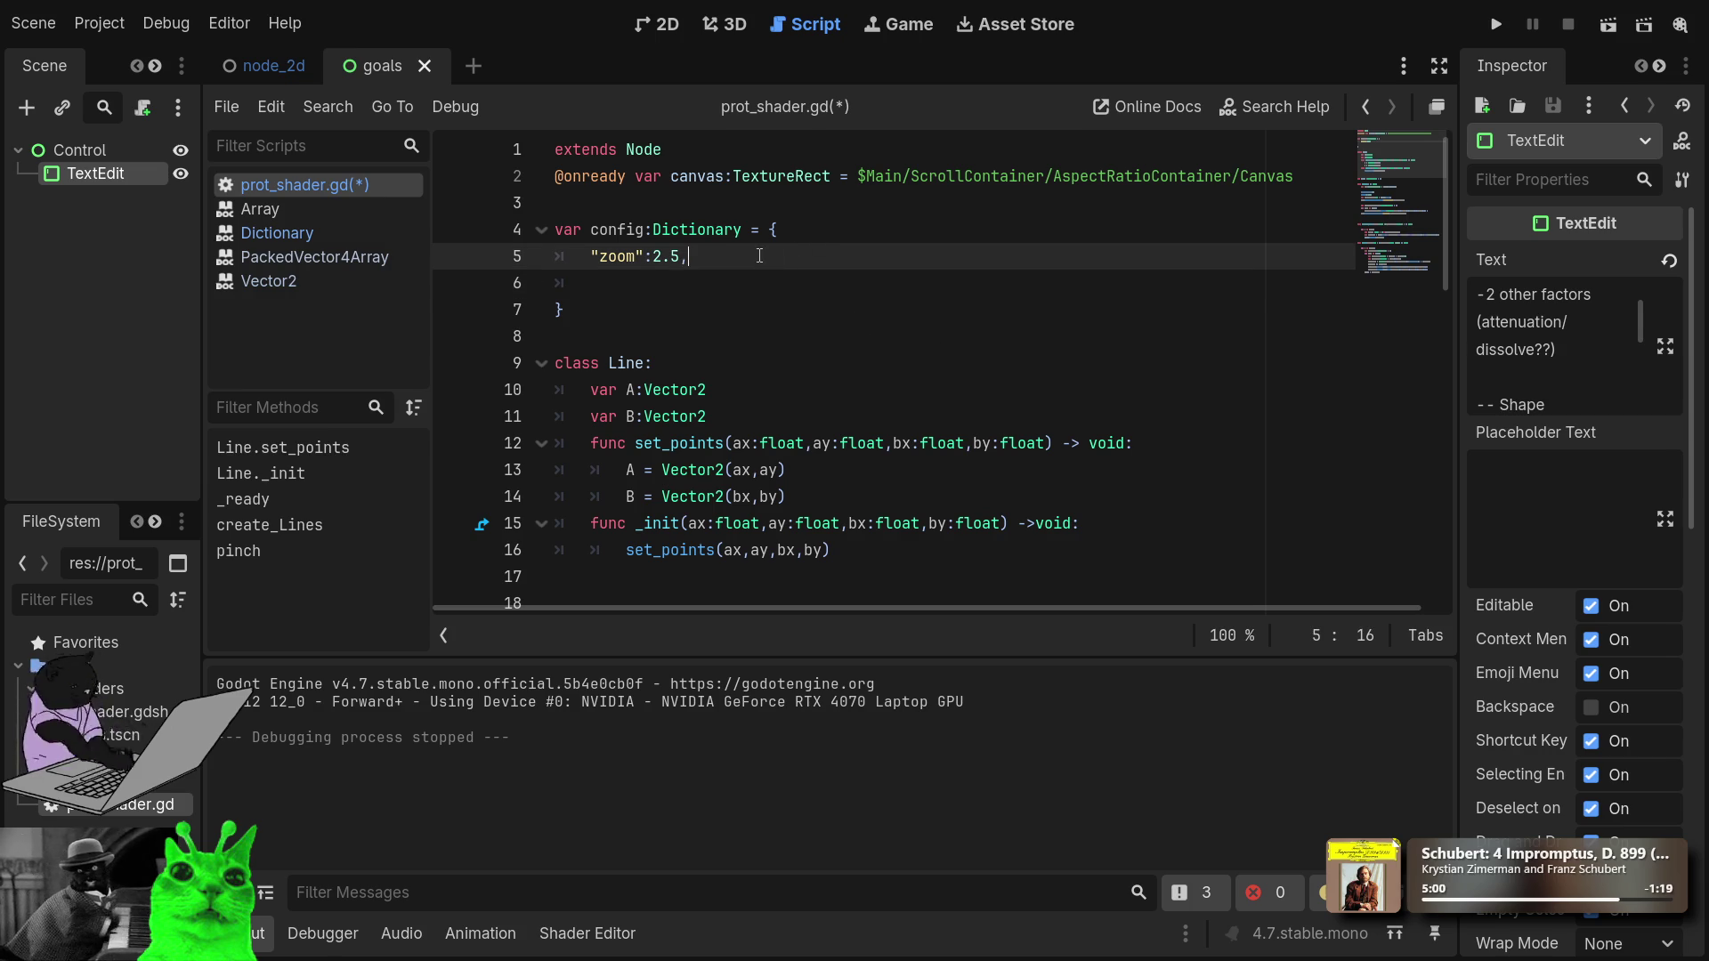
pyautogui.press('Return')
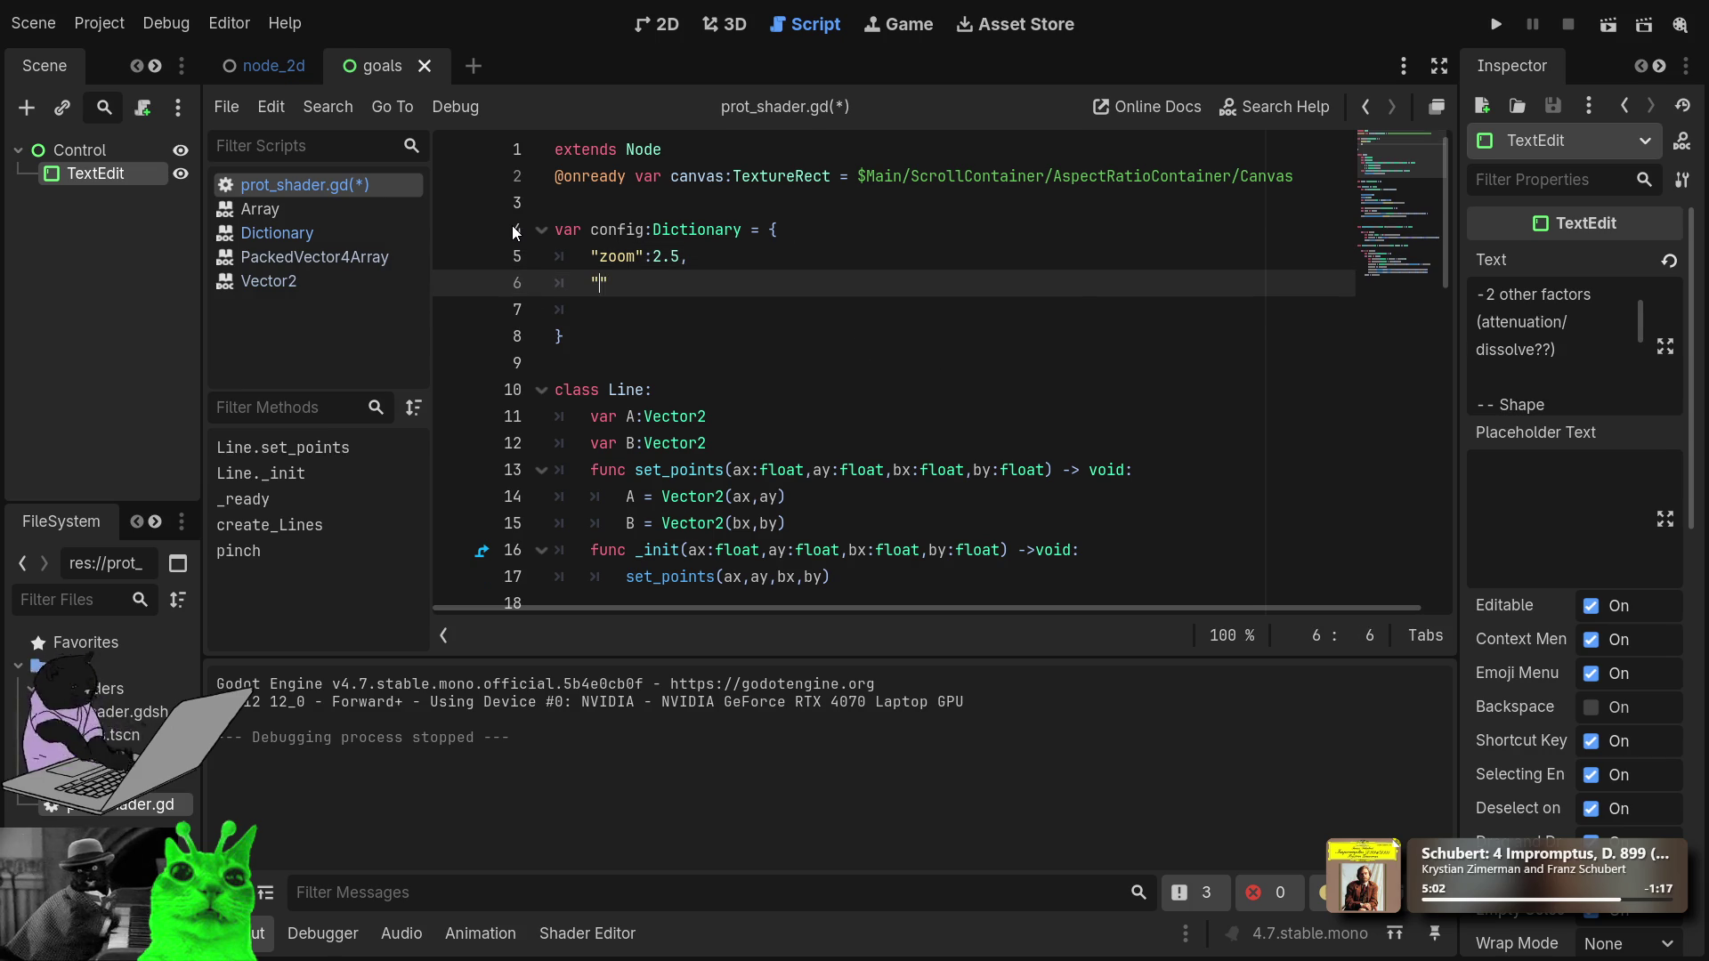
pyautogui.write('"atte')
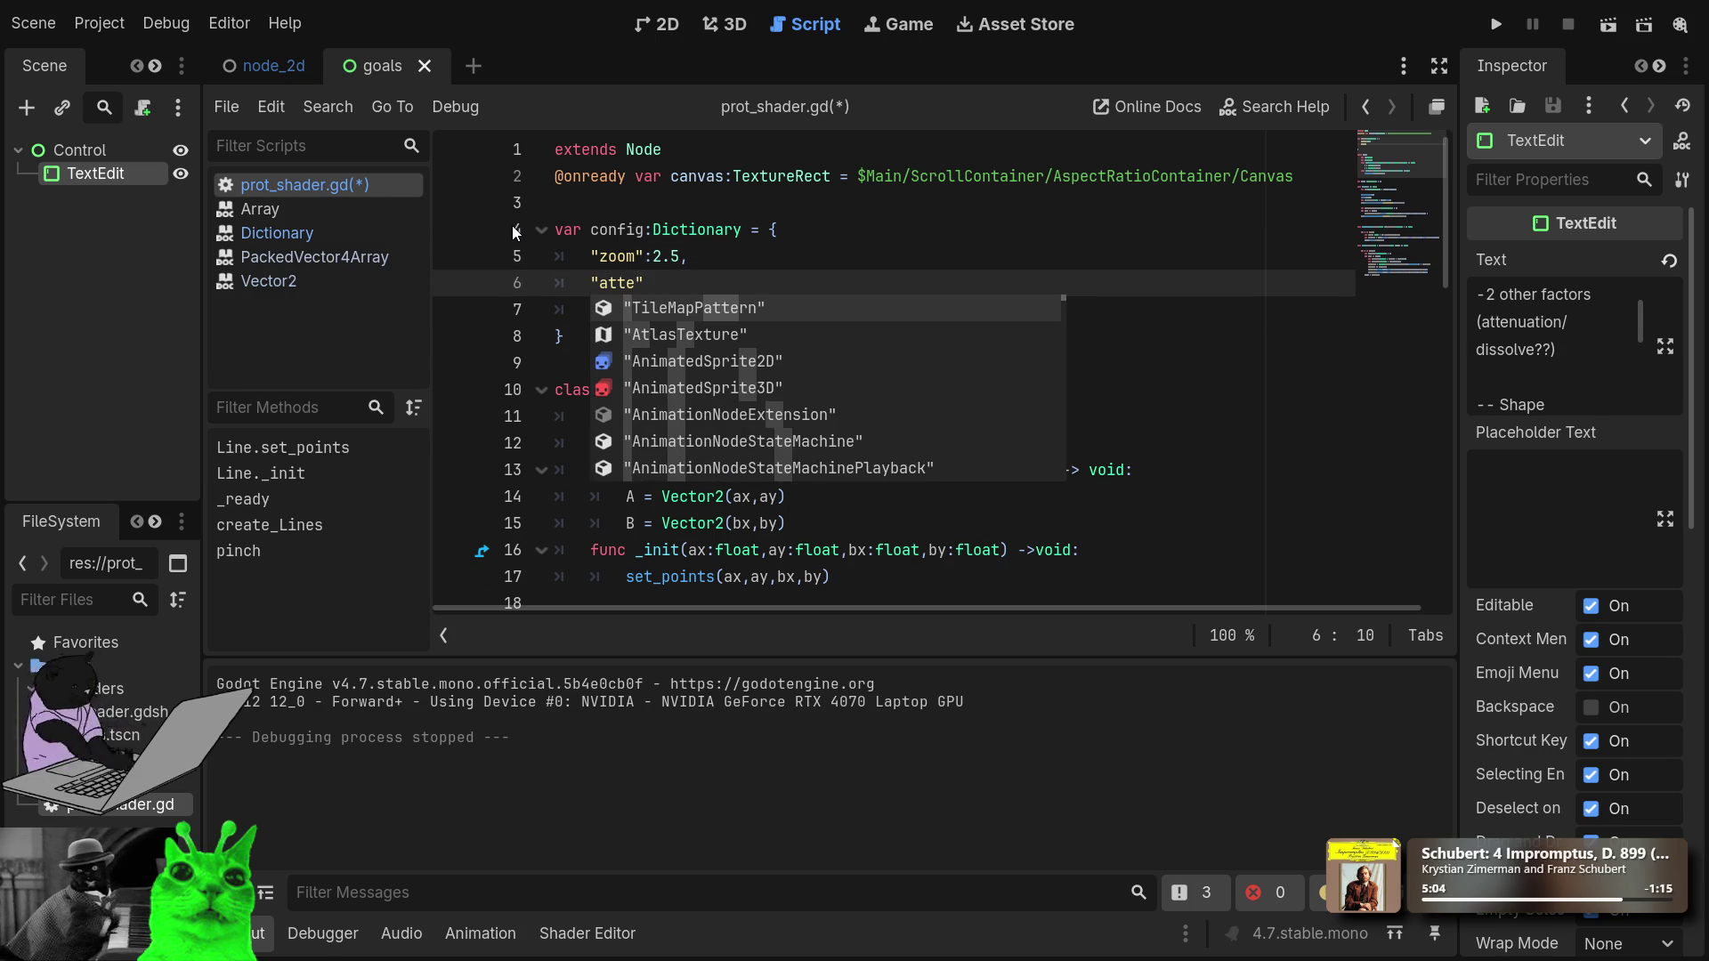
pyautogui.write('nuation')
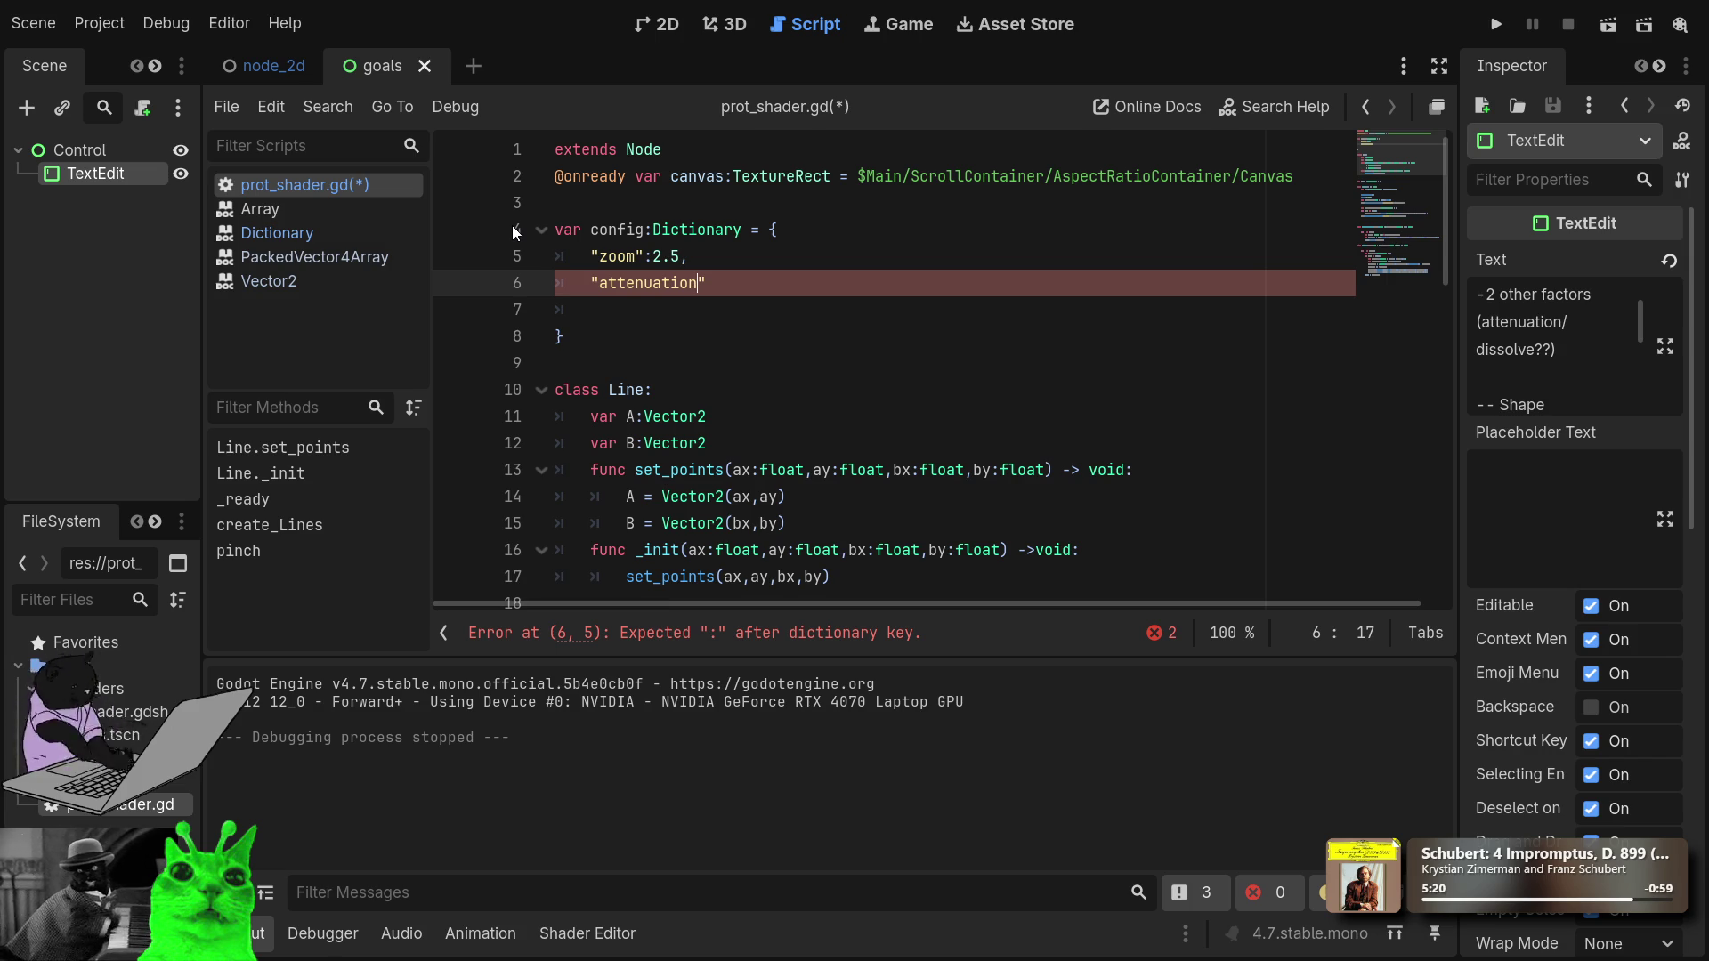
pyautogui.write('":')
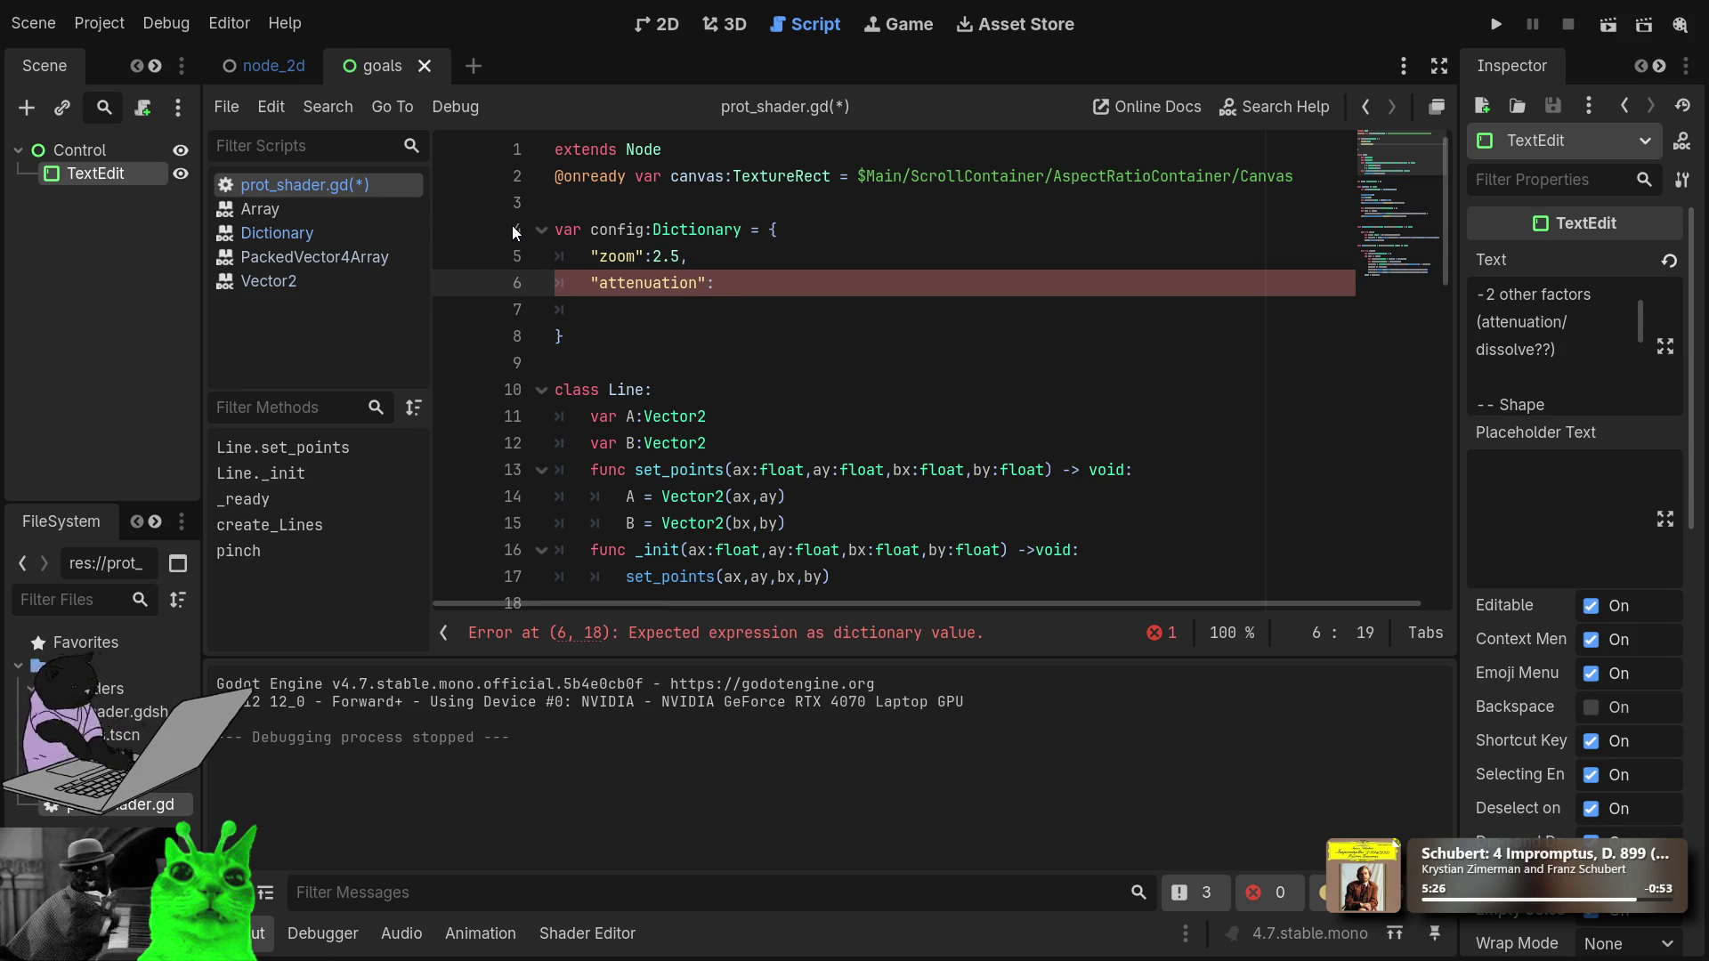
pyautogui.write('3')
pyautogui.press('BackSpace')
pyautogui.write('.')
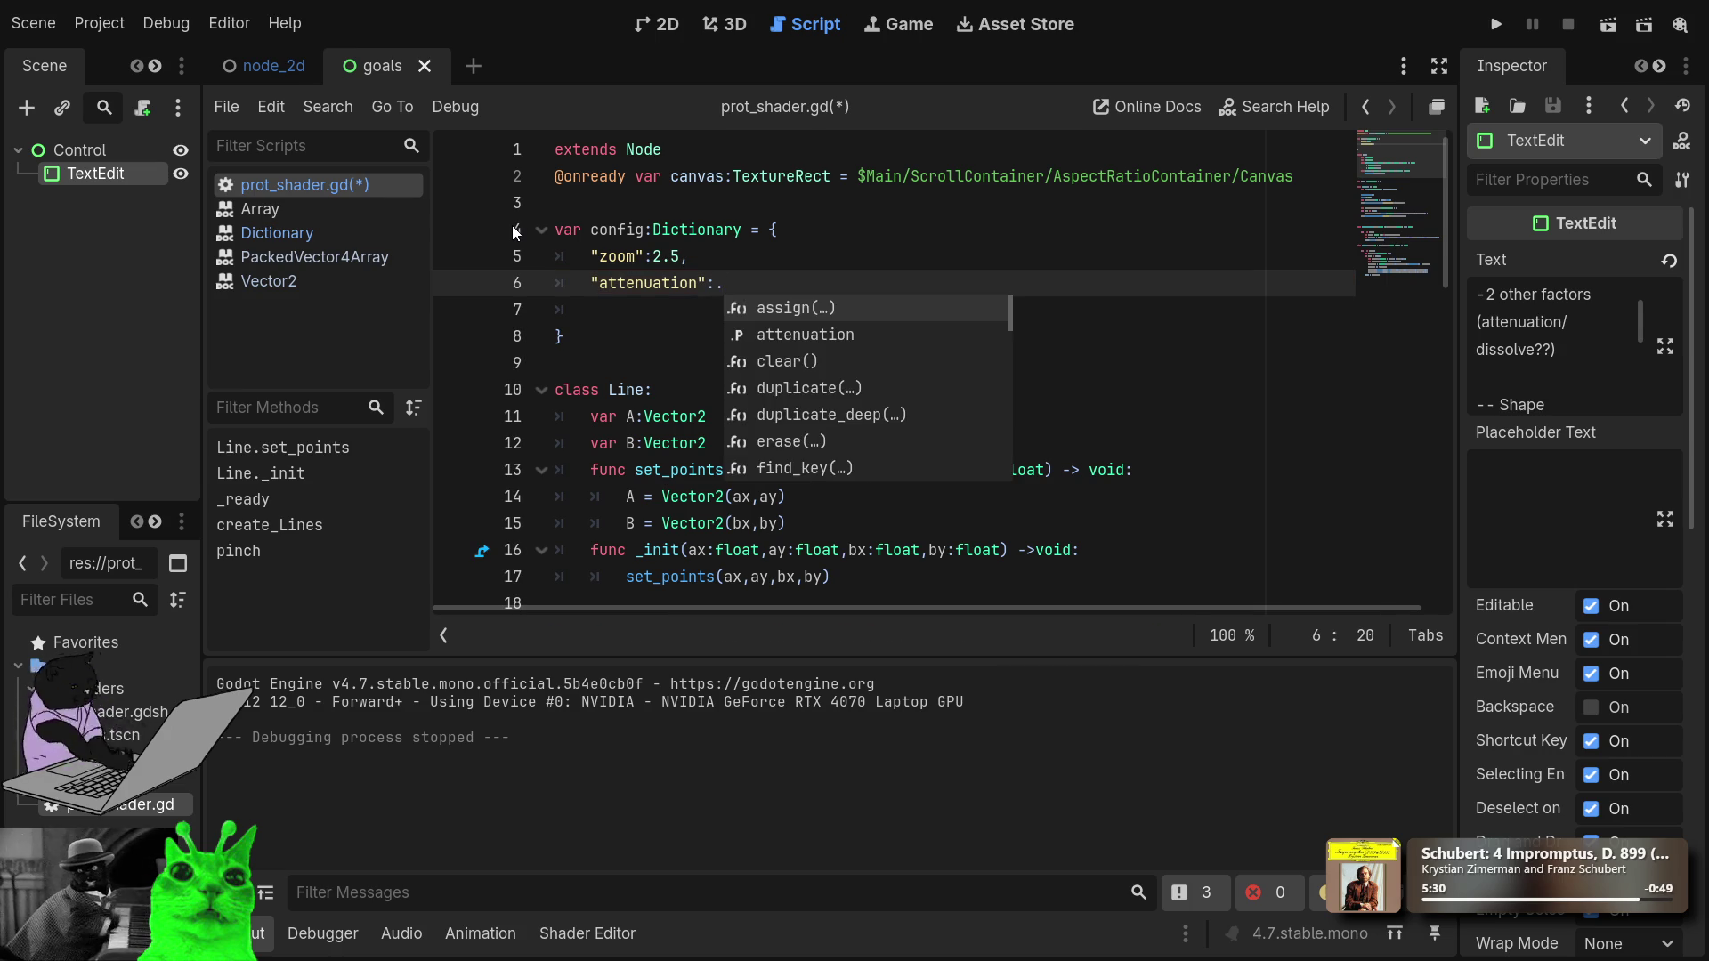
pyautogui.write('2')
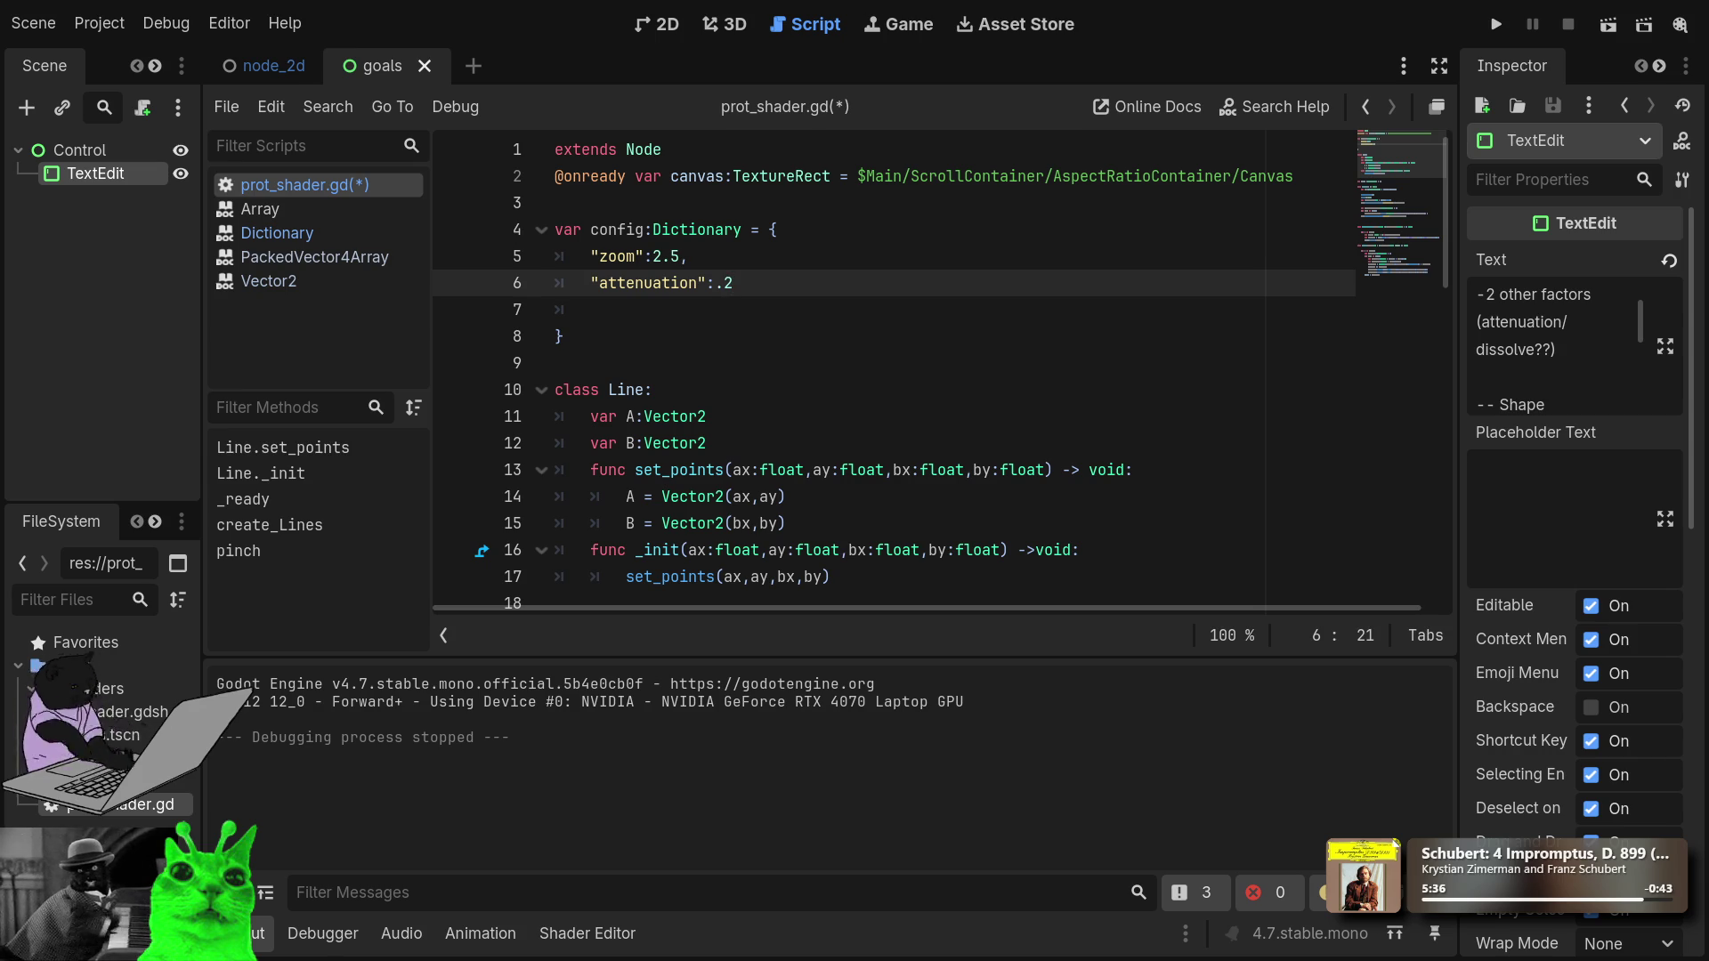
# Start editing the TextEdit's notes text in the Inspector.
pyautogui.click(1521, 325)
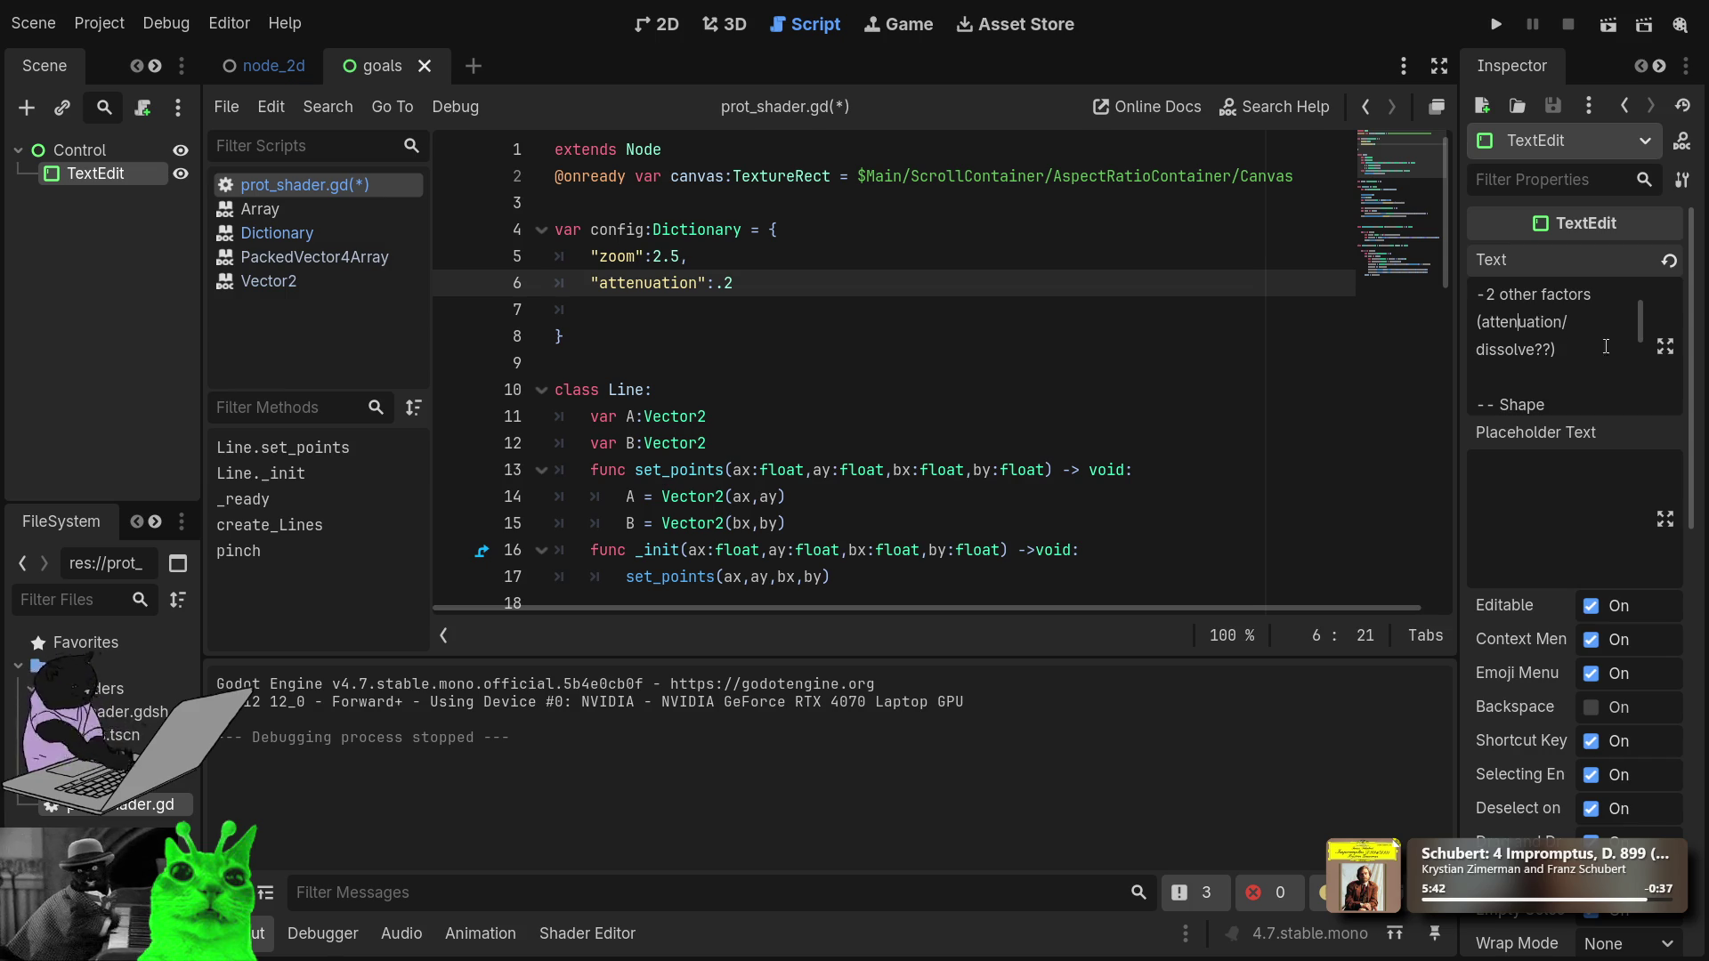
pyautogui.scroll(-2, 1589, 350)
pyautogui.scroll(2, 1590, 351)
# Add a "-inverse" line under the dissolve line in the TextEdit notes.
pyautogui.click(1572, 356)
pyautogui.press('Return')
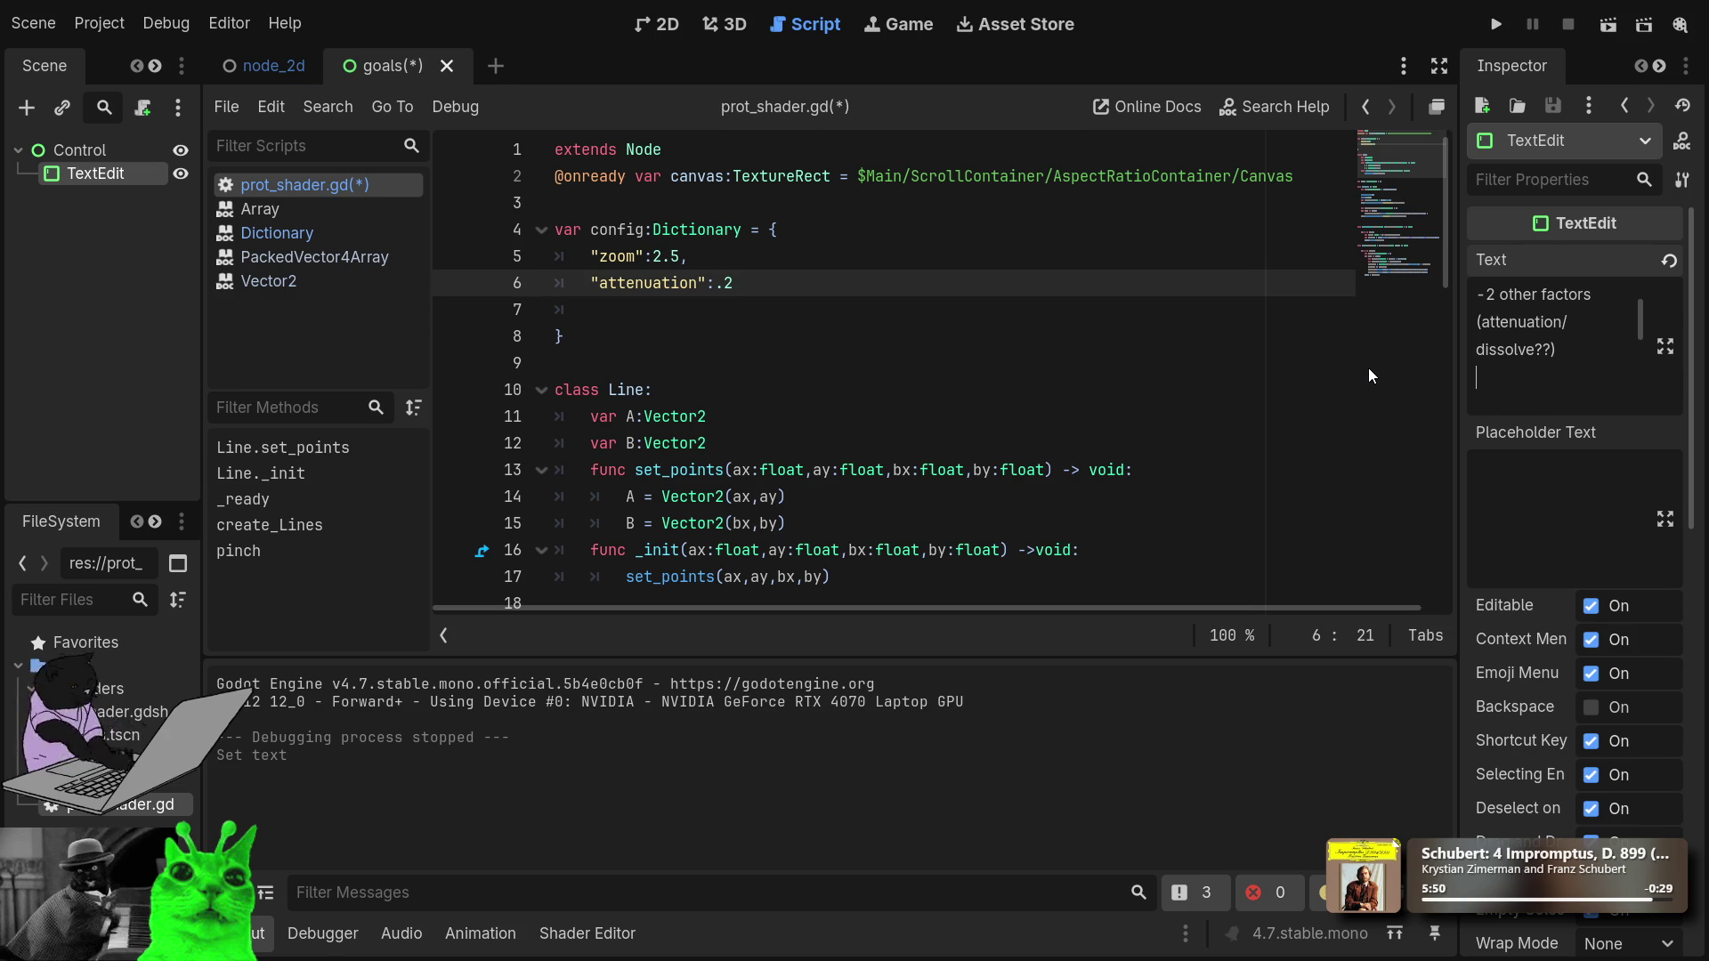
pyautogui.write('ne')
pyautogui.press('BackSpace')
pyautogui.press('BackSpace')
pyautogui.press('BackSpace')
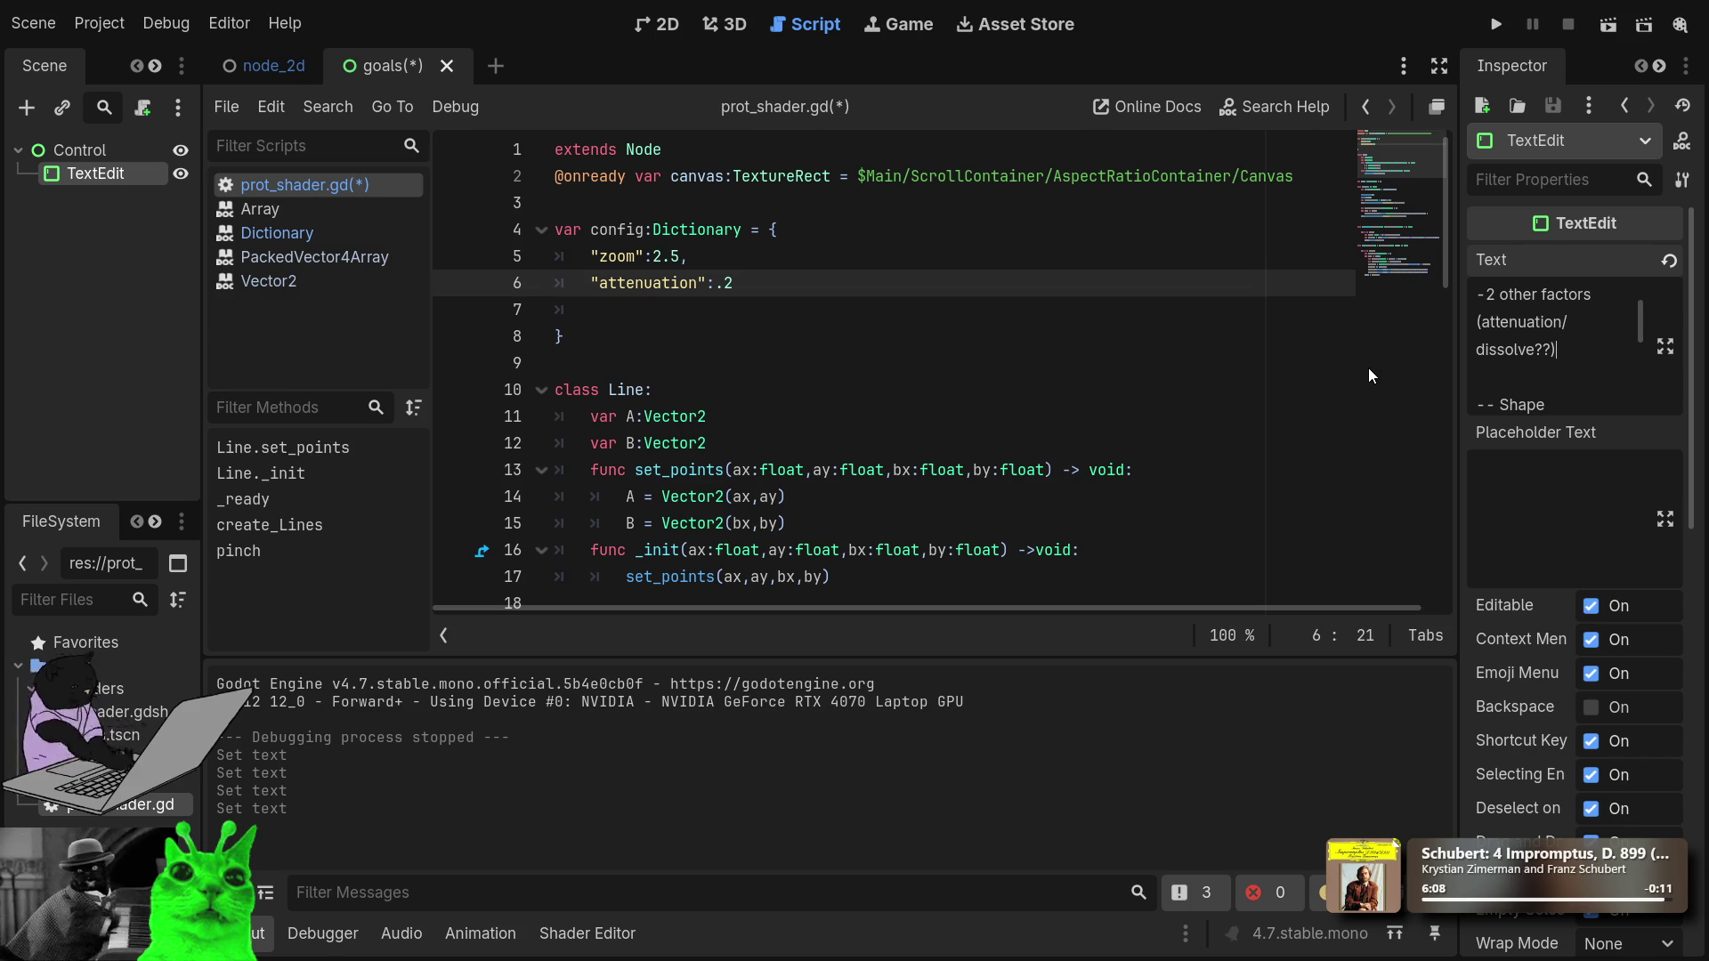
pyautogui.press('Return')
pyautogui.press('Delete')
pyautogui.press('Return')
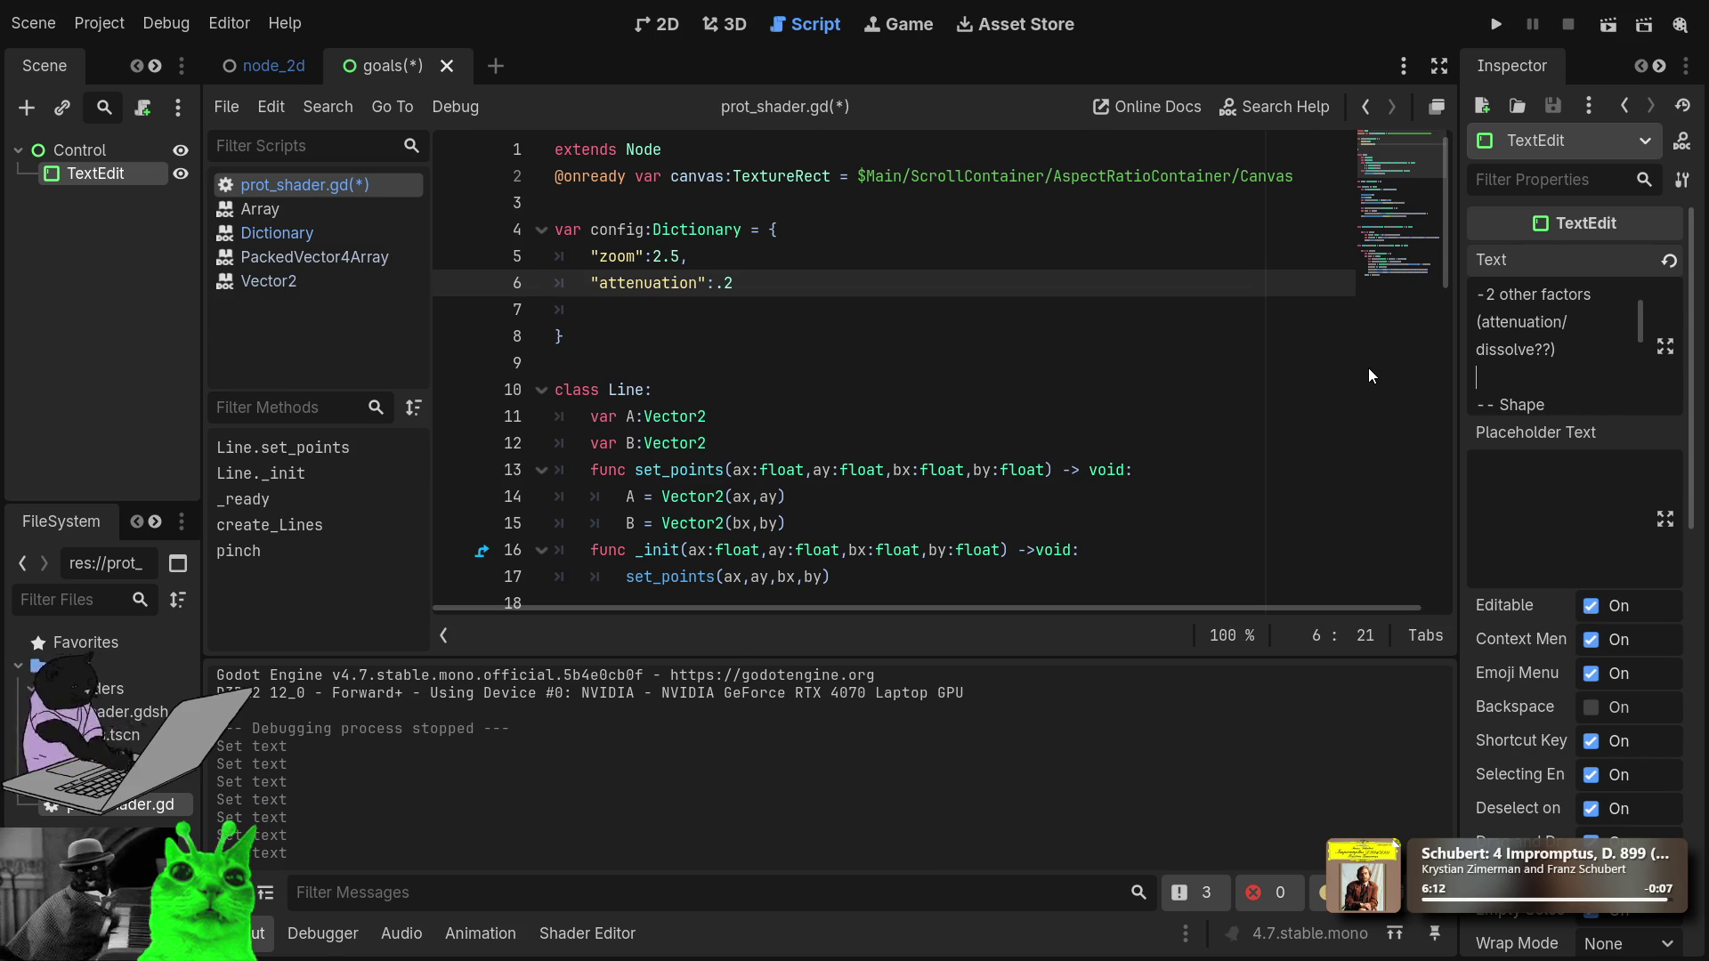
pyautogui.write('-')
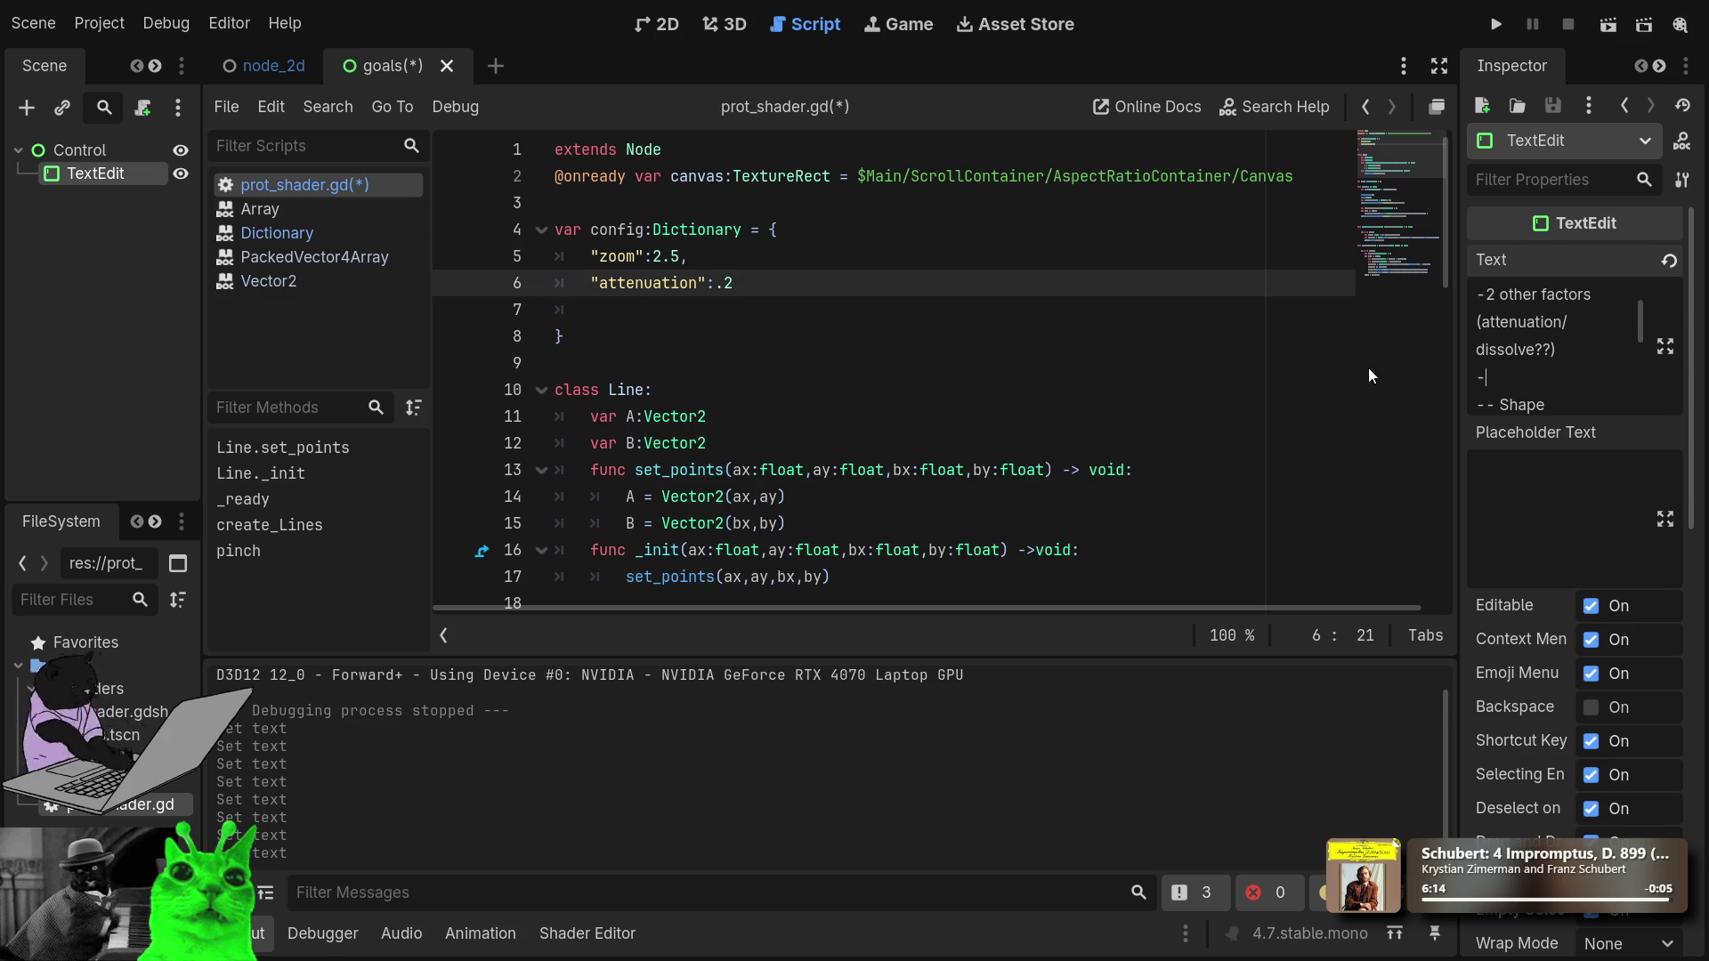
pyautogui.write('inverse')
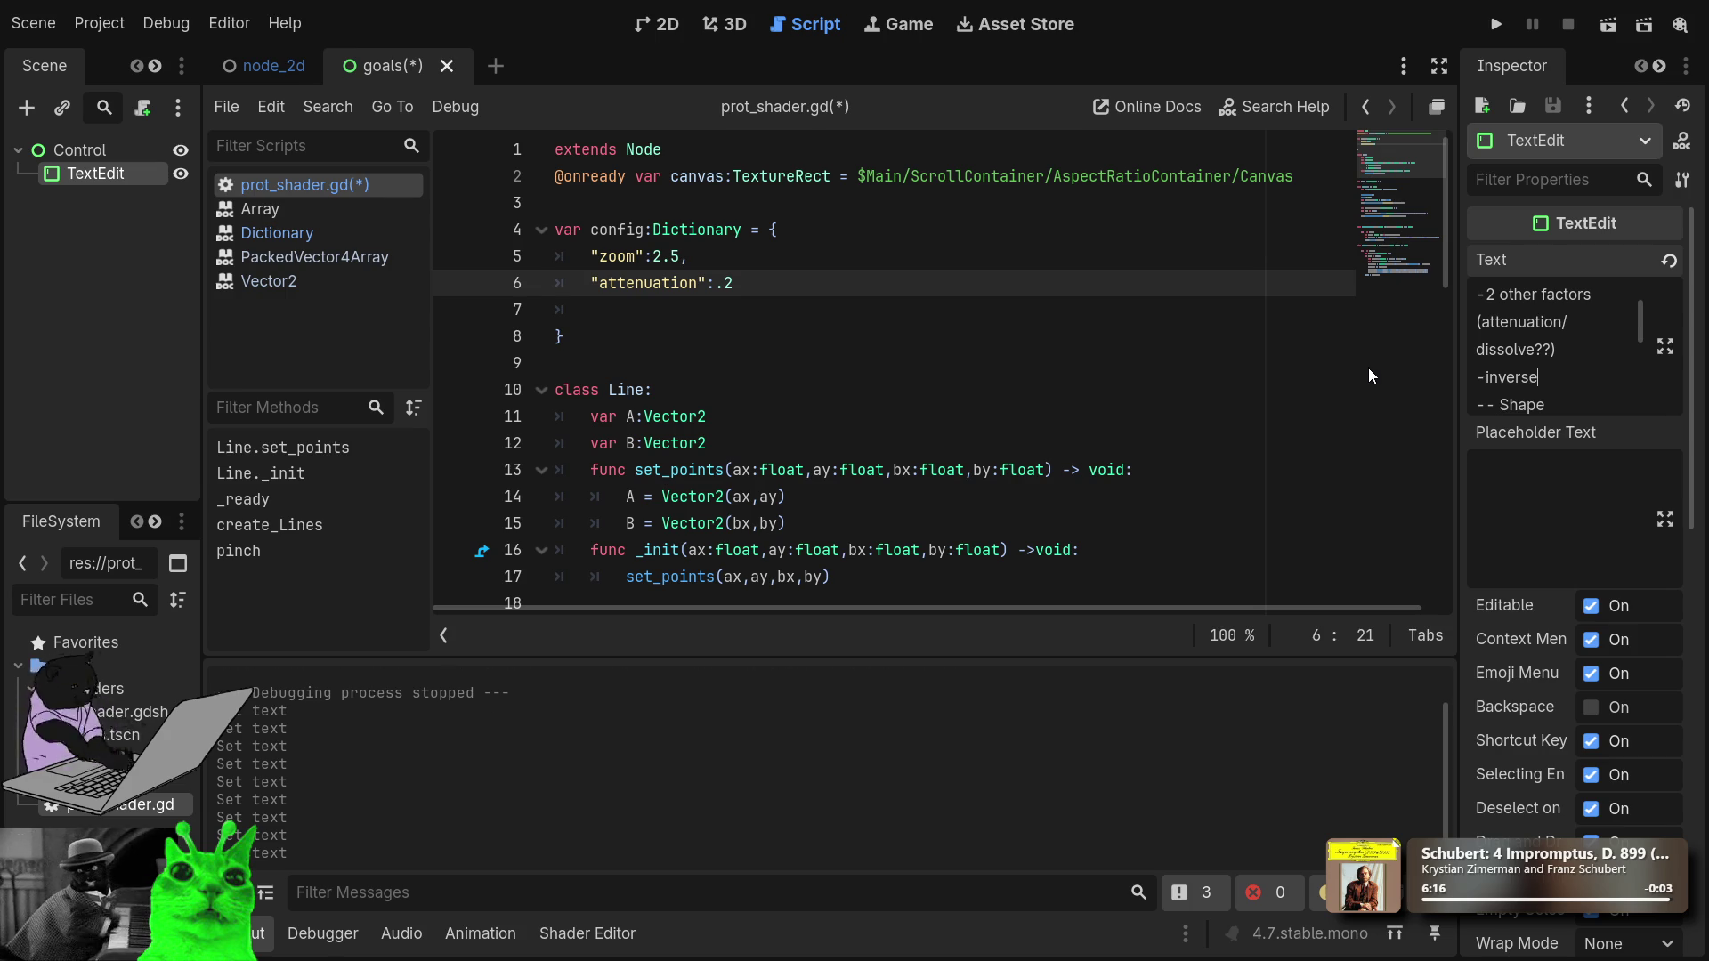
# End the attenuation entry with a comma and open a new dictionary line.
pyautogui.moveTo(778, 307); pyautogui.dragTo(774, 283)
pyautogui.click(850, 259)
pyautogui.click(809, 283)
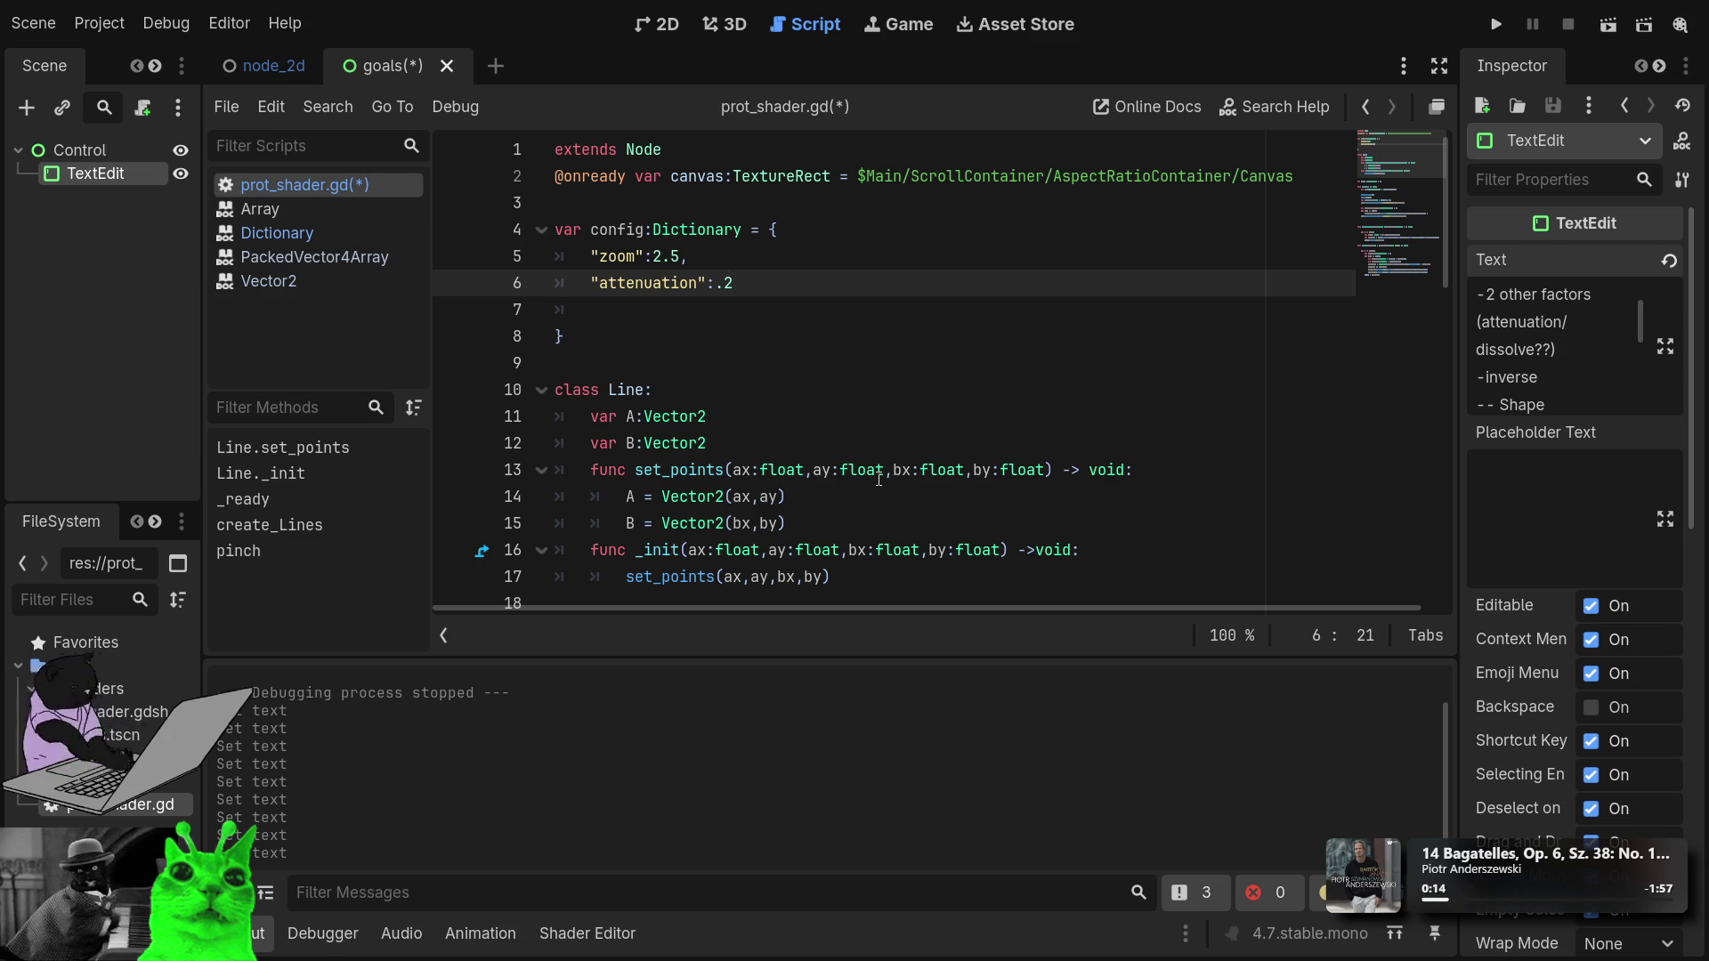
pyautogui.write(',')
pyautogui.press('Return')
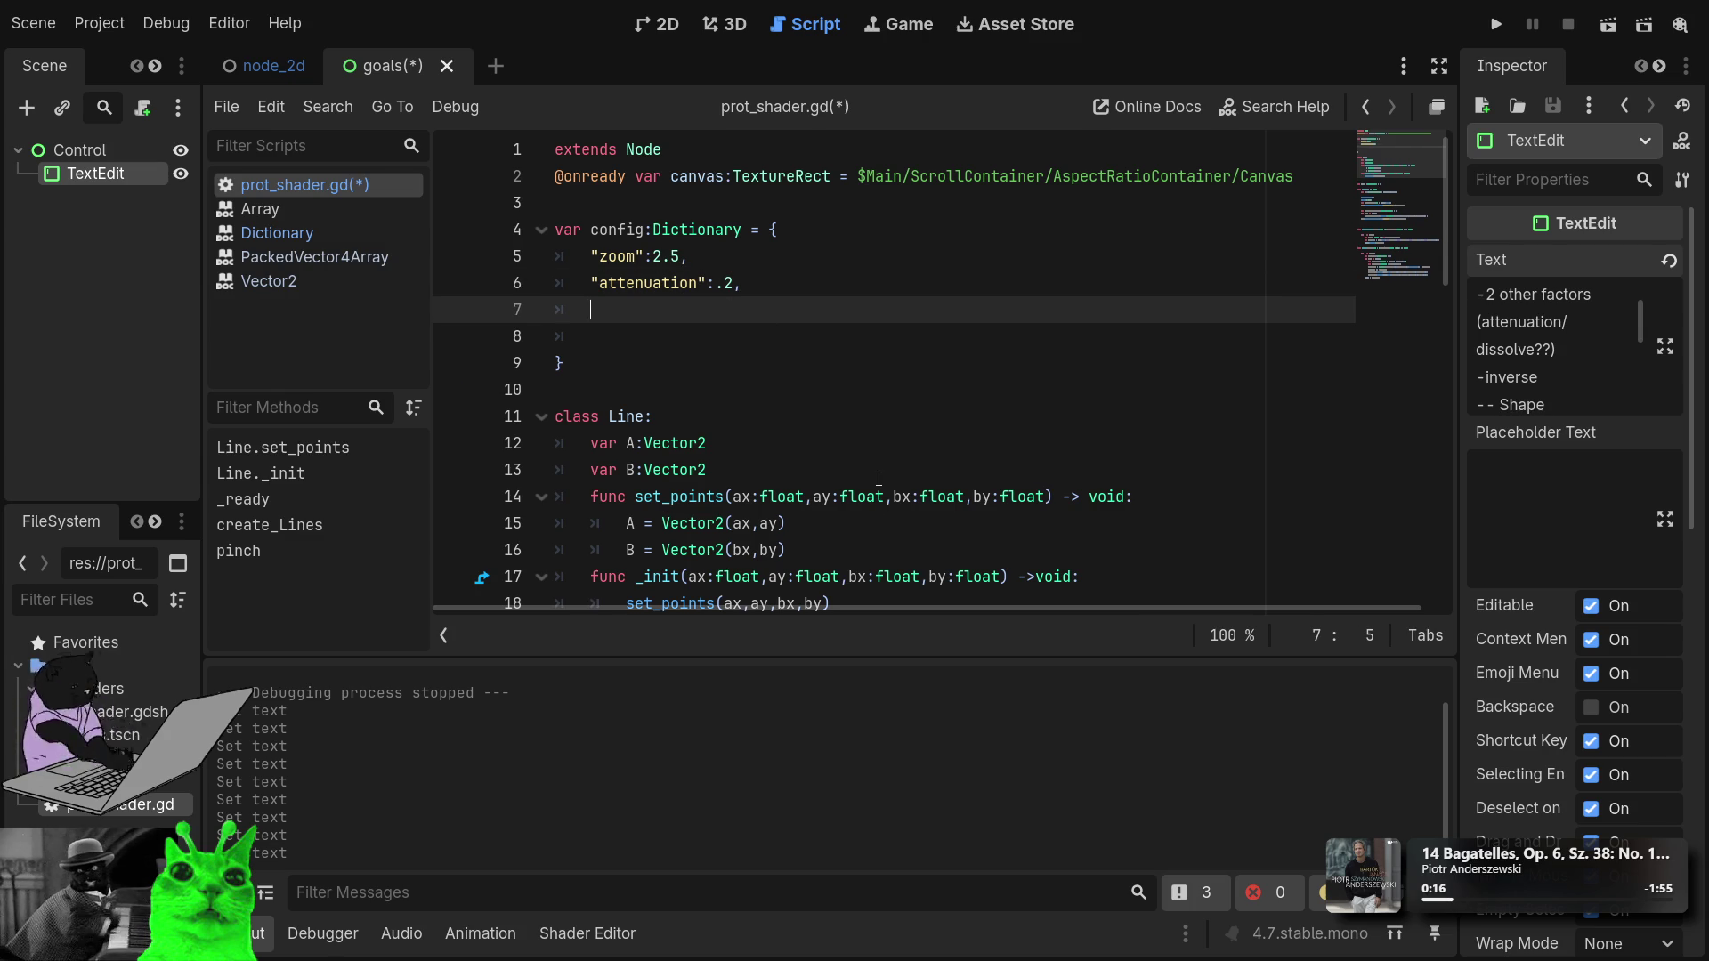
# Type the "dissolve": key on line 7 of the config dictionary.
pyautogui.write('"')
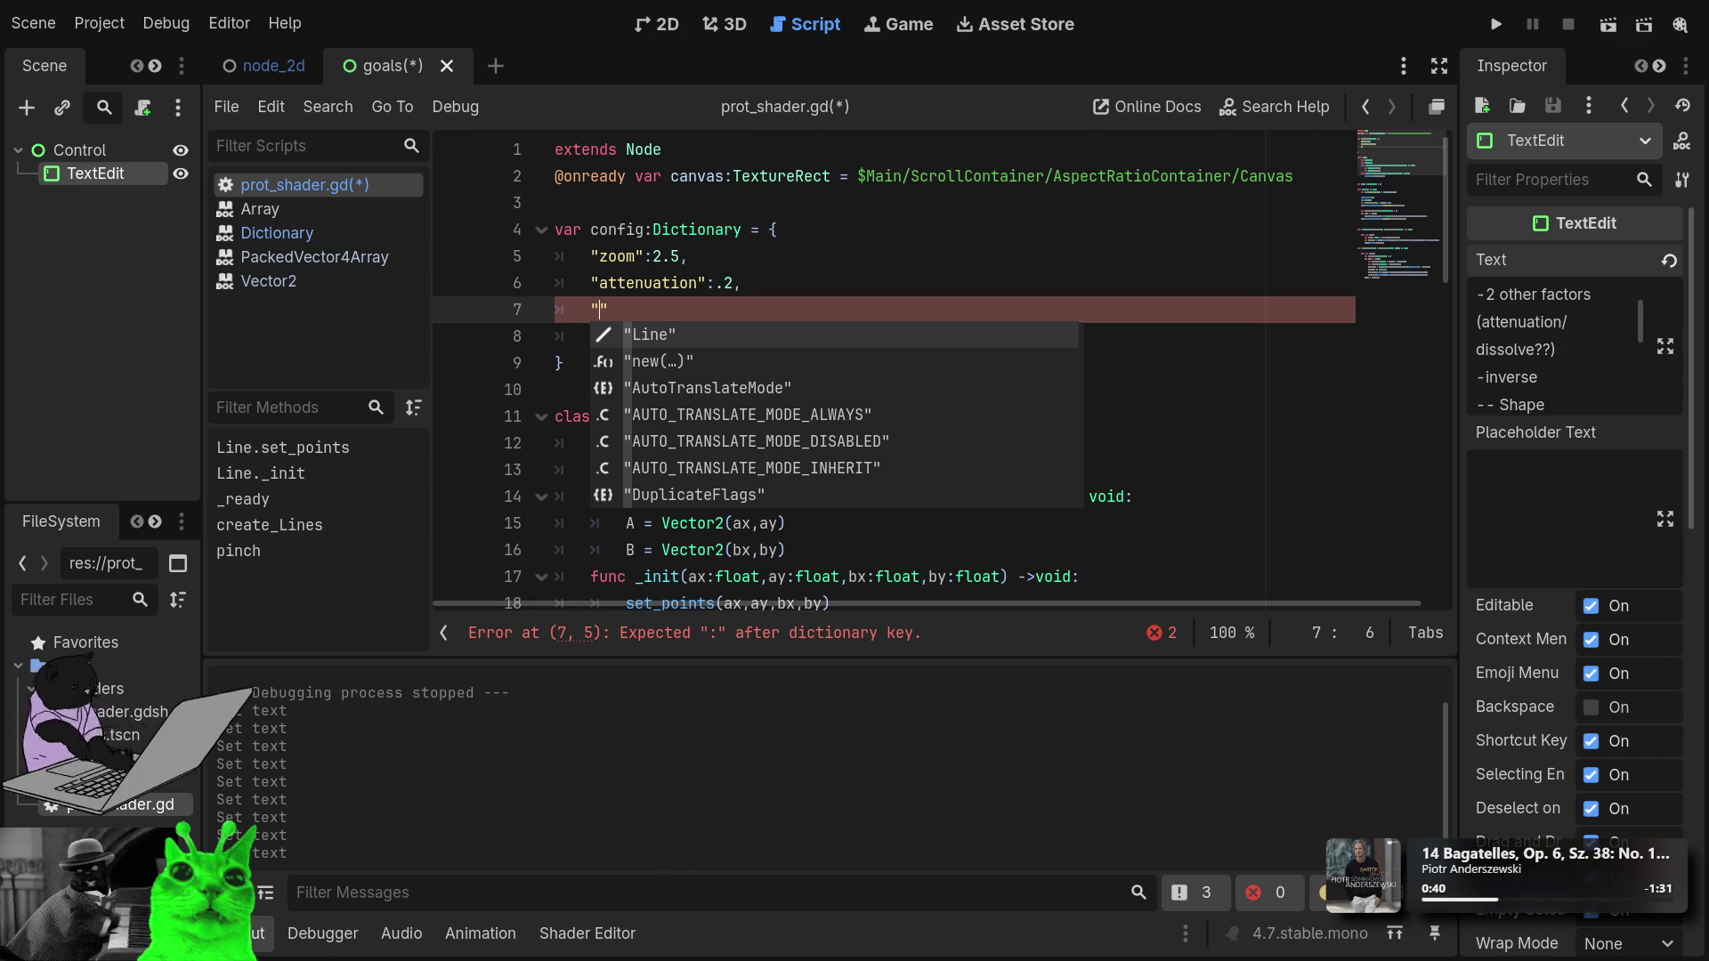
pyautogui.click(952, 246)
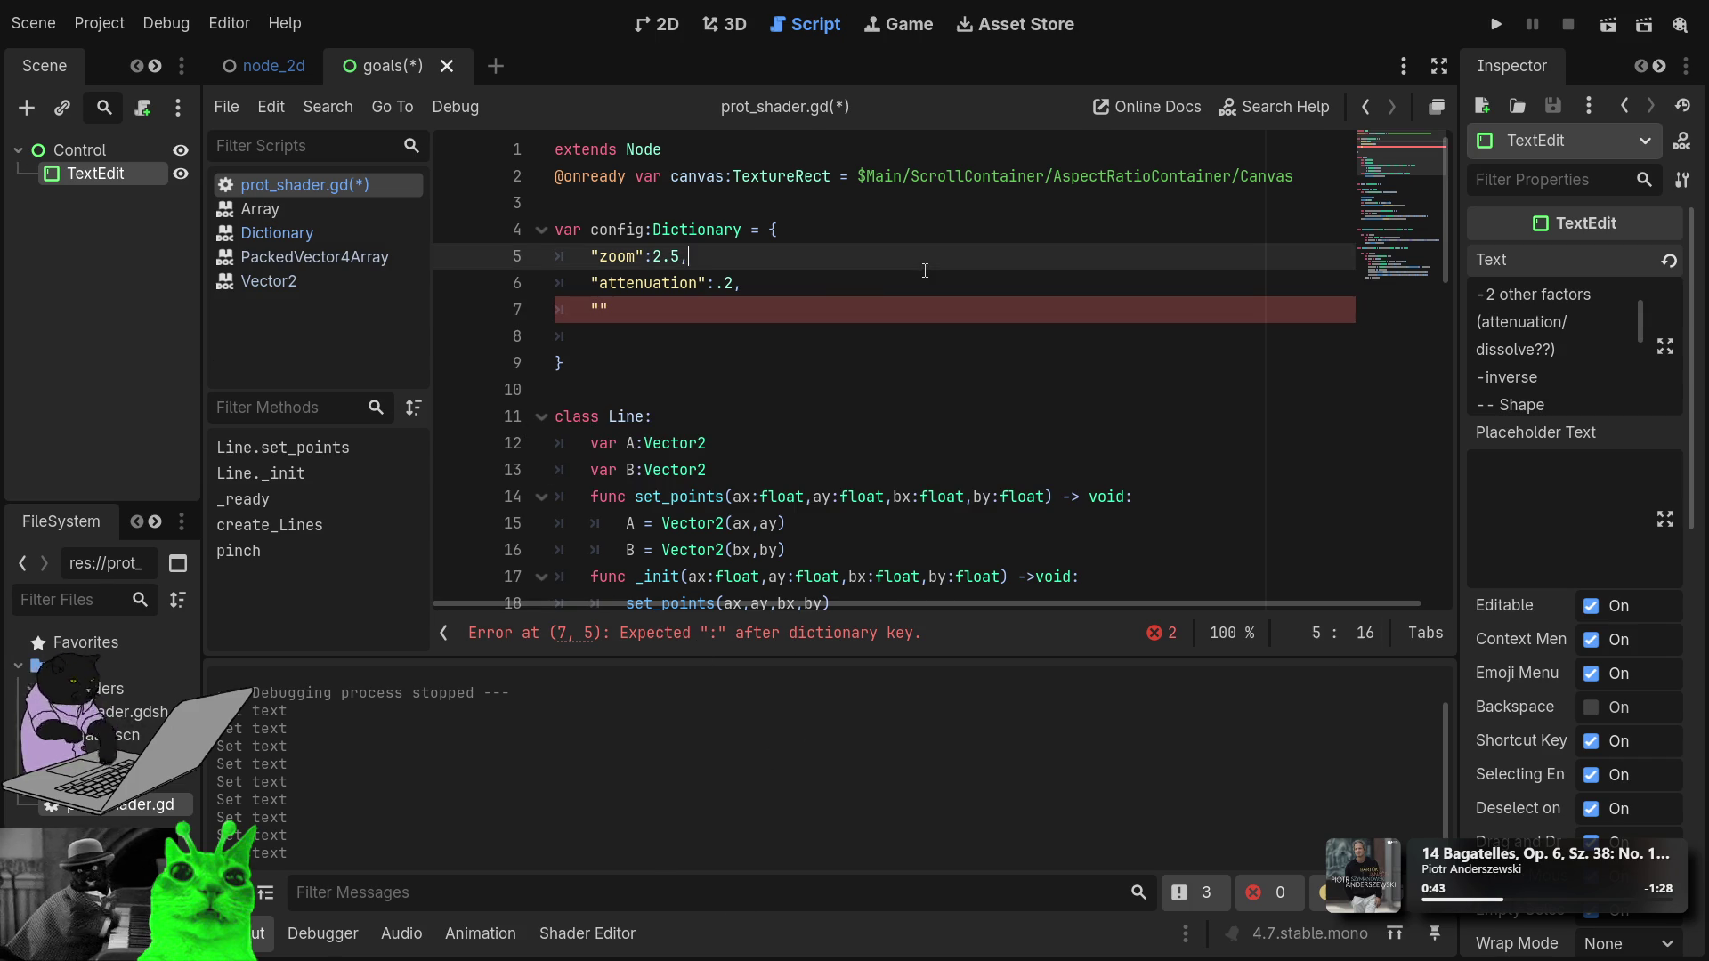
pyautogui.click(598, 311)
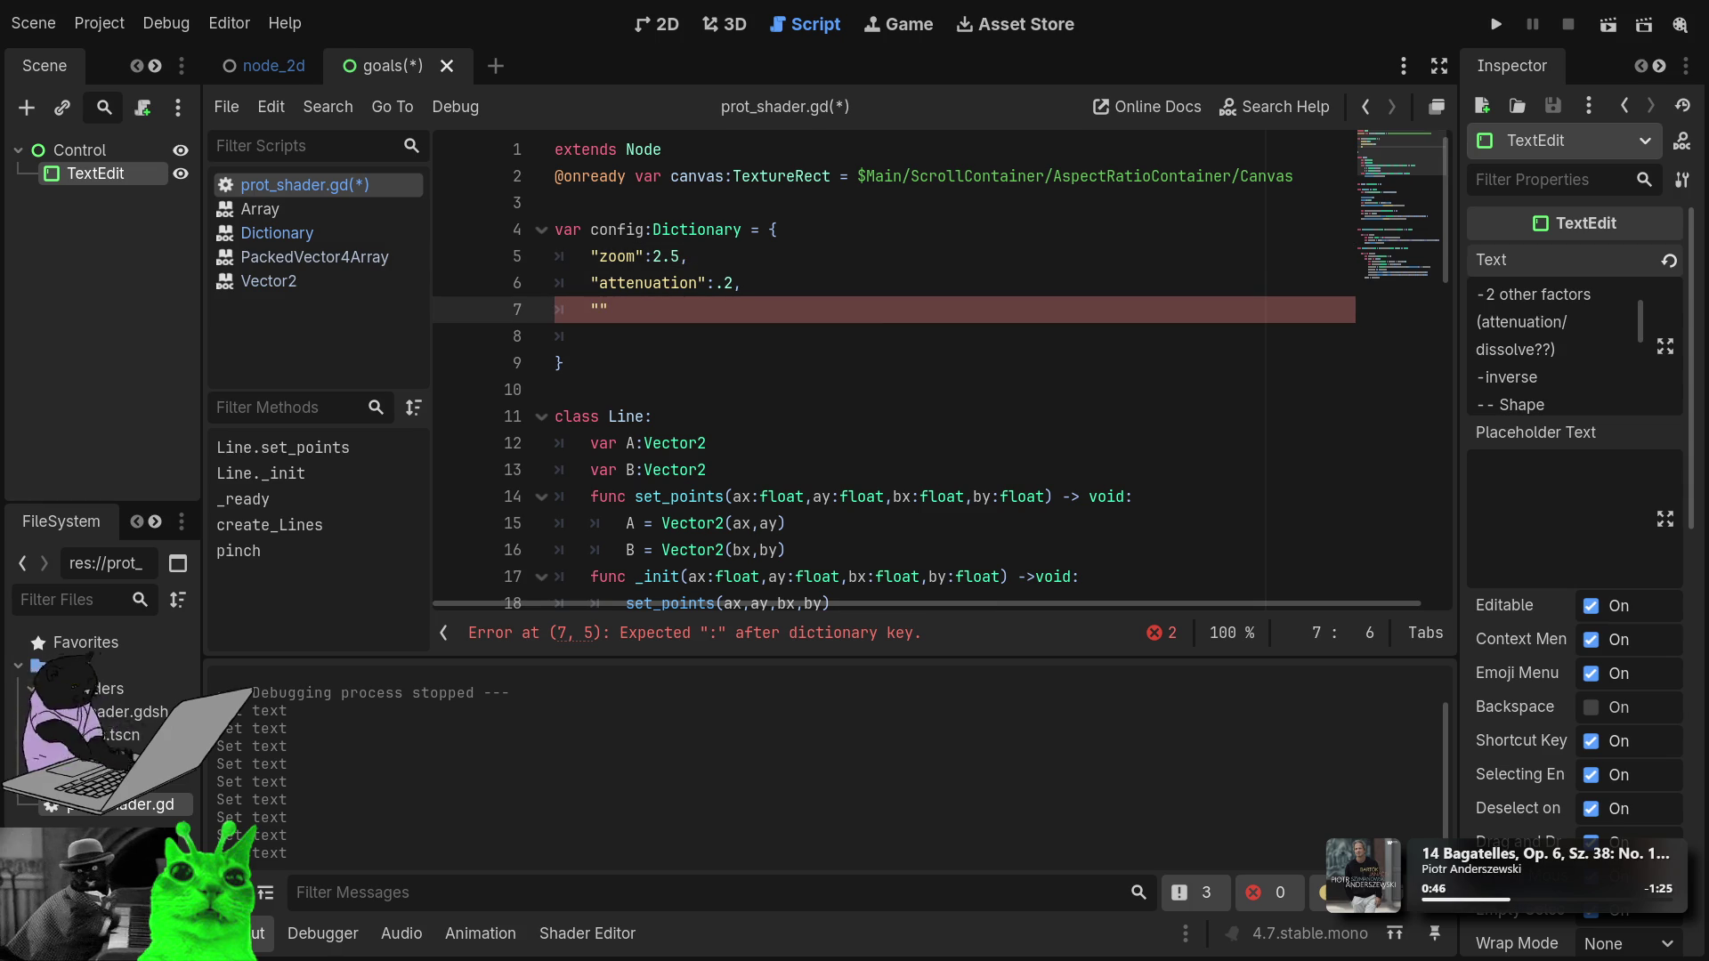
pyautogui.write('dissolve')
pyautogui.press('Right')
pyautogui.write(':')
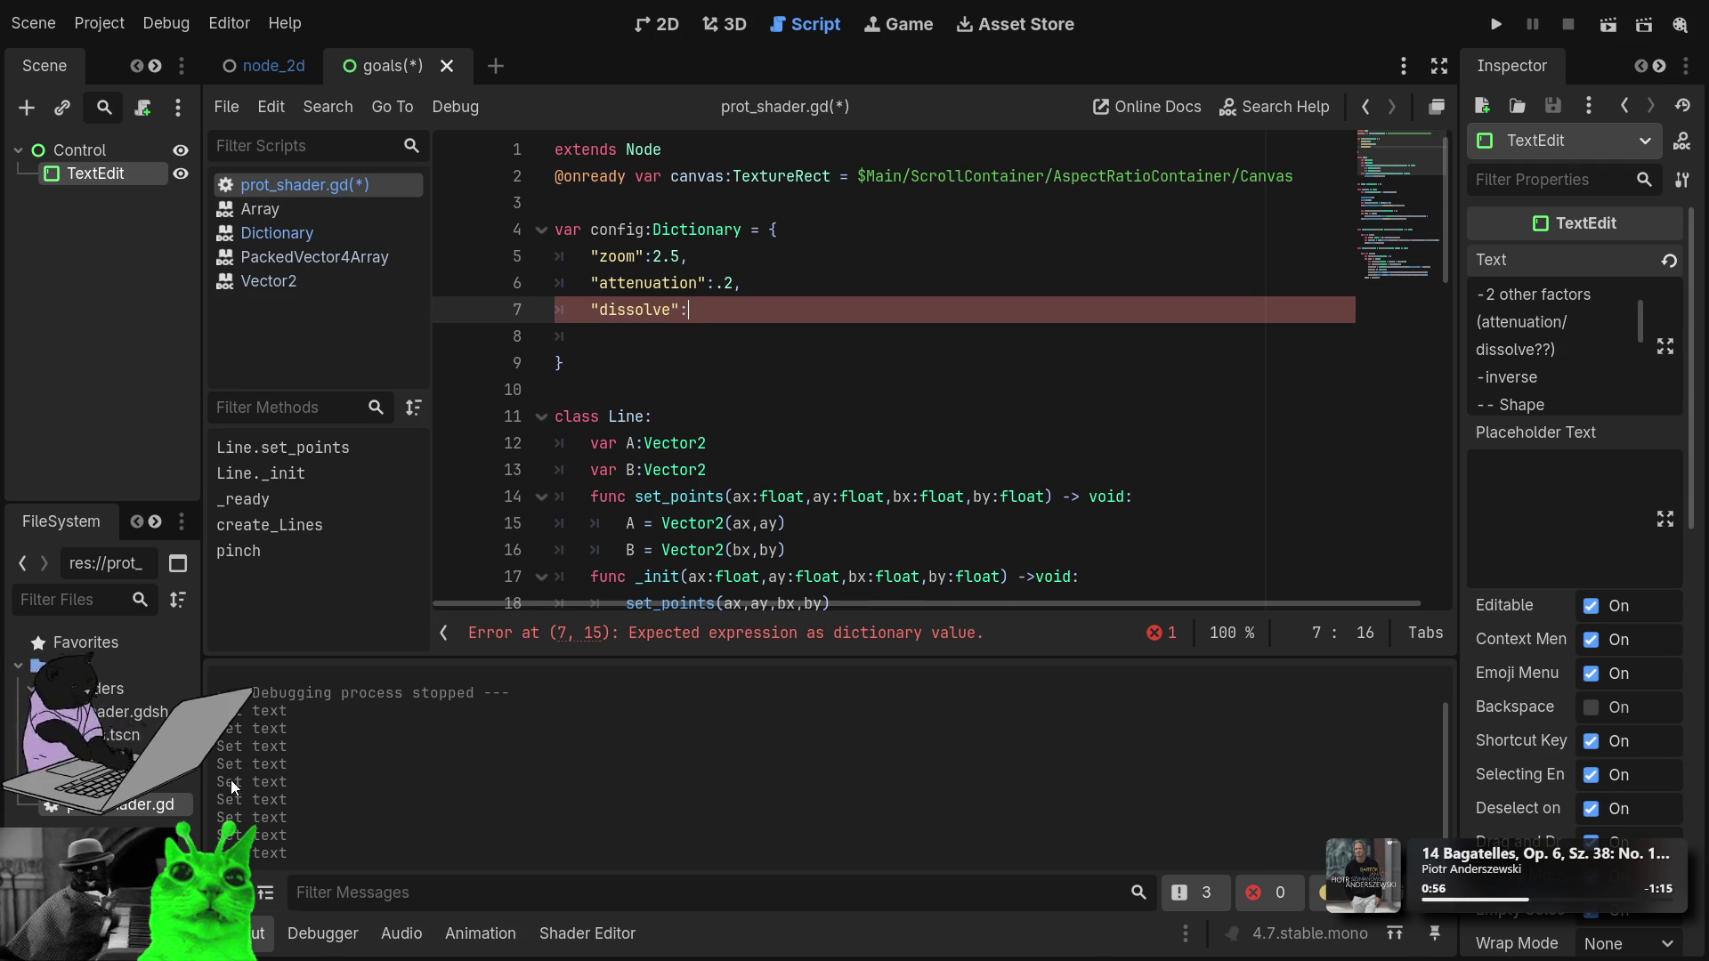
# Open shader.gdshader, give "dissolve" the value 1.0, and indent a new empty line.
pyautogui.doubleClick(107, 711)
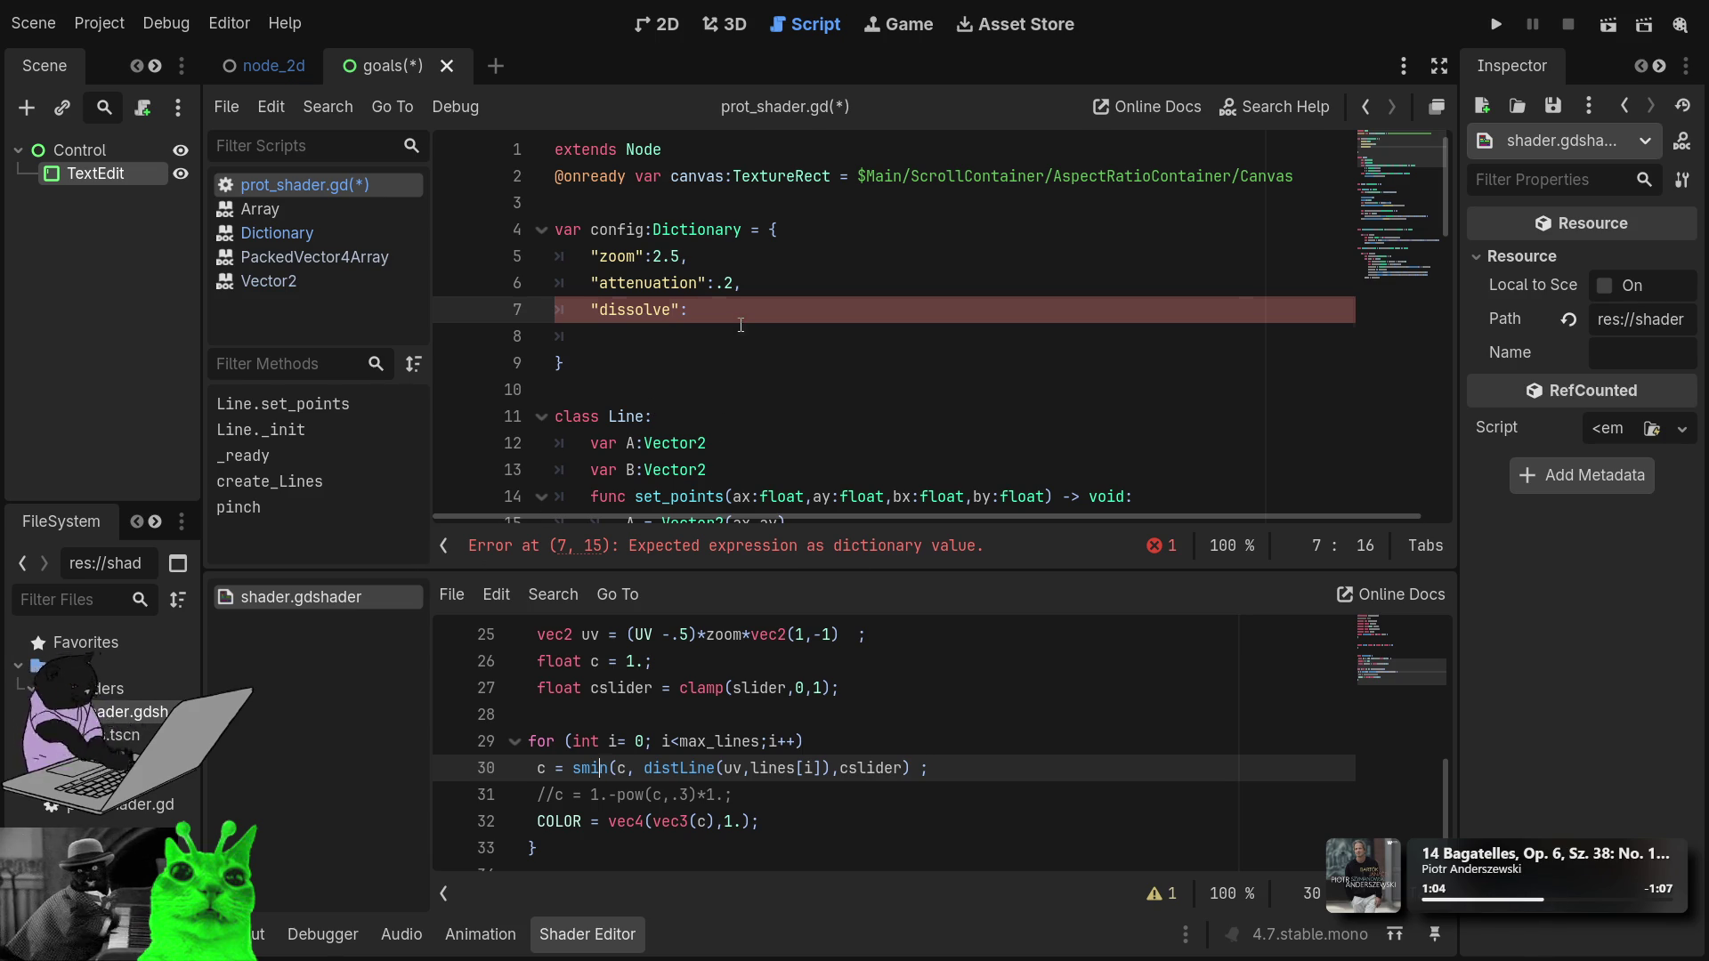
pyautogui.write('1.0')
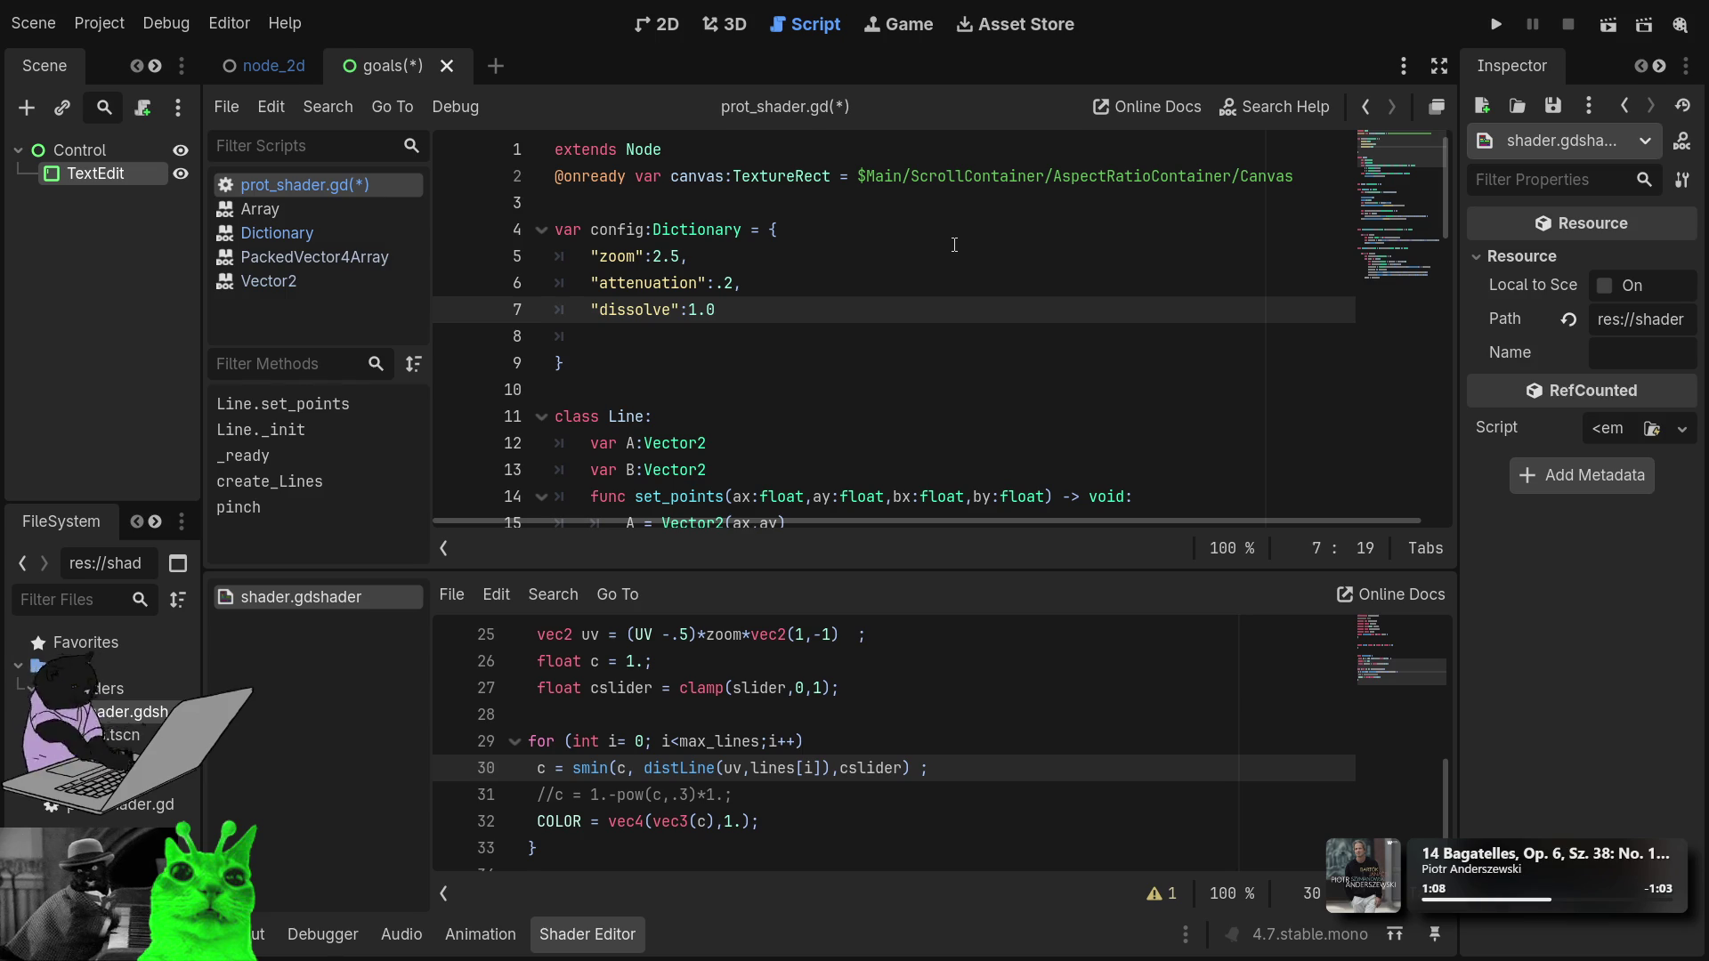
pyautogui.write(',')
pyautogui.press('Down')
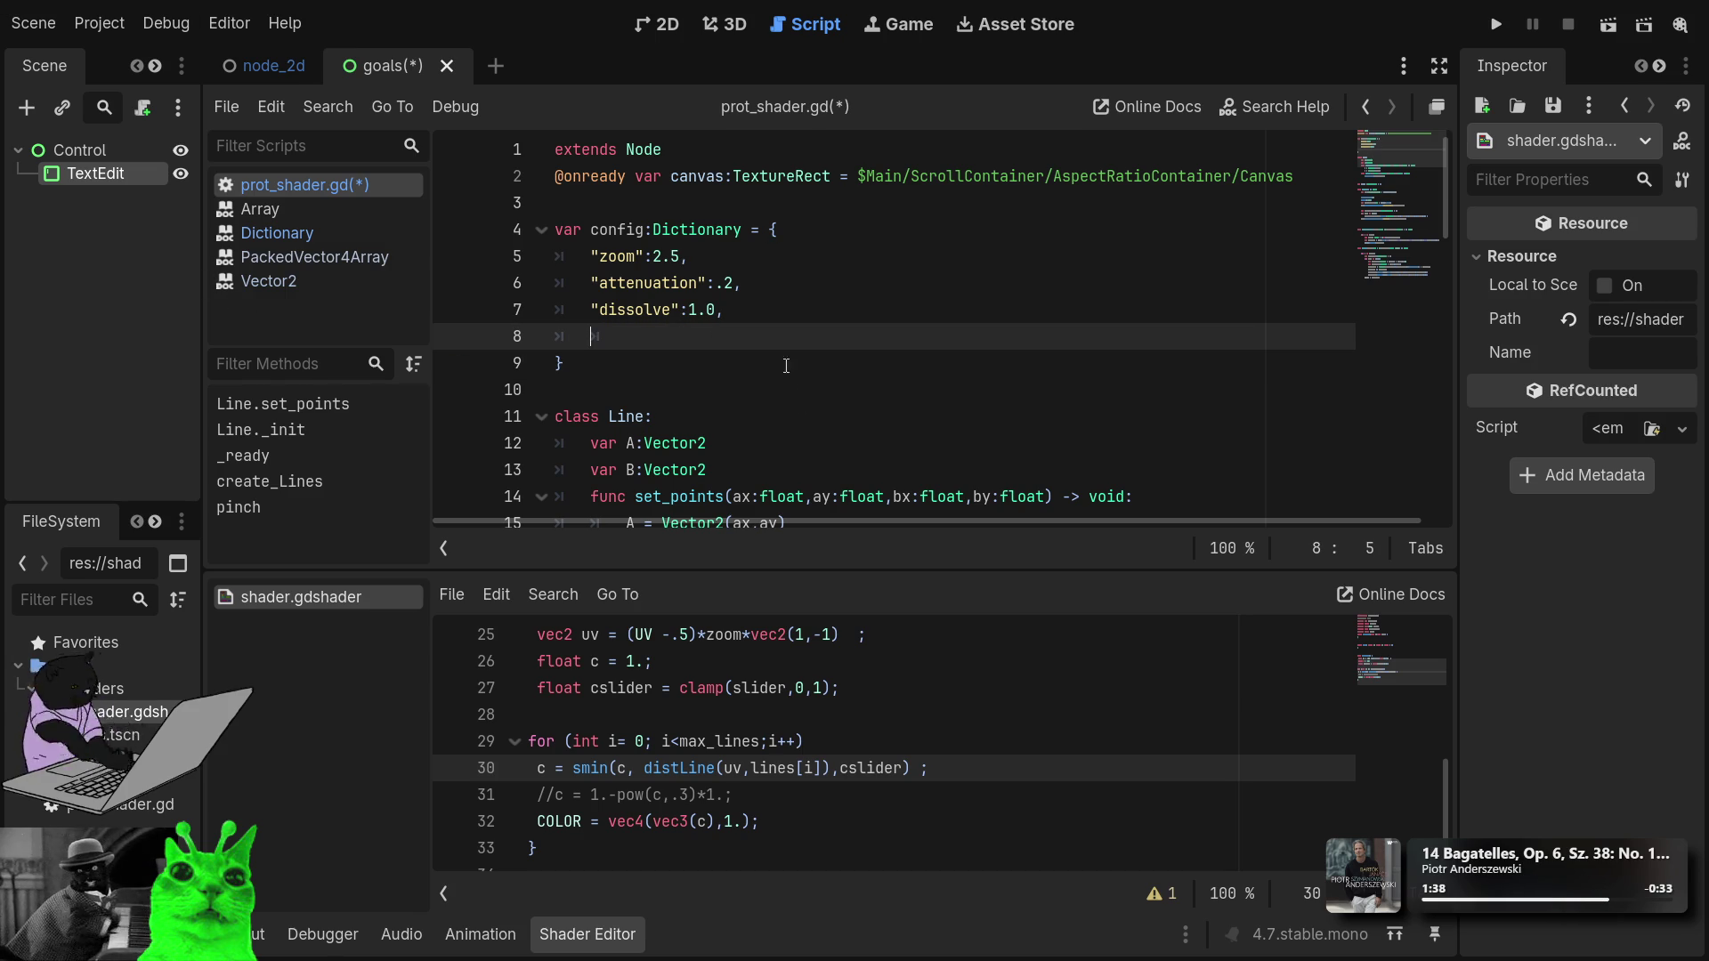
pyautogui.press('Tab')
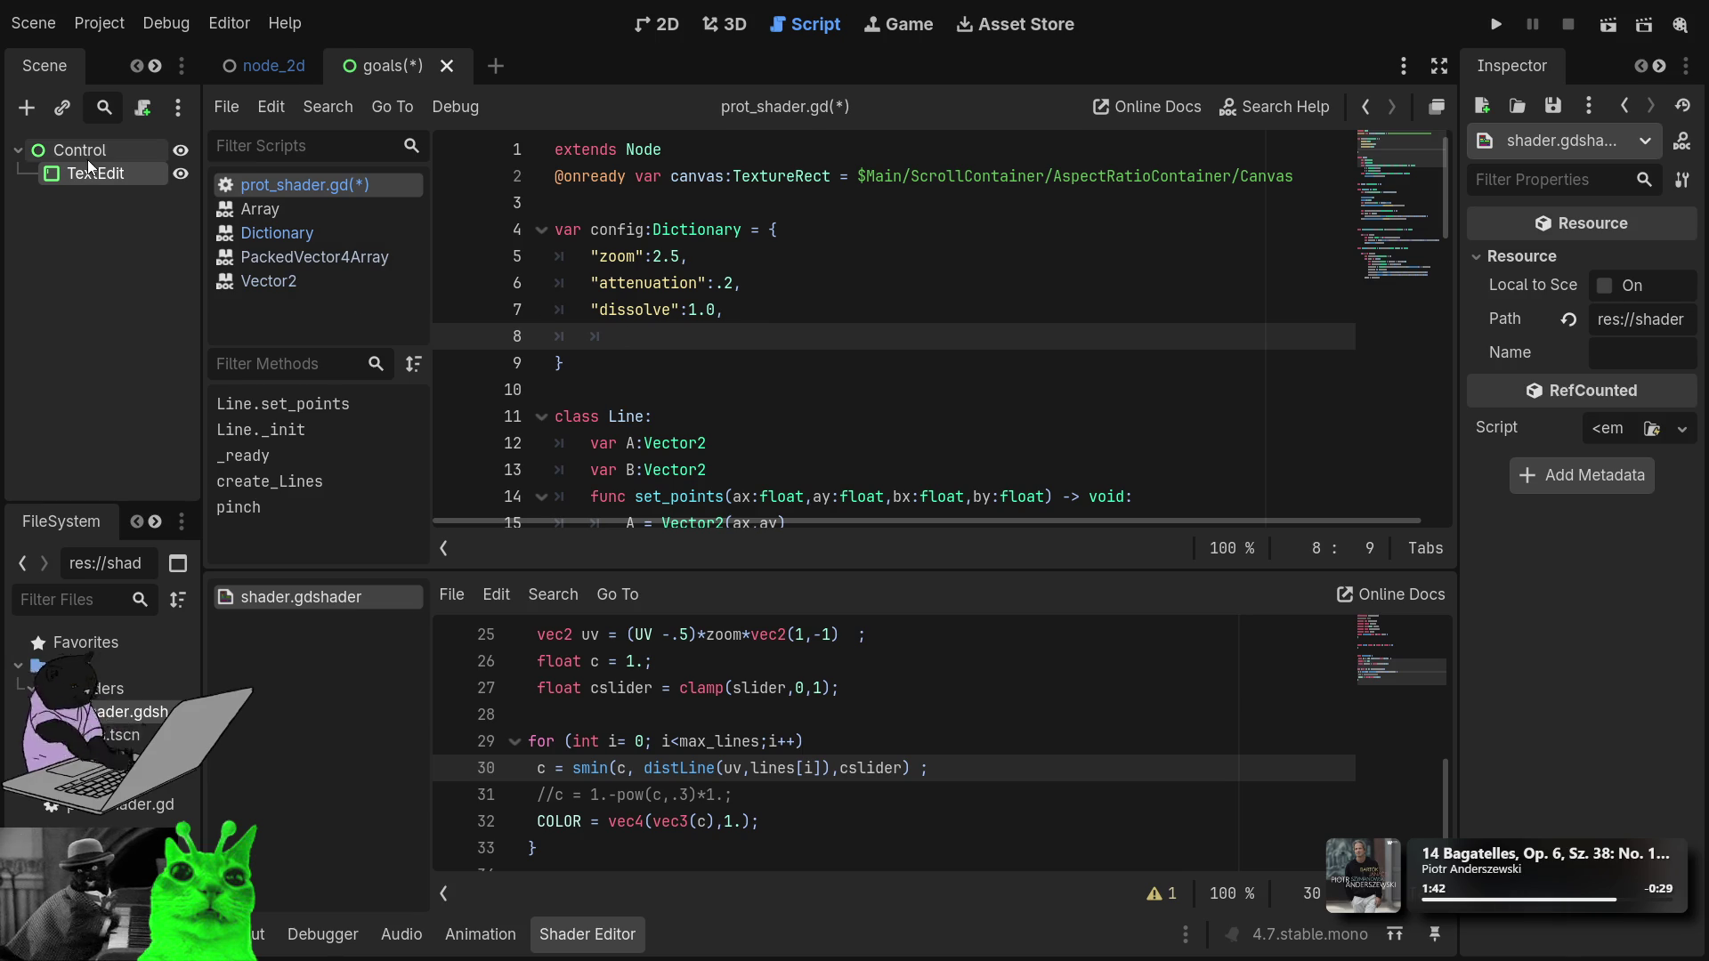
pyautogui.click(112, 174)
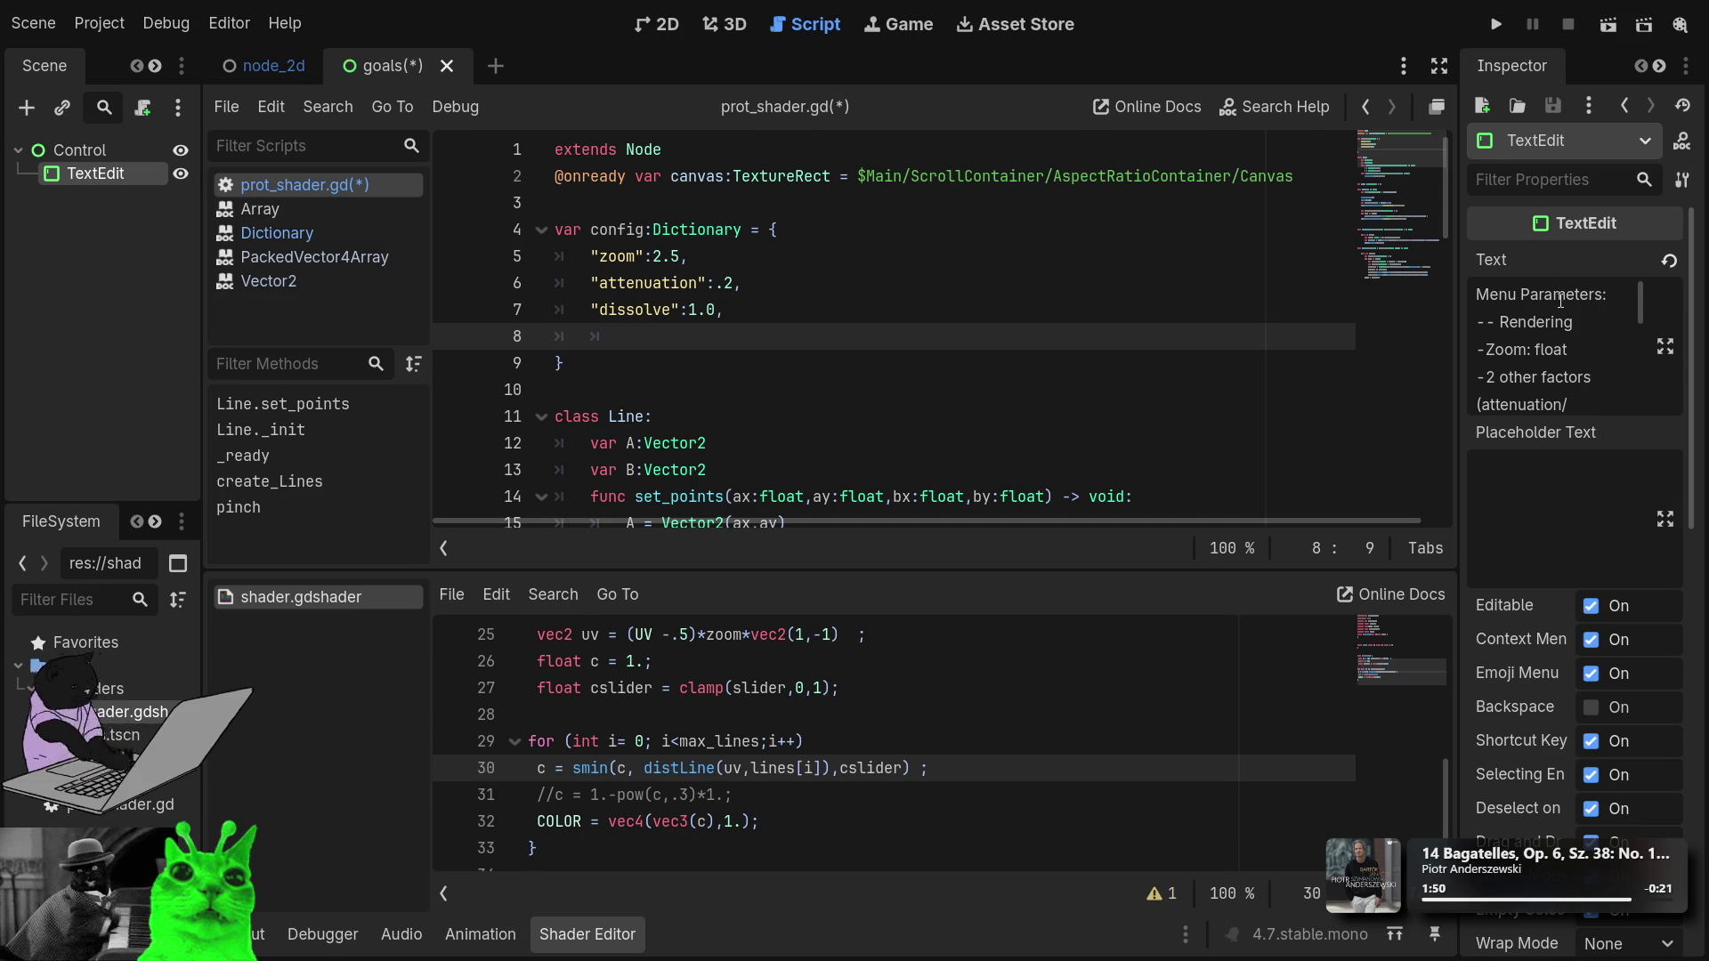
# Type an "inverse":false entry on line 8 of the config dictionary and start a new line.
pyautogui.scroll(-1, 1572, 329)
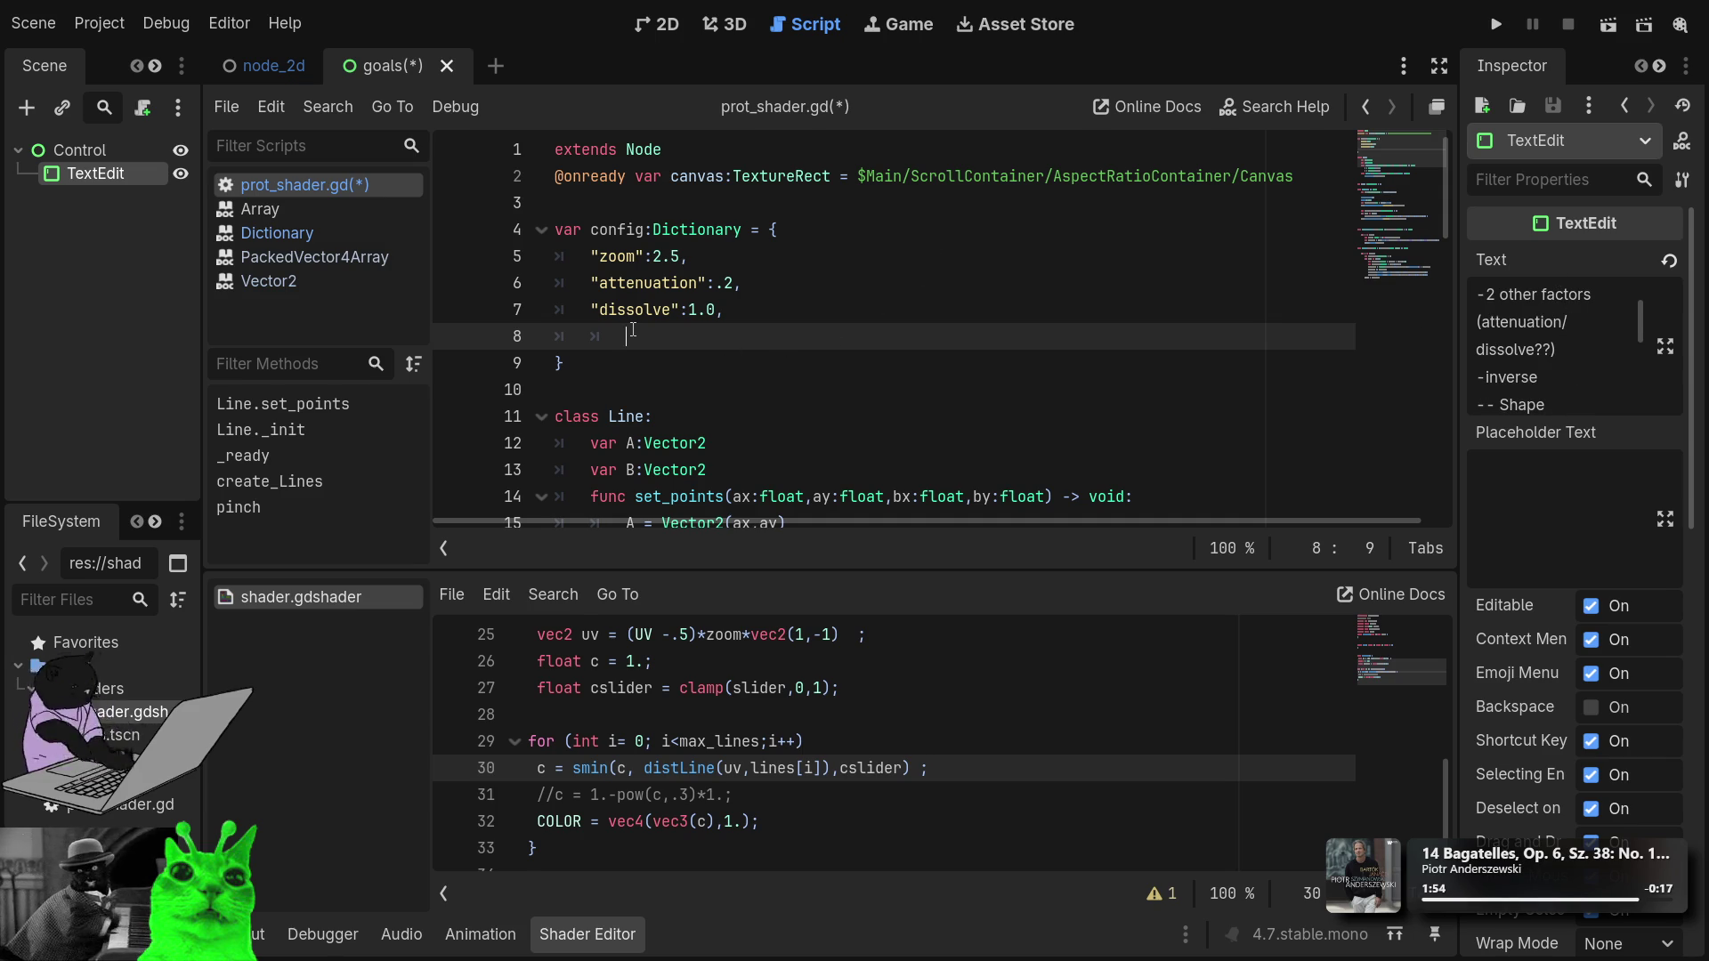
pyautogui.press('BackSpace')
pyautogui.write('"')
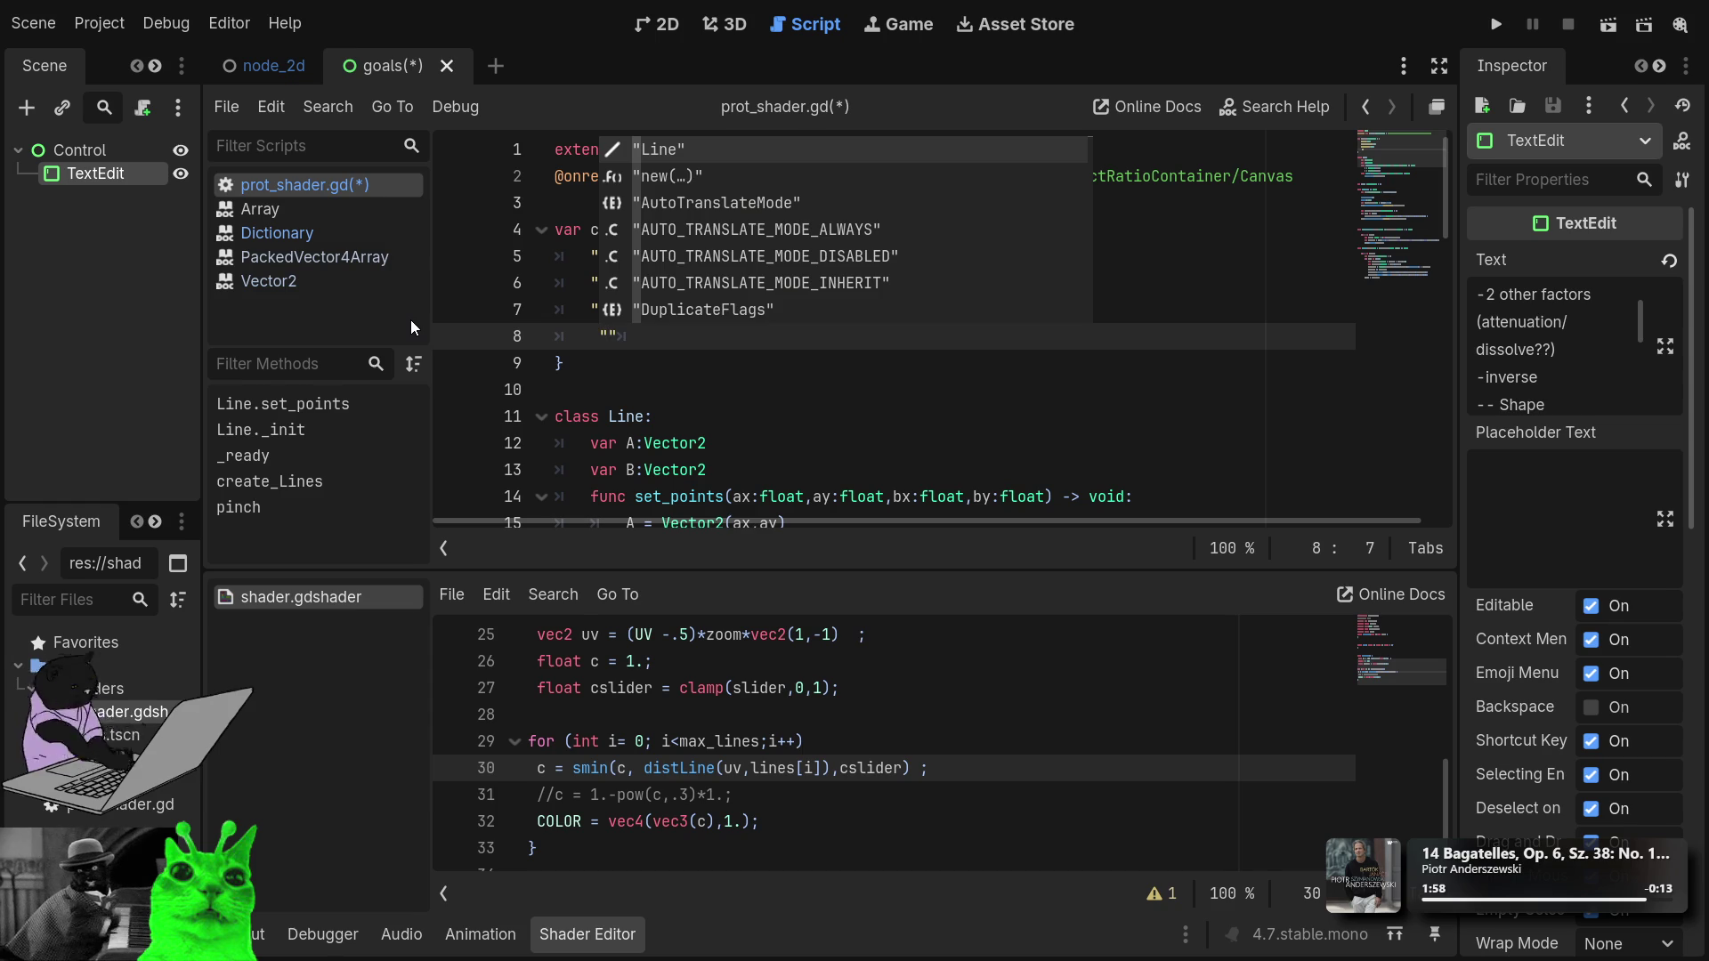
pyautogui.write('inverse')
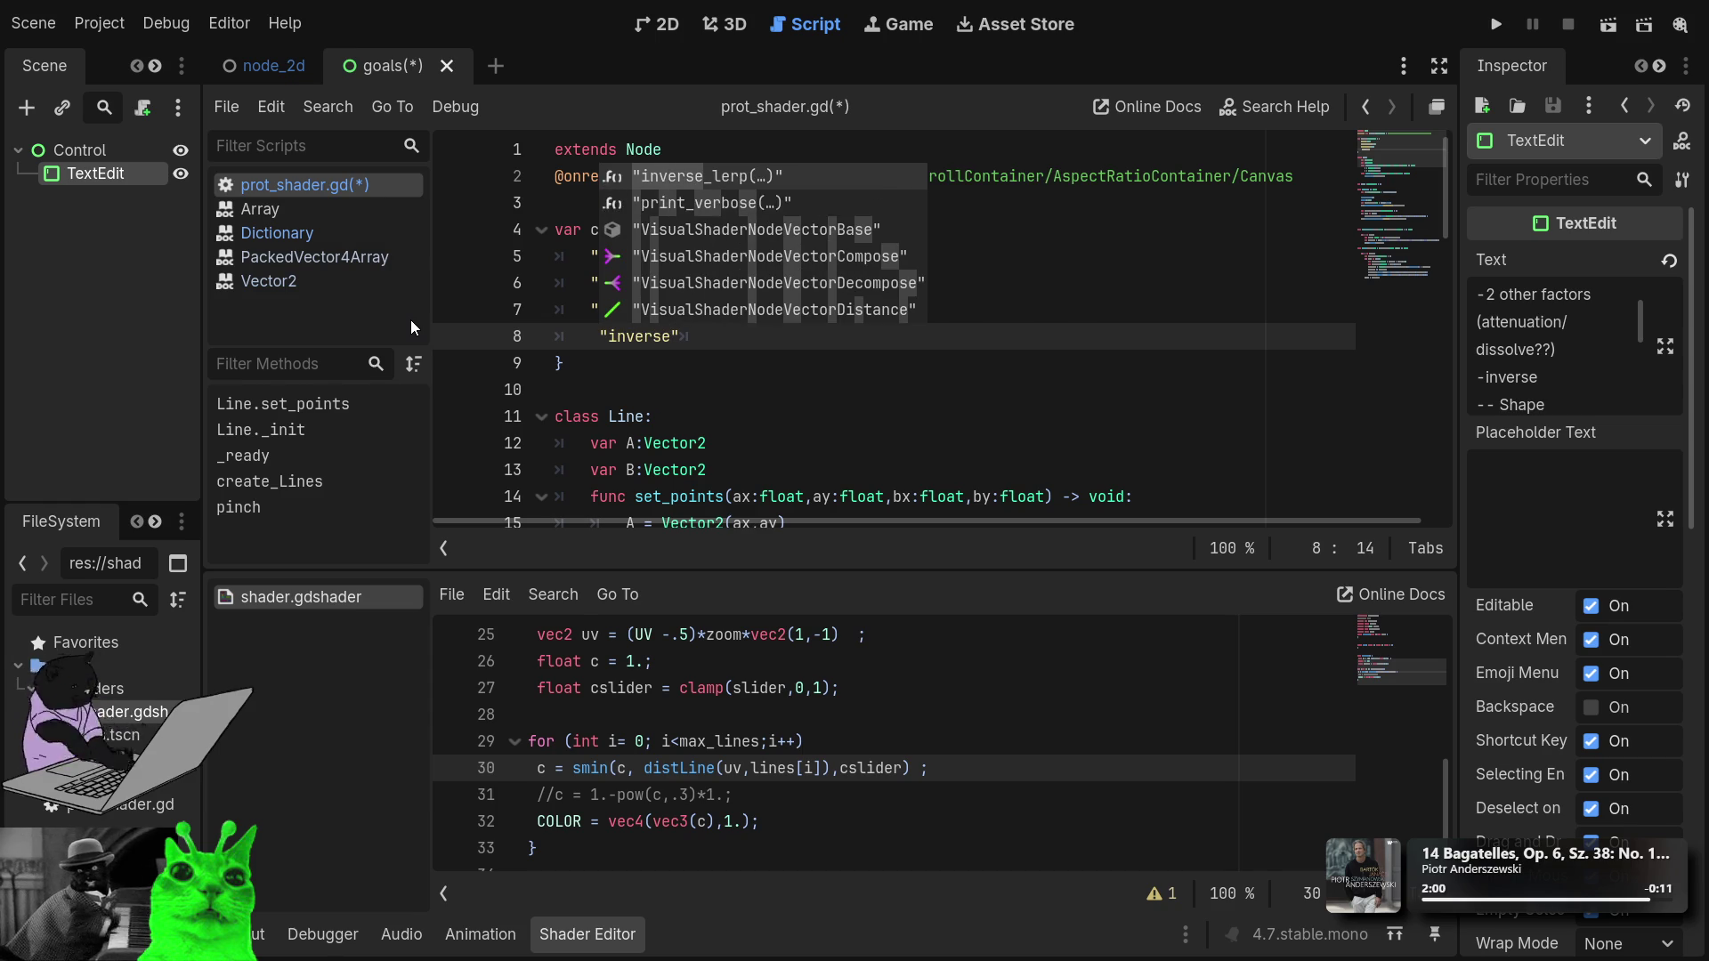
pyautogui.write('"')
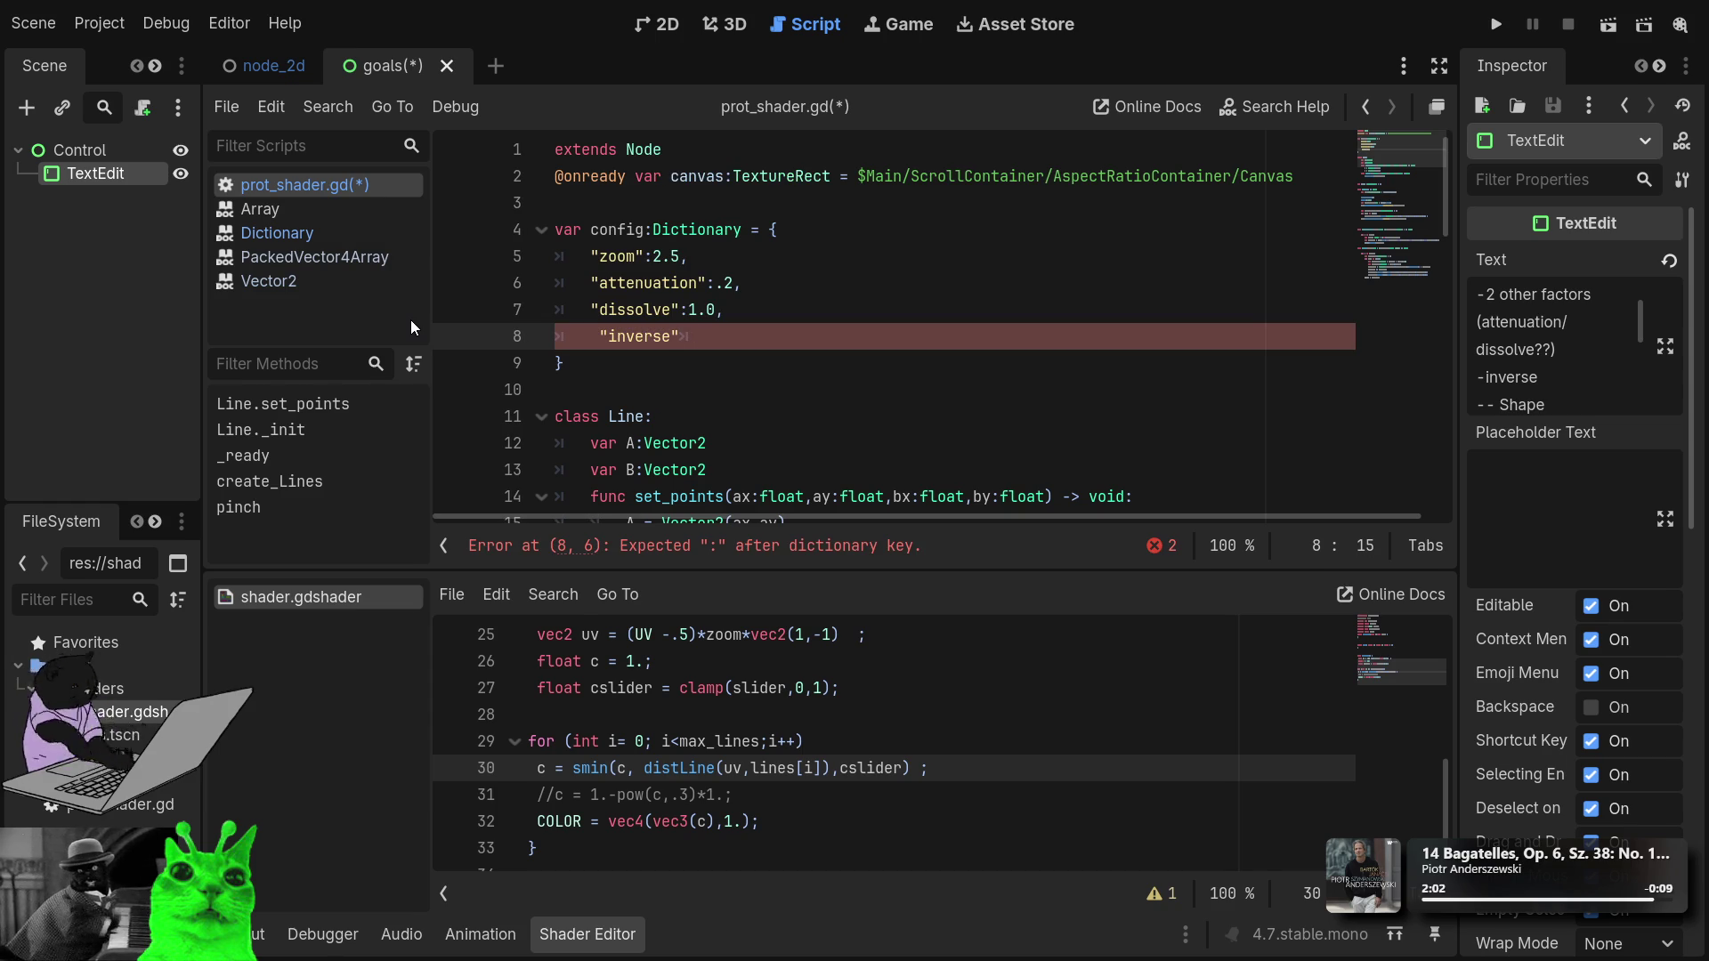
pyautogui.write(':fa')
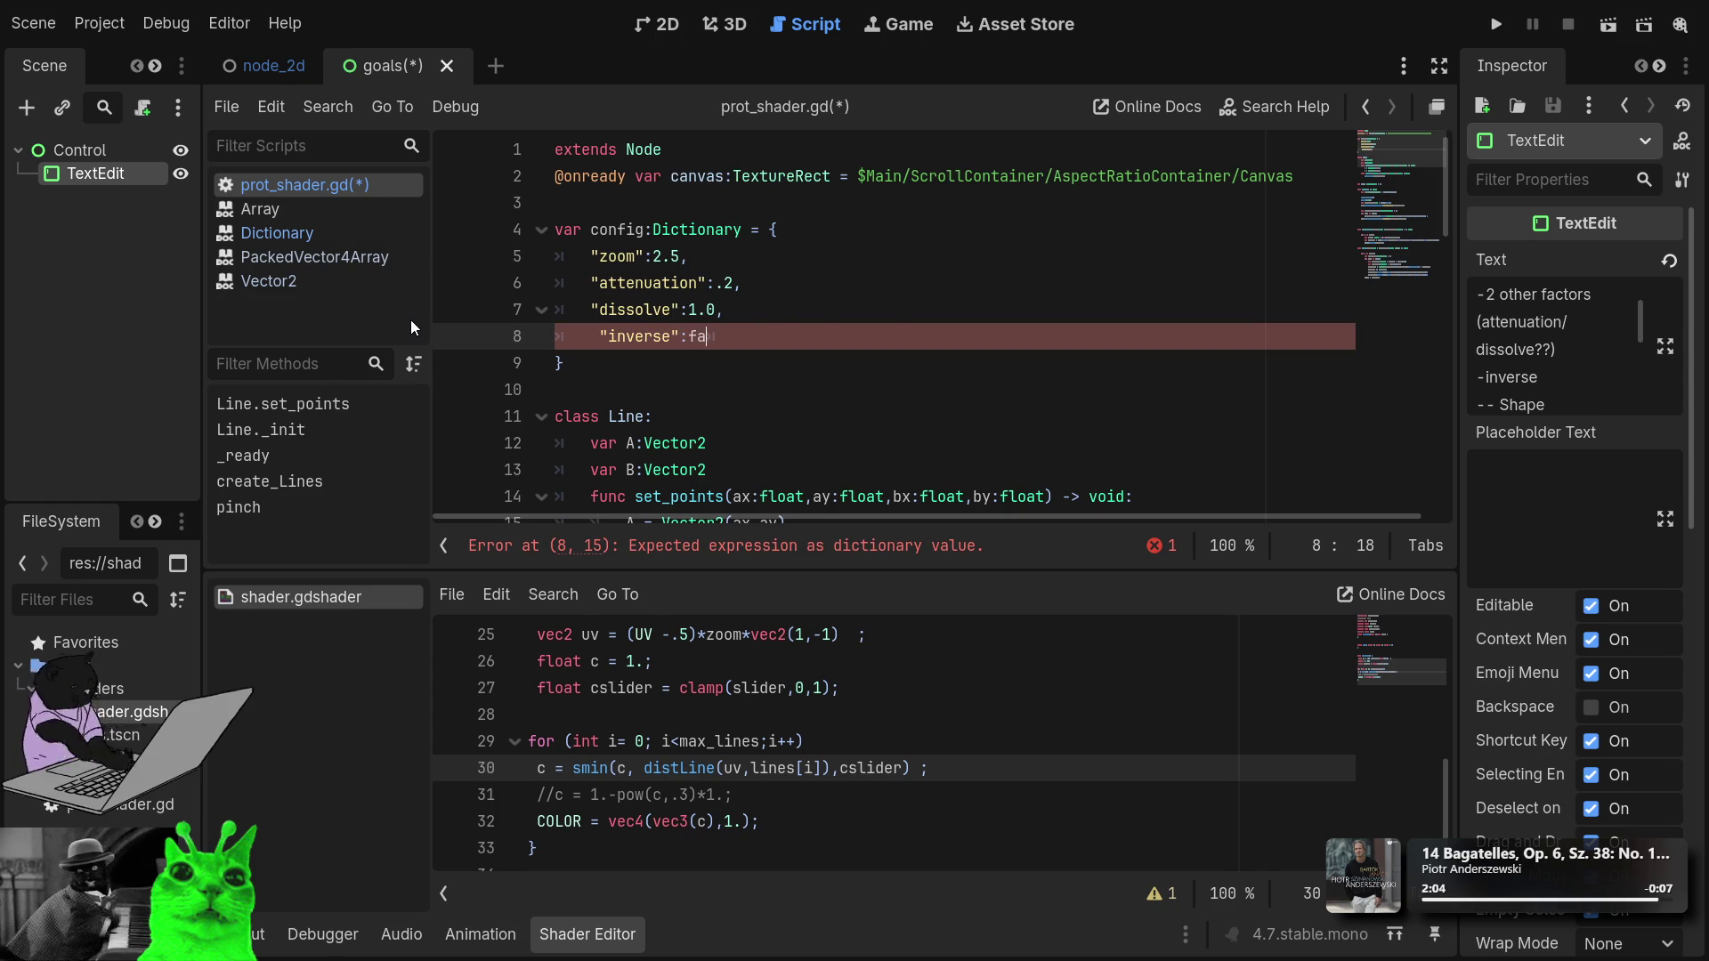
pyautogui.write('lse')
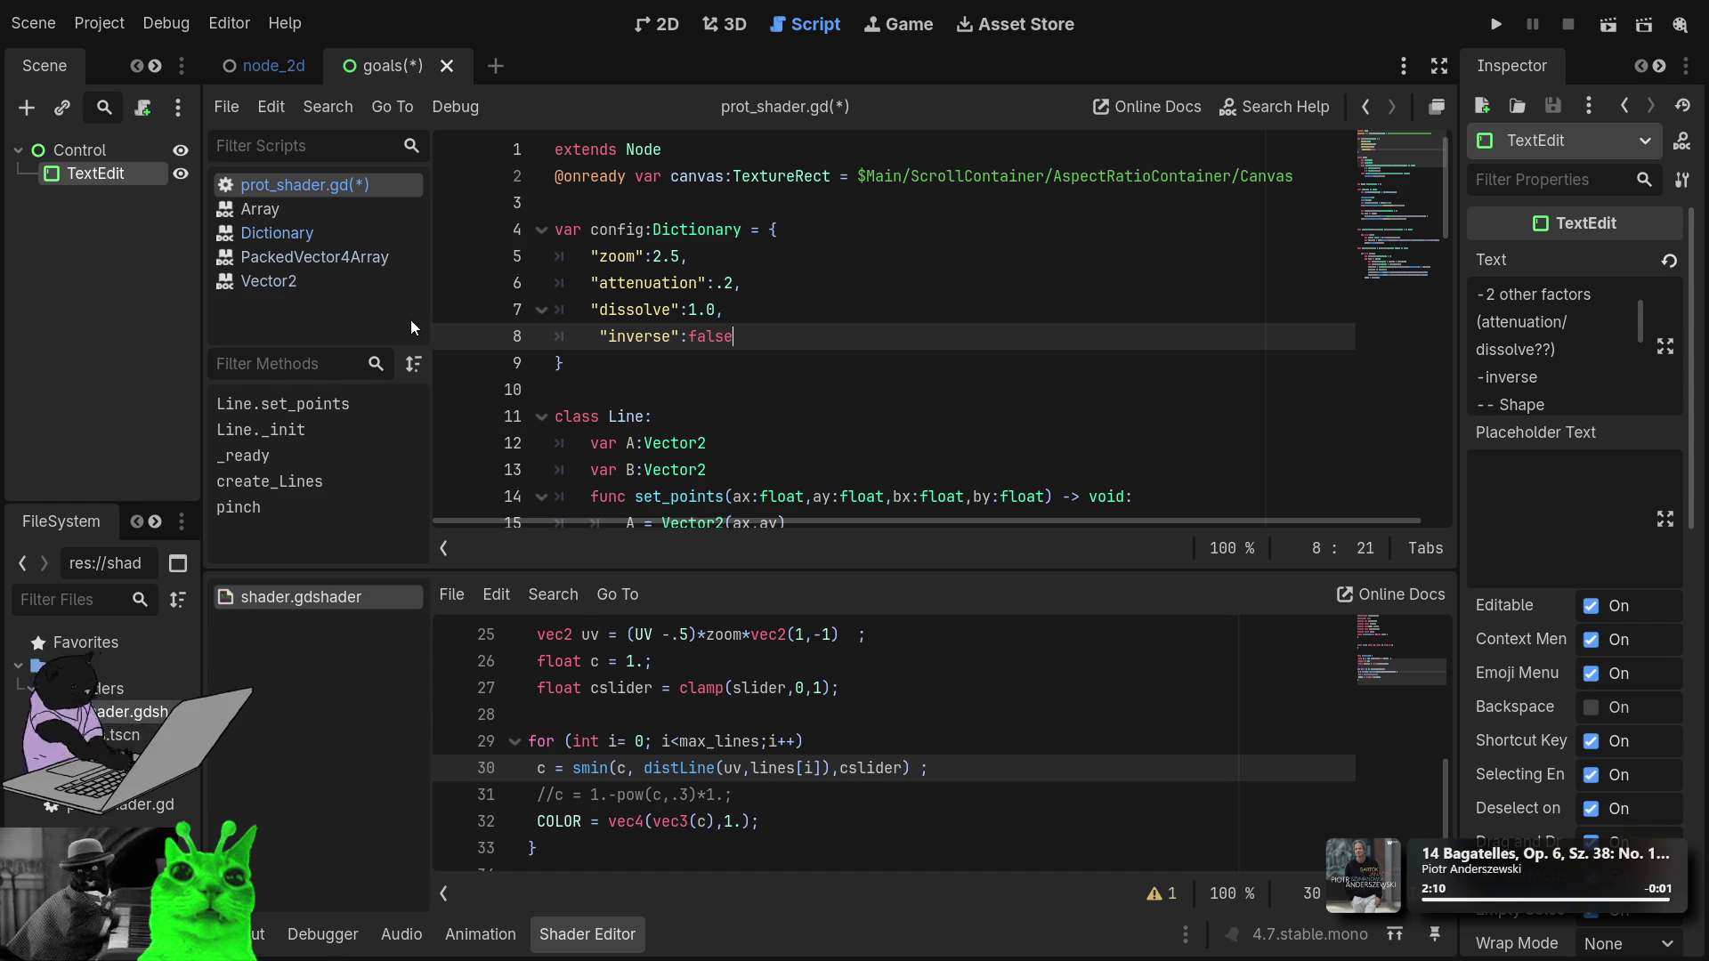
pyautogui.press('Return')
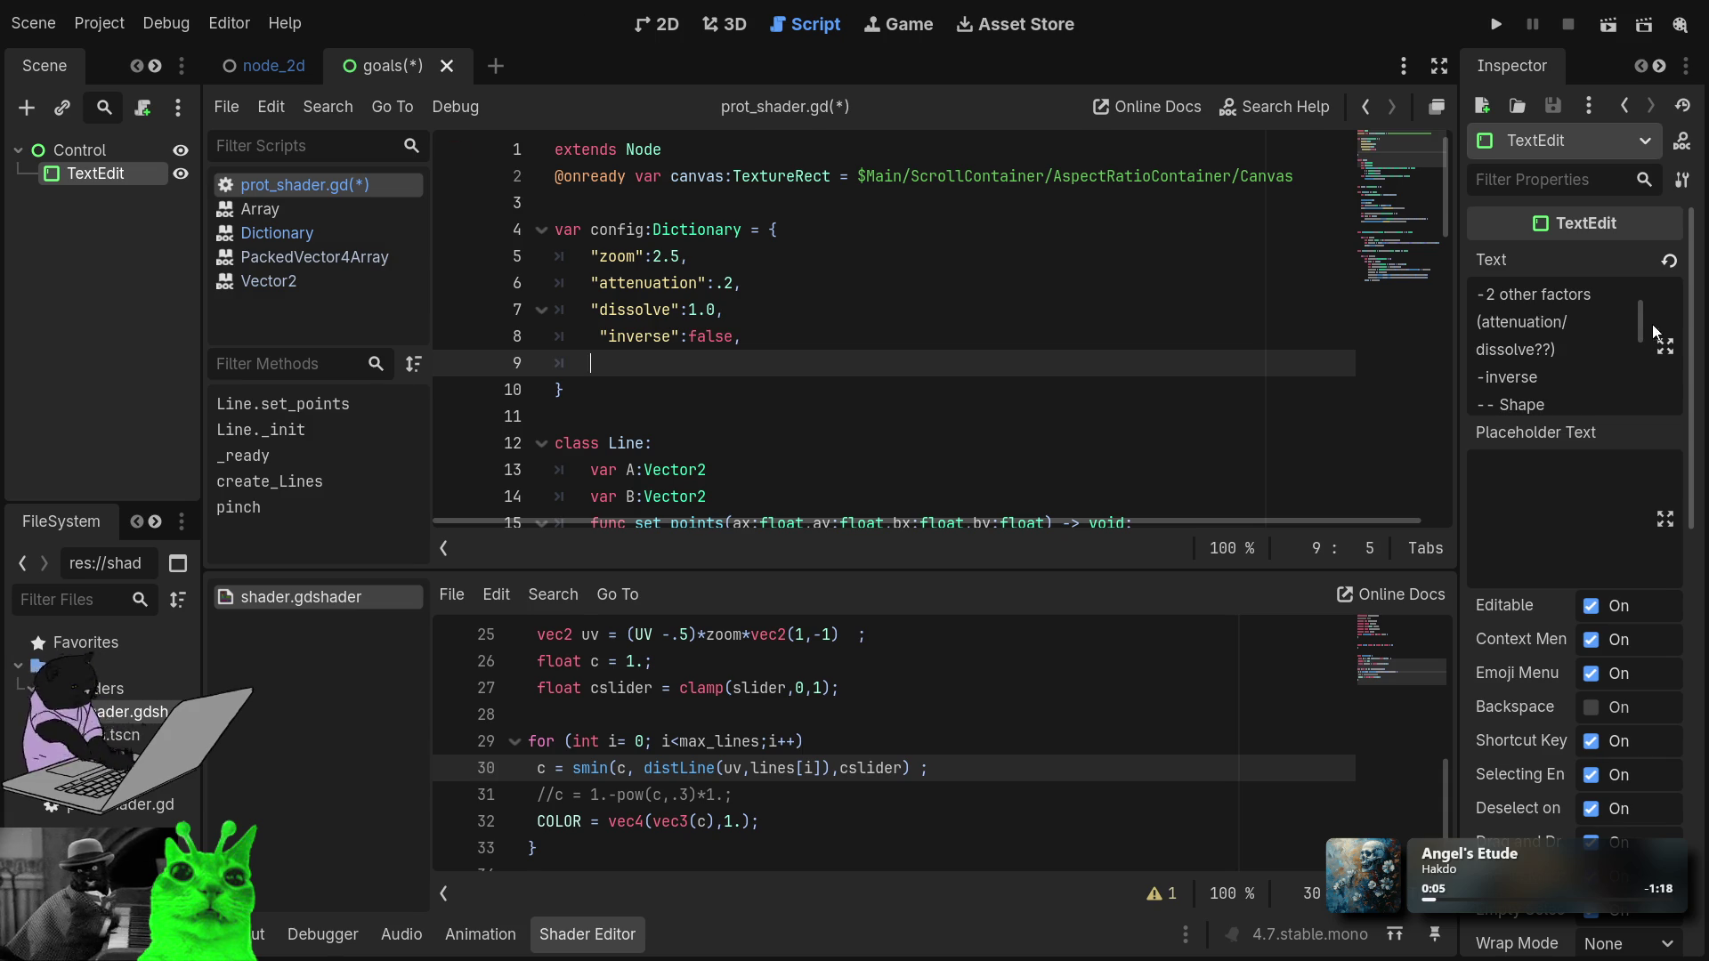
pyautogui.scroll(-1, 1605, 331)
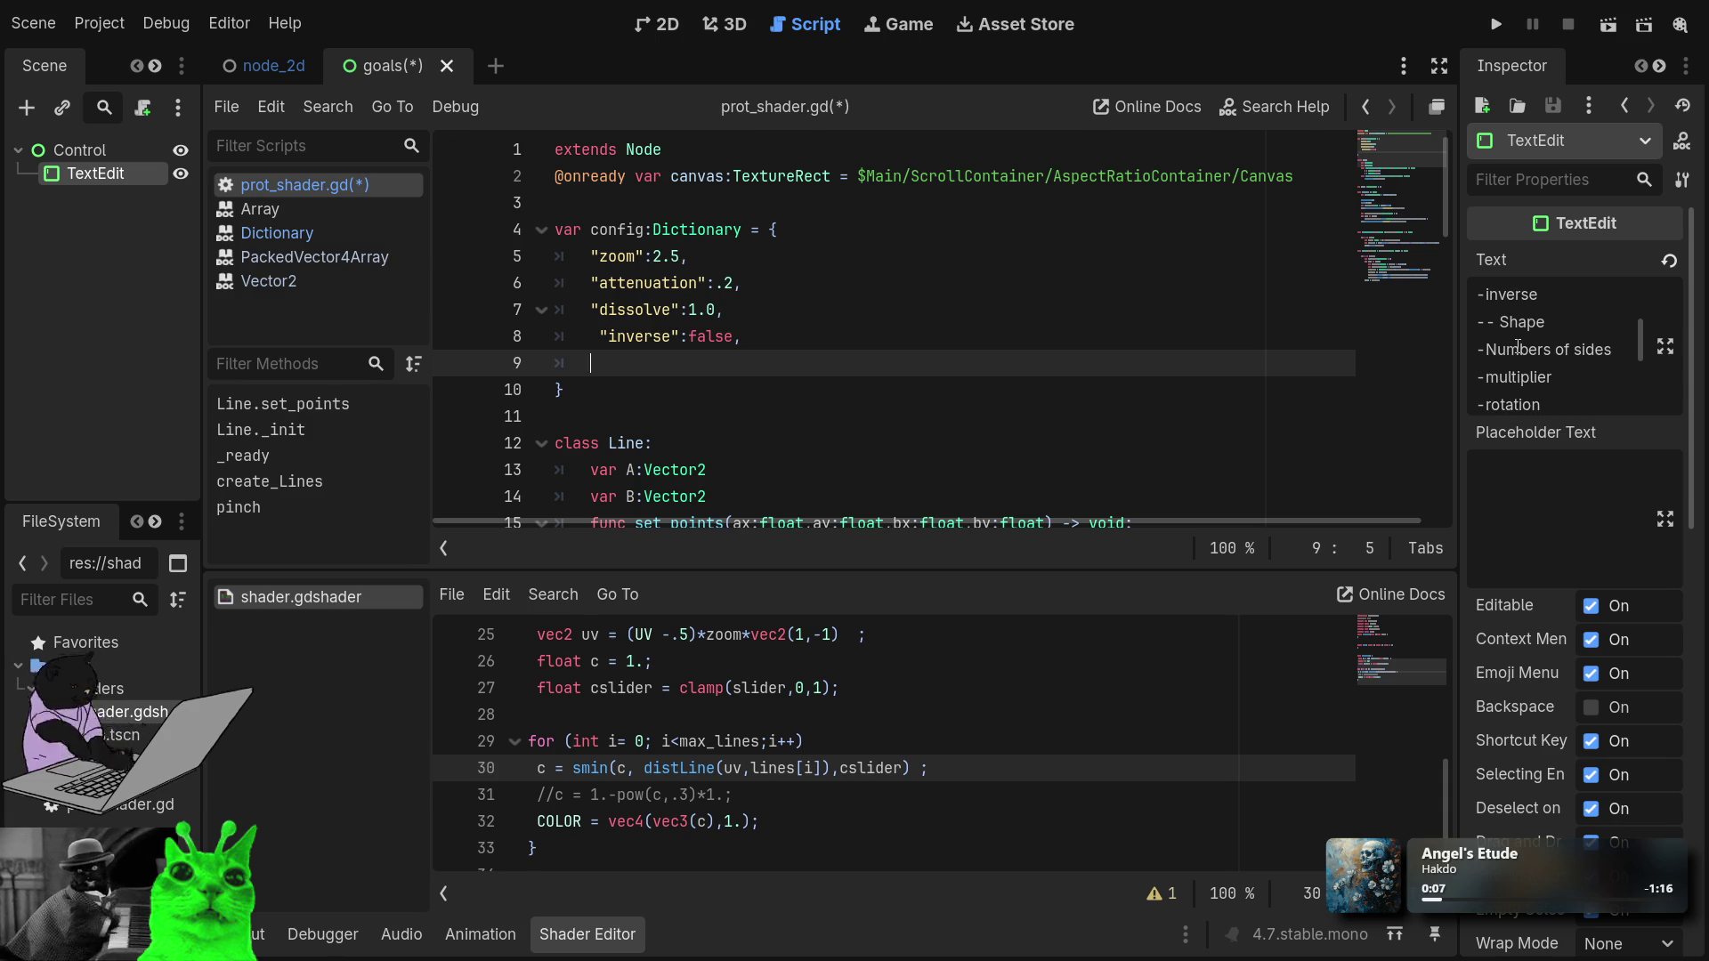
pyautogui.scroll(-1, 1543, 384)
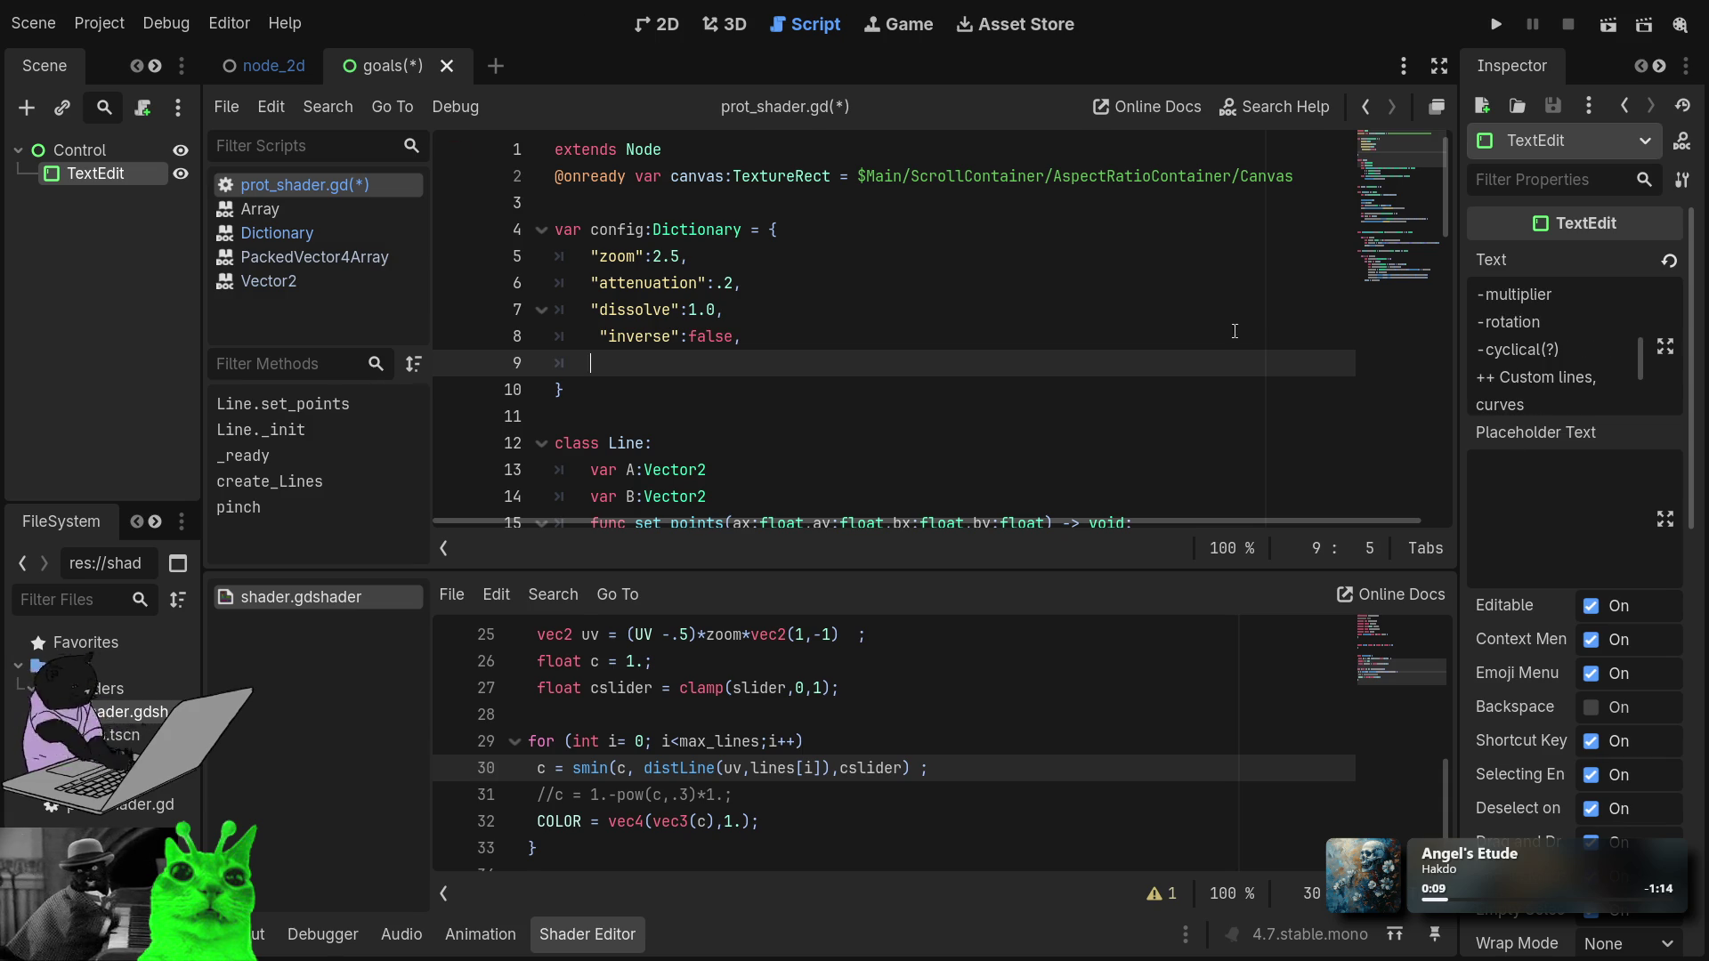
pyautogui.scroll(1, 1585, 355)
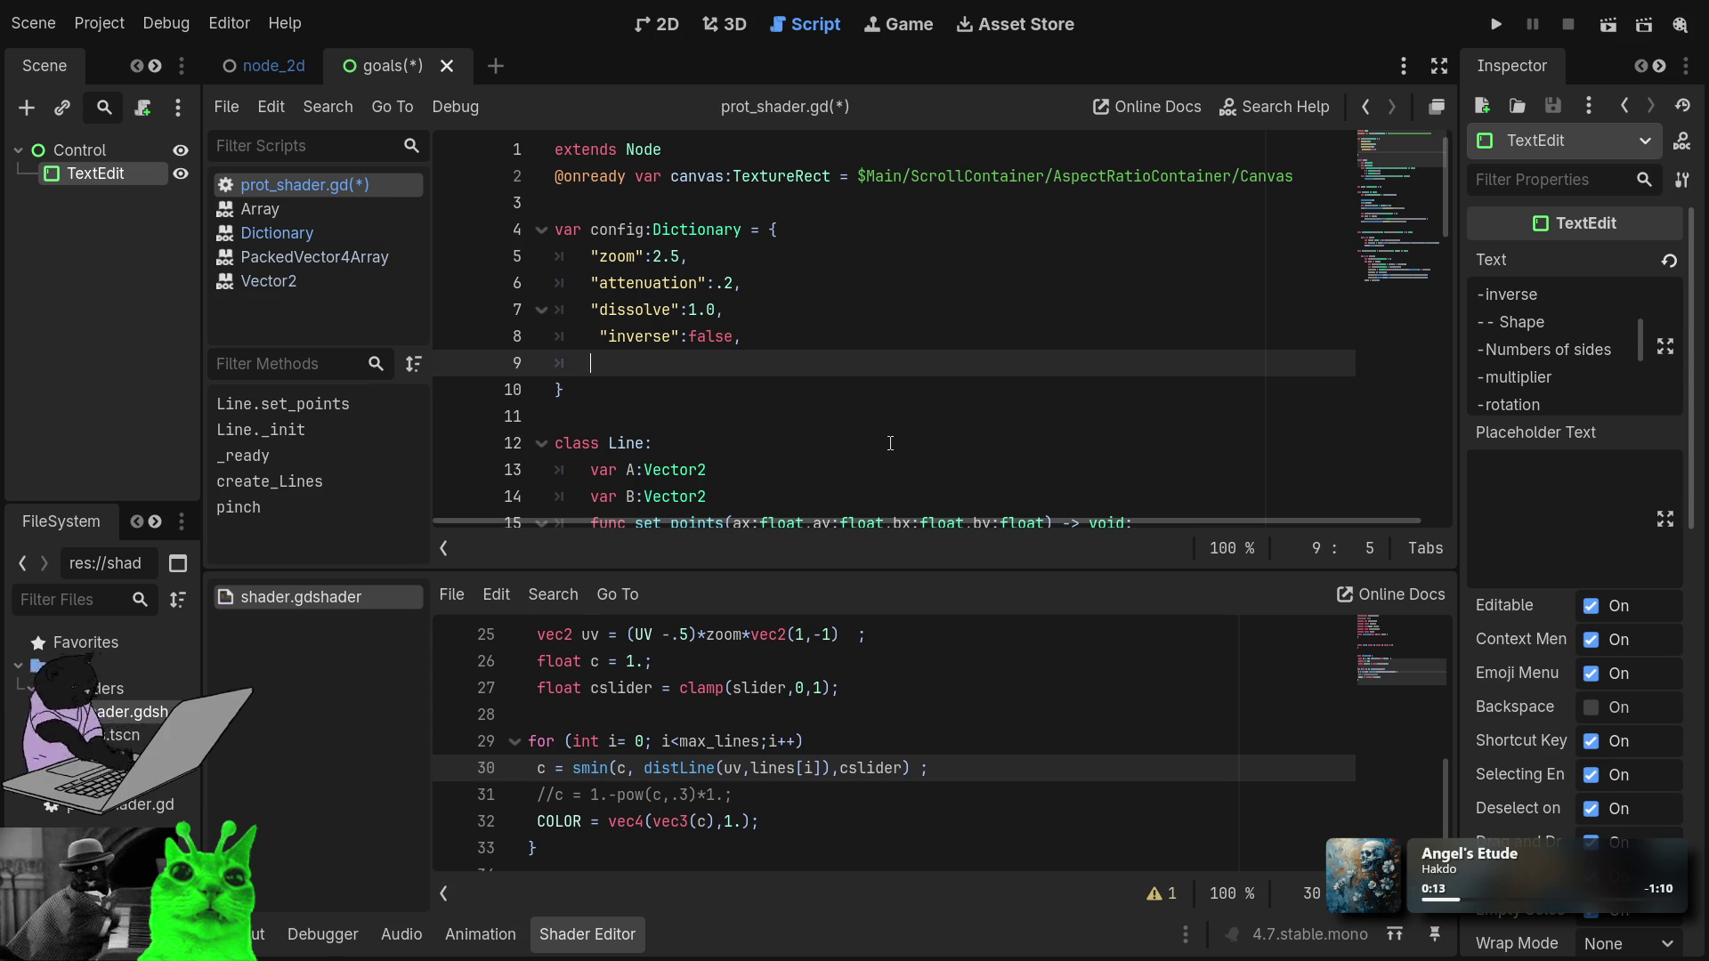
pyautogui.press('Down')
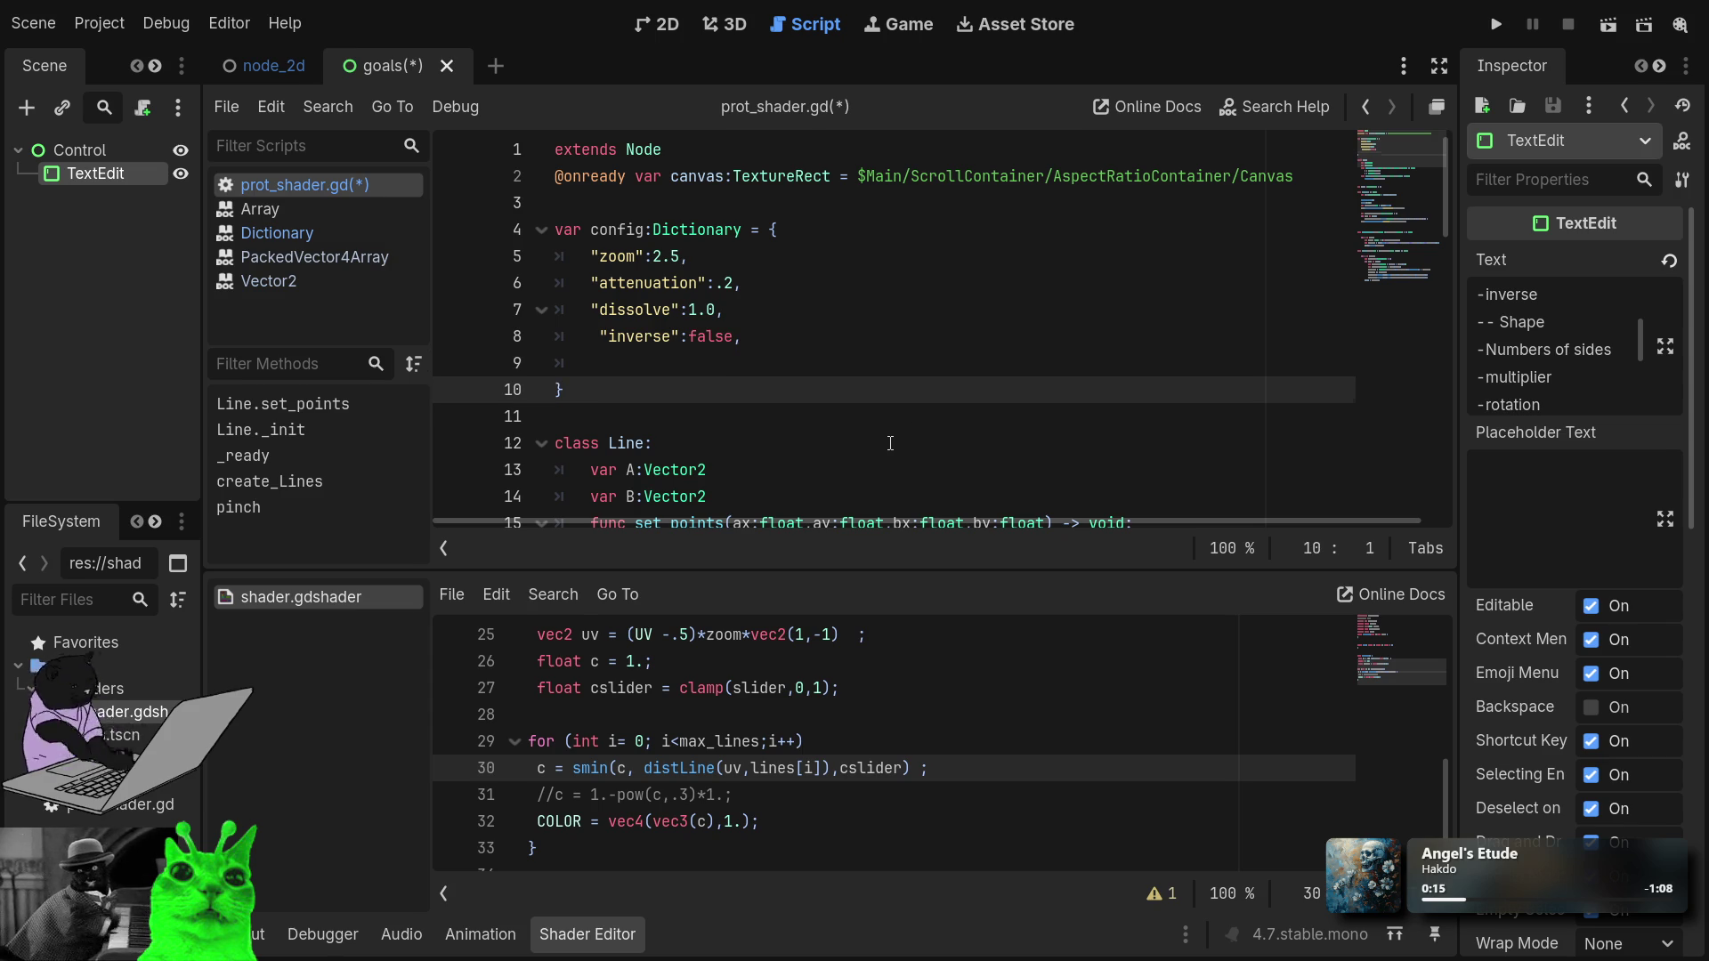
# Fix line 9 to read "sides":3.0, with a trailing comma.
pyautogui.press('Up')
pyautogui.write('"side')
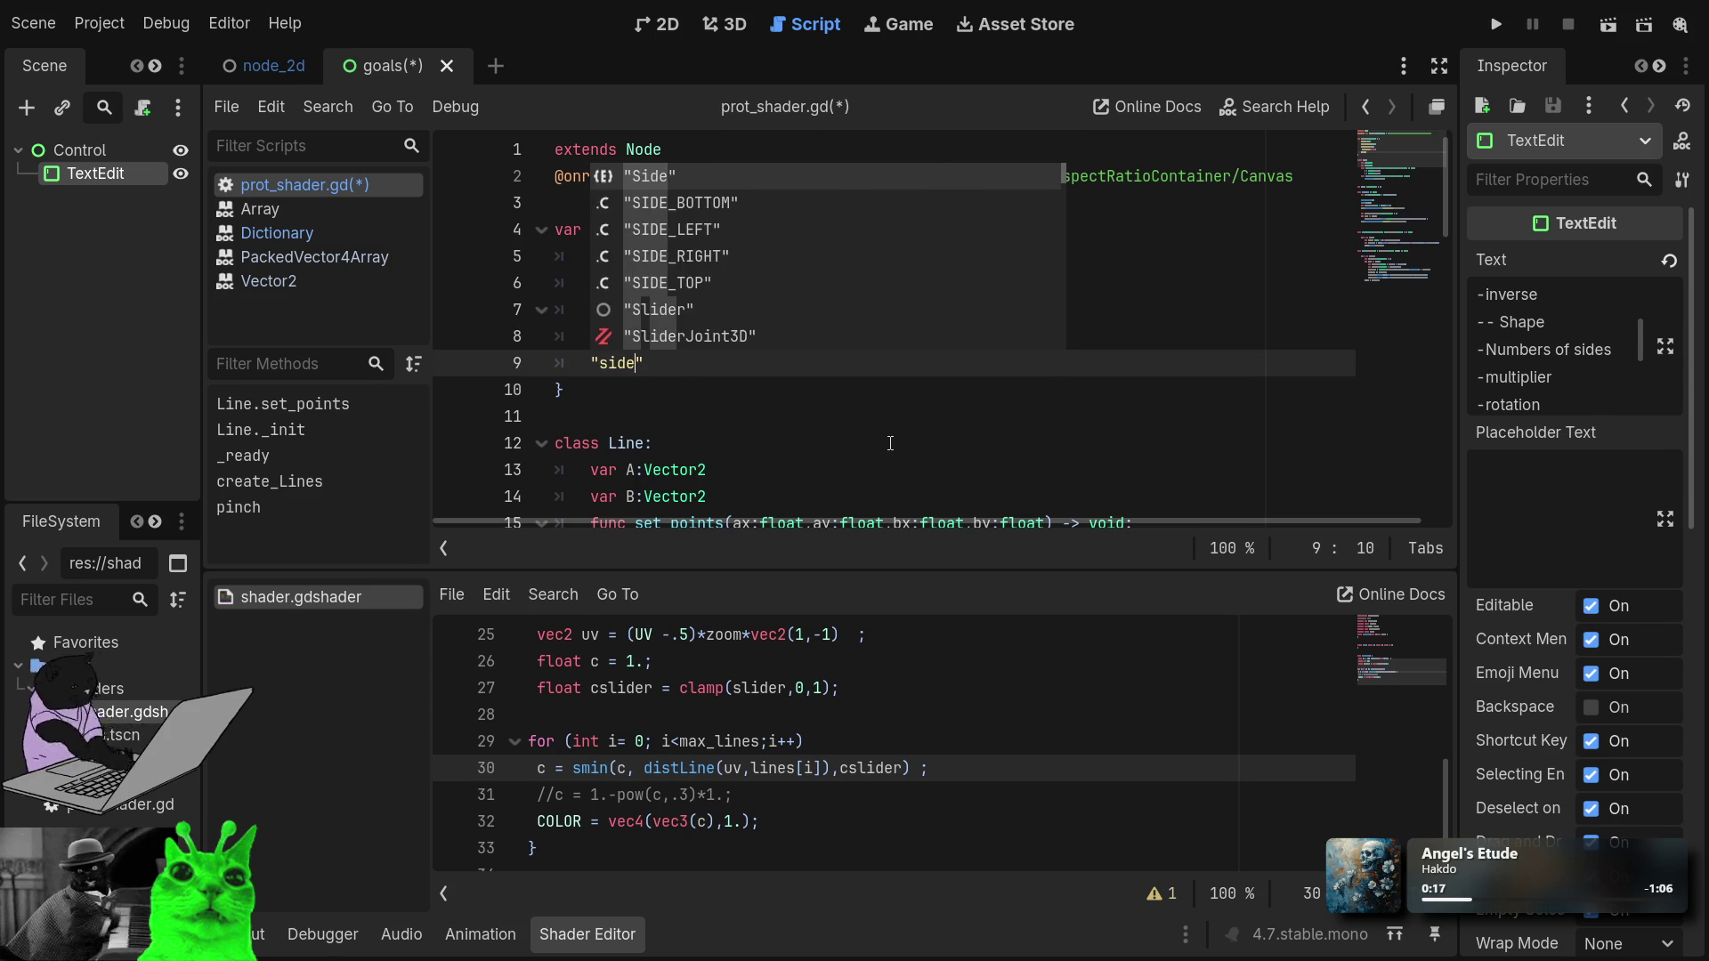
pyautogui.write('s":')
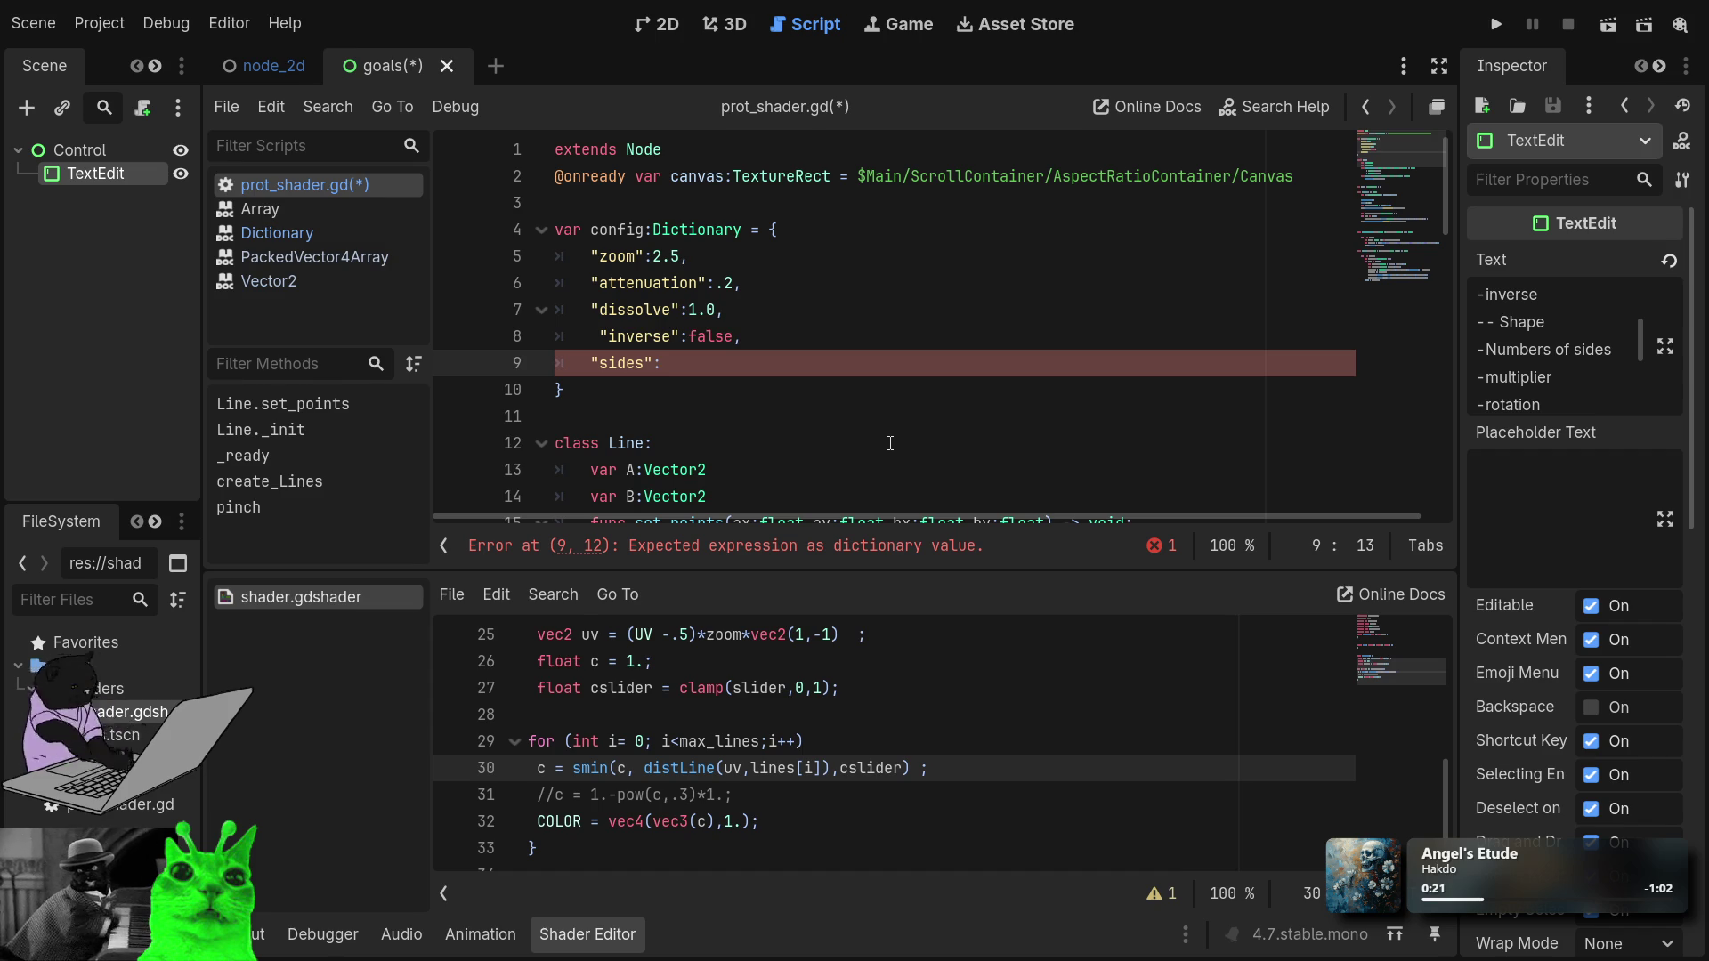
pyautogui.write('3')
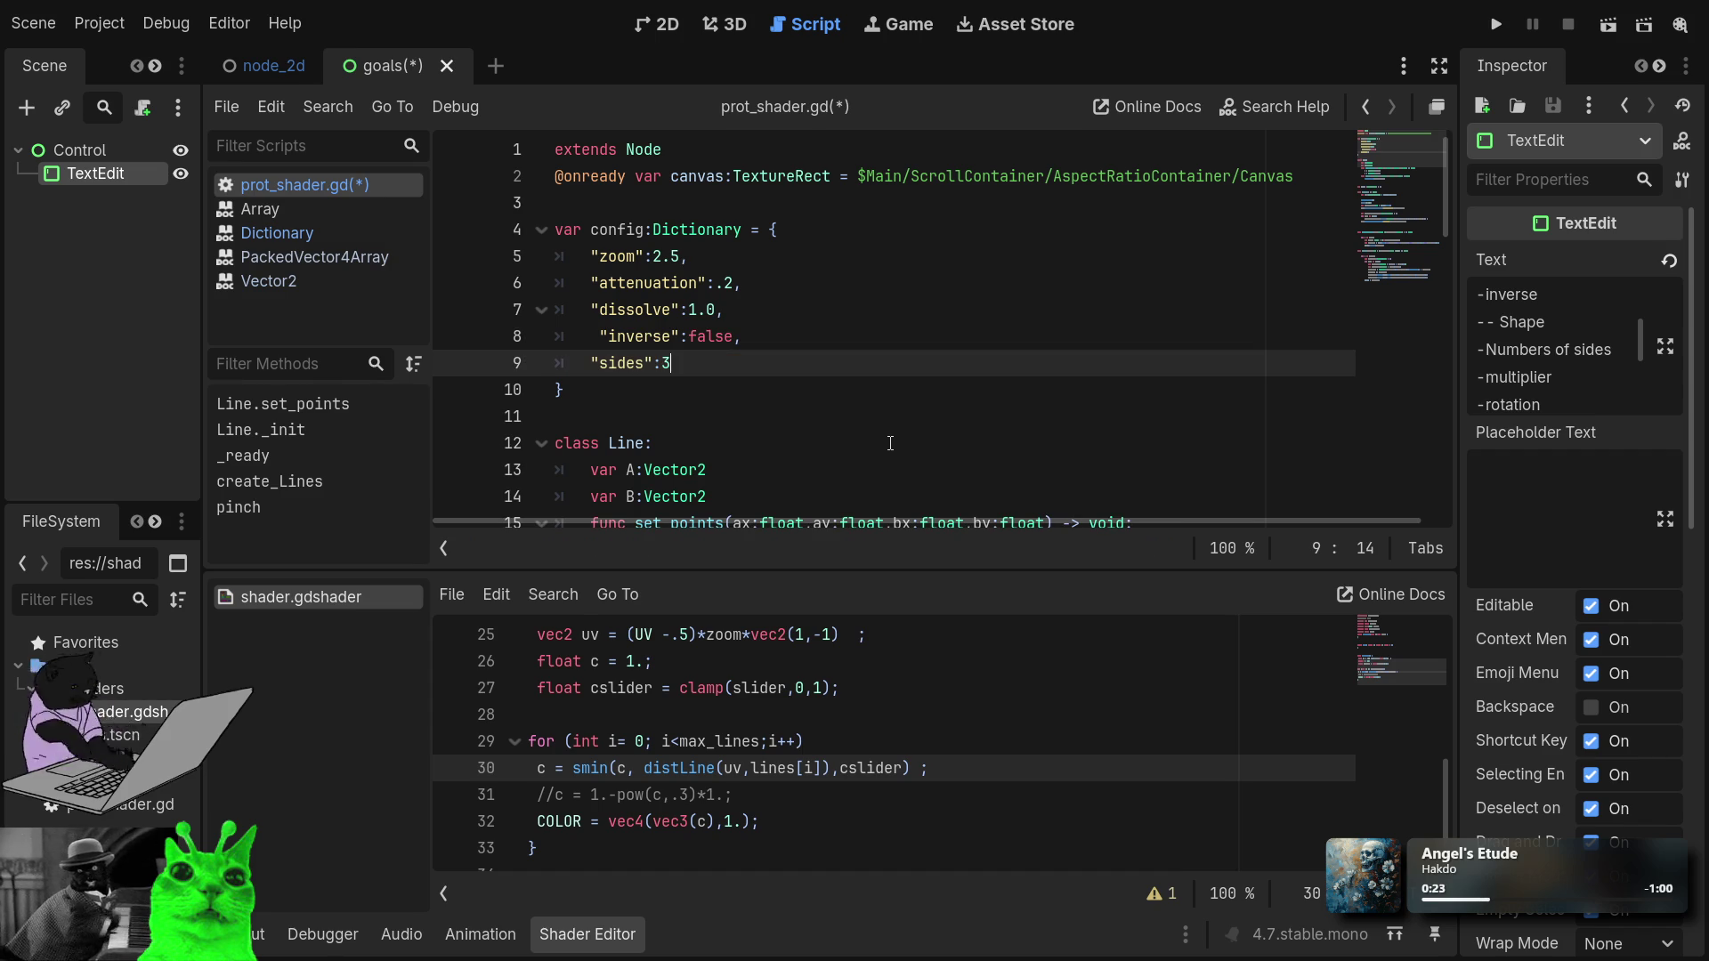
pyautogui.write('.0')
pyautogui.write(';')
pyautogui.press('BackSpace')
pyautogui.press('BackSpace')
pyautogui.press('BackSpace')
pyautogui.write('.0;')
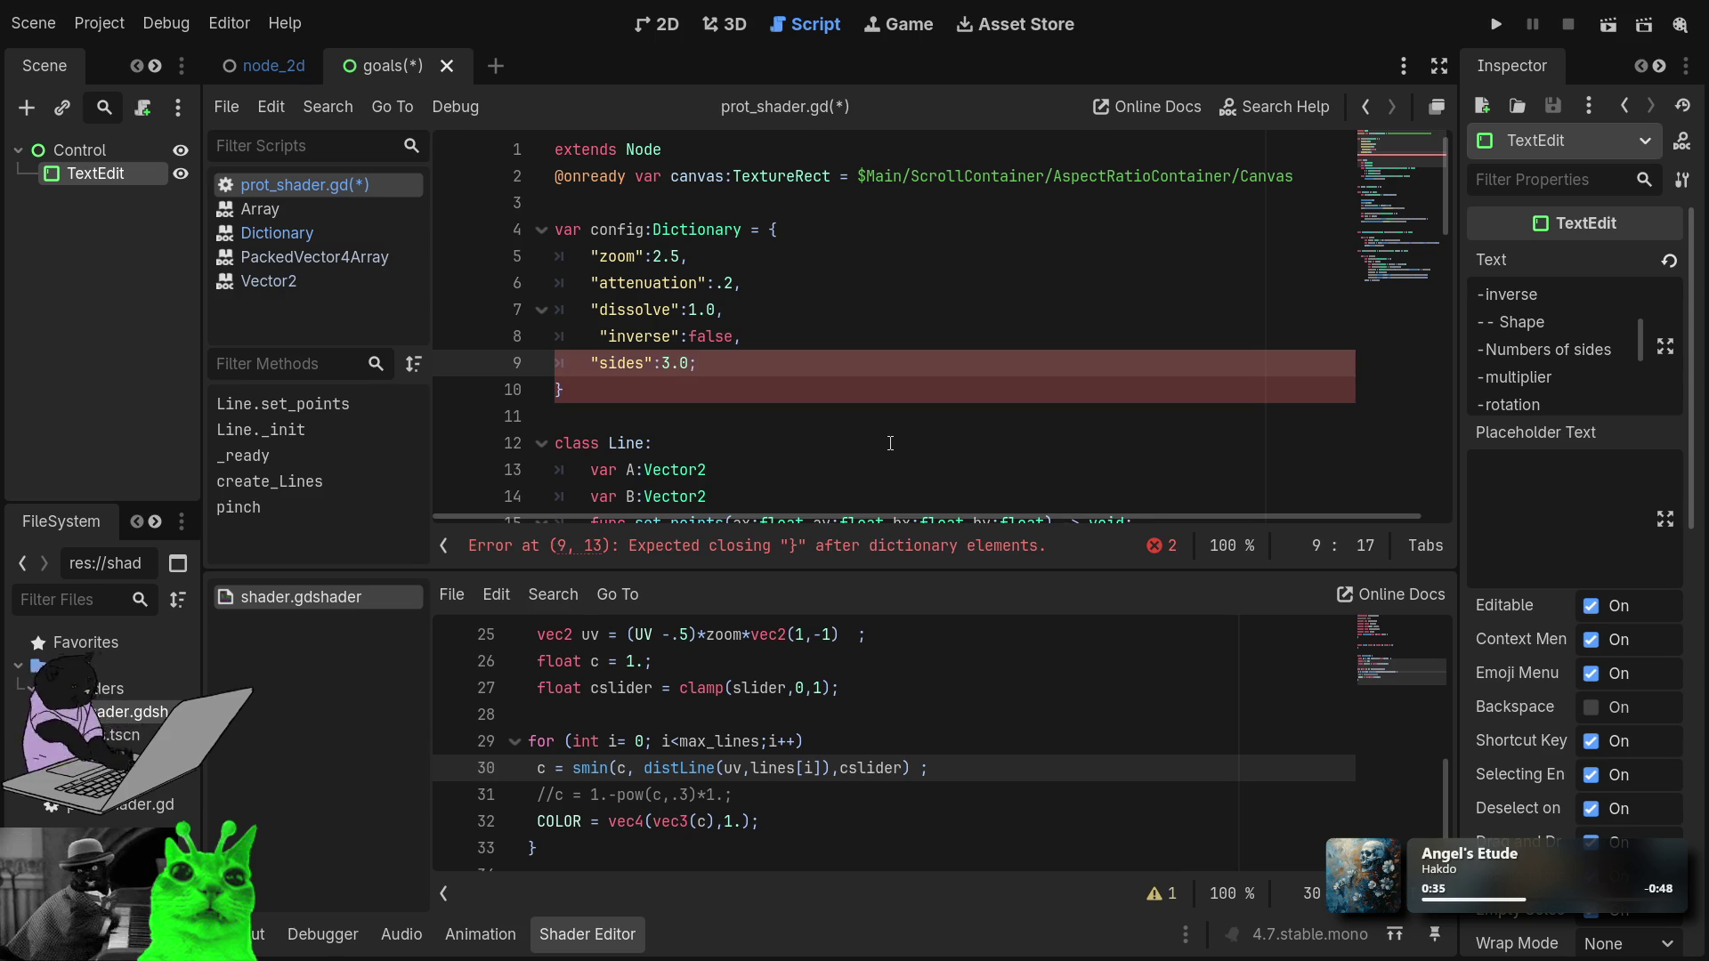
pyautogui.press('BackSpace')
pyautogui.write(',')
pyautogui.press('Return')
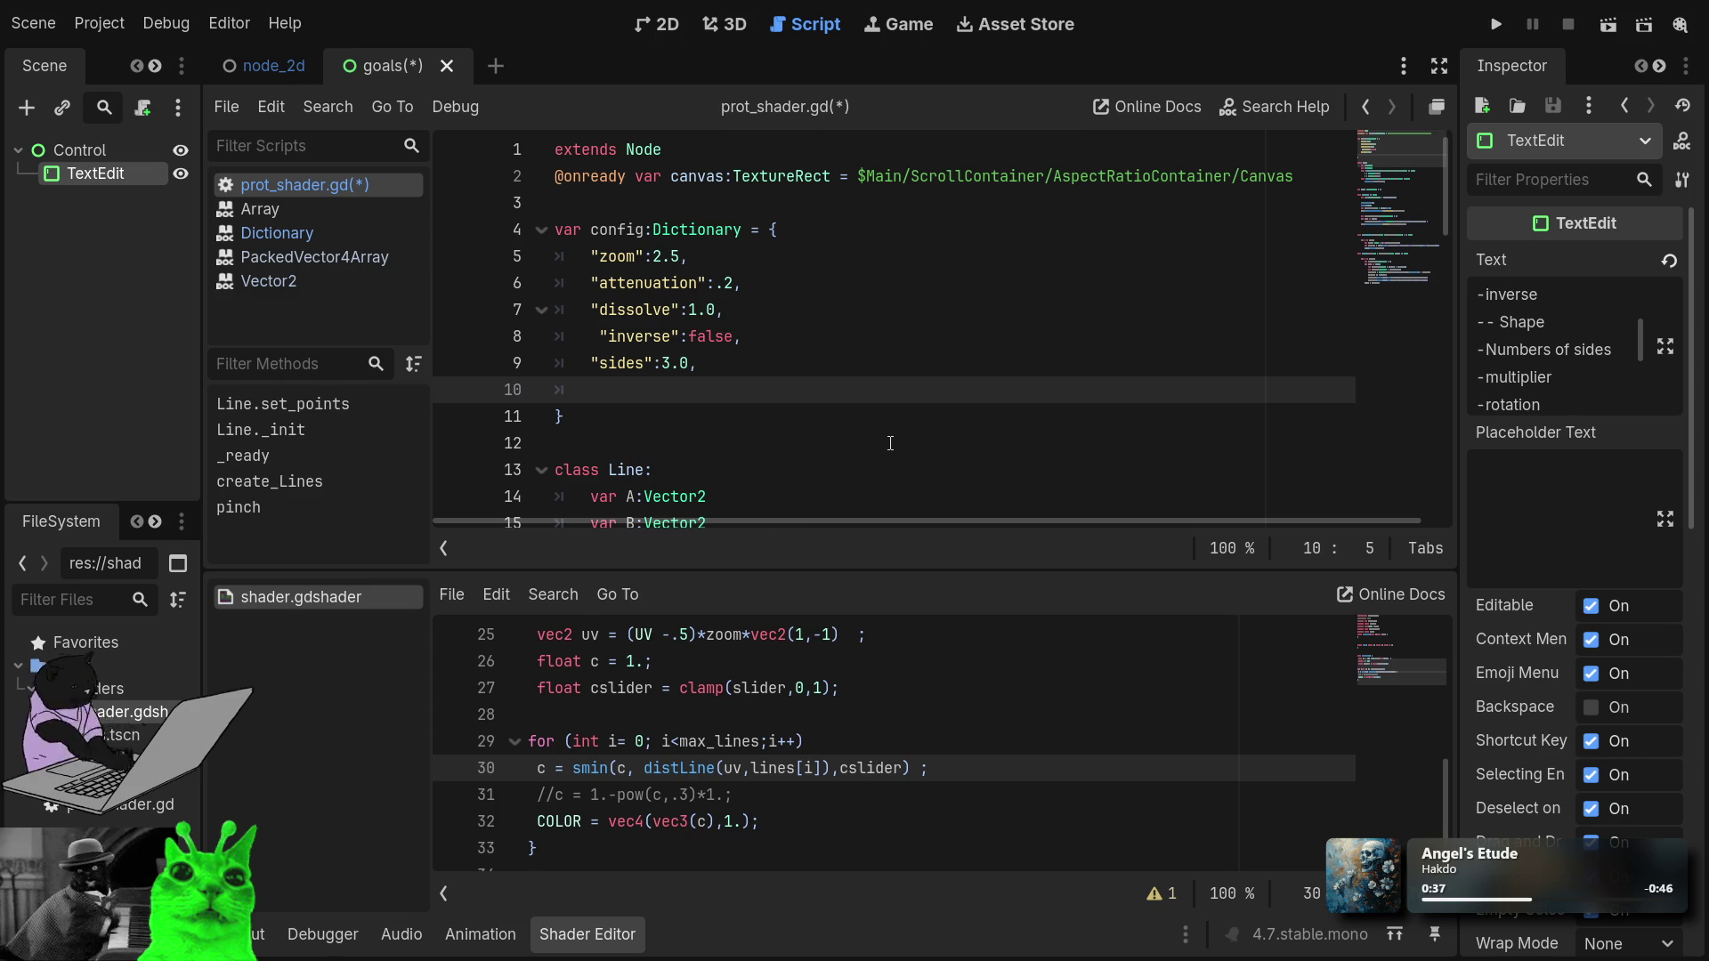
# Add an "angle_multiplier":1.0 entry below sides and start a new line.
pyautogui.write('rotat')
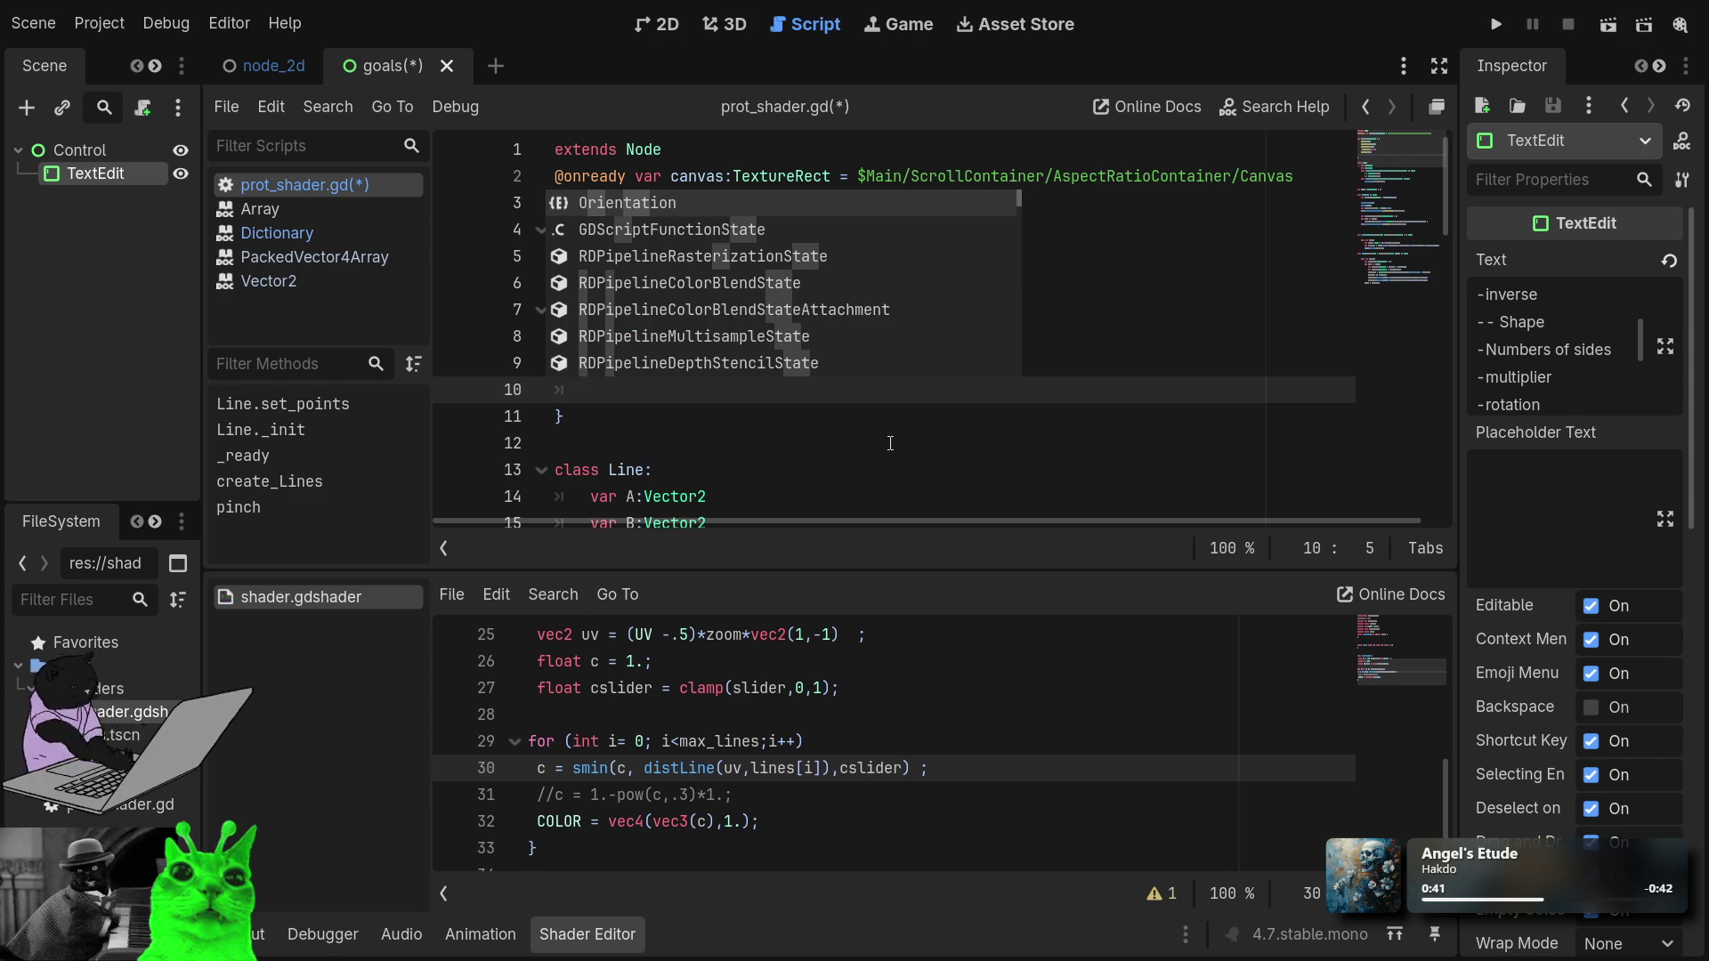
pyautogui.write('rotation')
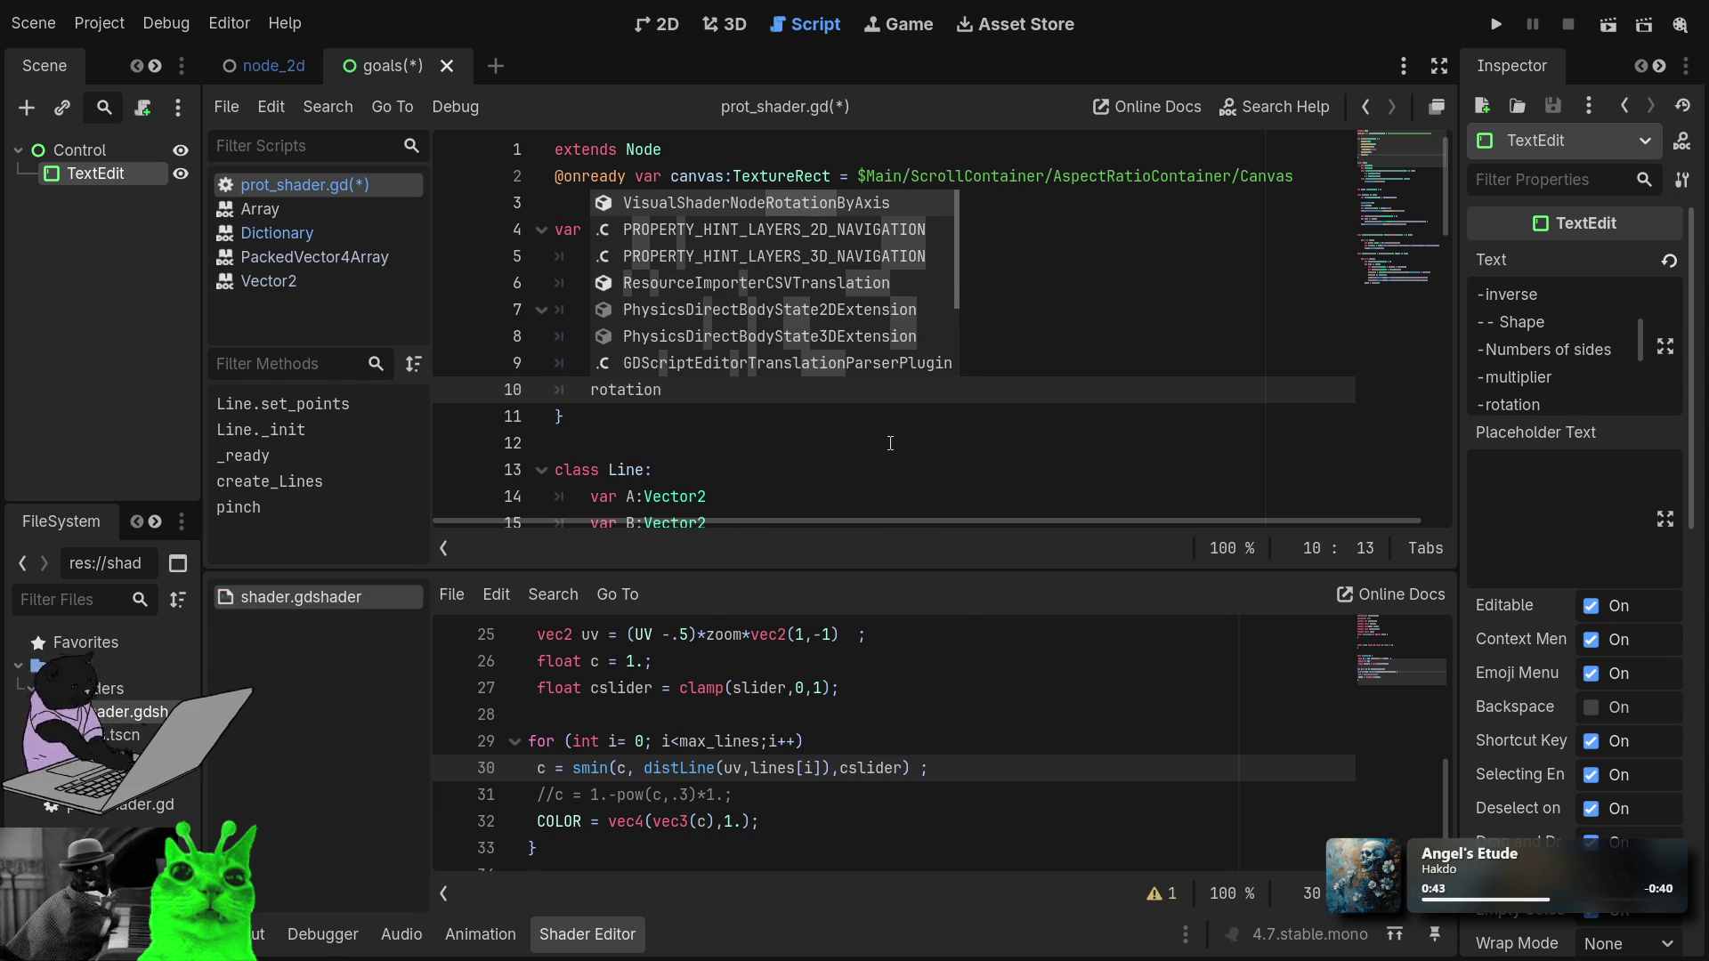
pyautogui.press('Escape')
pyautogui.hotkey('ctrl', 'BackSpace')
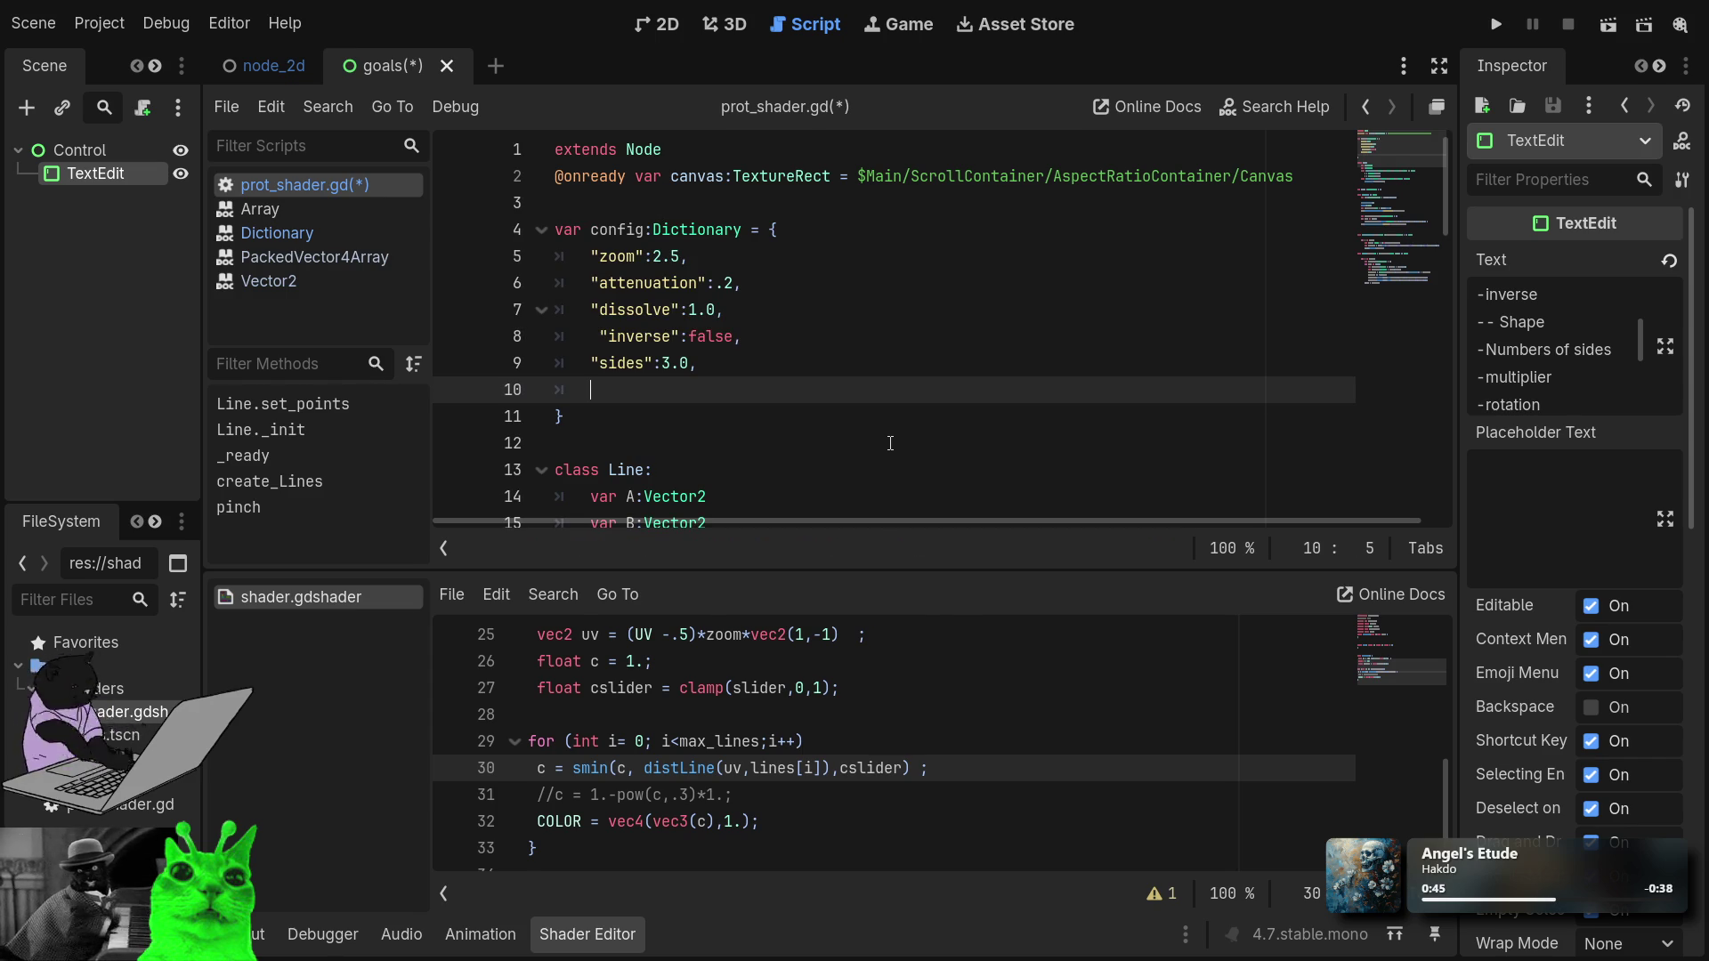
pyautogui.write('"')
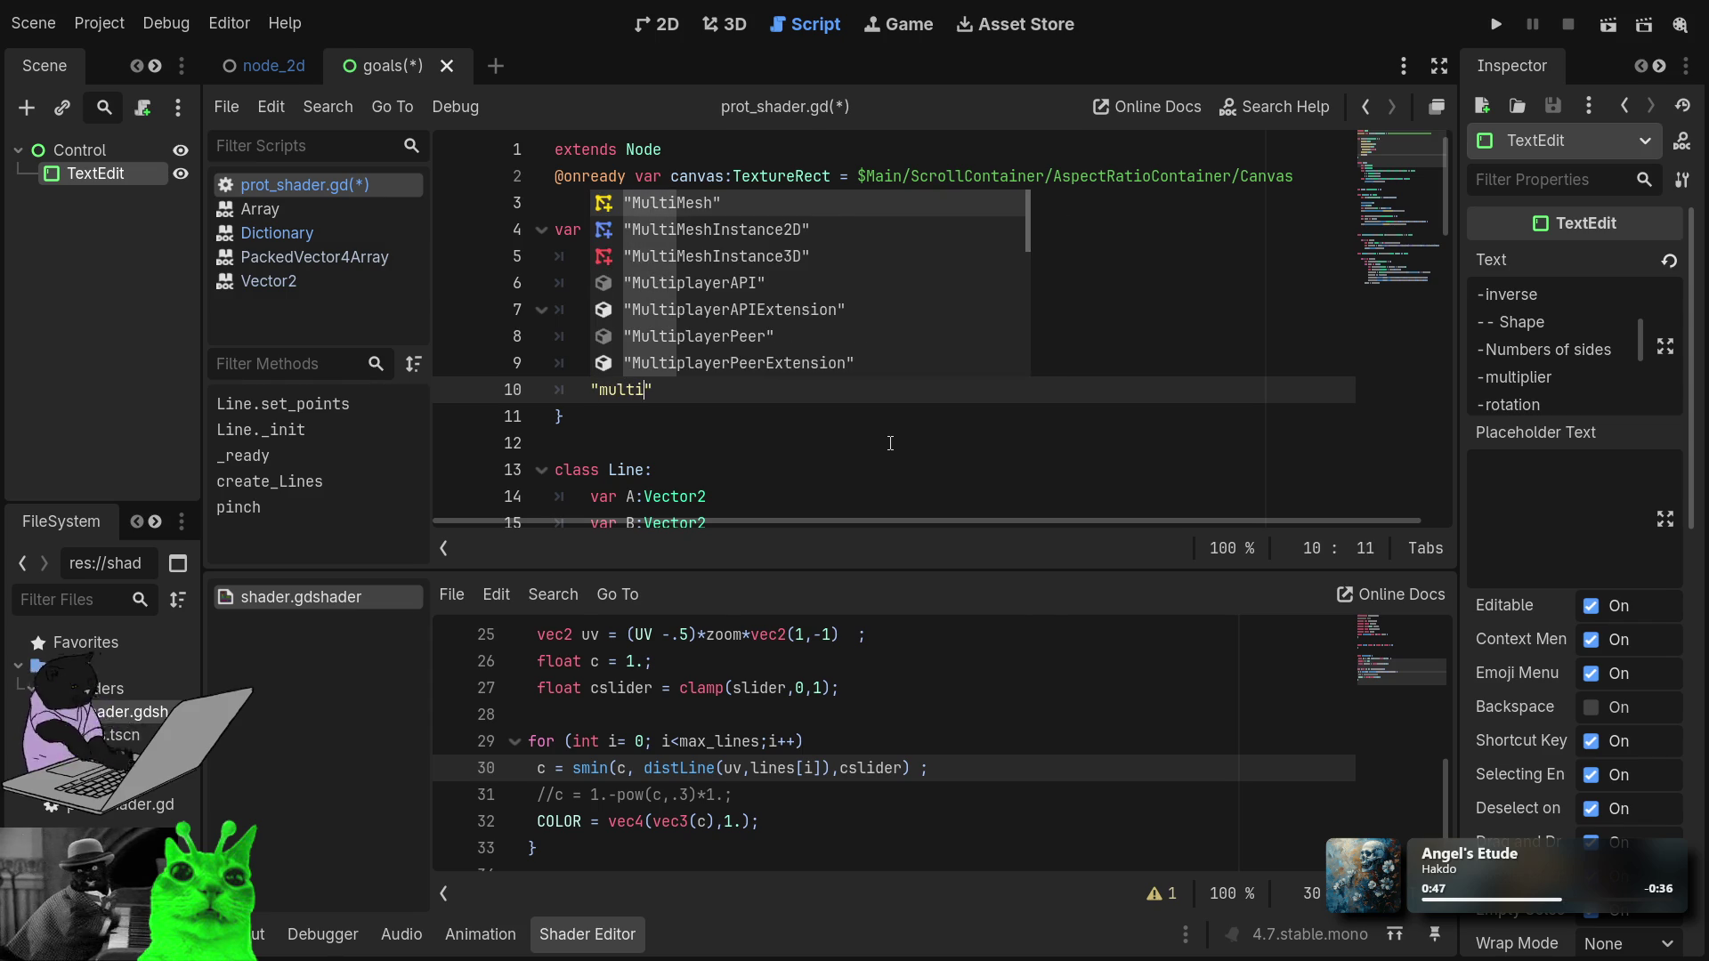
pyautogui.write('multiplier')
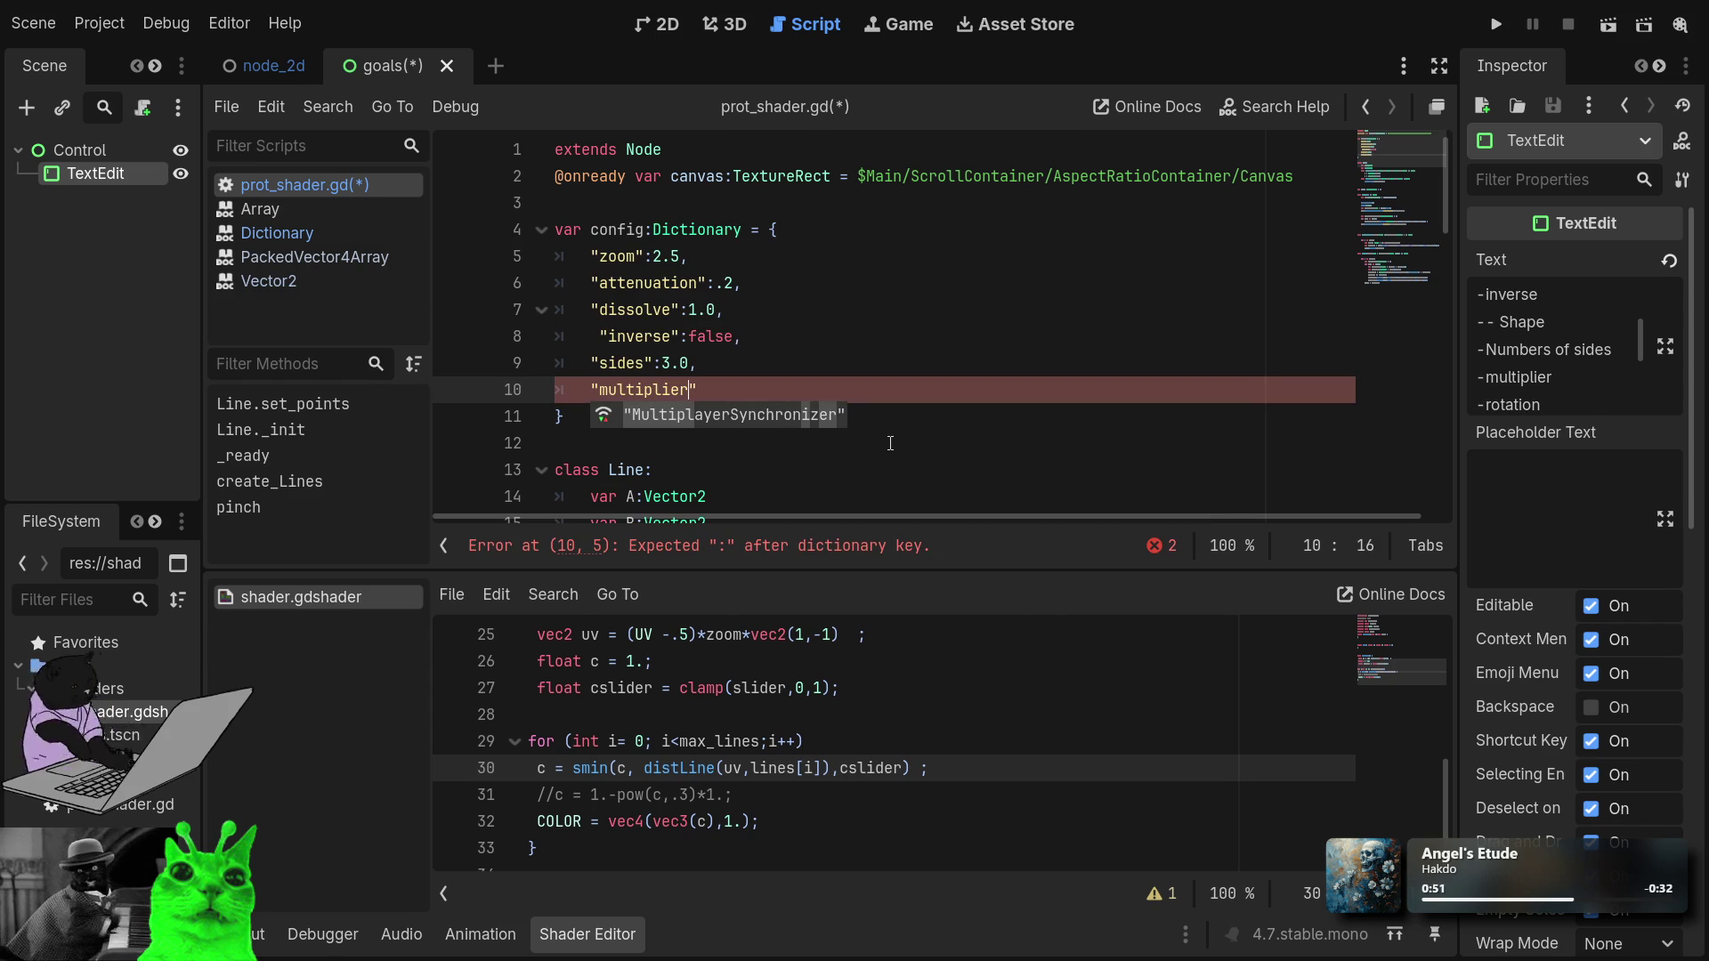
pyautogui.hotkey('ctrl', 'Left')
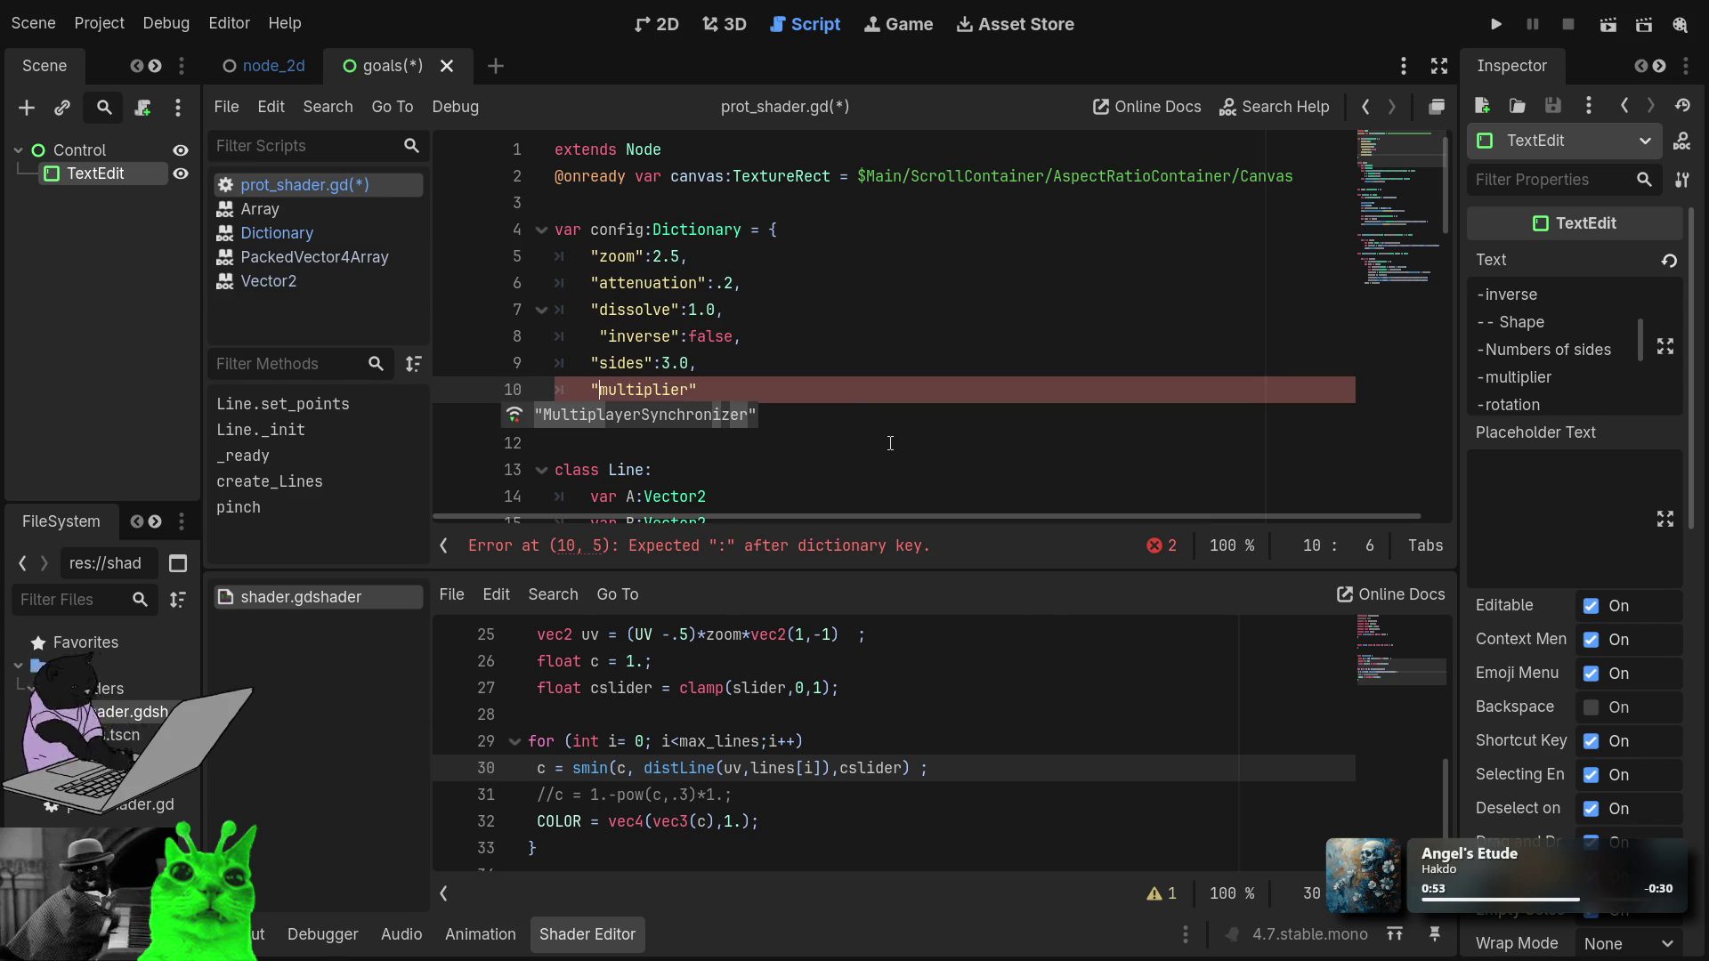
pyautogui.write('angle_')
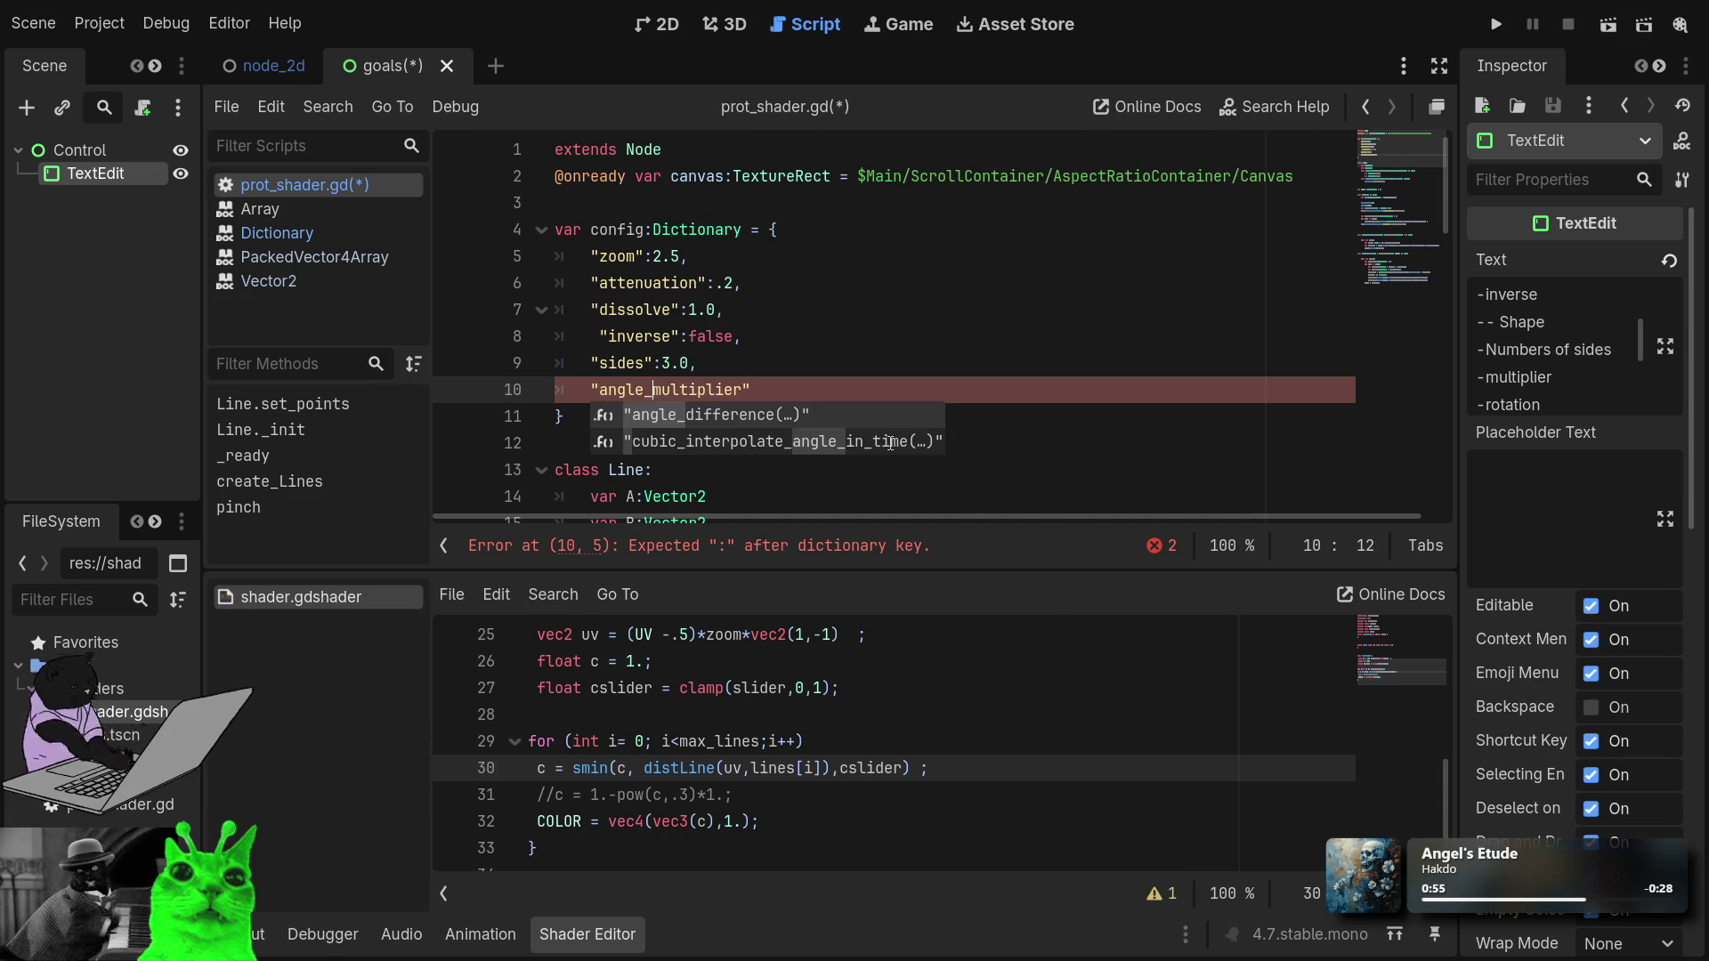
pyautogui.press('End')
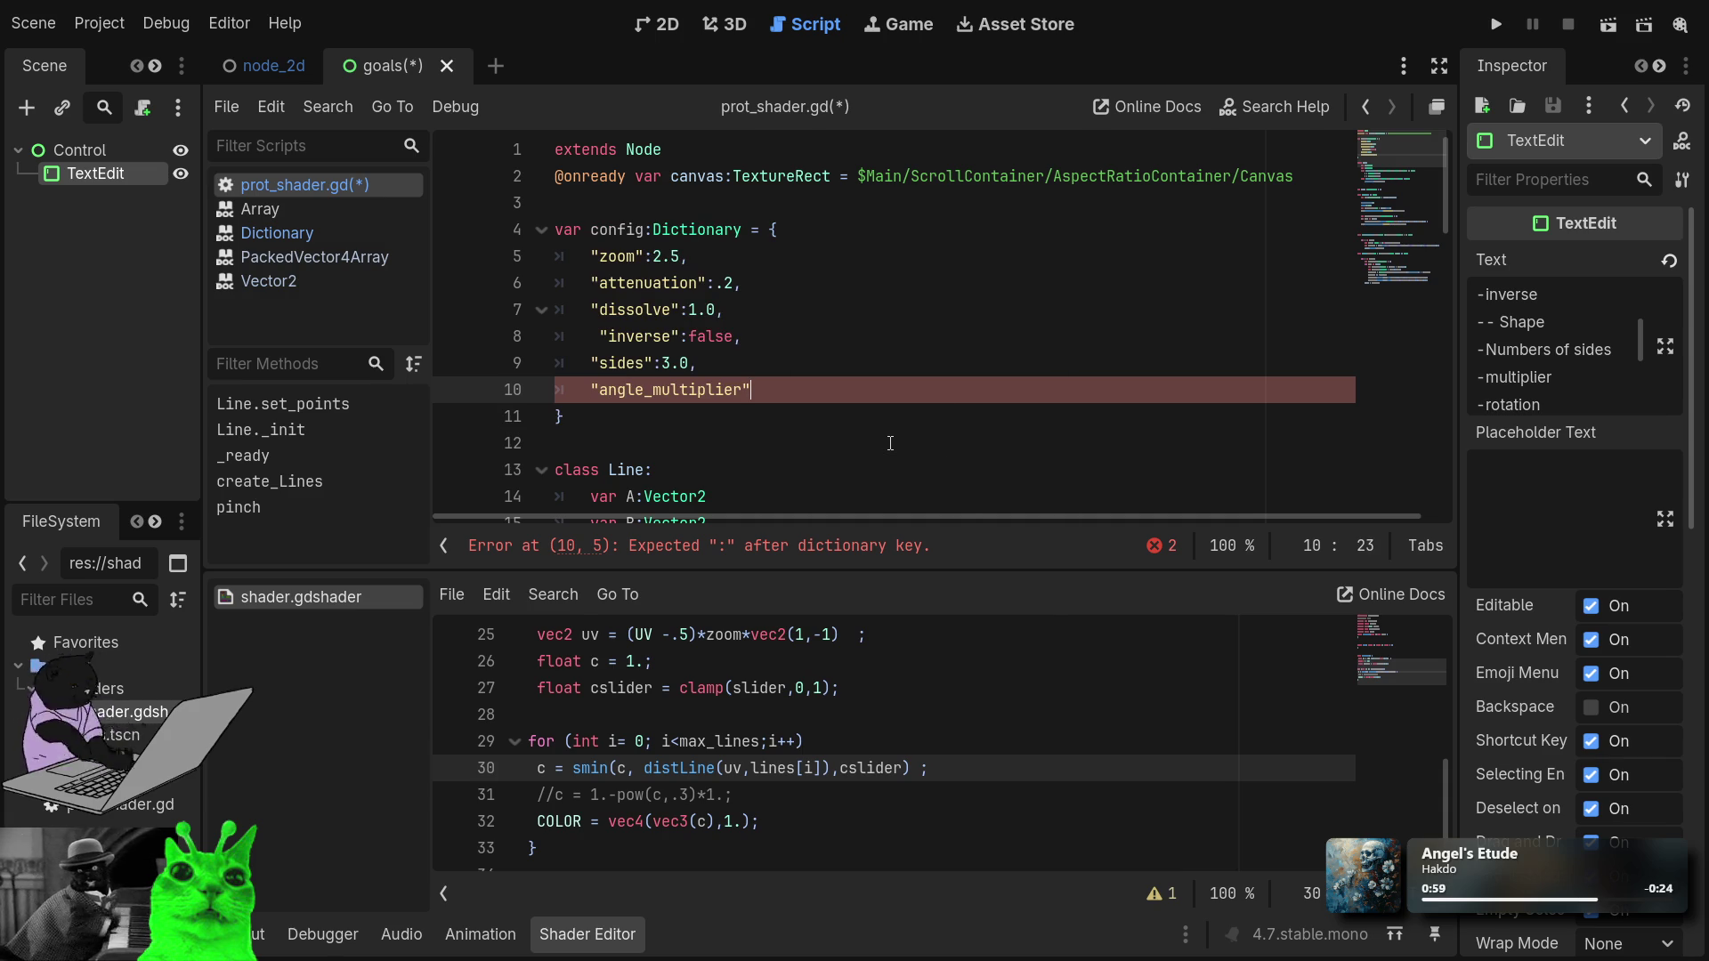
pyautogui.write(':')
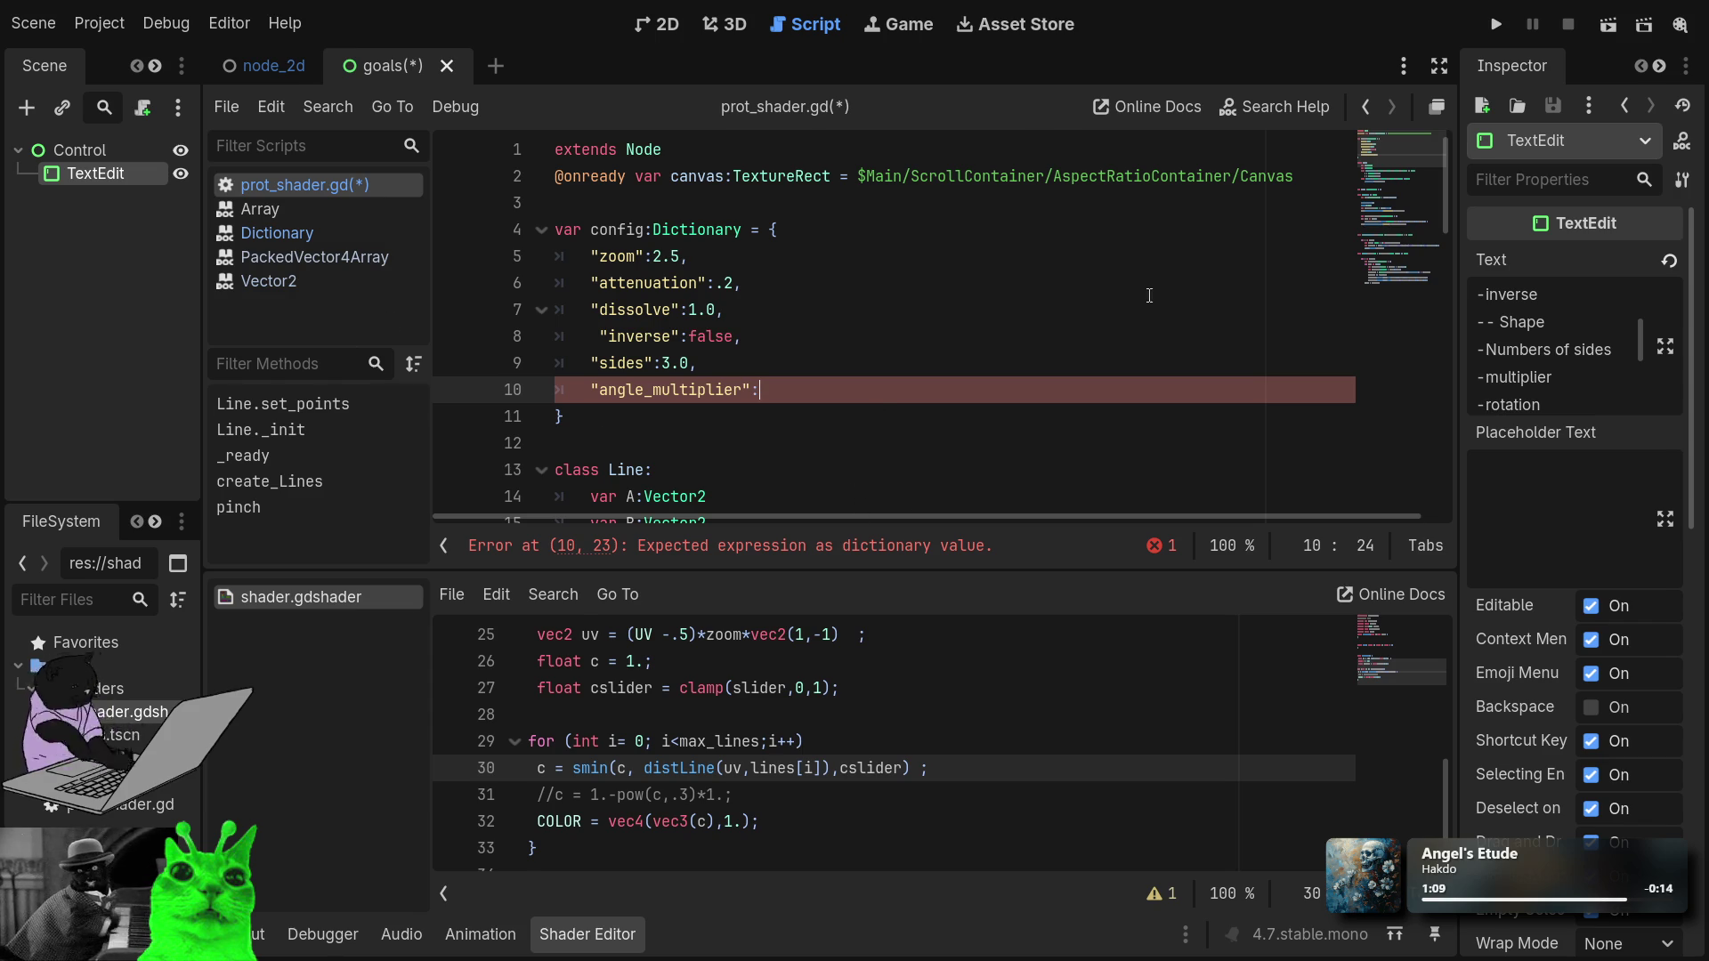
pyautogui.write('5')
pyautogui.press('BackSpace')
pyautogui.write('1')
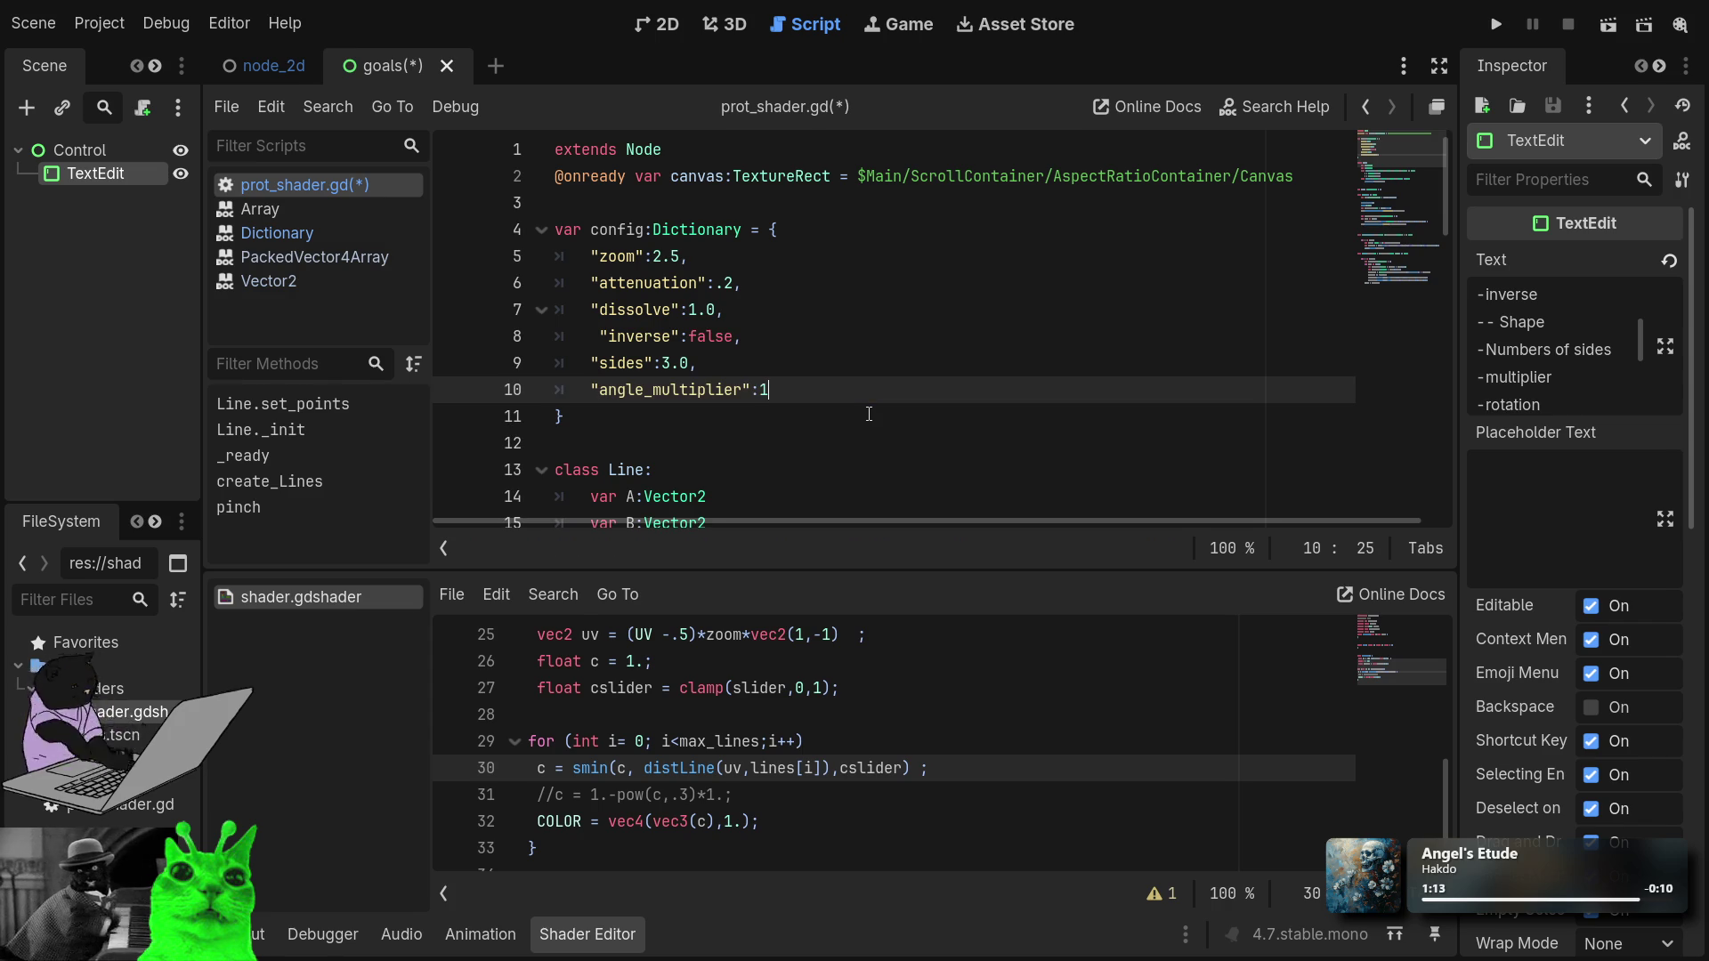
pyautogui.write('.0')
pyautogui.press('Return')
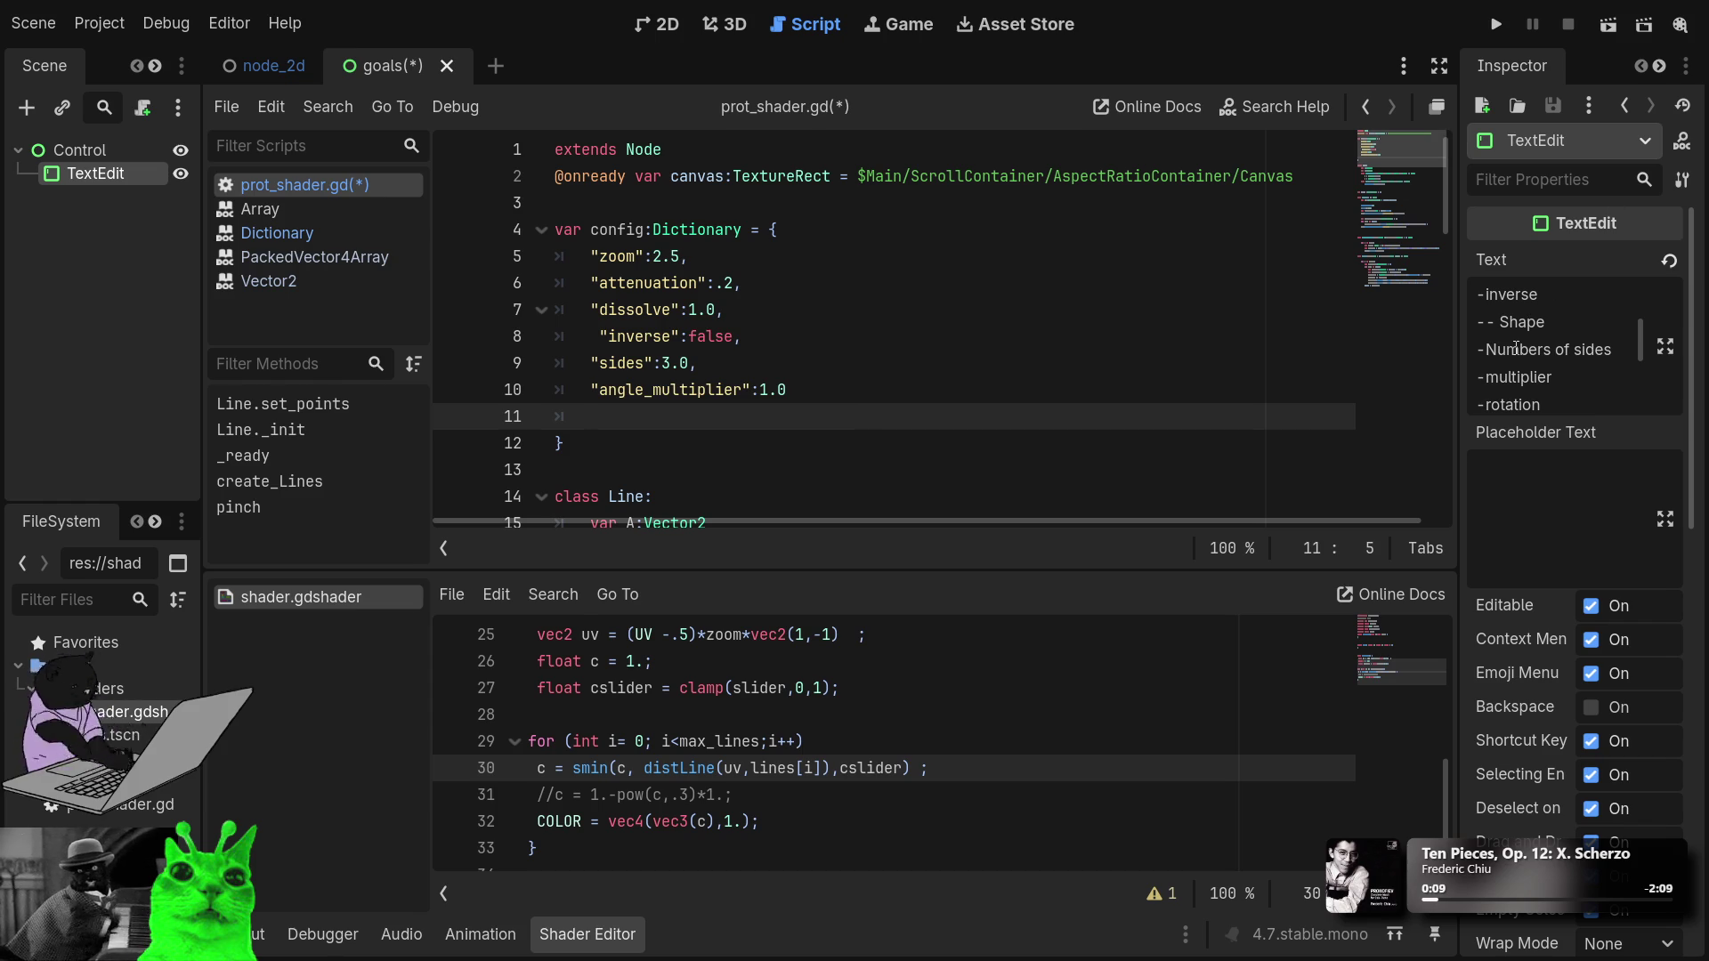
# Add a -radius item after -rotation in the Inspector's Text notes.
pyautogui.click(1568, 382)
pyautogui.scroll(-1, 1568, 389)
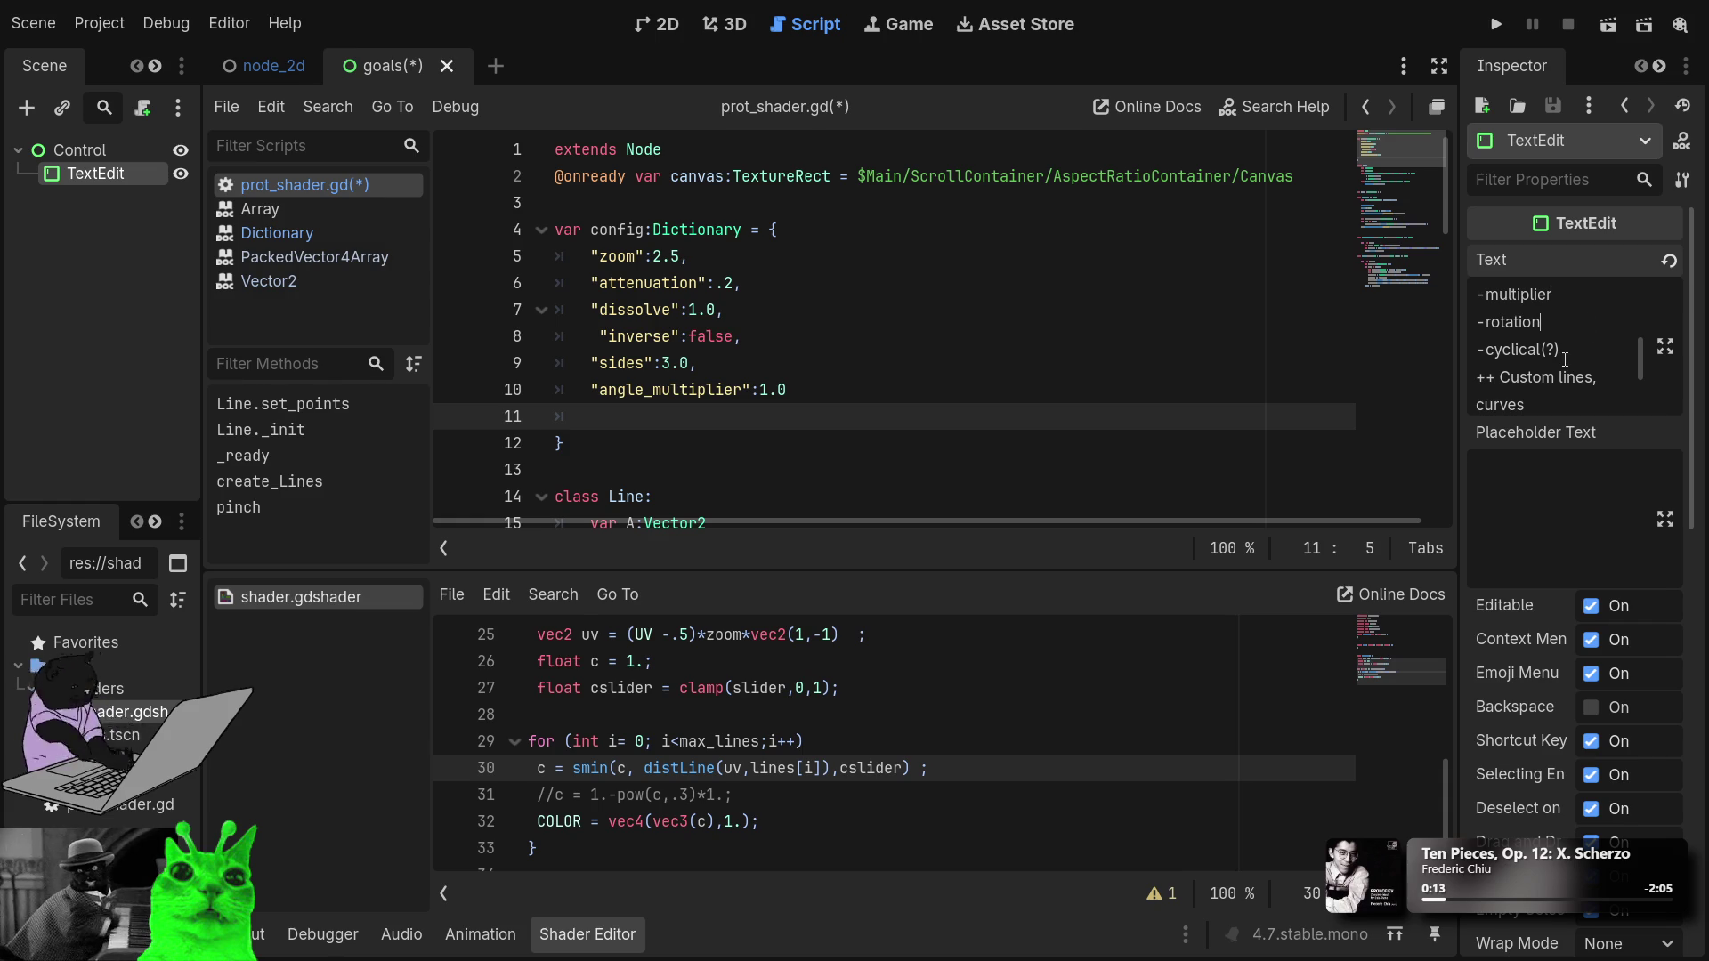
pyautogui.press('Return')
pyautogui.write('-')
pyautogui.write('radius')
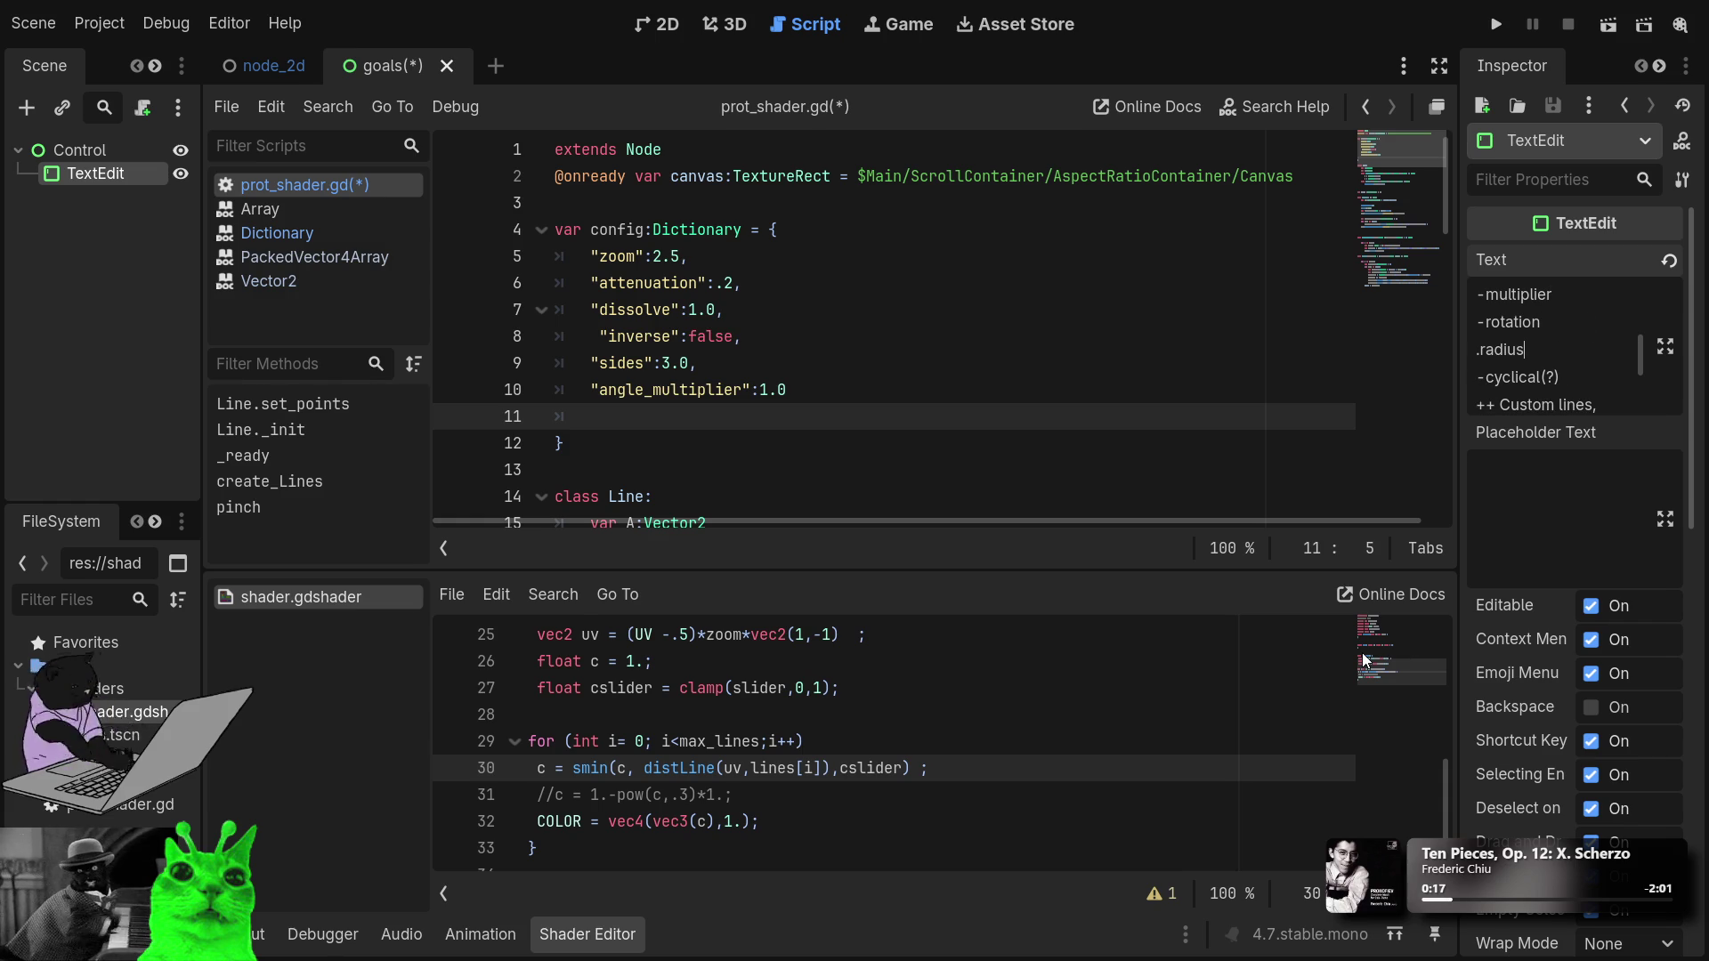
pyautogui.hotkey('ctrl', 'BackSpace')
pyautogui.press('BackSpace')
pyautogui.write('-ra')
pyautogui.write('dius')
# Return to the config dictionary code and move to the empty line 11.
pyautogui.click(941, 336)
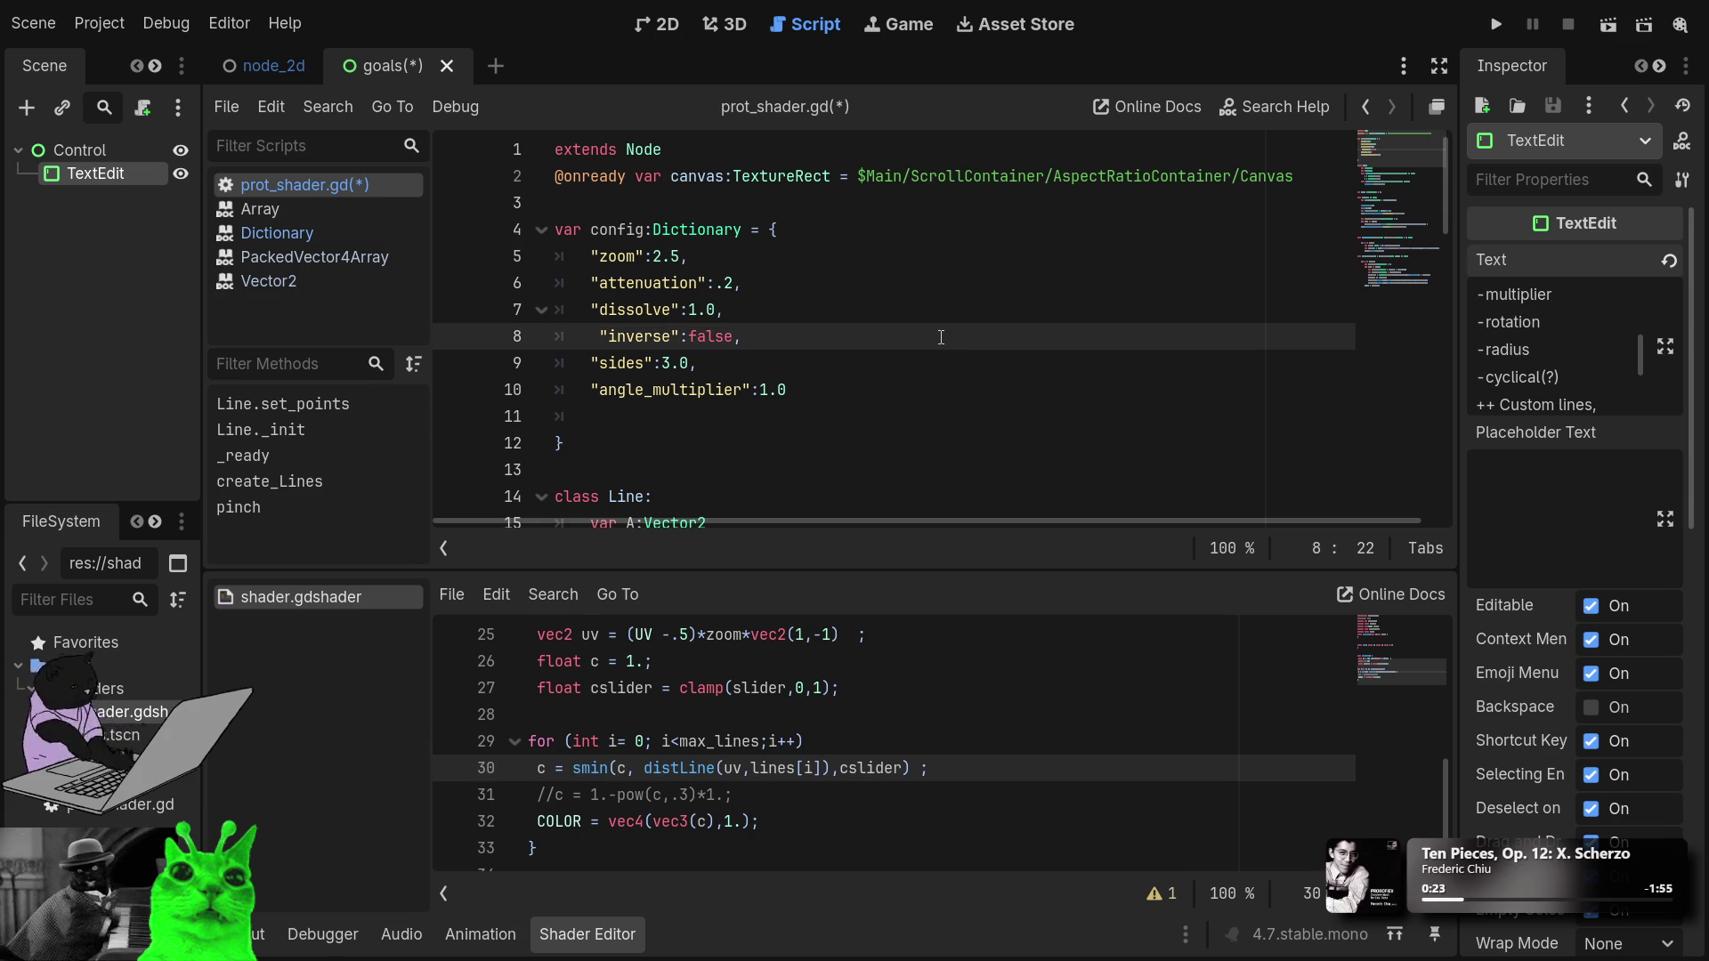
pyautogui.click(923, 356)
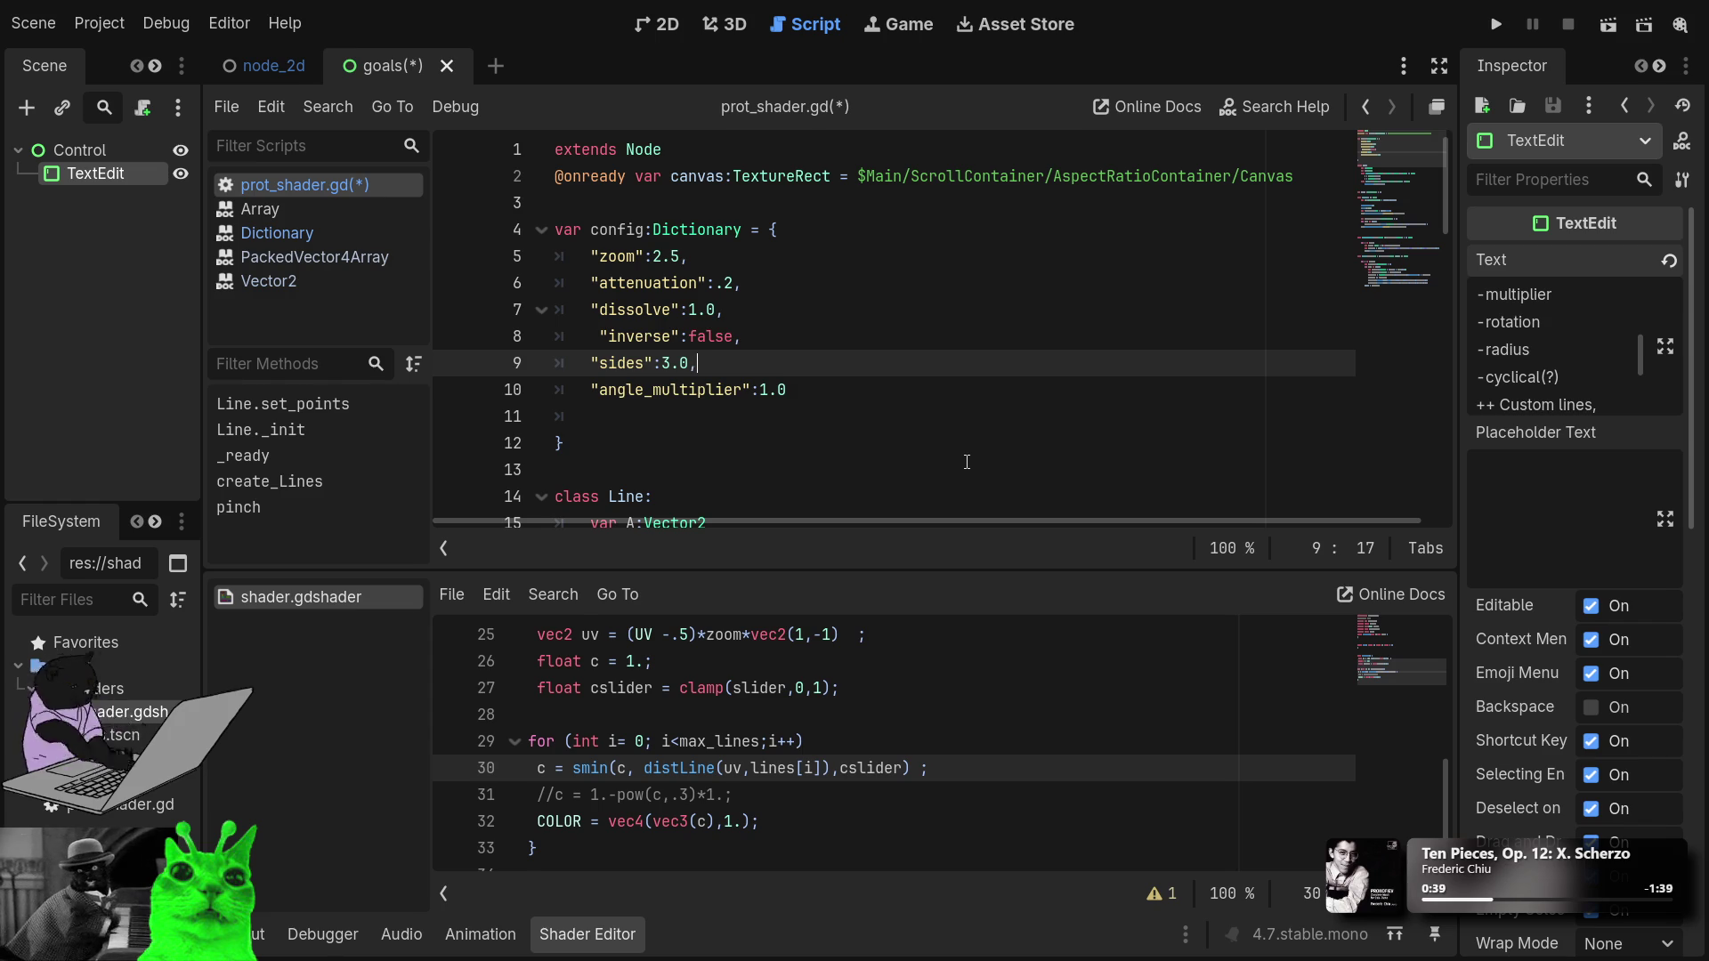
pyautogui.press('Down')
pyautogui.press('Down')
# Start a "radius" key on line 11, comma after 1.0, and remove the space before "inverse".
pyautogui.write('"')
pyautogui.write('radius')
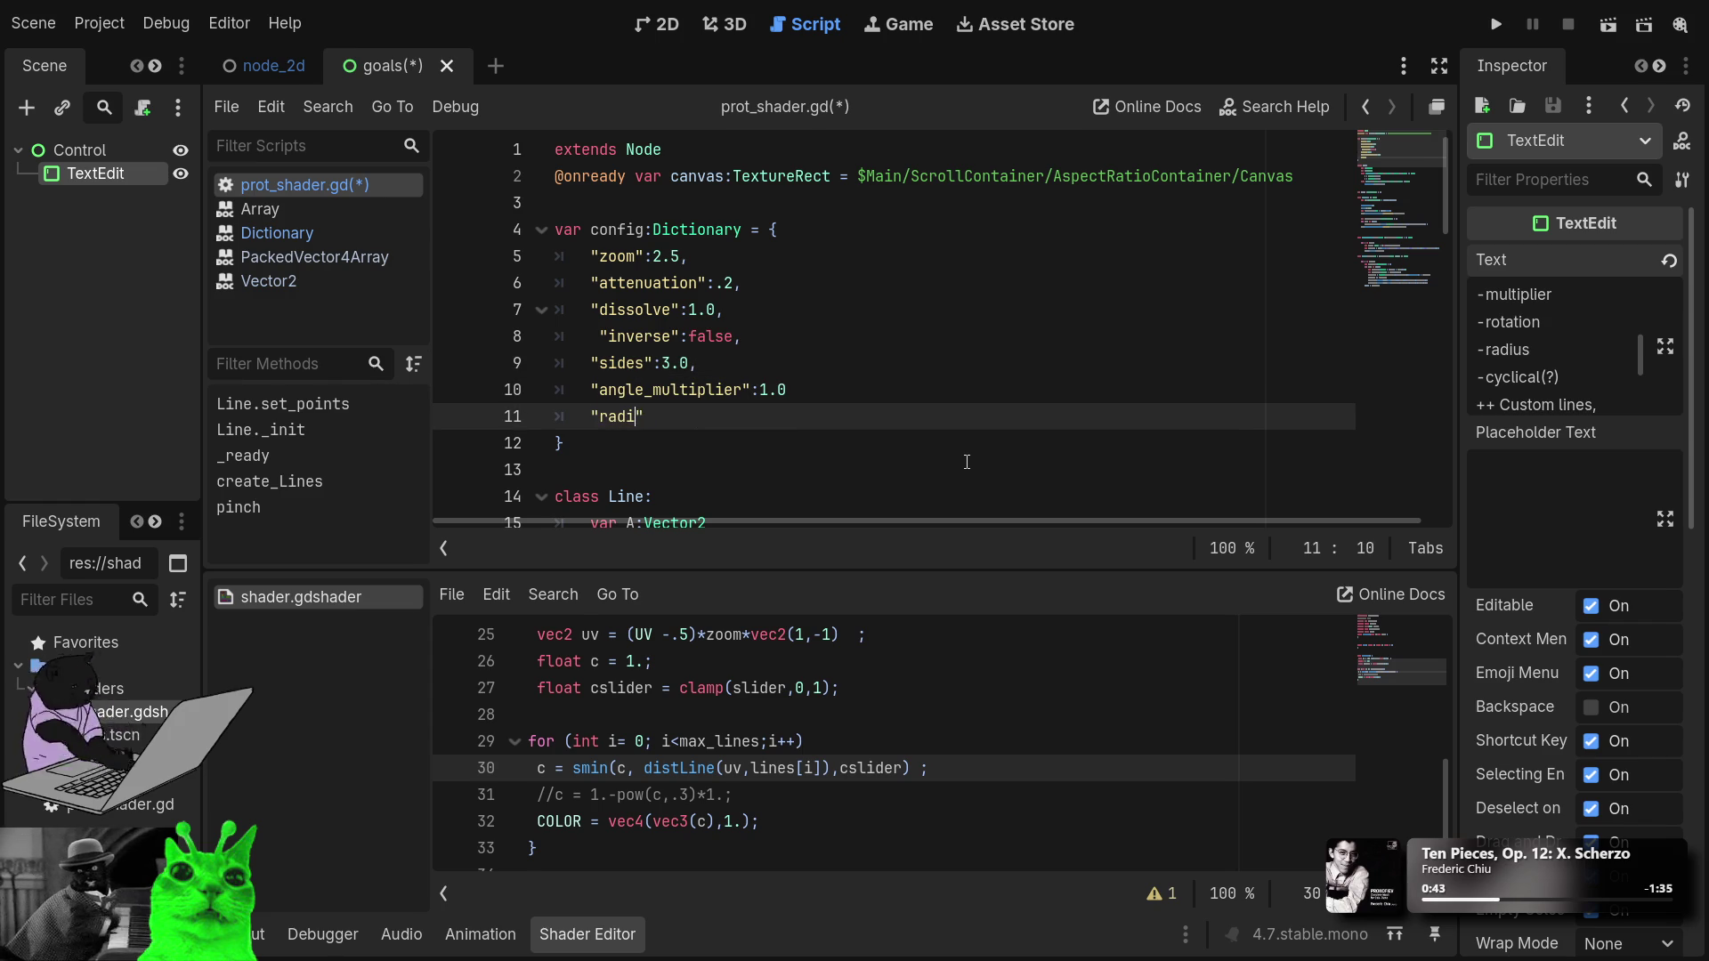
pyautogui.press('Up')
pyautogui.press('End')
pyautogui.write(',')
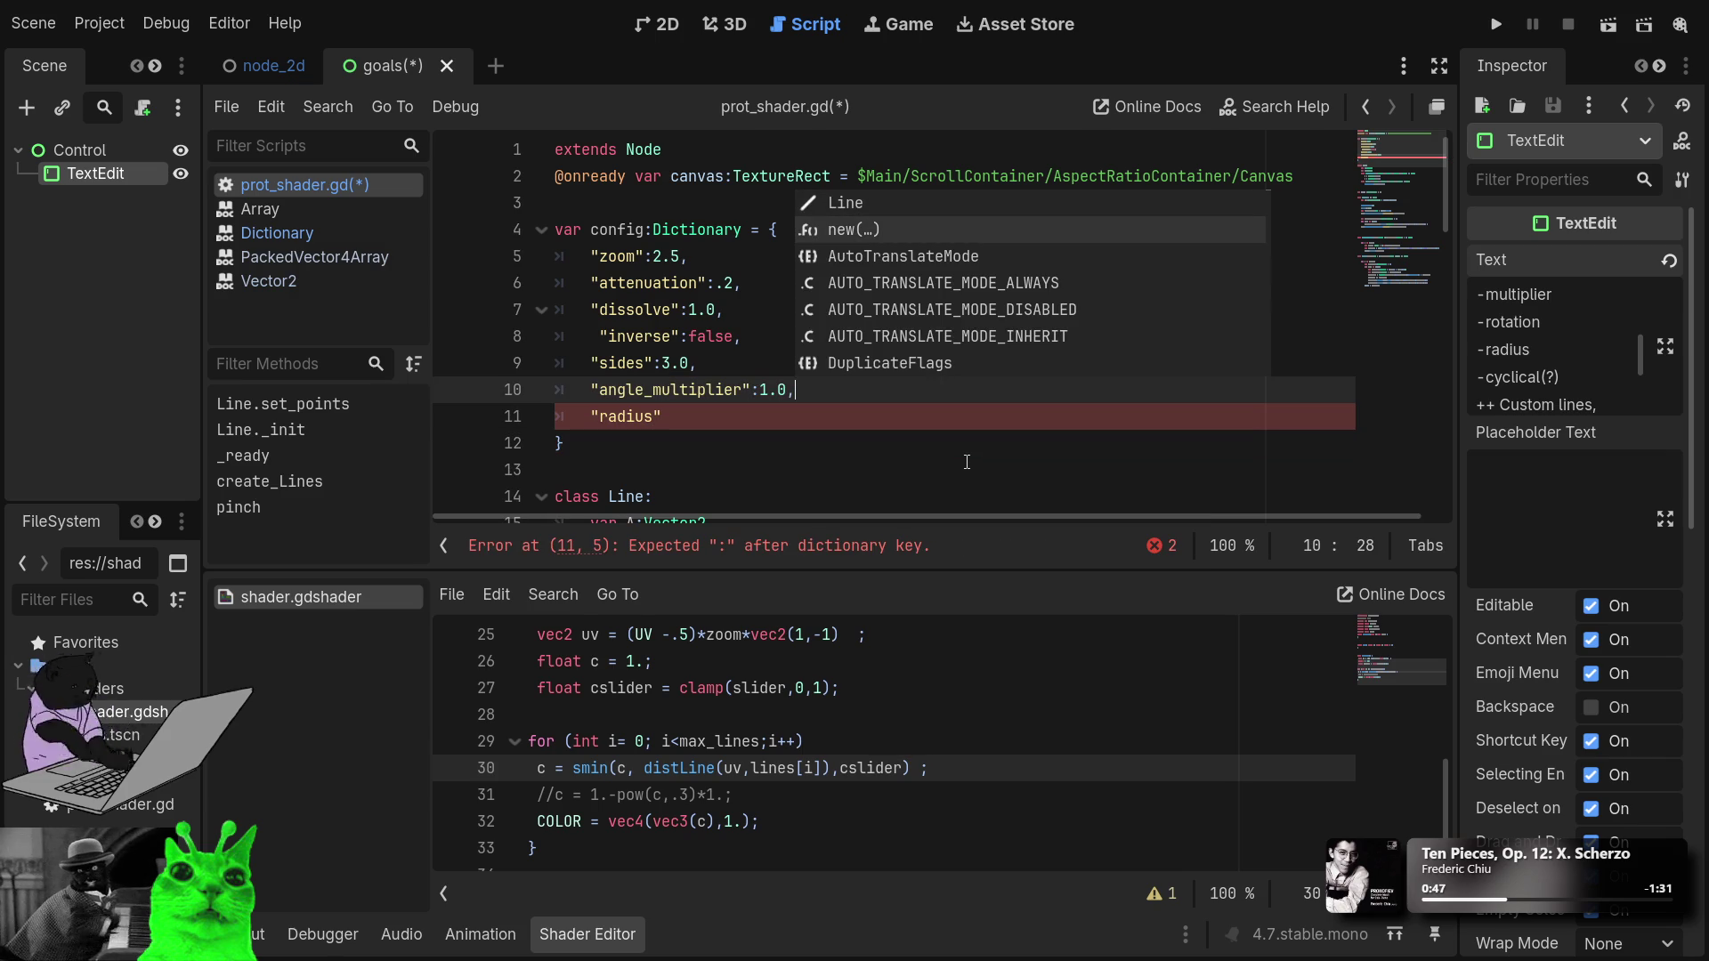
pyautogui.click(877, 416)
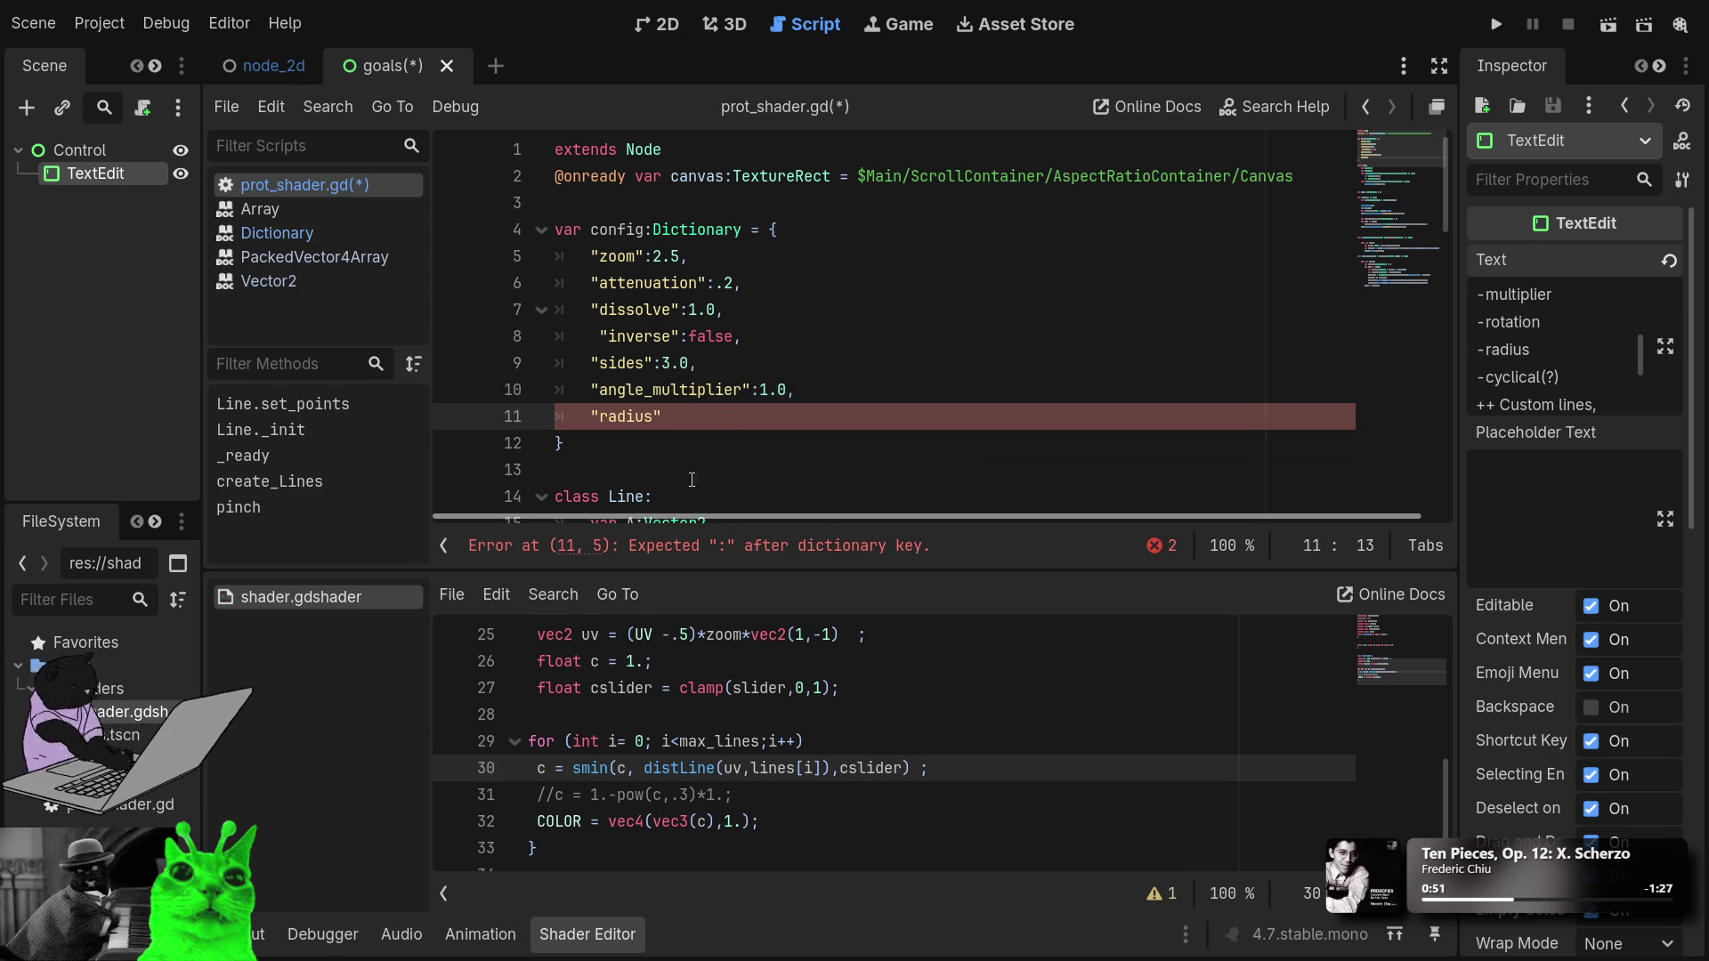
pyautogui.click(591, 336)
pyautogui.press('Delete')
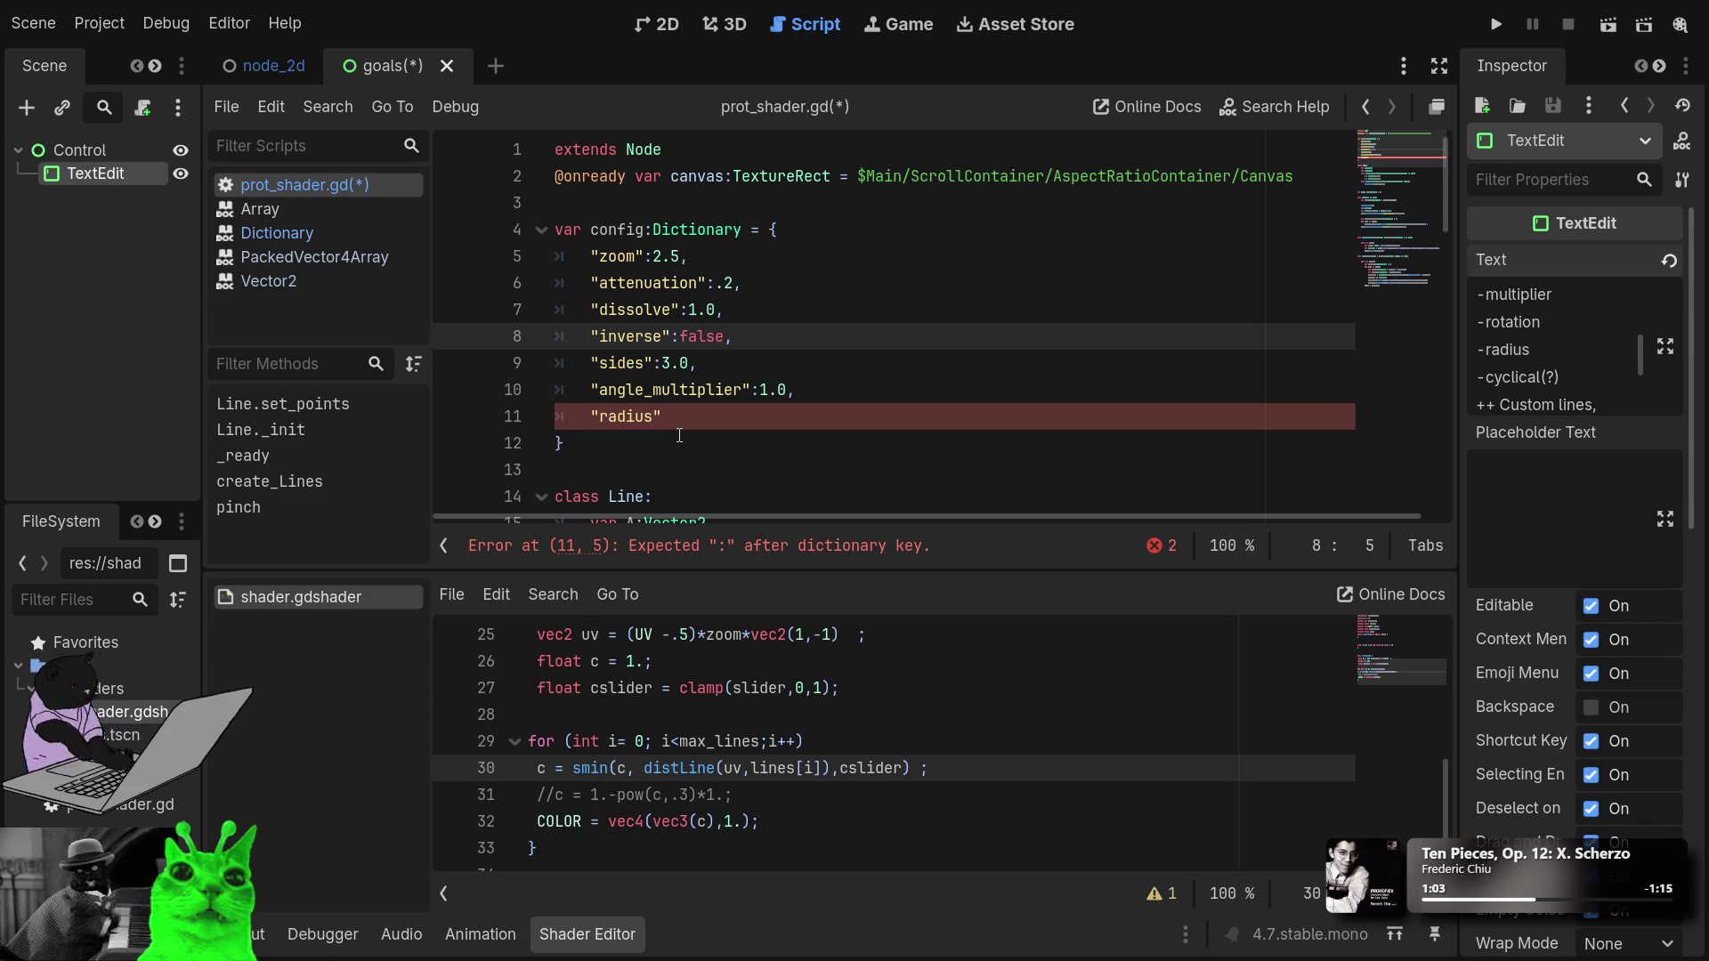
pyautogui.click(763, 407)
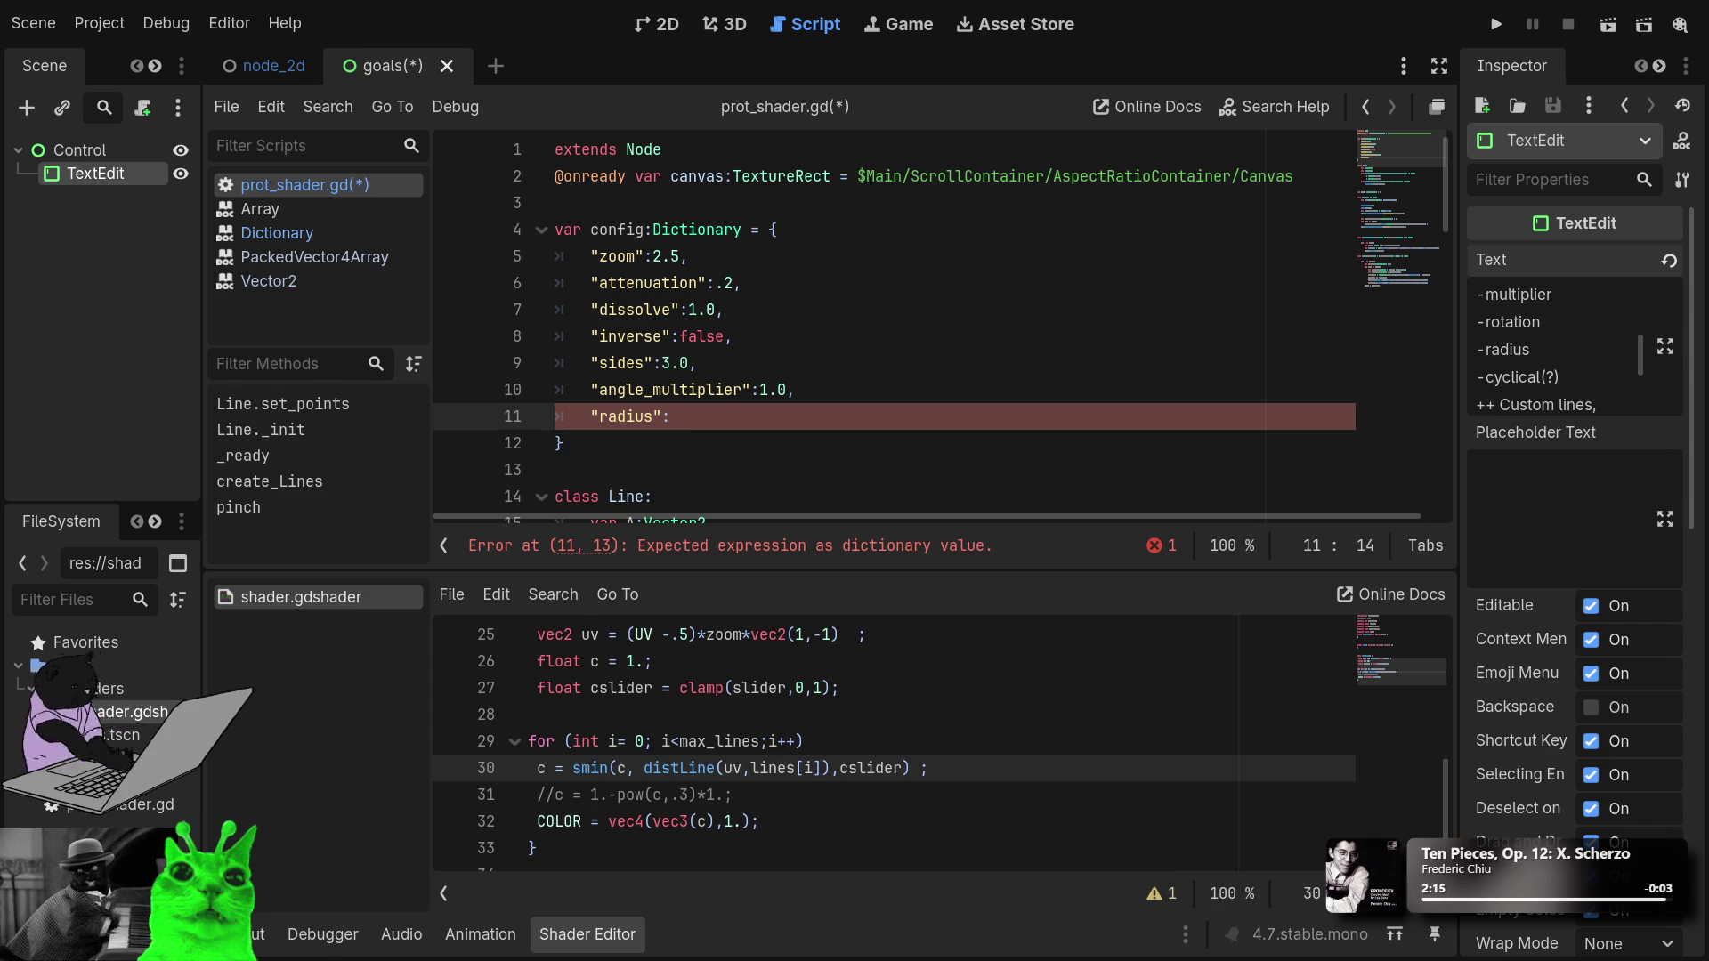
# Give the "radius" key a value of 1.0.
pyautogui.click(808, 401)
pyautogui.press('Down')
pyautogui.press('Down')
pyautogui.press('Down')
pyautogui.press('Up')
pyautogui.press('Up')
pyautogui.write('1.0')
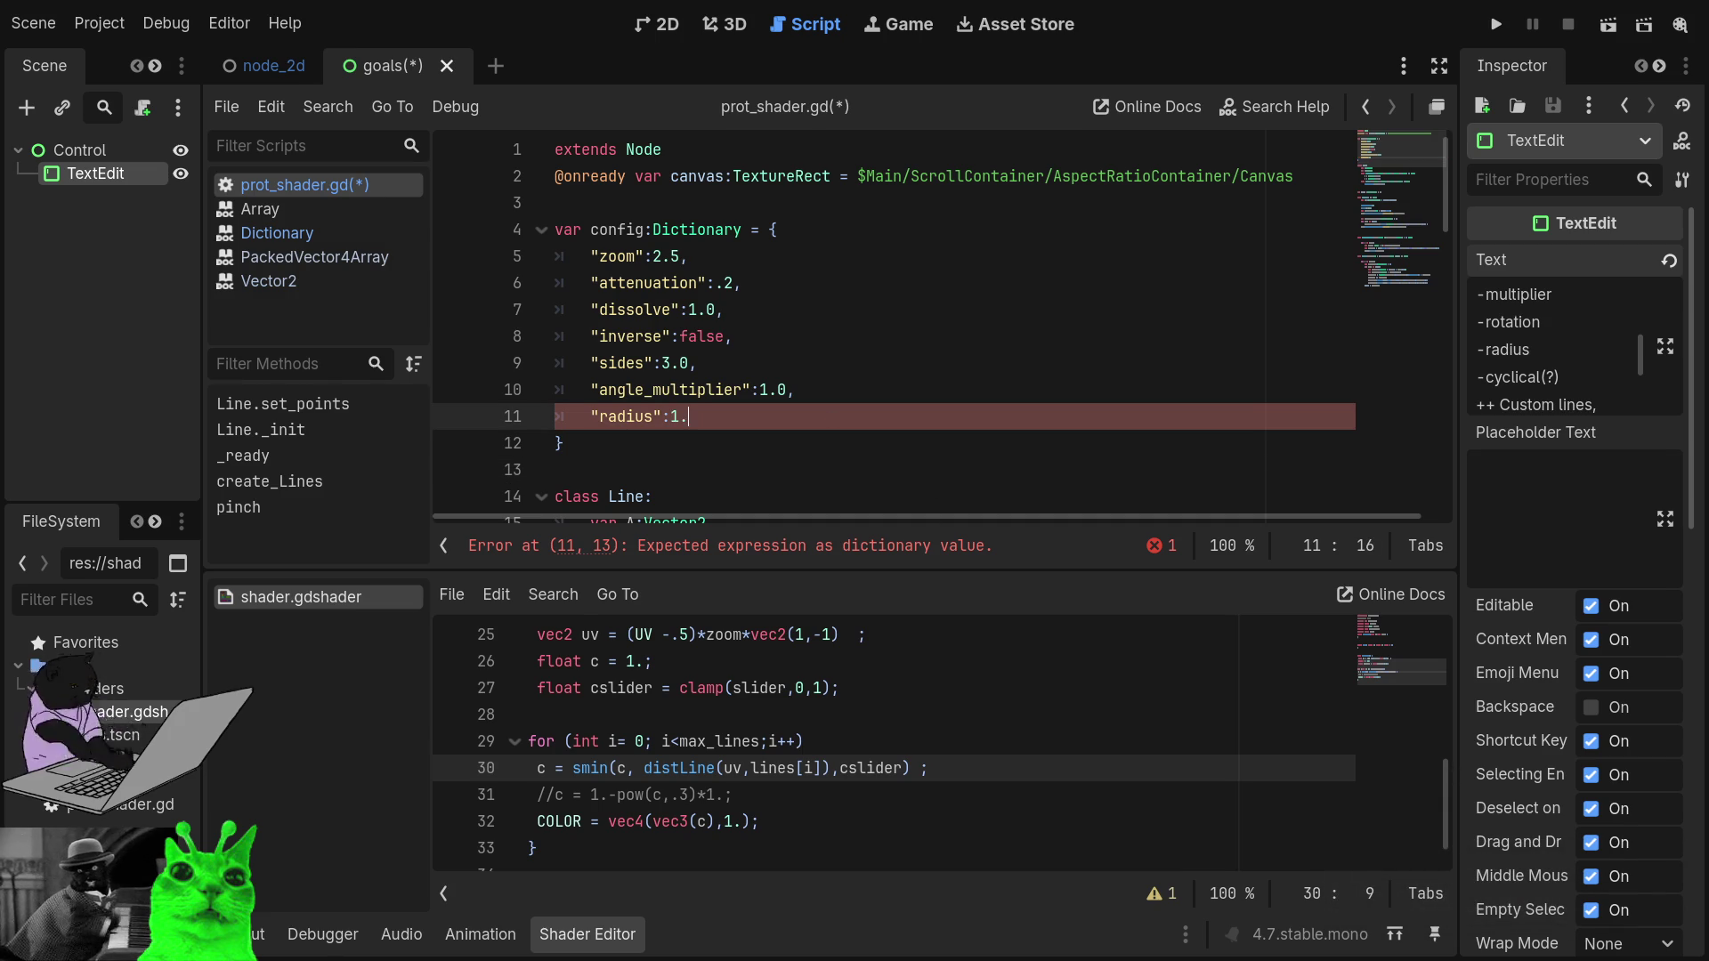
pyautogui.press('Return')
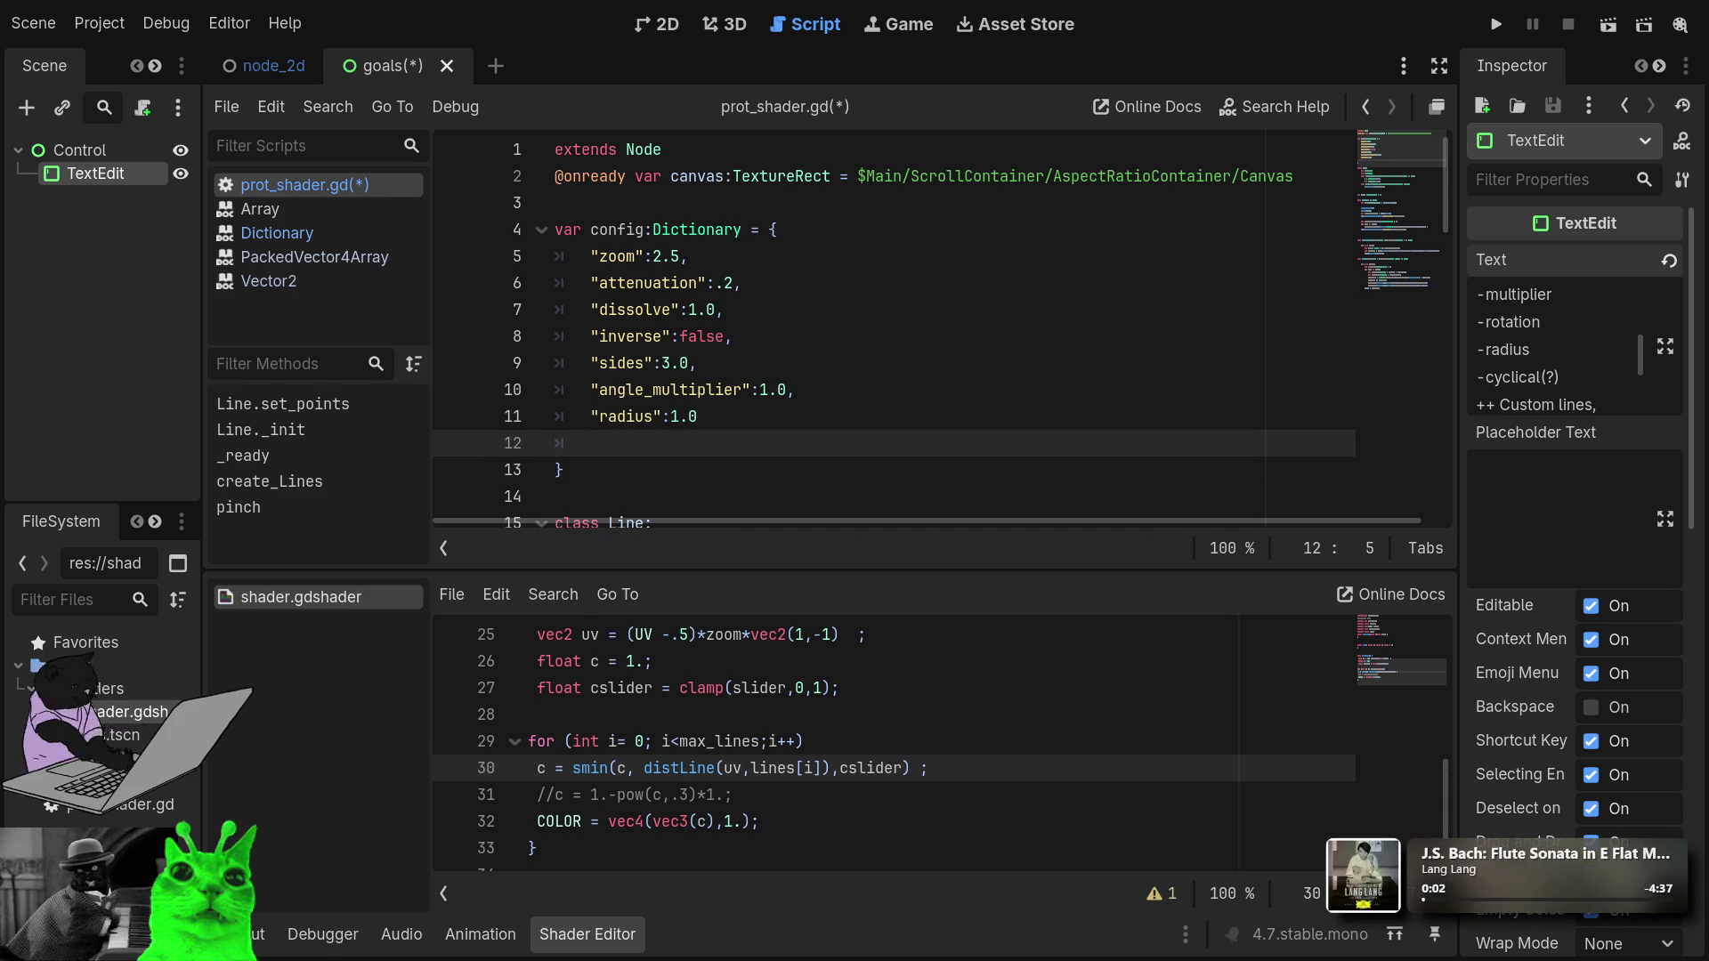
pyautogui.click(697, 416)
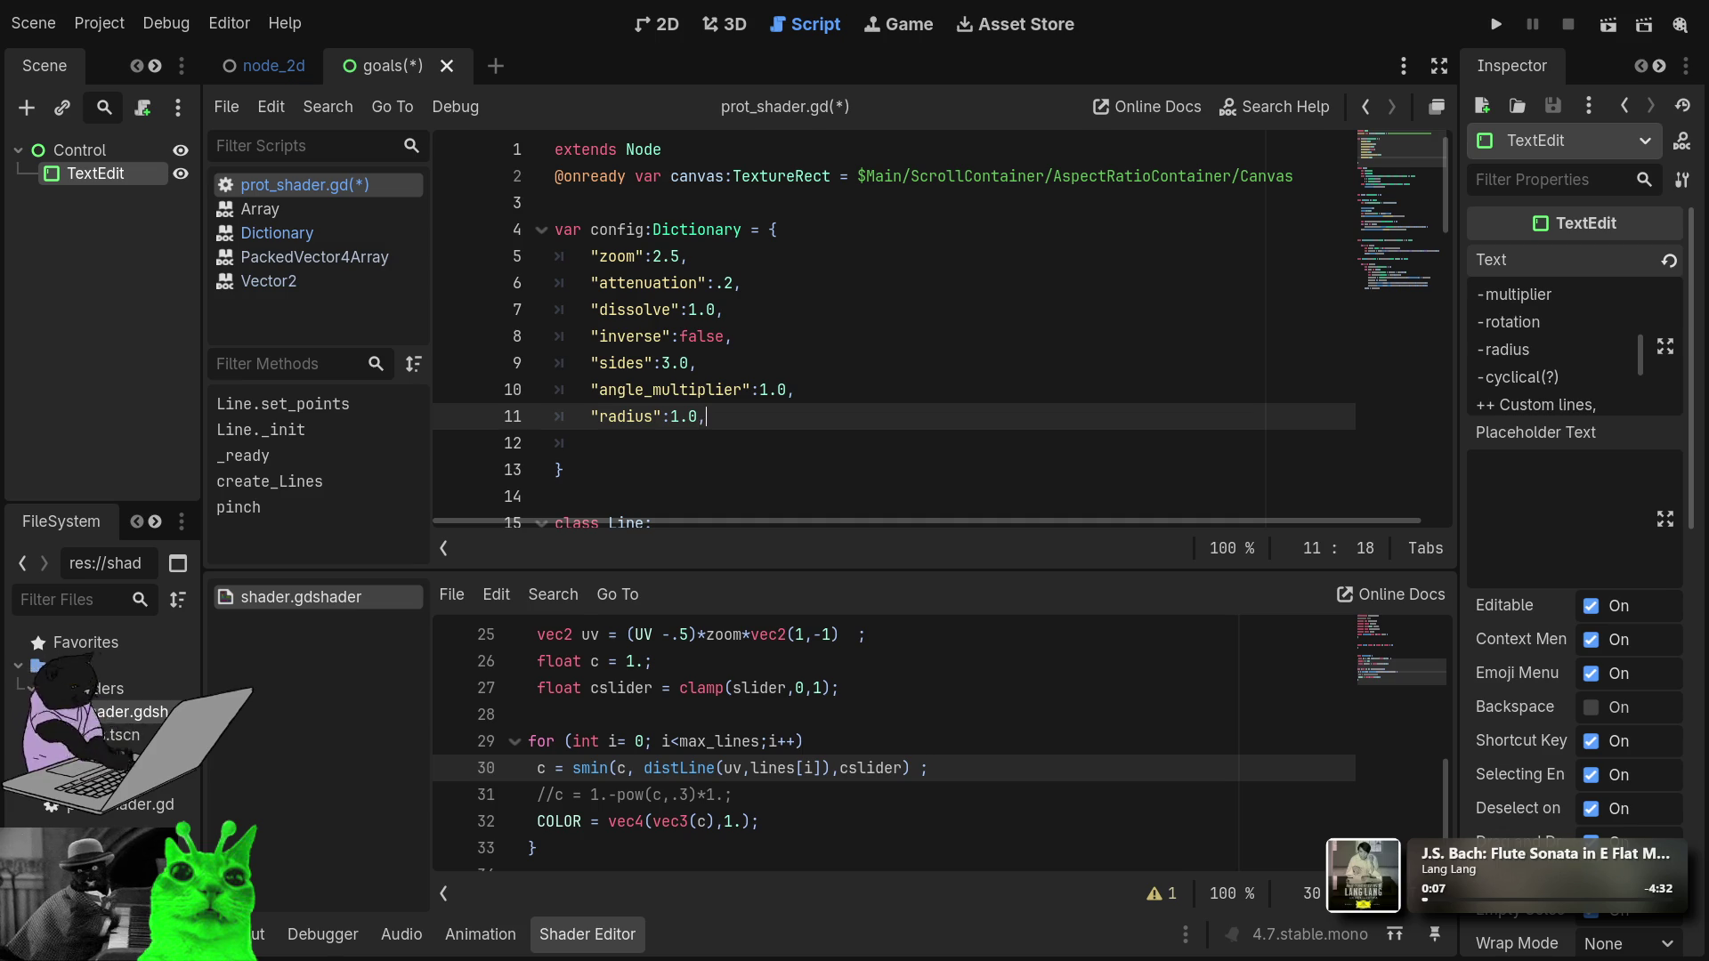
# Add a final "rotation_degrees":0 entry and remove the blank line before the closing brace.
pyautogui.press('Return')
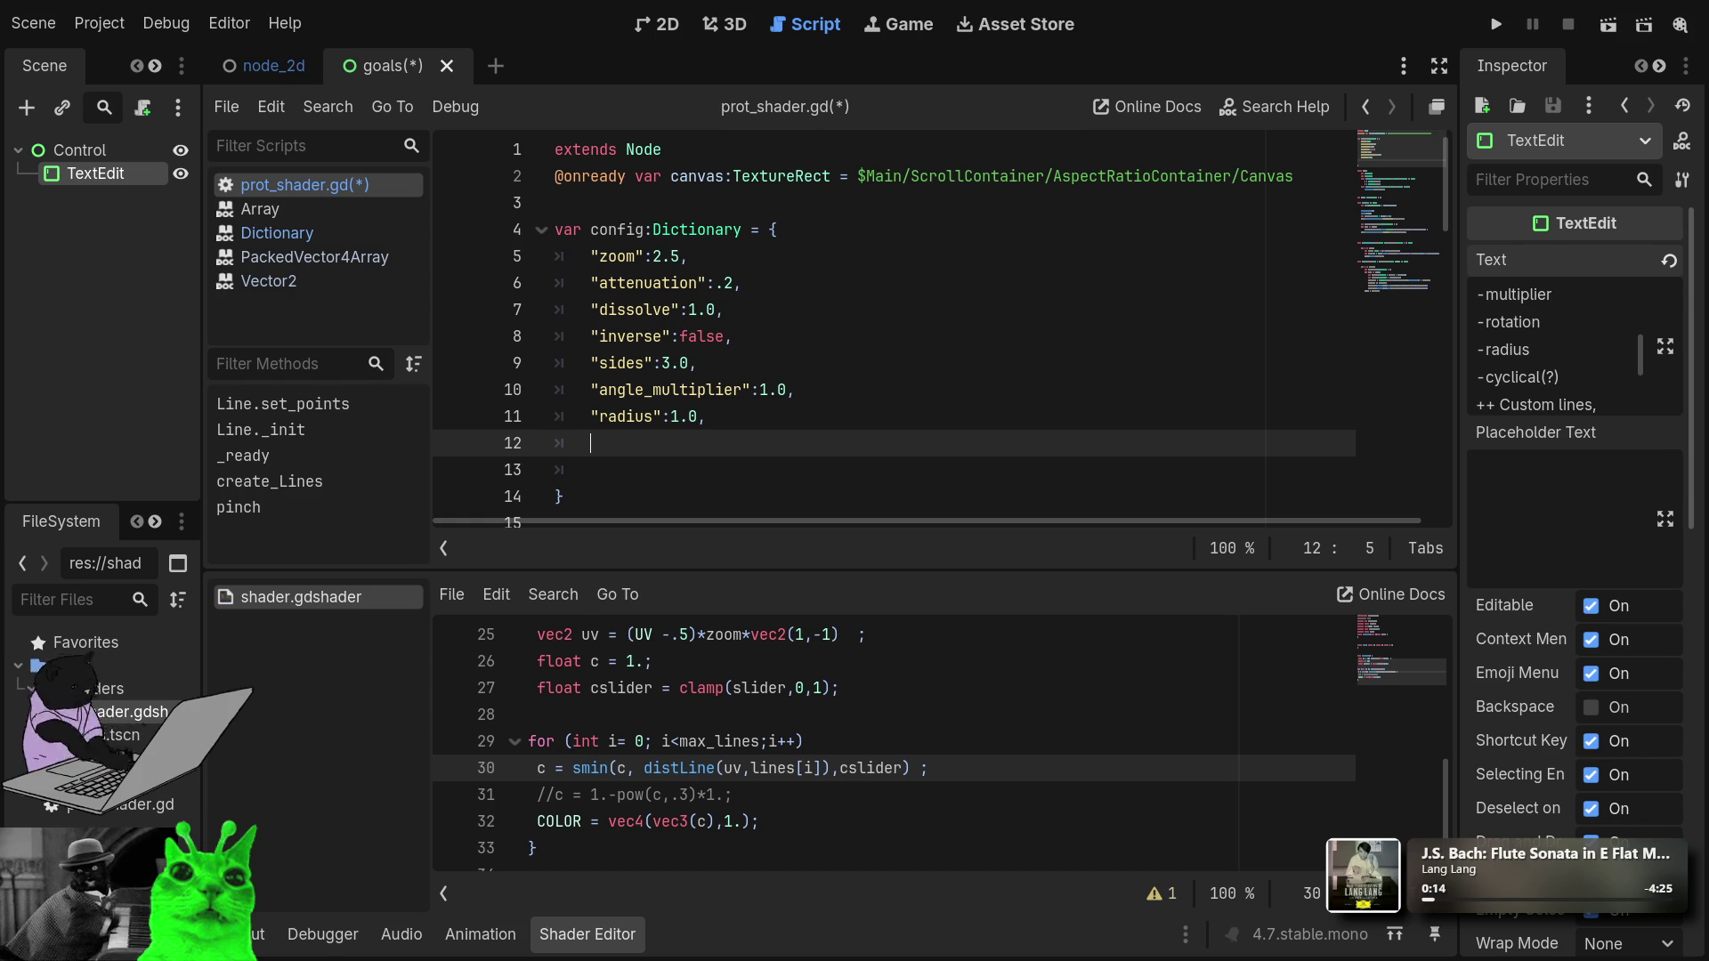
pyautogui.write('"')
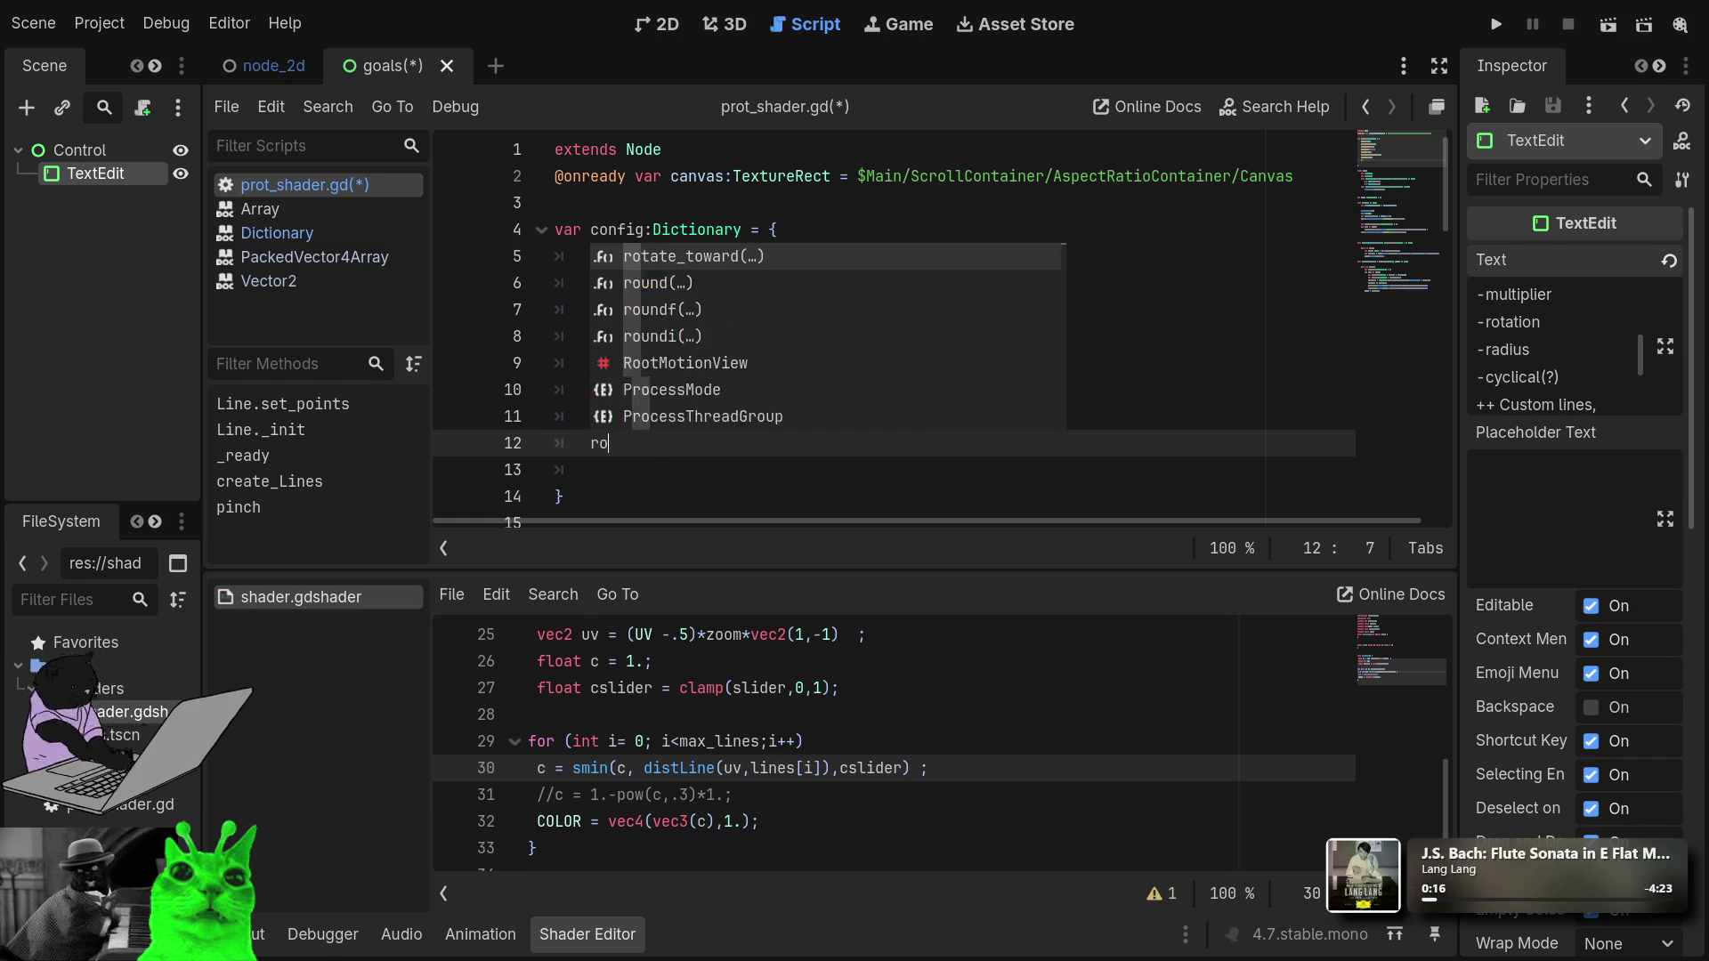
pyautogui.write('d')
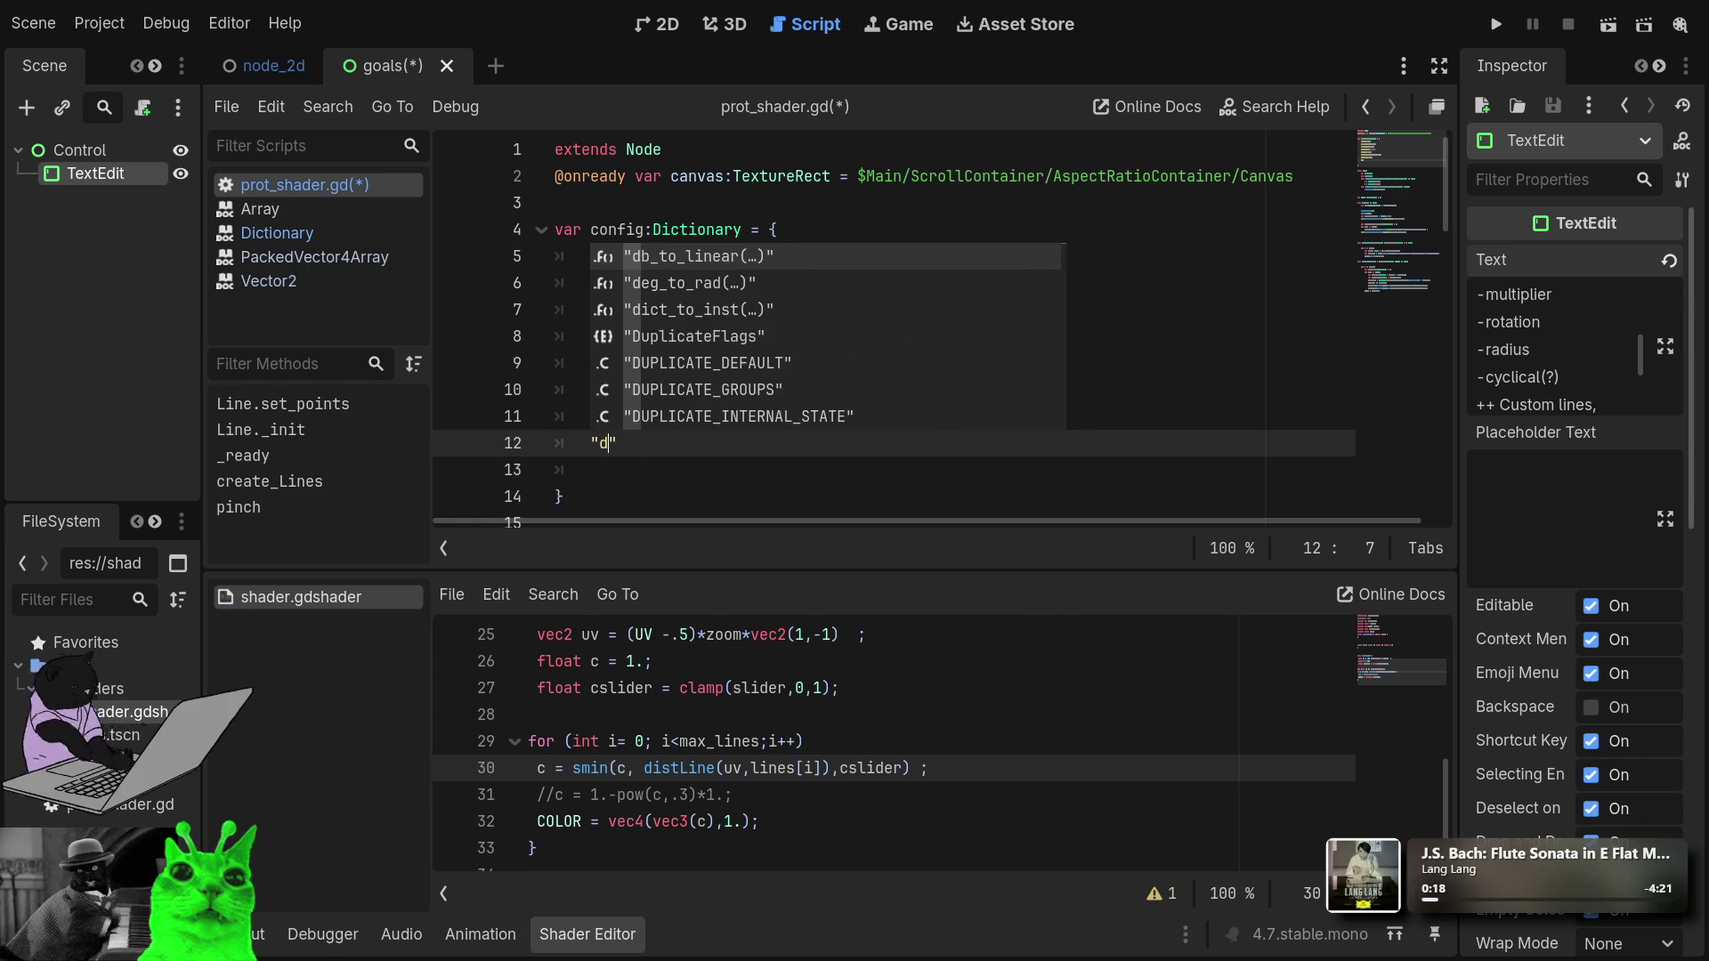
pyautogui.press('BackSpace')
pyautogui.write('rat')
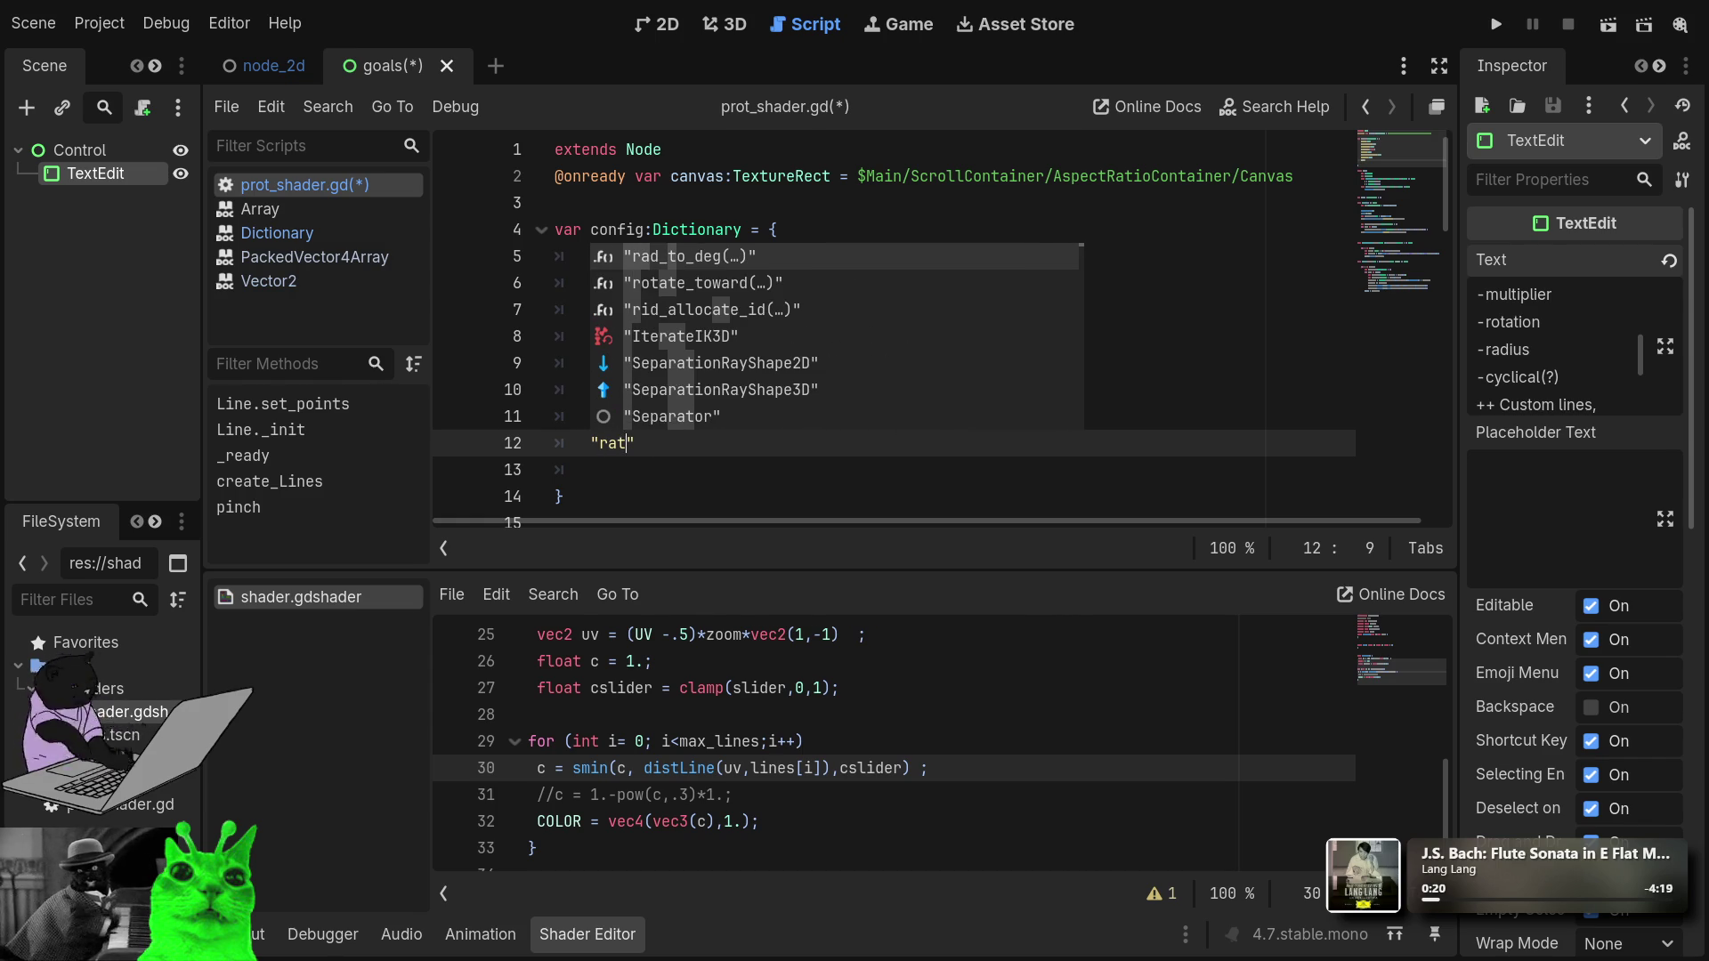
pyautogui.press('BackSpace')
pyautogui.press('BackSpace')
pyautogui.write('otation')
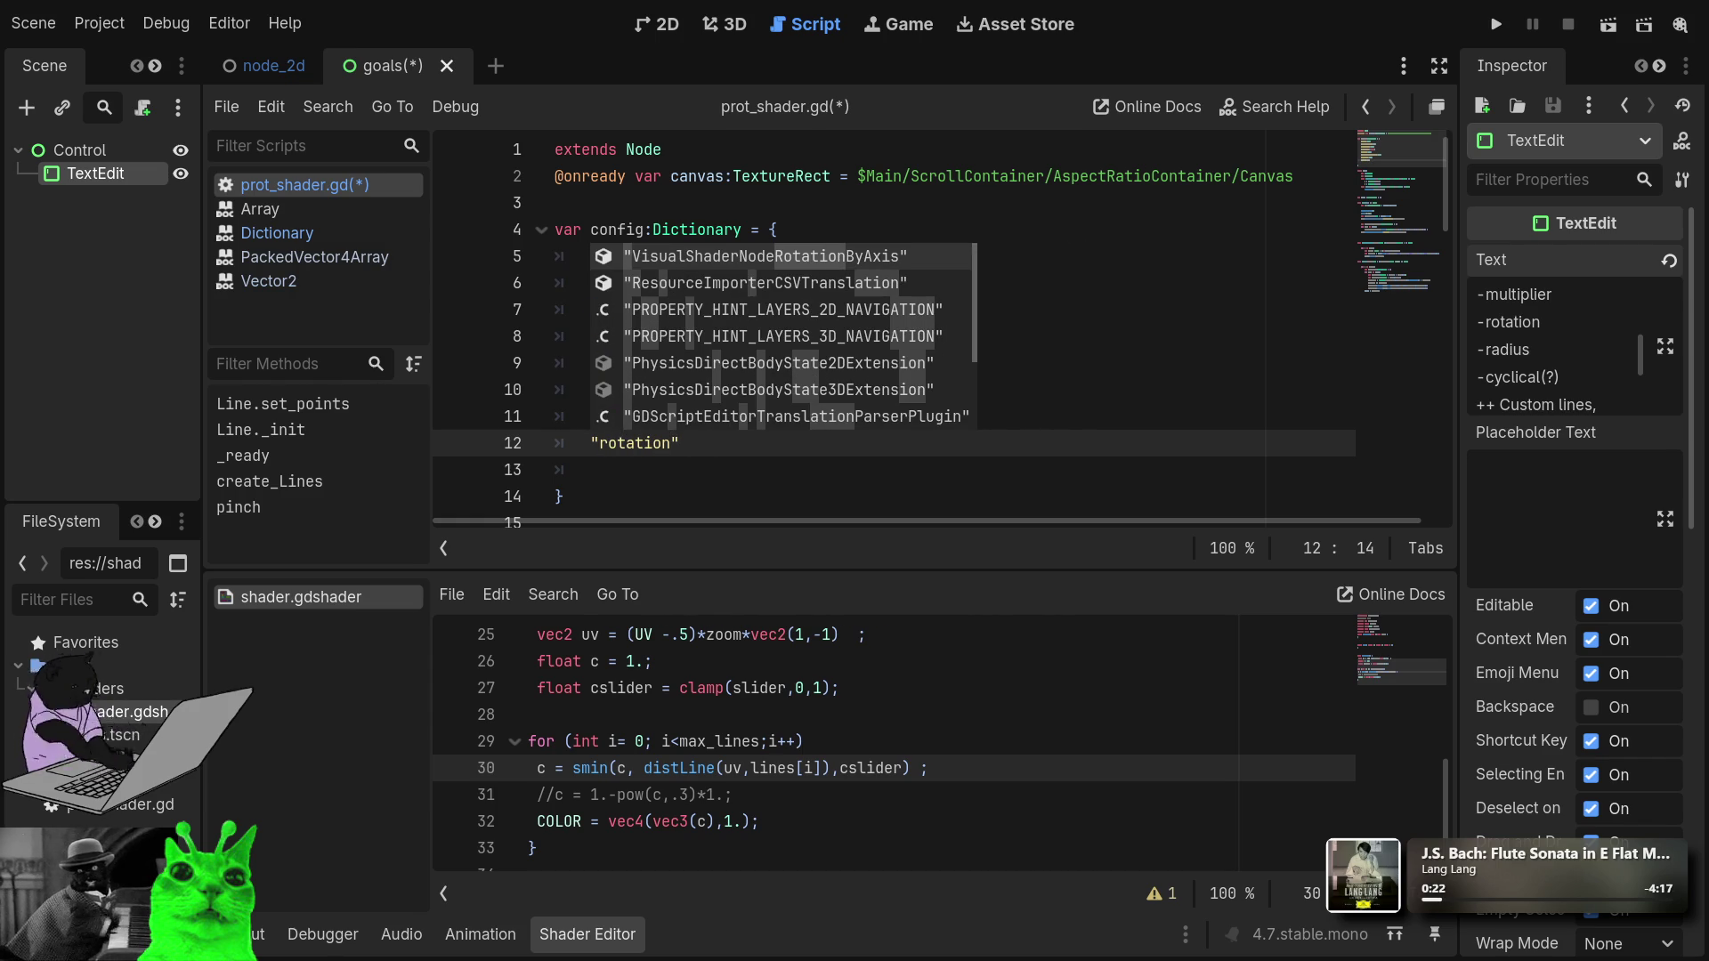
pyautogui.write('_degrees":')
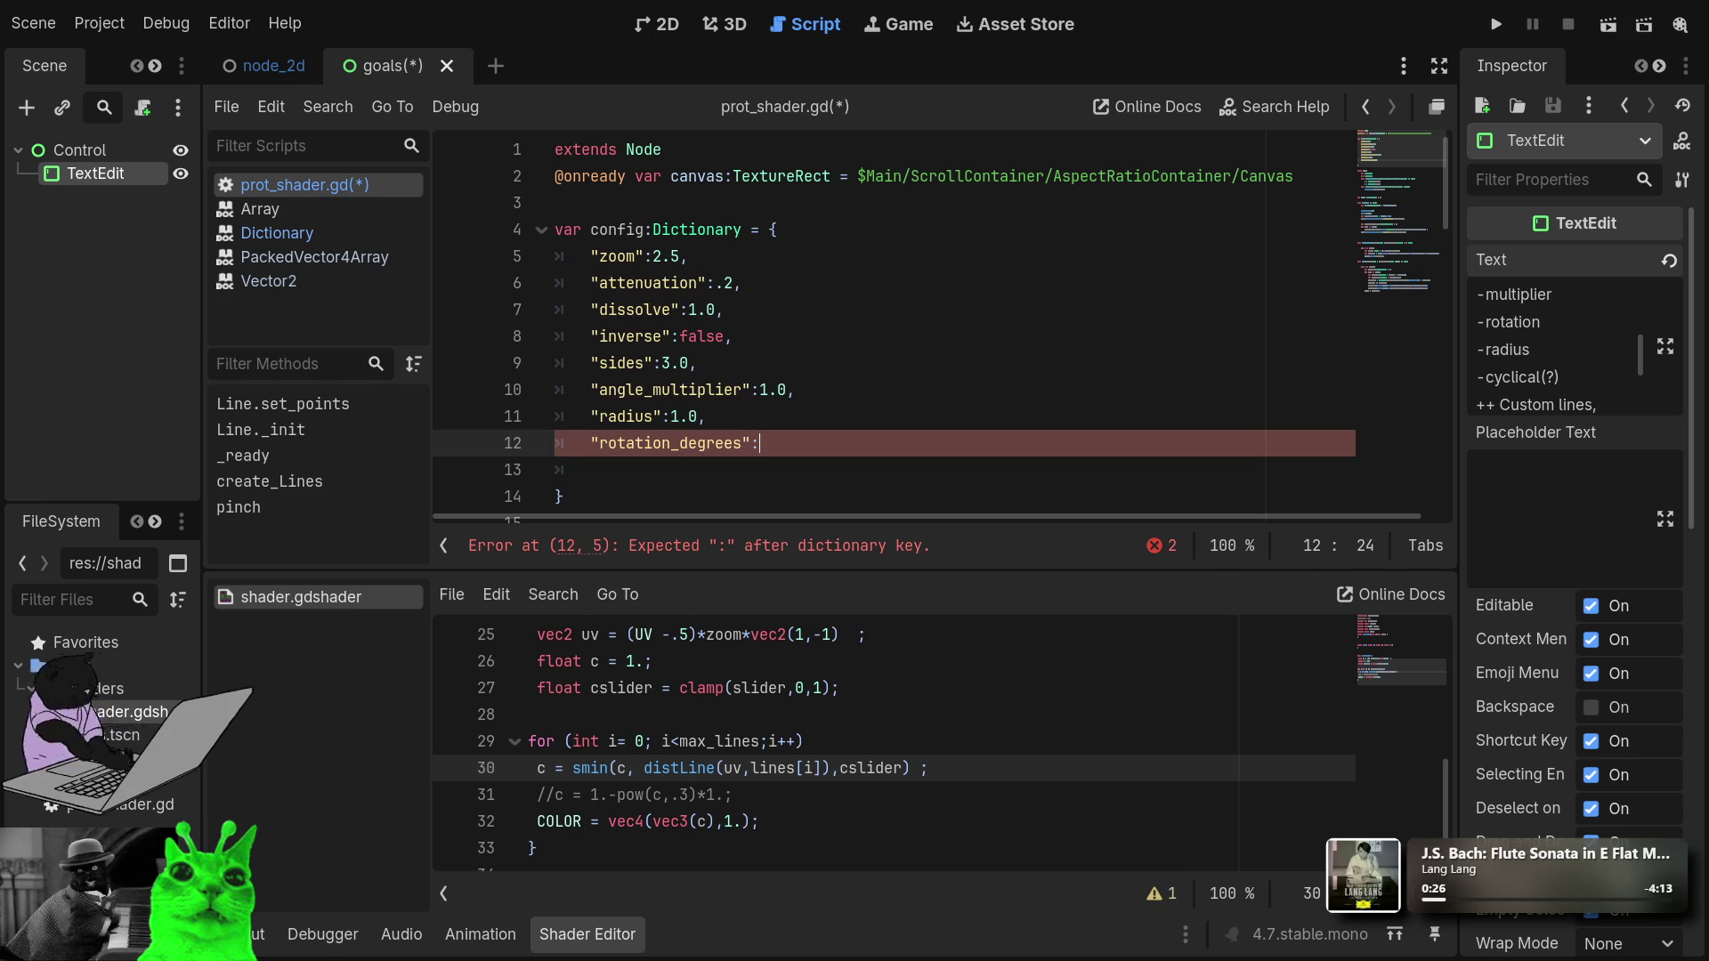
pyautogui.write('0;')
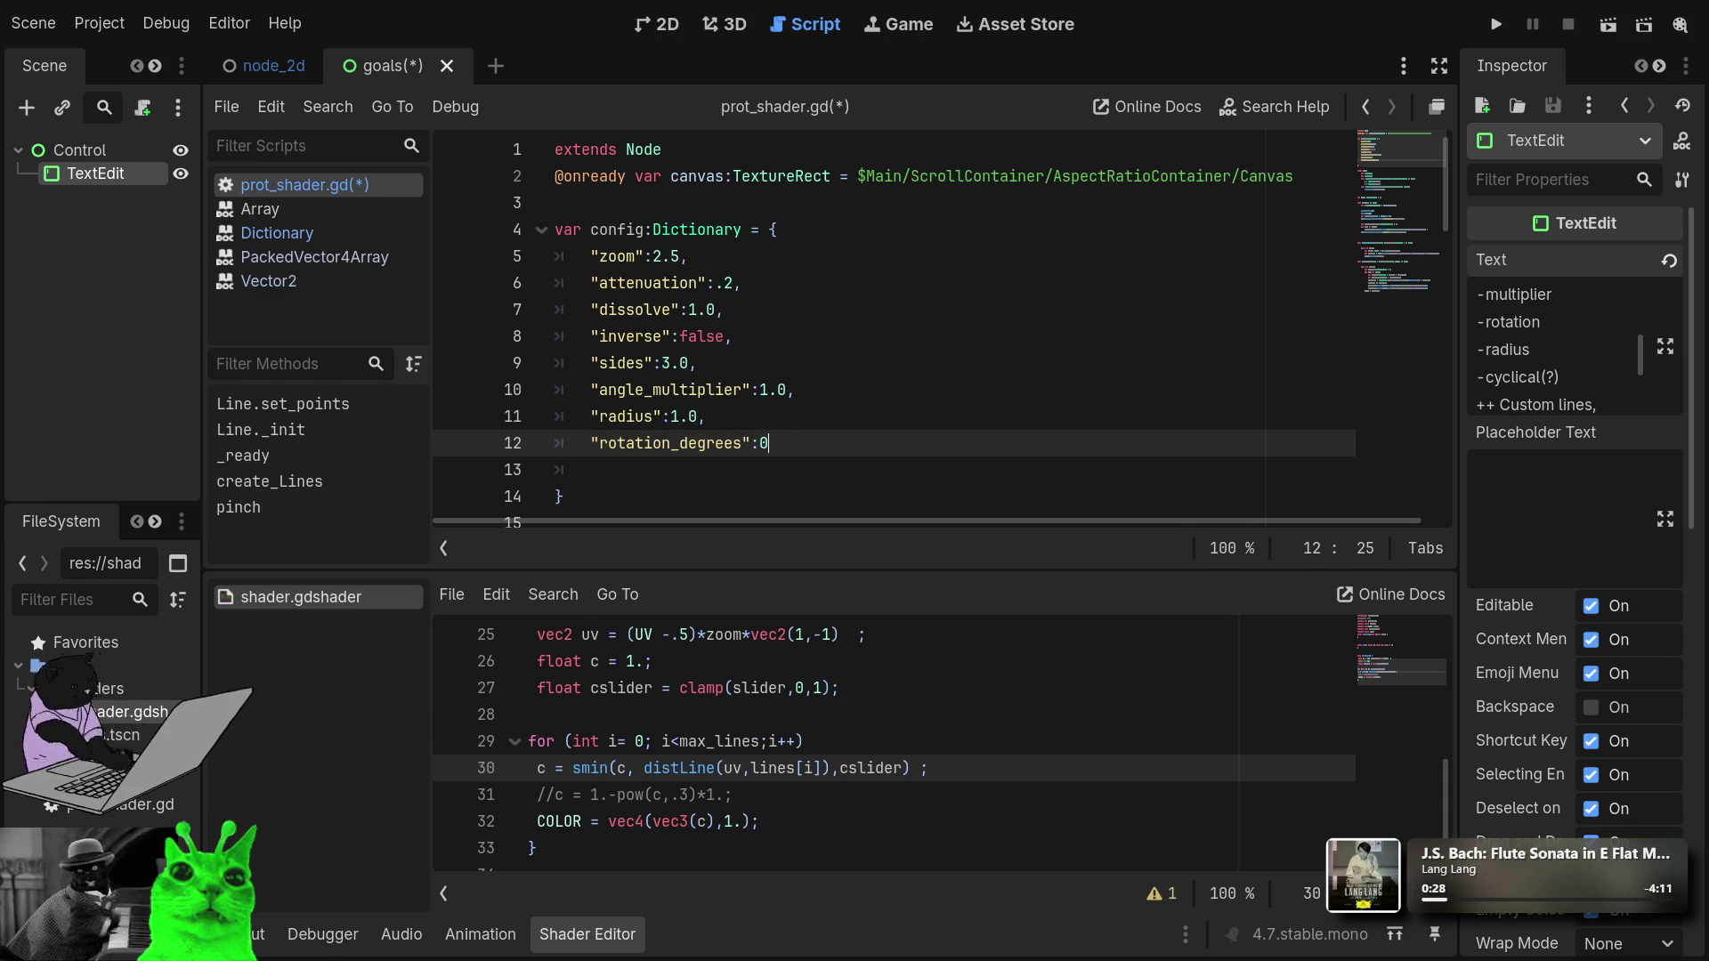
pyautogui.press('Down')
pyautogui.press('BackSpace')
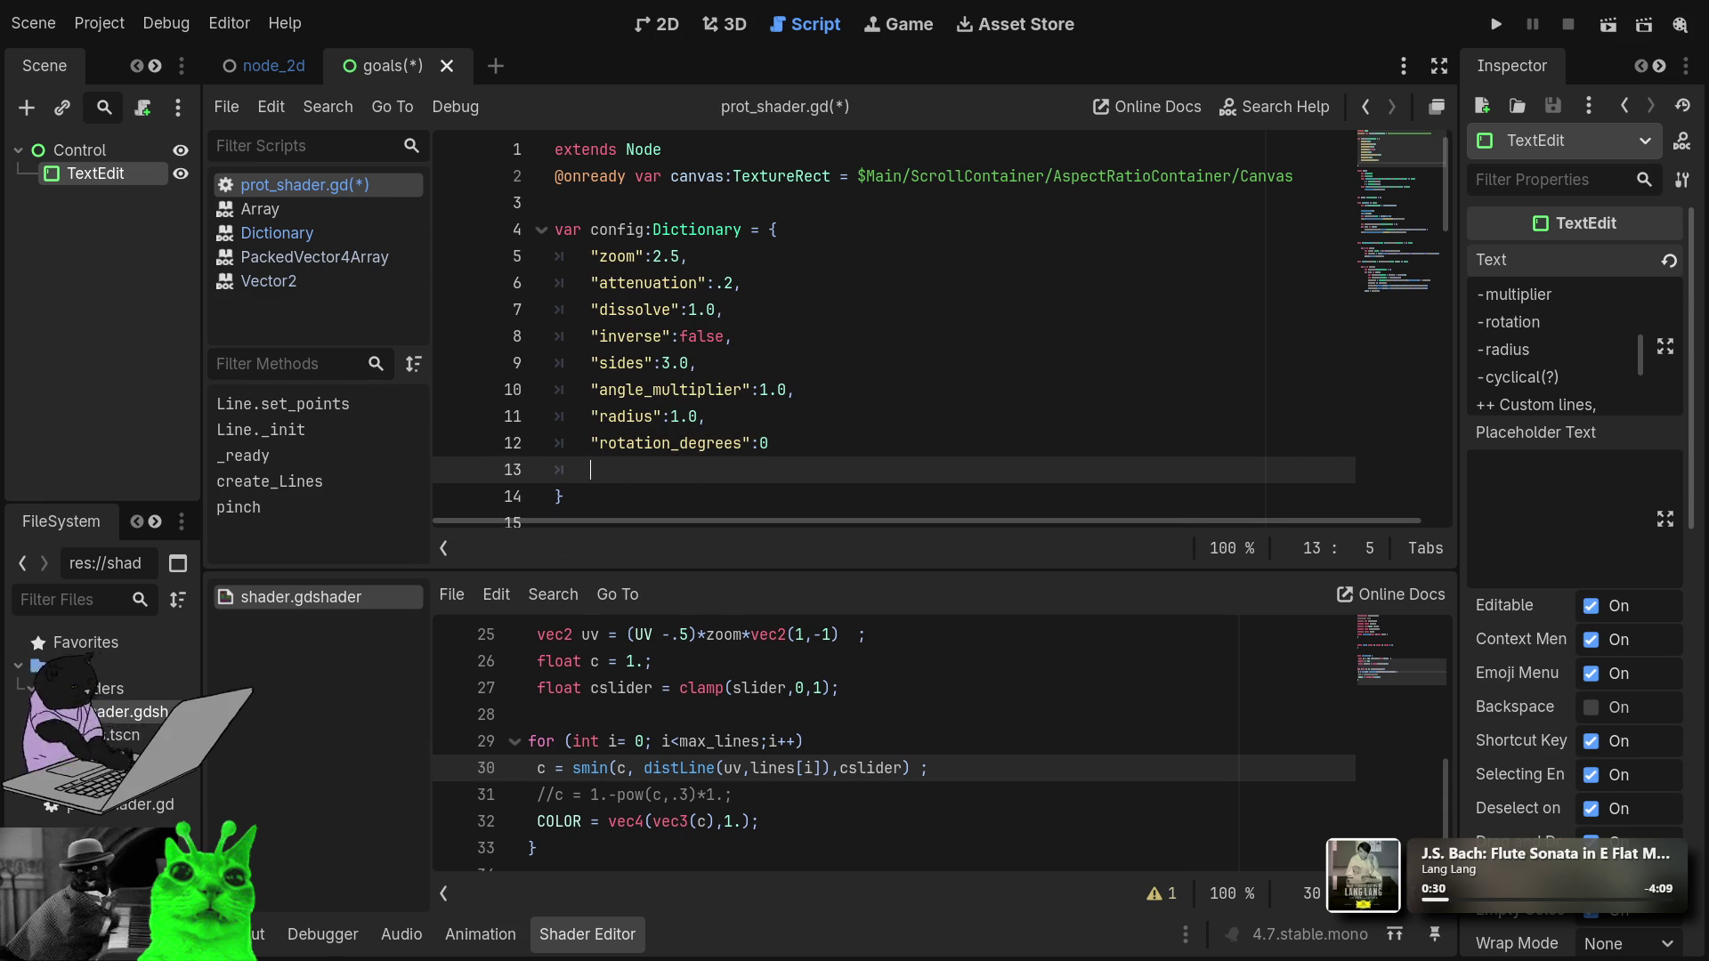
pyautogui.press('BackSpace')
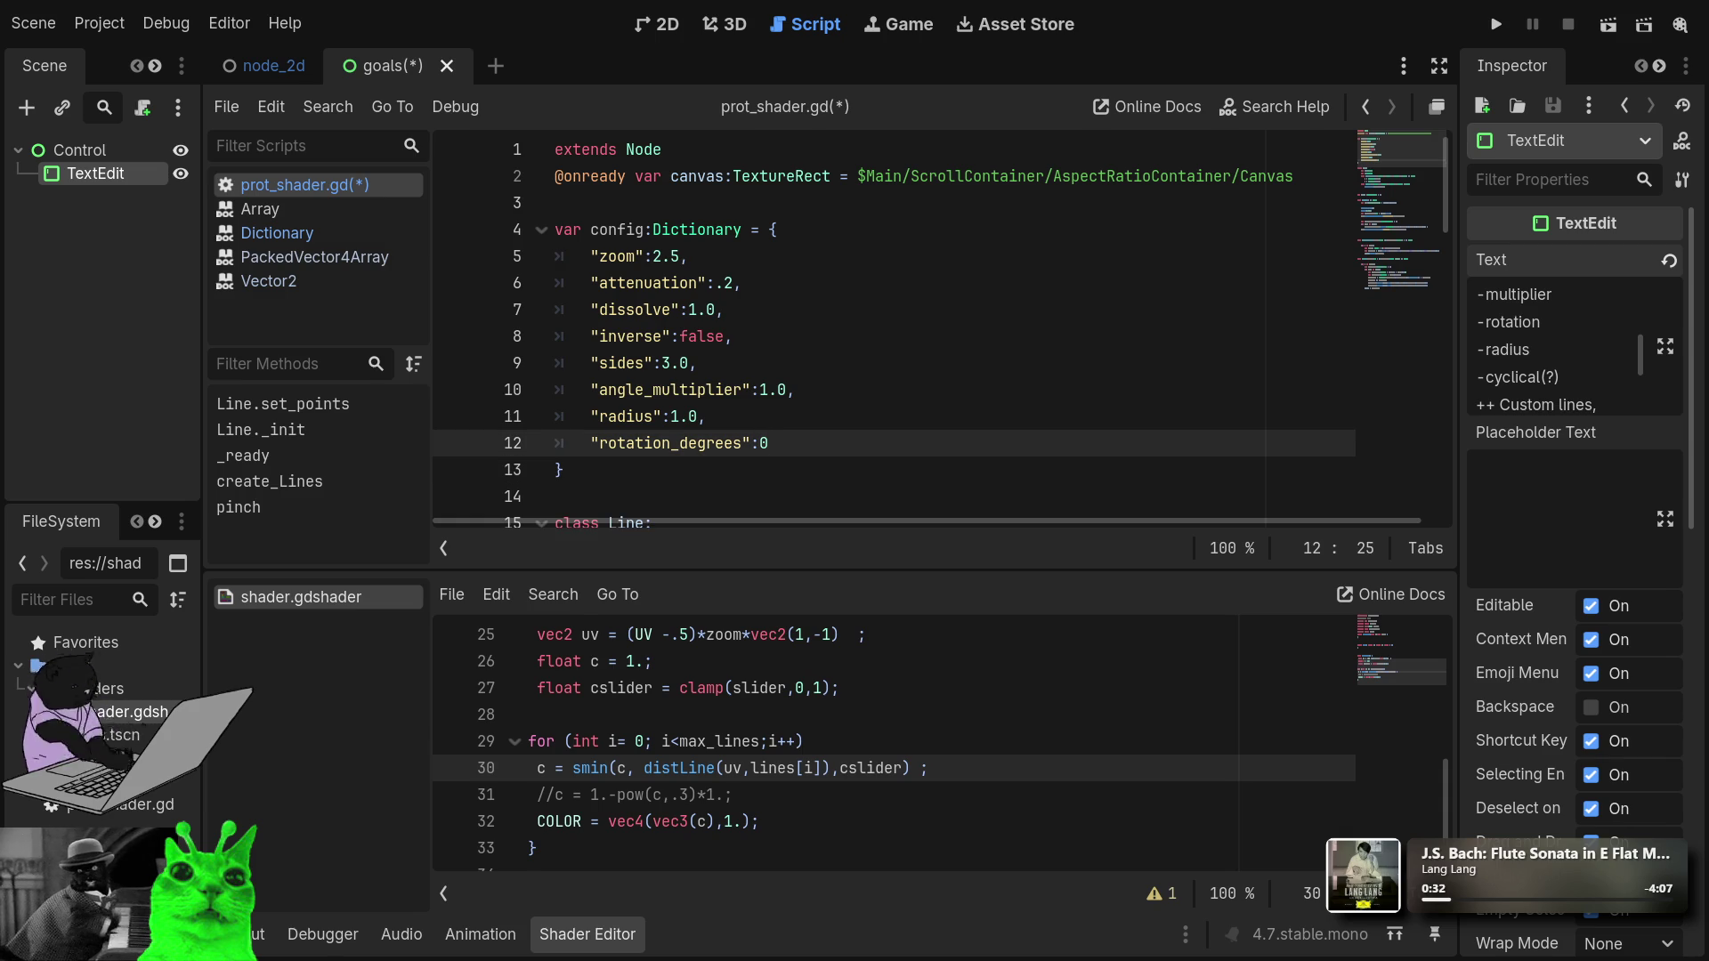
# Insert a #rendering comment line at the top of the config dictionary.
pyautogui.click(781, 269)
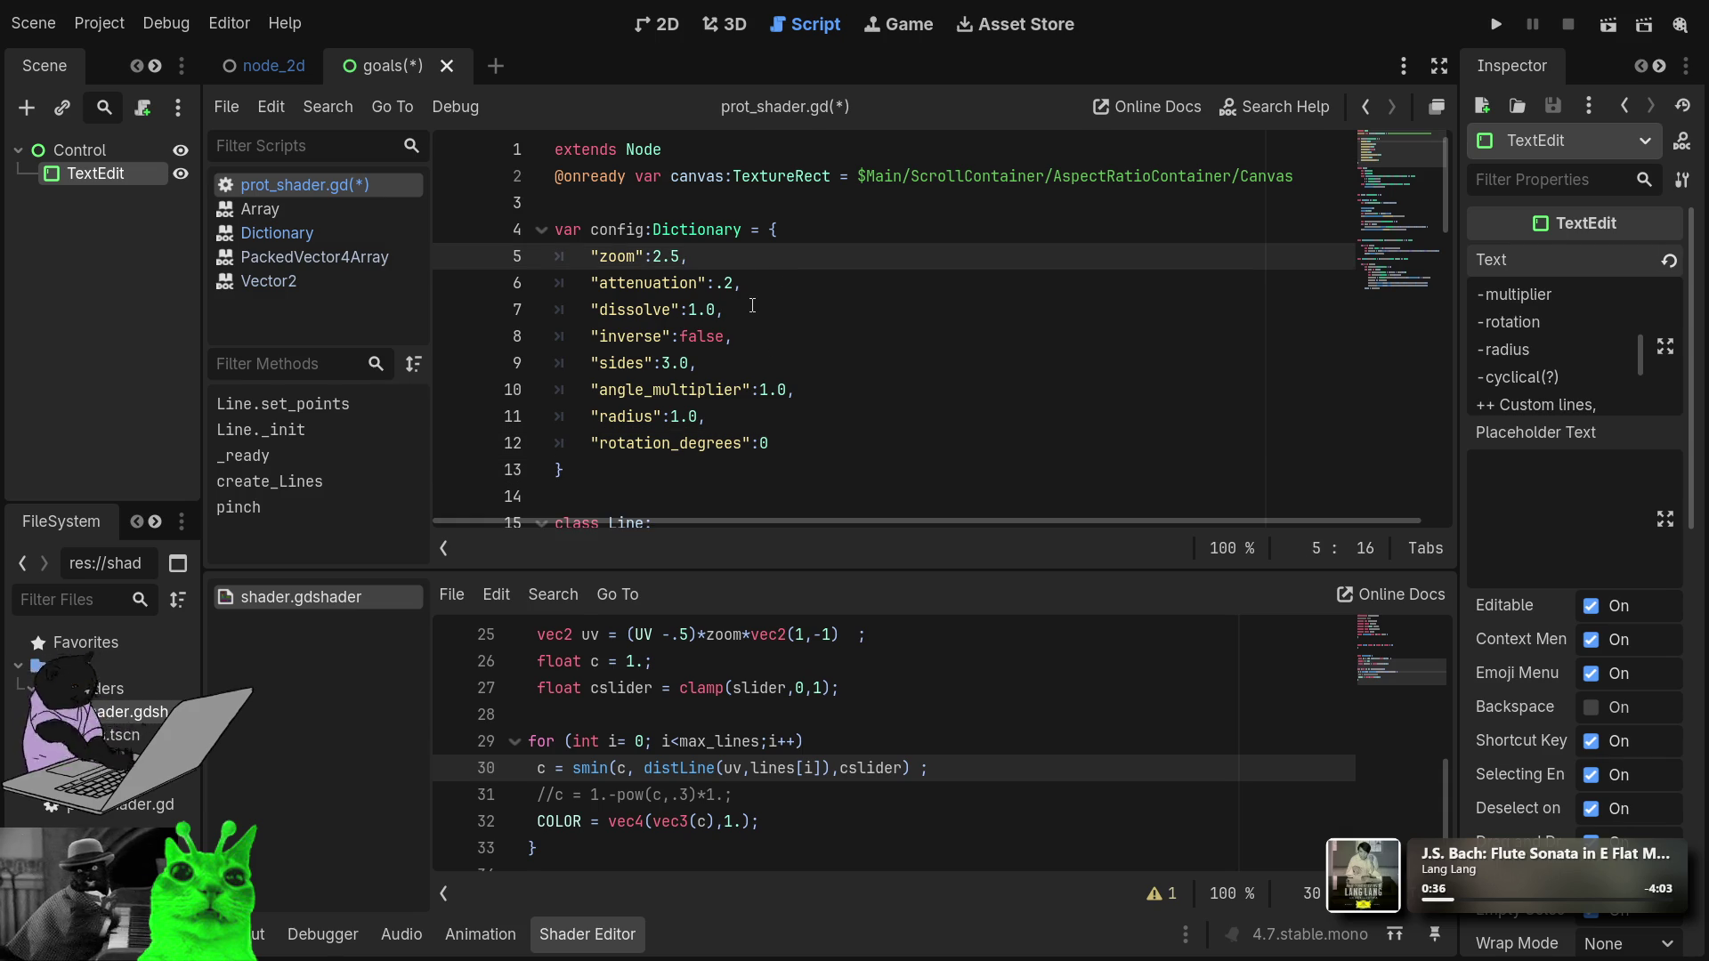
pyautogui.click(765, 342)
pyautogui.press('Up')
pyautogui.press('Up')
pyautogui.press('Up')
pyautogui.press('Up')
pyautogui.press('End')
pyautogui.press('Return')
pyautogui.write('//rendering')
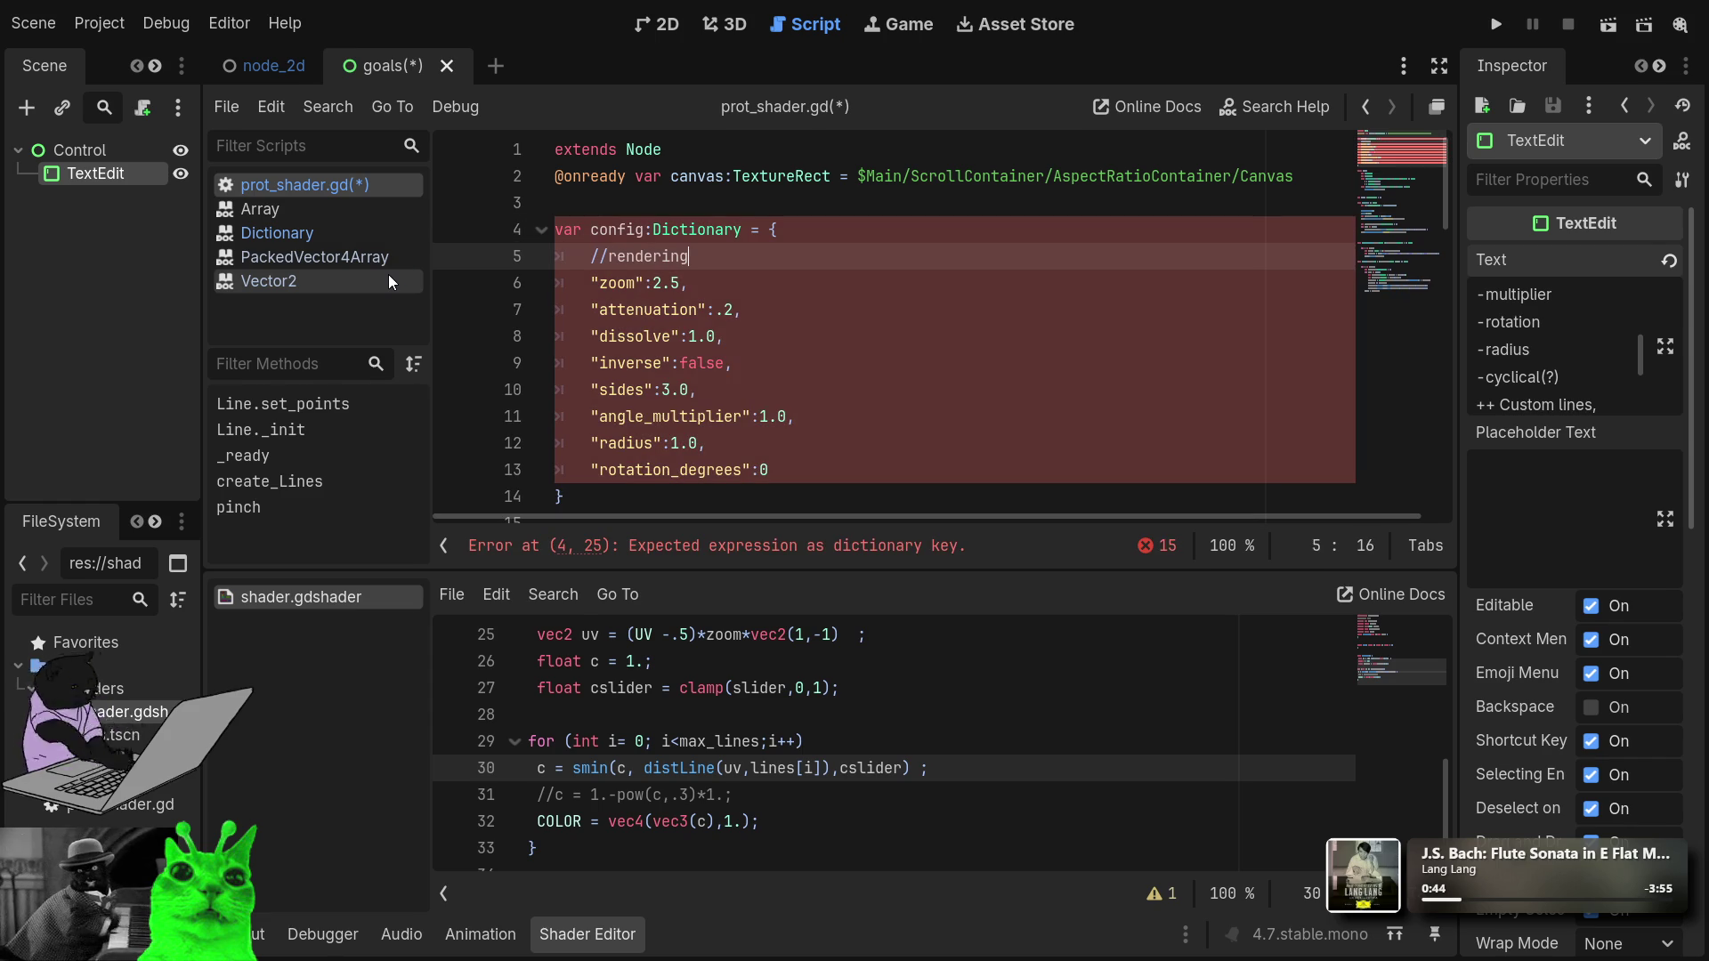
pyautogui.press('Home')
pyautogui.press('Delete')
pyautogui.press('Delete')
pyautogui.write('#')
# Insert a #shape comment line above the "sides" entry.
pyautogui.press('Down')
pyautogui.press('Down')
pyautogui.press('Down')
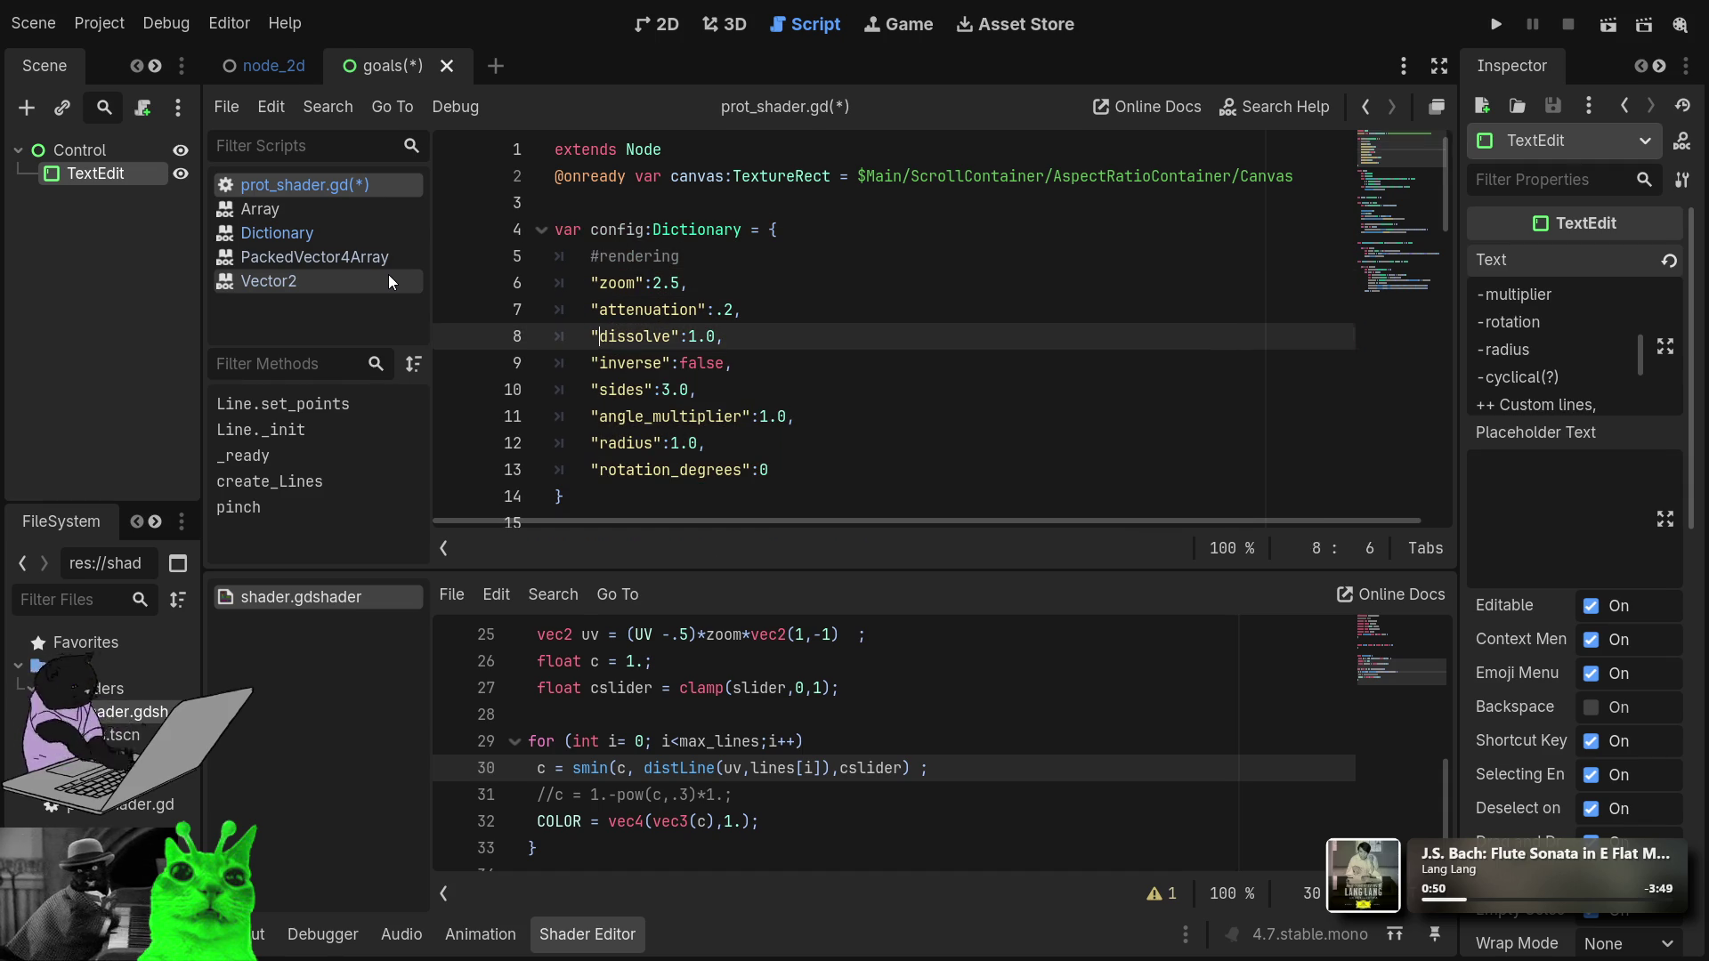
pyautogui.press('Up')
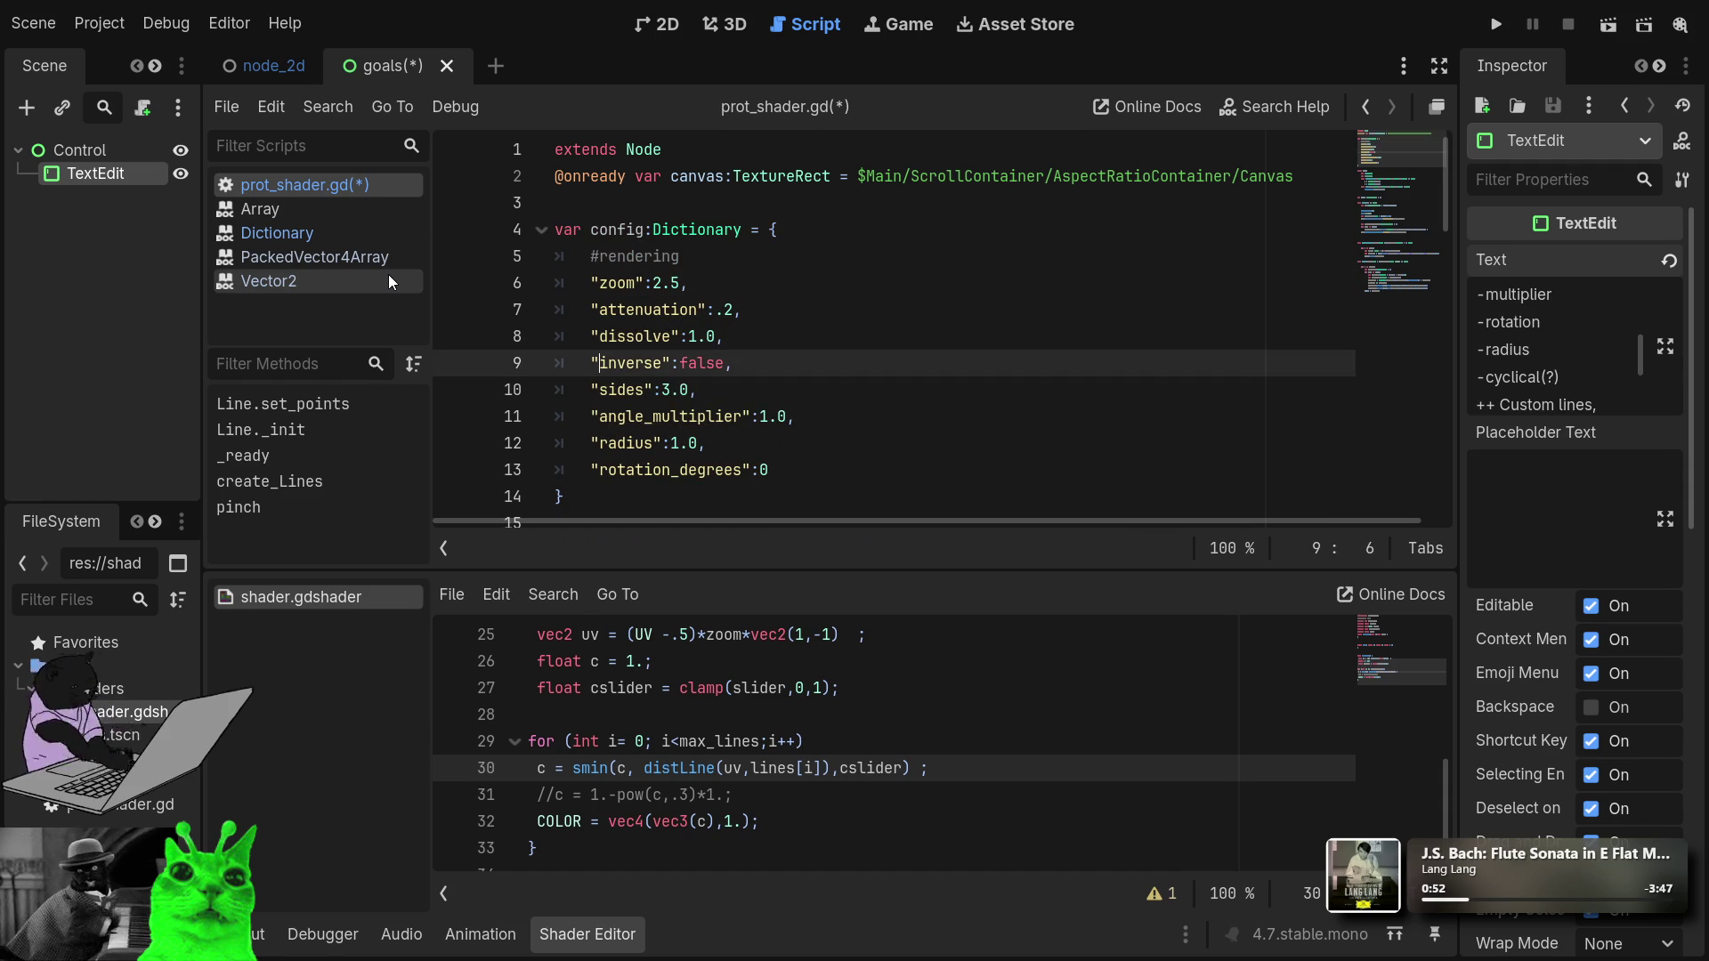
pyautogui.press('Down')
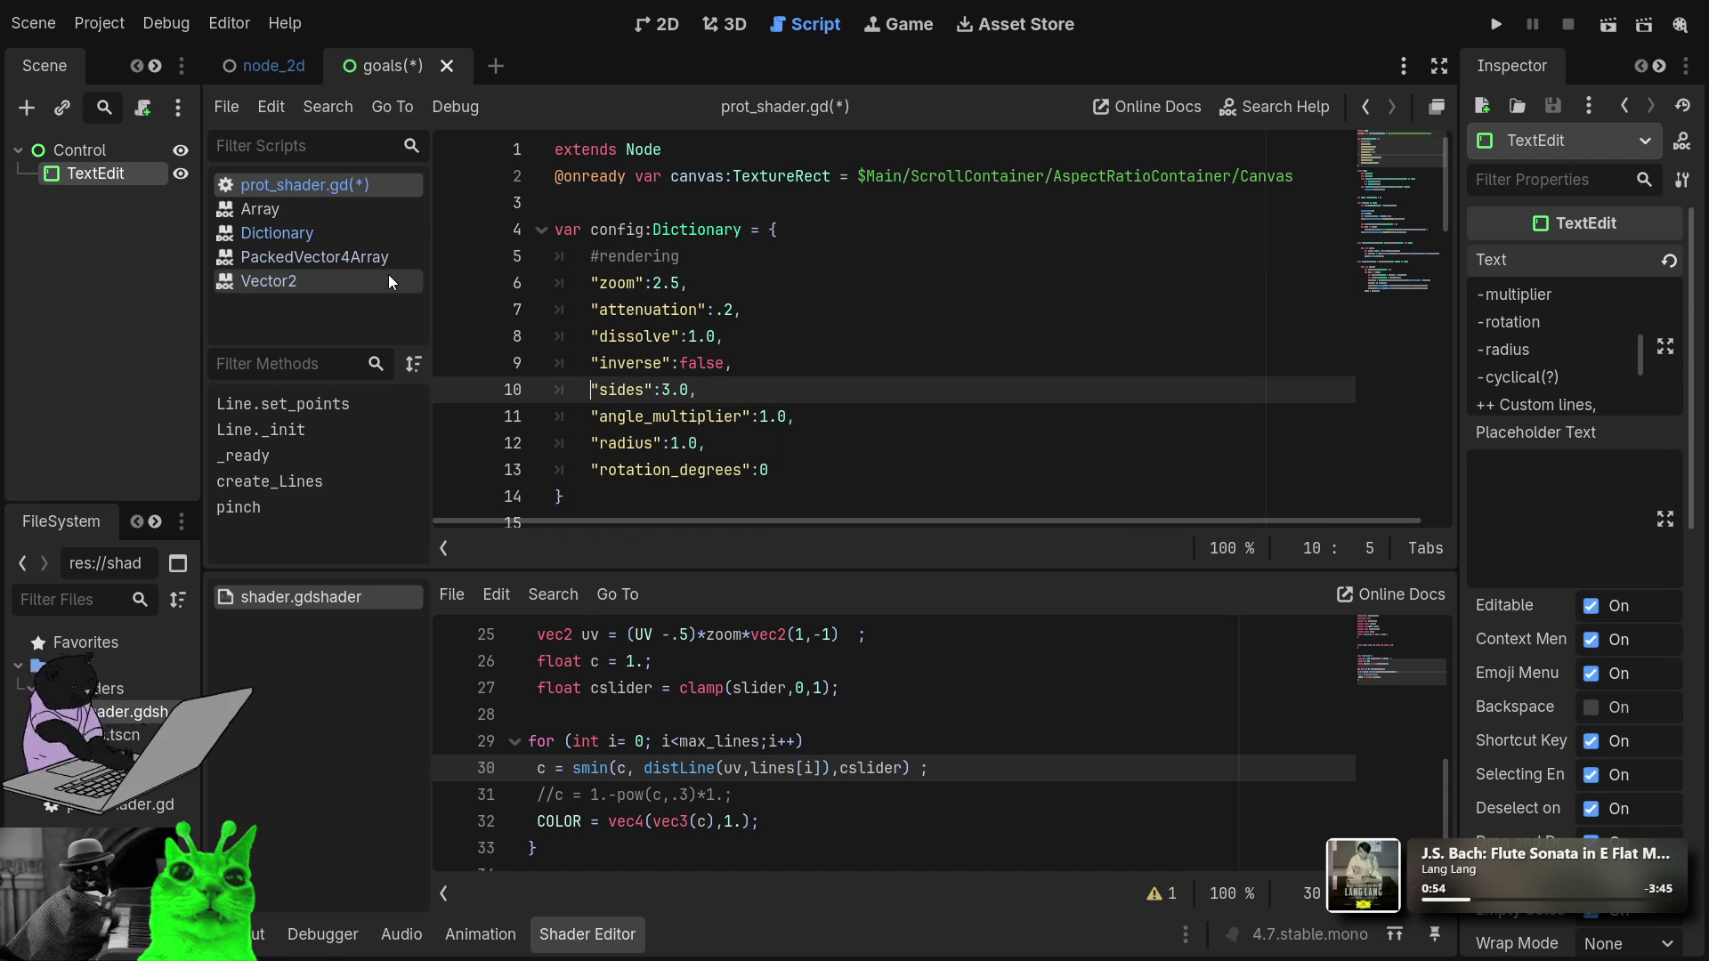
pyautogui.hotkey('ctrl', 'shift', 'Return')
pyautogui.write('#shape')
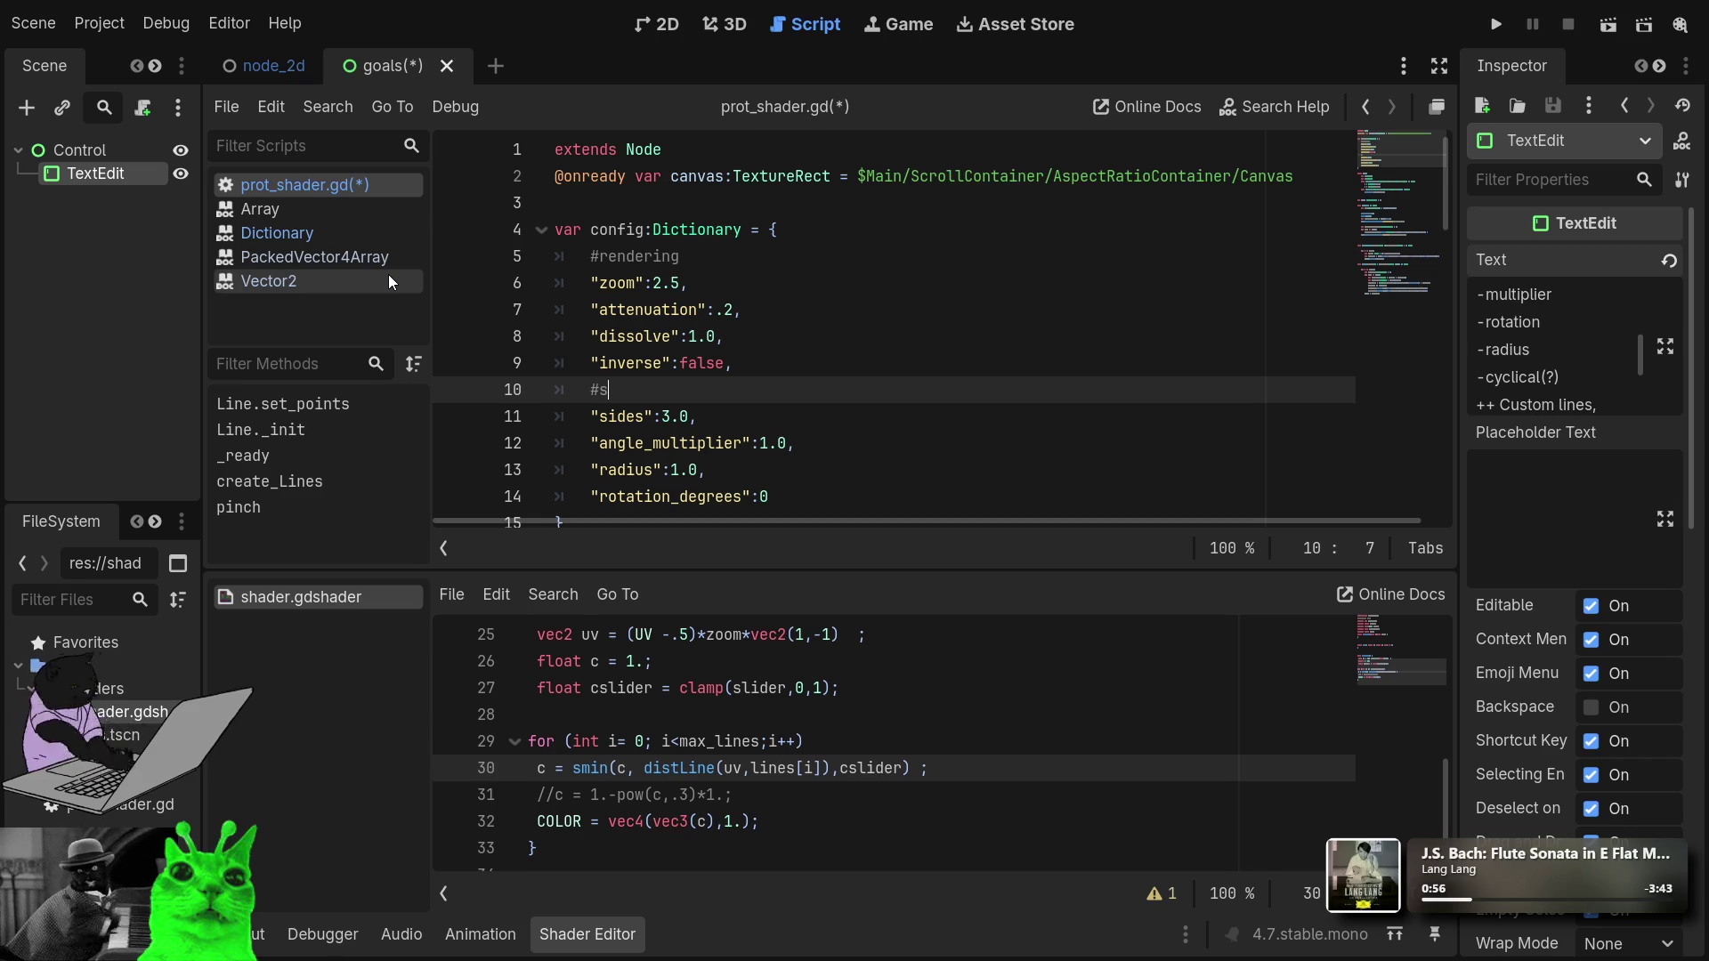
# Add an empty line after the "rotation_degrees":0 entry.
pyautogui.press('Down')
pyautogui.press('Down')
pyautogui.press('Down')
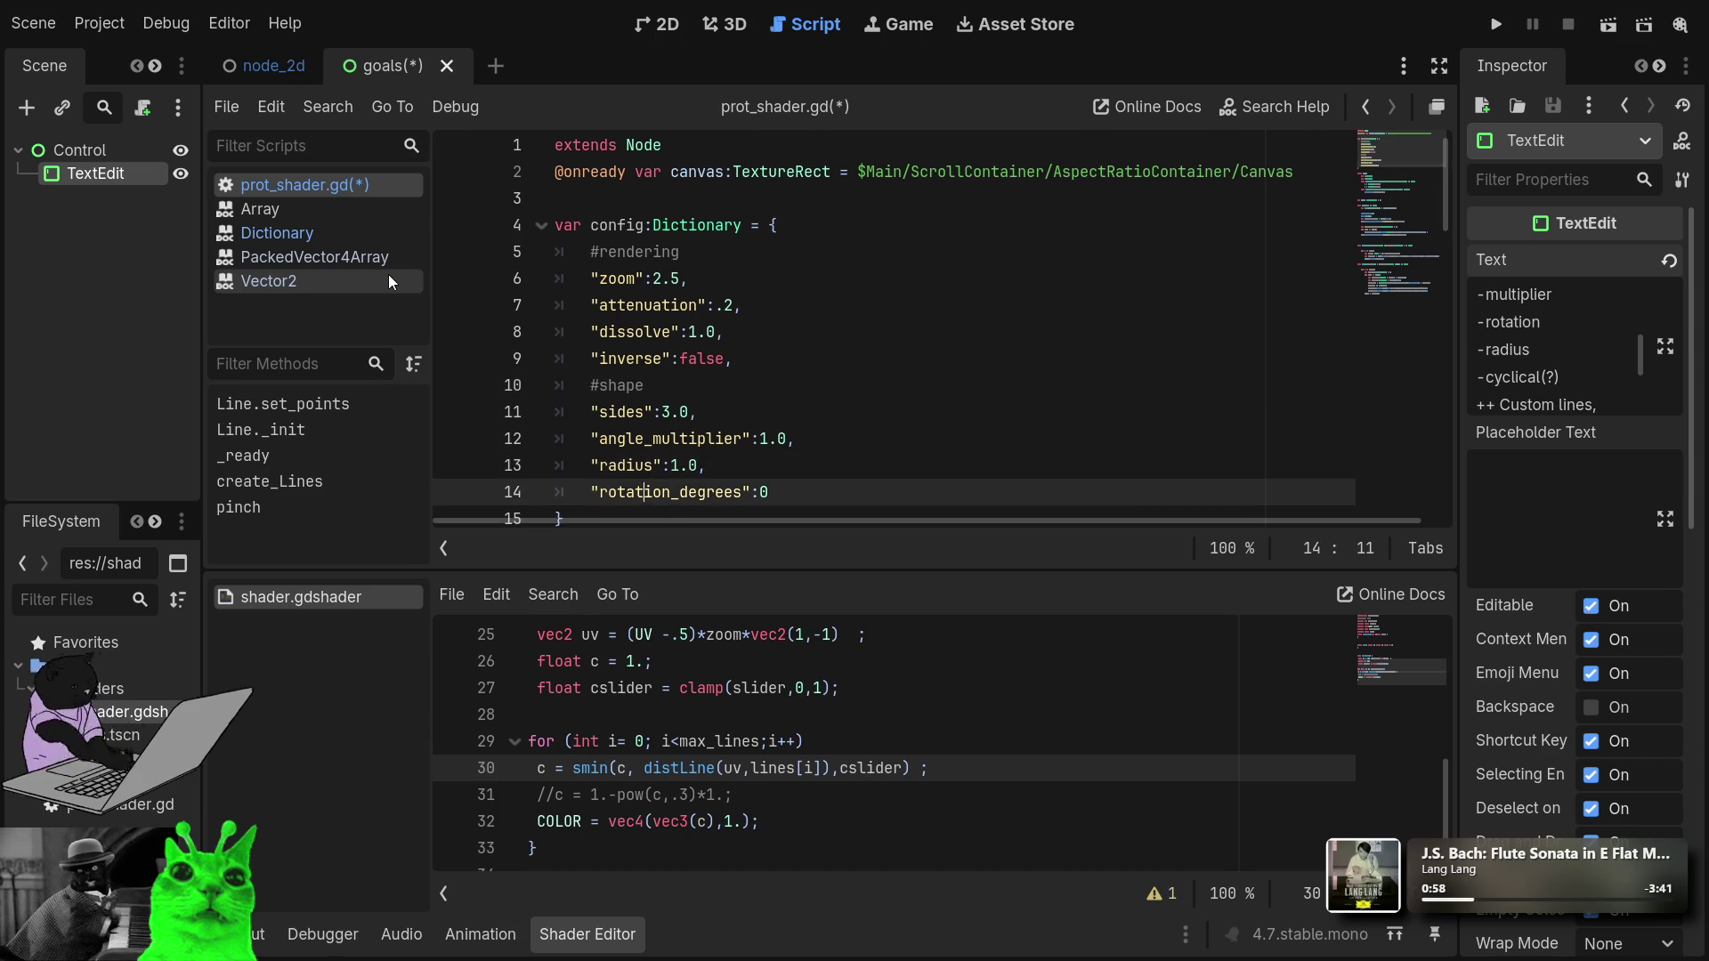
pyautogui.press('End')
pyautogui.press('Return')
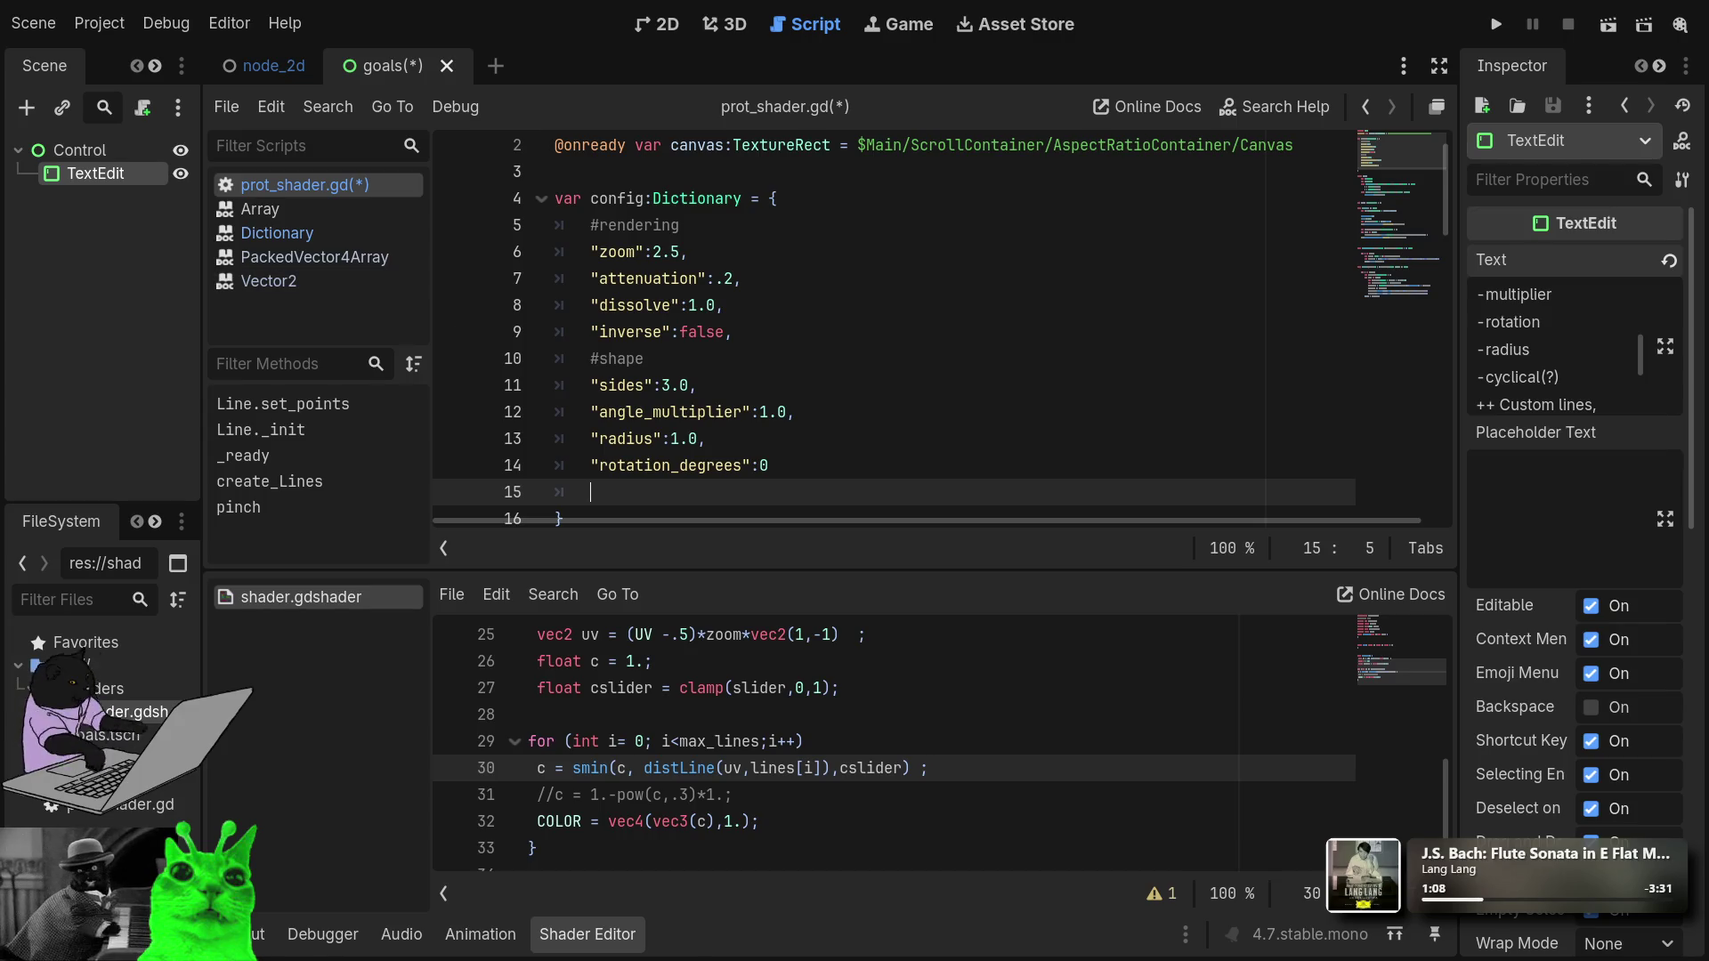
pyautogui.scroll(-2, 865, 382)
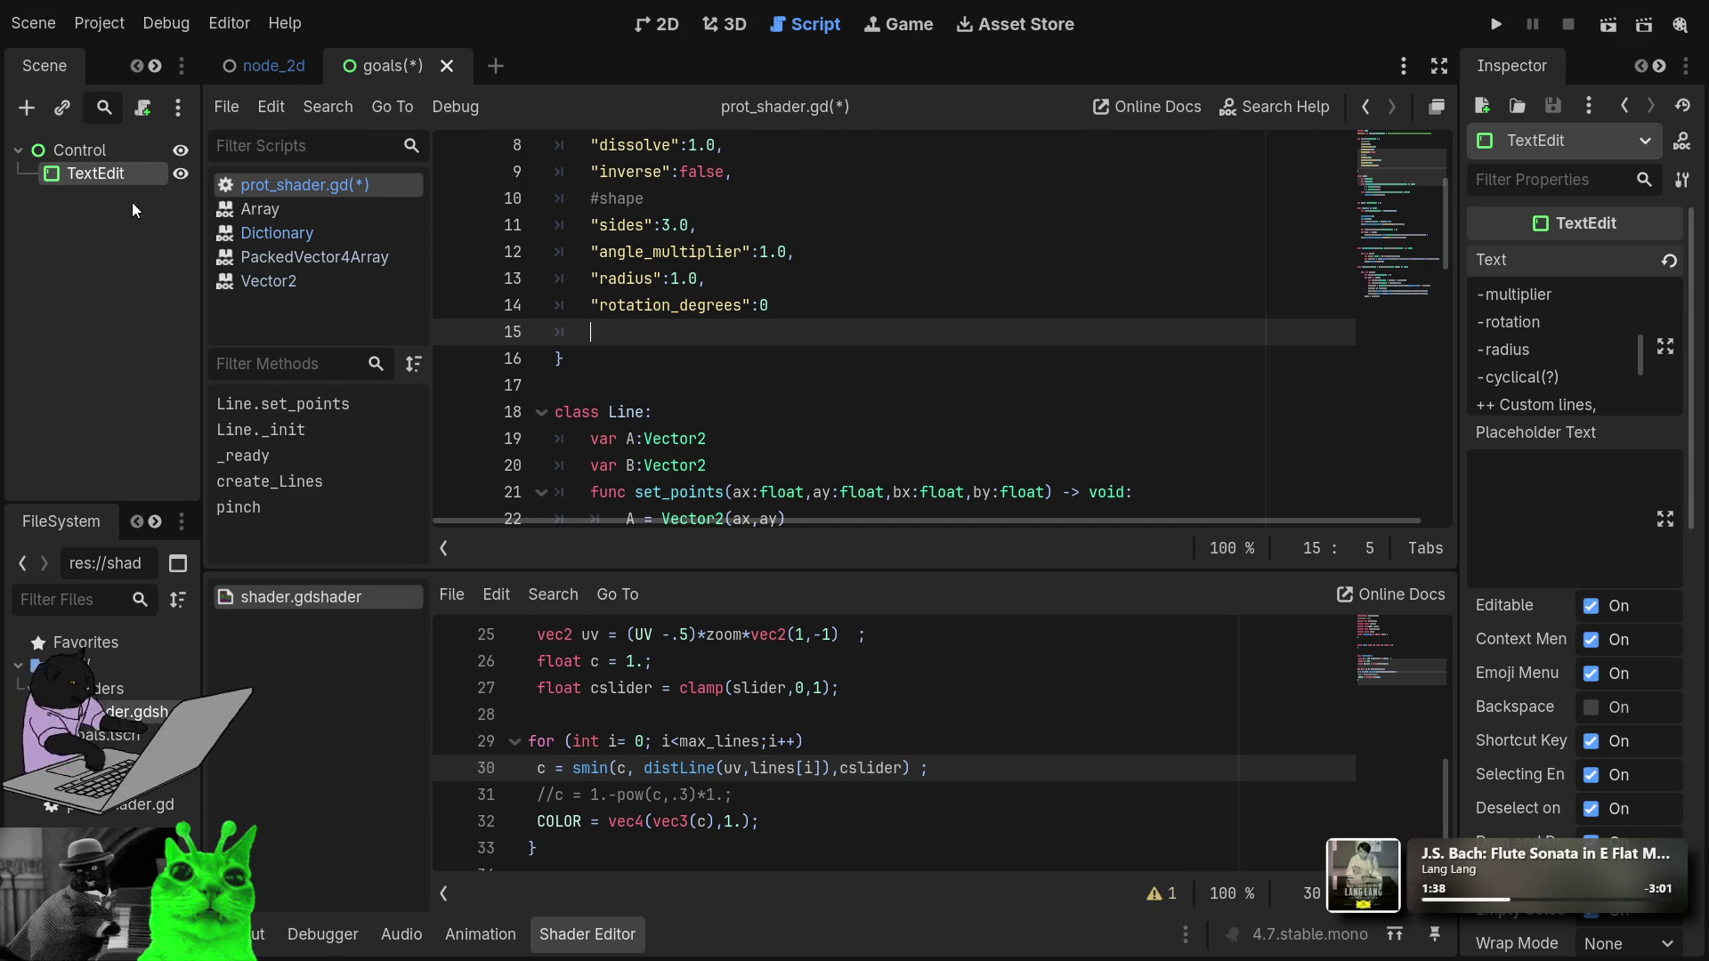
pyautogui.scroll(-1, 1547, 373)
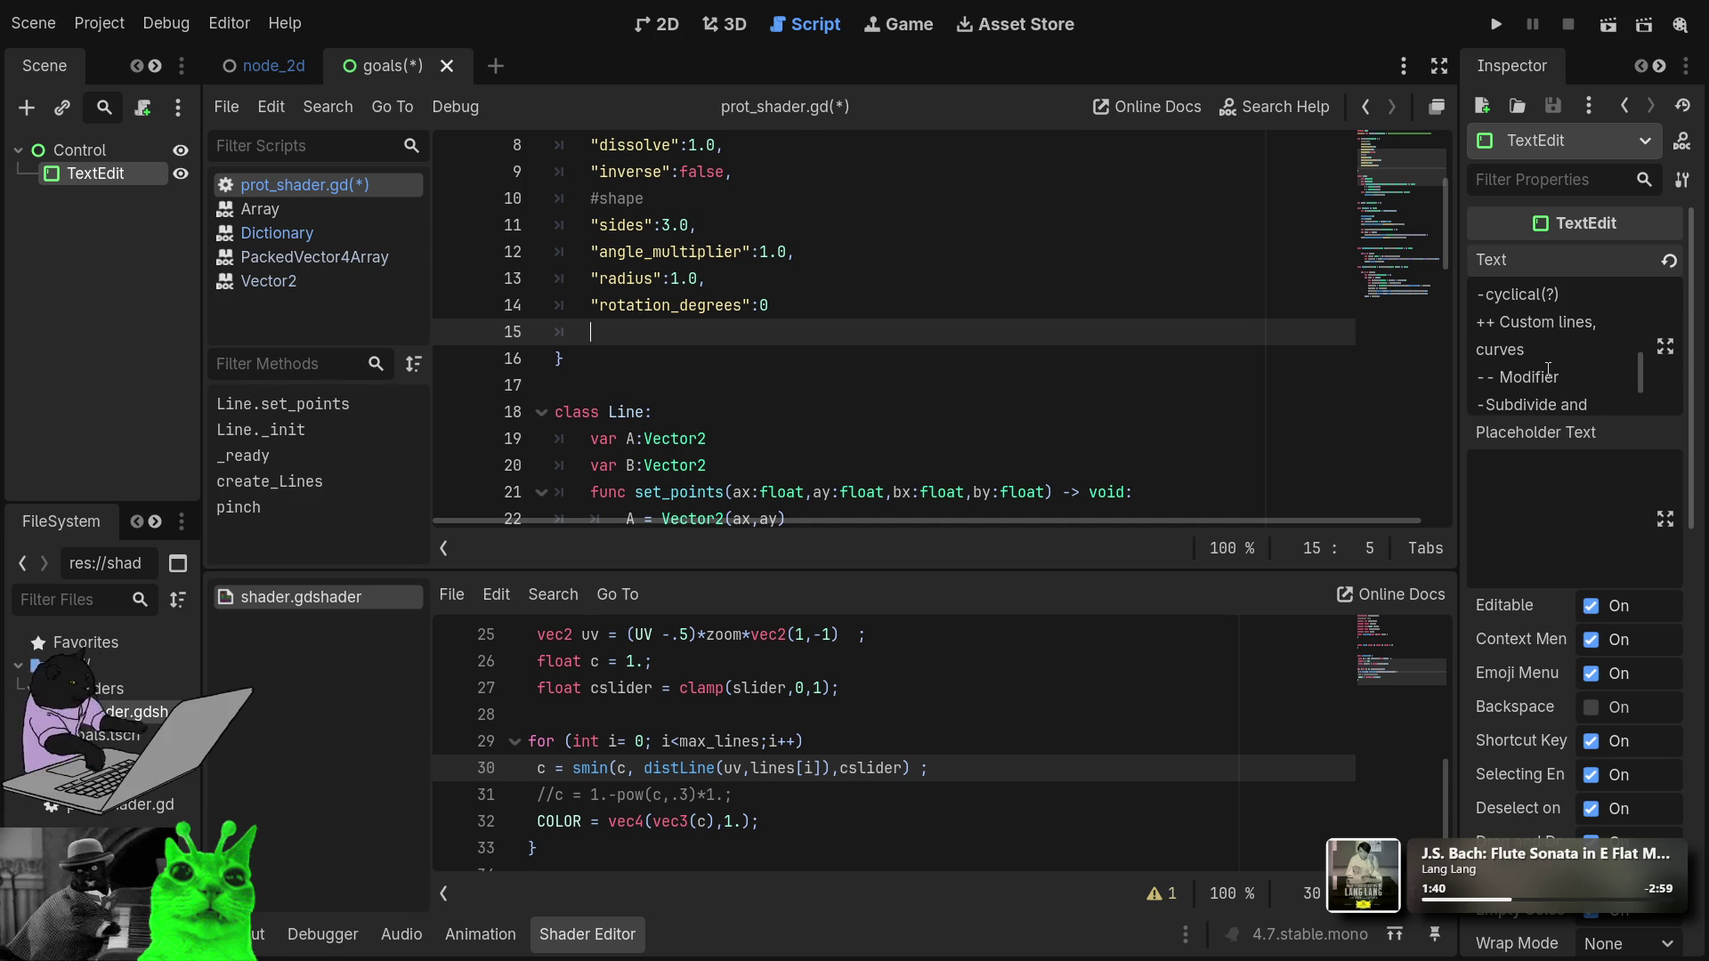
pyautogui.scroll(-1, 1548, 370)
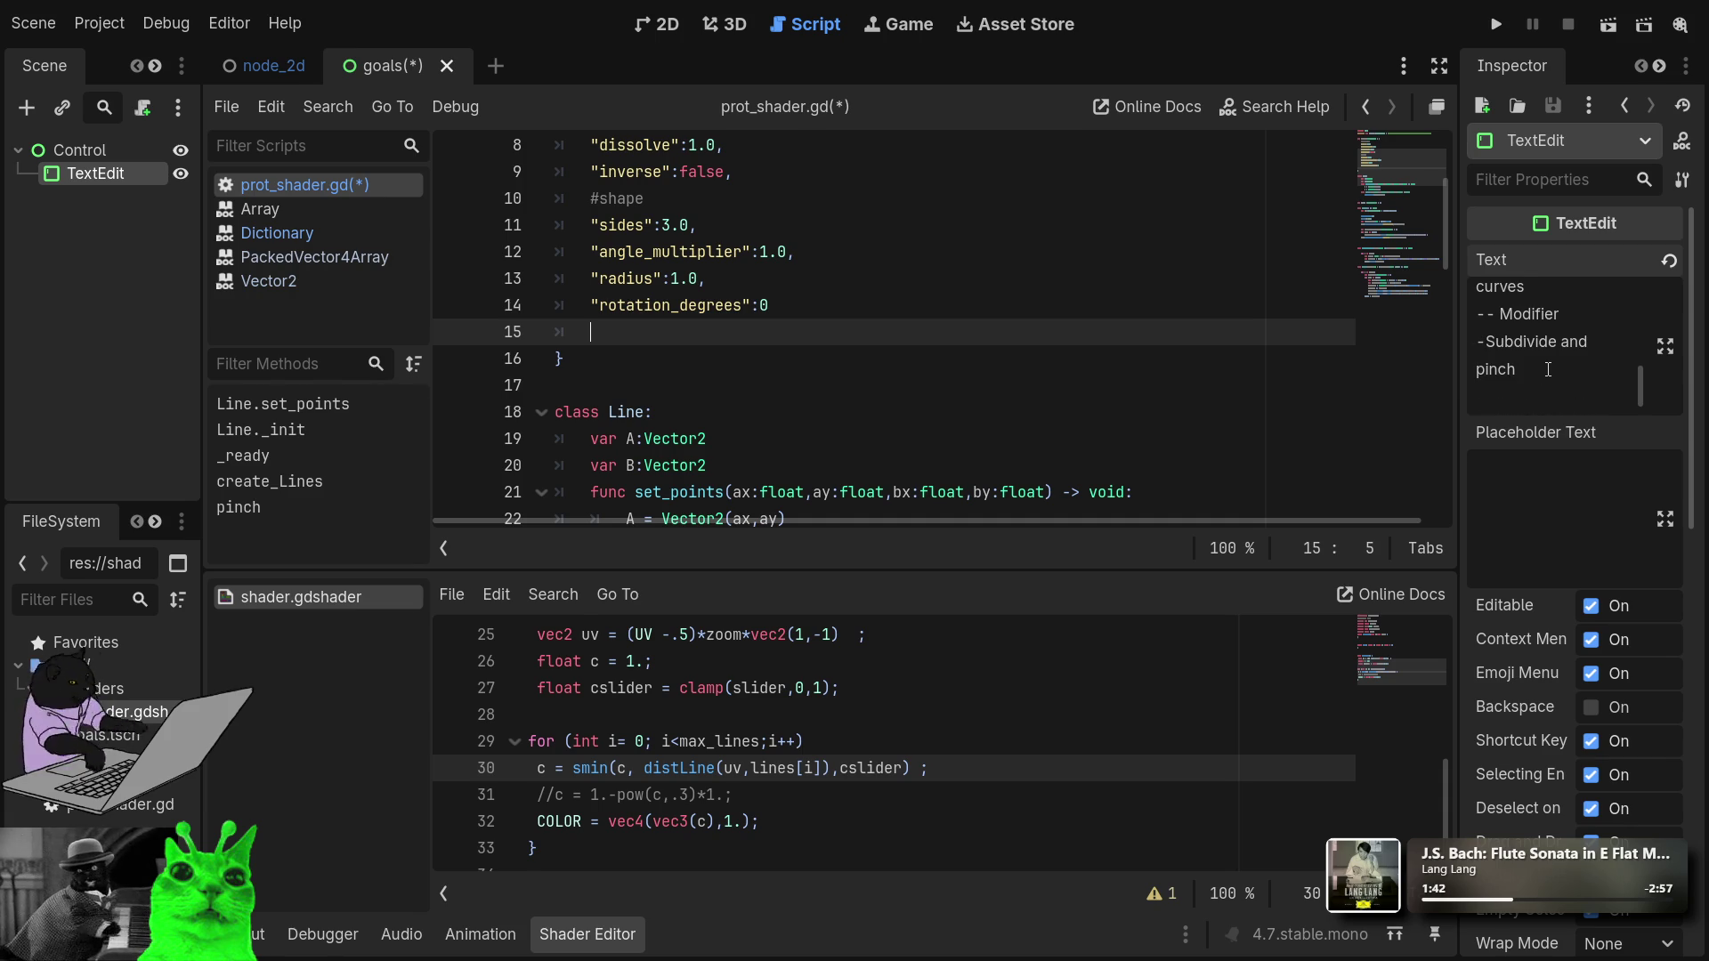
pyautogui.scroll(1, 1547, 371)
pyautogui.scroll(1, 1548, 370)
pyautogui.scroll(-1, 1578, 336)
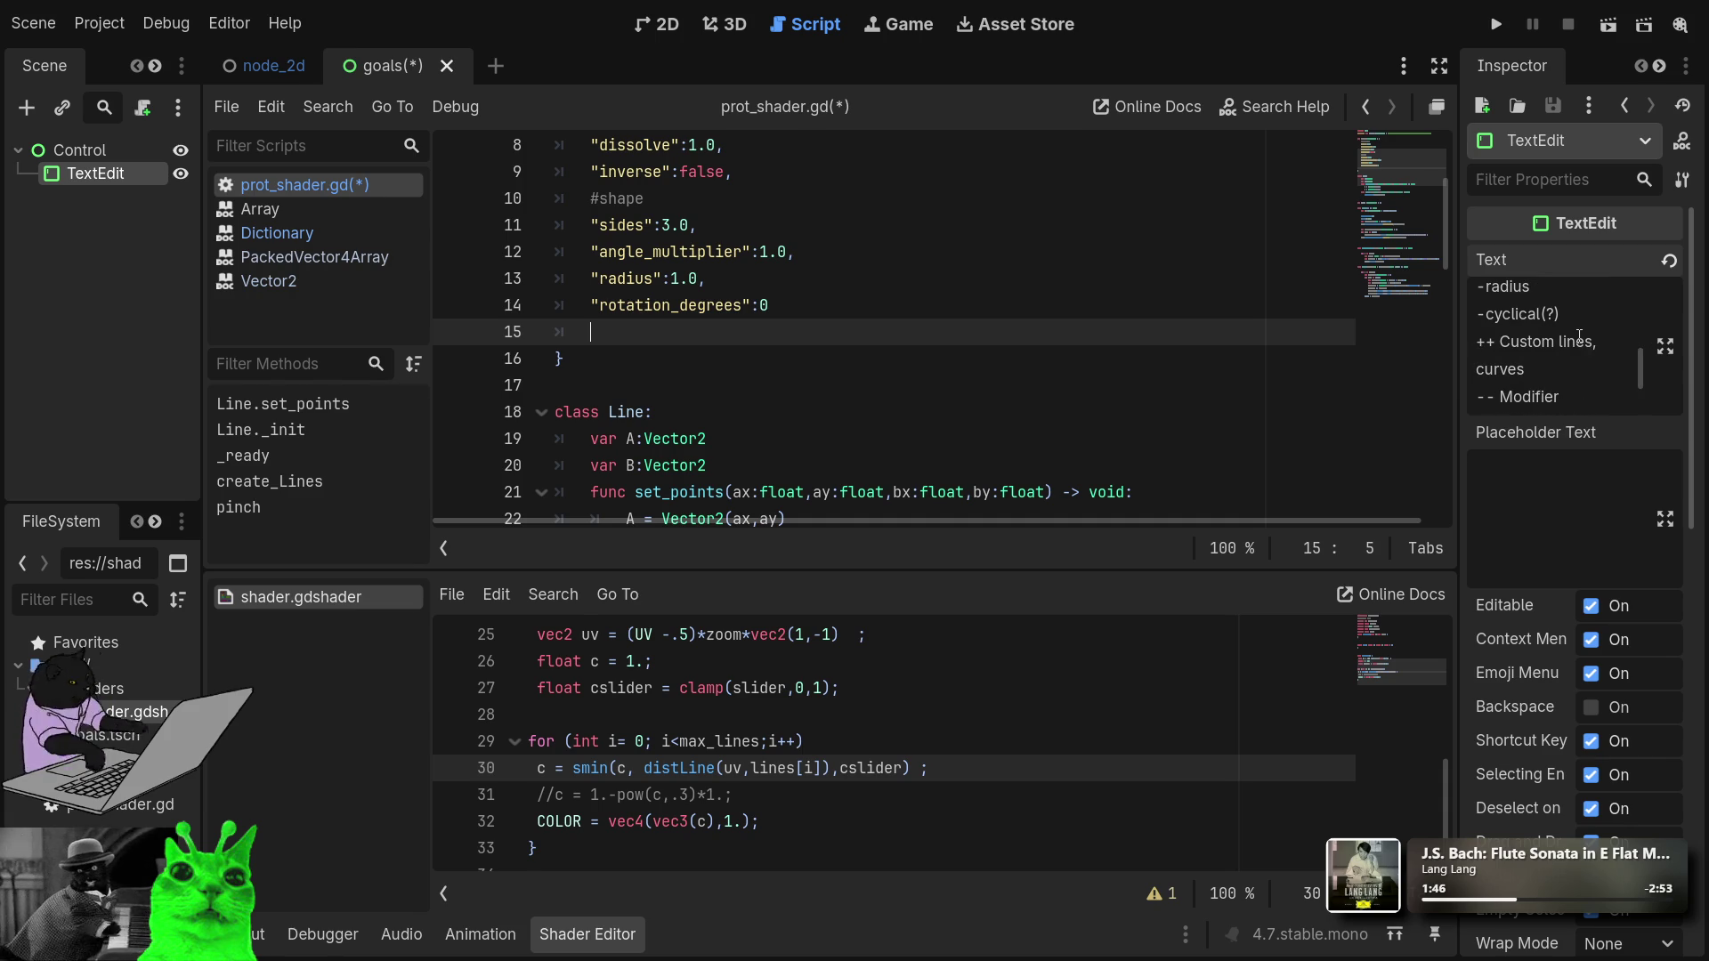
pyautogui.scroll(2, 1555, 326)
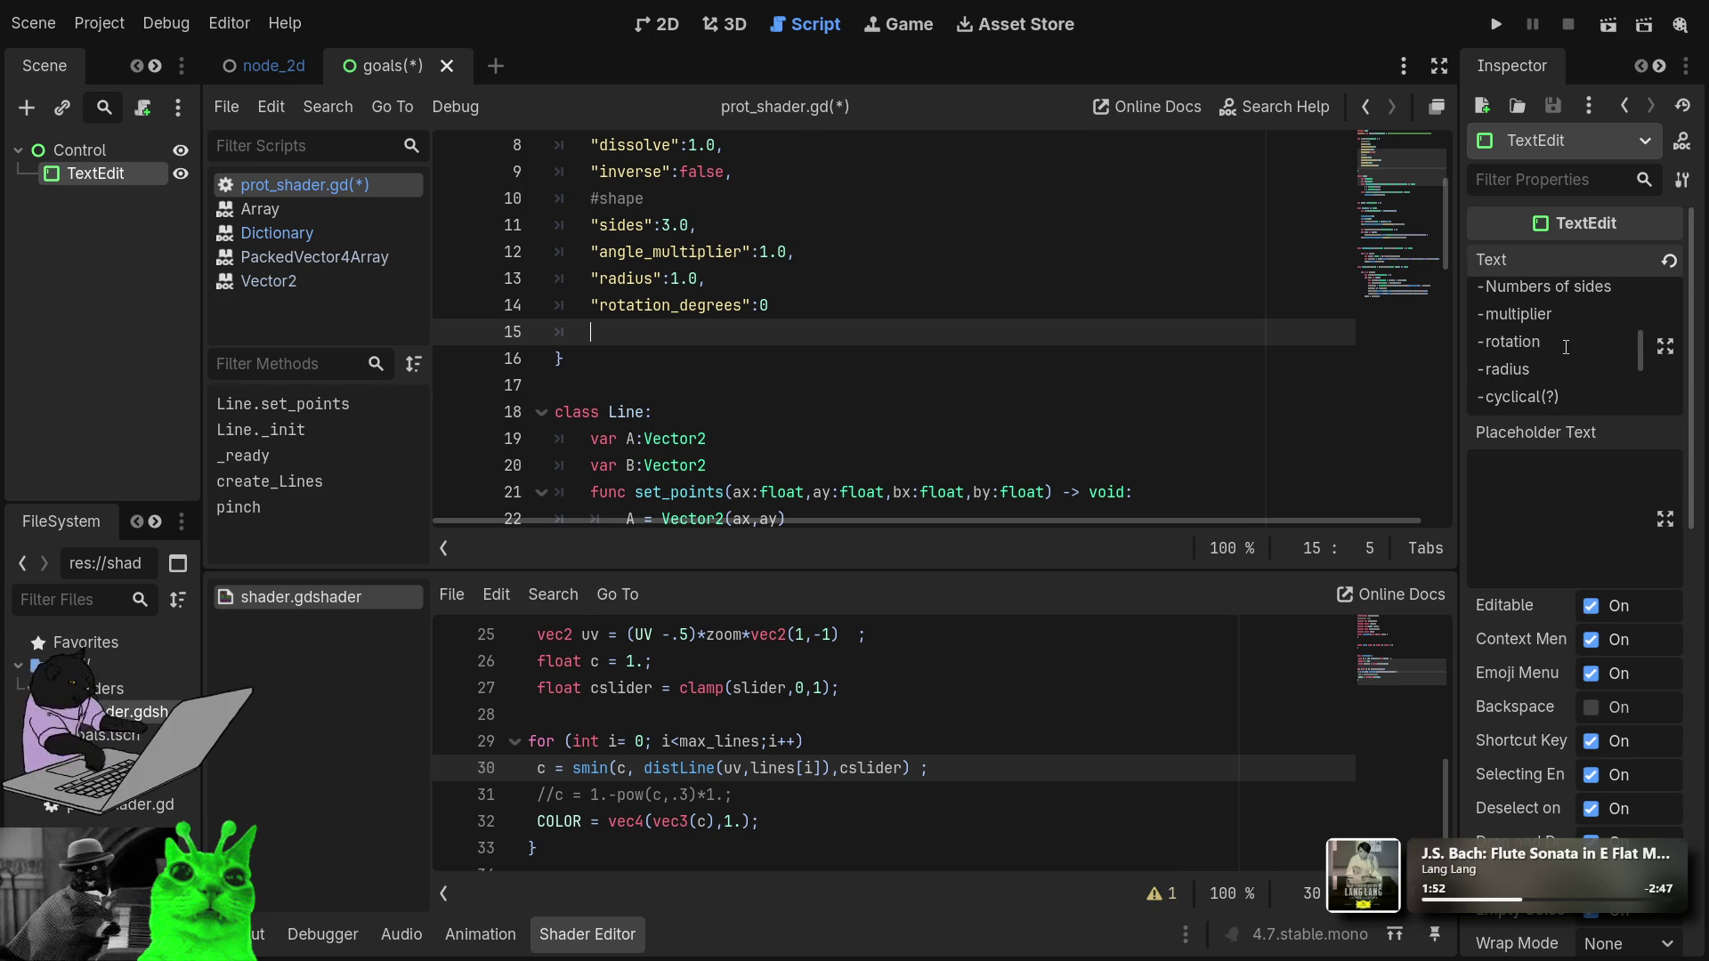
pyautogui.scroll(-1, 1582, 372)
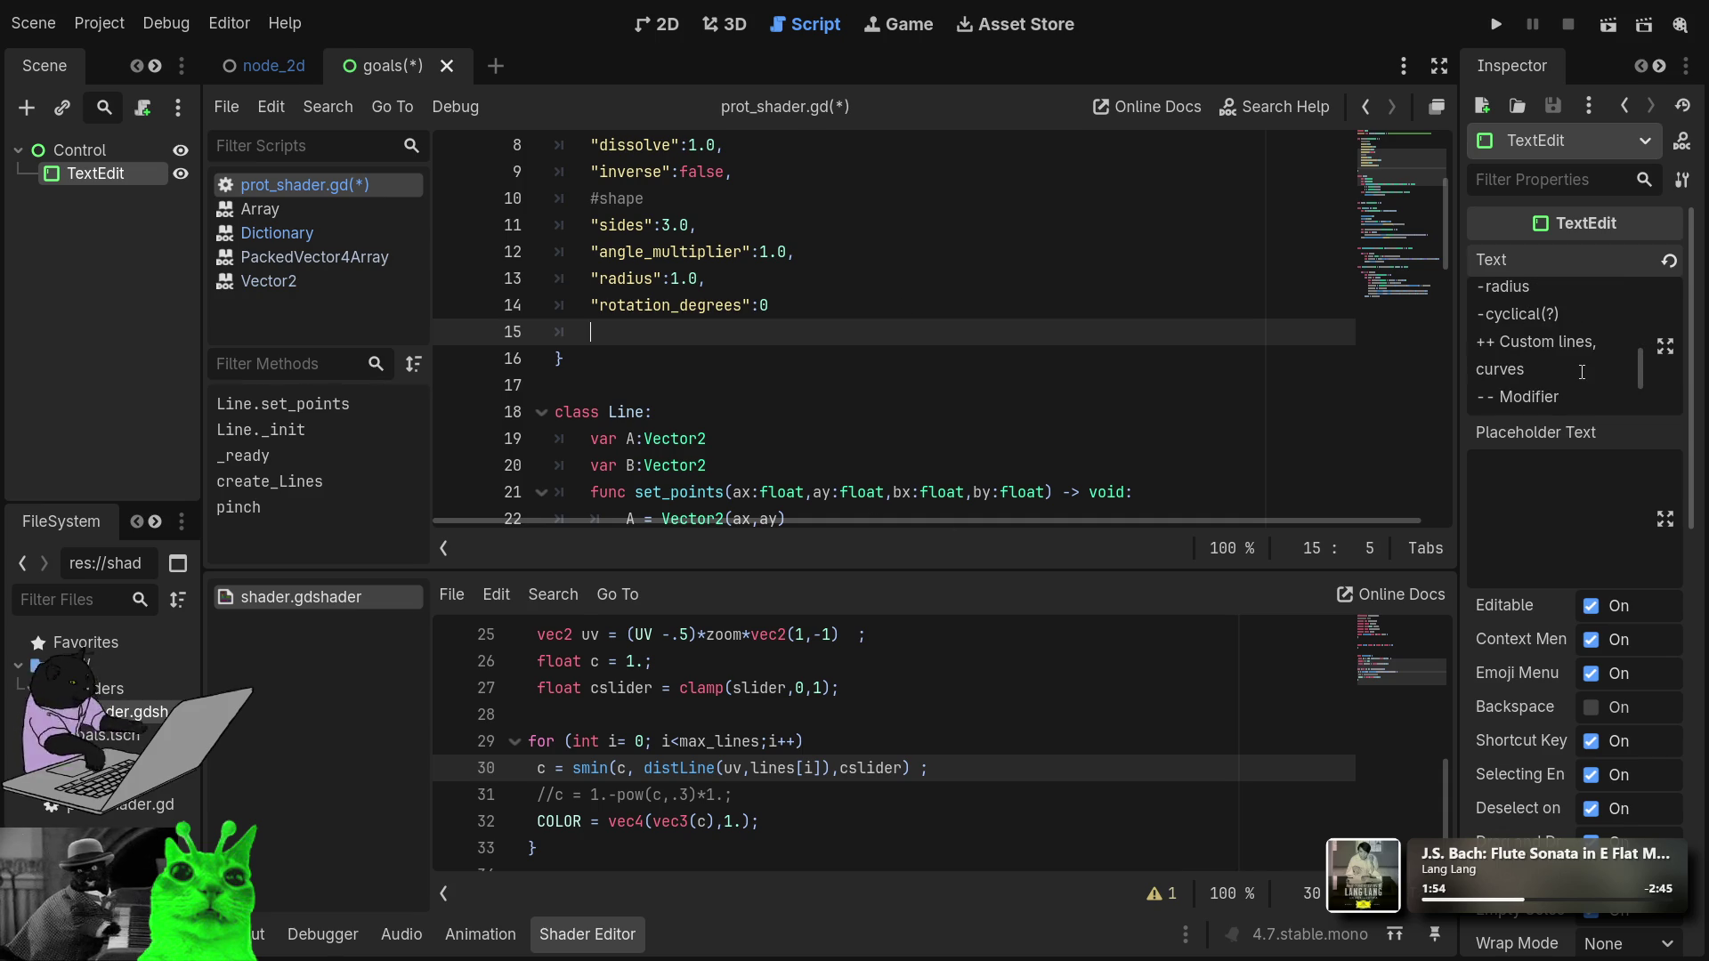
pyautogui.scroll(-1, 1582, 372)
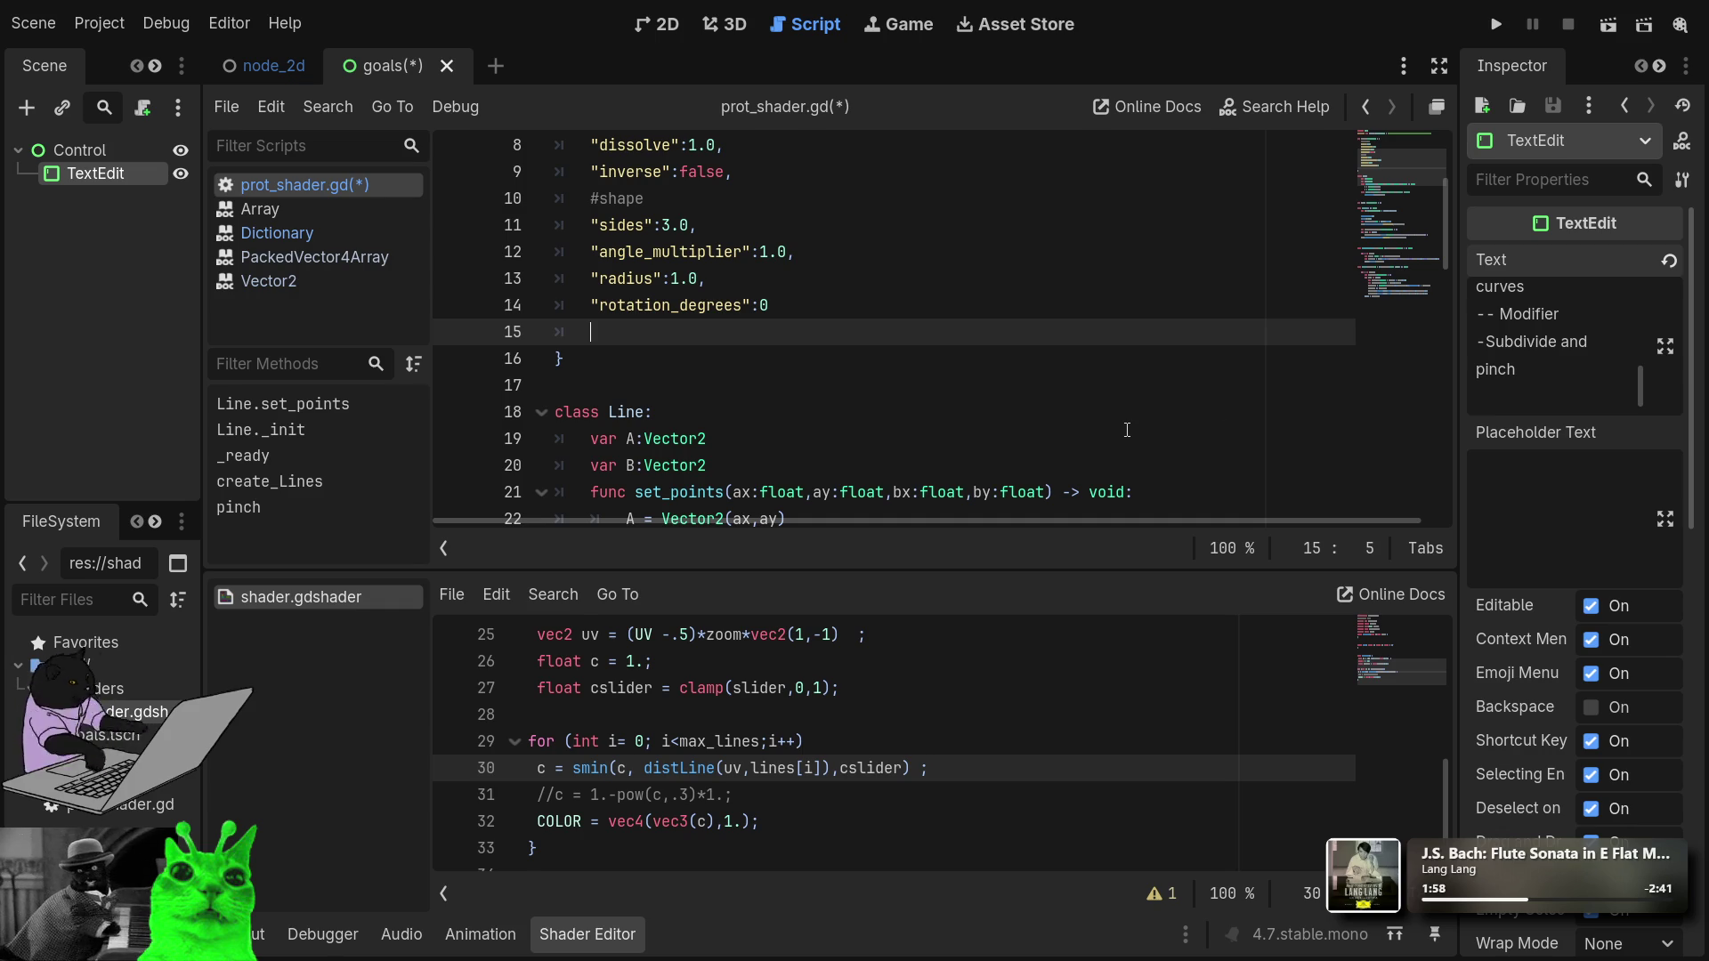
pyautogui.write('#')
pyautogui.write('mo')
# Complete the #modifiers comment below rotation_degrees and begin a quoted "sub" key underneath.
pyautogui.press('Up')
pyautogui.press('End')
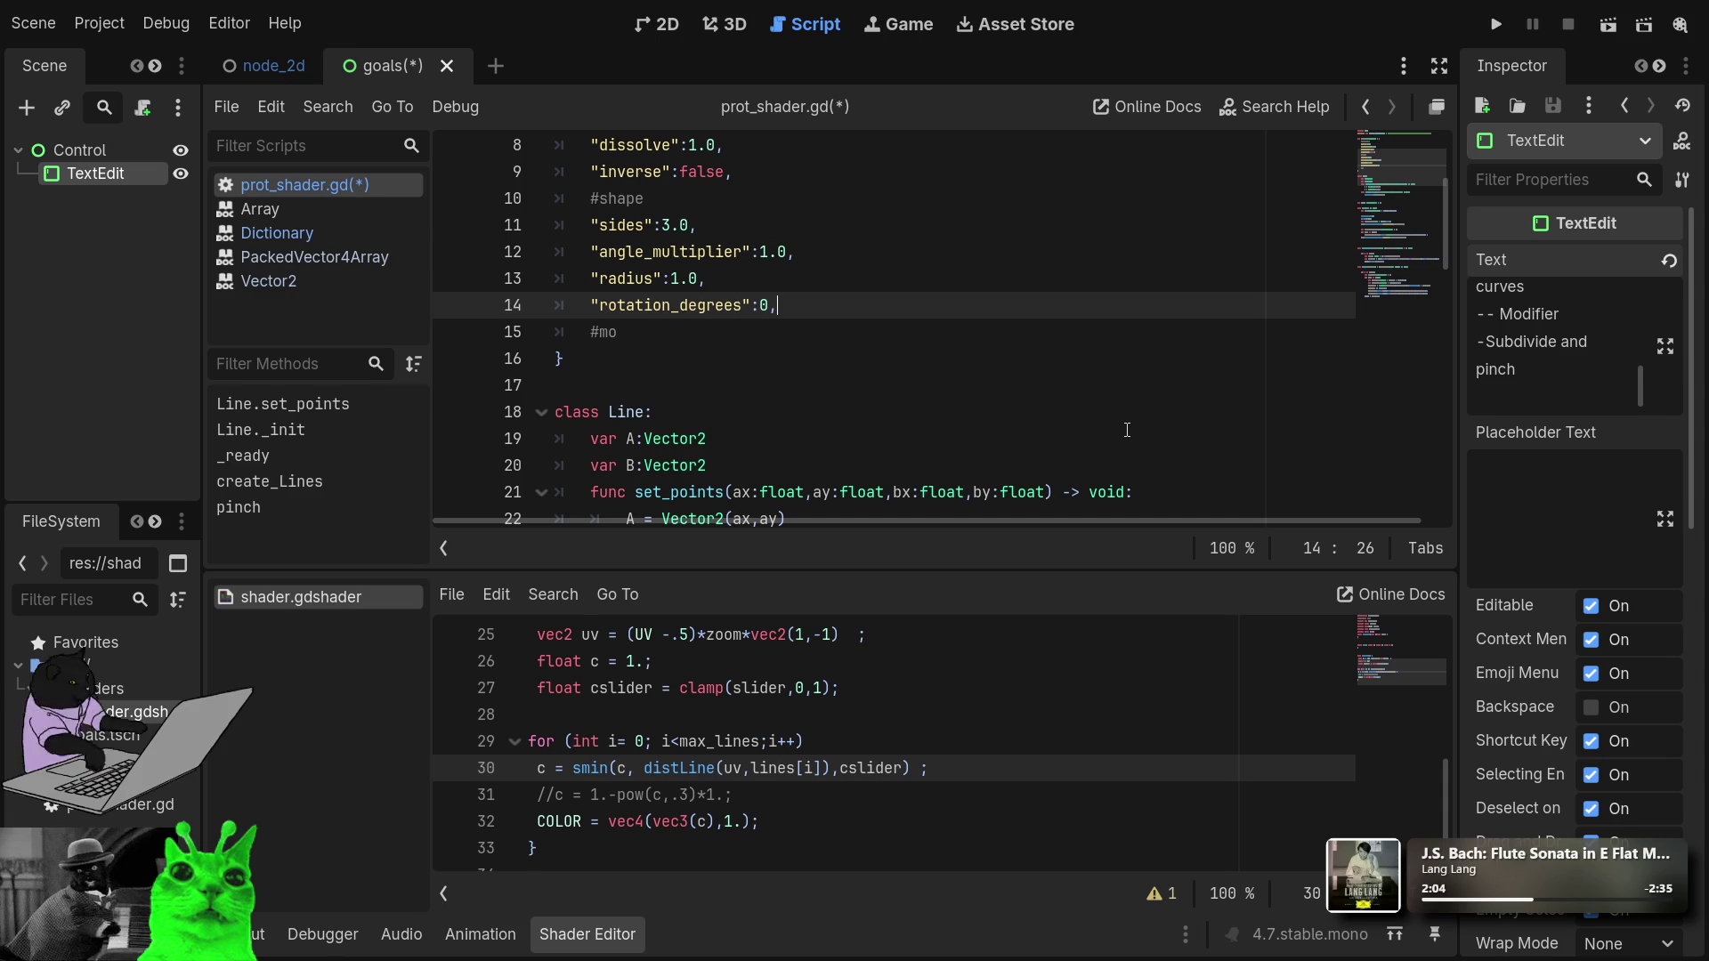
pyautogui.press('Down')
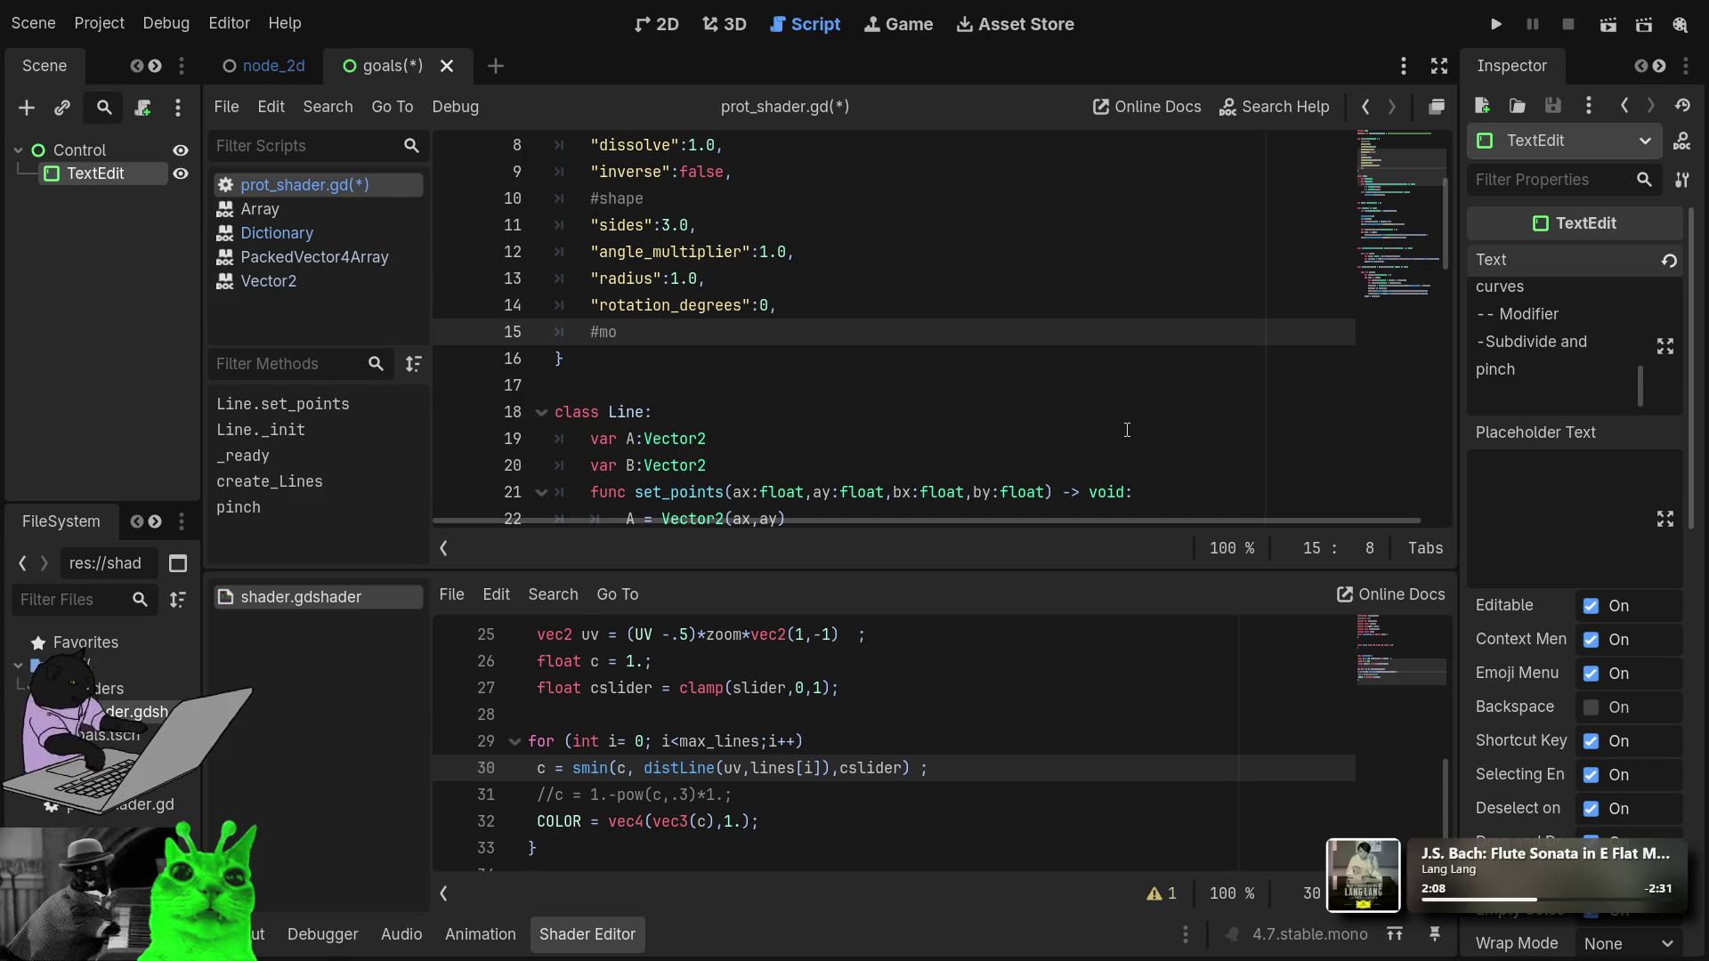
pyautogui.write('difier')
pyautogui.write('s')
pyautogui.press('Return')
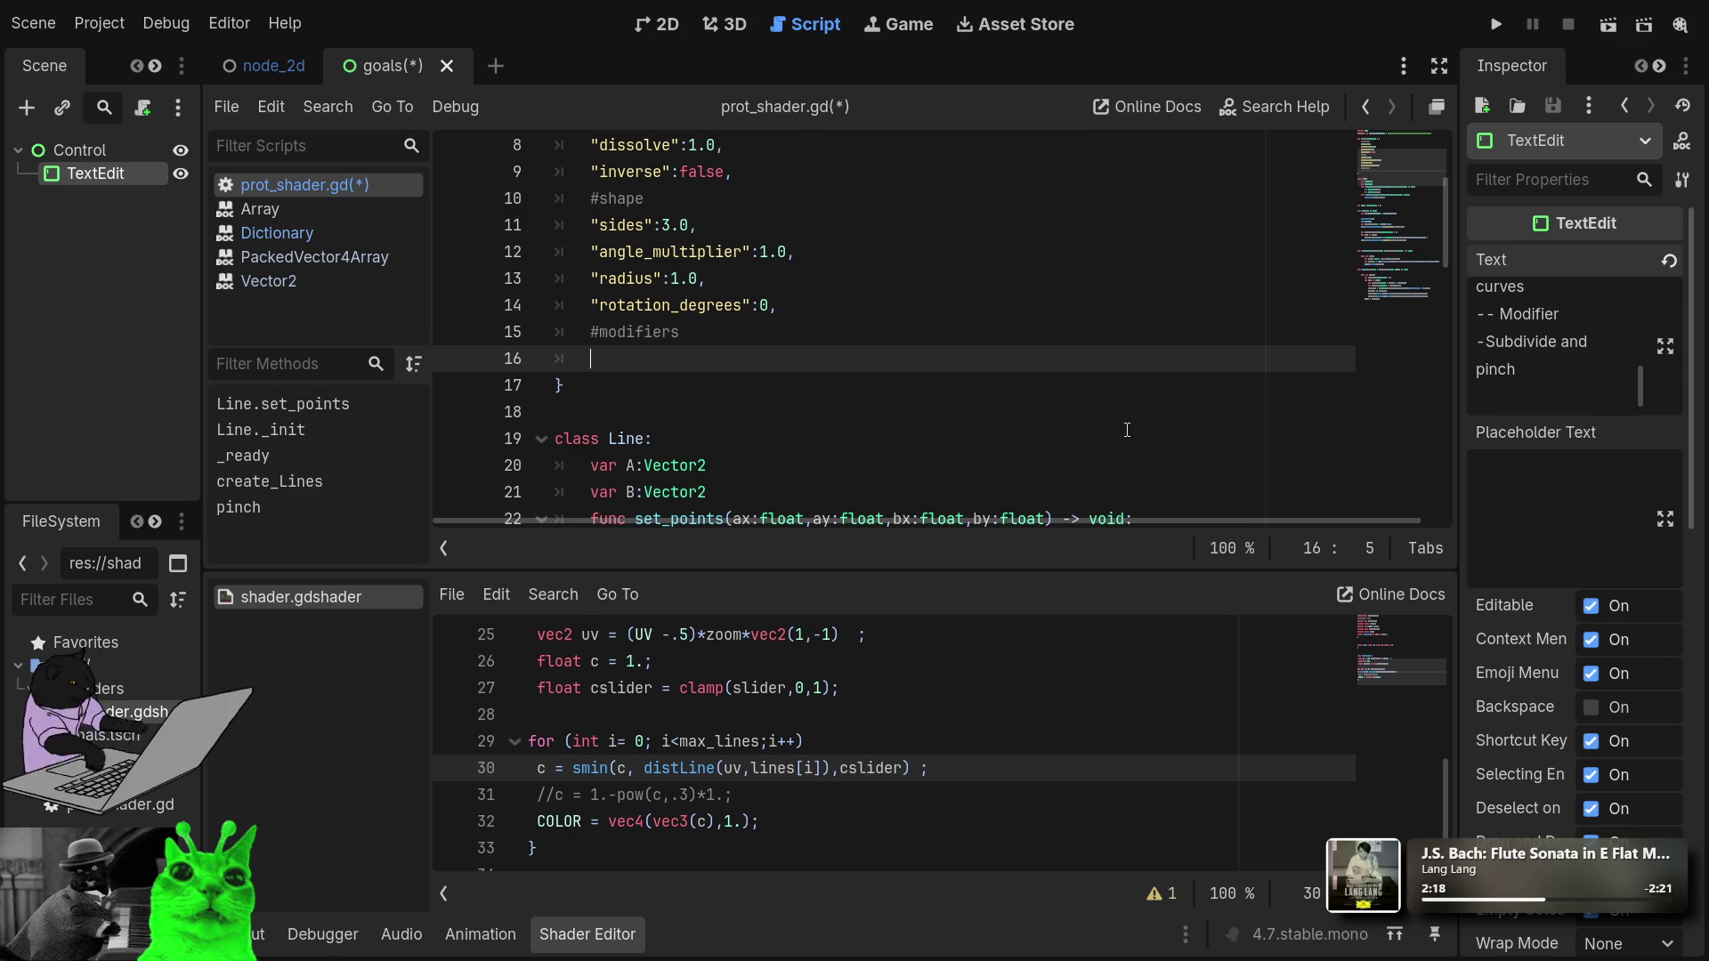
pyautogui.write('"sud')
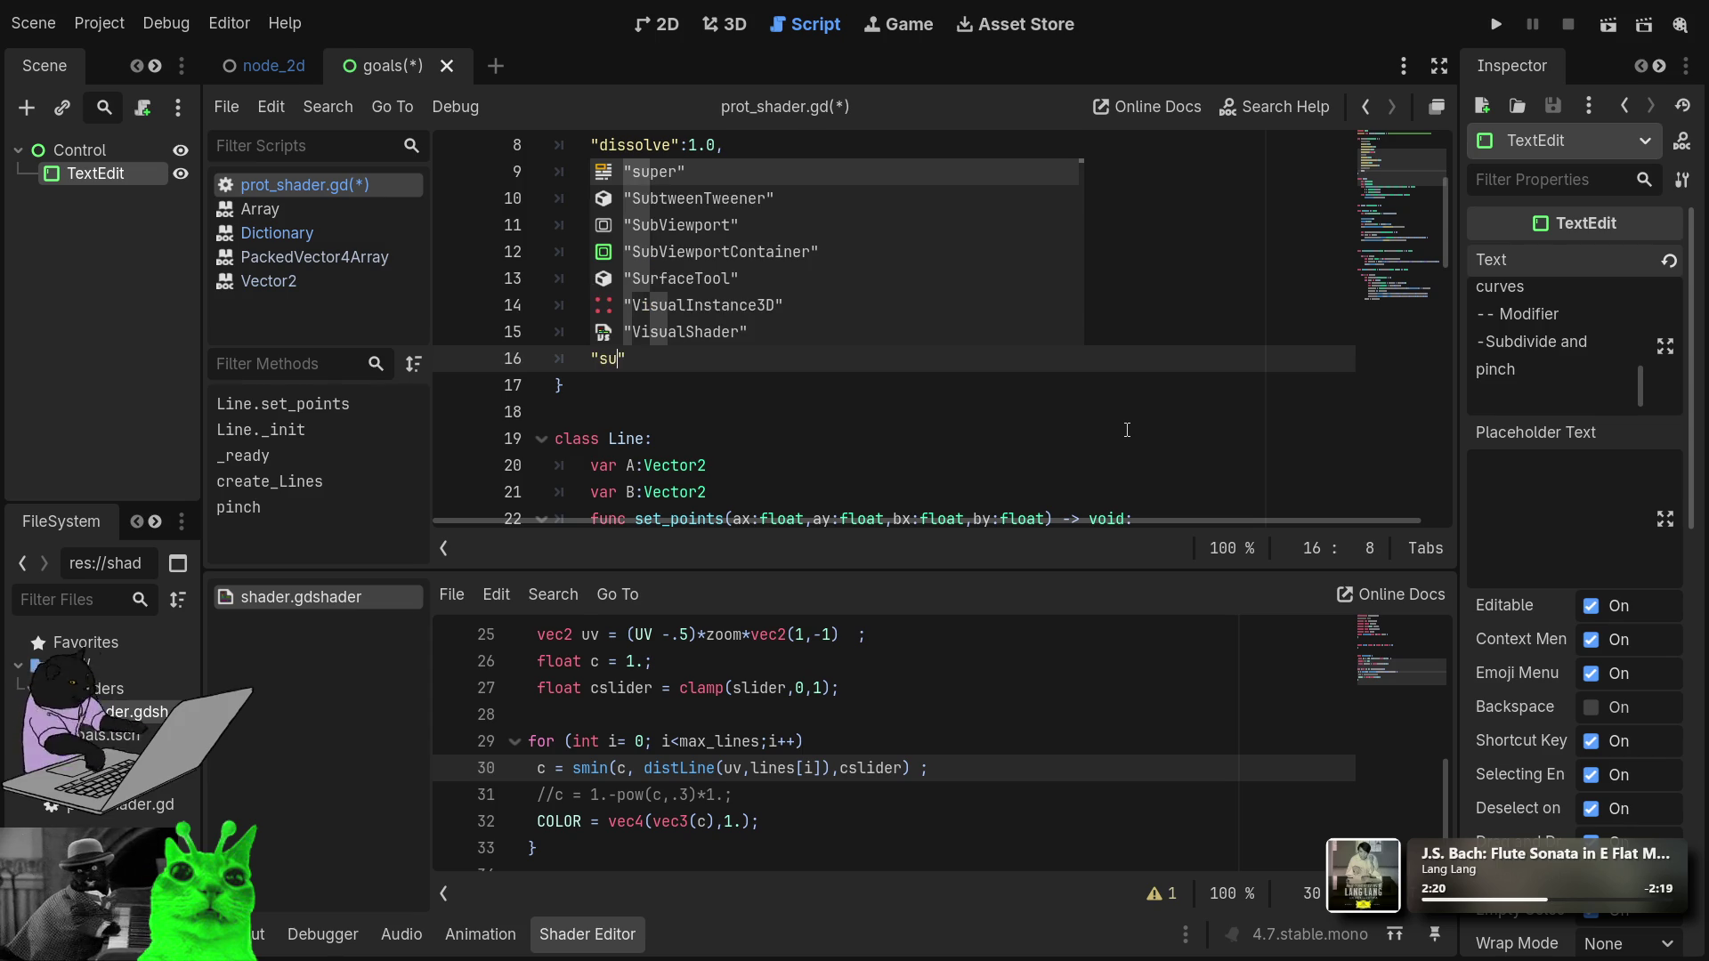
pyautogui.press('BackSpace')
pyautogui.write('b')
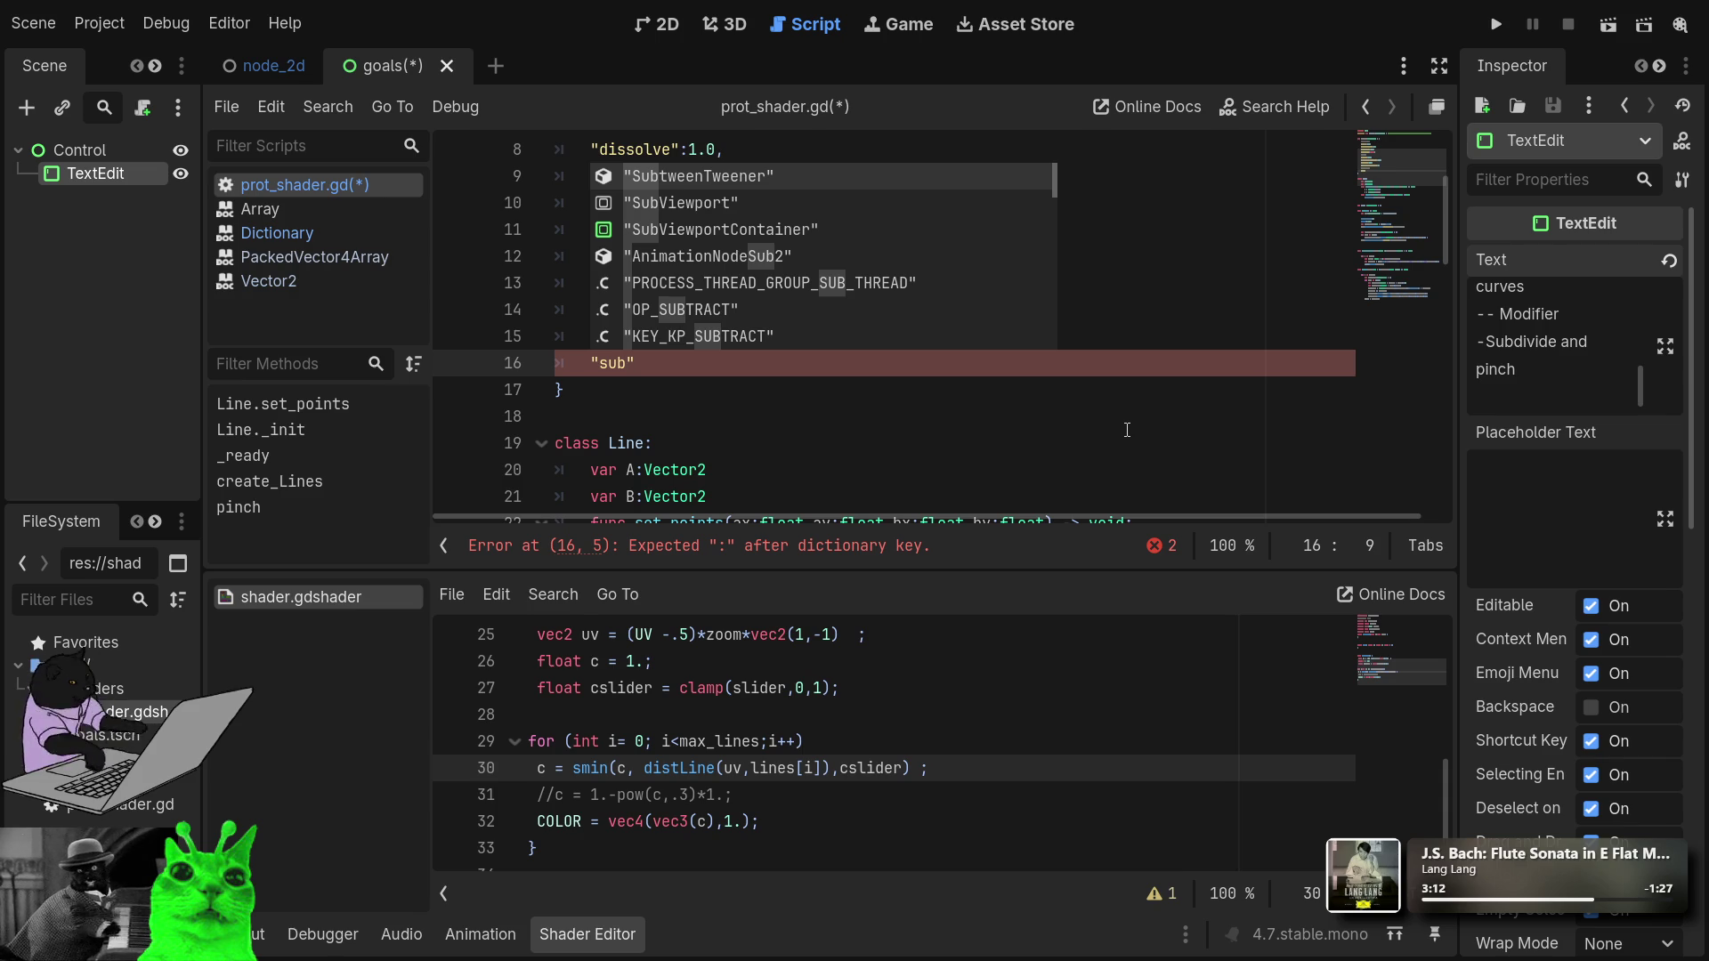
# Complete the key as a "subdivisions":0 entry and start a new line.
pyautogui.click(901, 360)
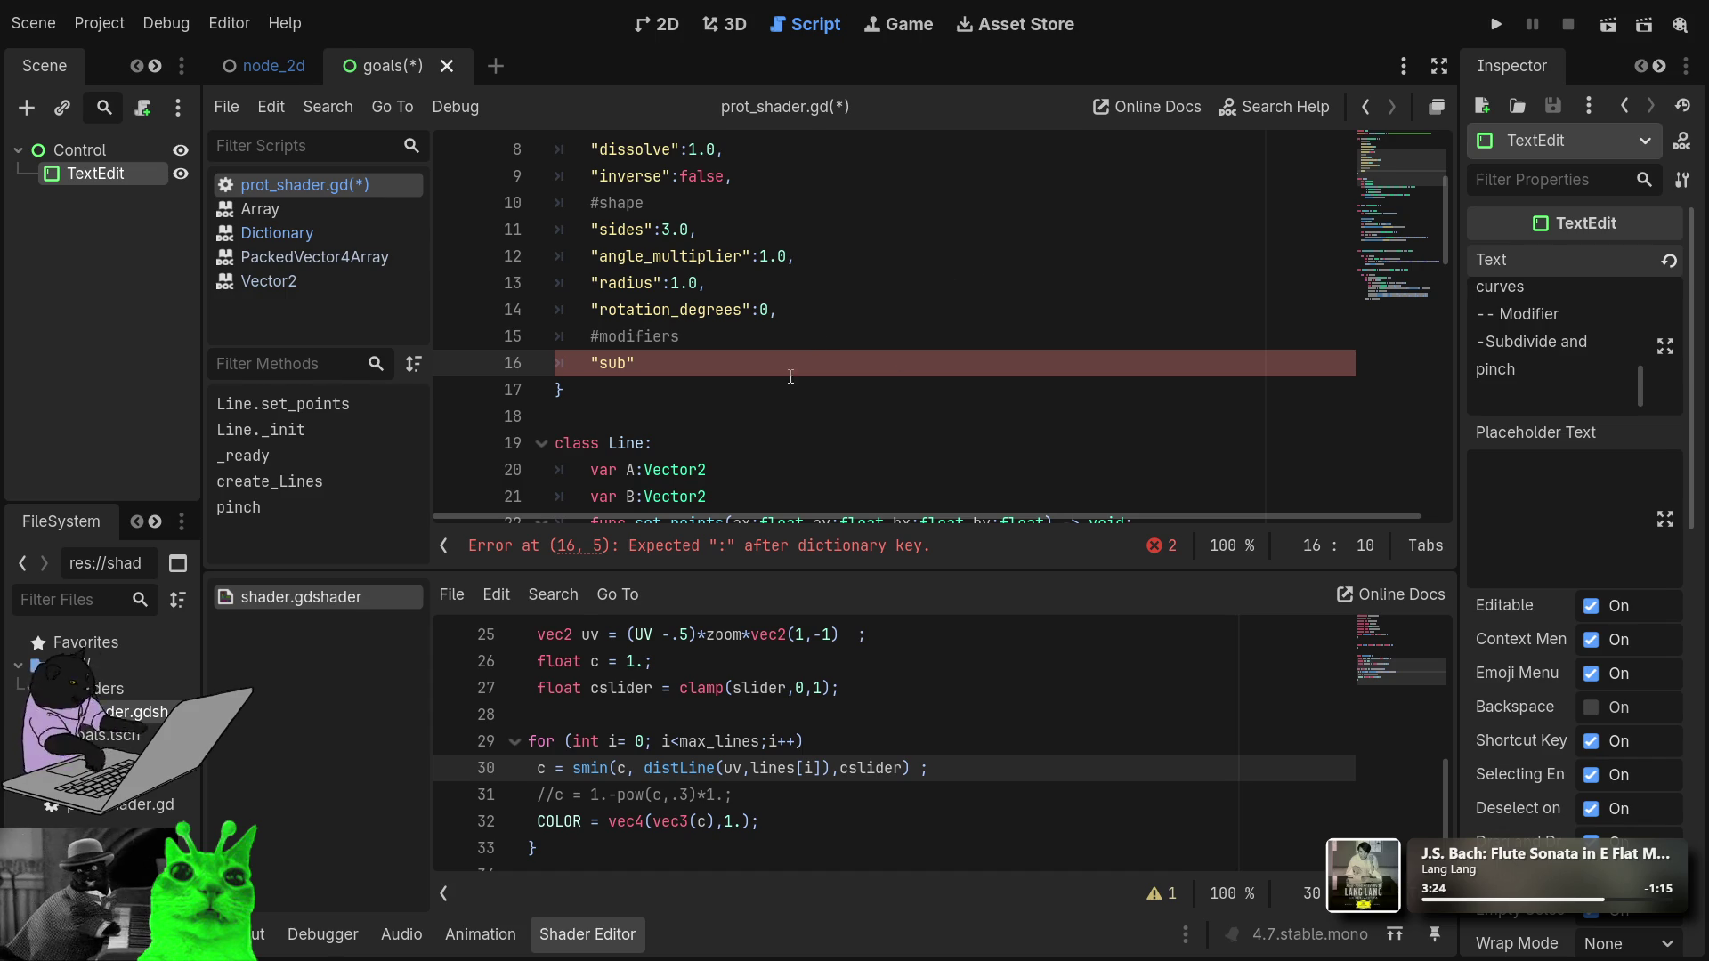
pyautogui.click(628, 362)
pyautogui.write('d')
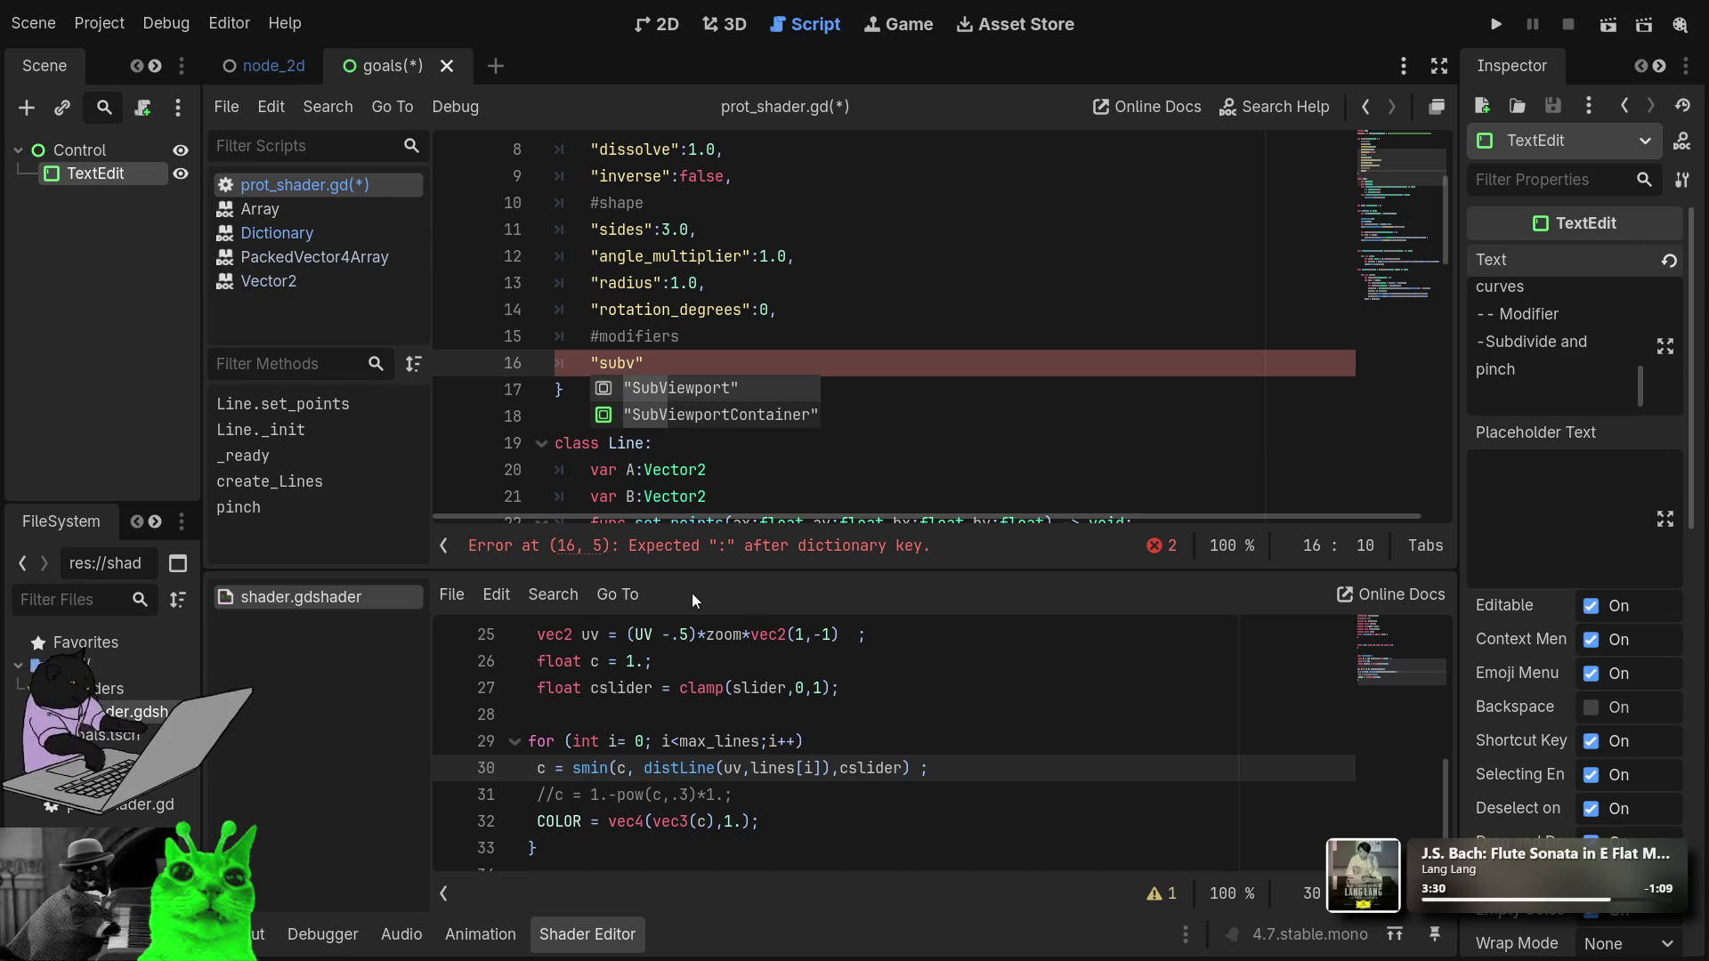
pyautogui.press('BackSpace')
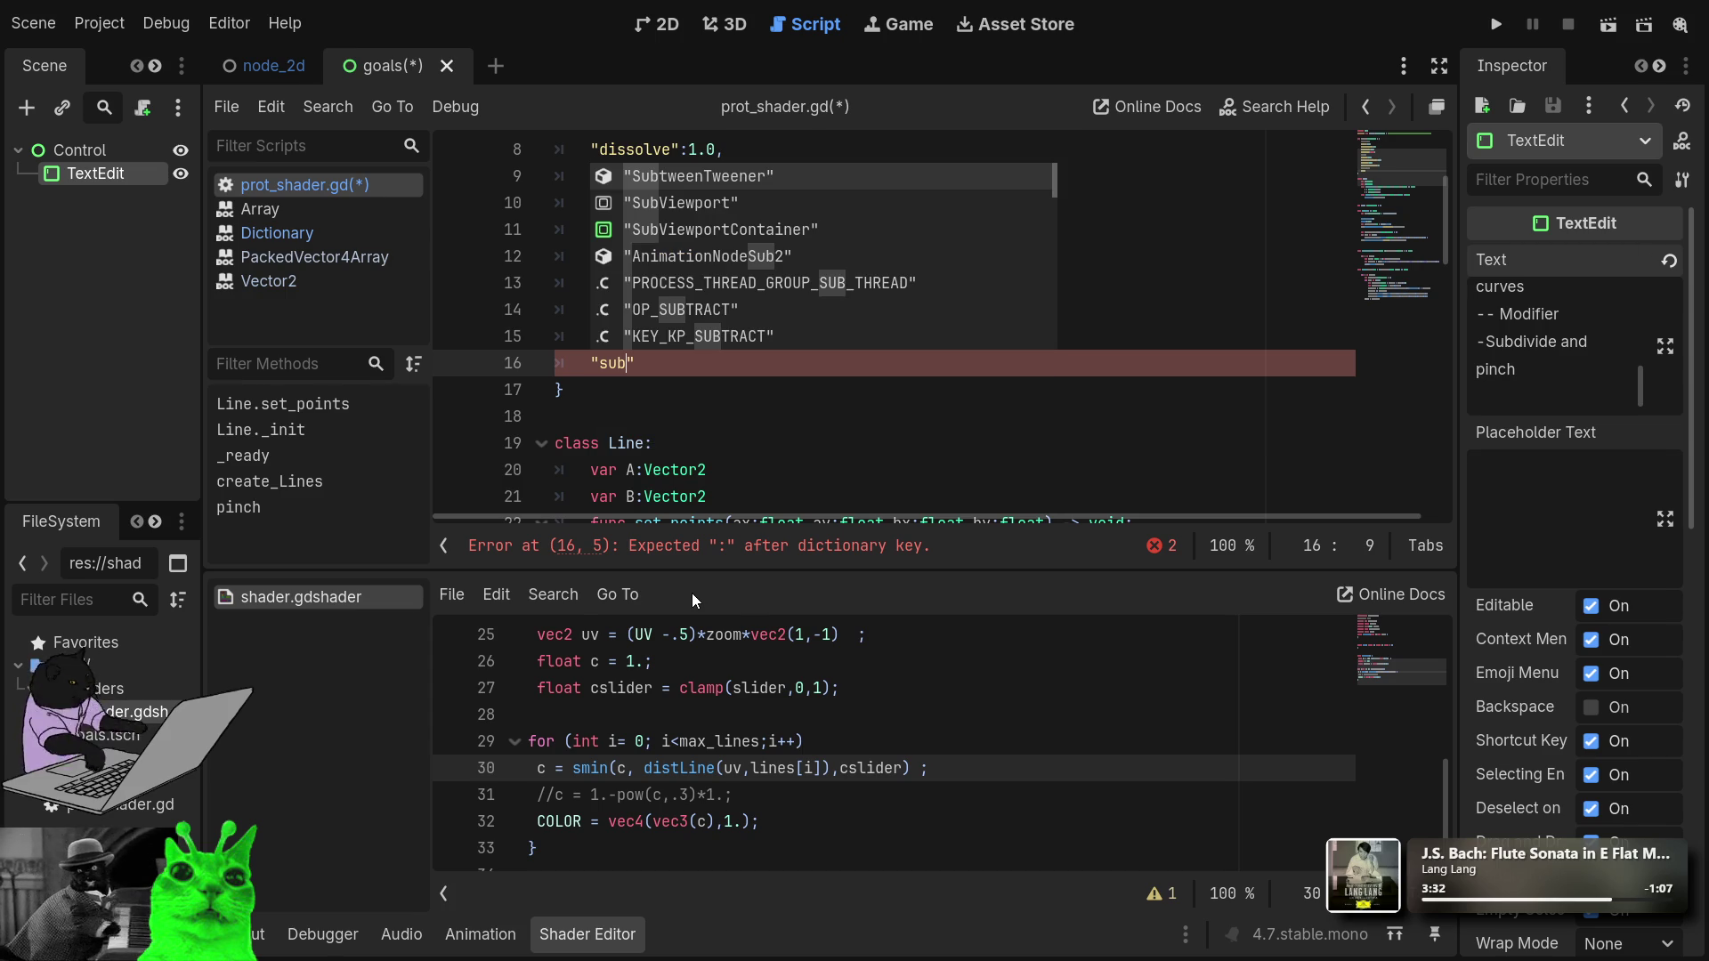
pyautogui.write('division')
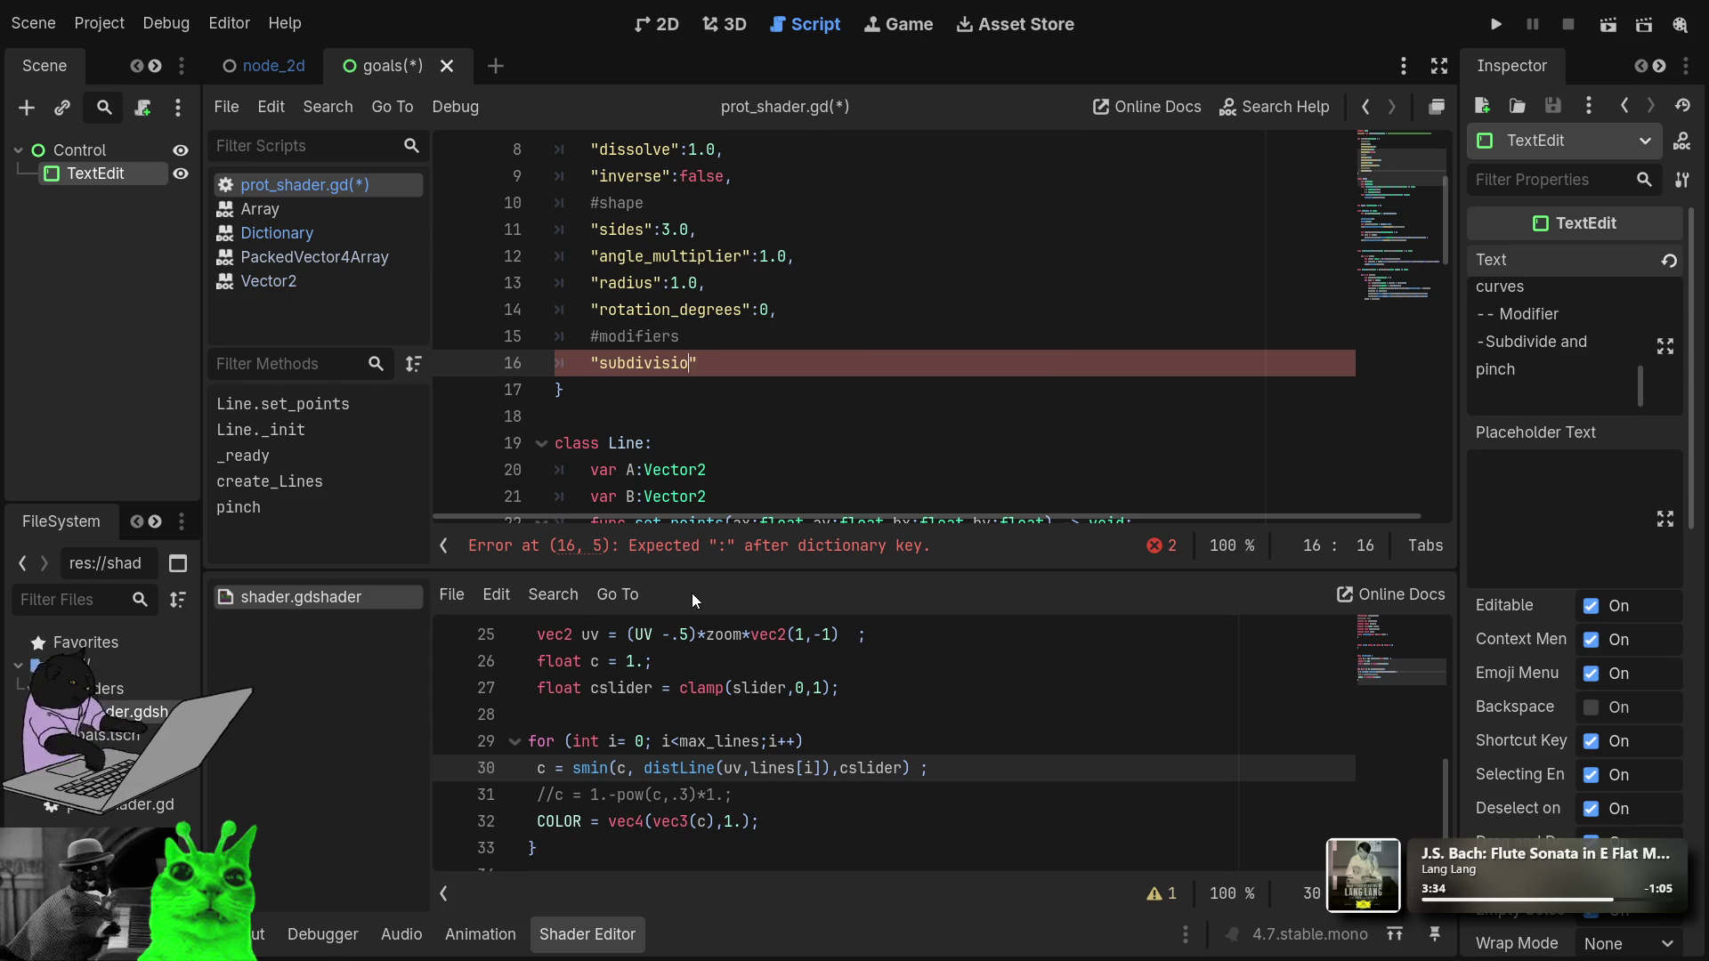
pyautogui.write('s":0')
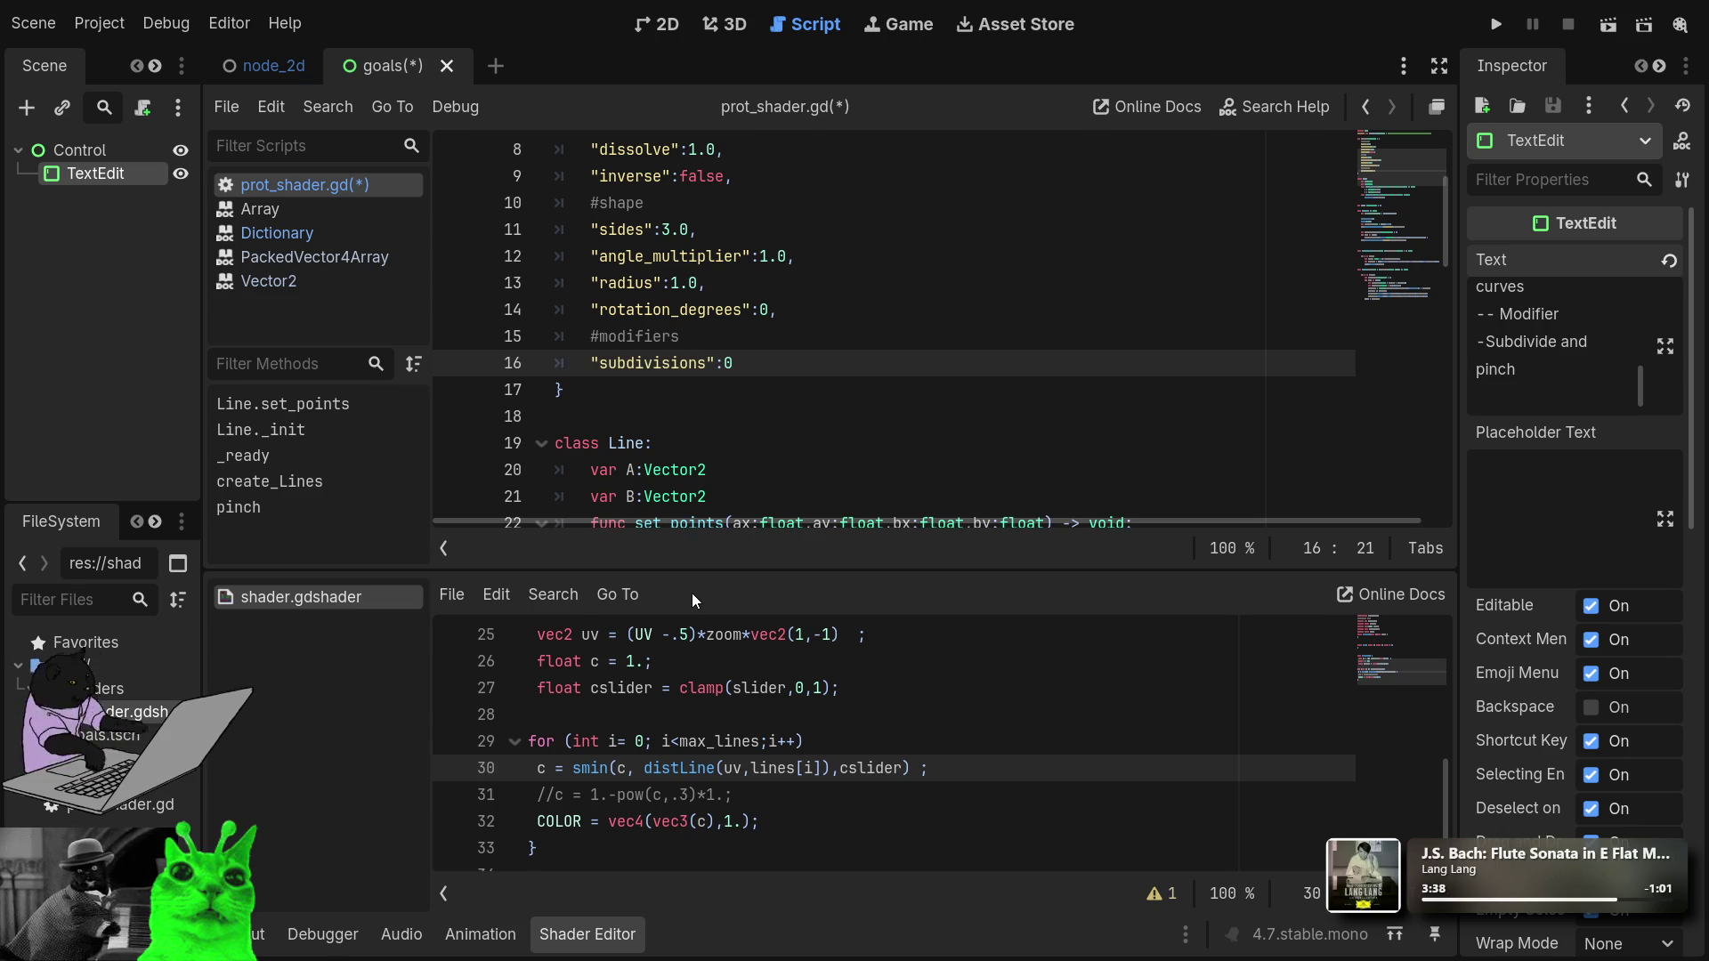
pyautogui.write(',')
pyautogui.press('Return')
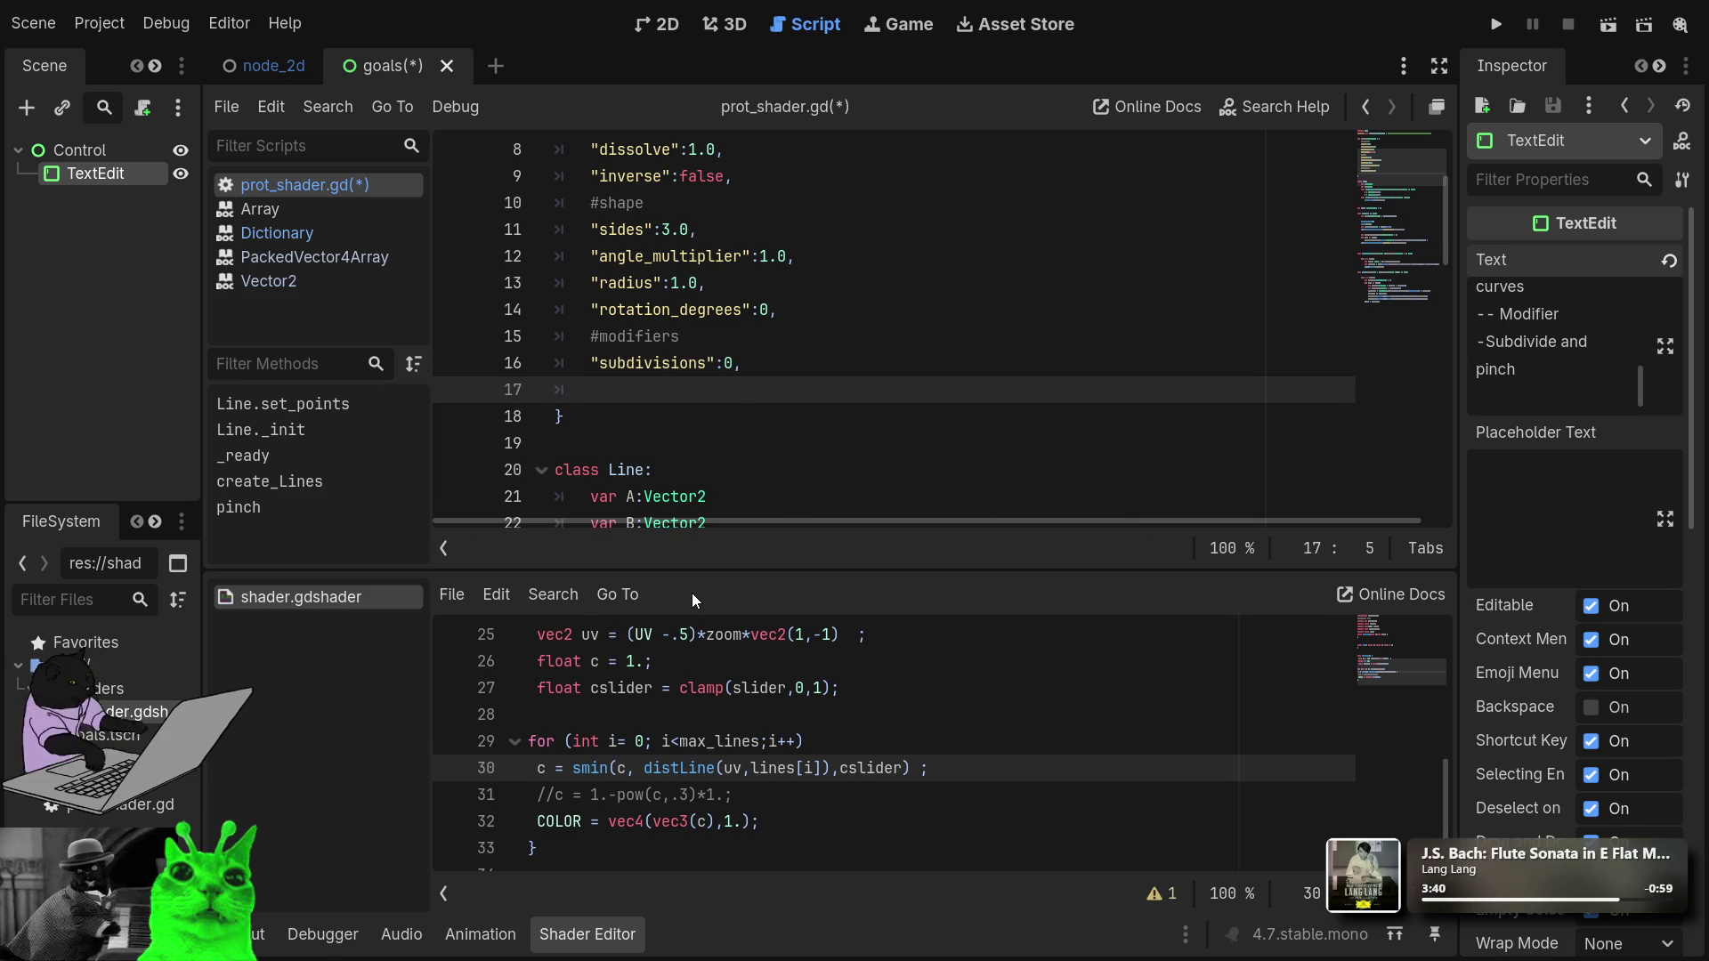
# Add a "pinching":.2 entry, save the script, and return to the node_2d scene.
pyautogui.write('"')
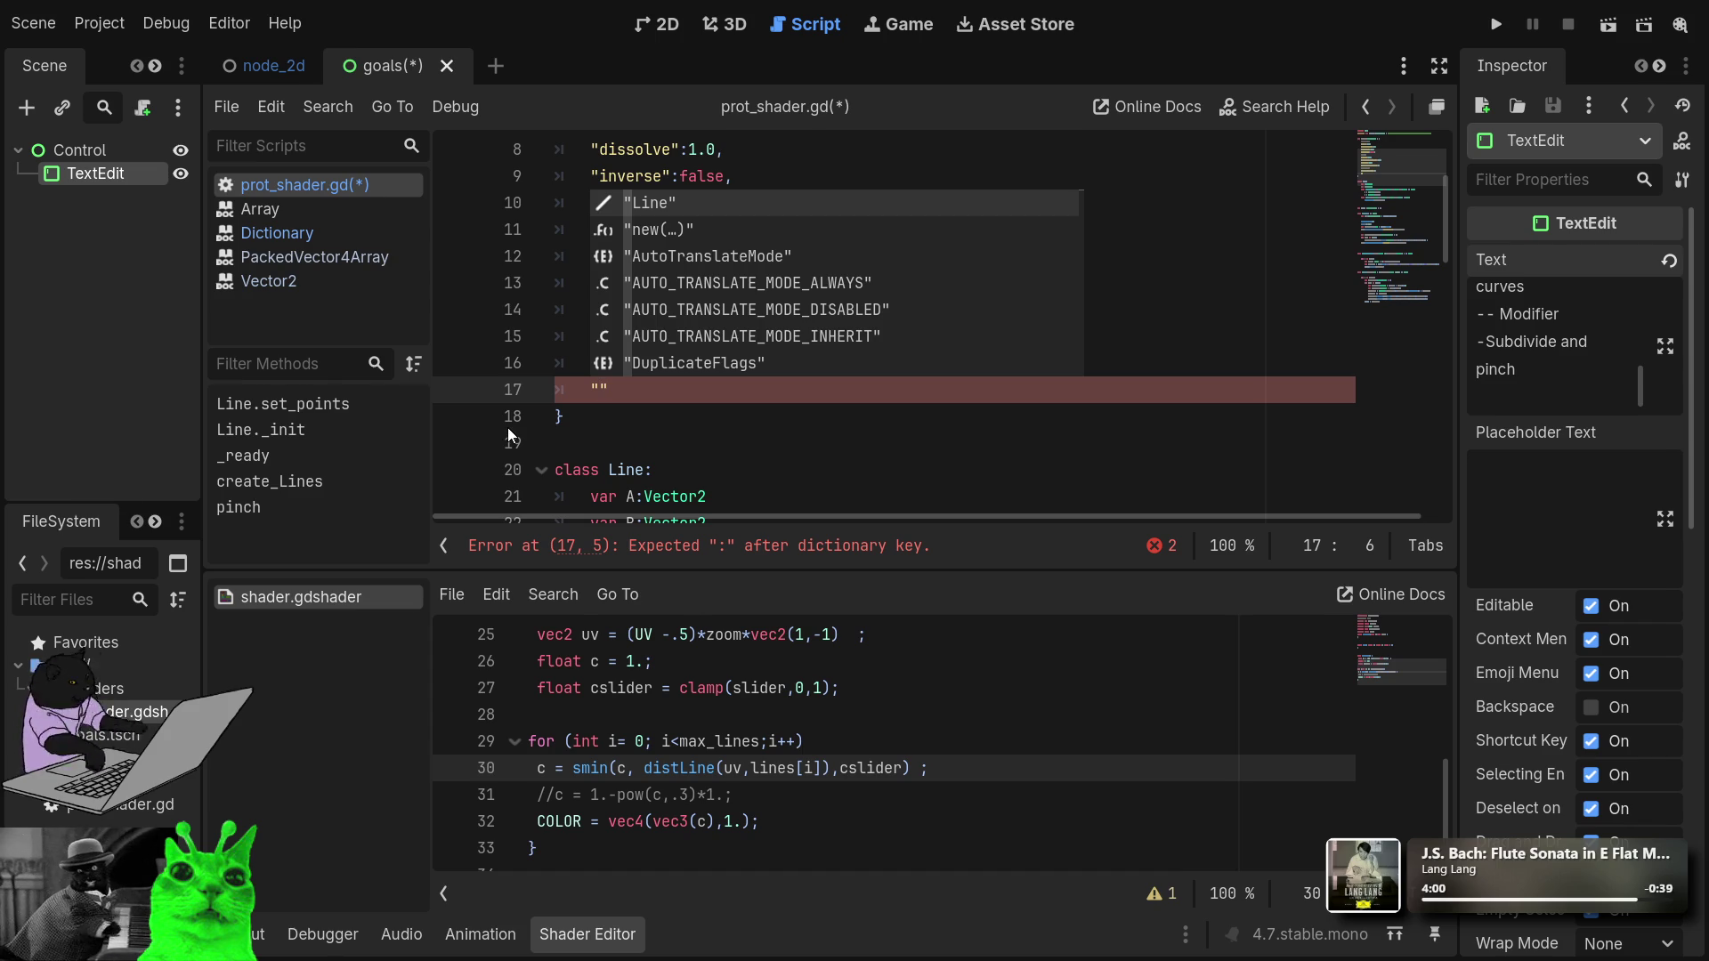
pyautogui.write('pinching"')
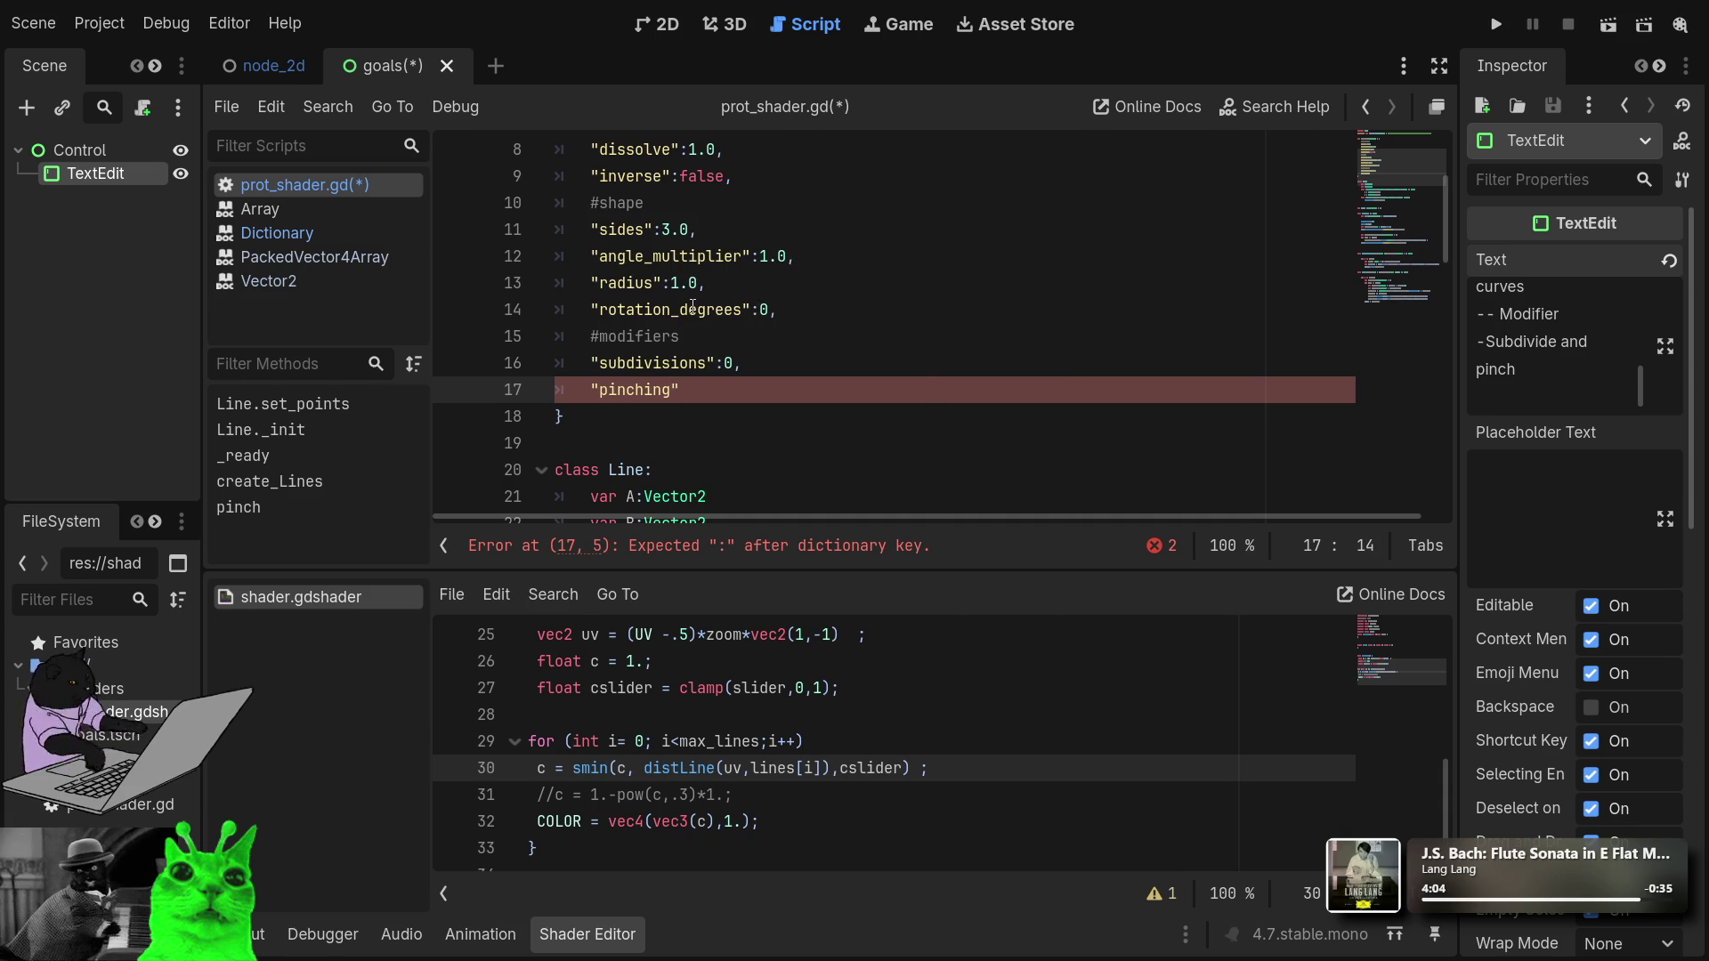
pyautogui.write(':')
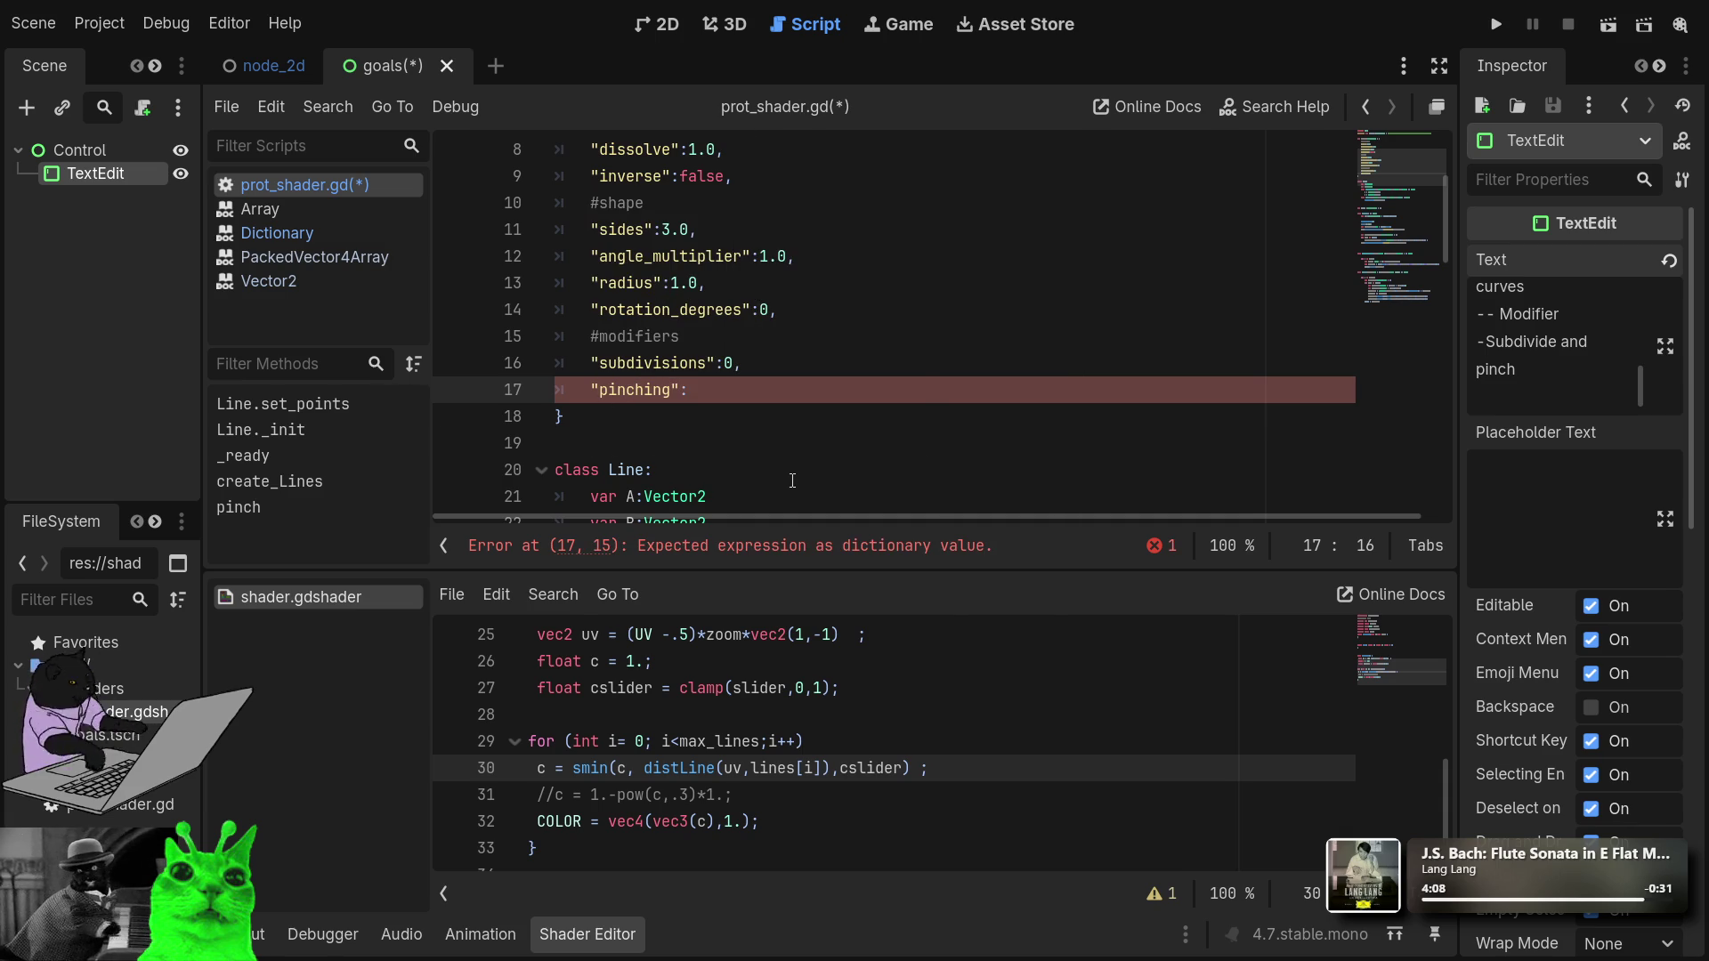
pyautogui.write('.2')
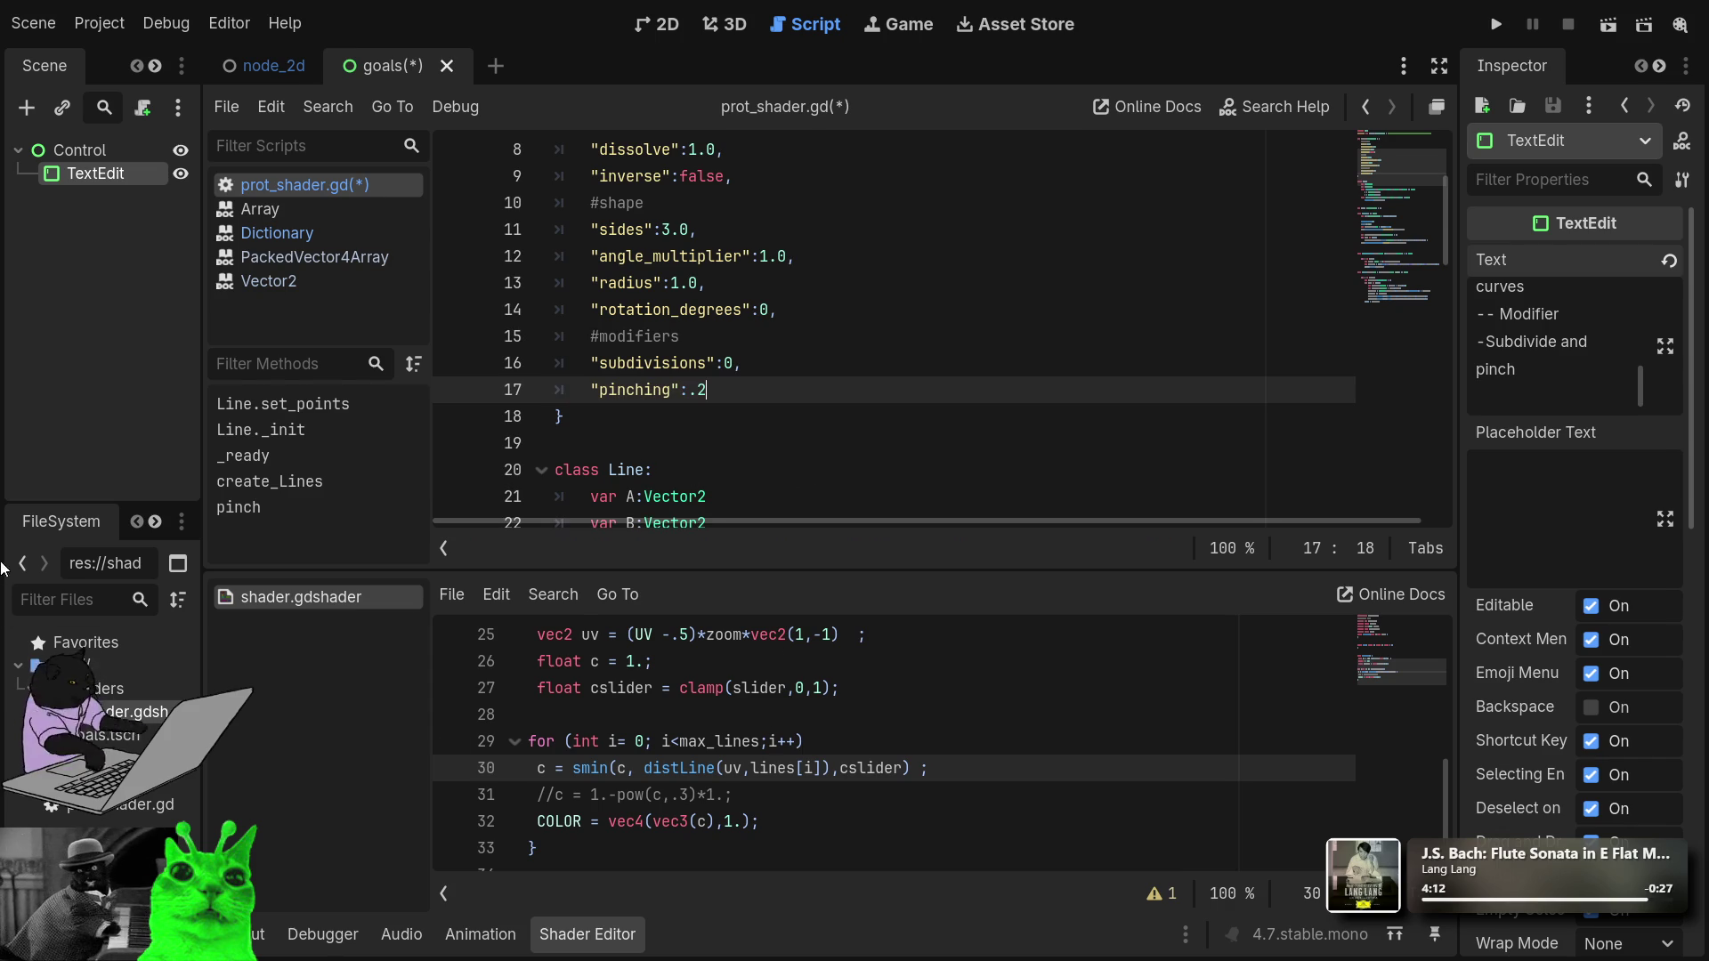
pyautogui.hotkey('ctrl', 's')
pyautogui.click(267, 67)
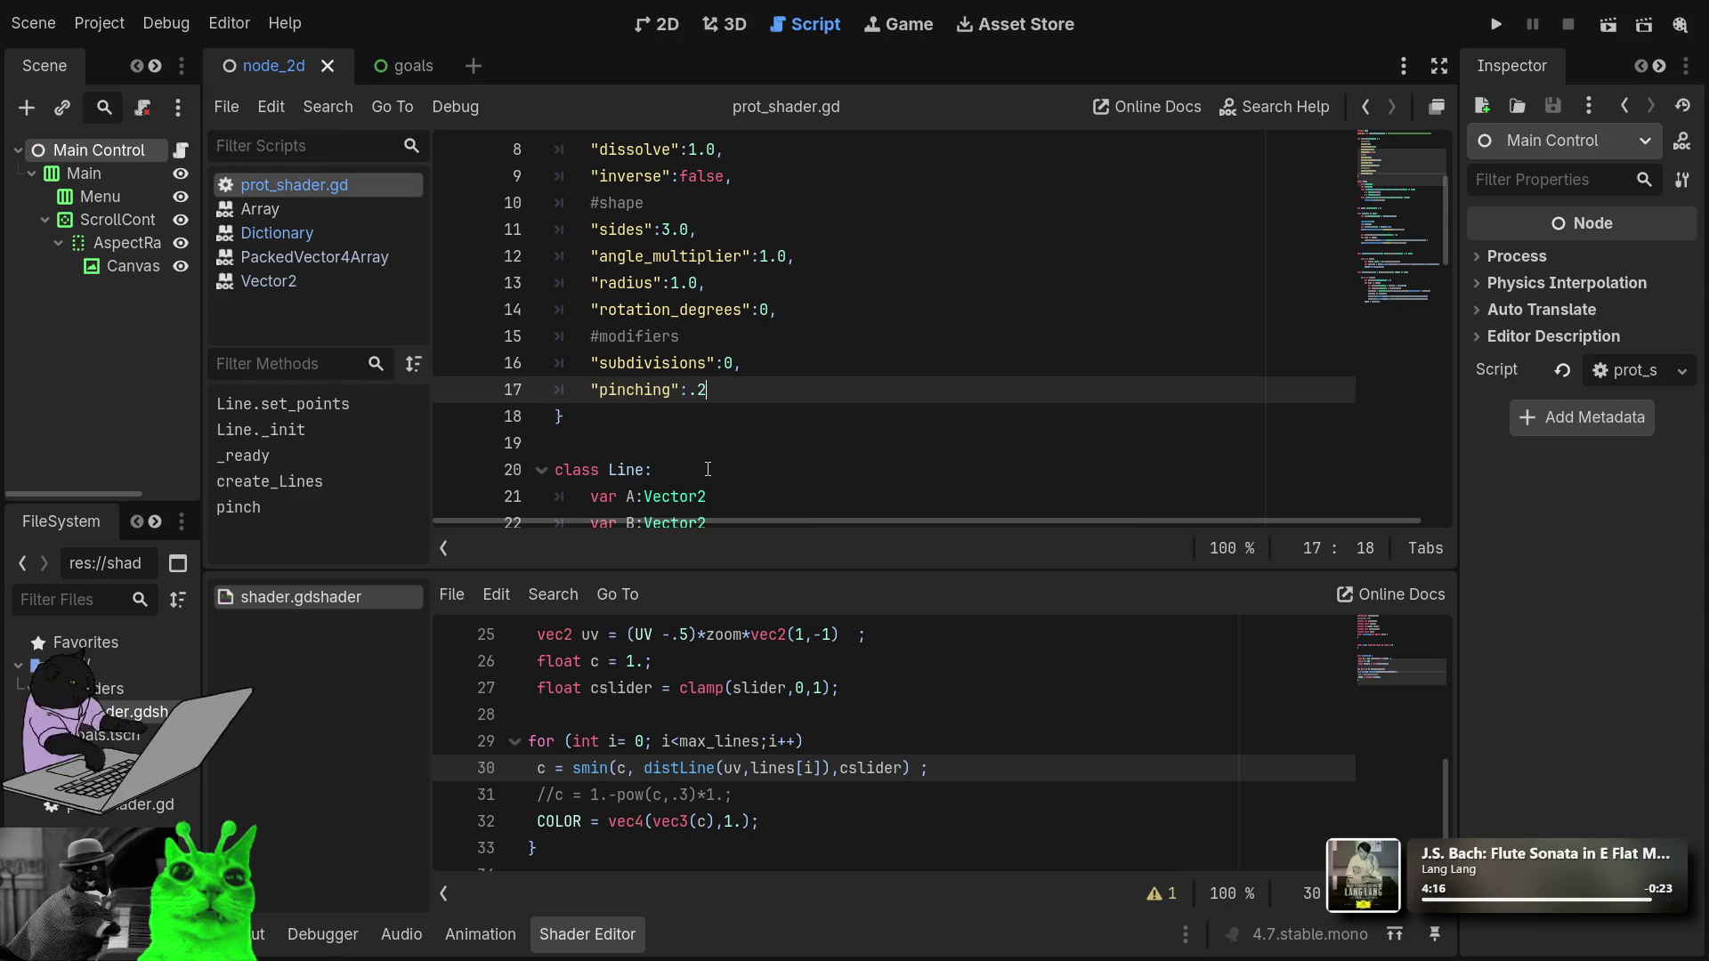
# Change the pinch call in _ready from pinch(0,-.2) to pinch(3,0).
pyautogui.click(186, 147)
pyautogui.scroll(-5, 762, 422)
pyautogui.scroll(-2, 763, 421)
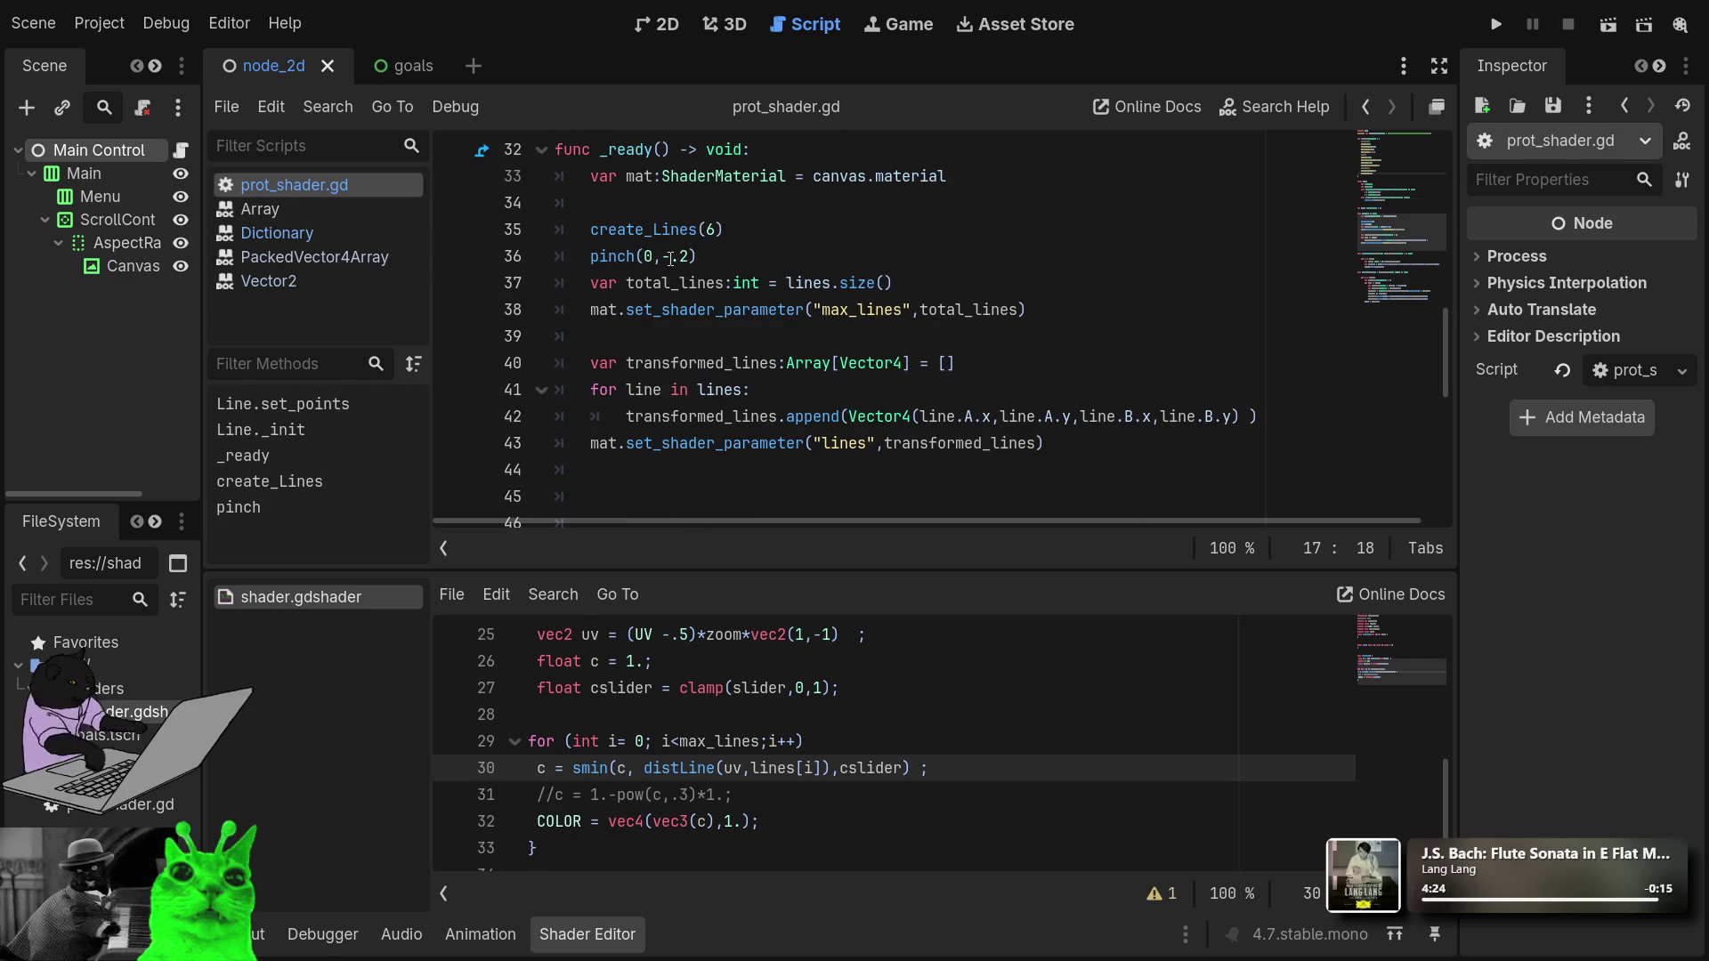
pyautogui.click(688, 256)
pyautogui.press('BackSpace')
pyautogui.press('BackSpace')
pyautogui.press('BackSpace')
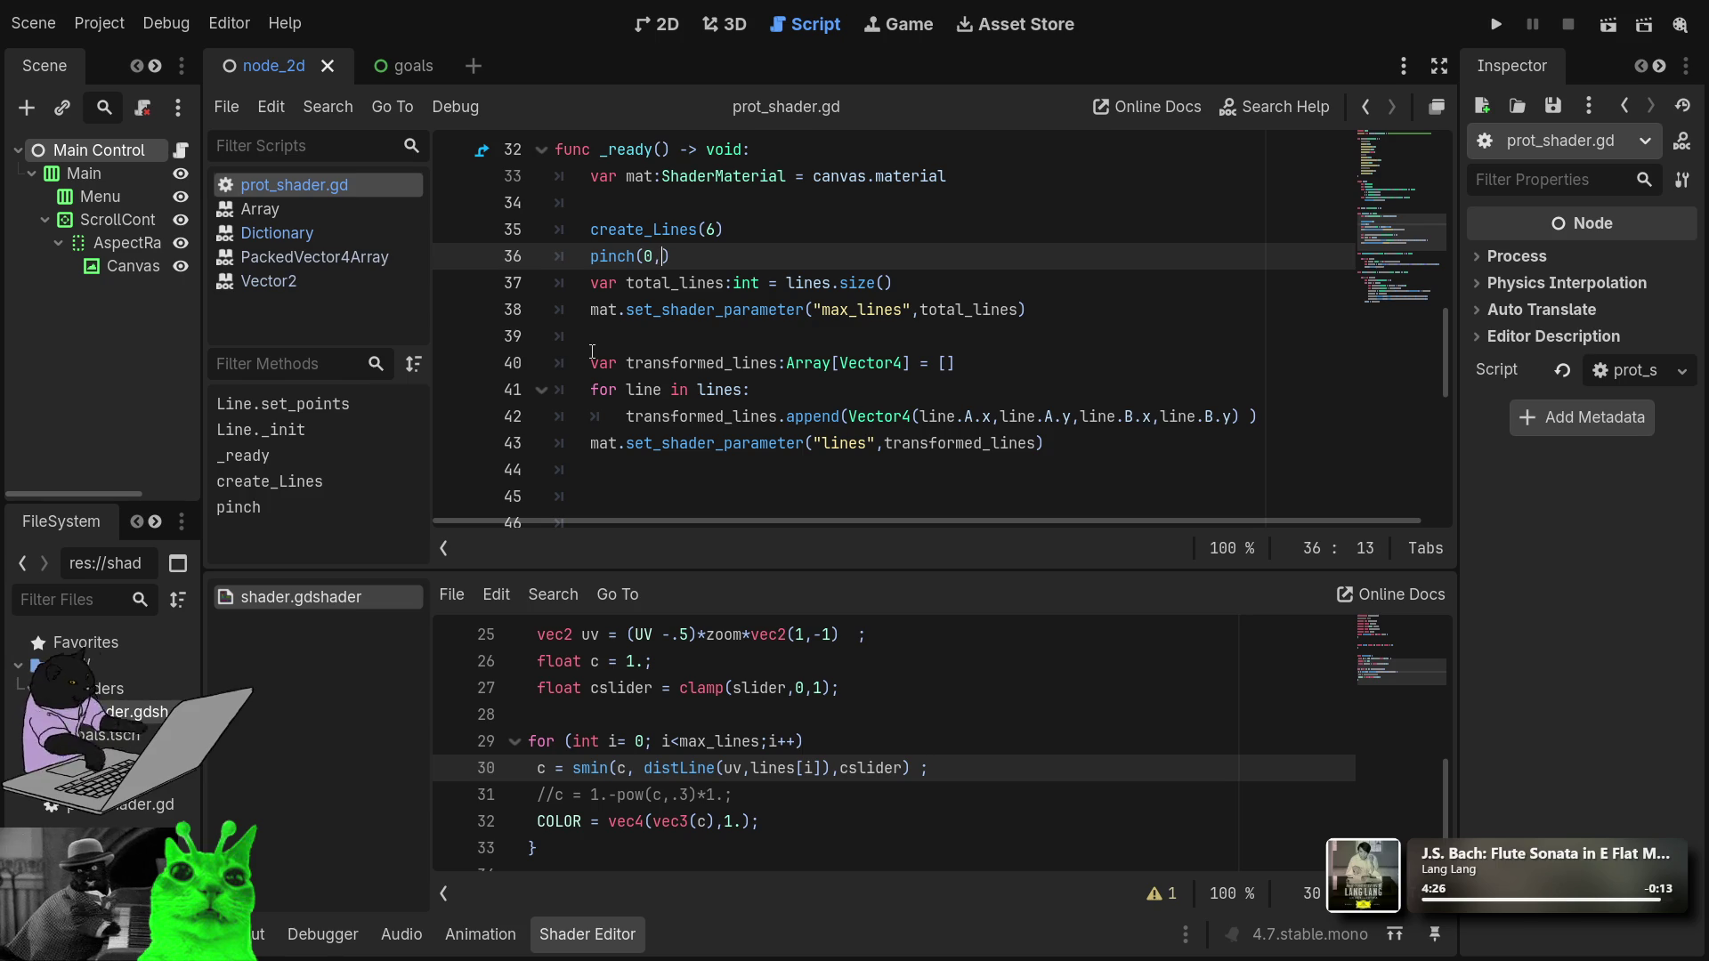
pyautogui.write('0')
pyautogui.press('Left')
pyautogui.press('Left')
pyautogui.press('BackSpace')
pyautogui.write('3')
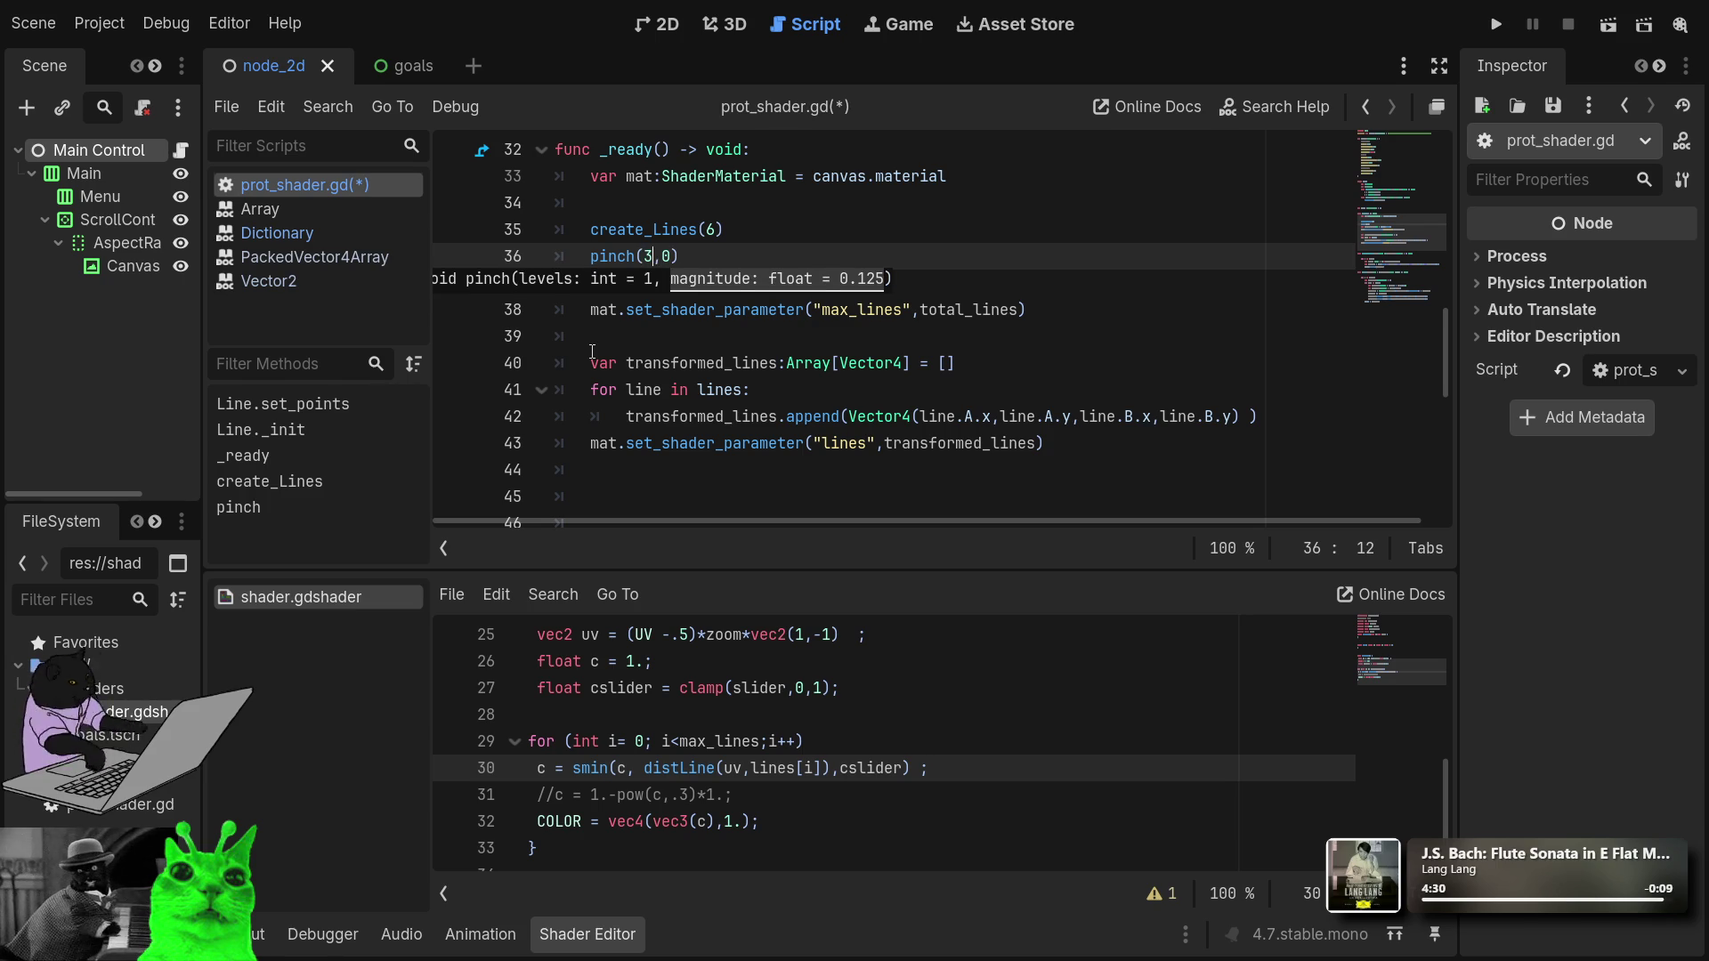
# Test-run the project, stop it, and select the Canvas node.
pyautogui.click(1485, 29)
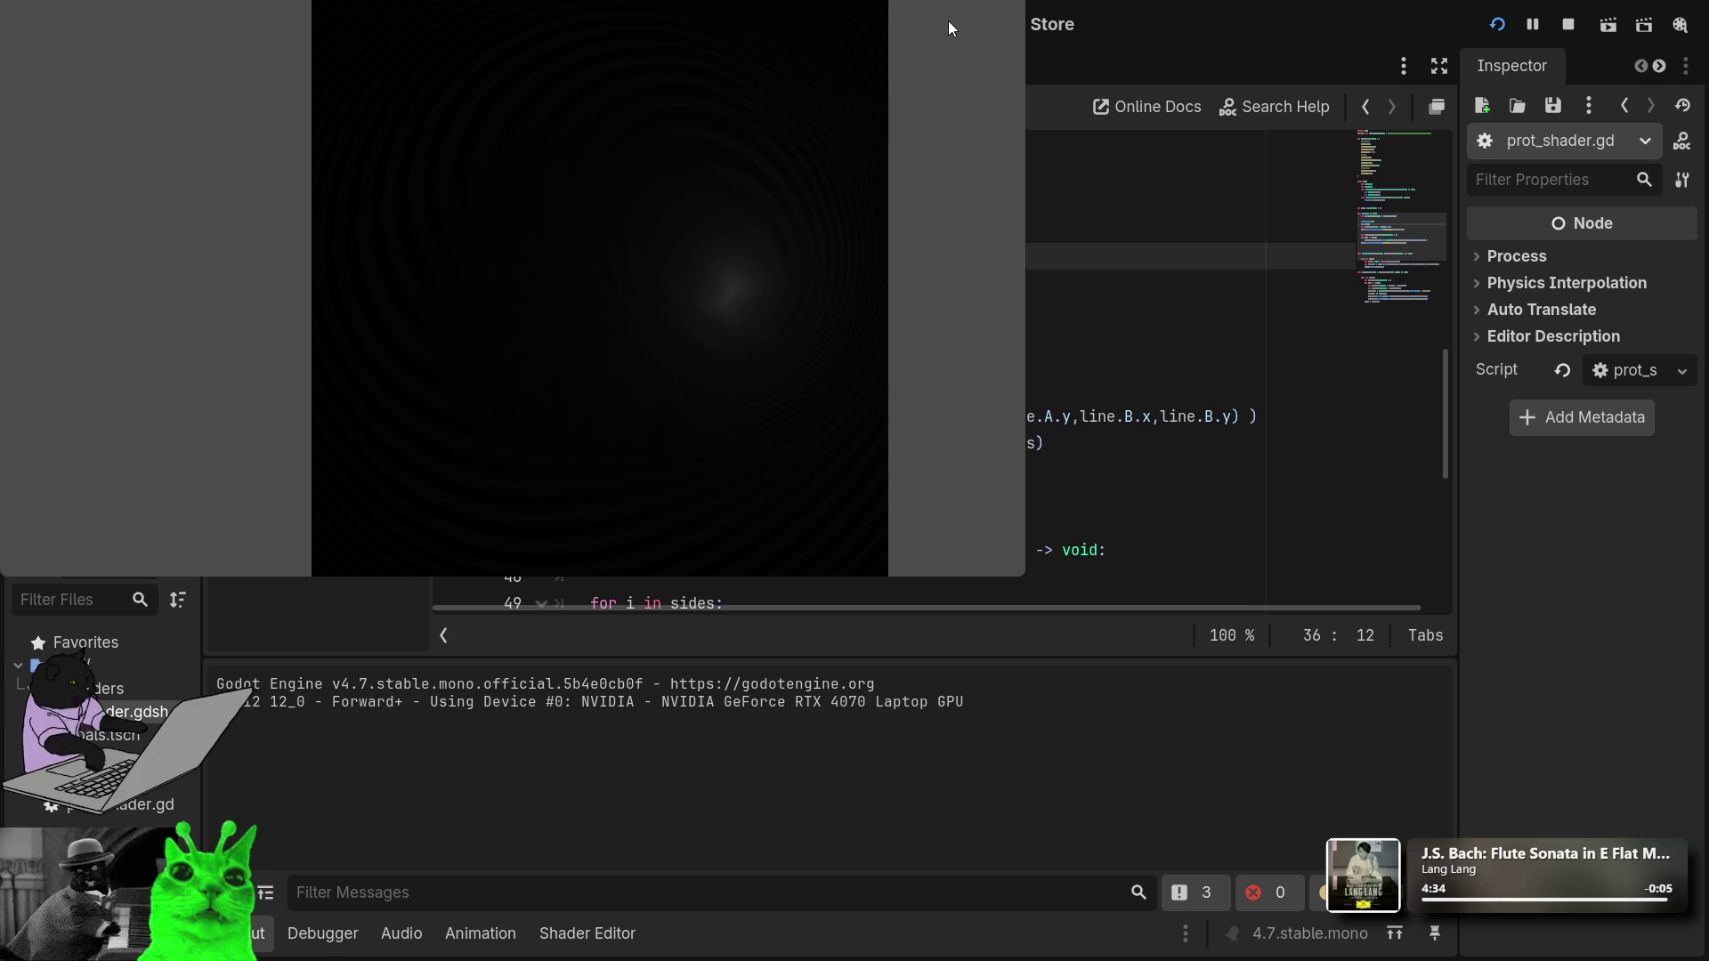
pyautogui.press('F8')
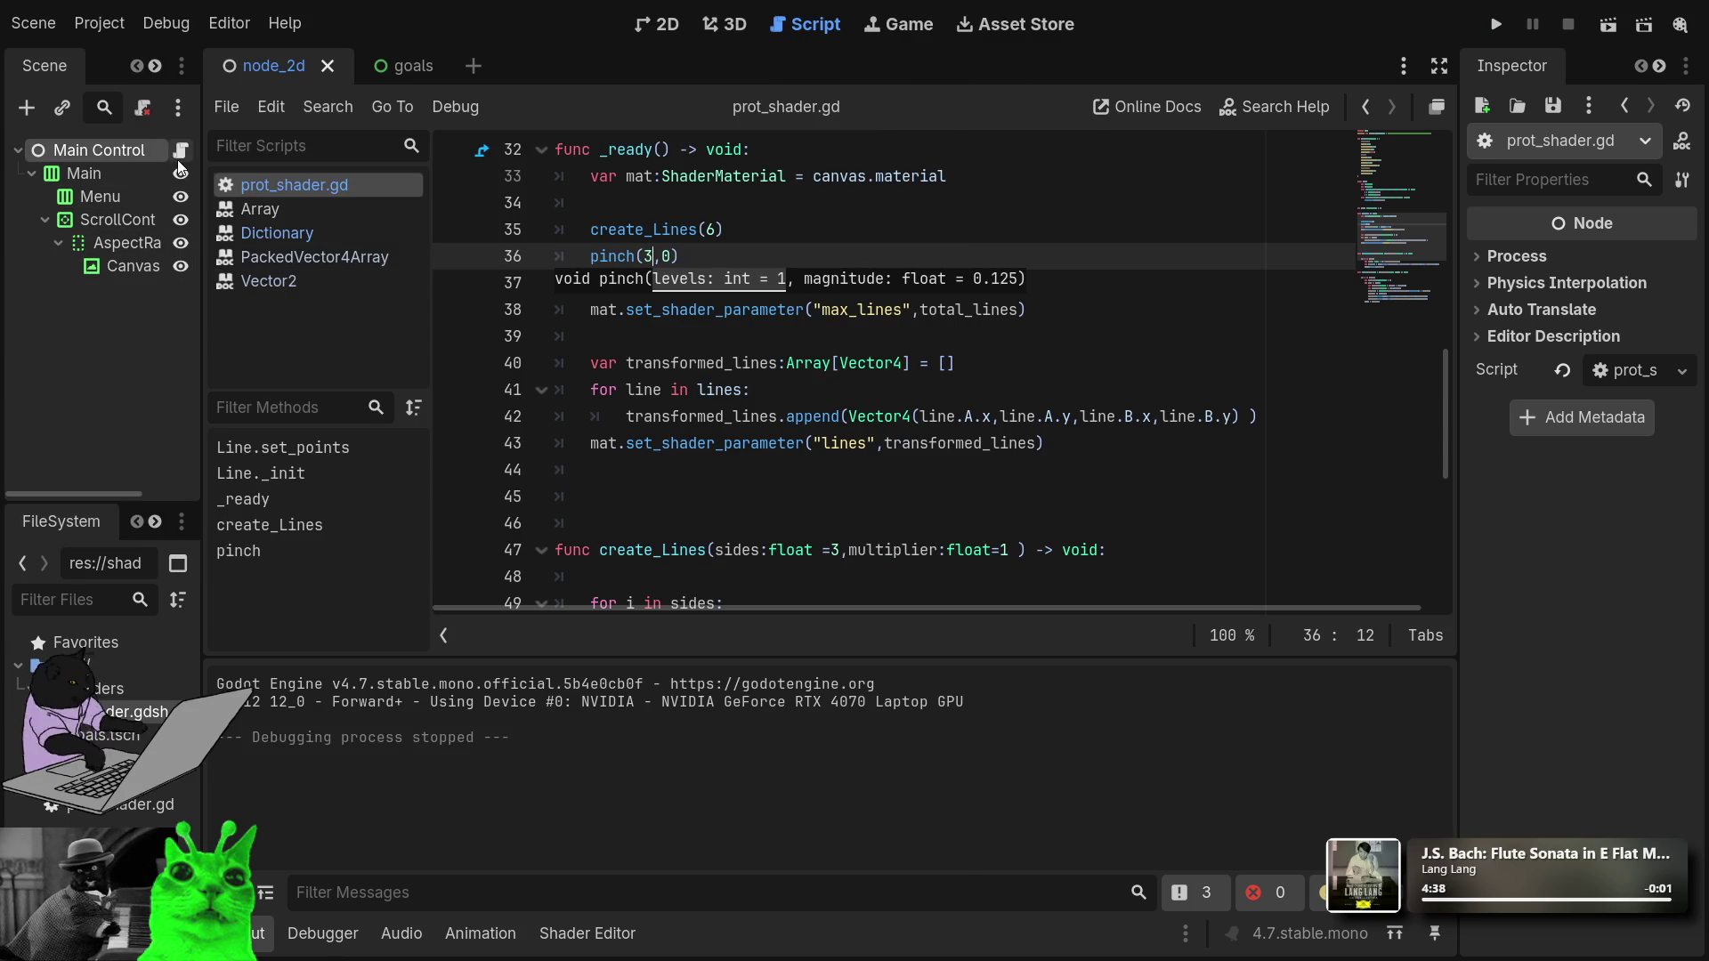
pyautogui.click(122, 275)
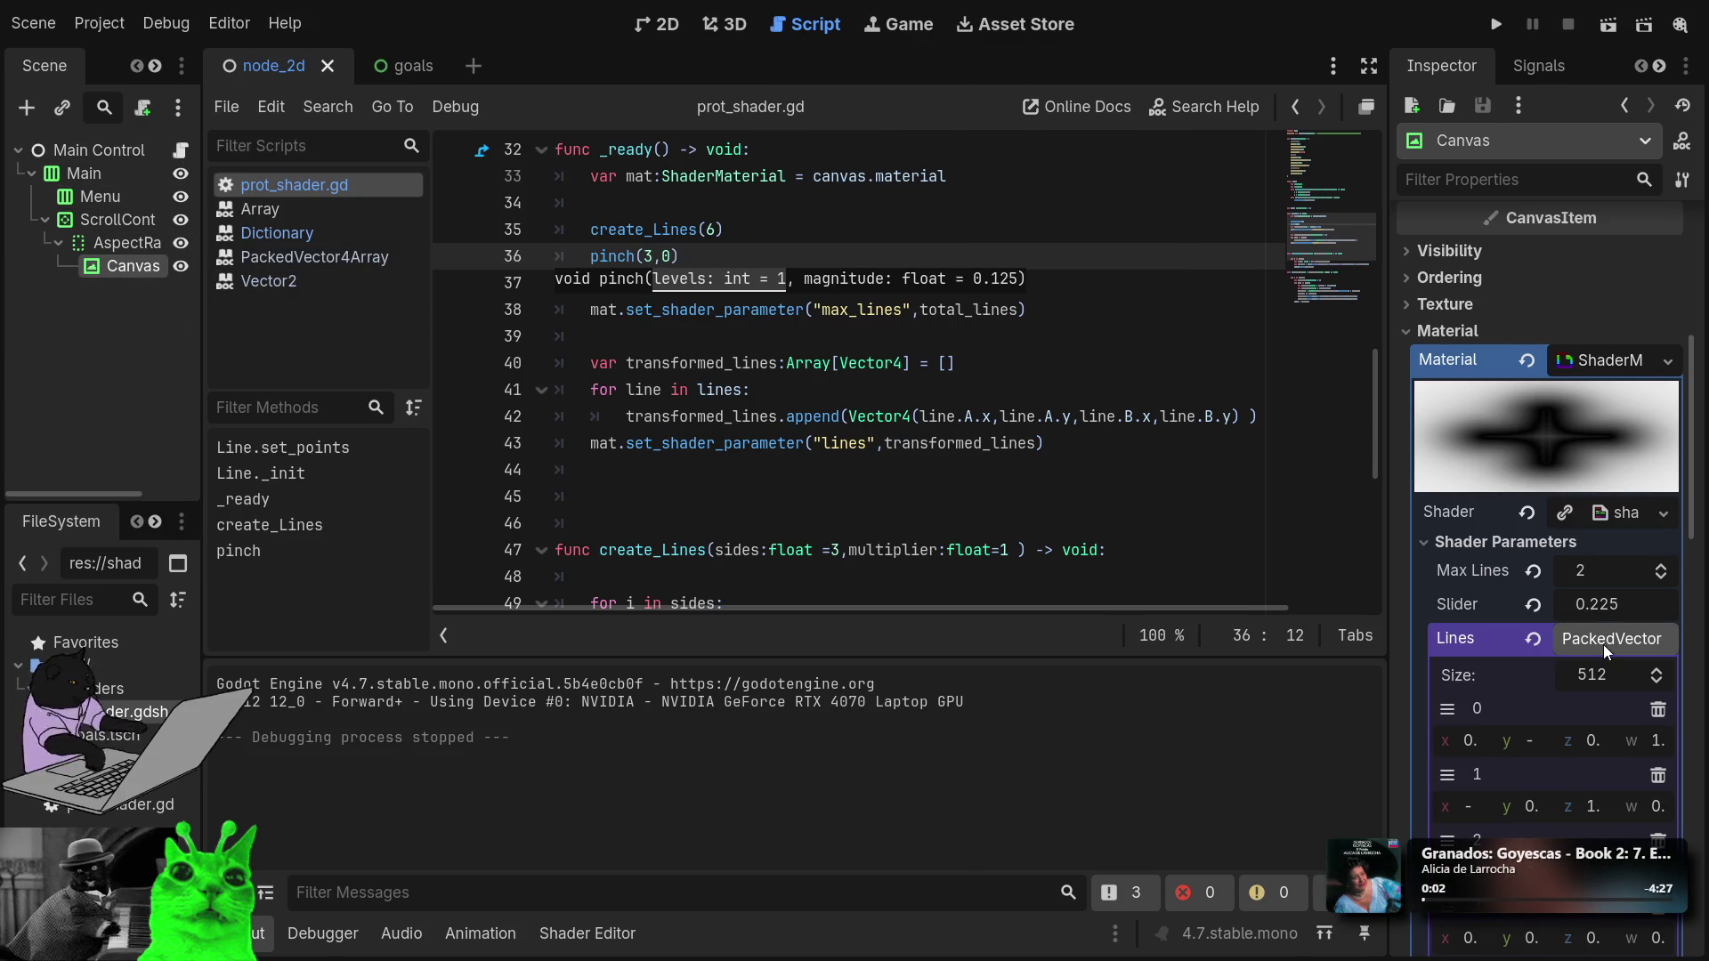
# Set Slider to -2.35 and uncomment c = 1.-pow(c,.3)*1. in shader.gdshader, test-running both.
pyautogui.moveTo(1638, 611); pyautogui.dragTo(1332, 610)
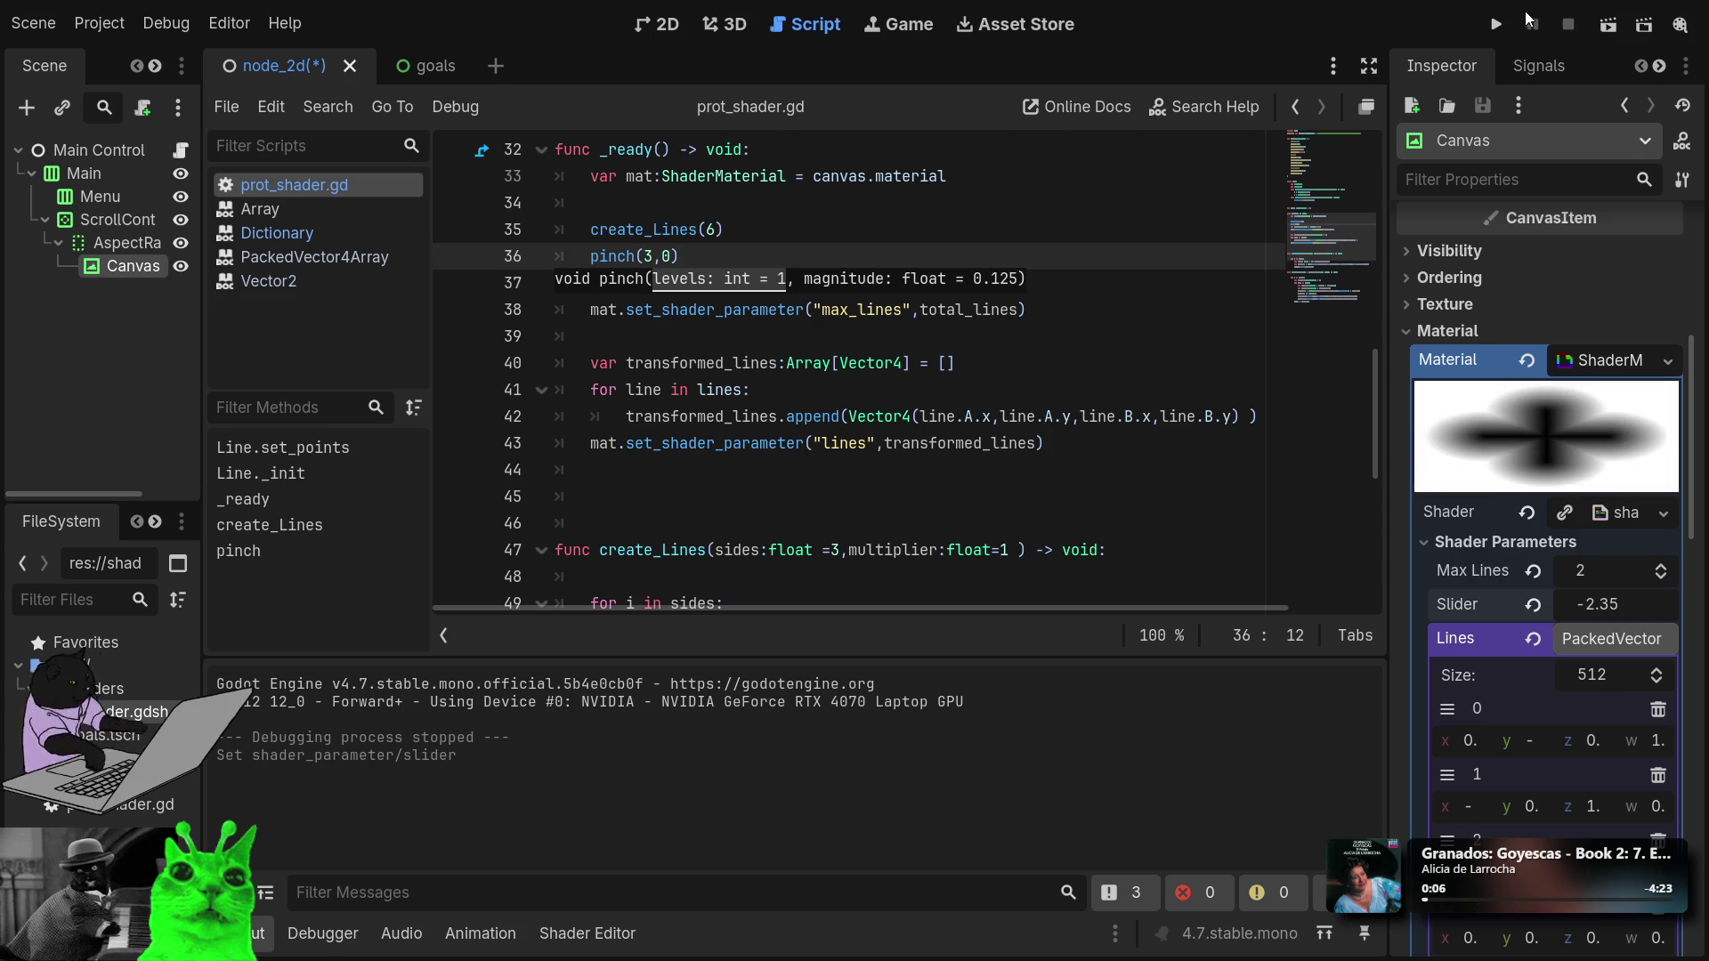
pyautogui.click(1495, 20)
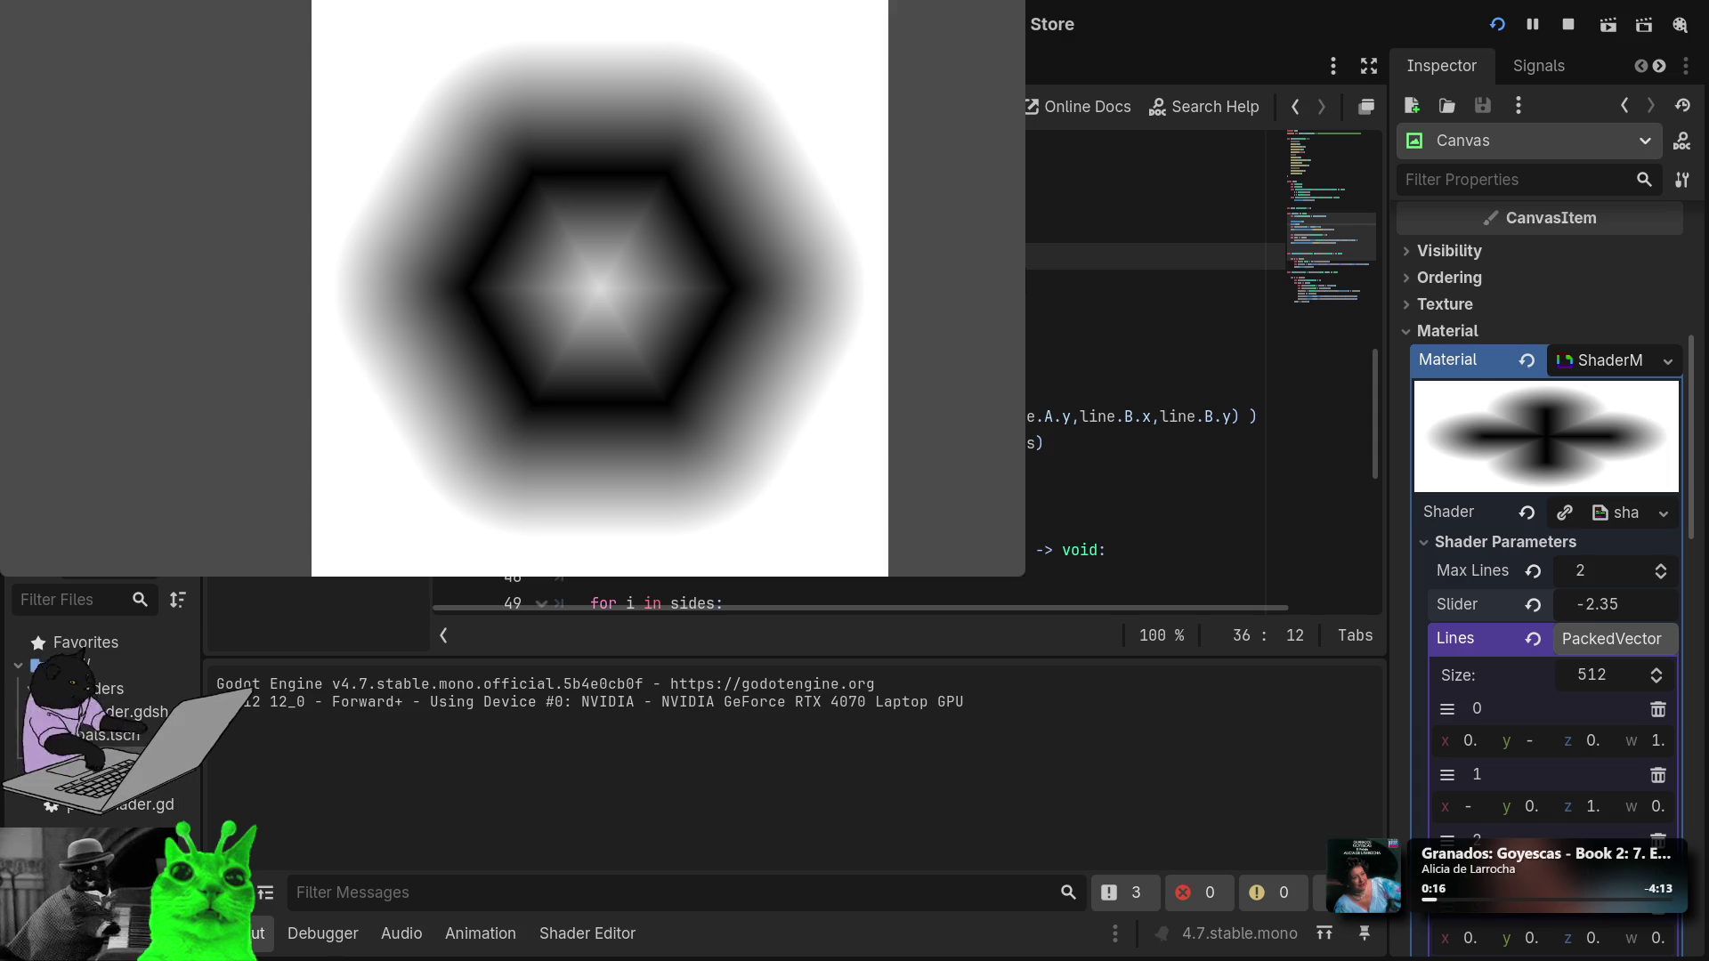
pyautogui.doubleClick(132, 712)
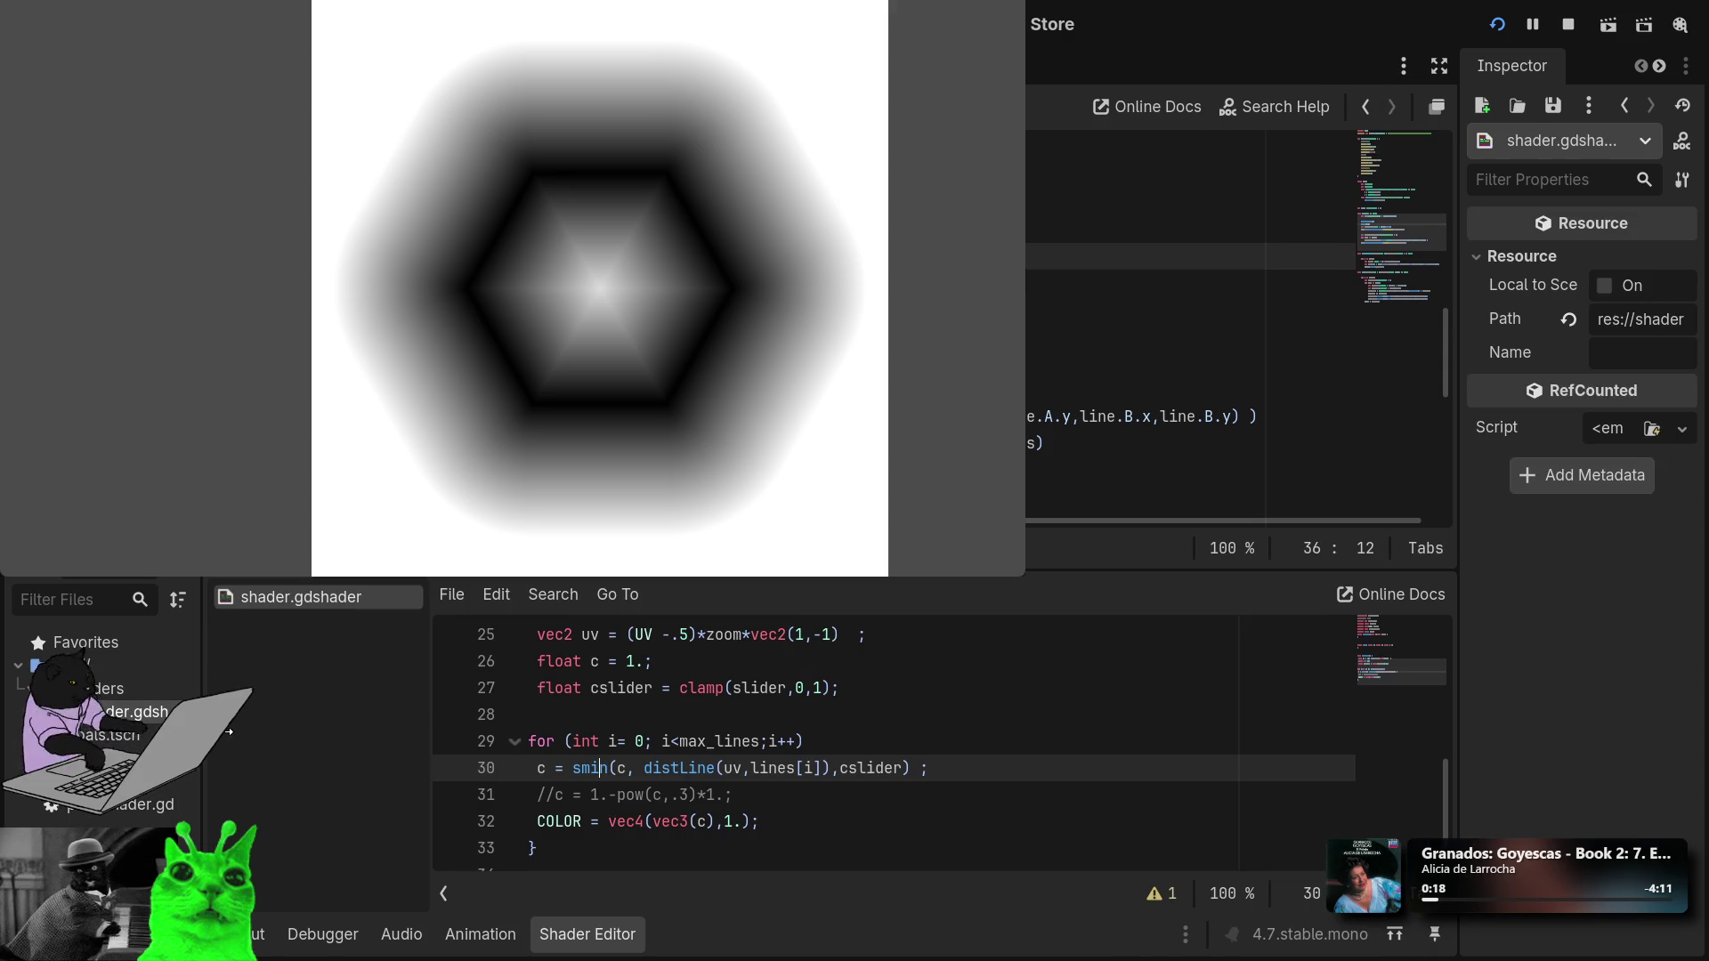
pyautogui.press('Down')
pyautogui.hotkey('ctrl', 'k')
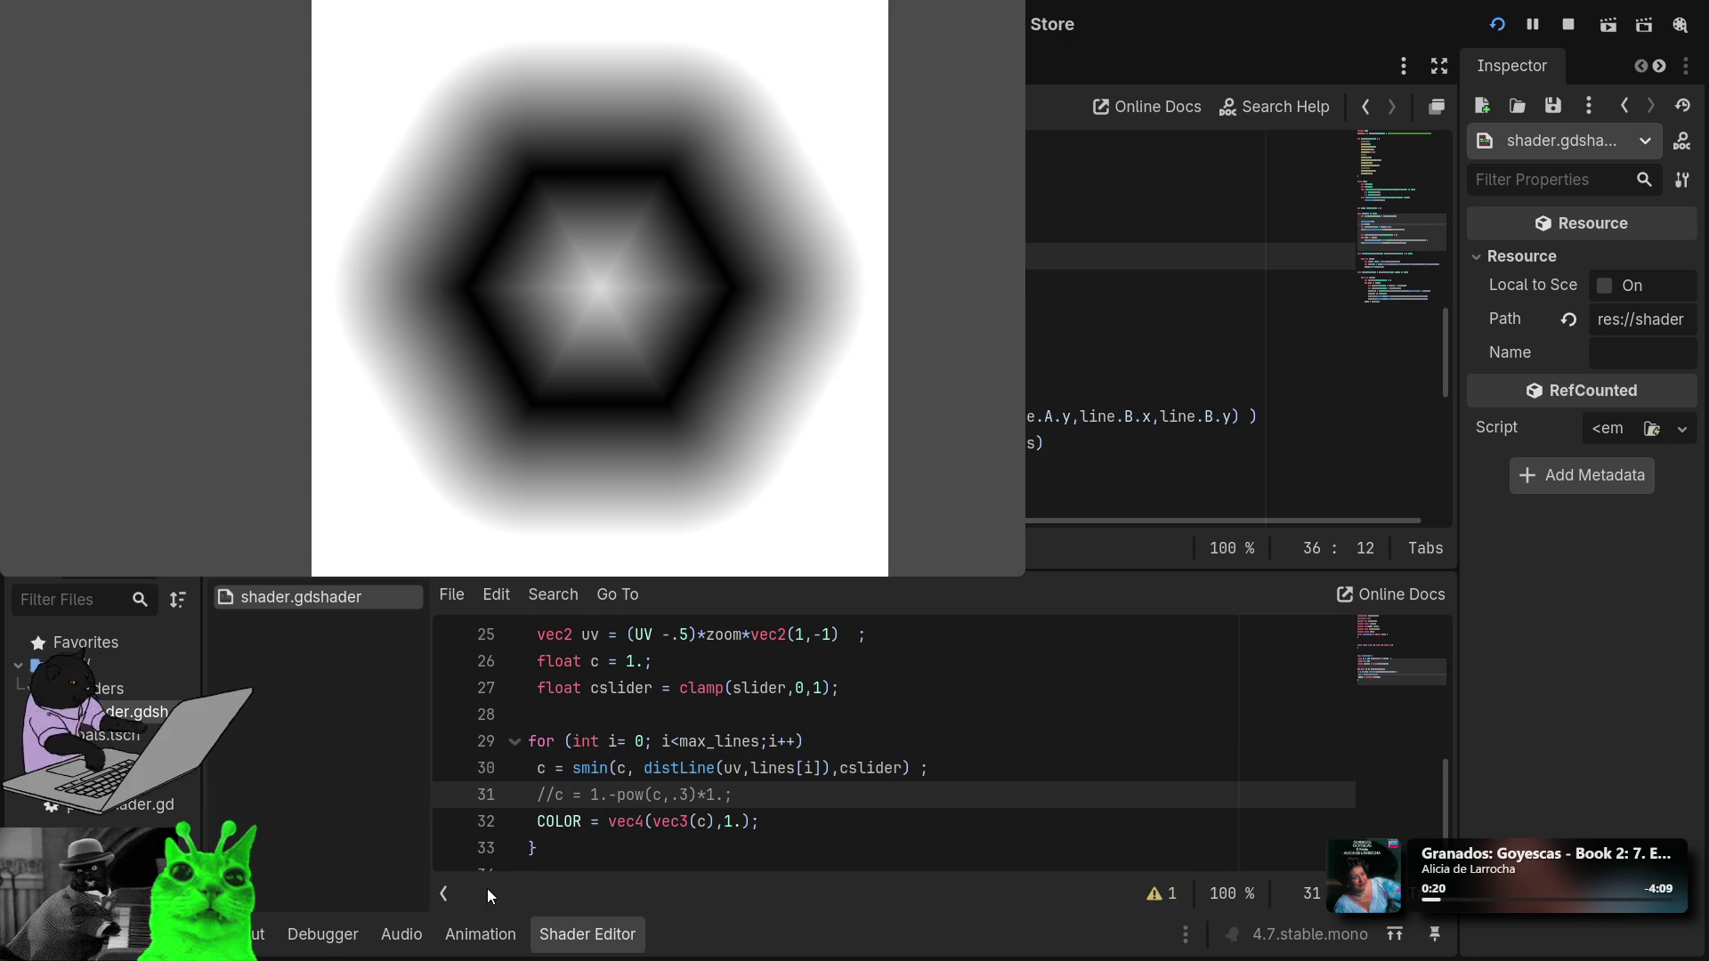
pyautogui.click(1507, 21)
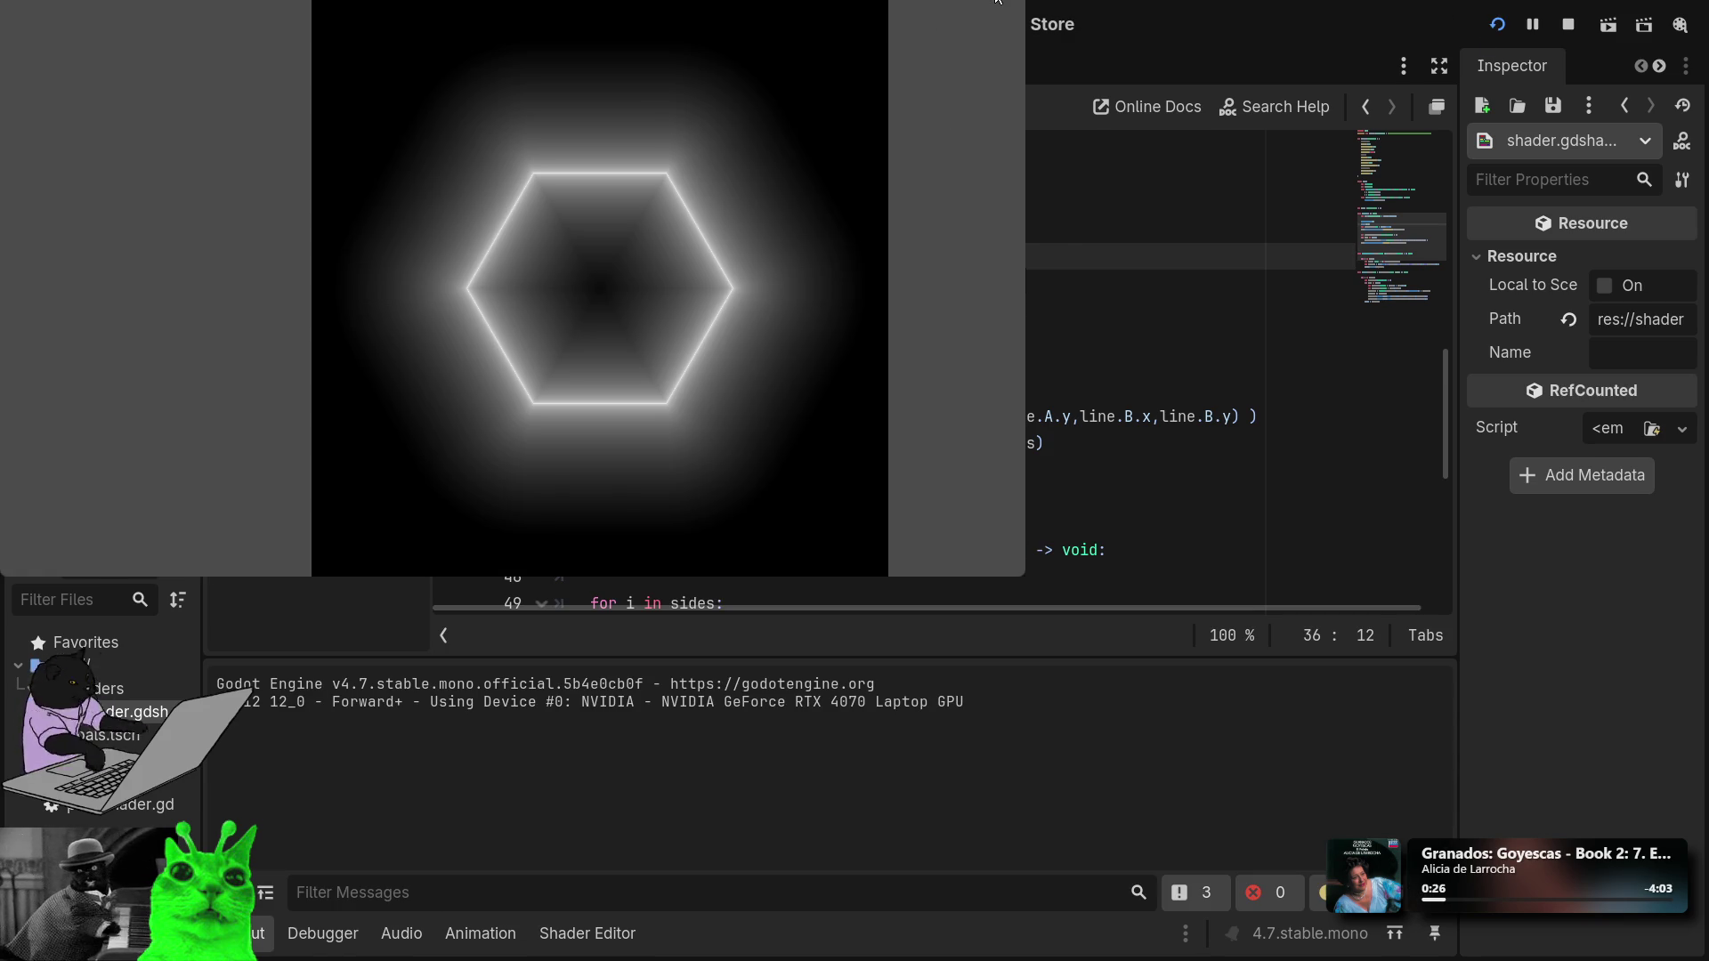
pyautogui.press('F8')
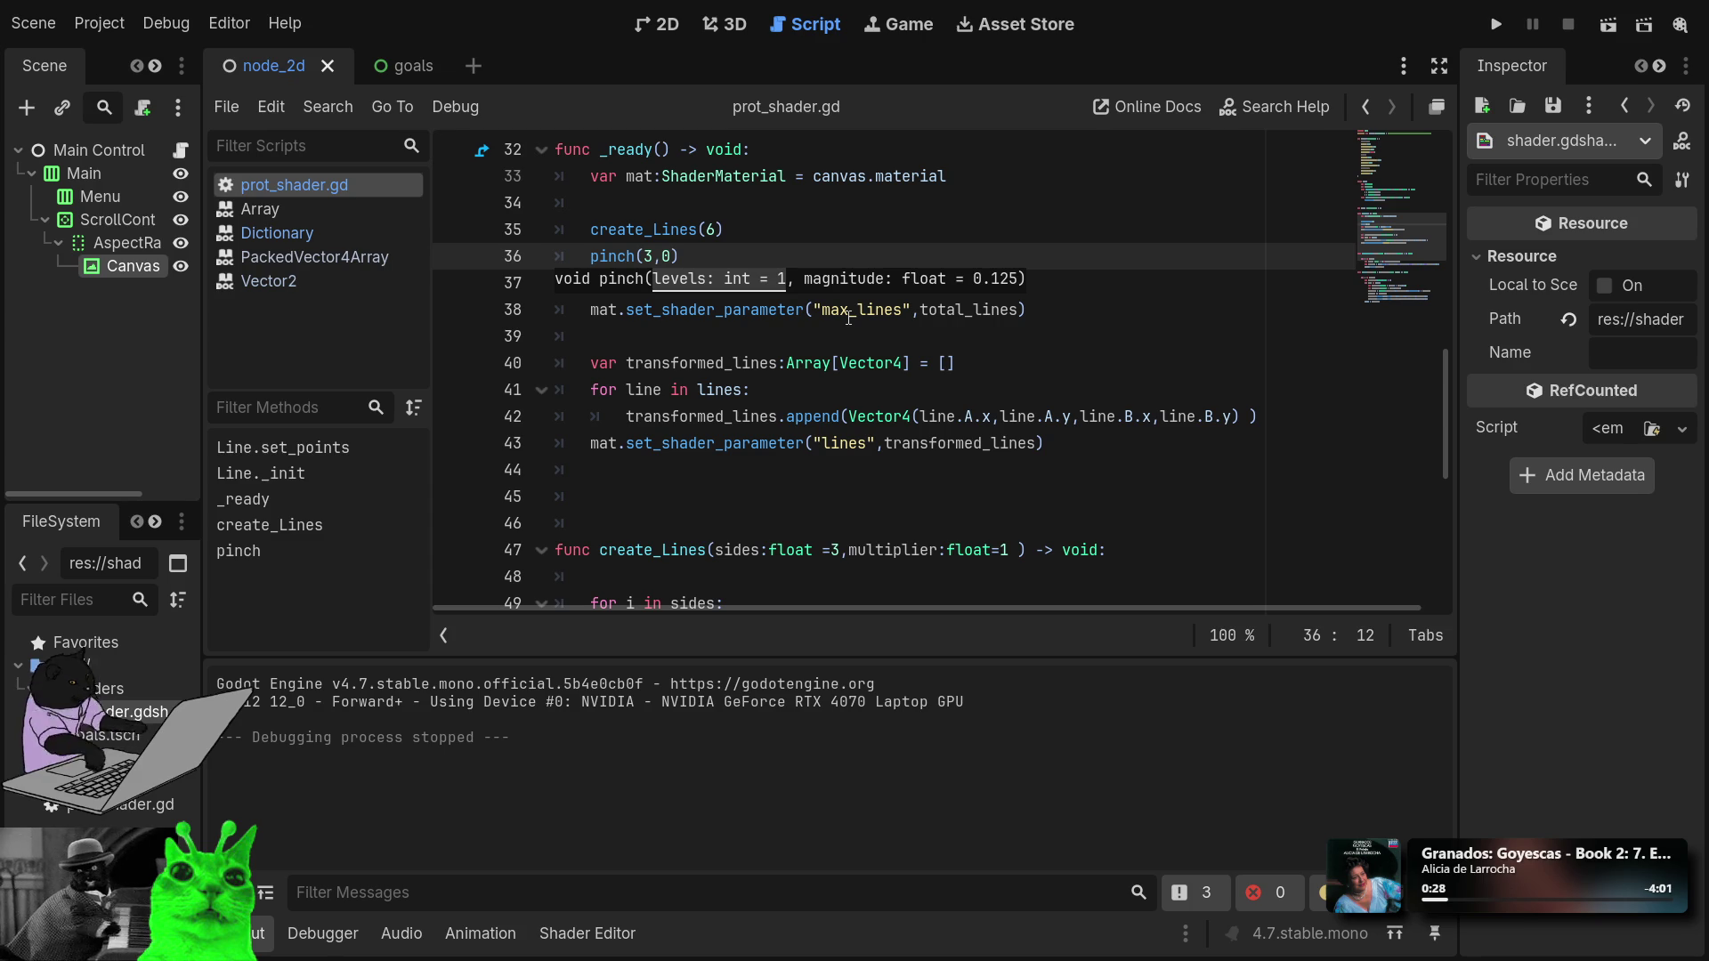
pyautogui.click(835, 362)
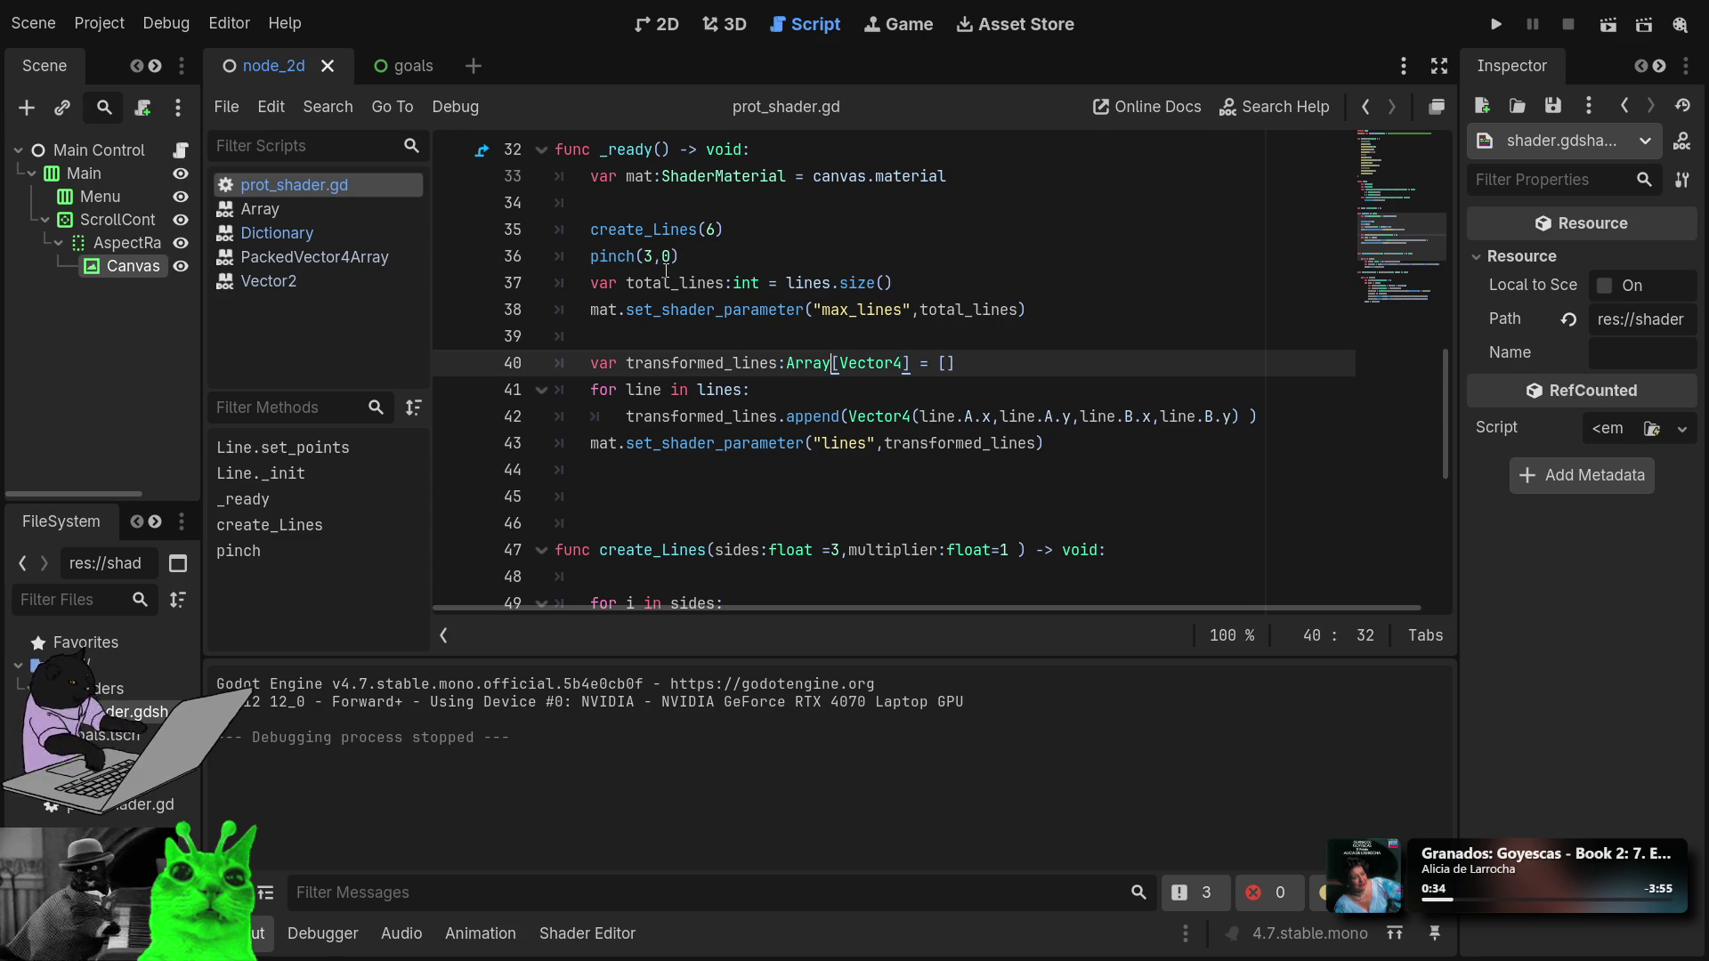
# Change the pinch magnitude to -.1 and run the project to preview the shape.
pyautogui.click(670, 260)
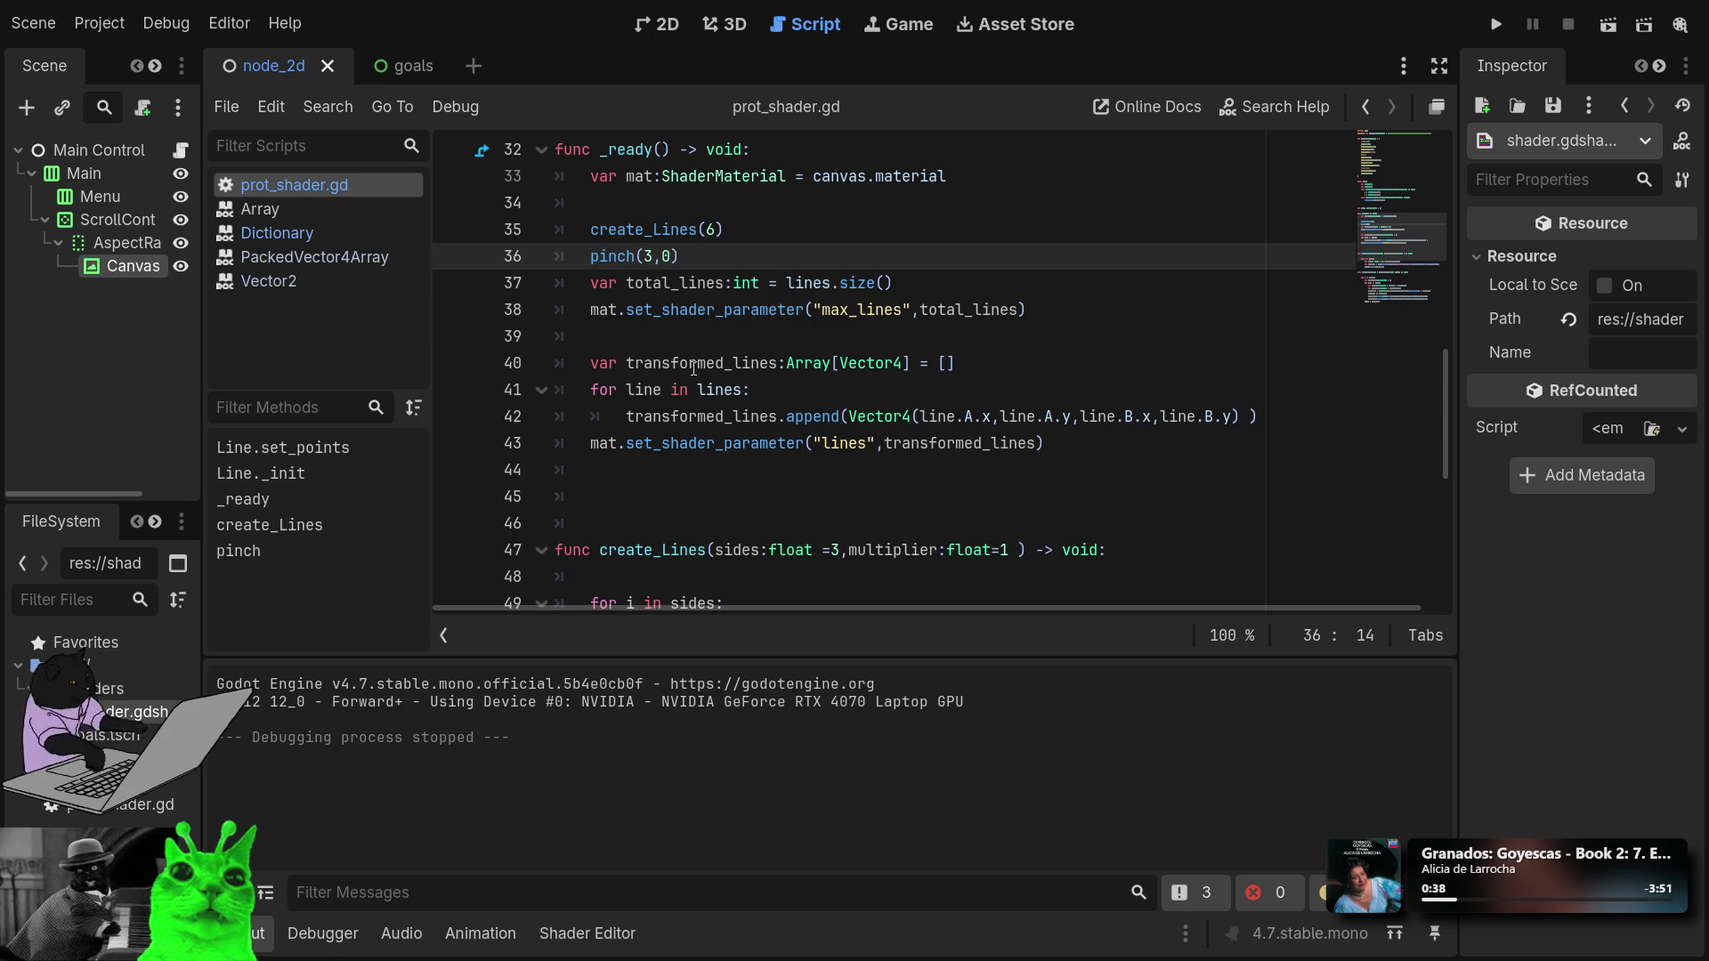
pyautogui.press('BackSpace')
pyautogui.write('-.1')
pyautogui.click(1496, 24)
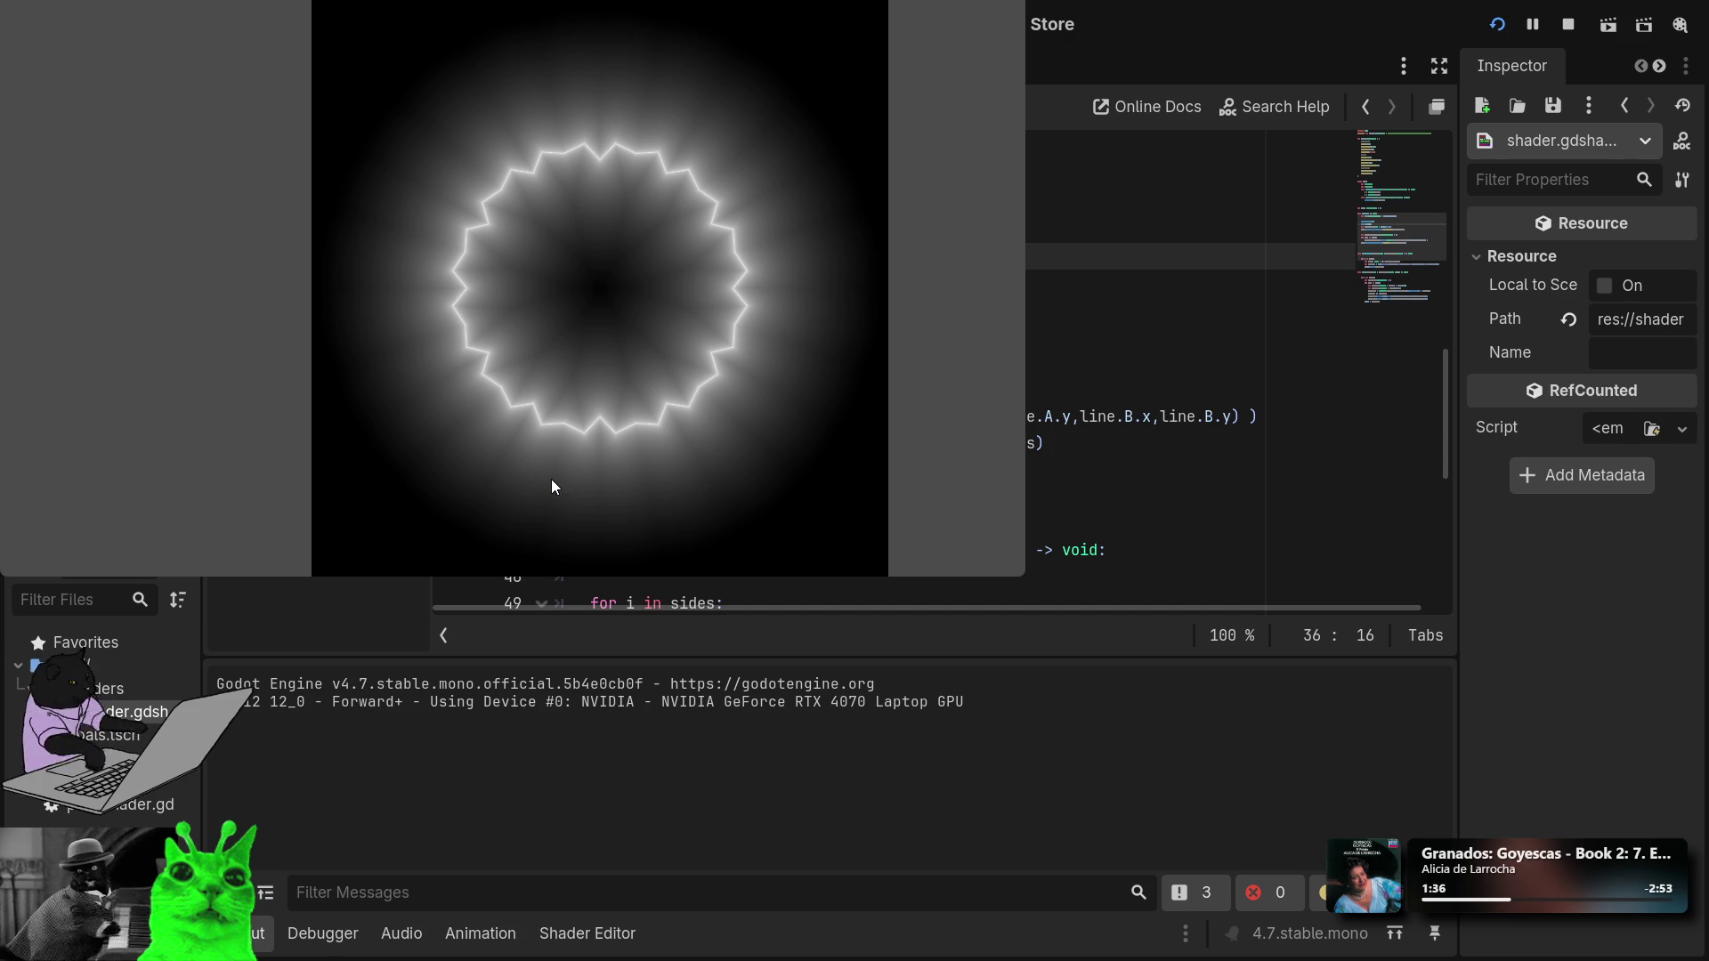
# Change the pinch levels from 3 to 1 and run the preview.
pyautogui.click(1012, 1)
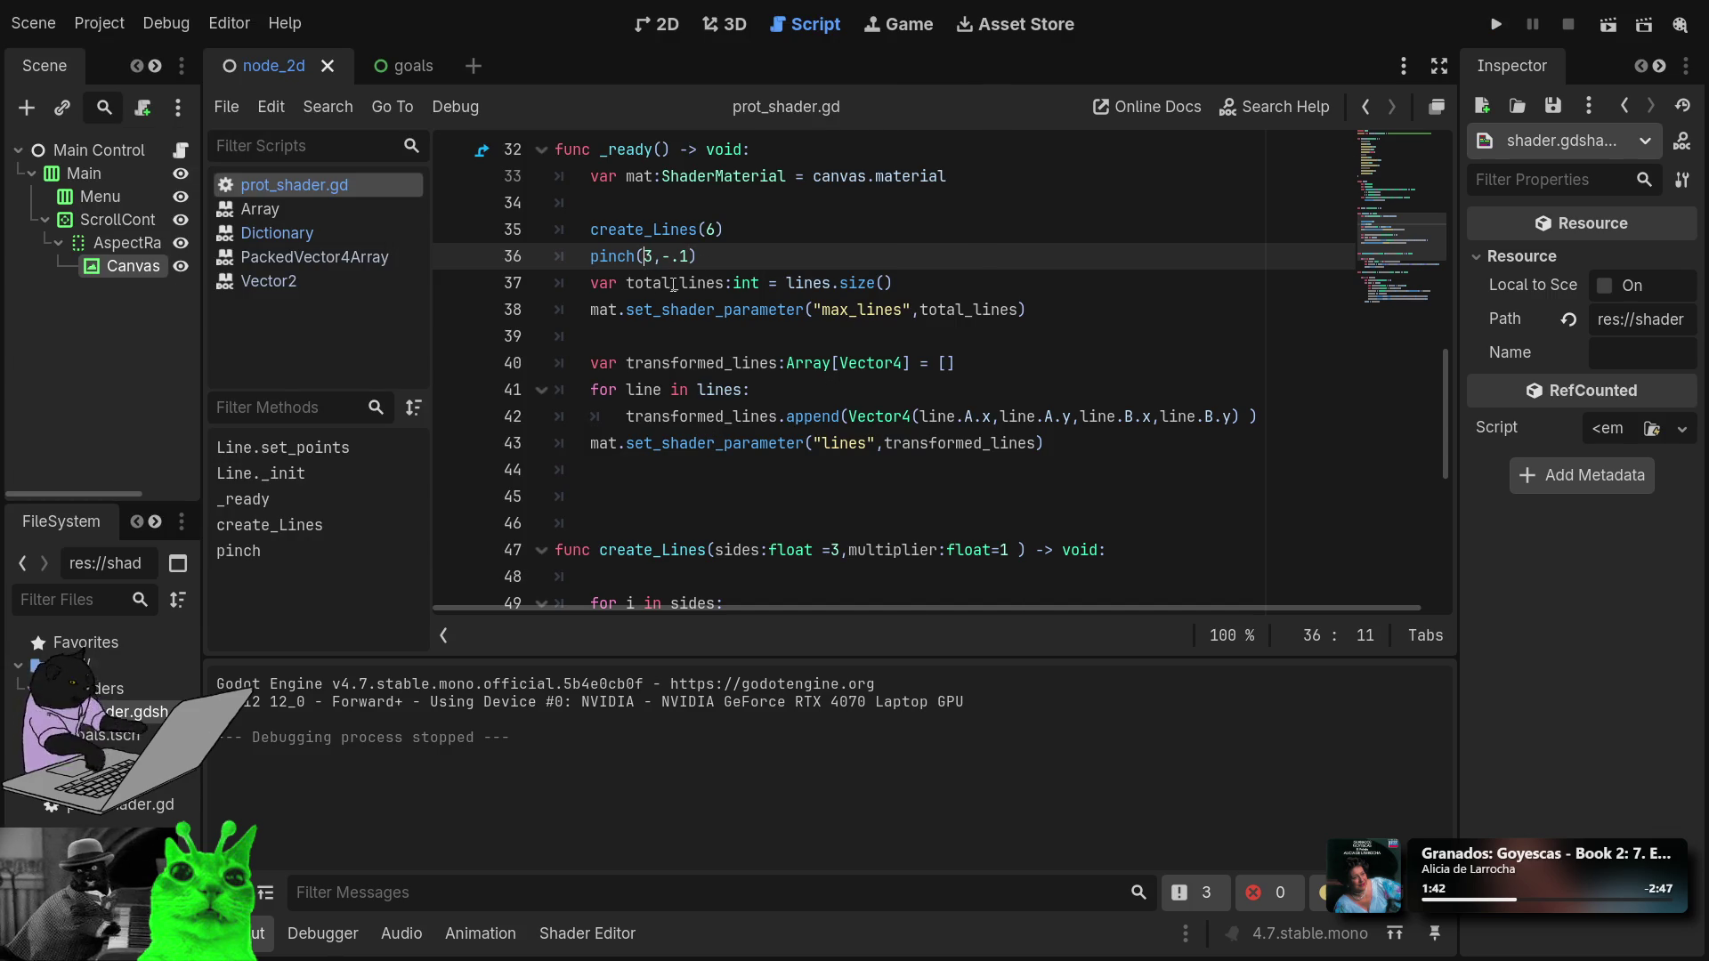
pyautogui.press('Delete')
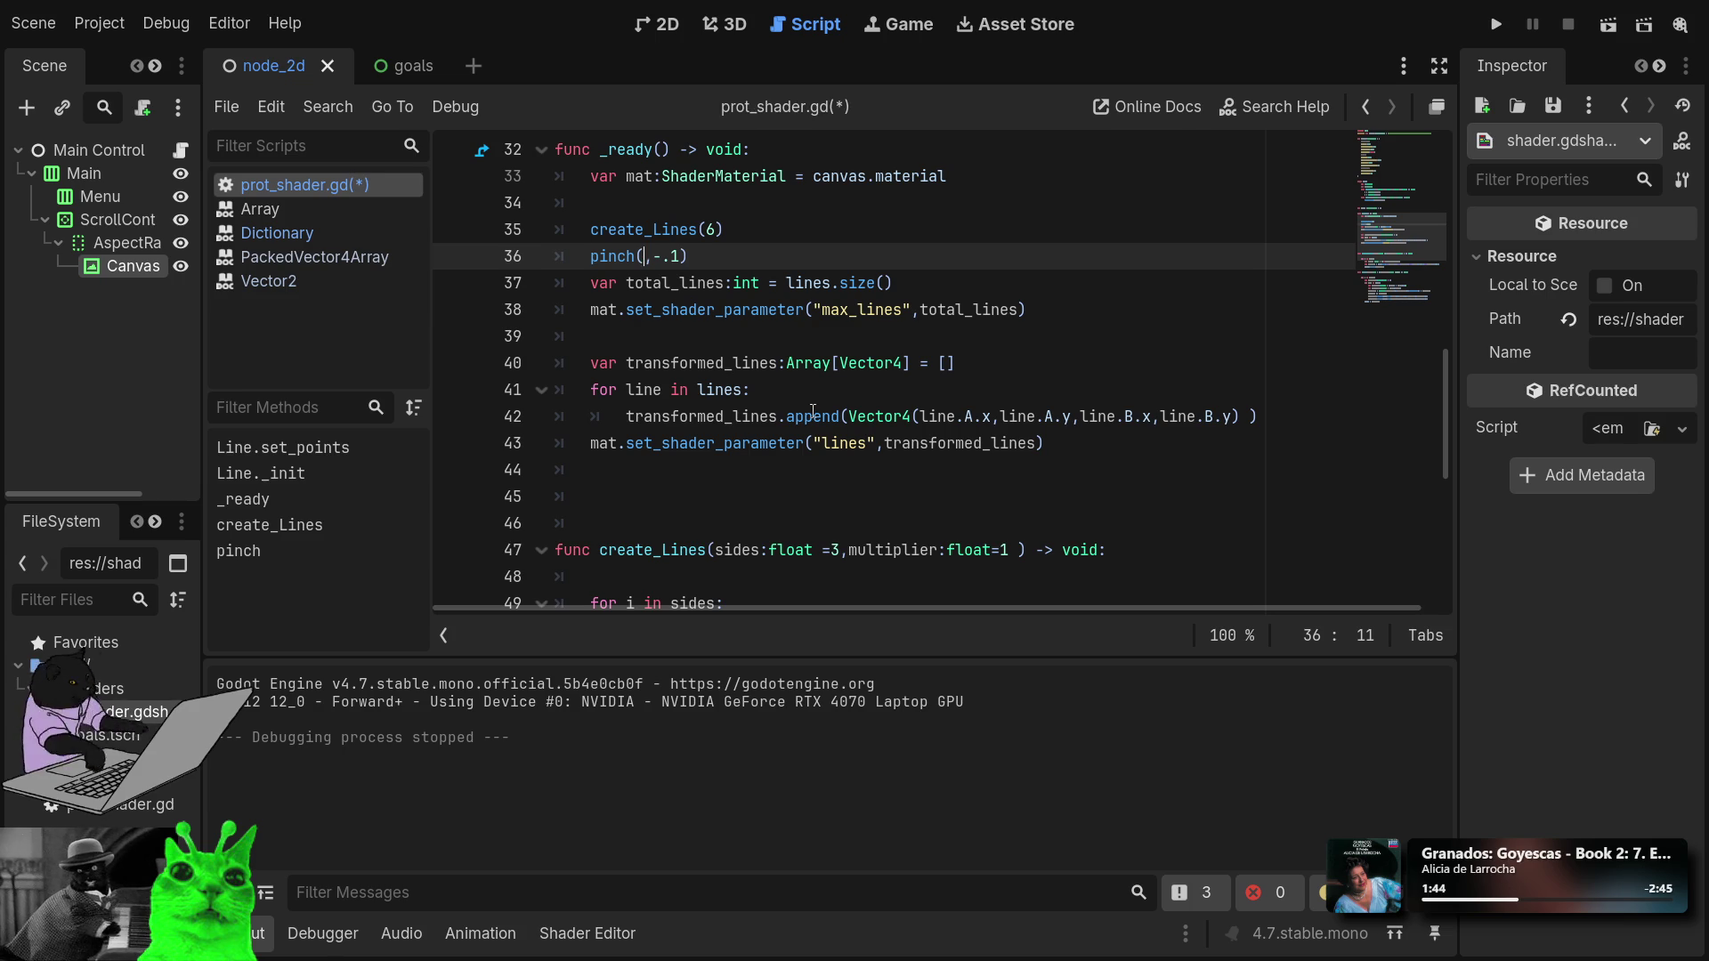
pyautogui.write('1')
pyautogui.click(1499, 22)
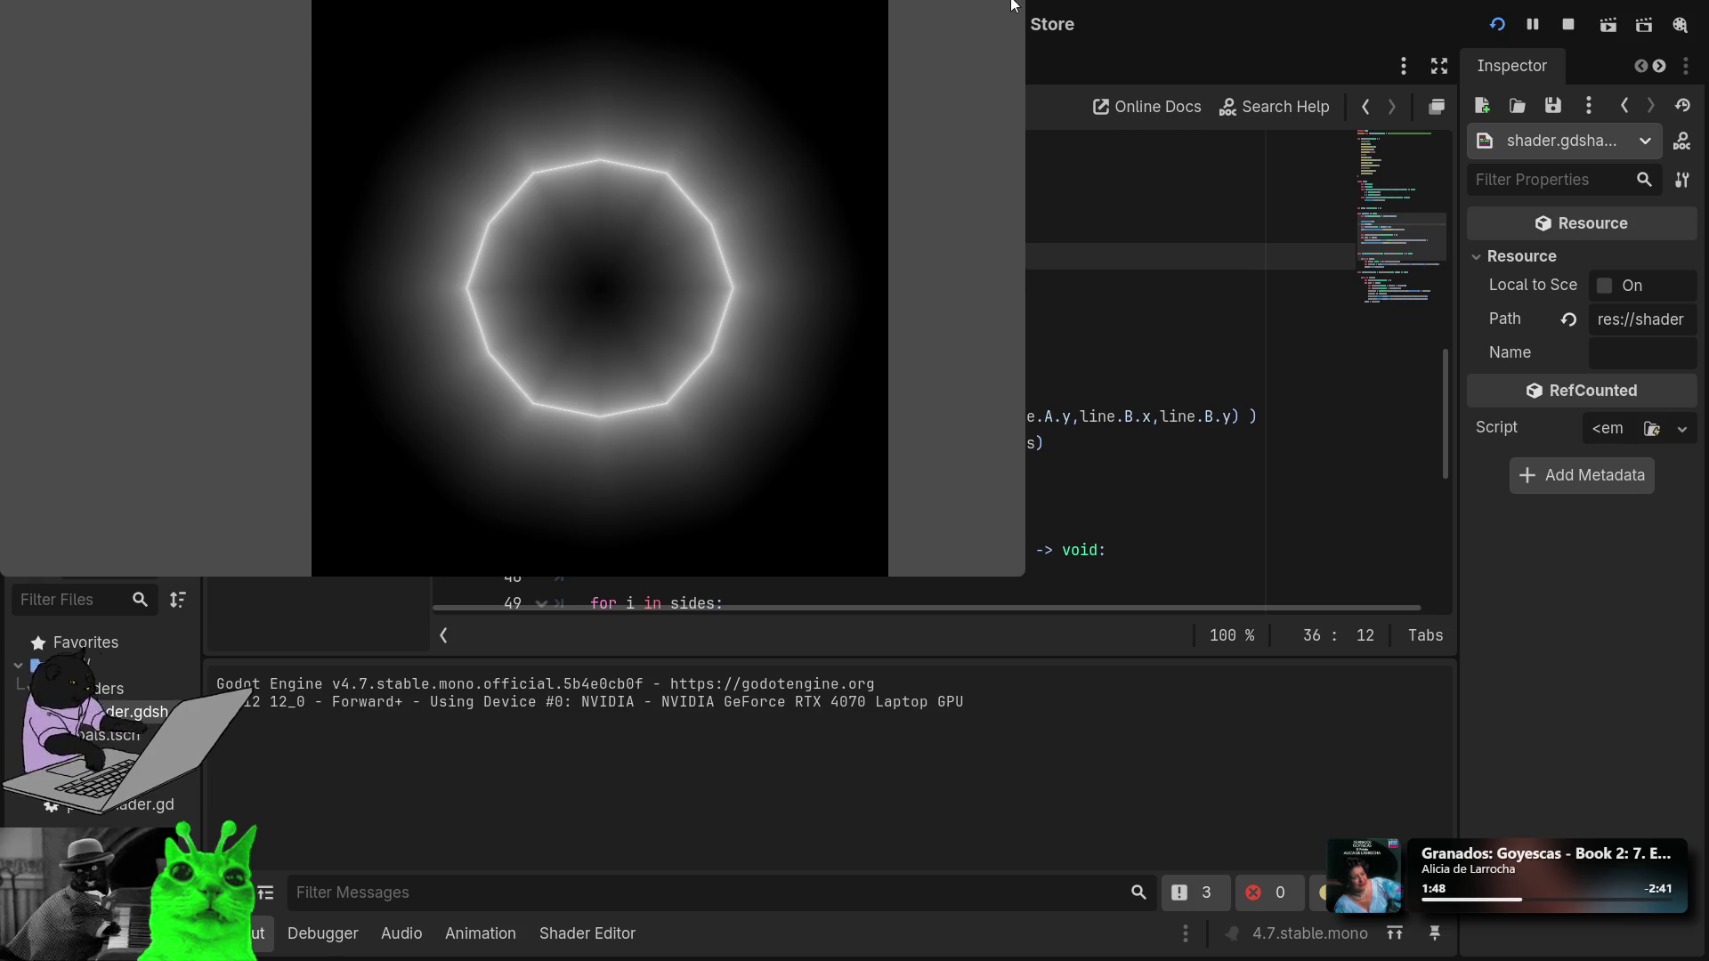
pyautogui.press('F8')
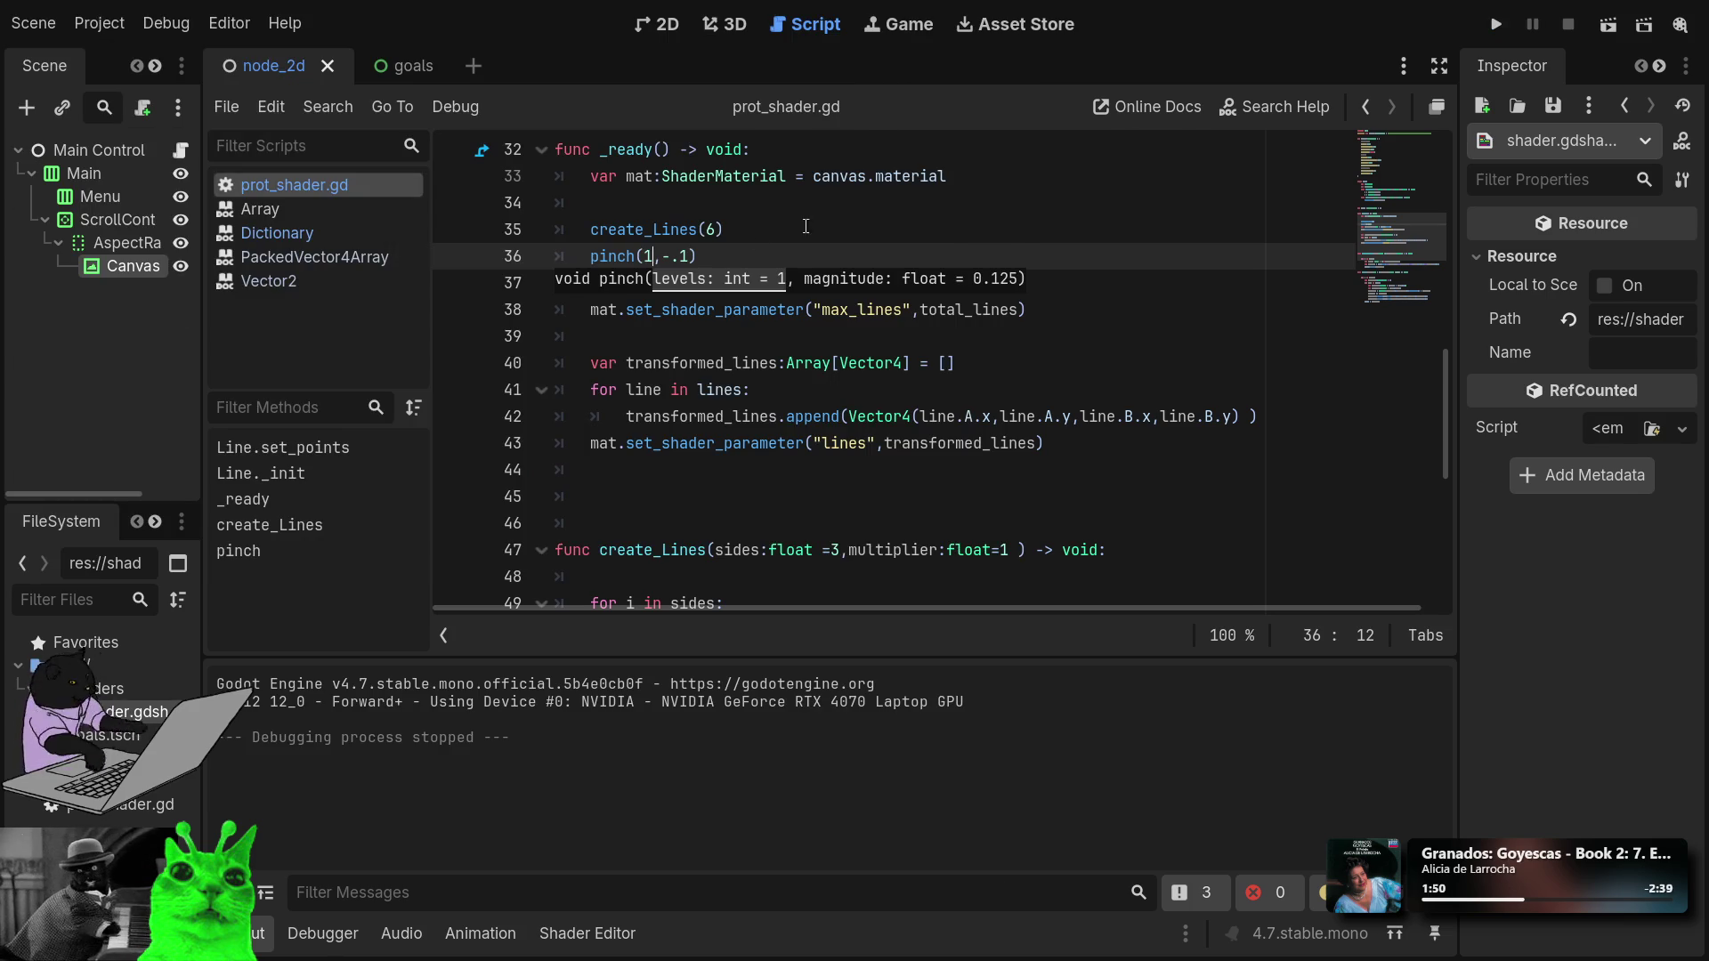
# Set the pinch magnitude to -.6, giving pinch(1,-.6), and run the preview.
pyautogui.click(698, 256)
pyautogui.press('Left')
pyautogui.press('BackSpace')
pyautogui.write('6')
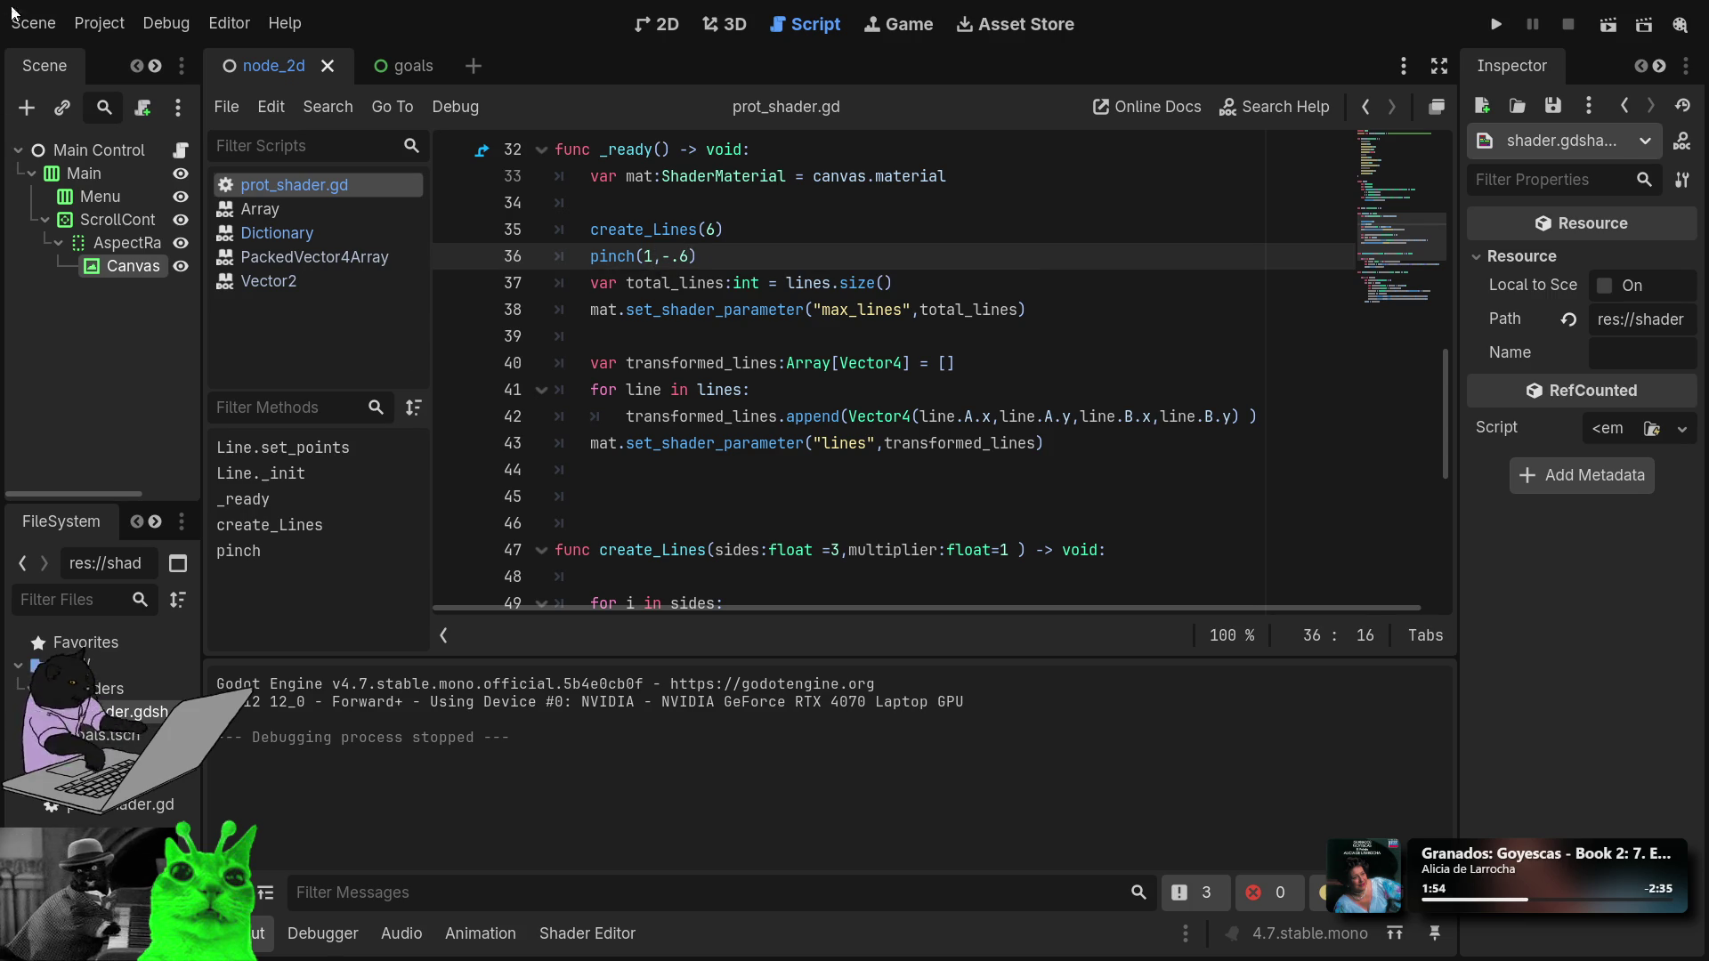
pyautogui.click(1497, 20)
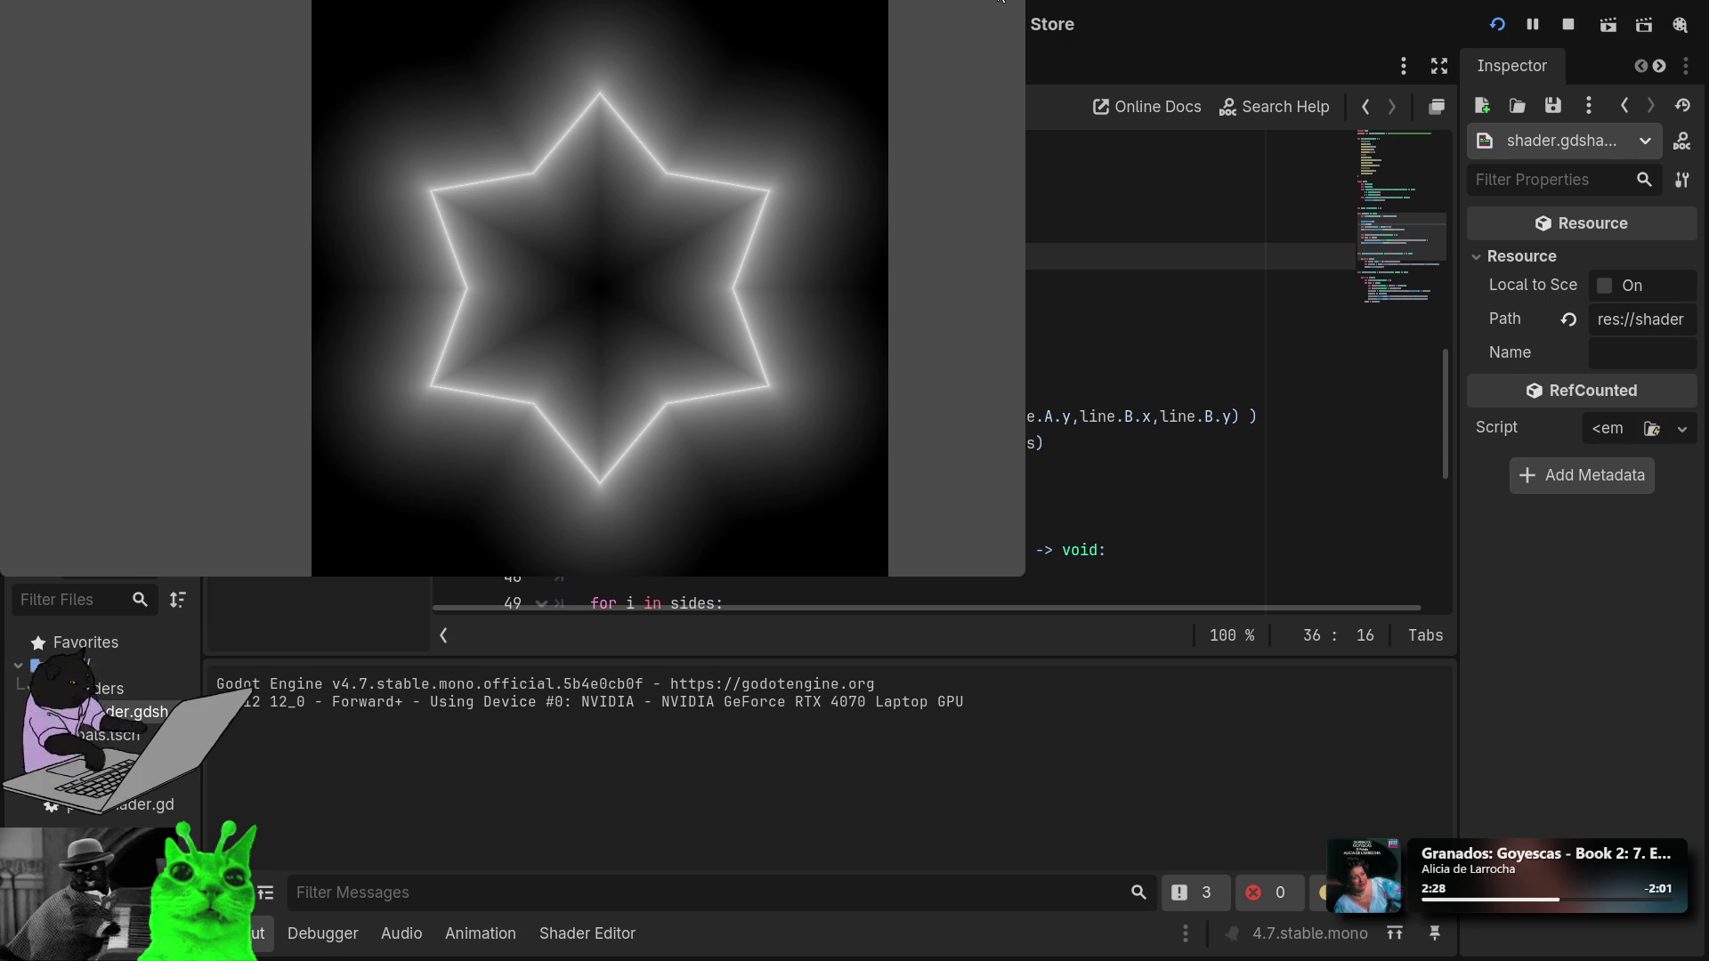
pyautogui.hotkey('alt', 'F4')
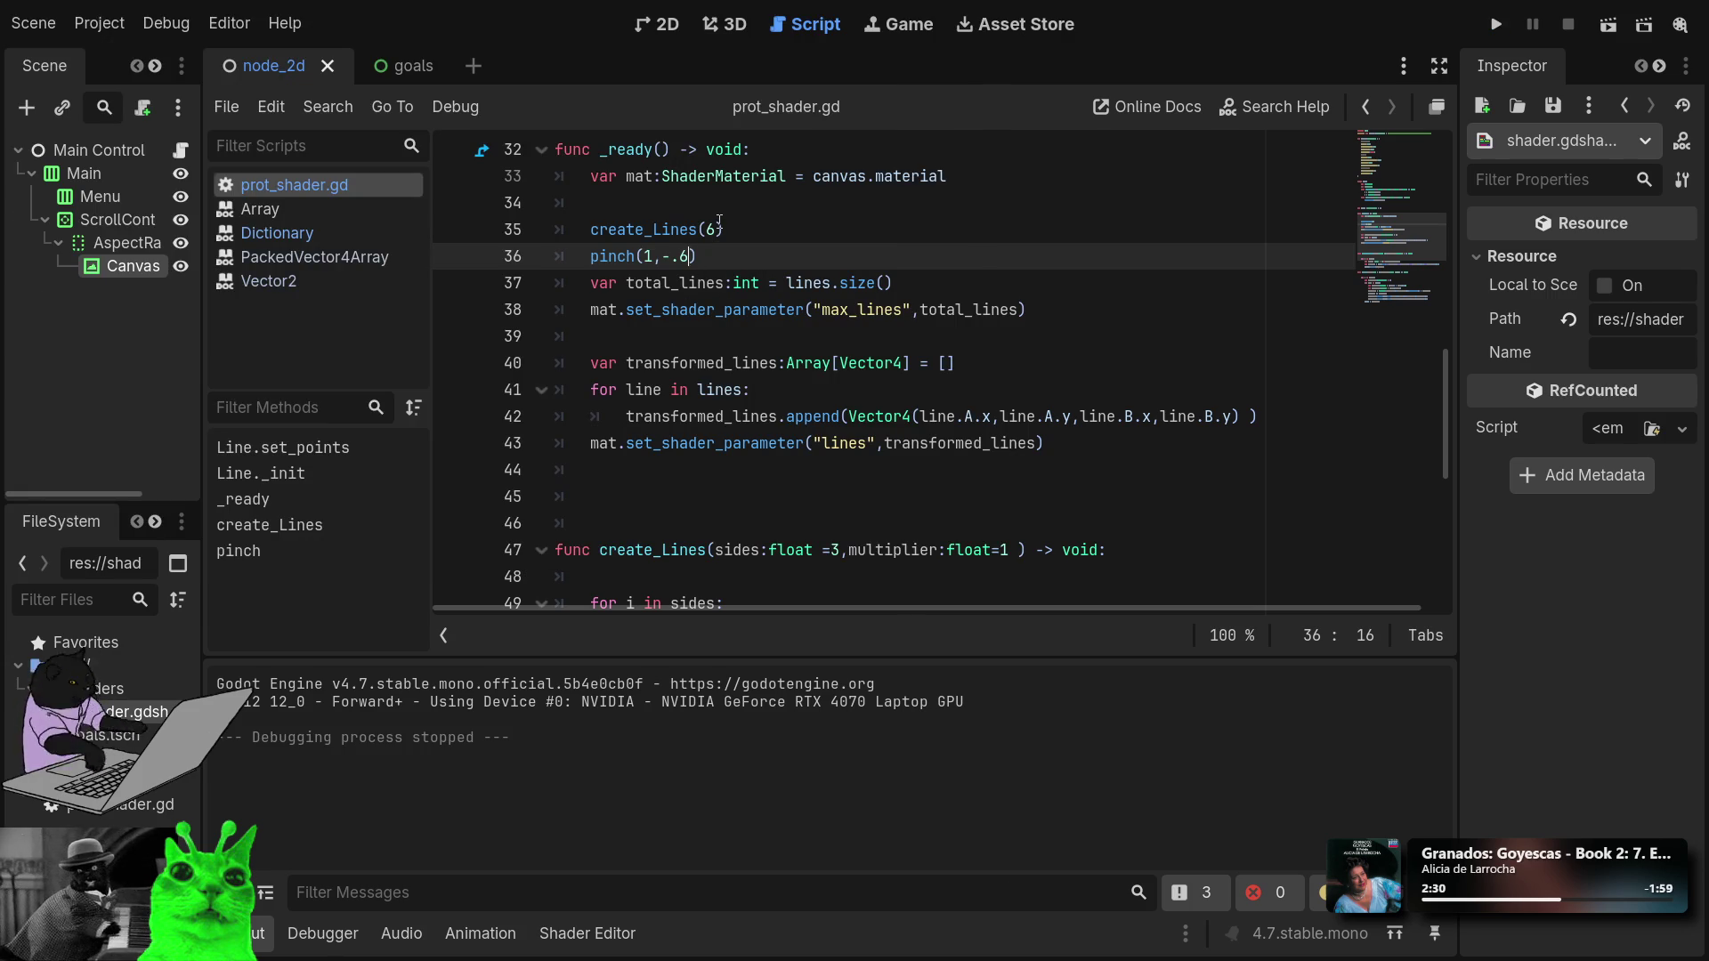
# Change create_Lines(6) to create_Lines(4) and run with F5.
pyautogui.click(716, 229)
pyautogui.press('BackSpace')
pyautogui.write('4')
pyautogui.press('F5')
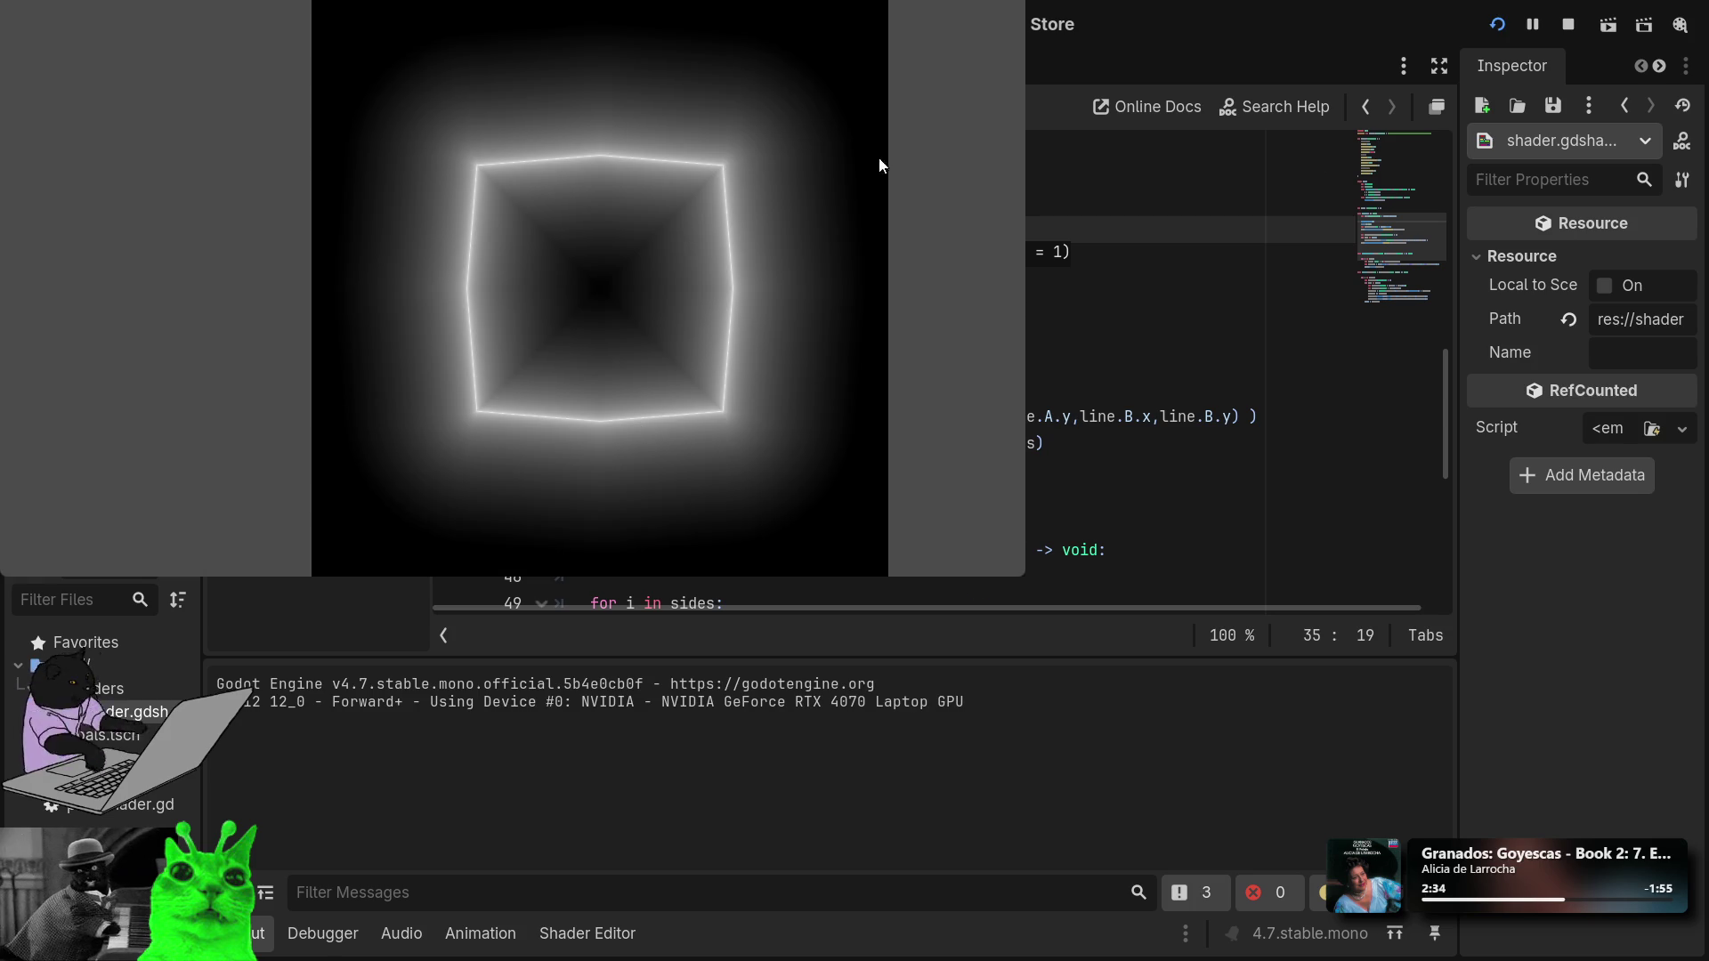
# Set the pinch levels to 2 and run the preview twice to see the star.
pyautogui.click(1013, 6)
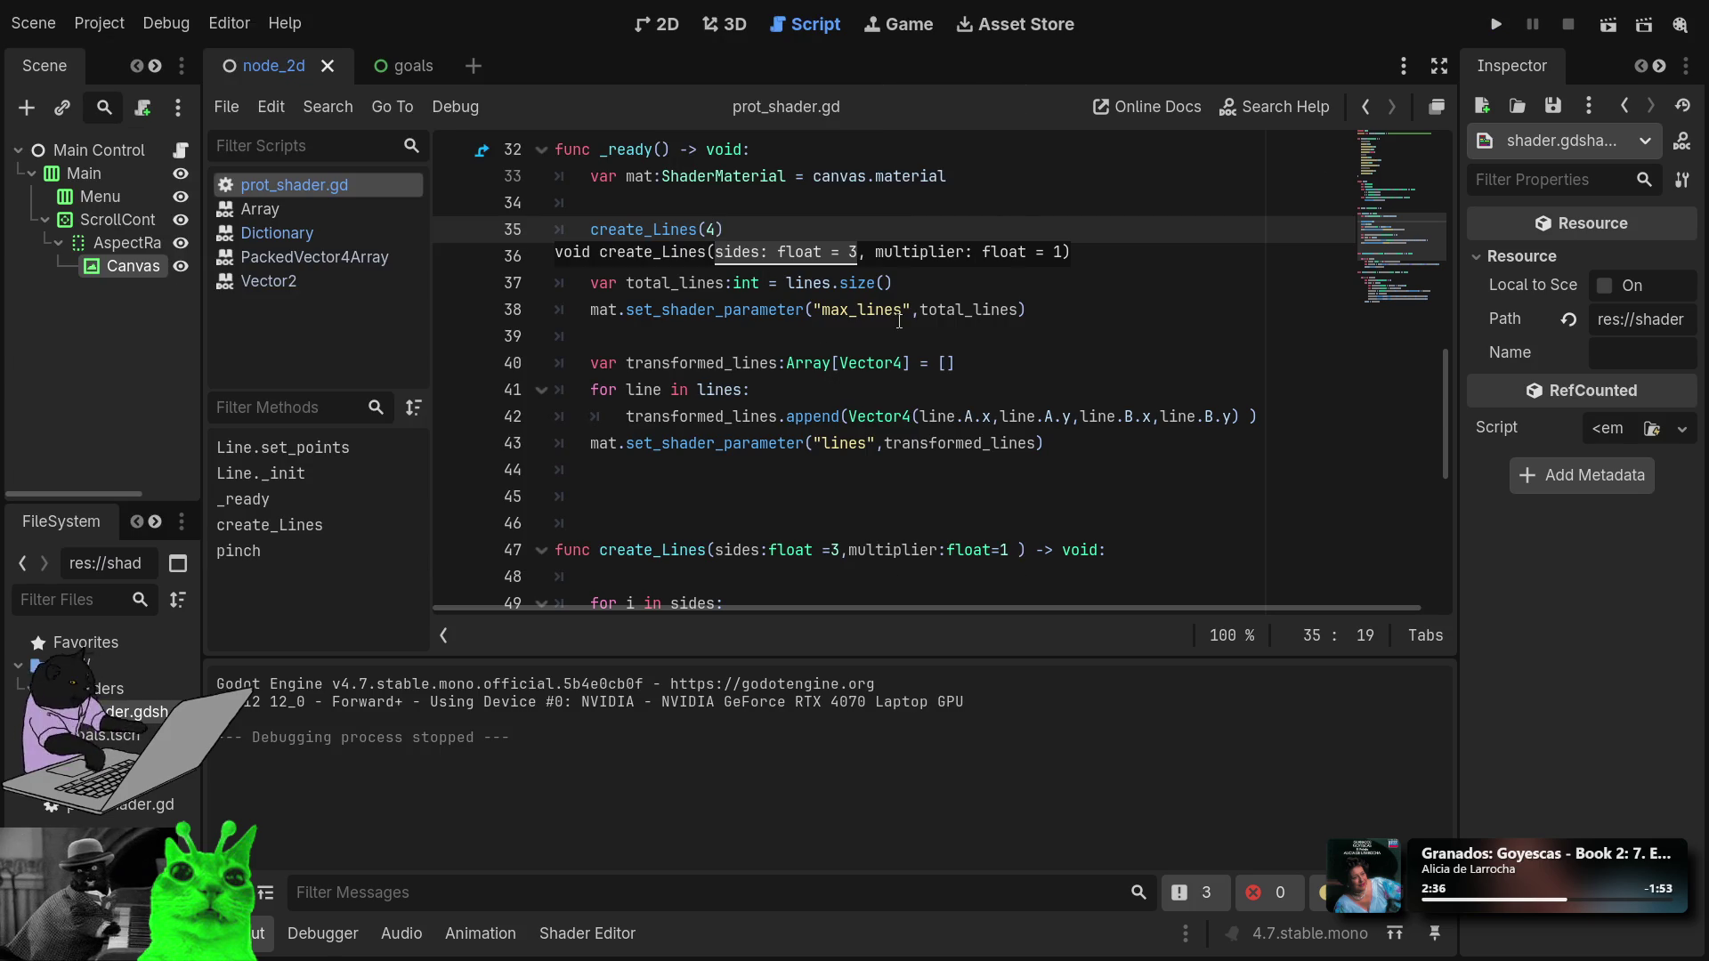
pyautogui.press('Down')
pyautogui.write('6')
pyautogui.click(655, 255)
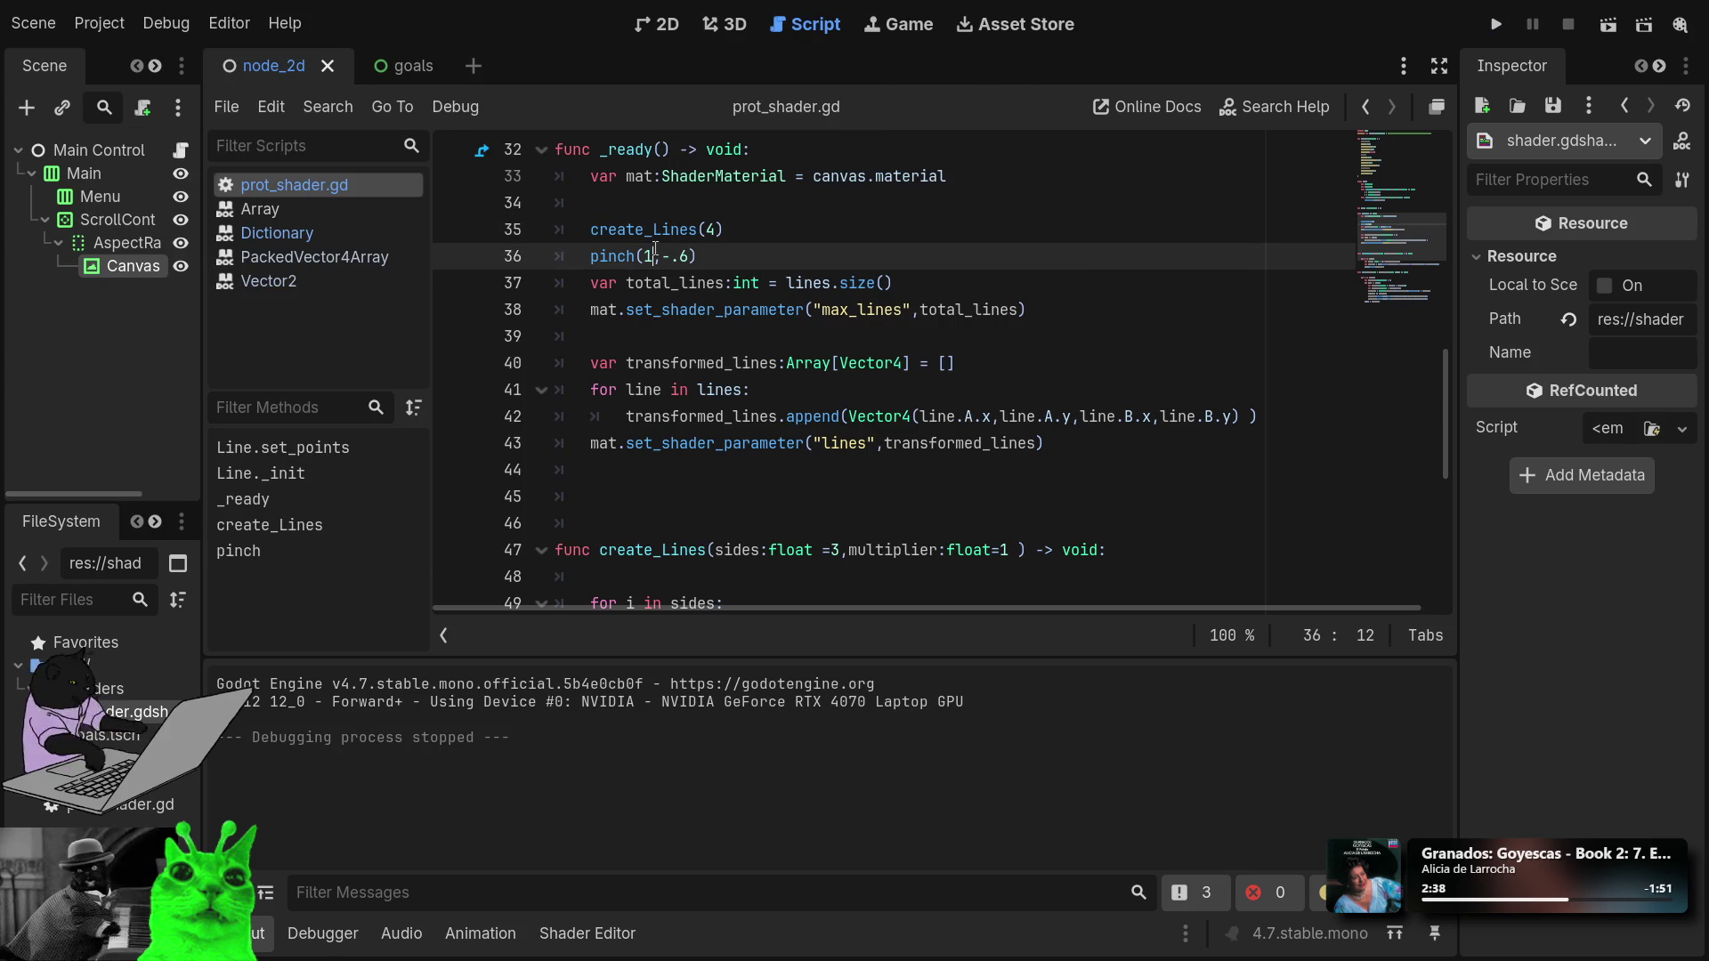
pyautogui.hotkey('shift', 'Left')
pyautogui.write('2')
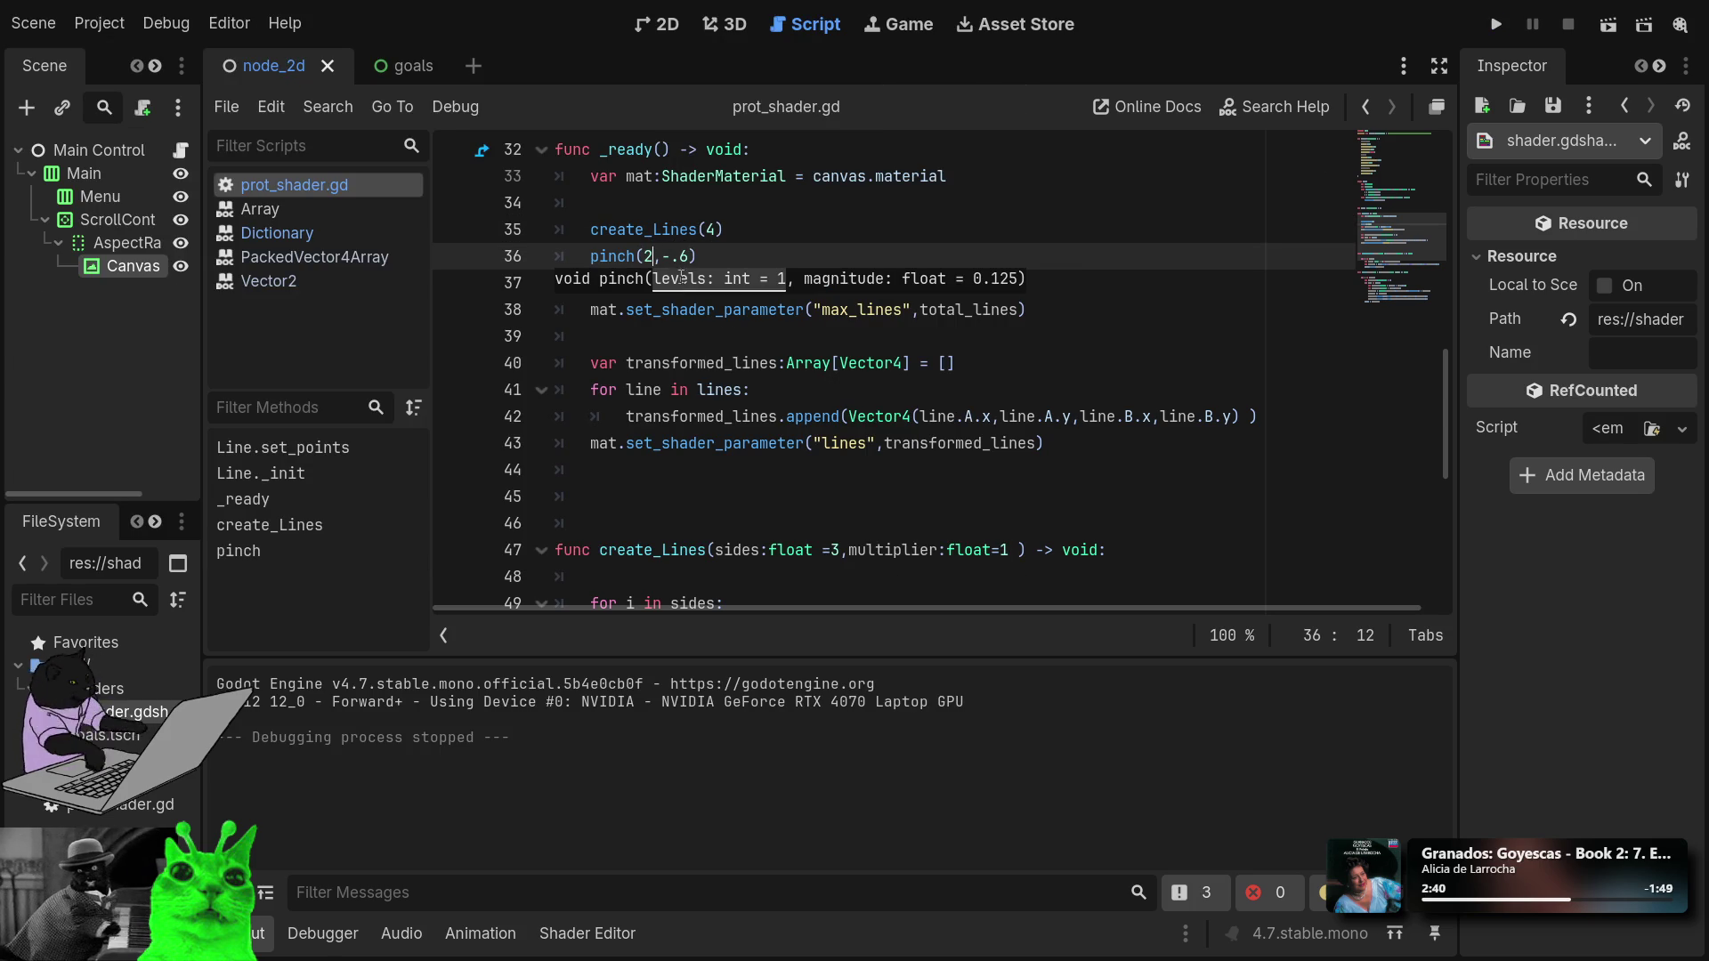
pyautogui.click(1495, 24)
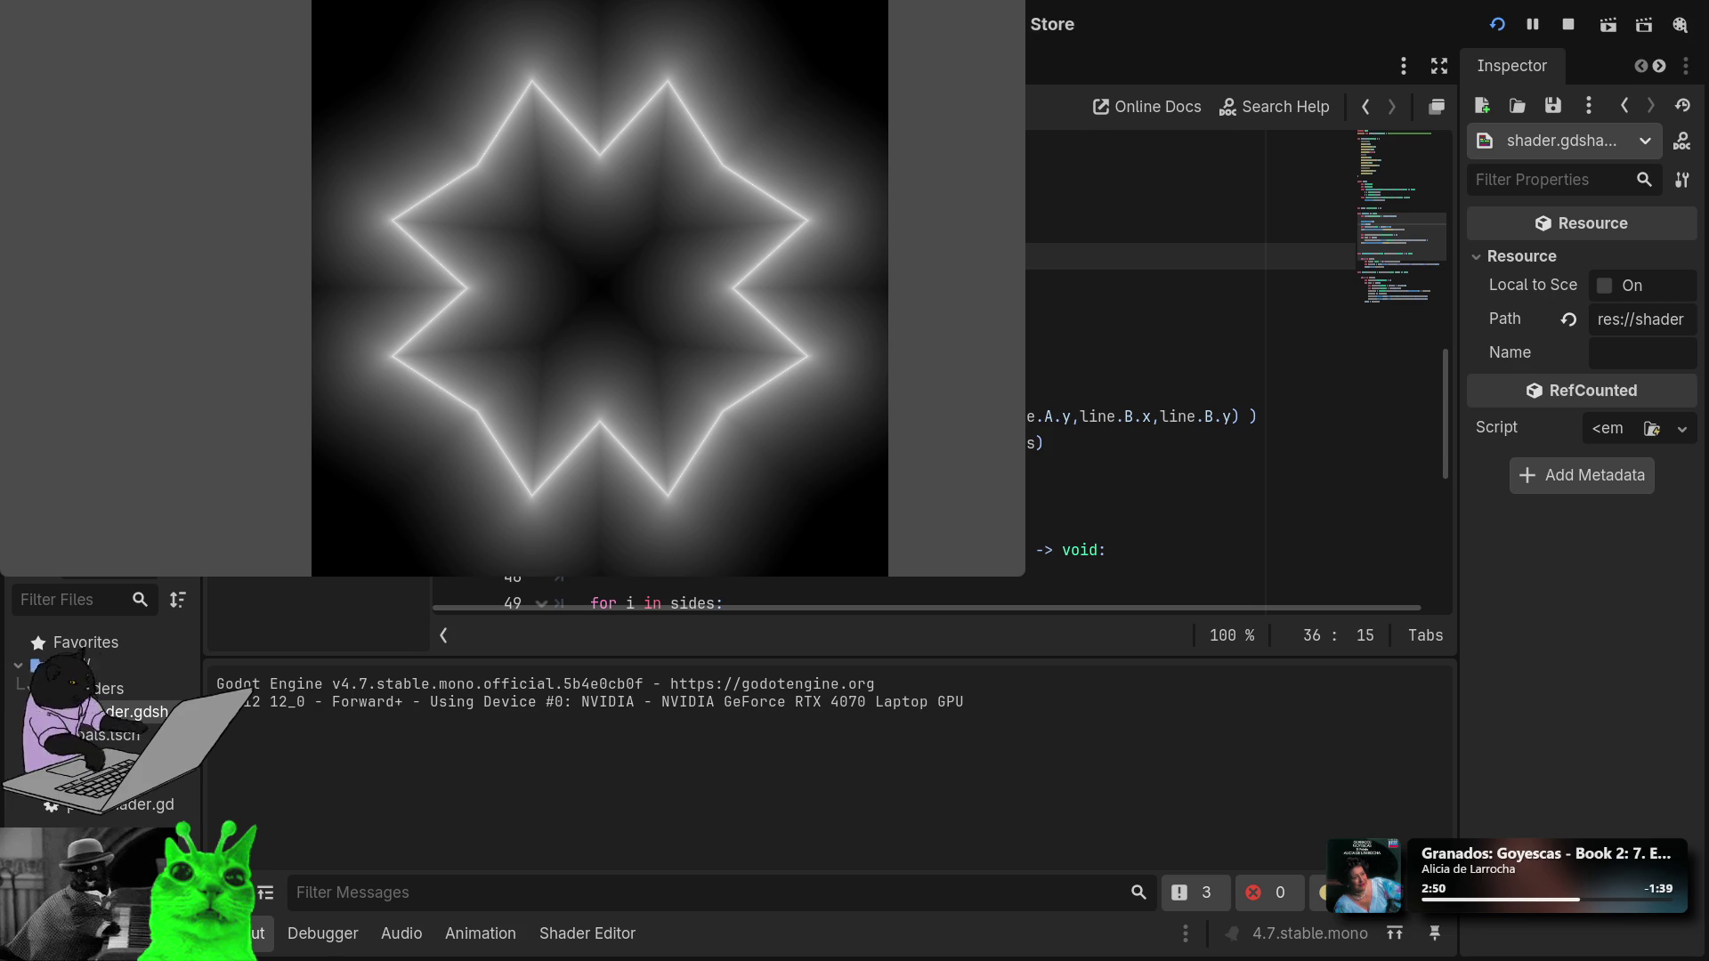
pyautogui.click(1497, 24)
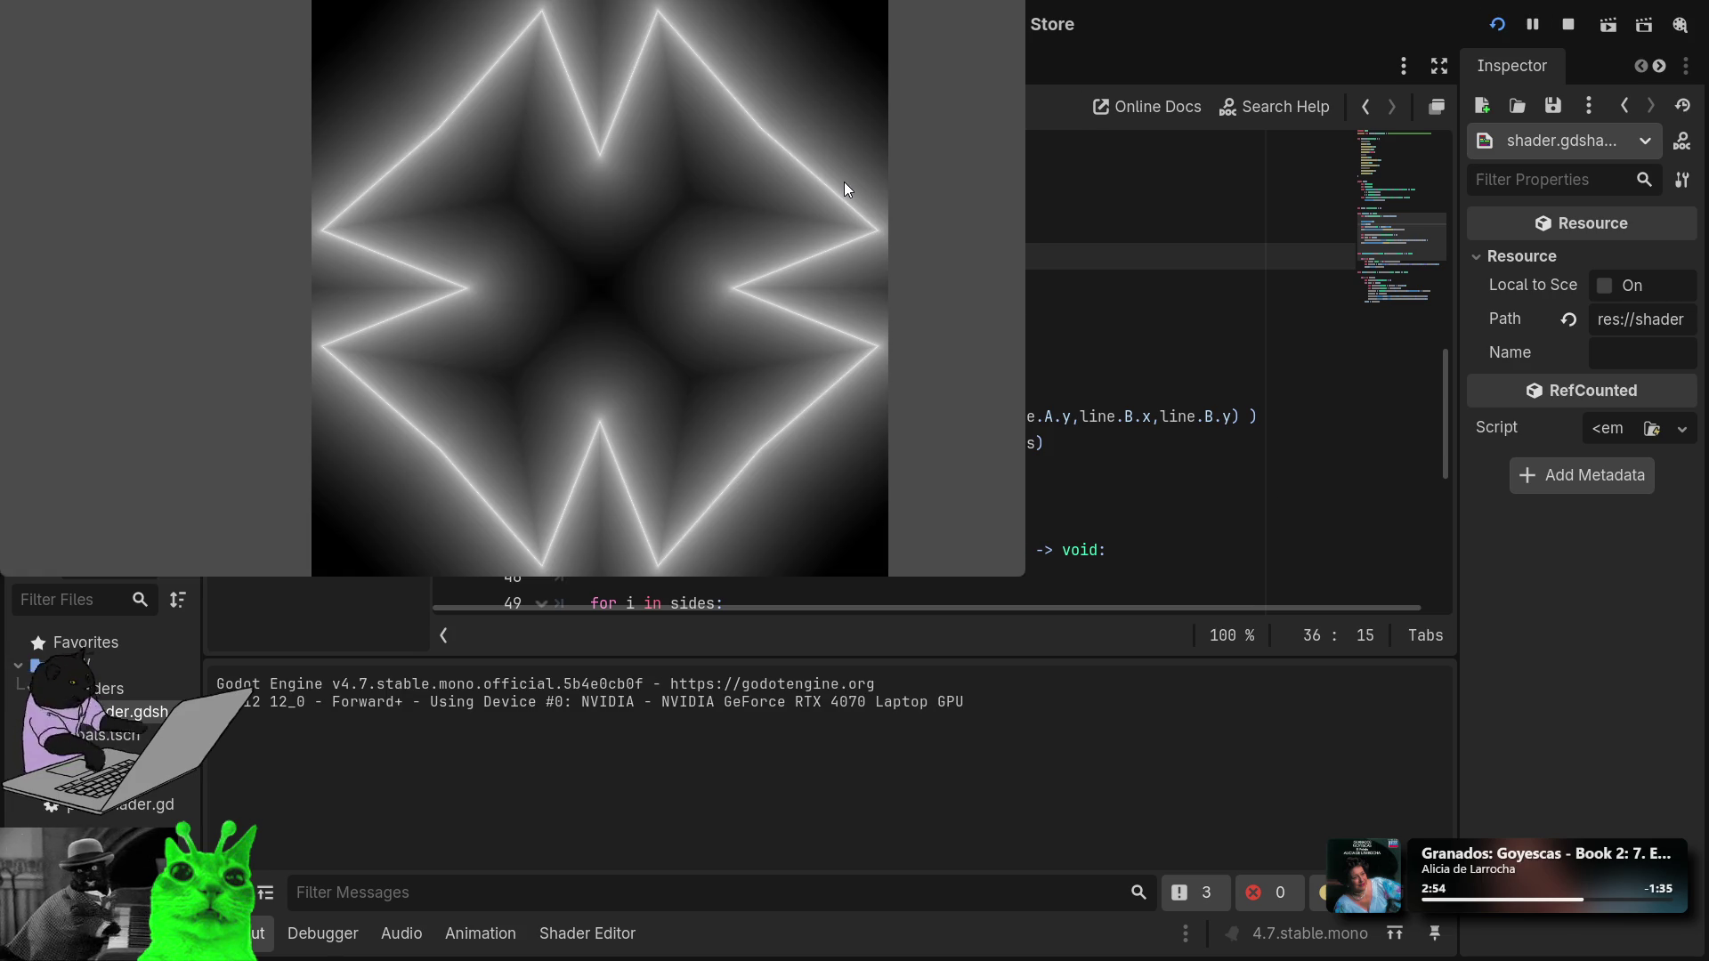
pyautogui.press('F8')
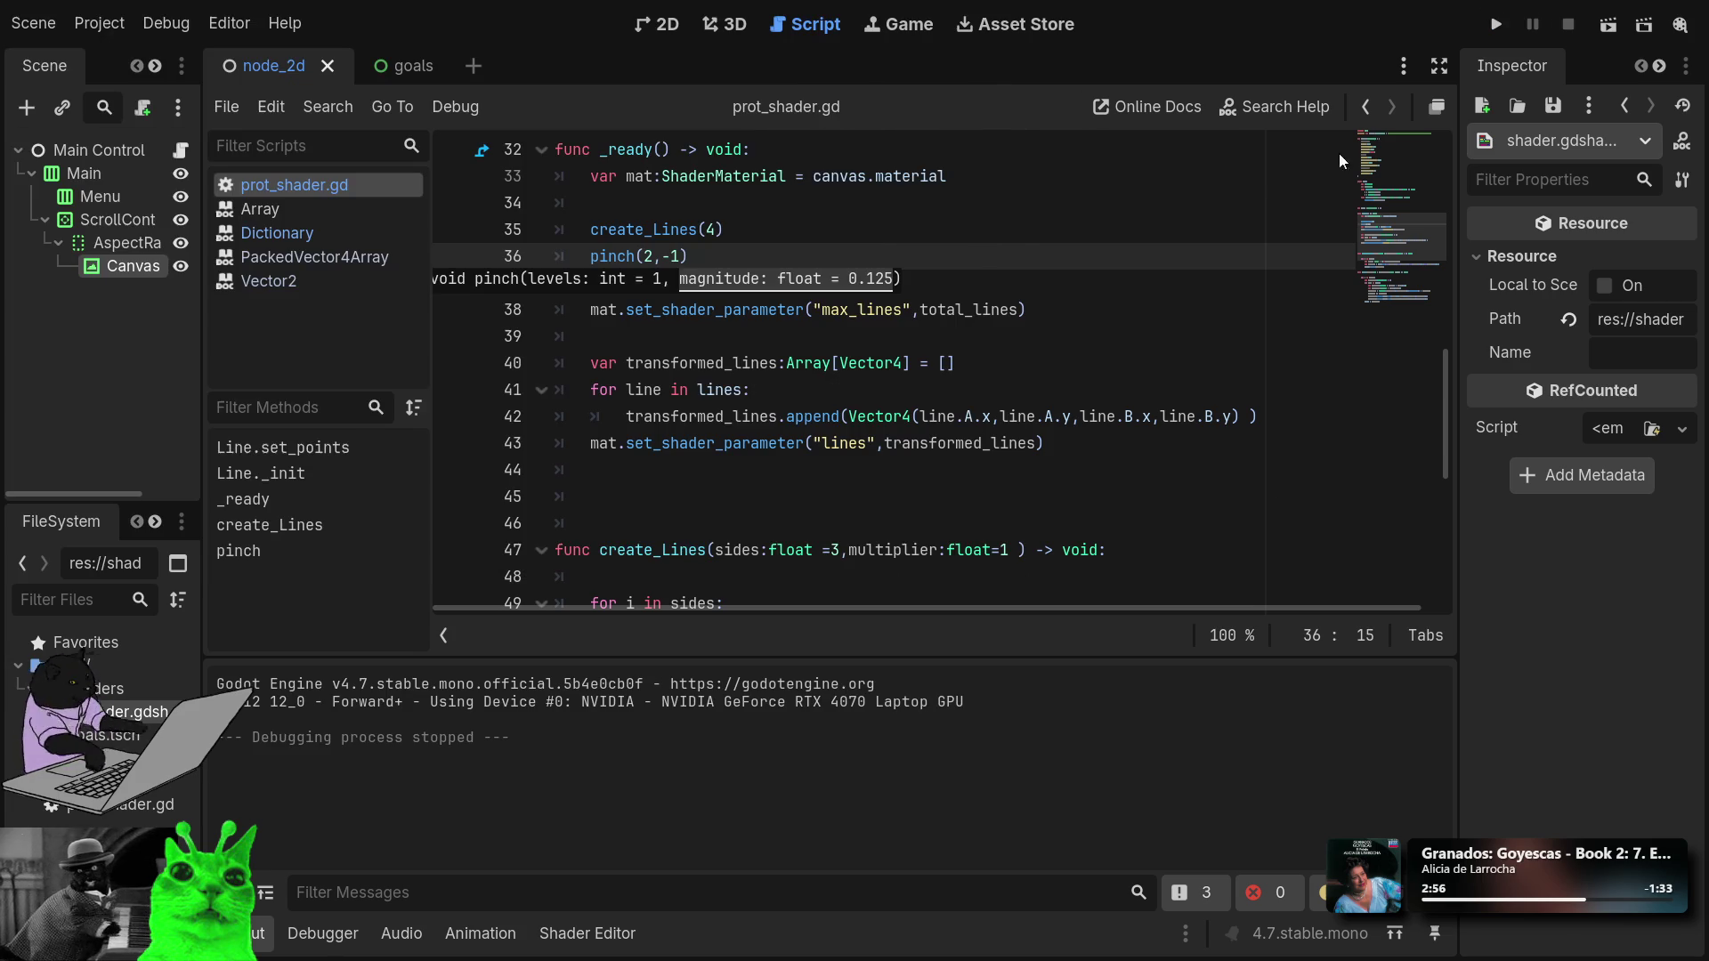
# Try pinch levels 8, then 6, running the preview after each change.
pyautogui.doubleClick(647, 255)
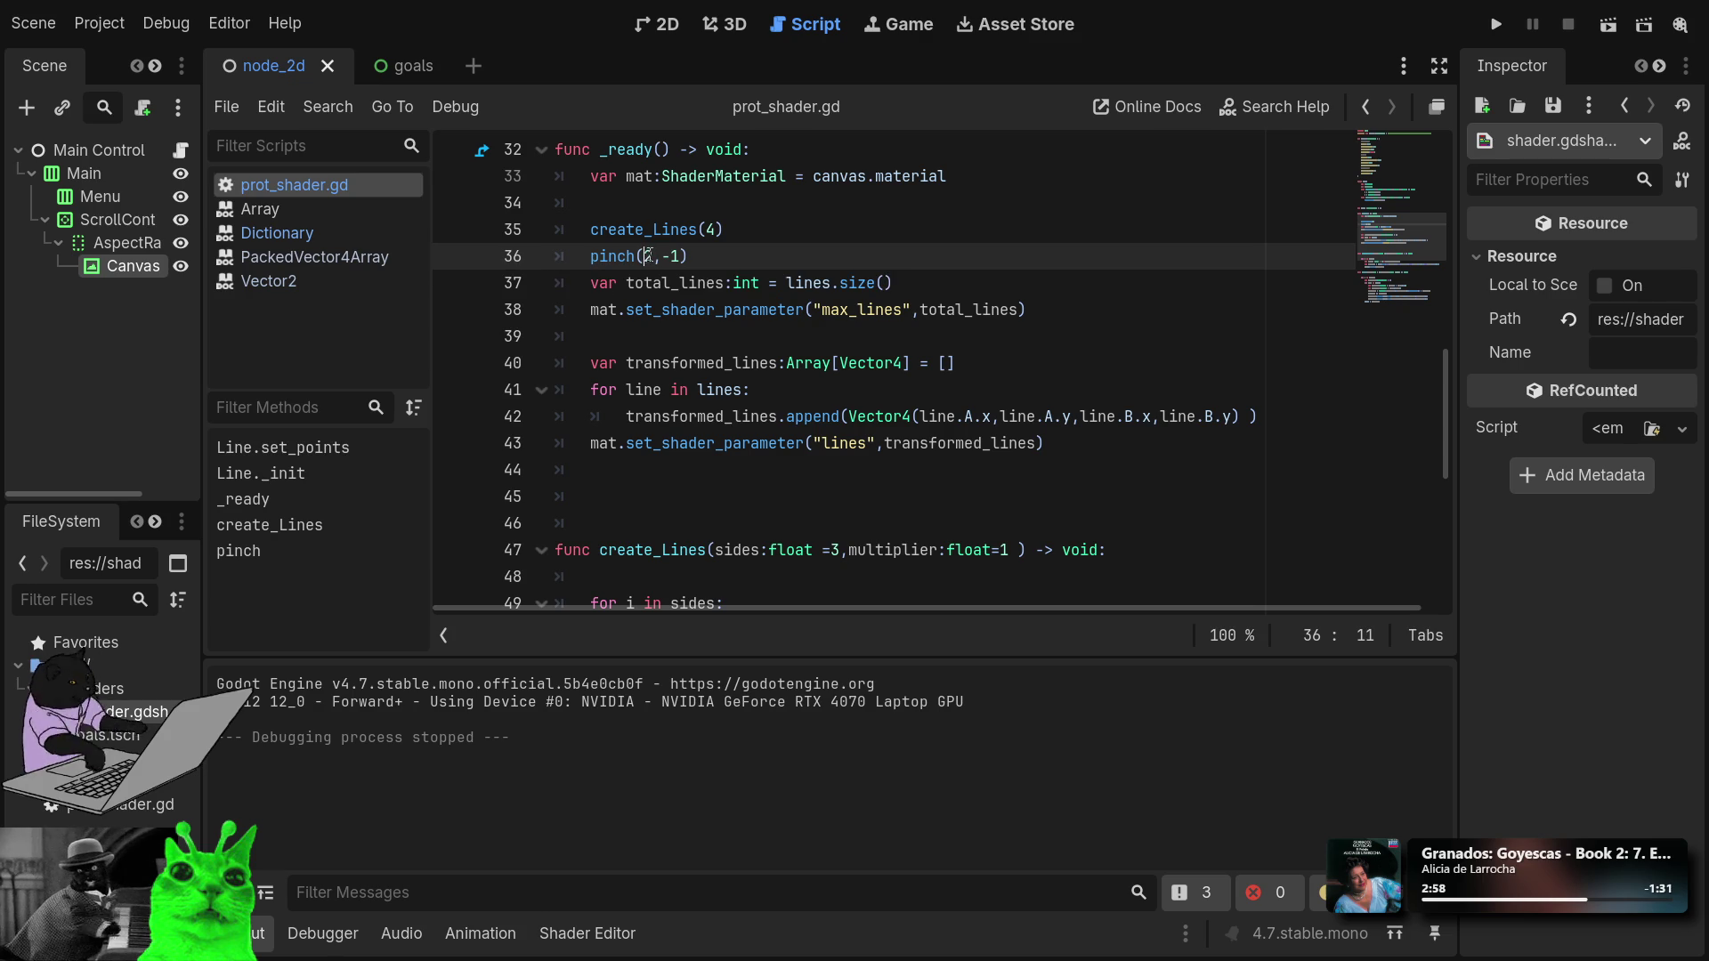
pyautogui.write('8')
pyautogui.click(1496, 25)
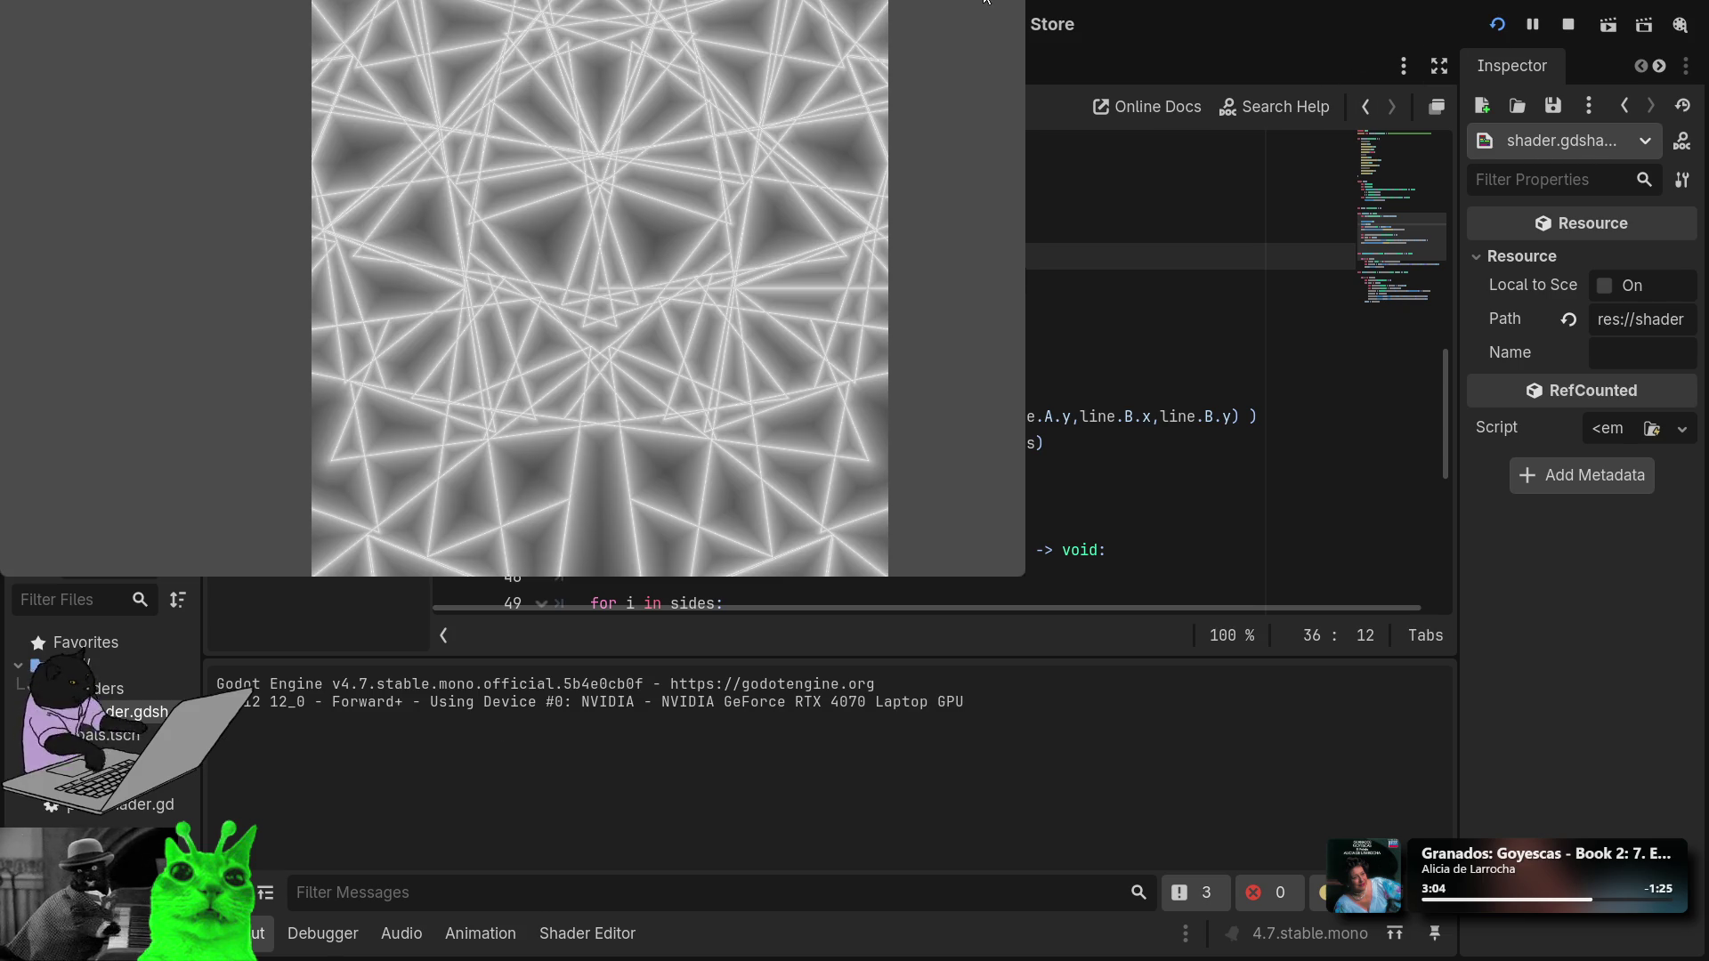
pyautogui.press('F8')
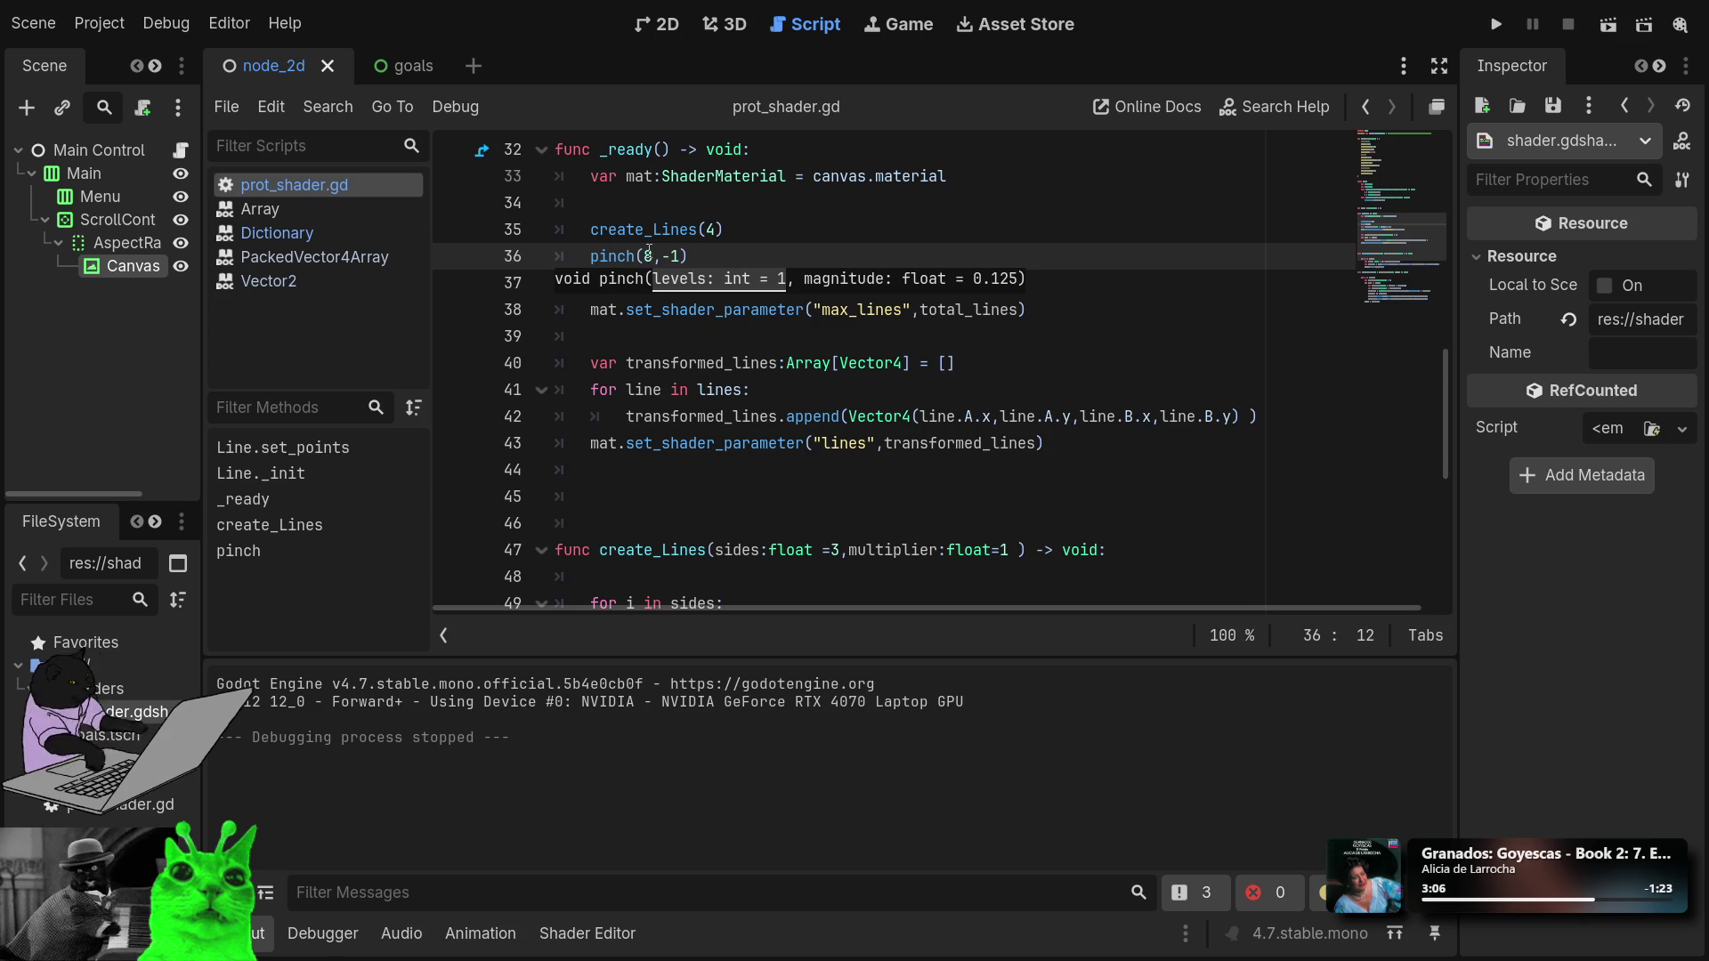
pyautogui.press('BackSpace')
pyautogui.write('6')
pyautogui.click(1504, 27)
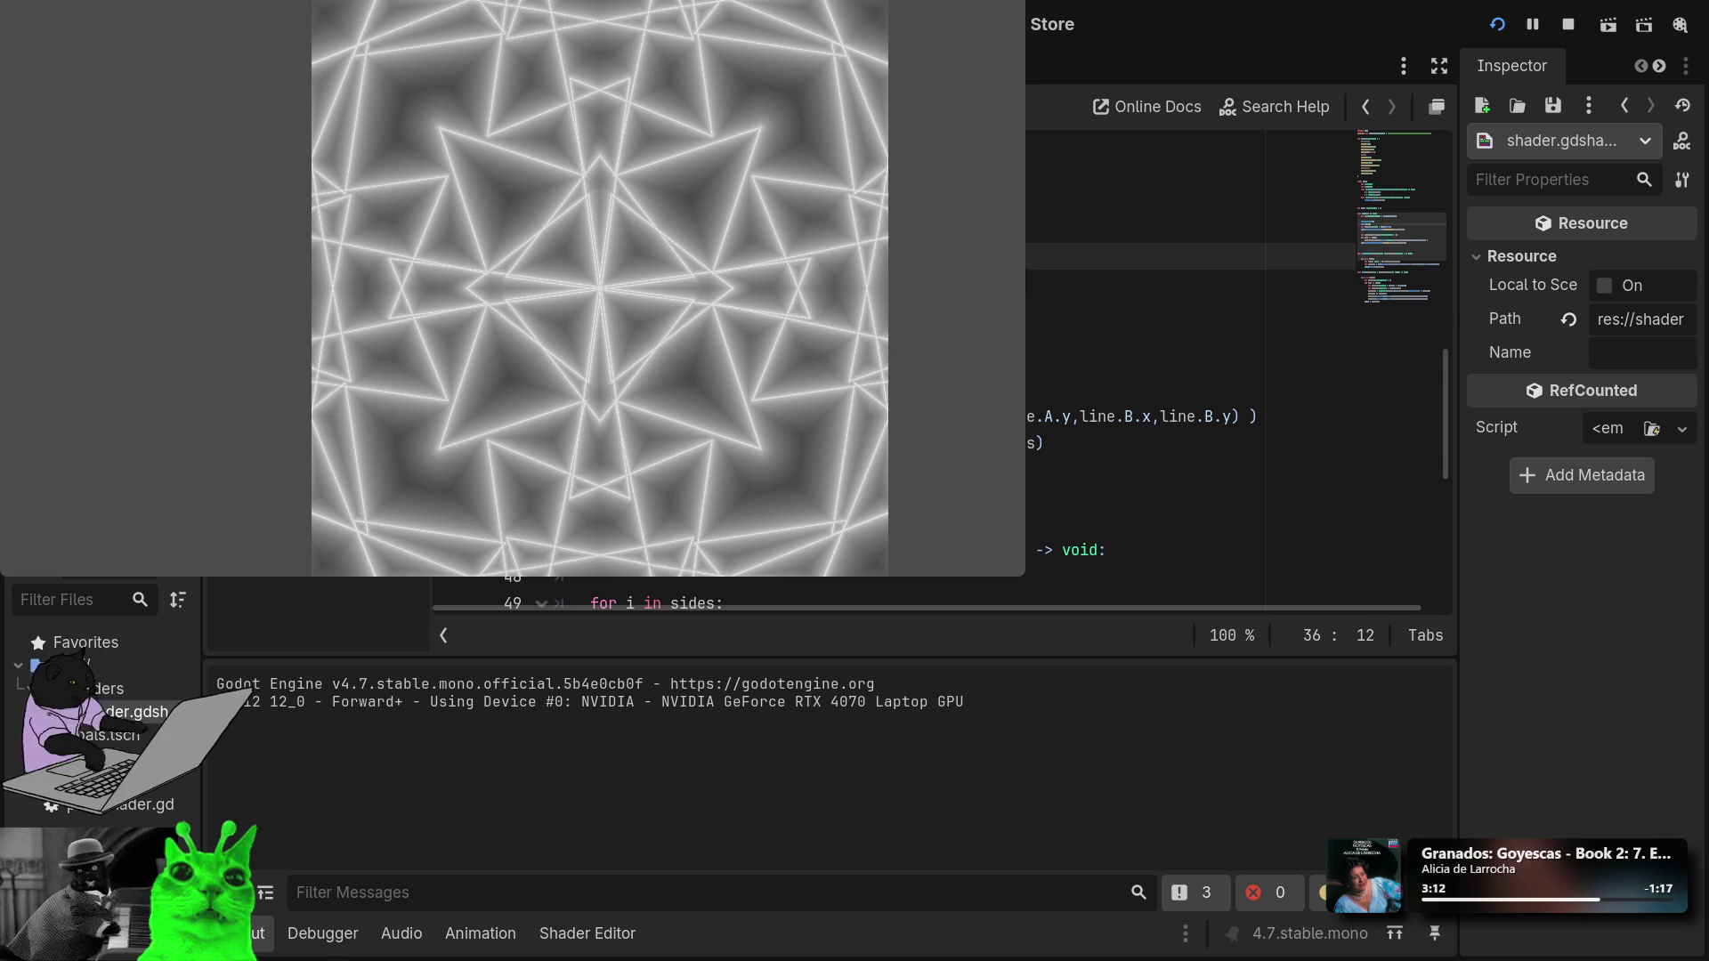
pyautogui.press('F8')
# Set the pinch magnitude to -.3 for pinch(6,-.3) and preview the zigzag star.
pyautogui.hotkey('shift', 'Left')
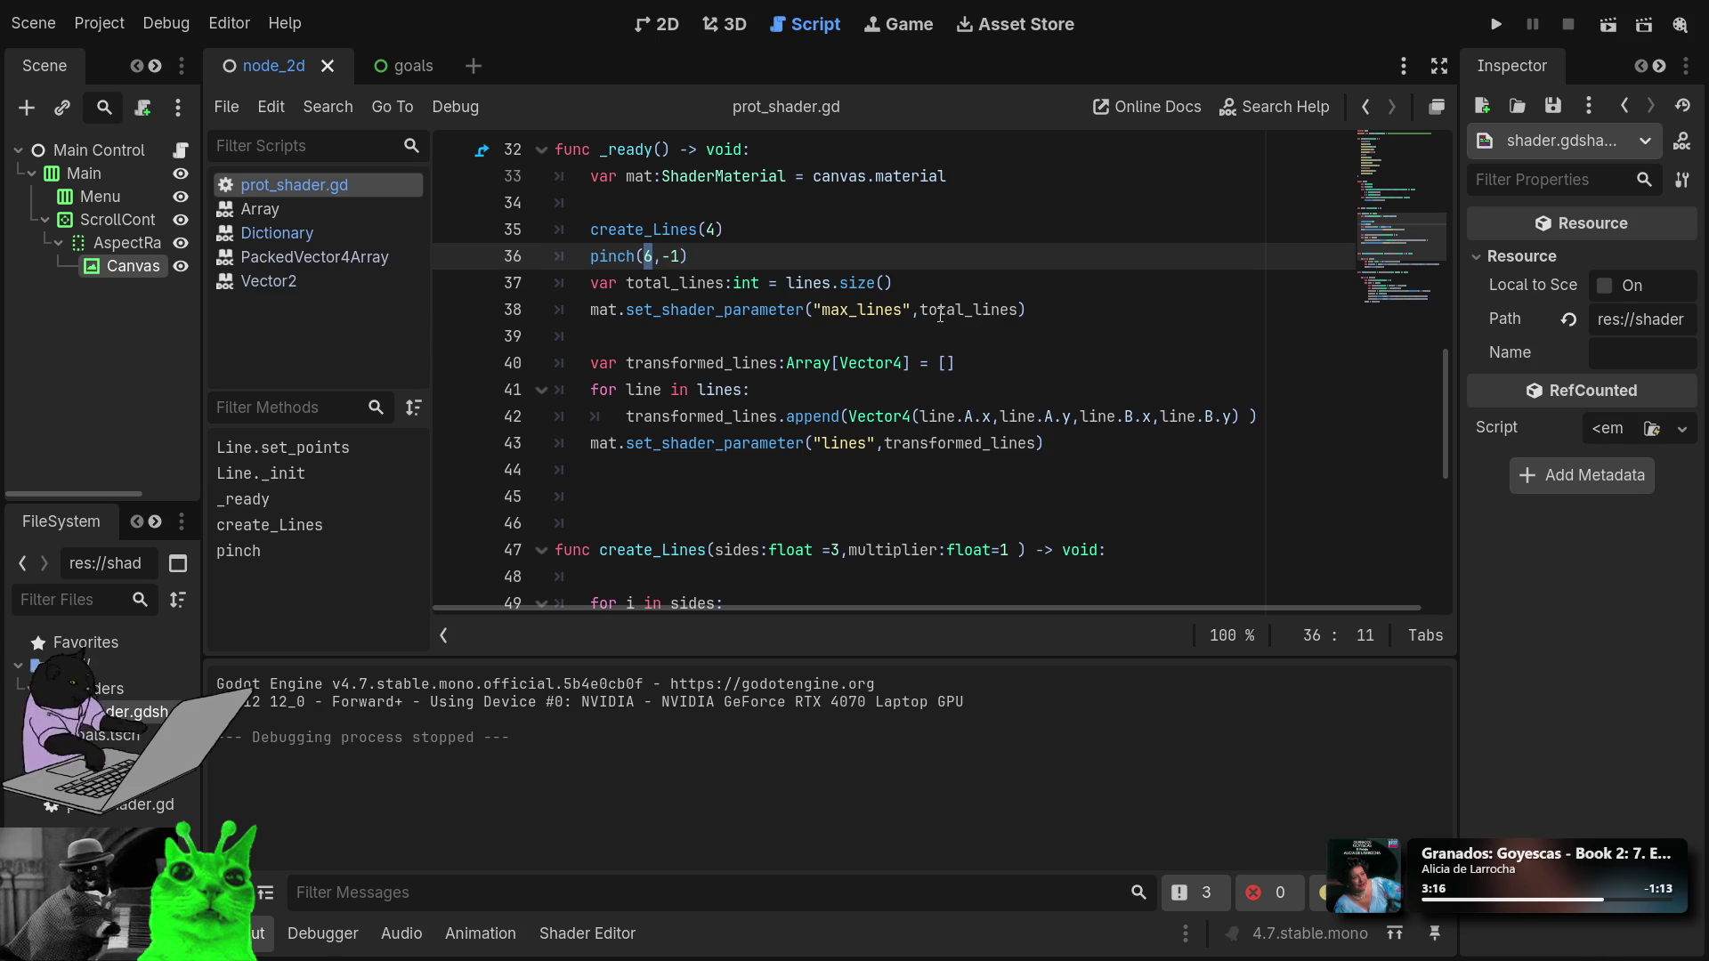
pyautogui.click(676, 258)
pyautogui.press('BackSpace')
pyautogui.write('.3')
pyautogui.click(1497, 25)
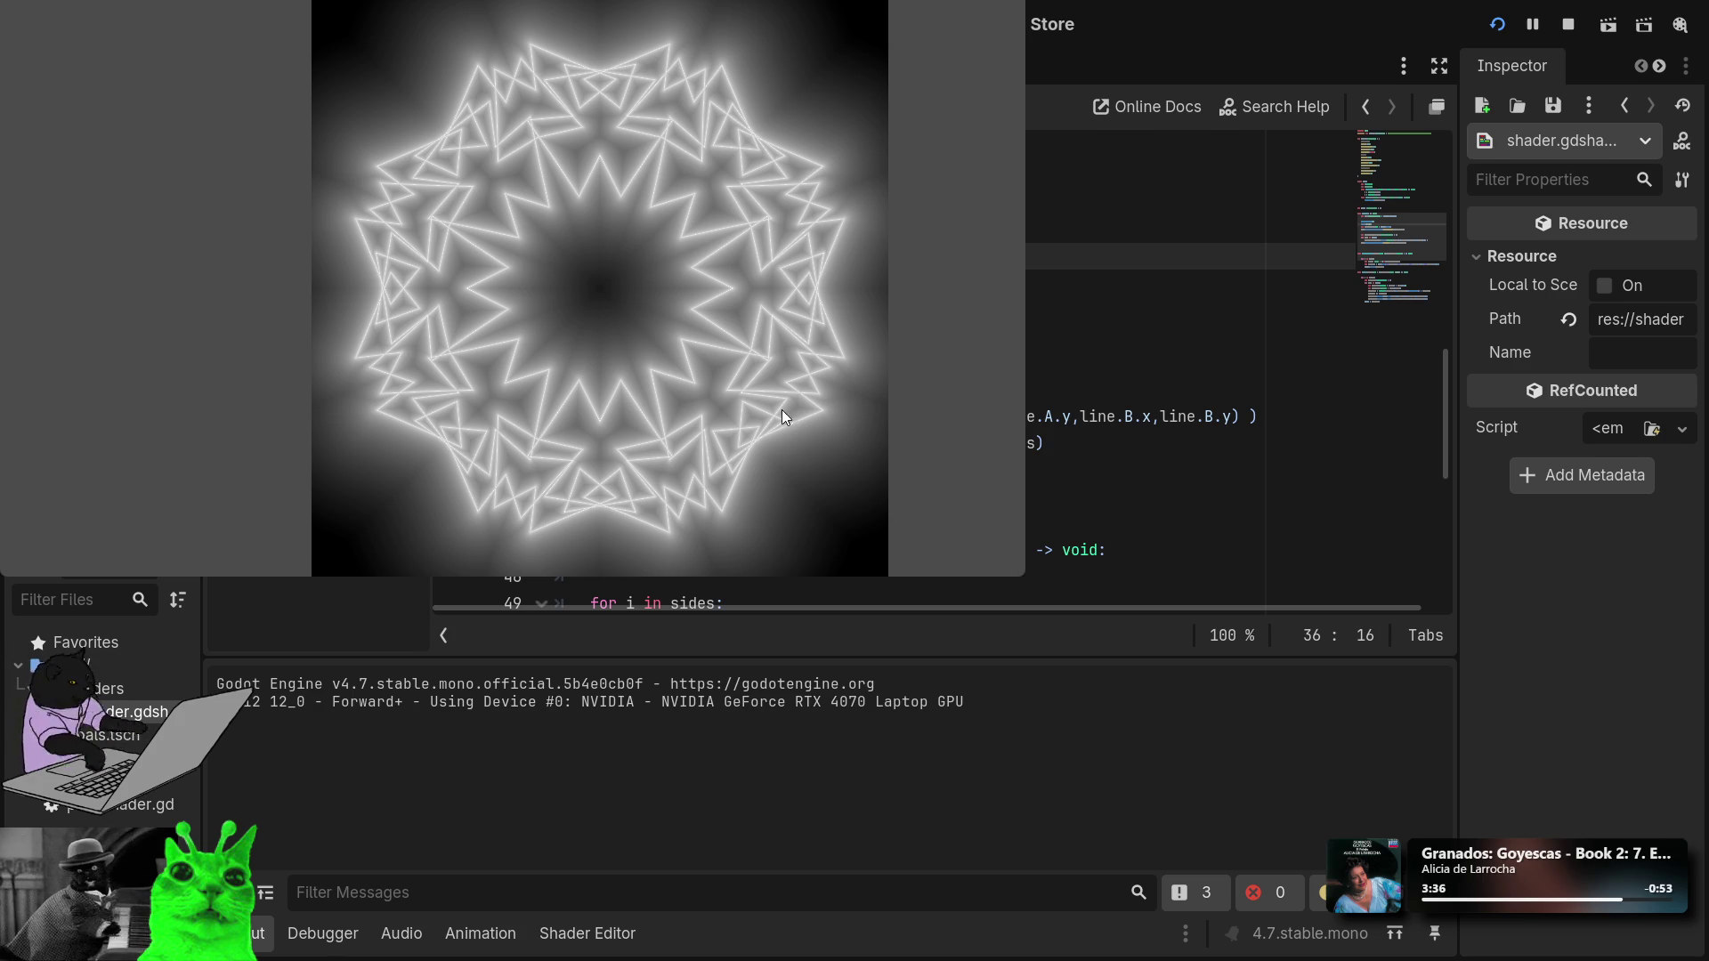
pyautogui.press('F8')
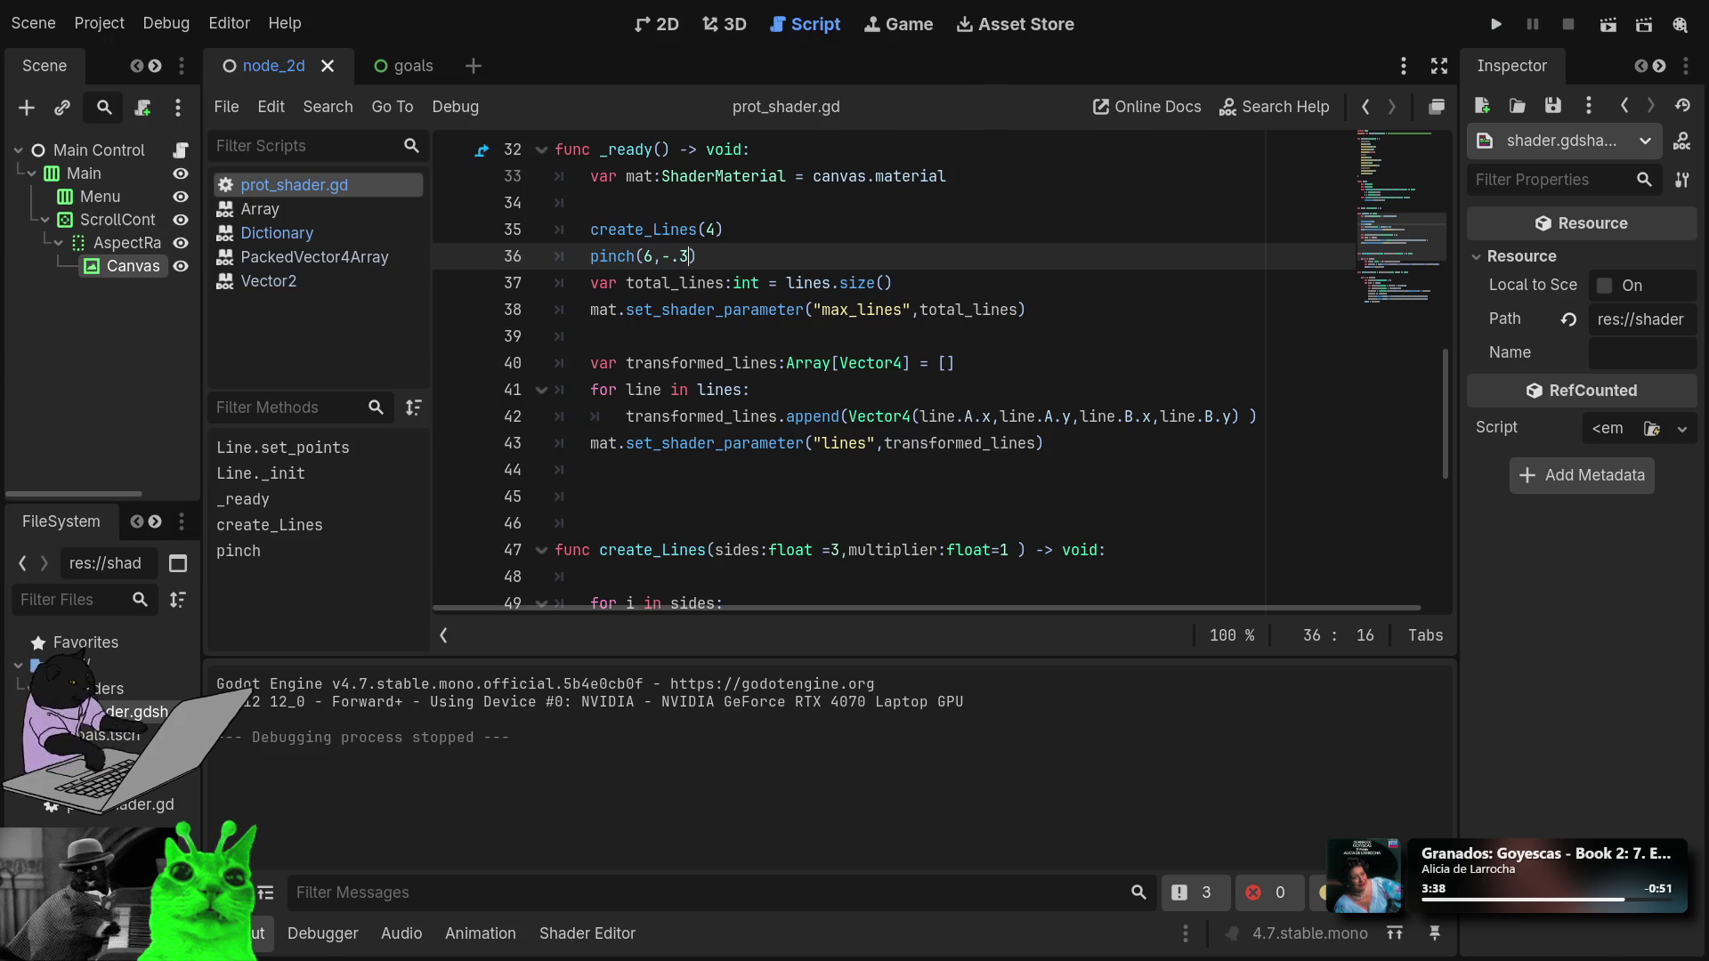
# Change the pinch levels to 3, making pinch(3,-.3), and run the preview.
pyautogui.click(648, 256)
pyautogui.press('BackSpace')
pyautogui.write('3')
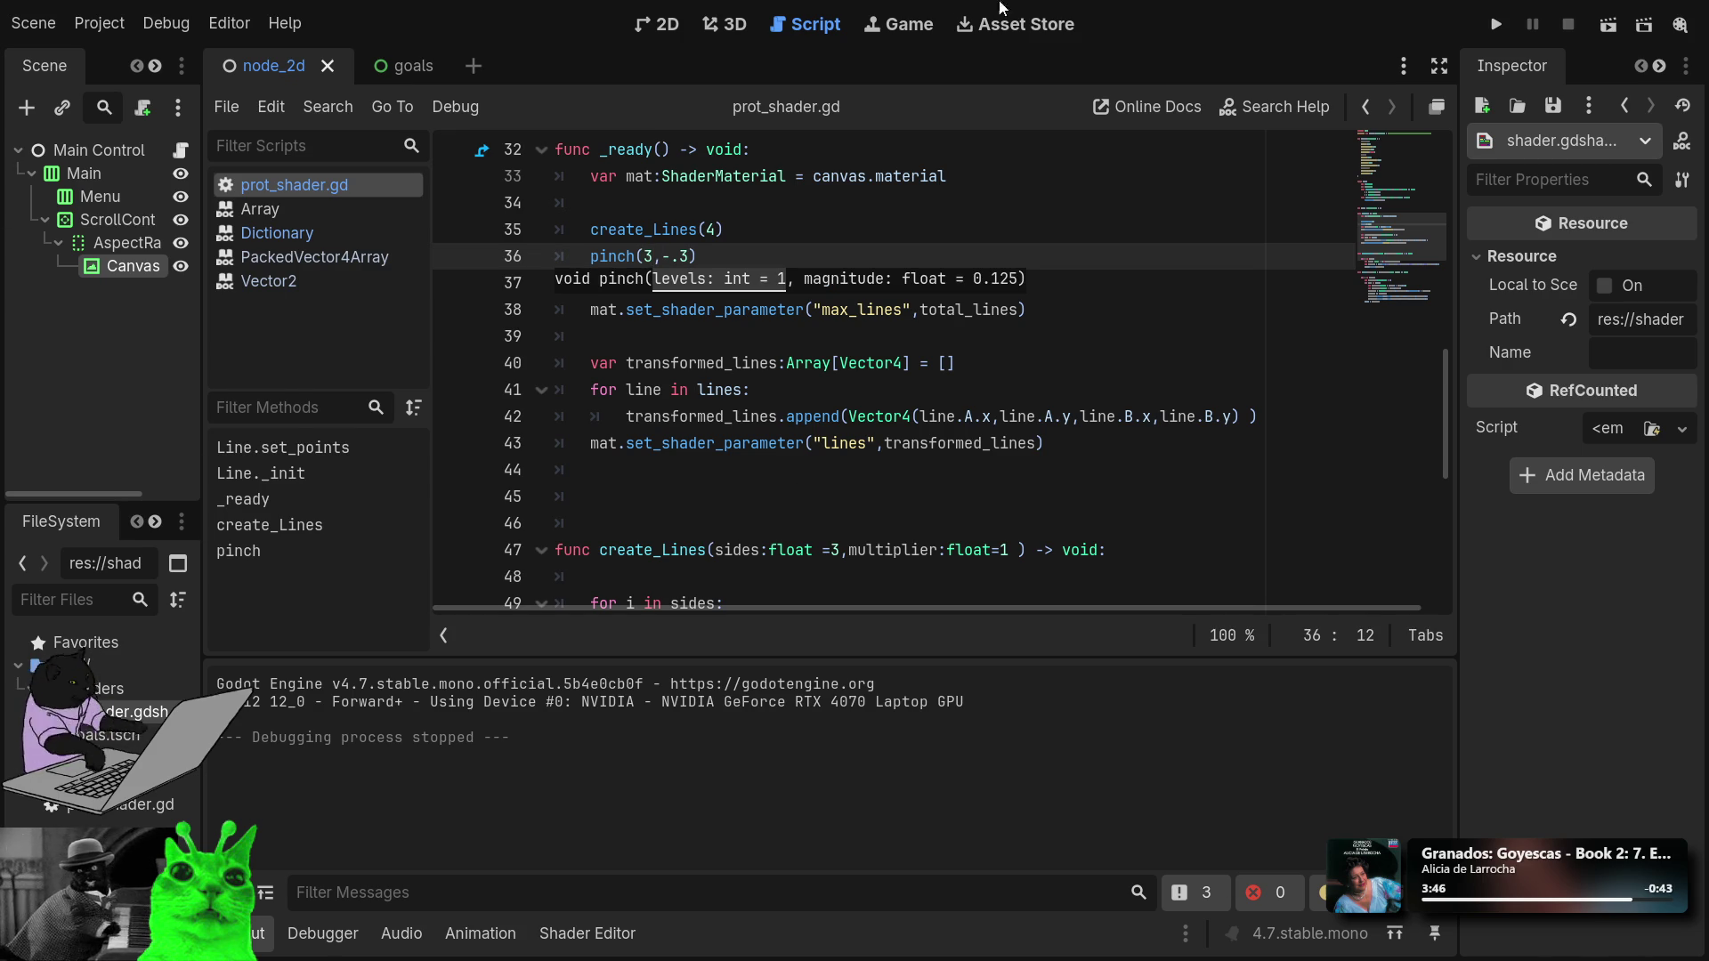
pyautogui.click(1502, 30)
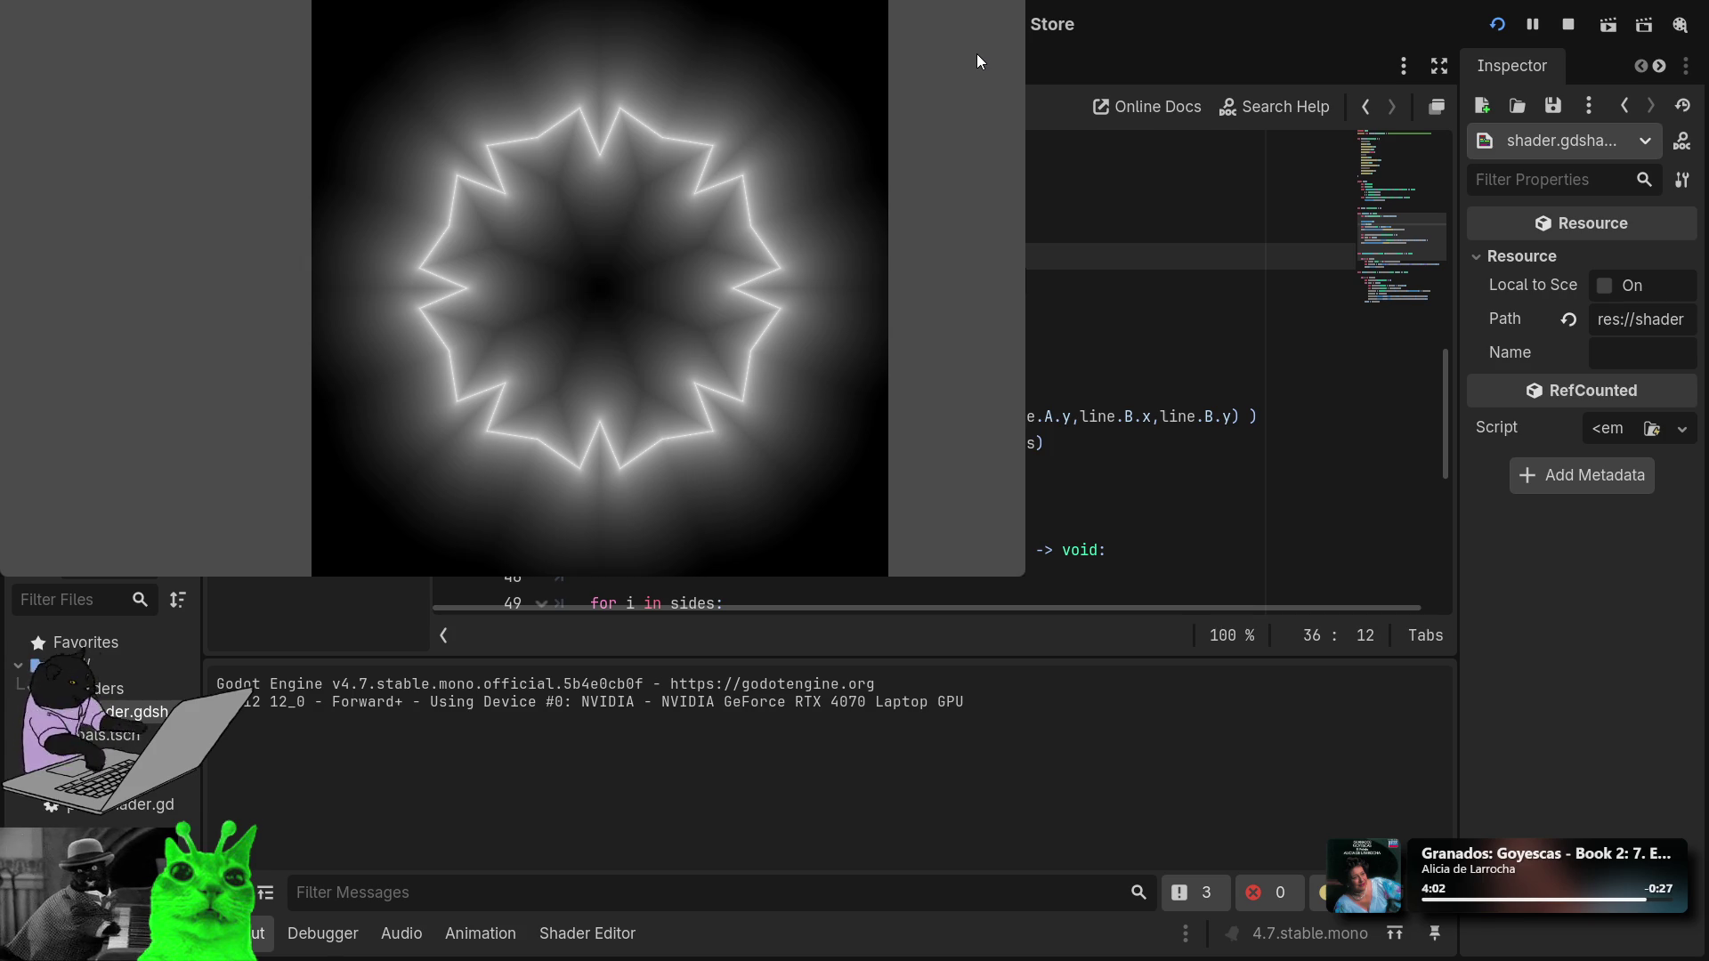
pyautogui.press('F8')
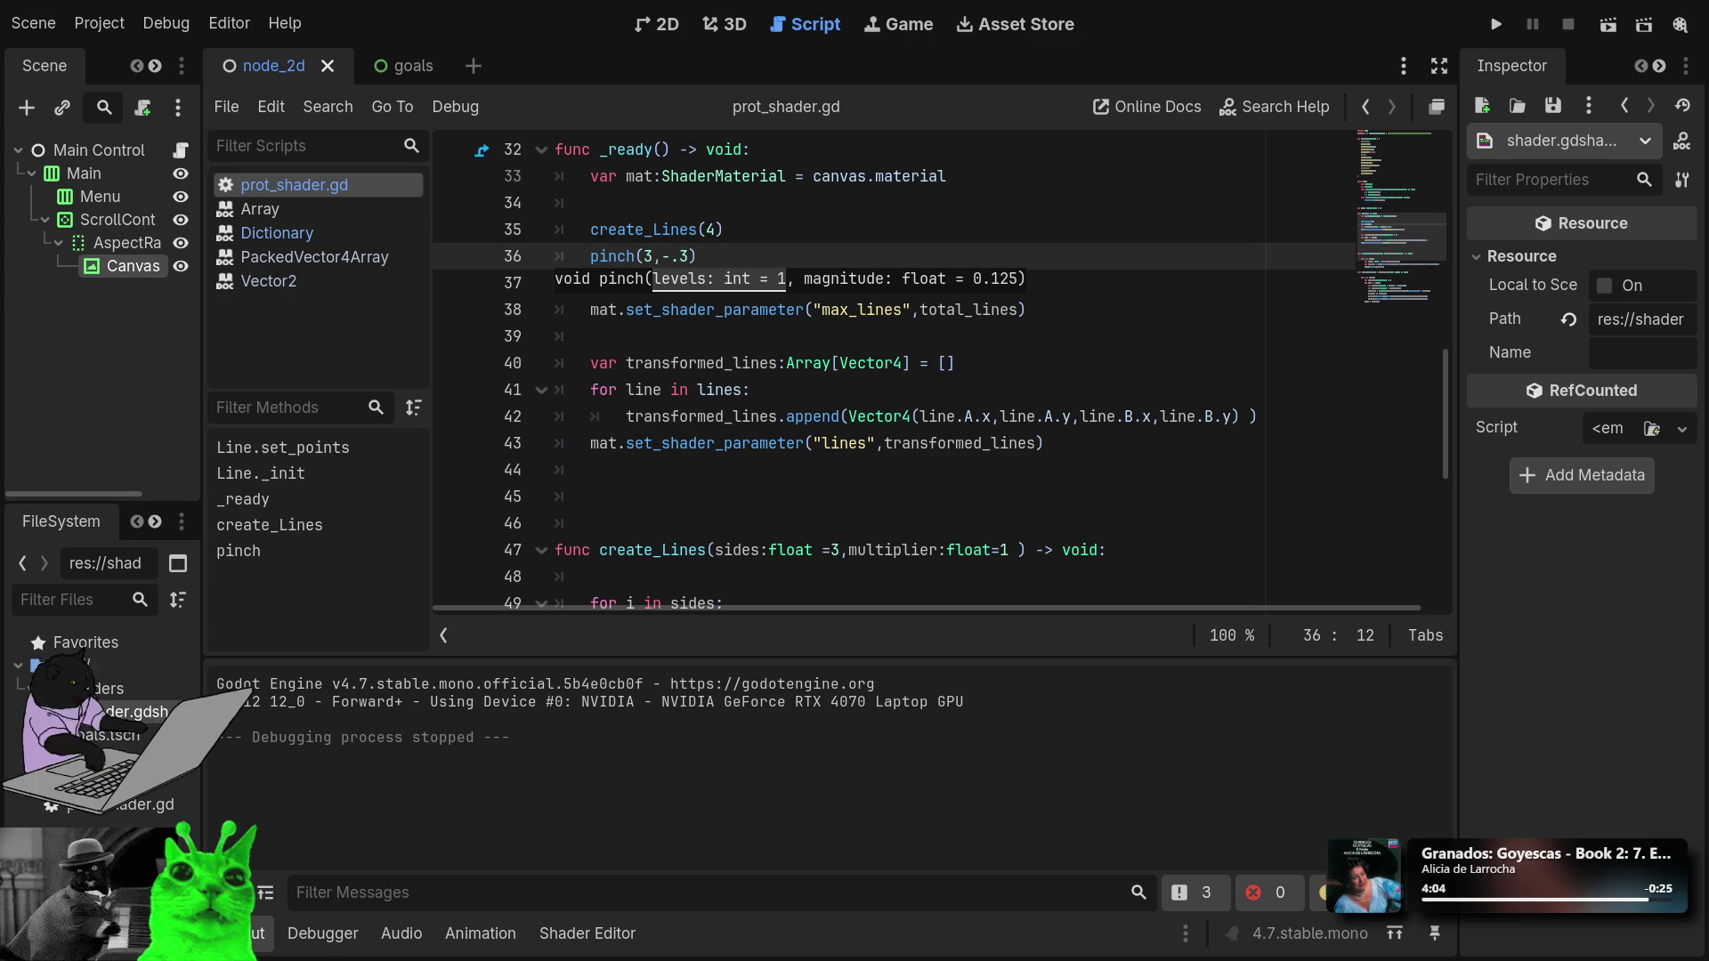
# Change create_Lines(4) to create_Lines(3) and run the preview of the three-sided star.
pyautogui.click(719, 228)
pyautogui.press('BackSpace')
pyautogui.write('3')
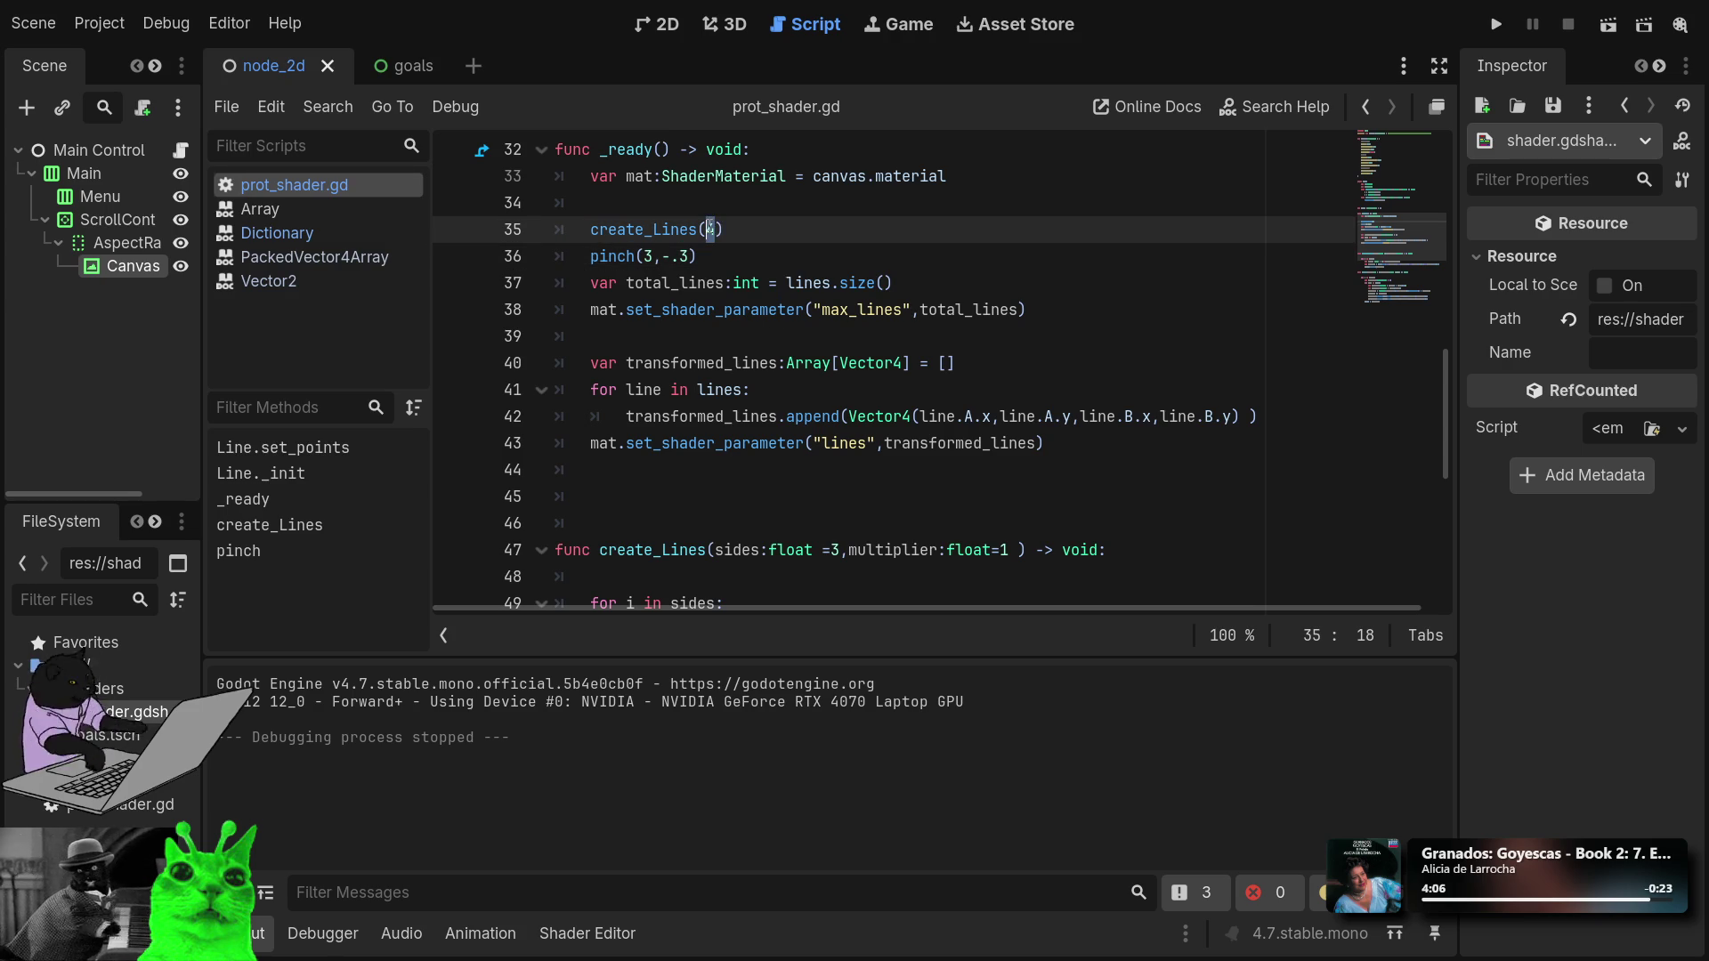
pyautogui.click(1502, 27)
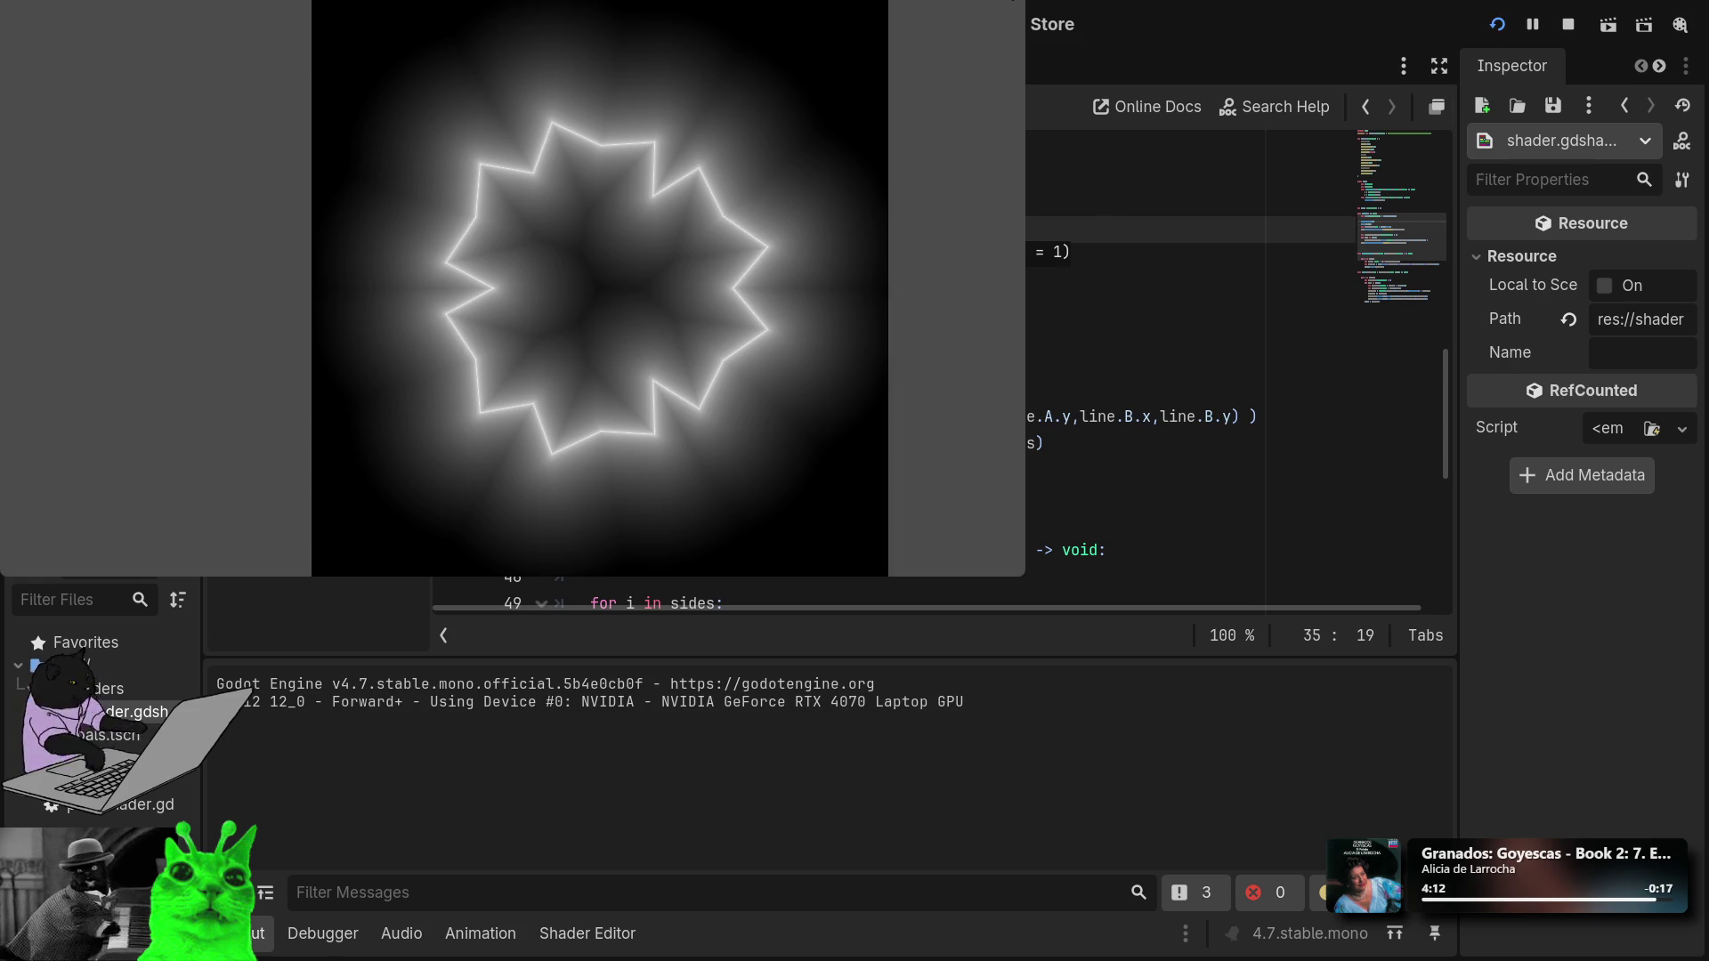
pyautogui.press('F8')
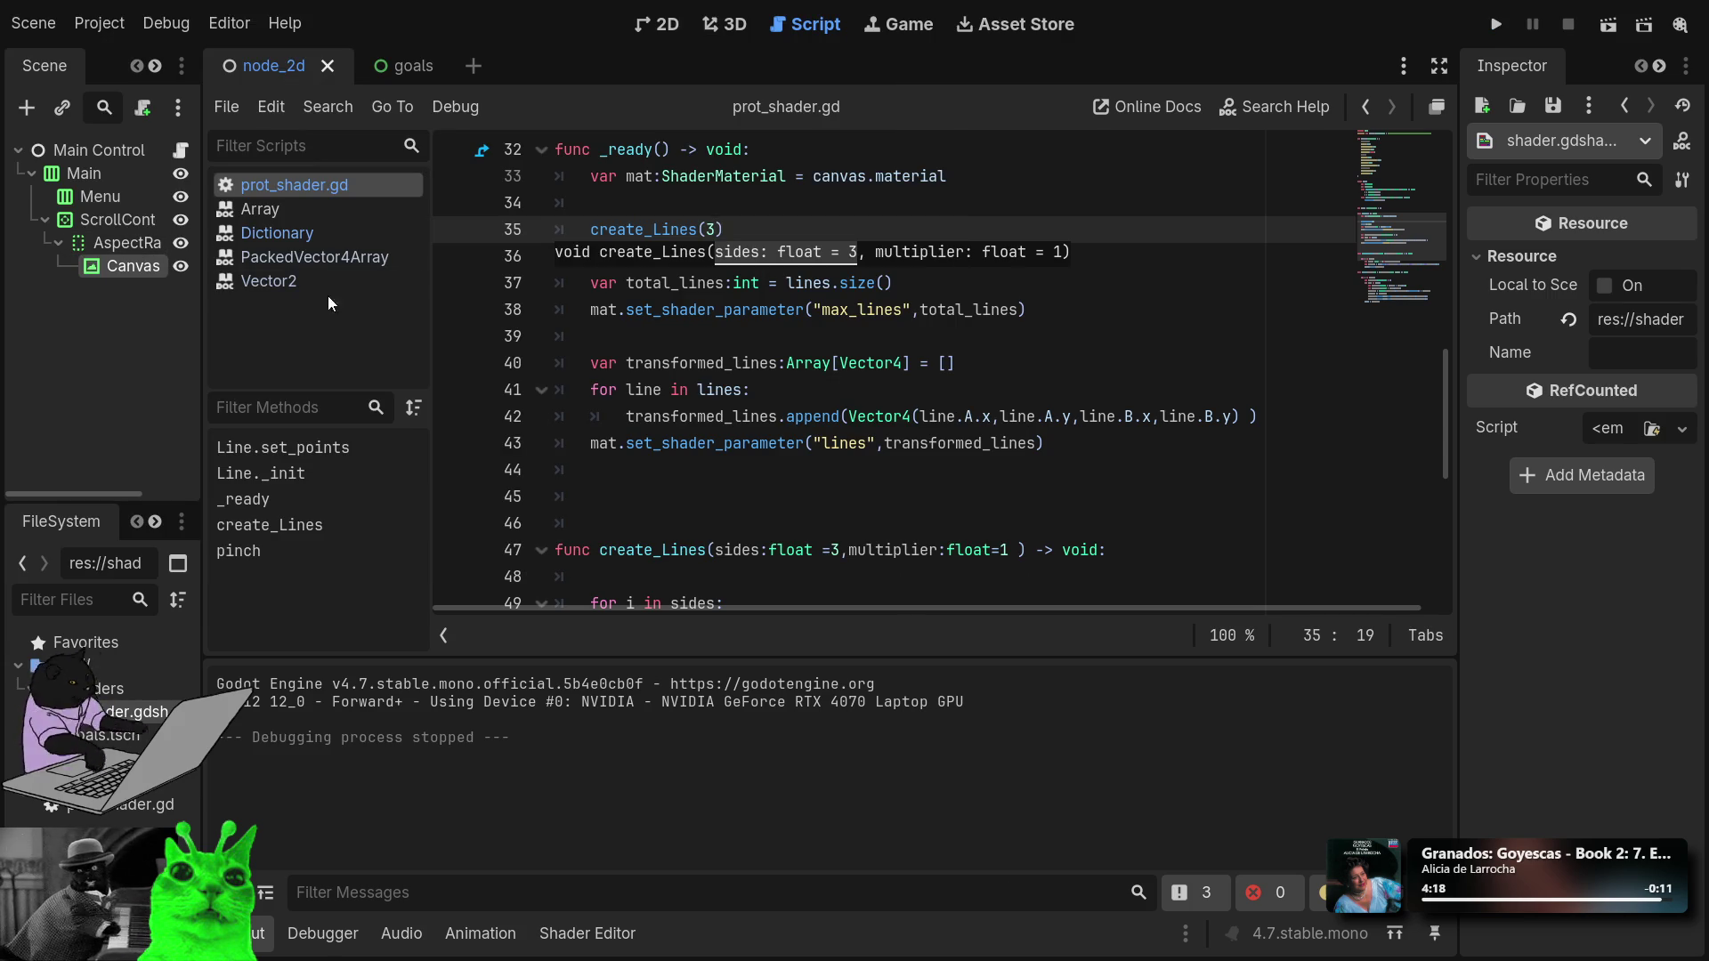
pyautogui.scroll(4, 841, 346)
pyautogui.scroll(5, 841, 346)
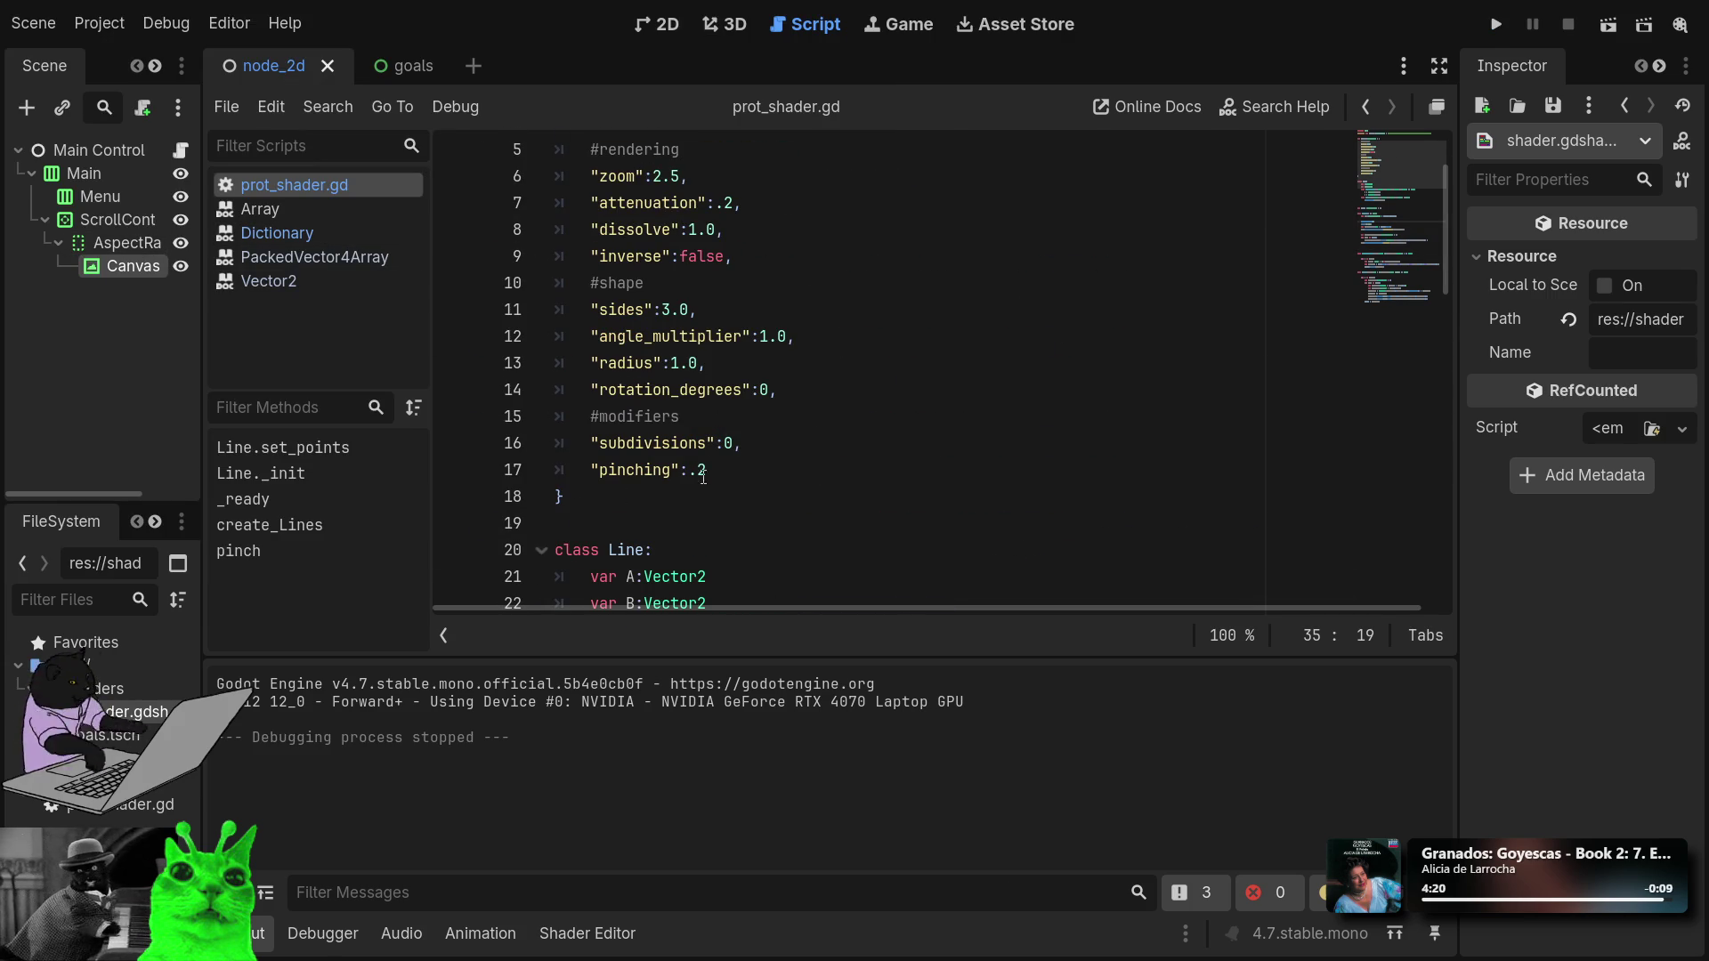
pyautogui.scroll(2, 683, 254)
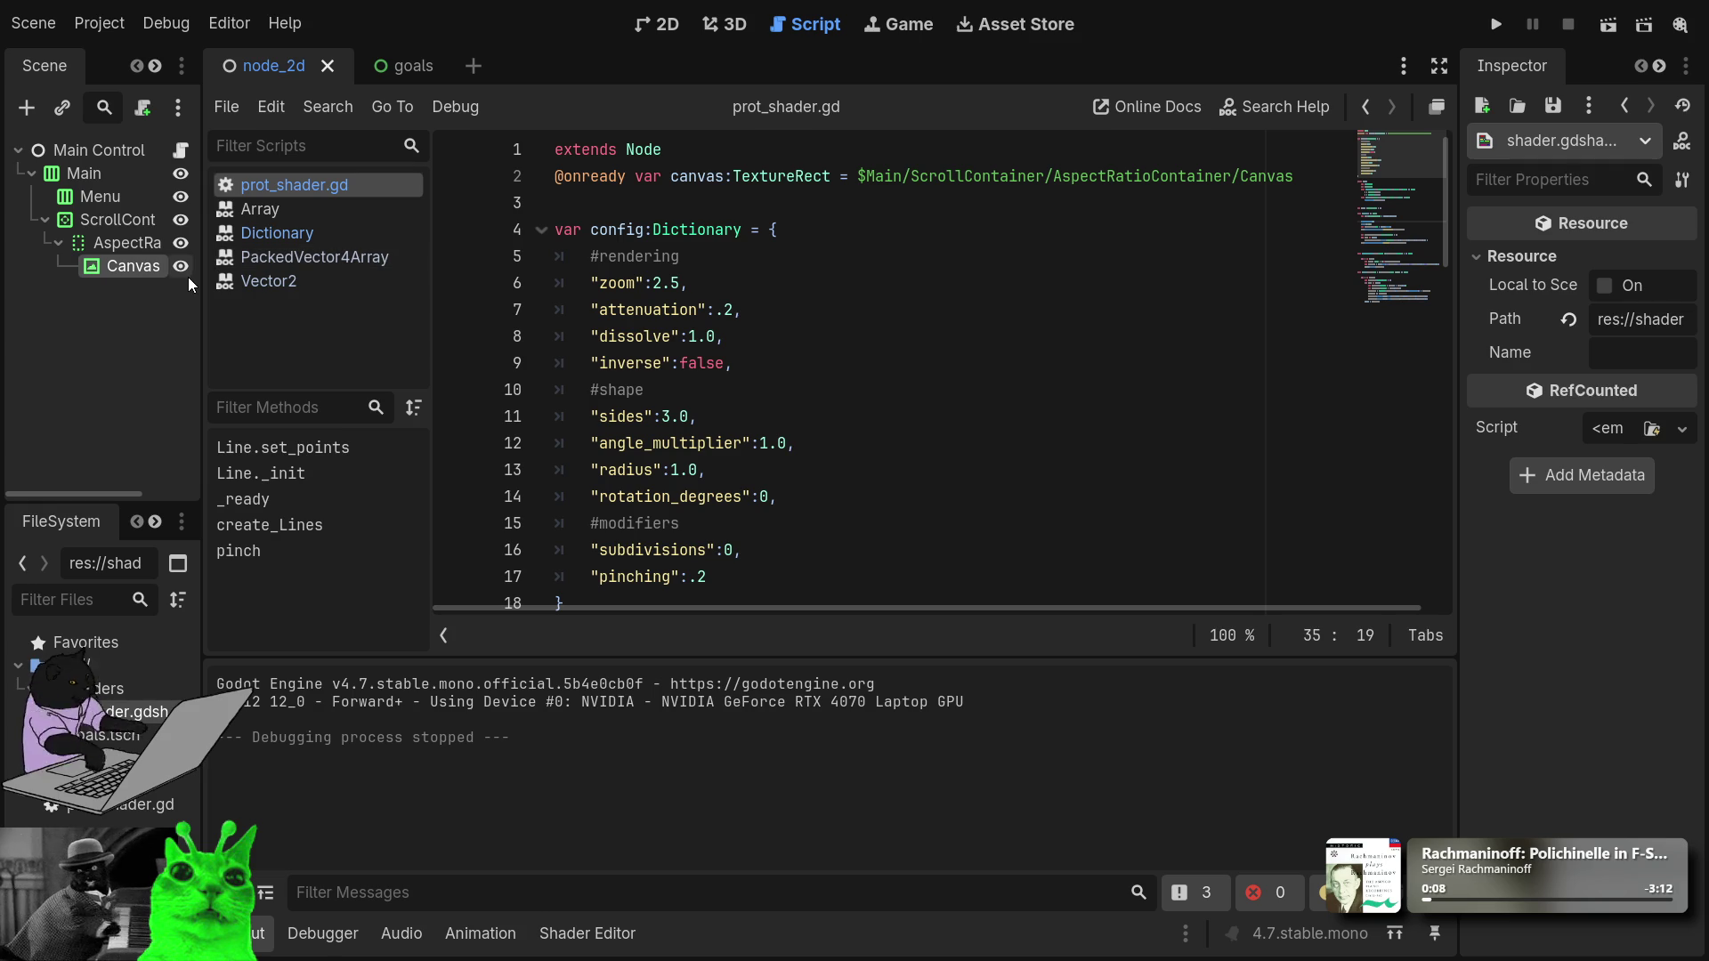
pyautogui.scroll(-3, 879, 382)
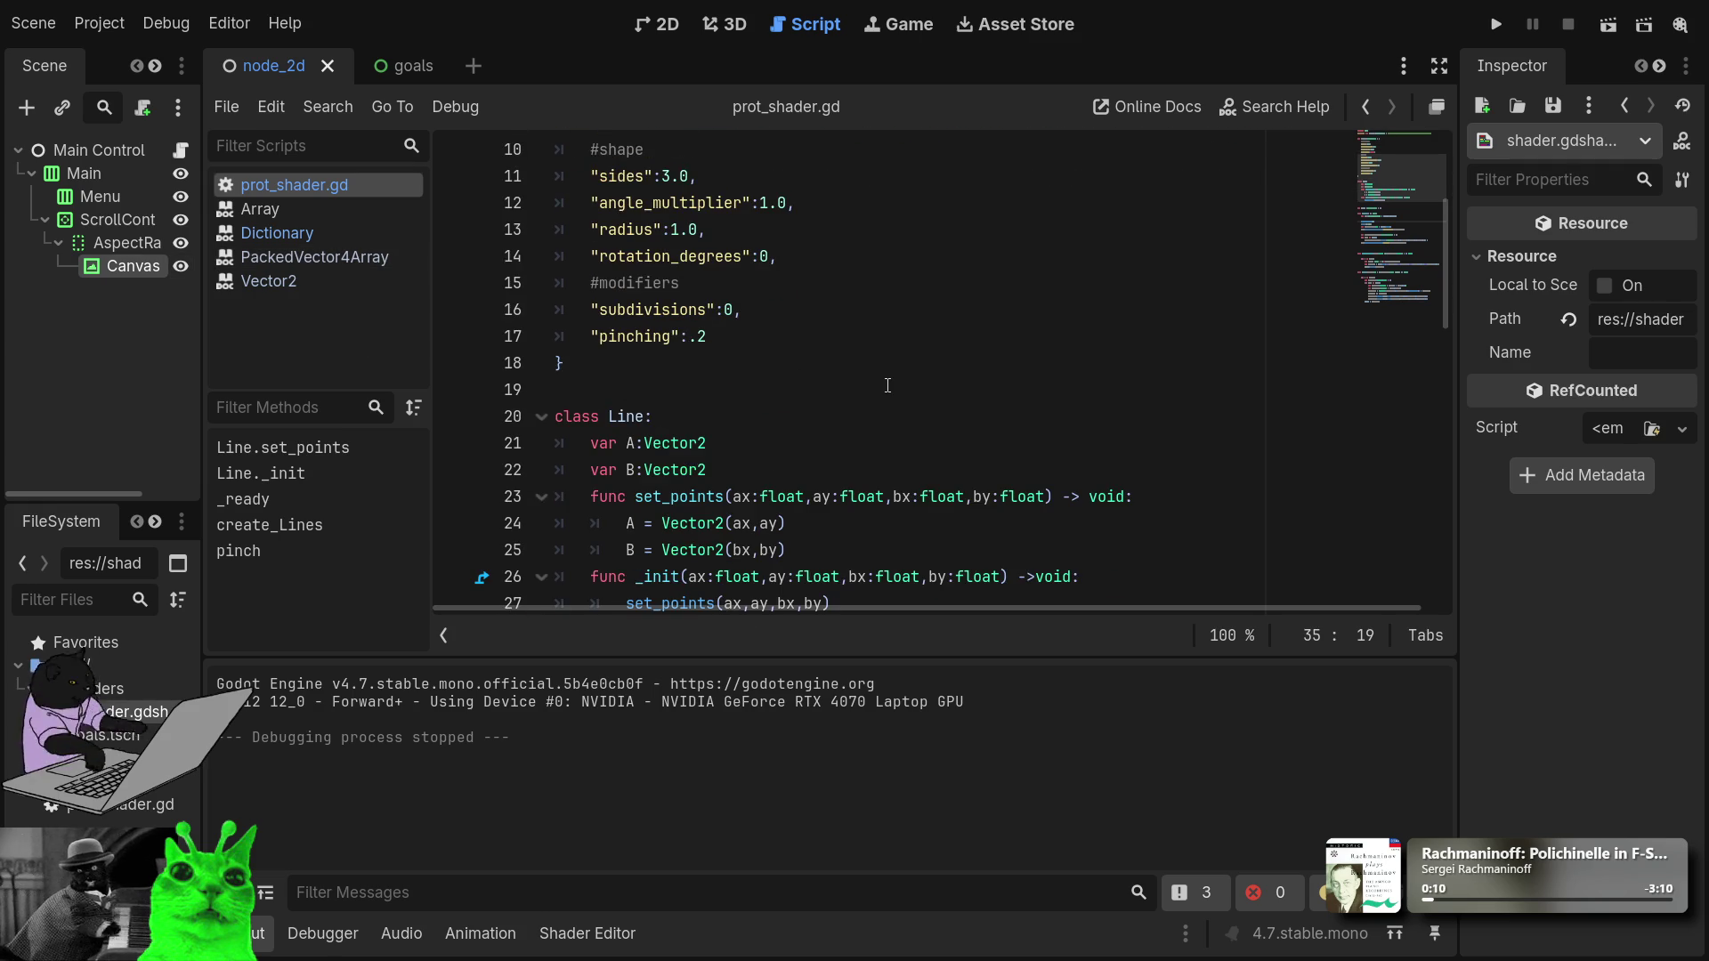
pyautogui.scroll(-4, 887, 384)
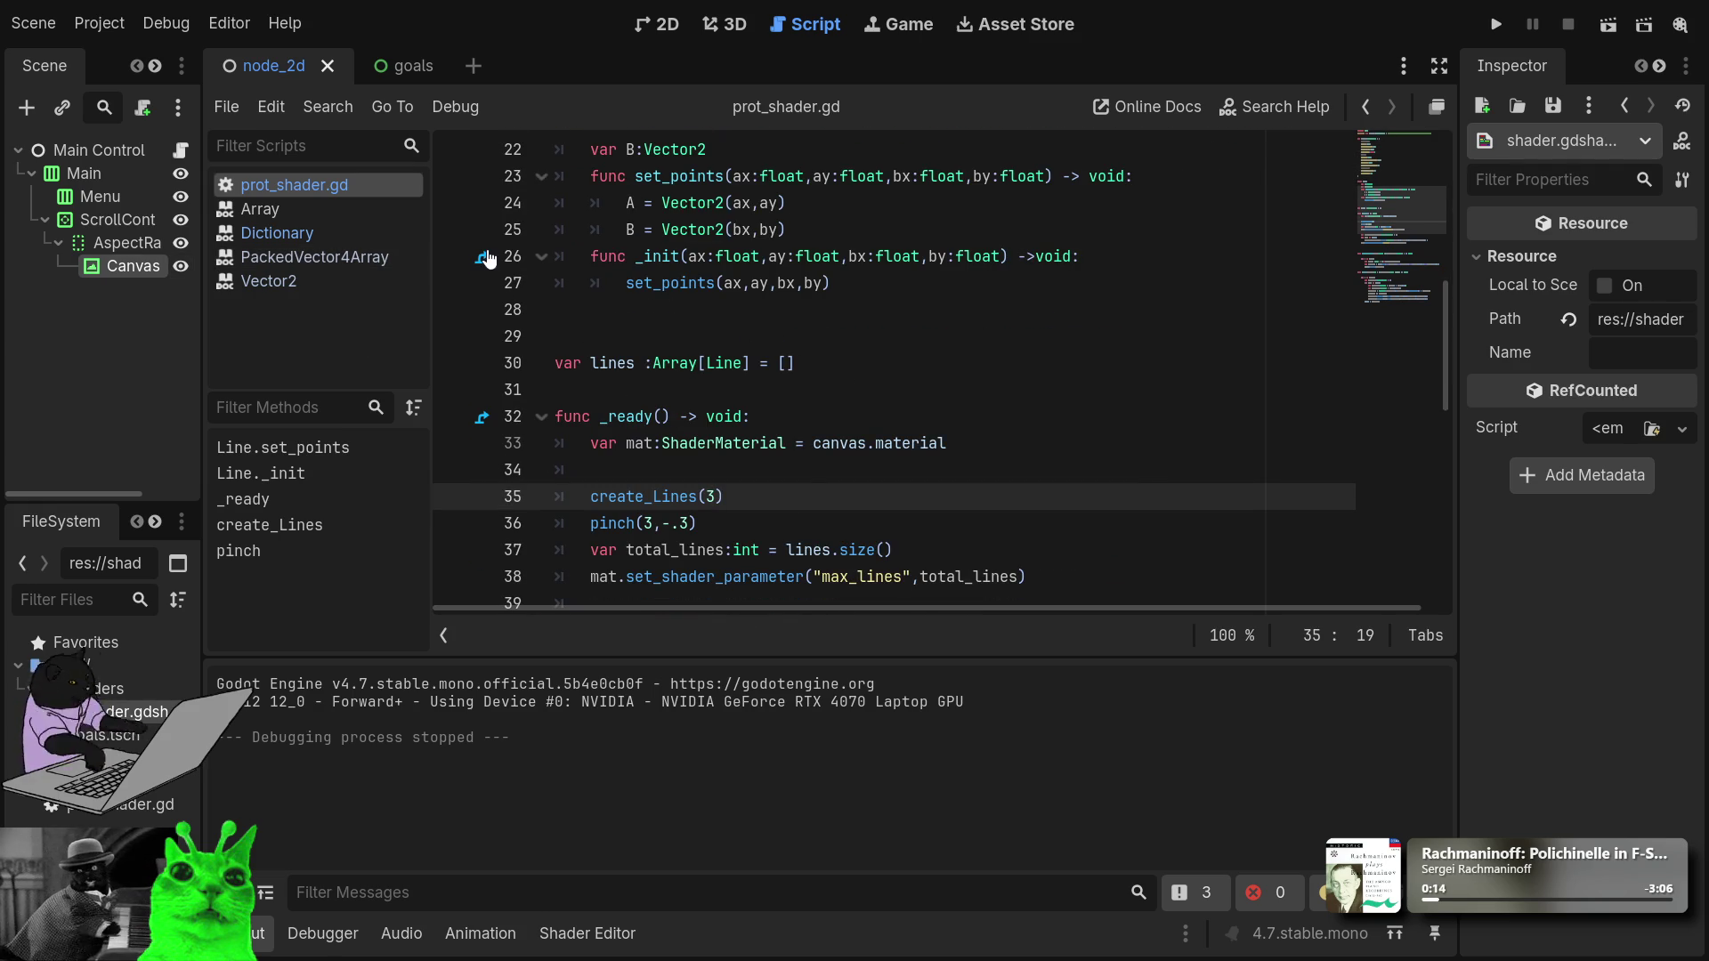
pyautogui.click(537, 422)
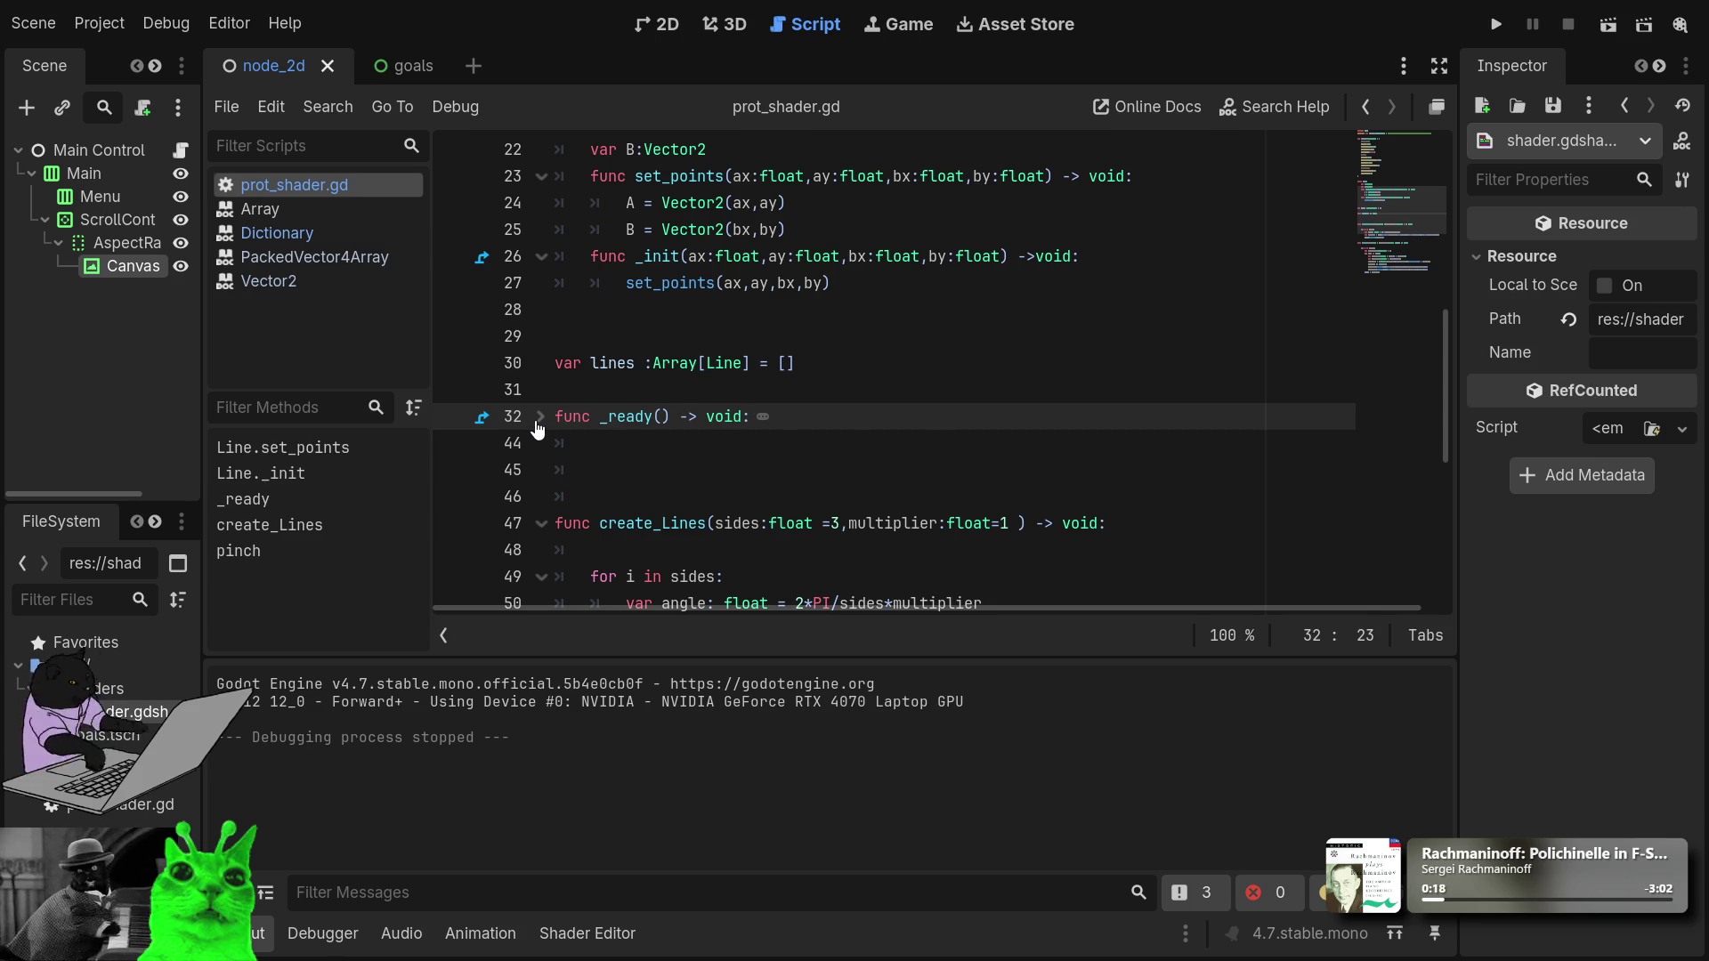
pyautogui.click(538, 422)
pyautogui.scroll(-3, 547, 429)
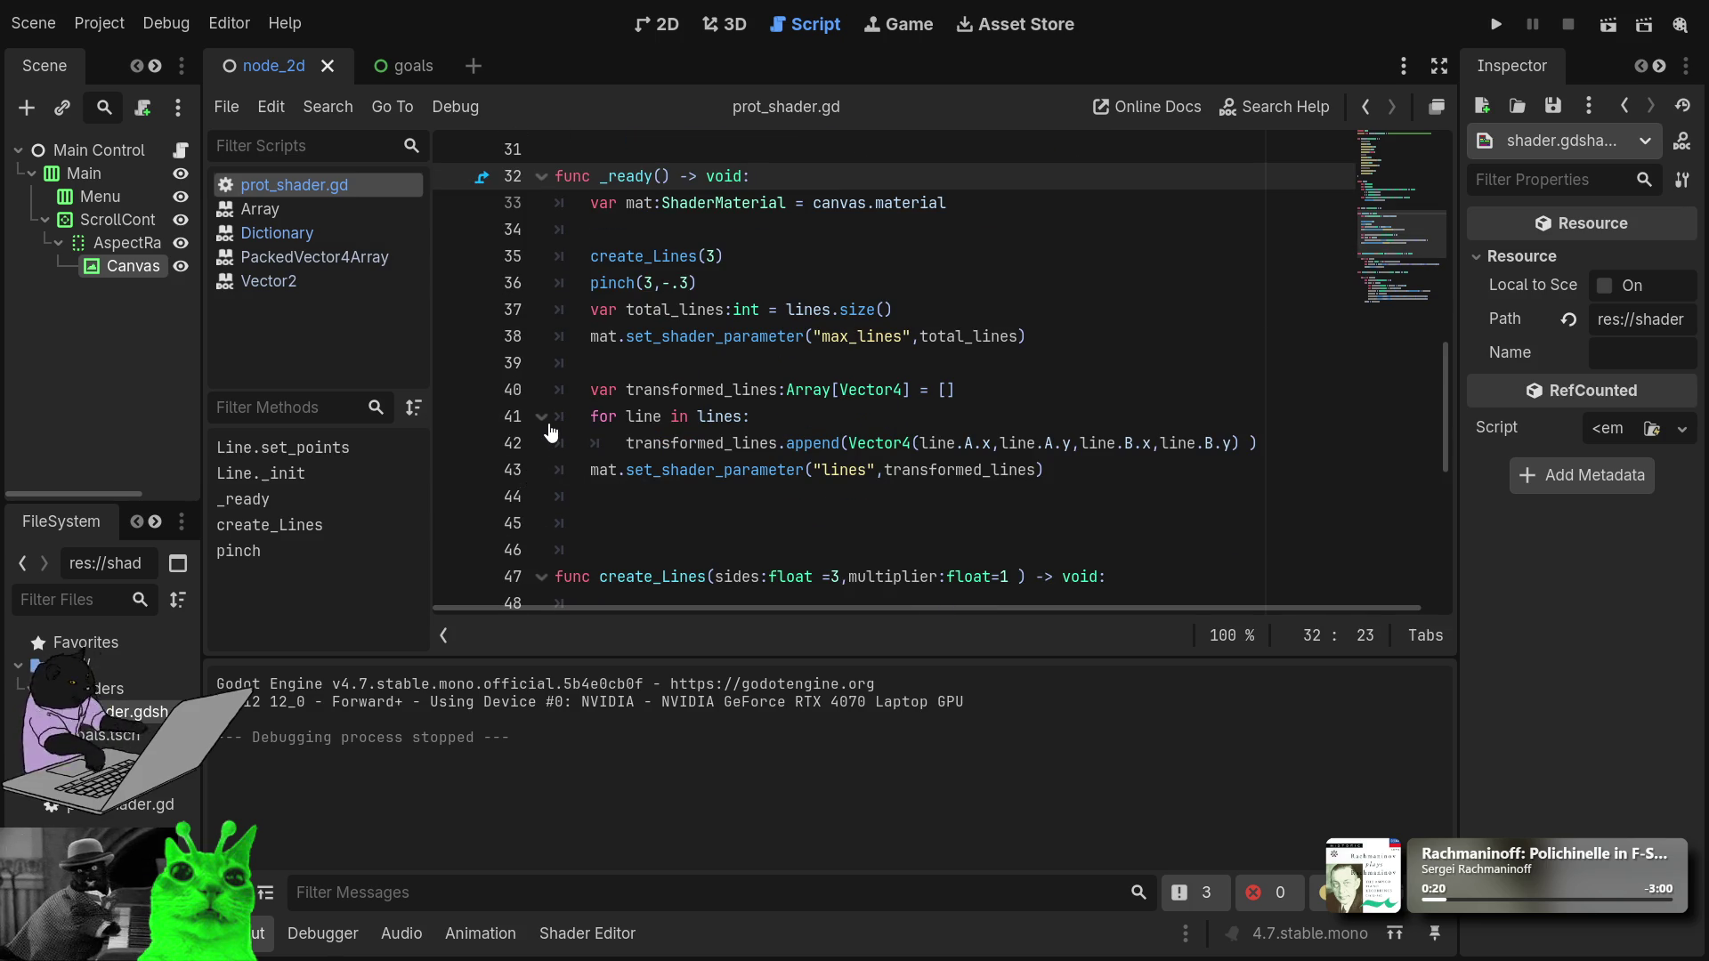
pyautogui.click(540, 417)
pyautogui.click(540, 417)
pyautogui.click(675, 356)
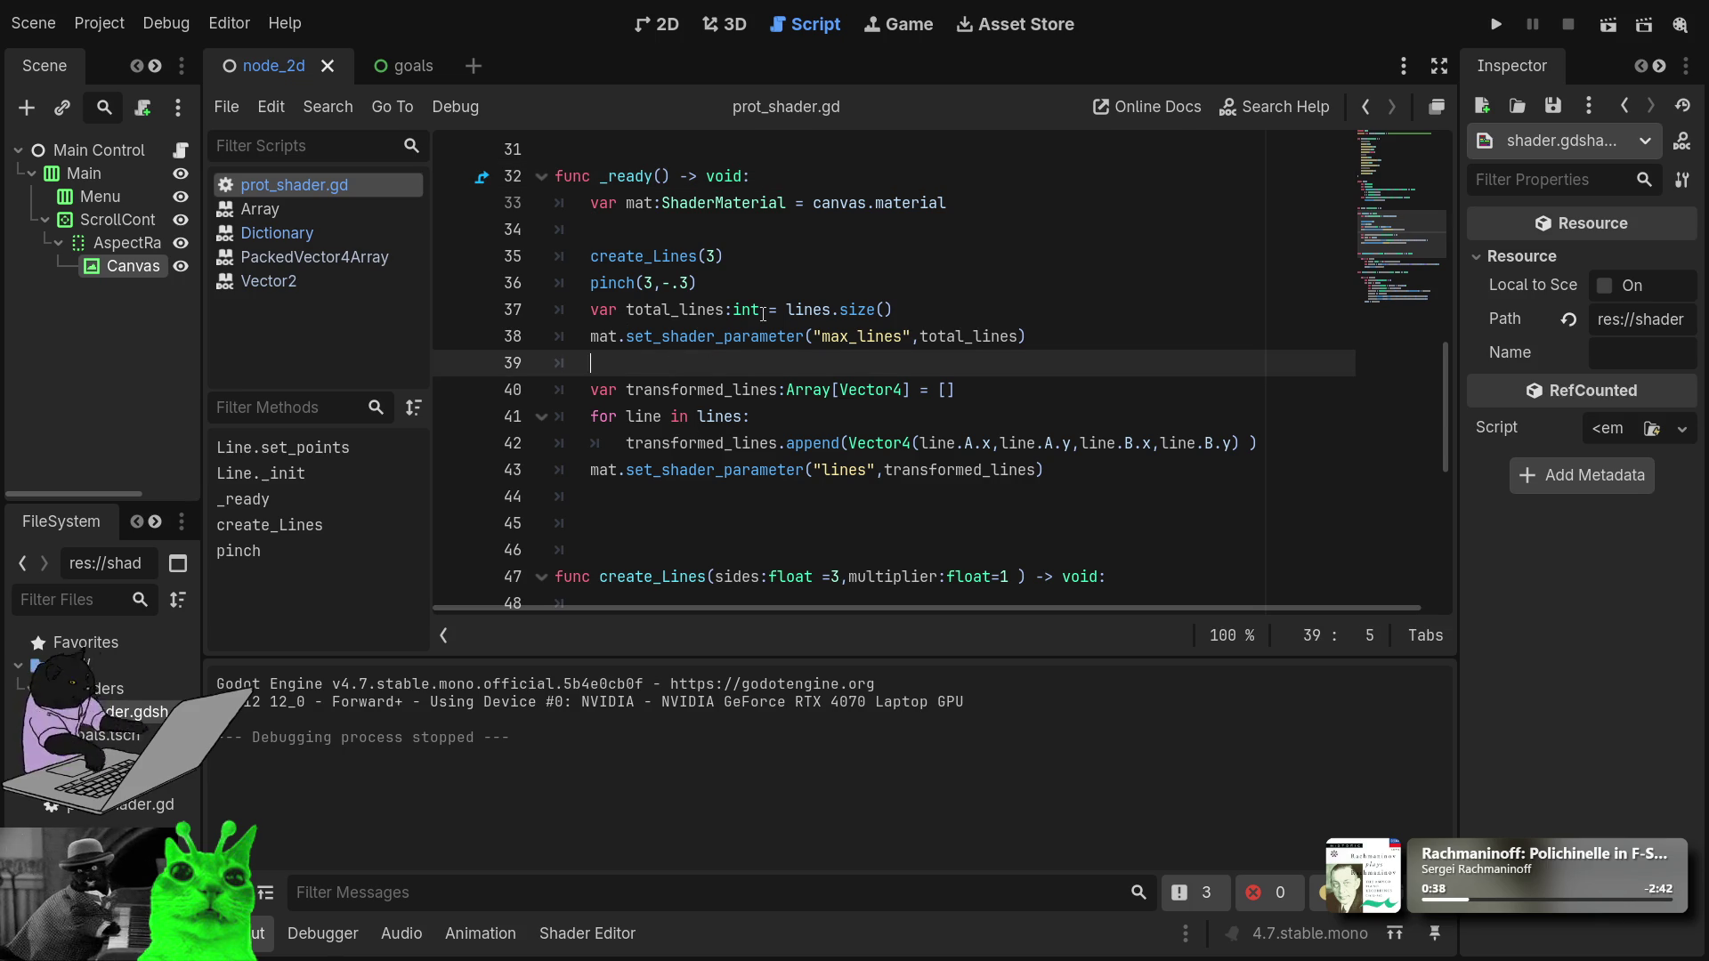
pyautogui.click(909, 283)
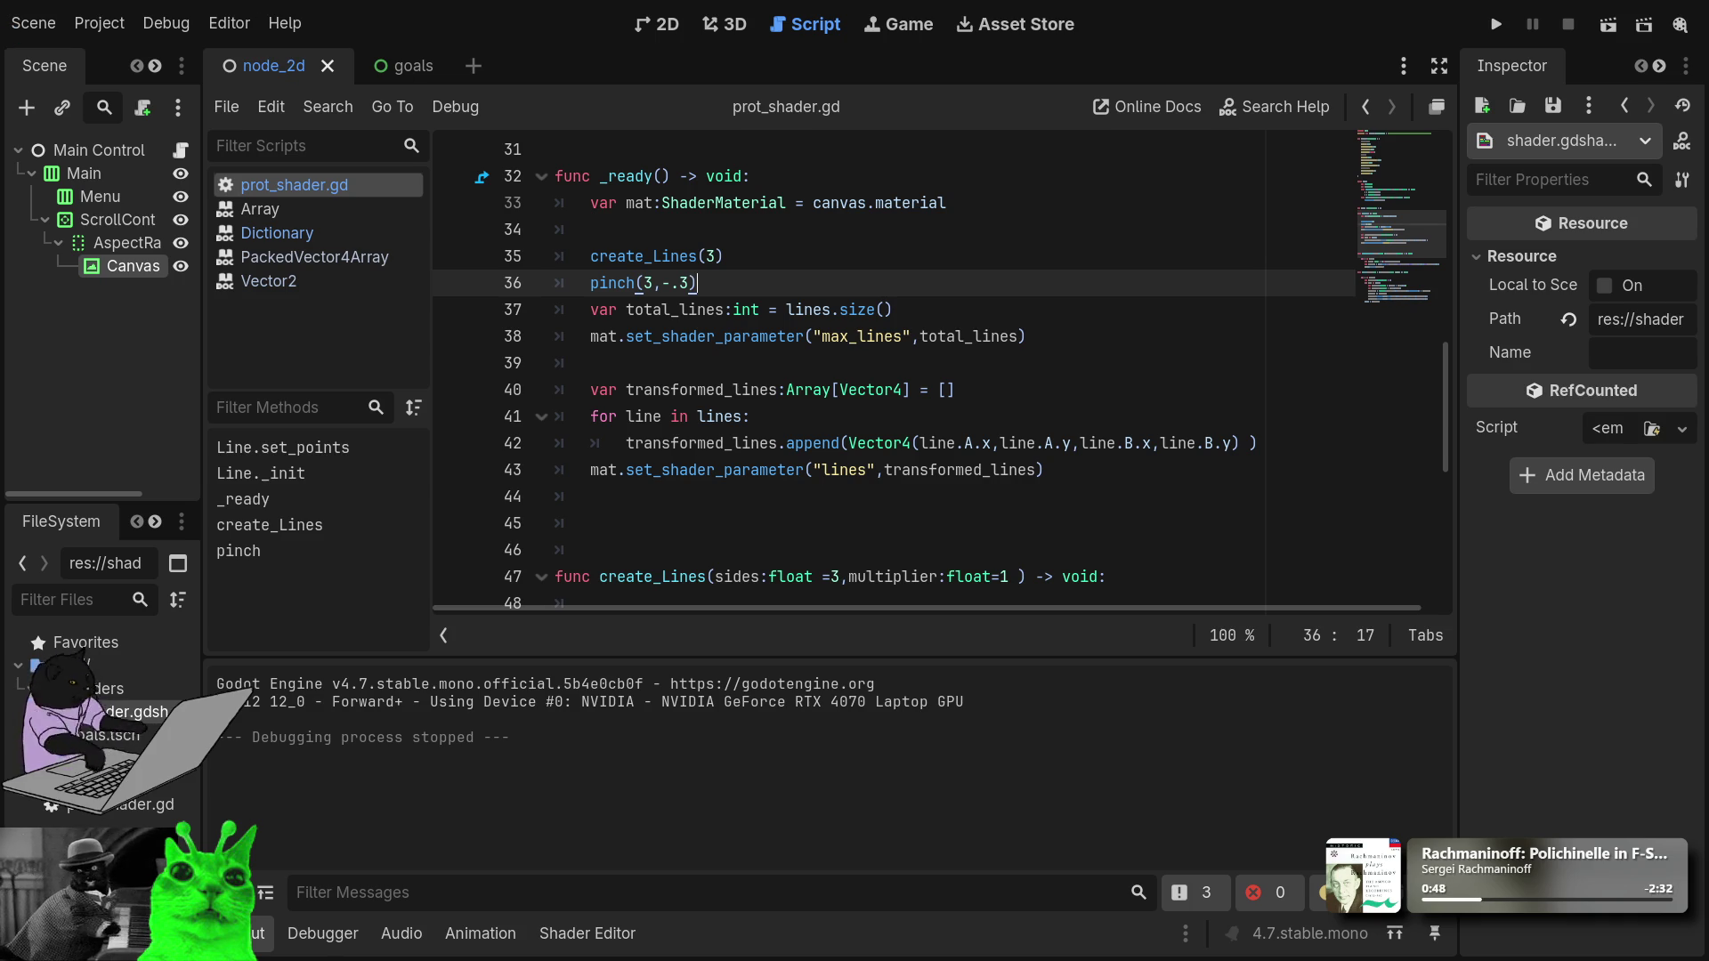
pyautogui.scroll(2, 735, 305)
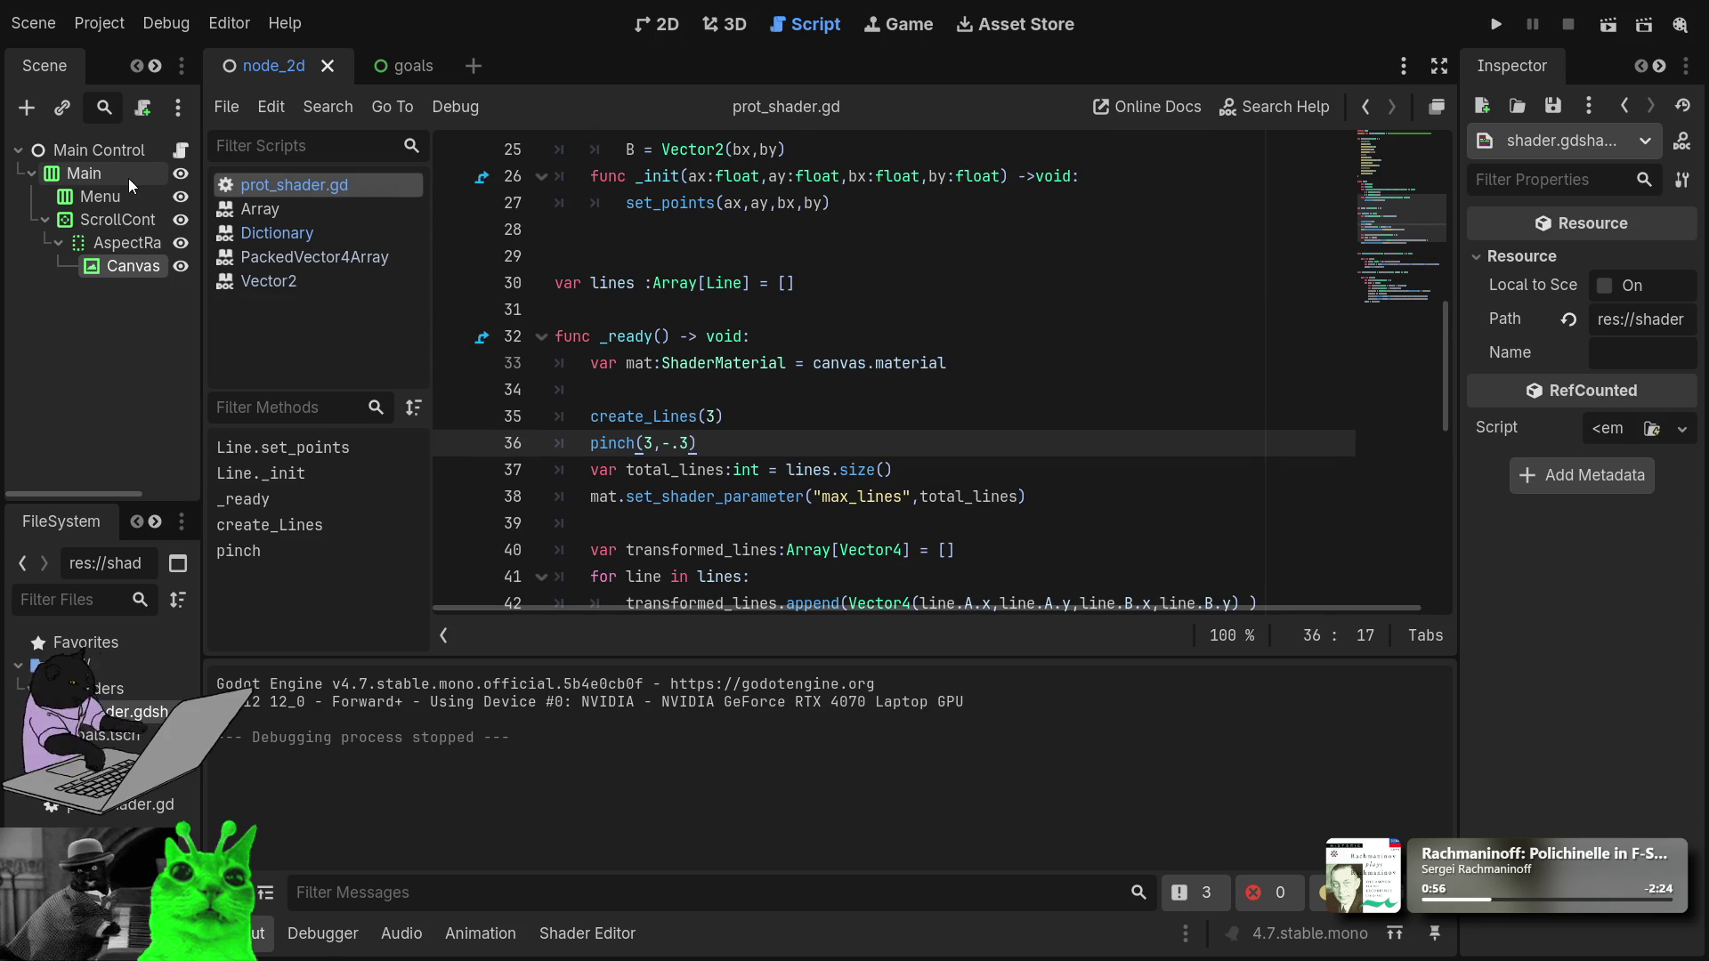
pyautogui.scroll(8, 720, 287)
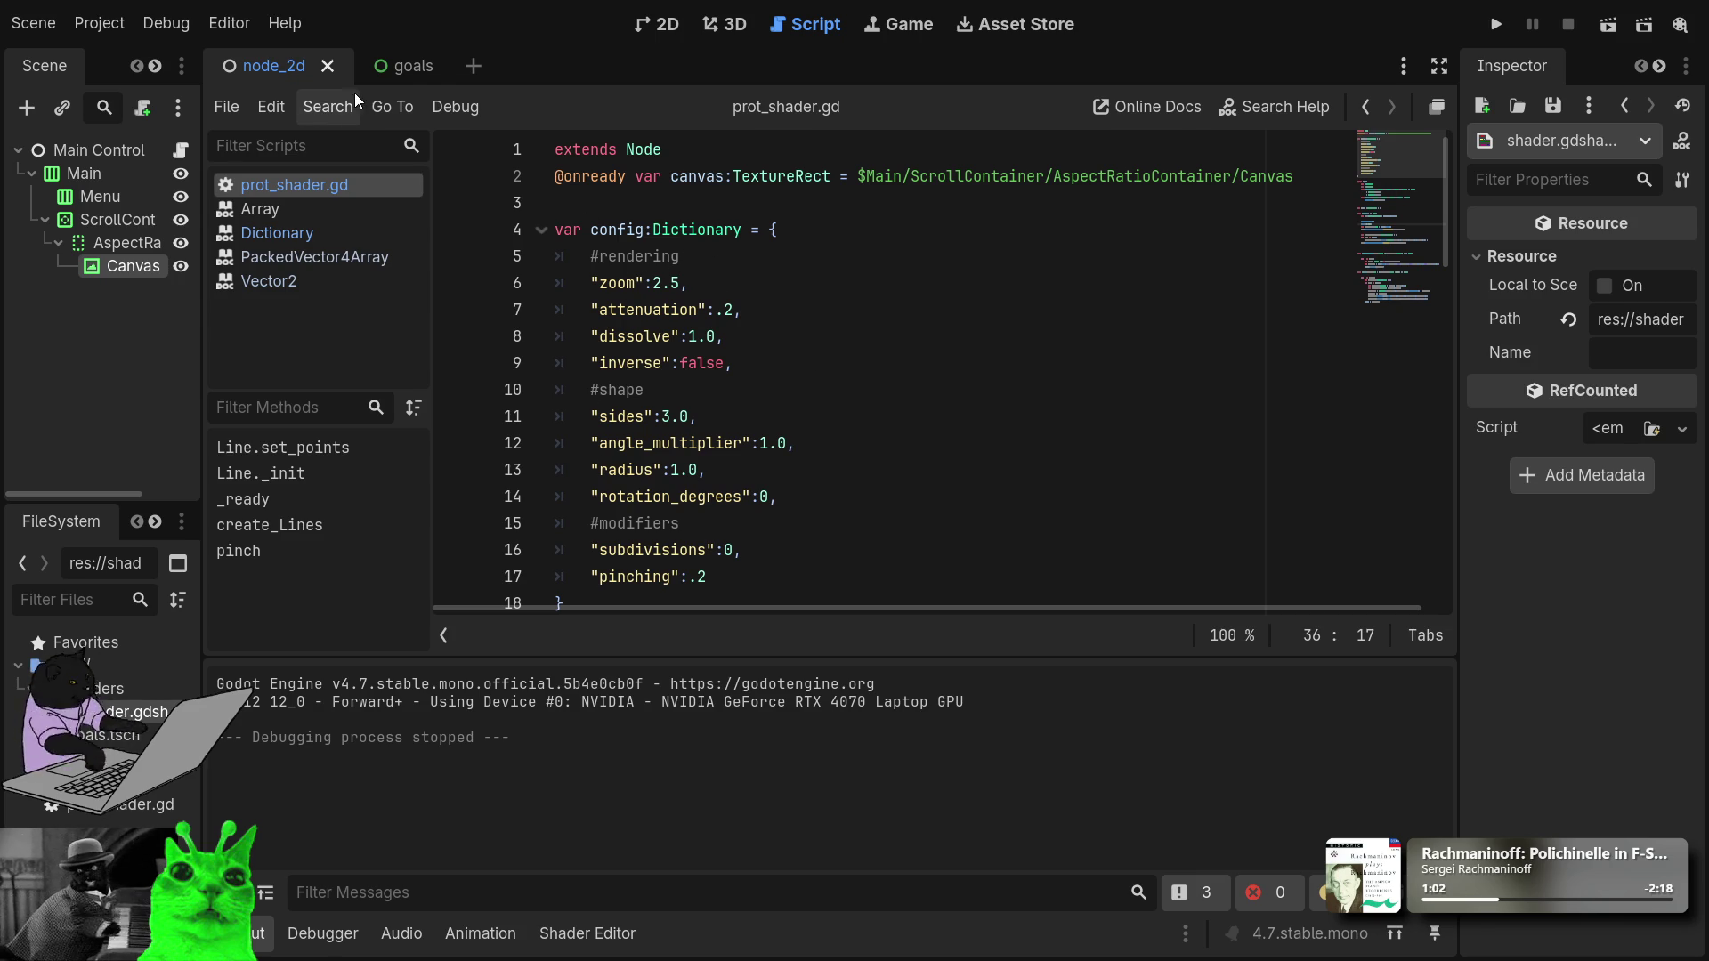
# Select the Menu node in the Scene dock and check it in the 2D view.
pyautogui.click(673, 306)
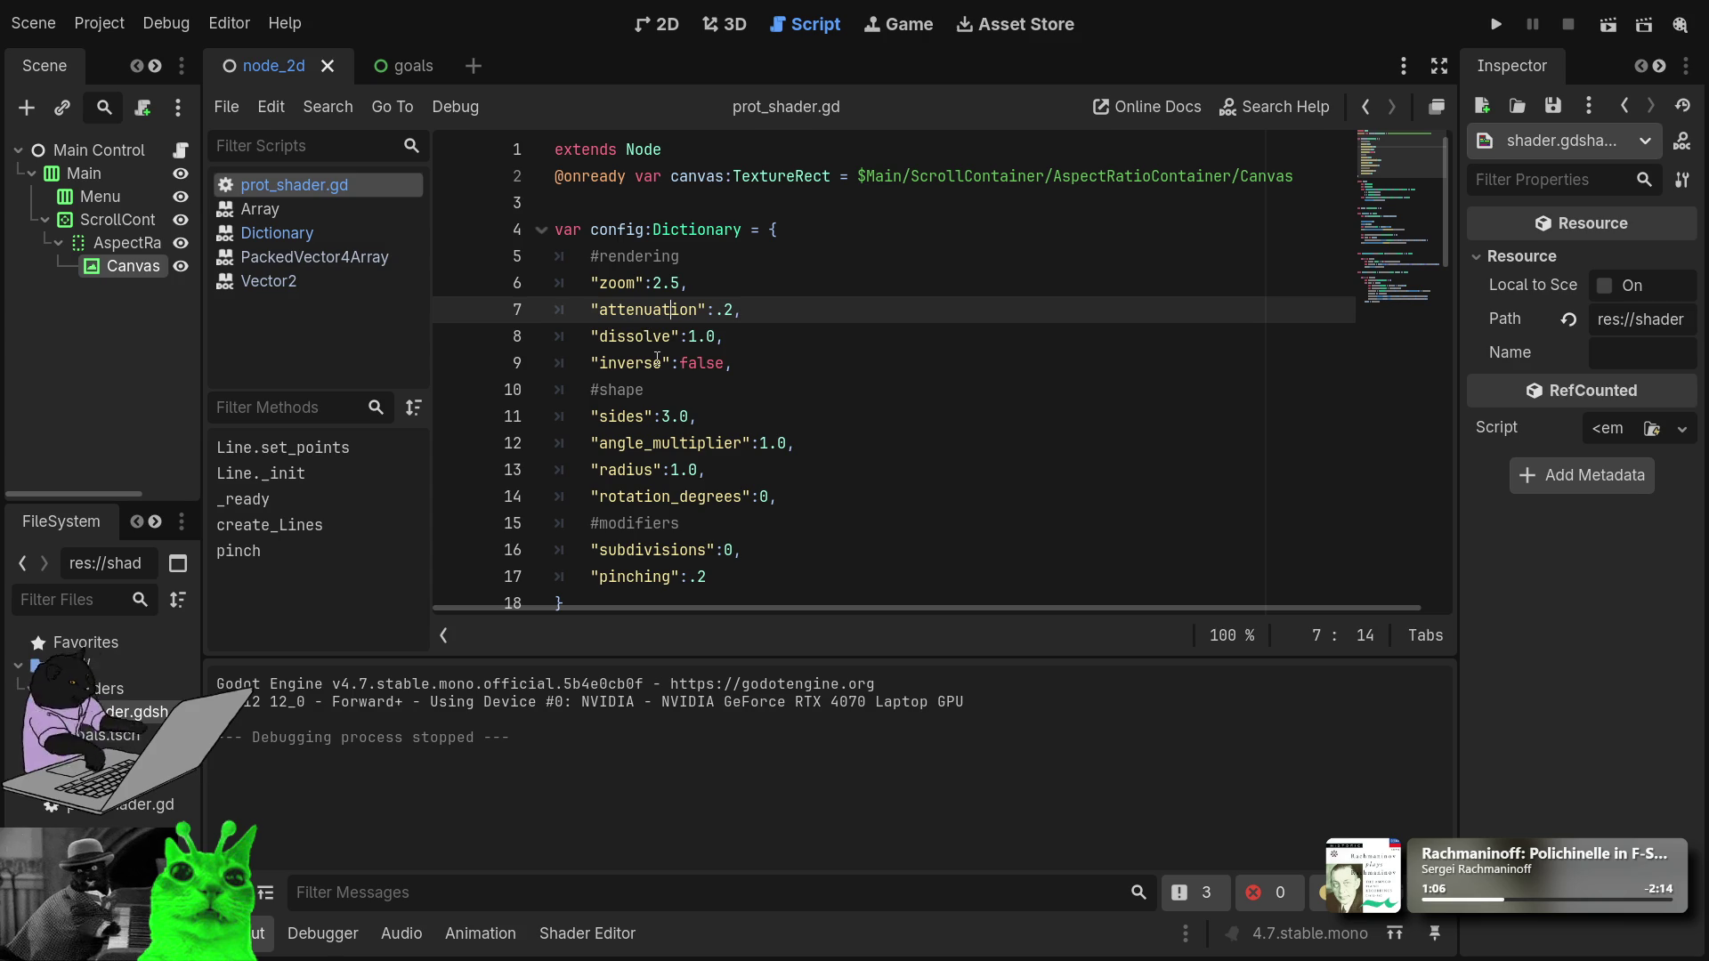
pyautogui.click(105, 206)
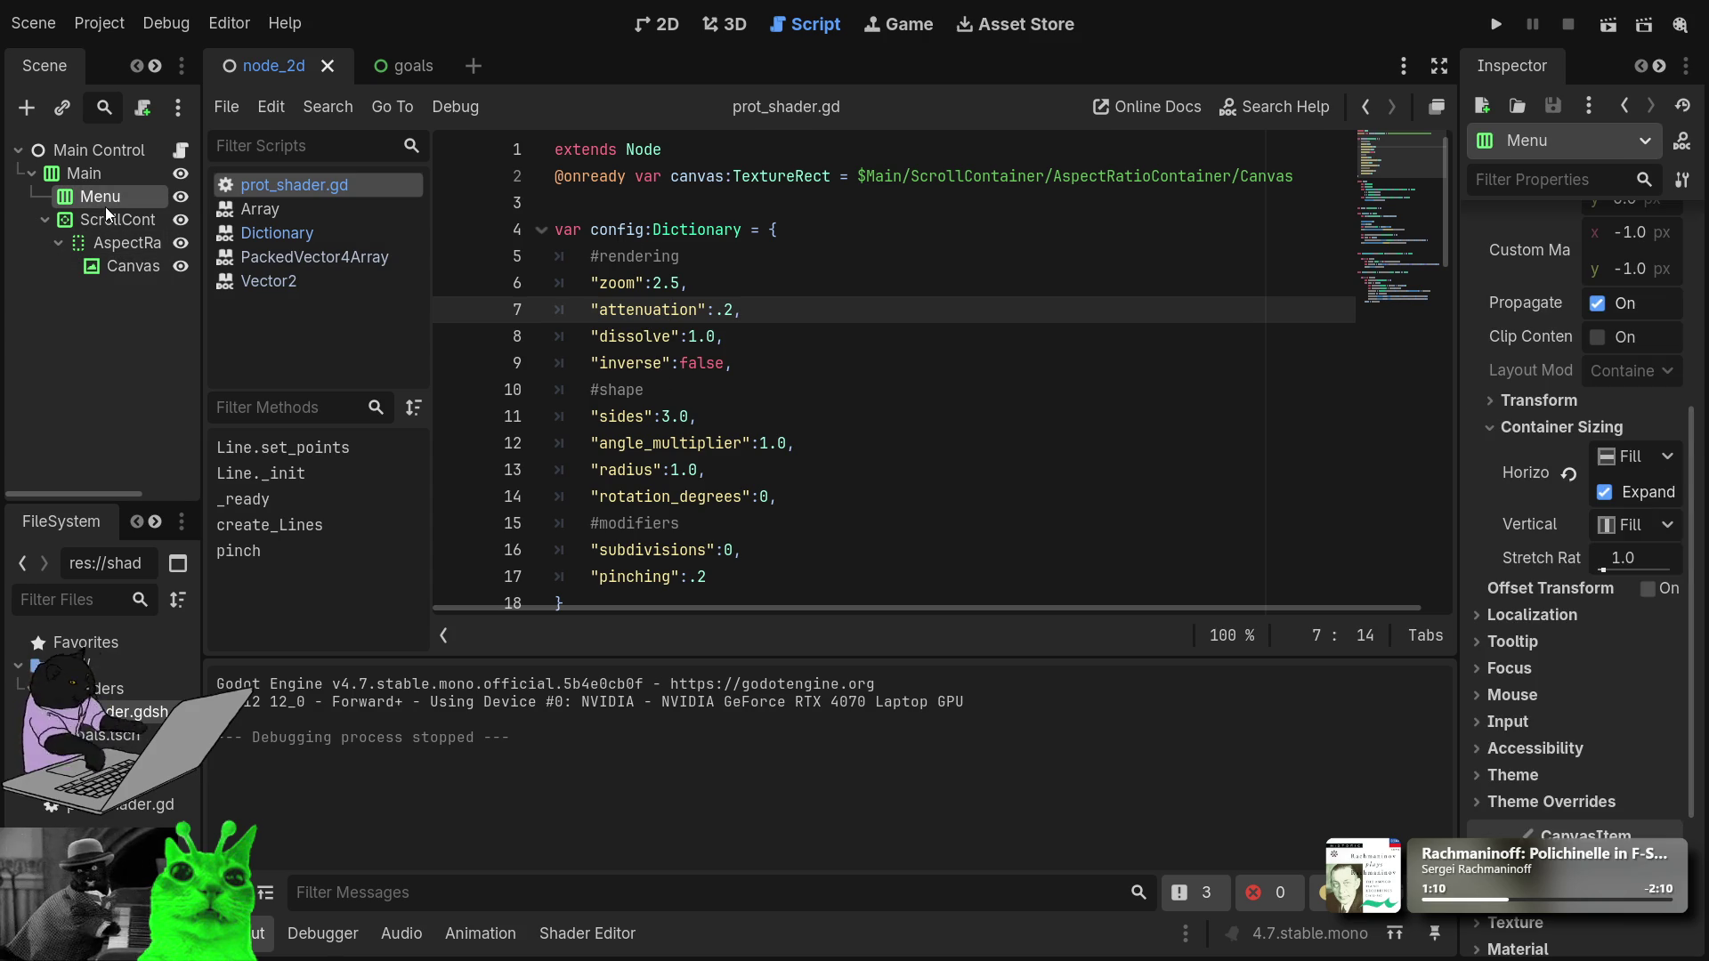
pyautogui.click(658, 24)
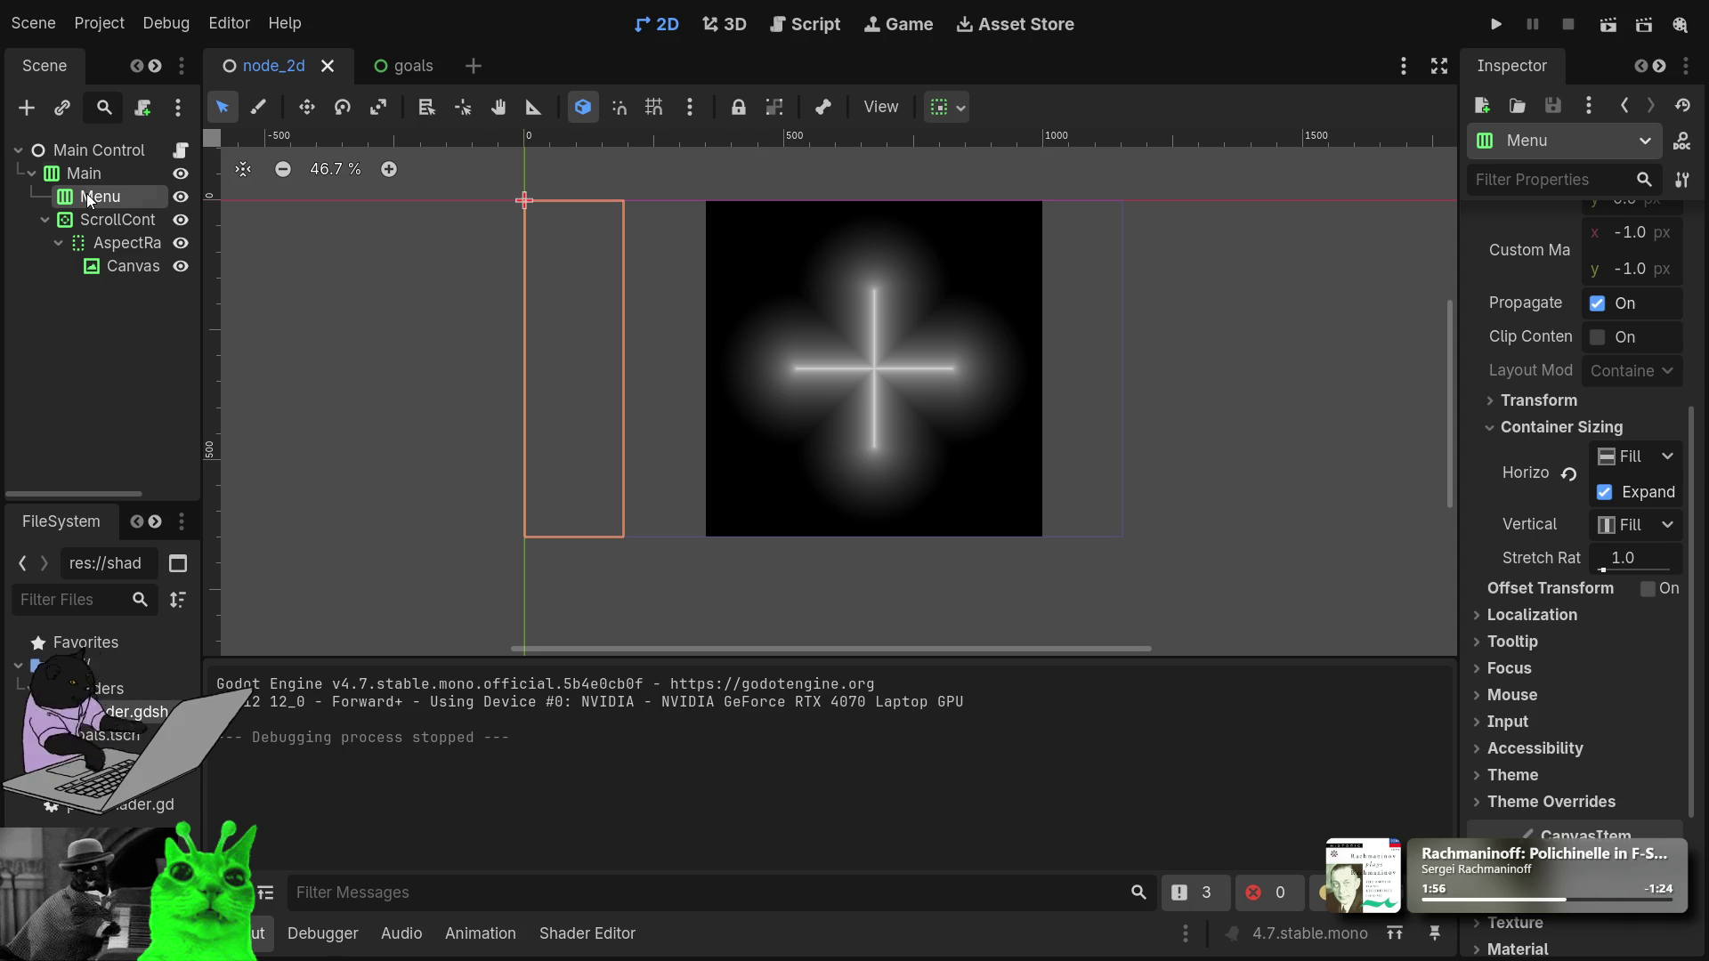
# Reopen the Main Control script, collapse the ScrollContainer branch and reselect Menu.
pyautogui.click(181, 149)
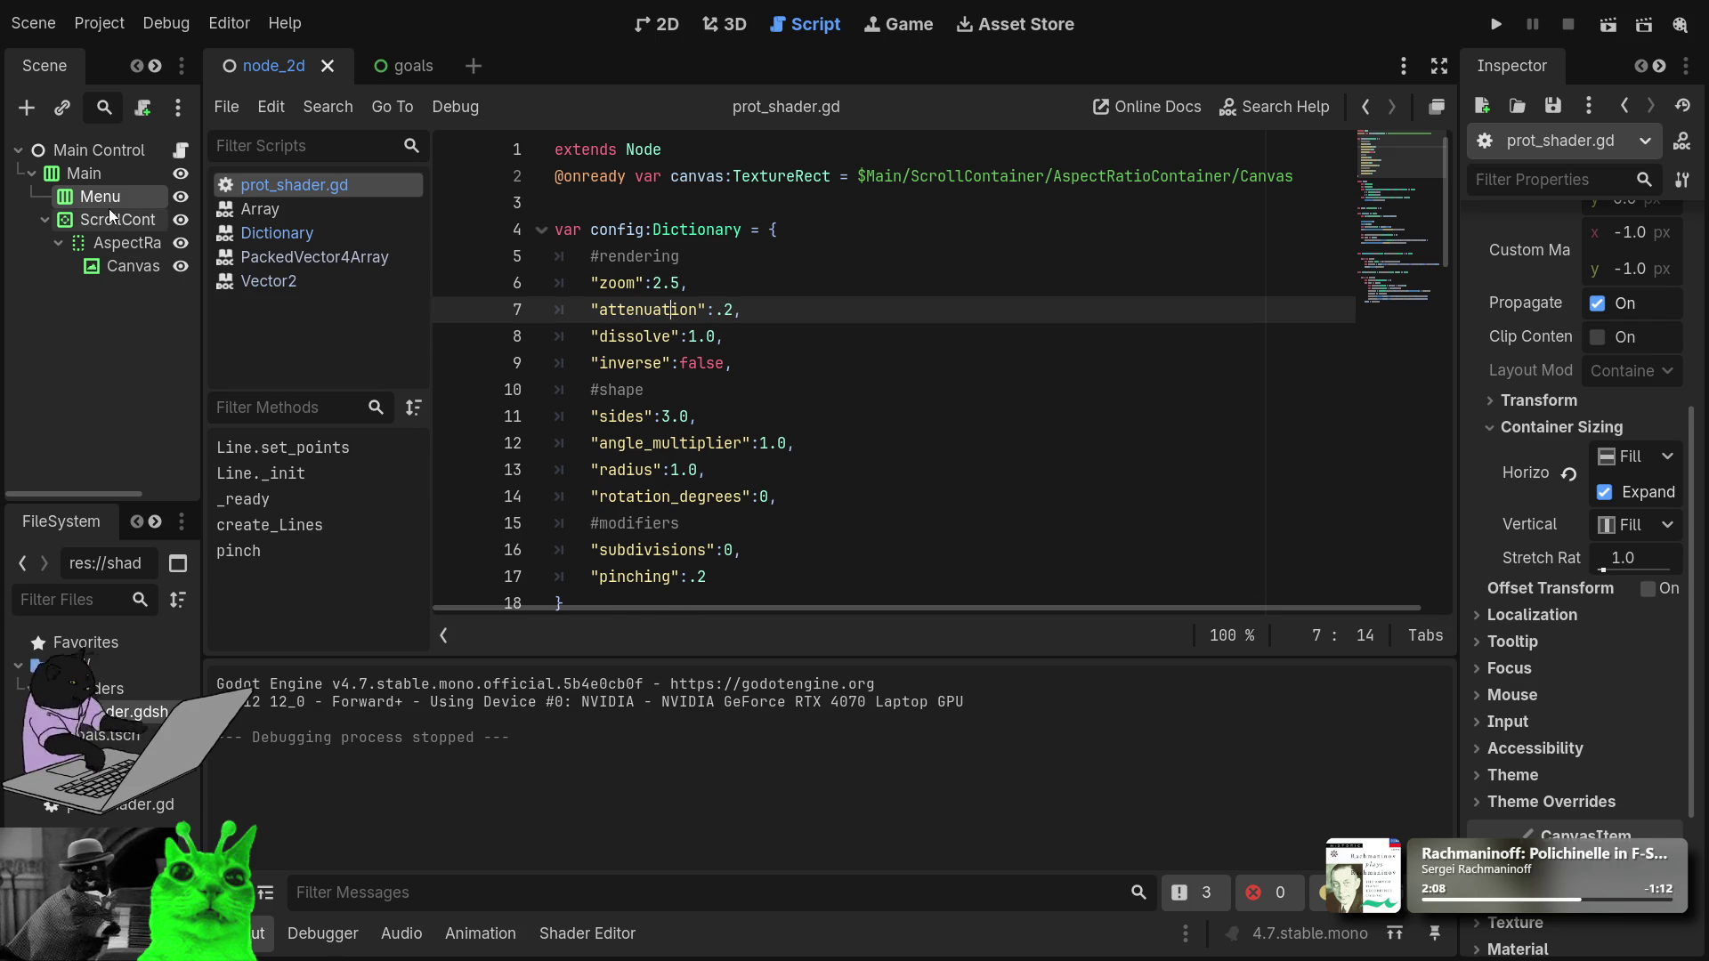
pyautogui.click(47, 219)
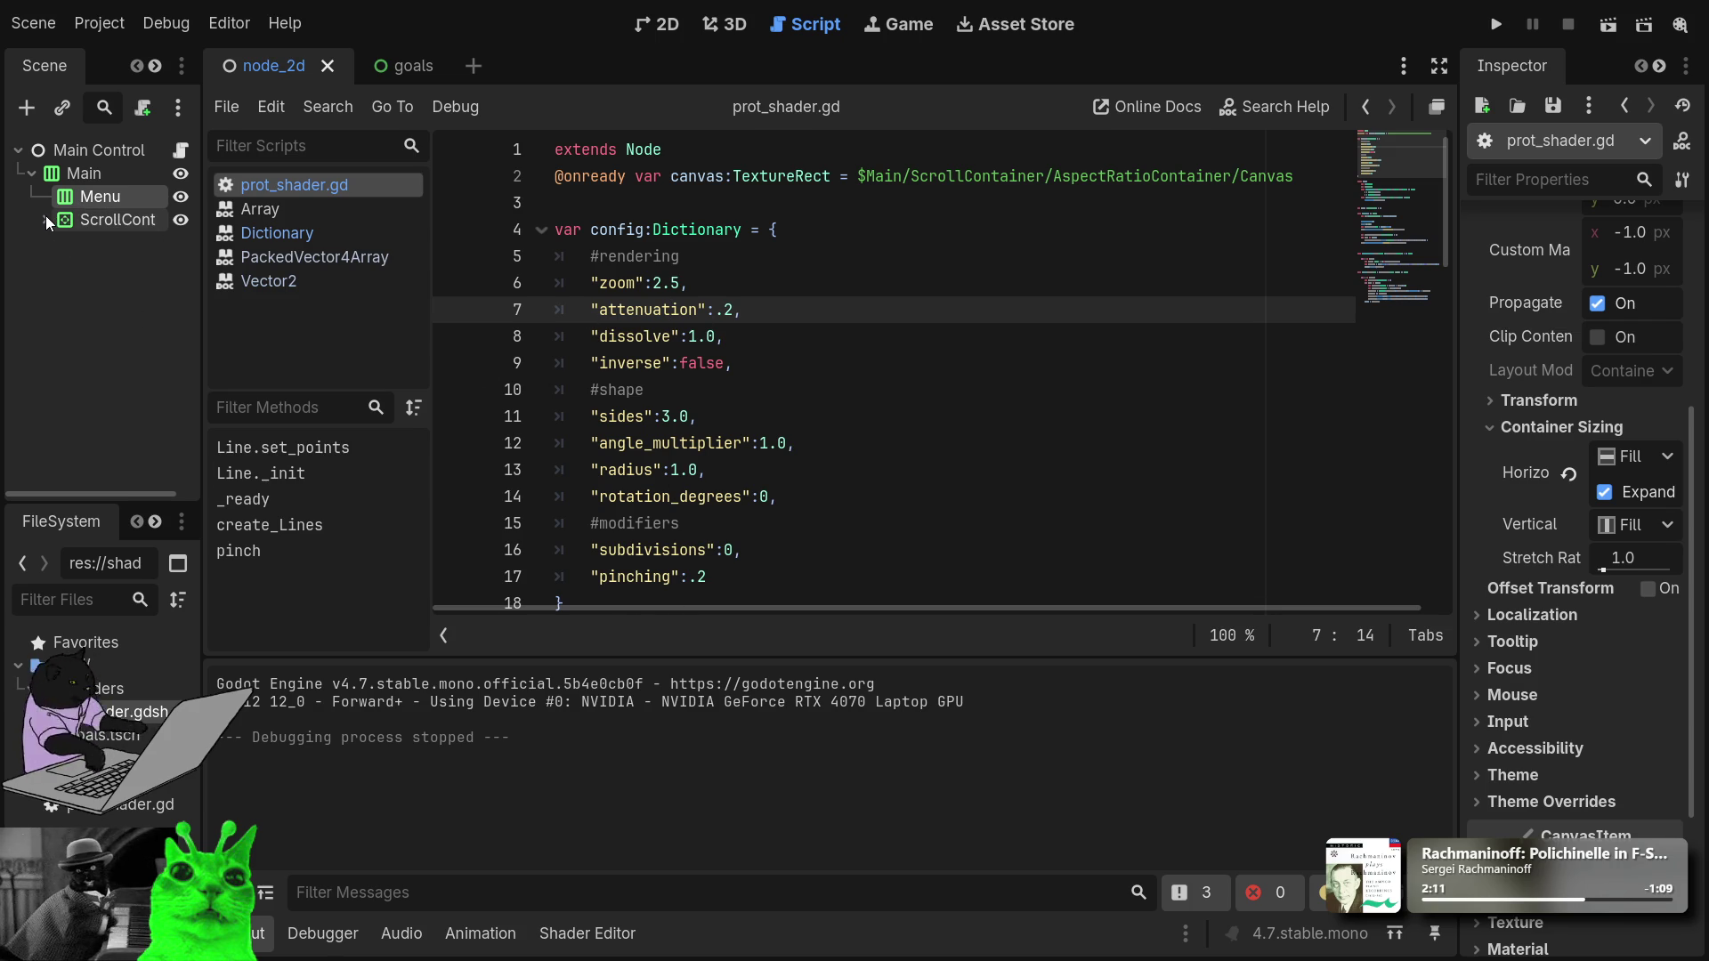
pyautogui.click(119, 215)
pyautogui.click(115, 192)
pyautogui.click(116, 199)
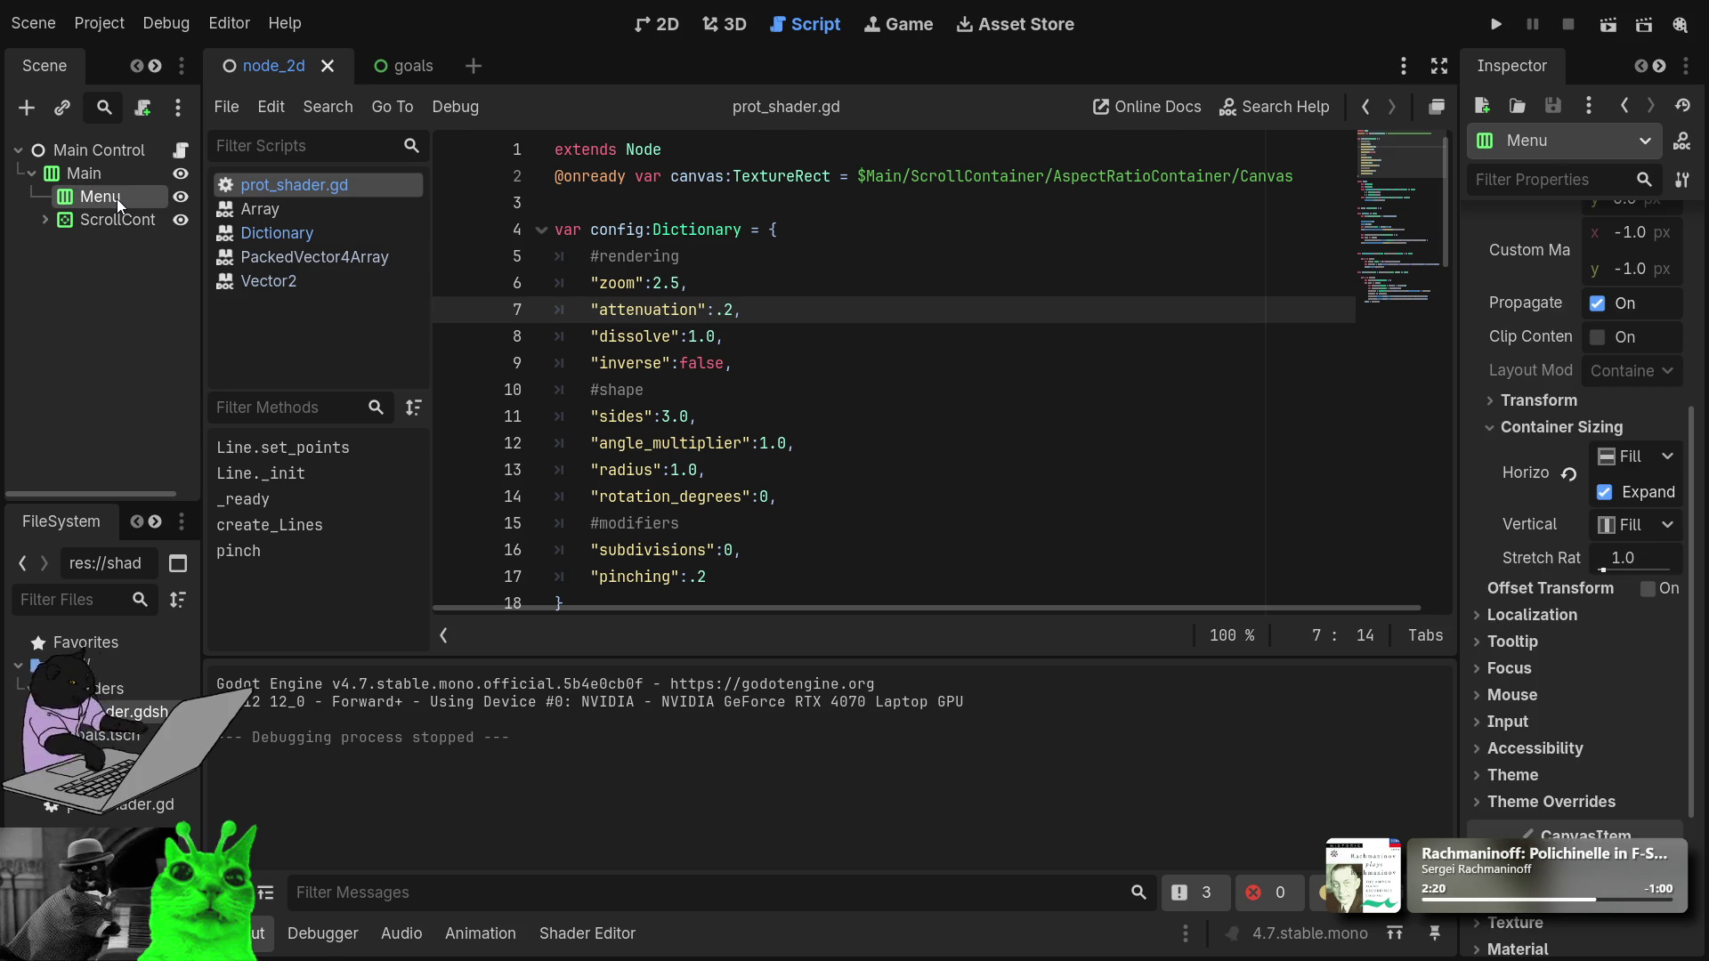
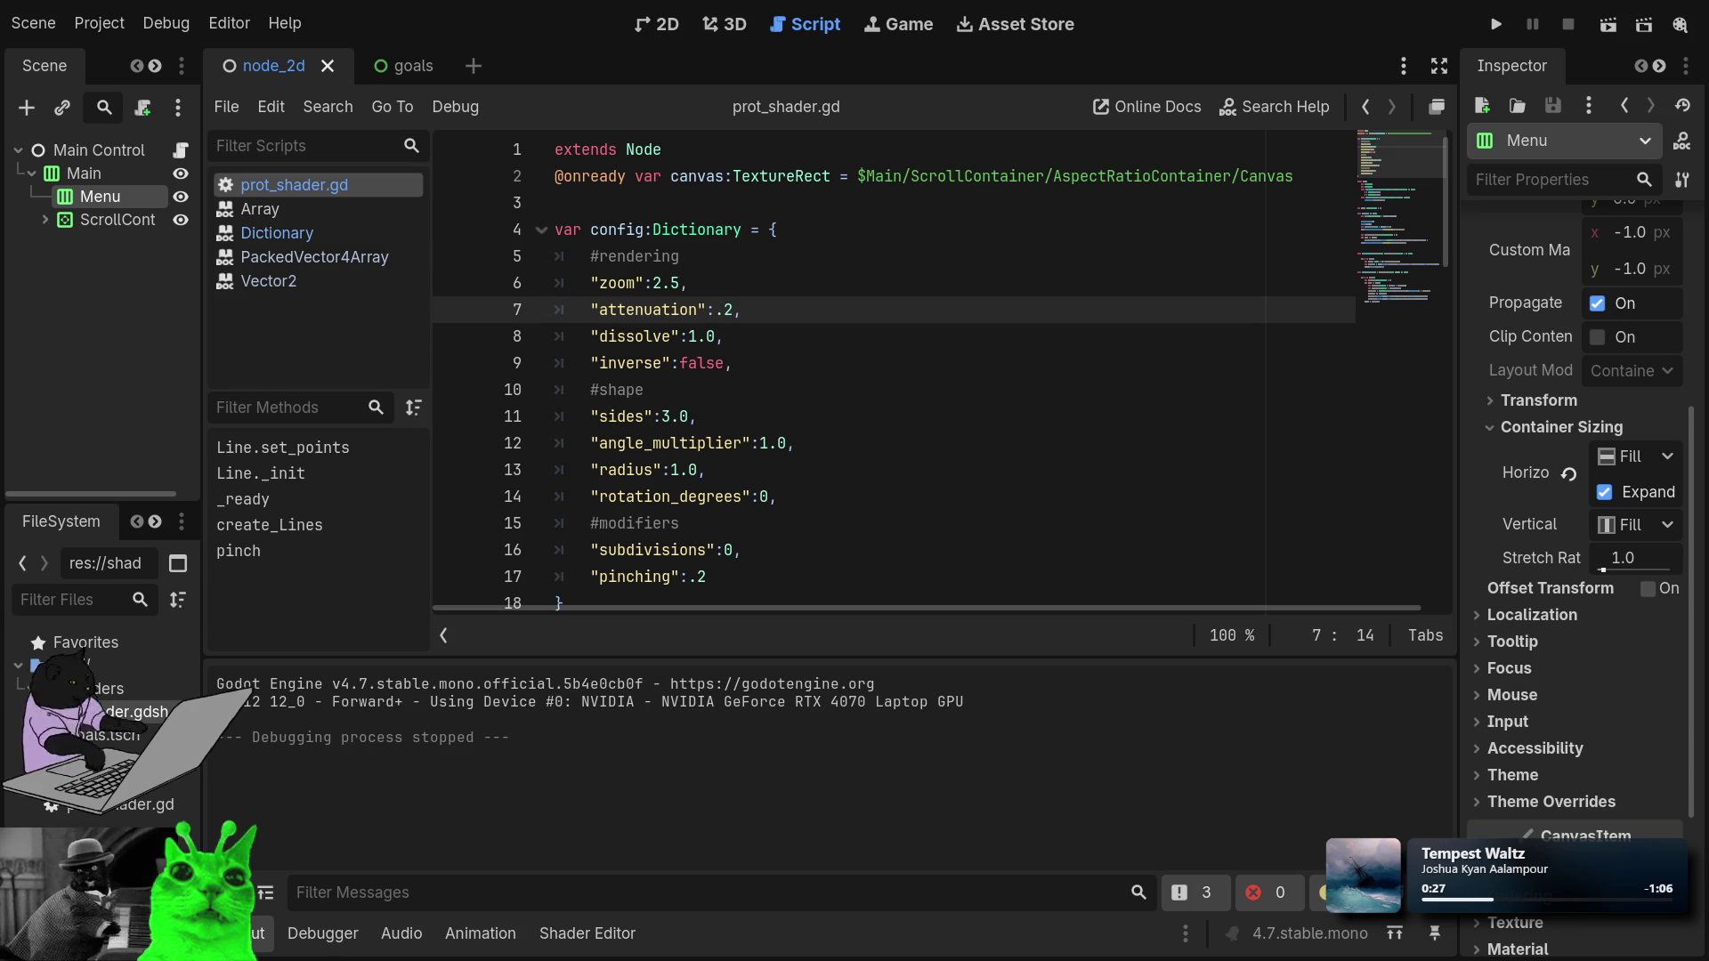
# Switch the editor to the 2D scene view.
pyautogui.scroll(5, 1583, 431)
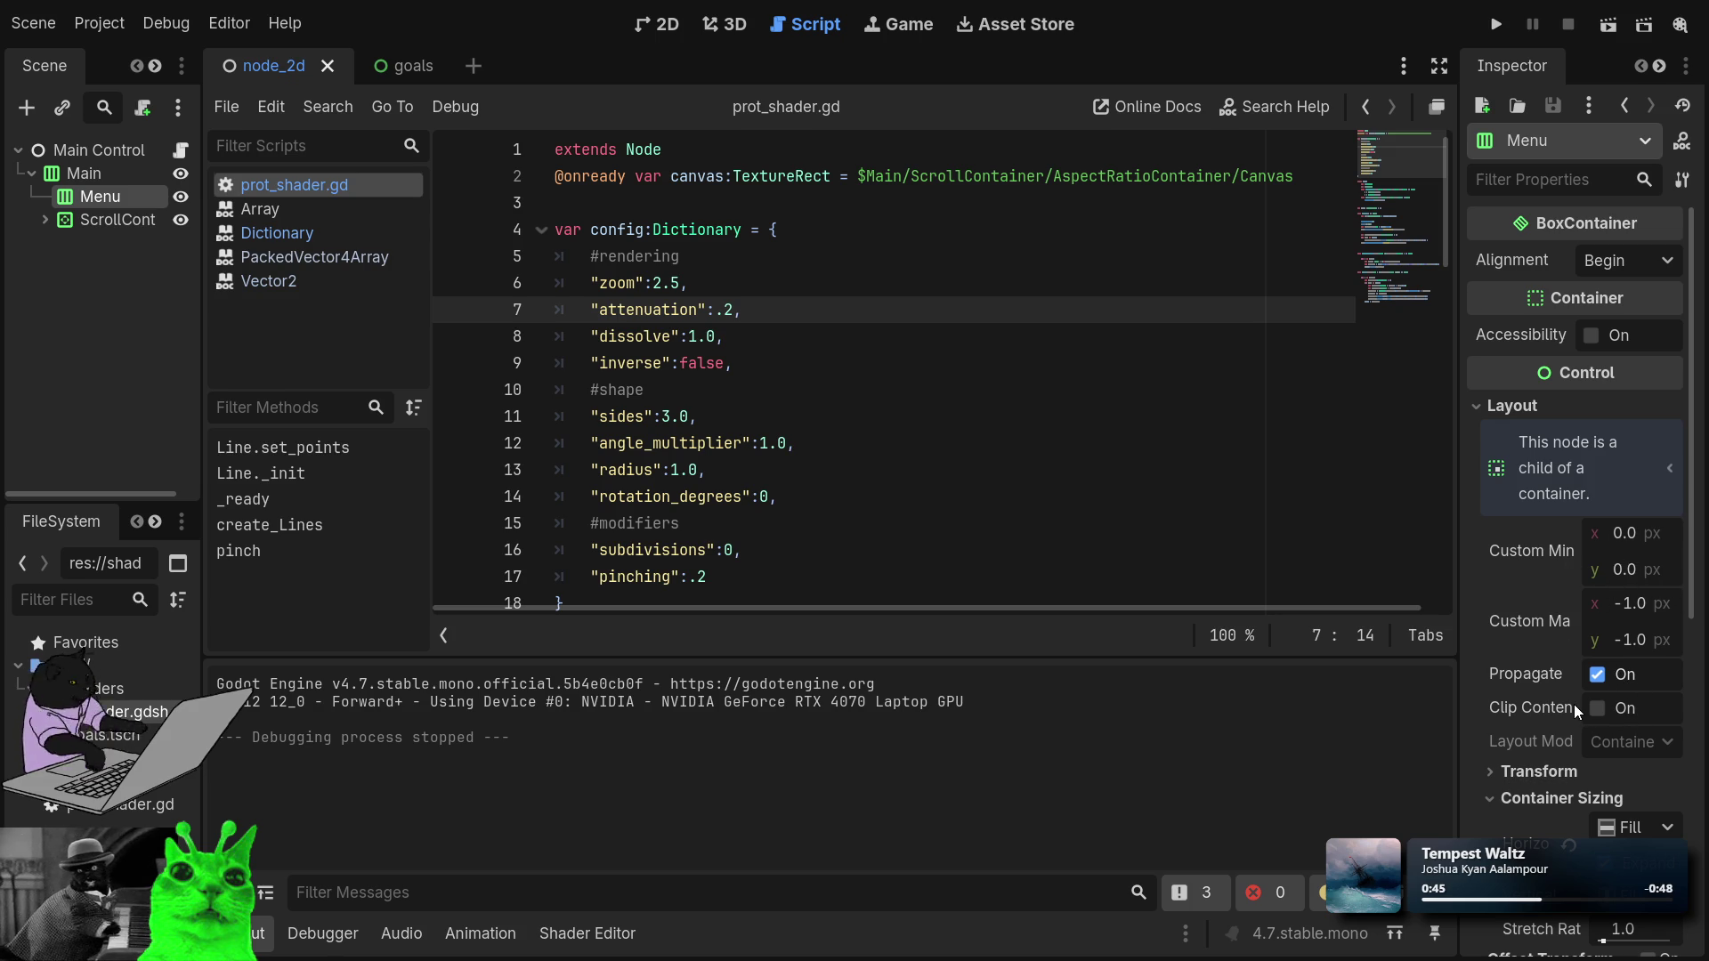
pyautogui.click(1479, 408)
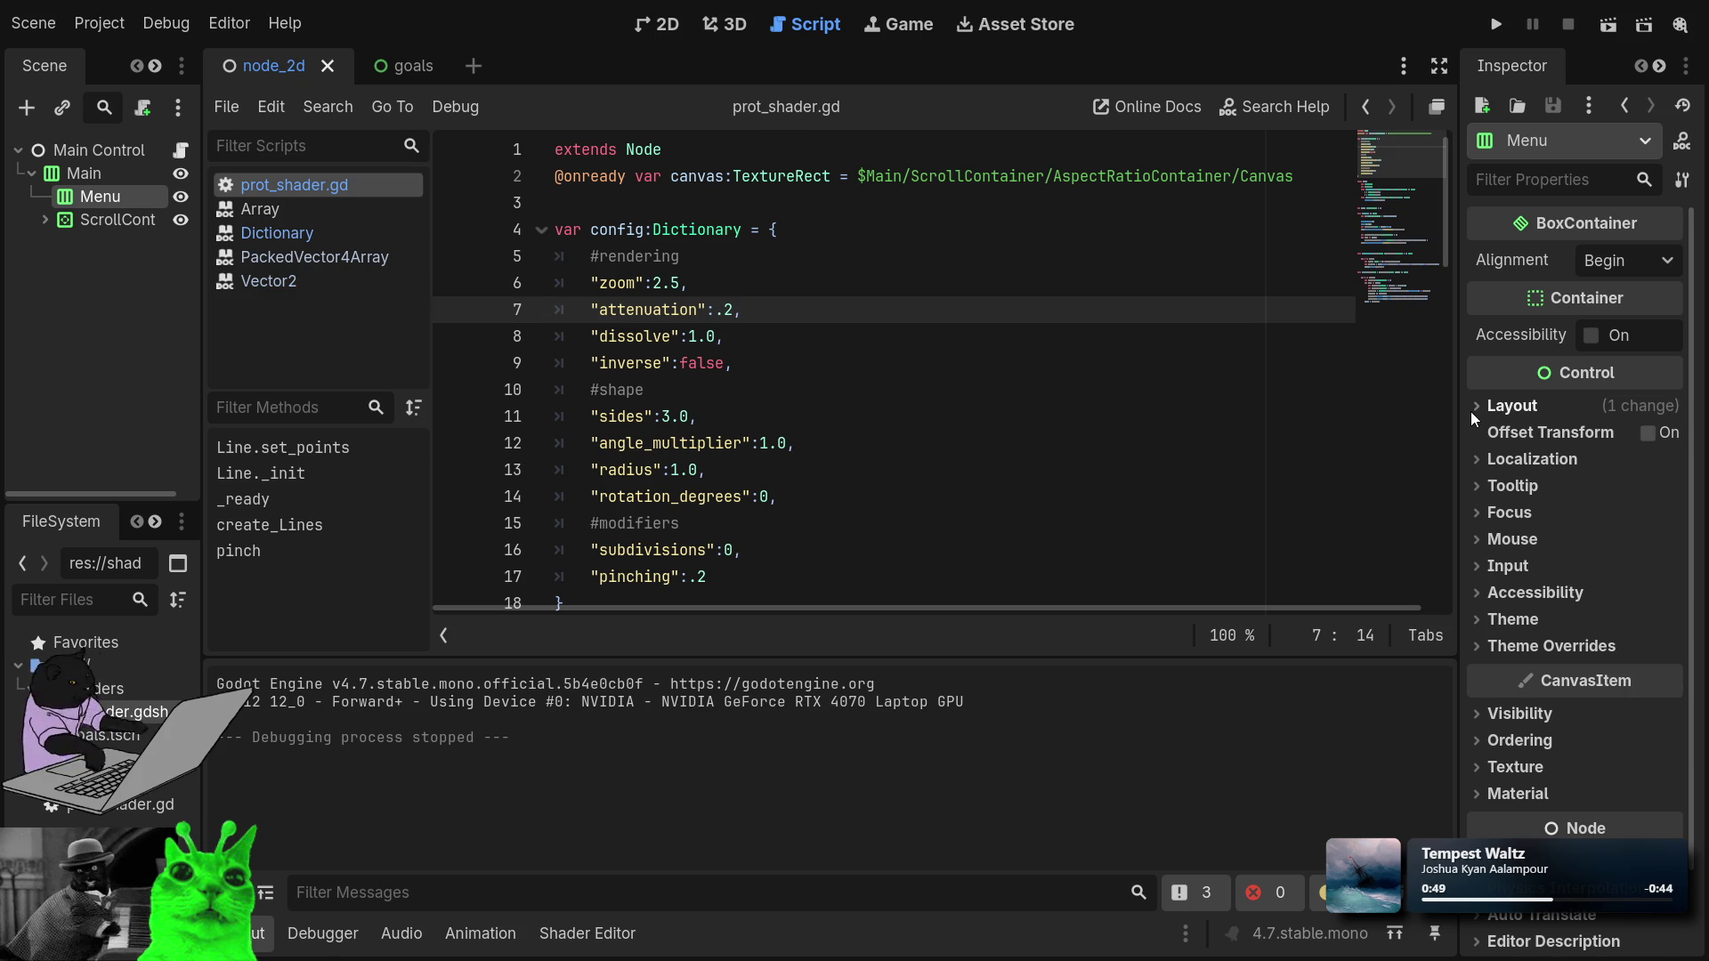
pyautogui.click(1470, 411)
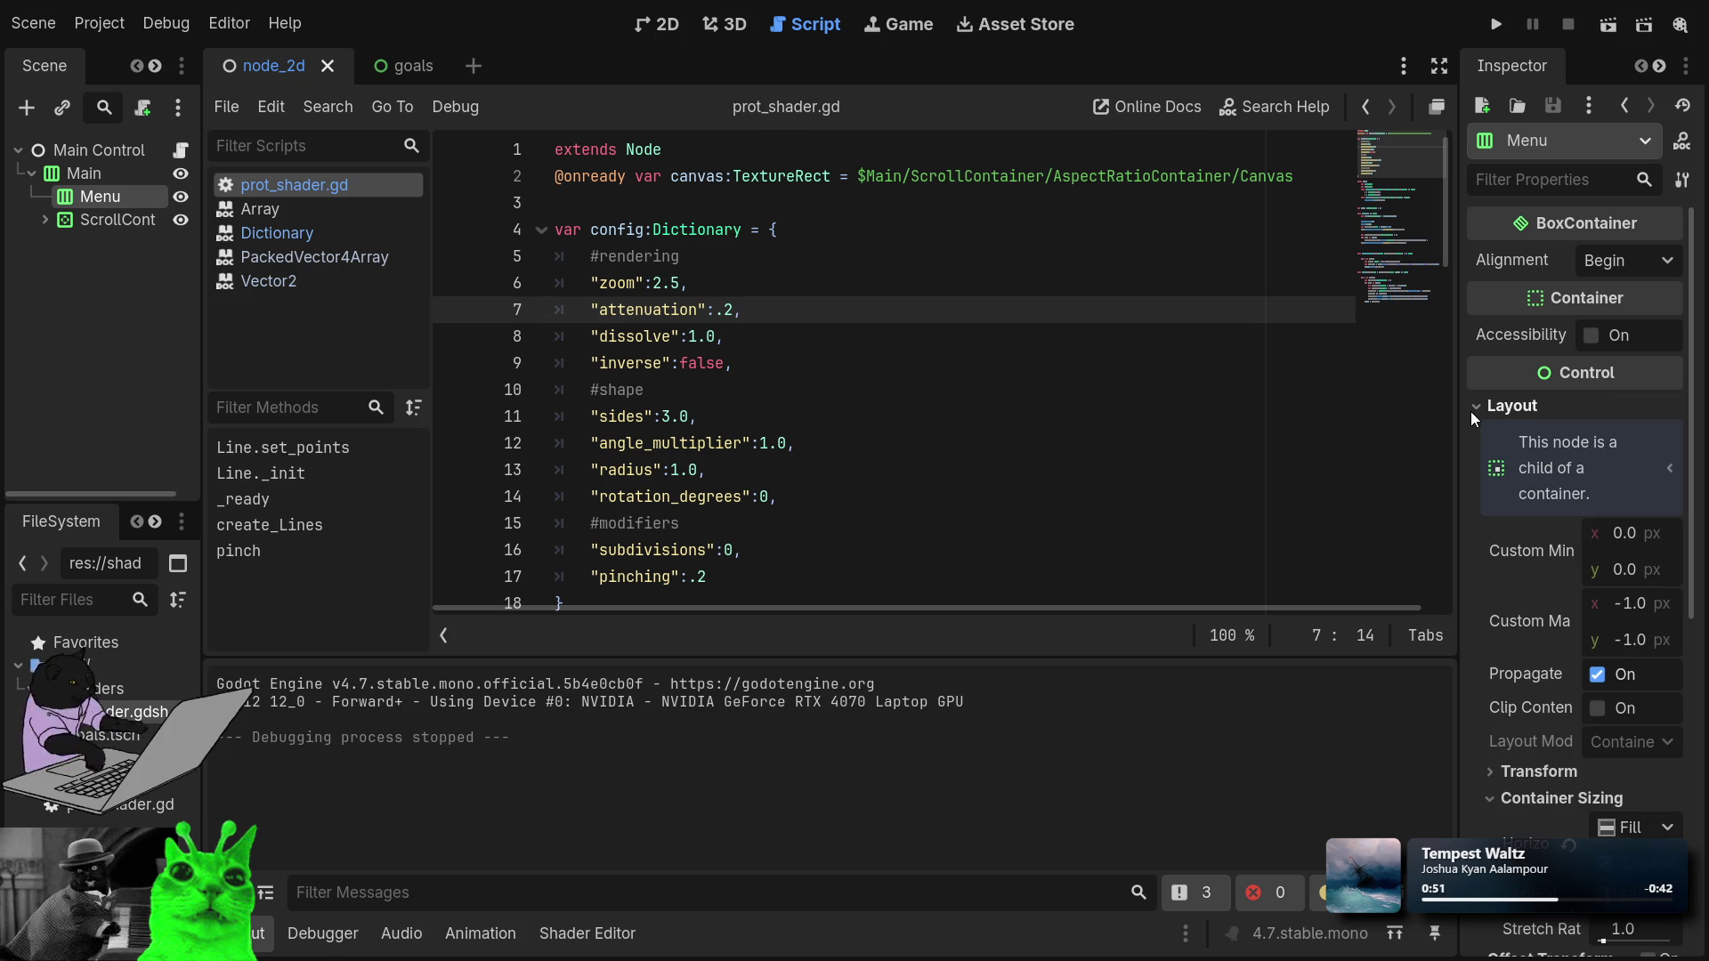
pyautogui.click(1470, 411)
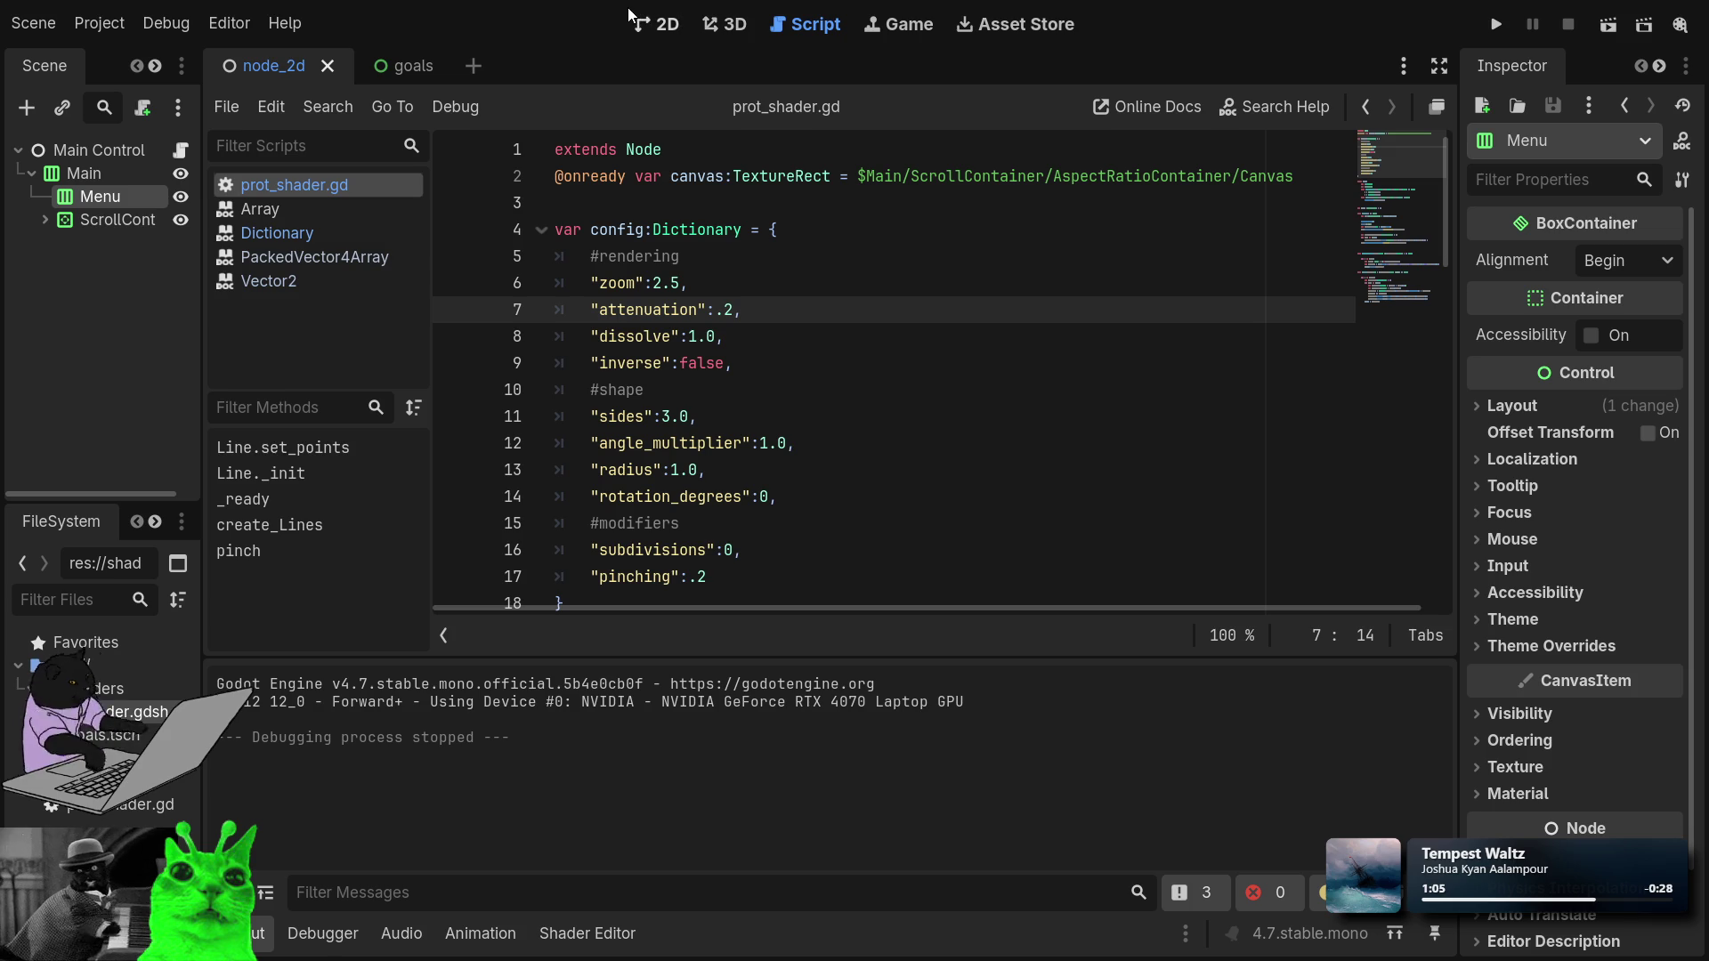
pyautogui.click(657, 24)
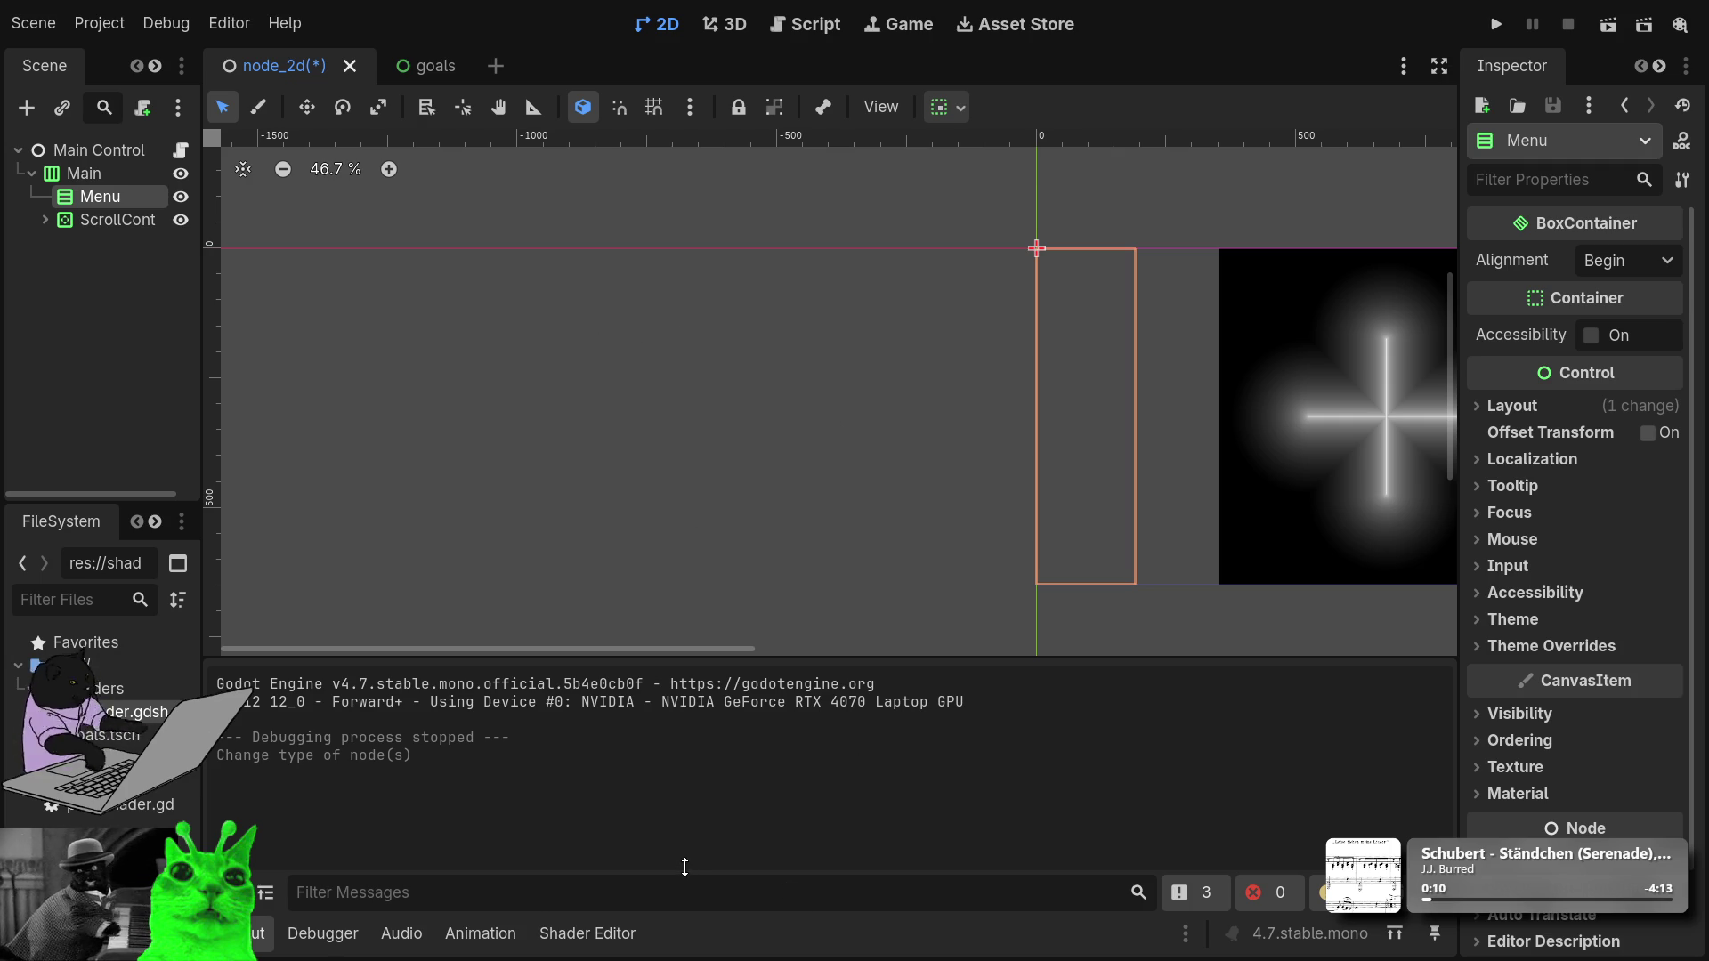
# Add a VBoxContainer child under Menu and rename it 'Rendering'.
pyautogui.hotkey('ctrl', 'a')
pyautogui.press('Return')
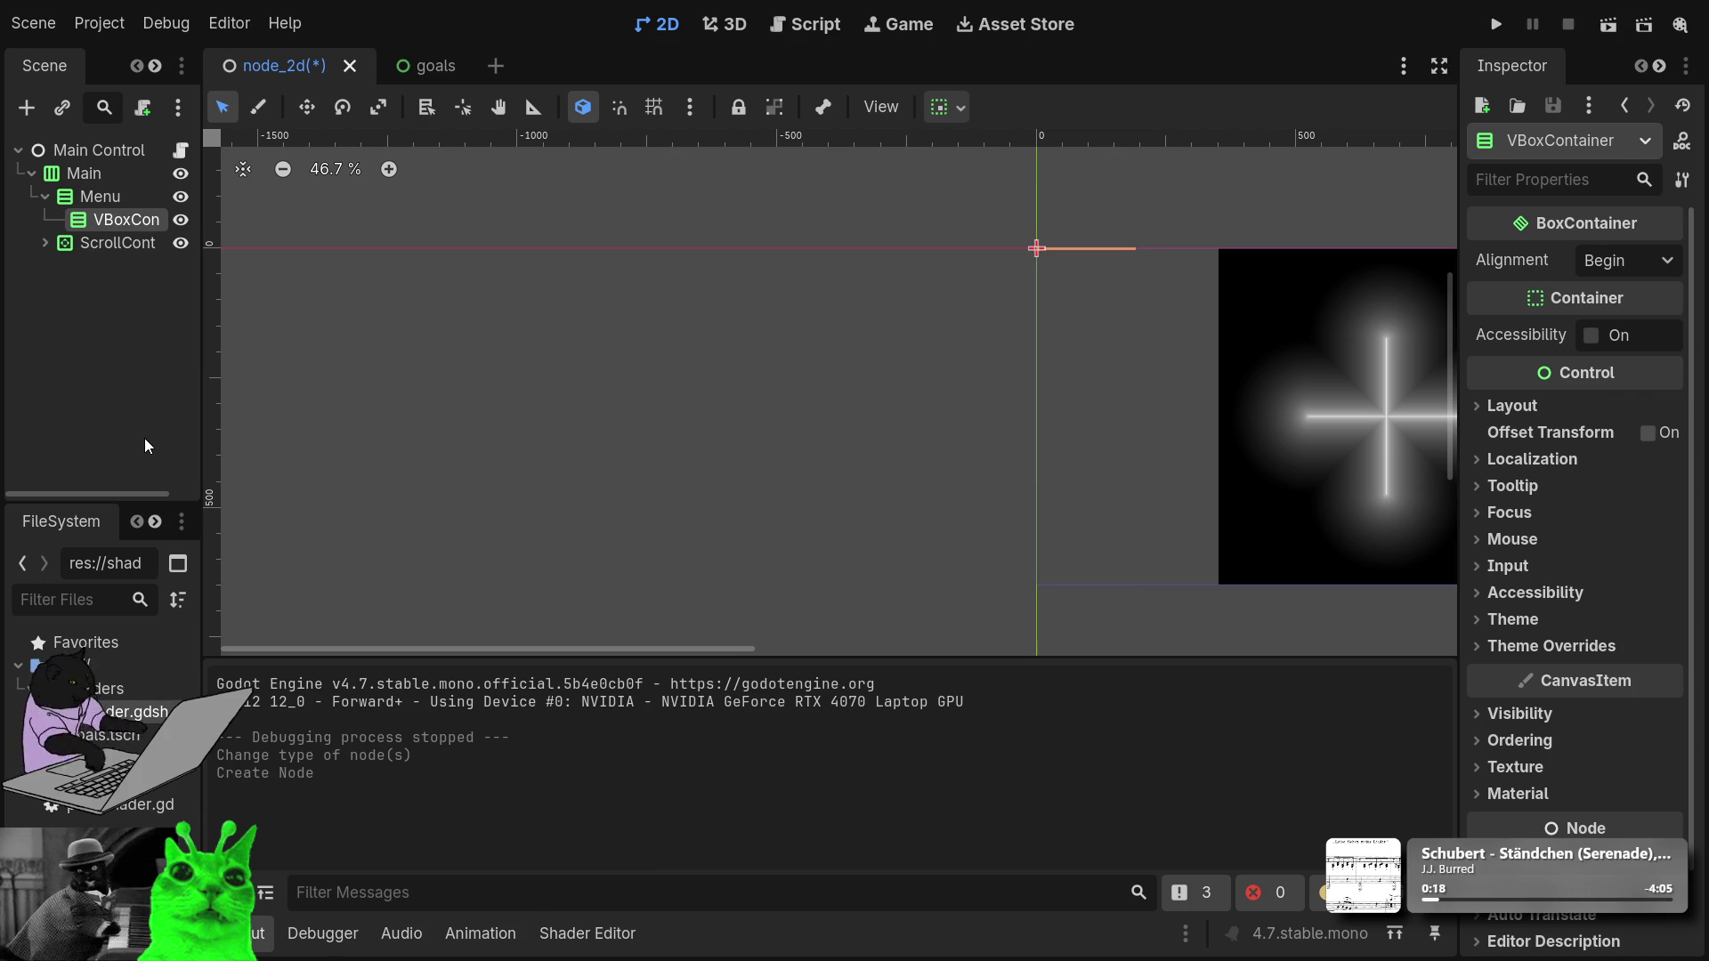
pyautogui.write('Rendering')
pyautogui.press('Return')
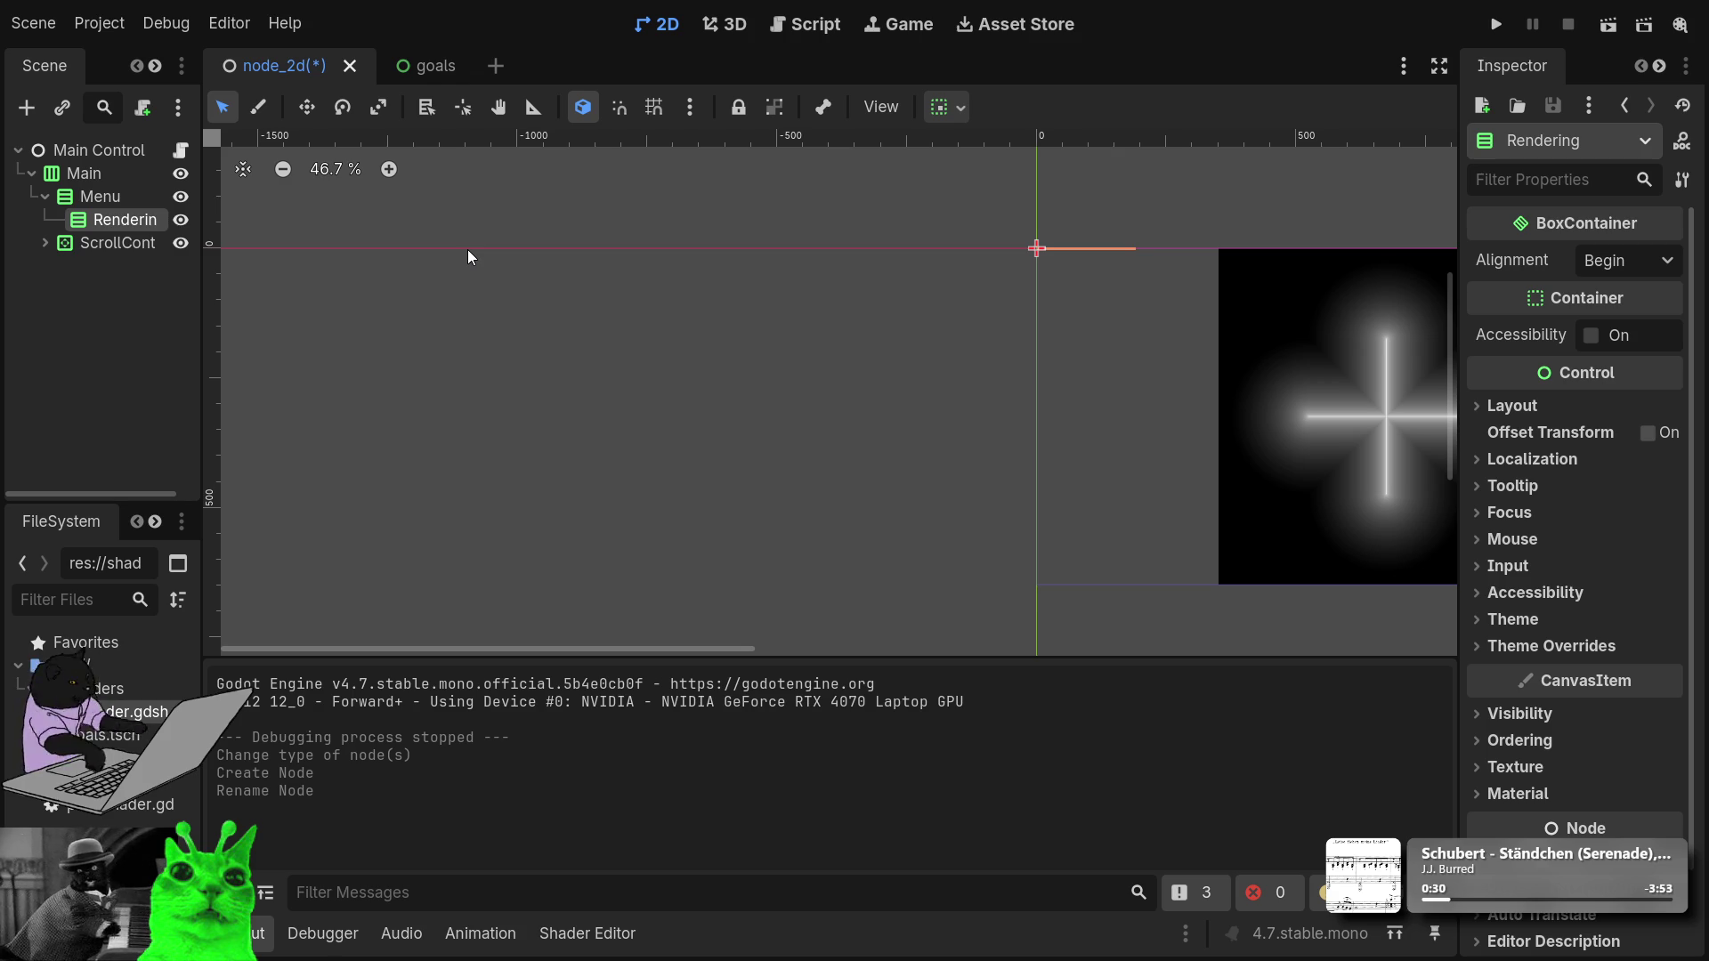
pyautogui.hotkey('ctrl', 'a')
pyautogui.press('Return')
# Browse the new Label's localization settings, leaving the translation context empty.
pyautogui.click(1513, 348)
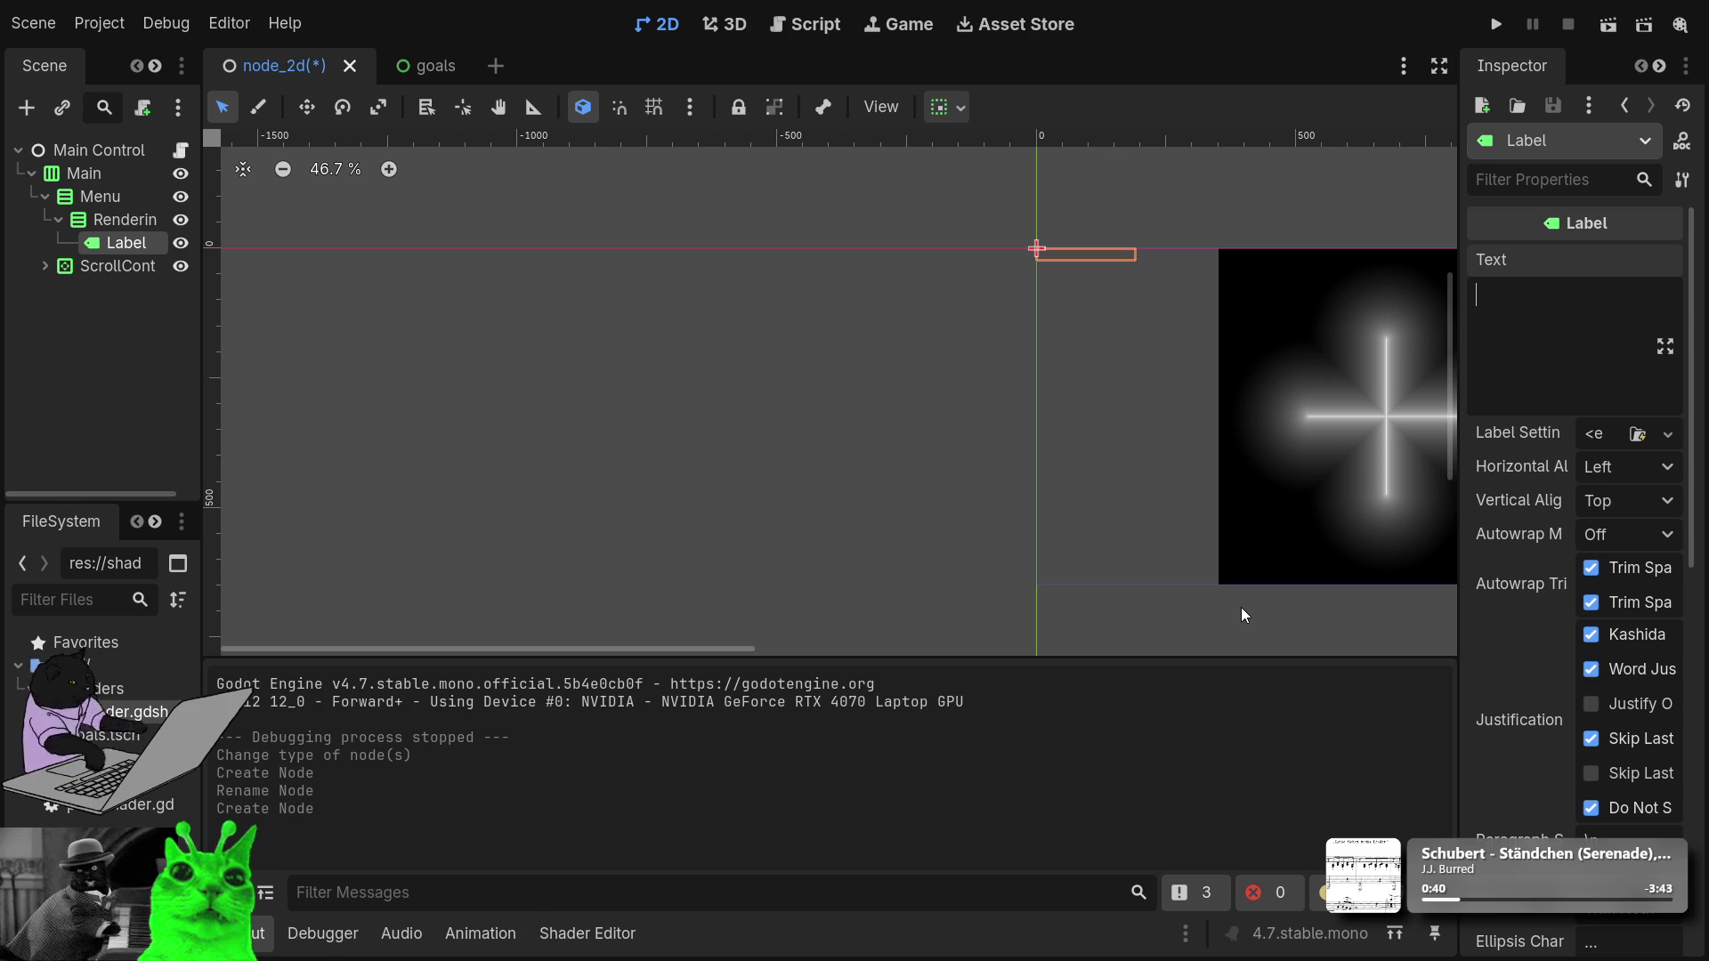
pyautogui.scroll(-5, 1535, 454)
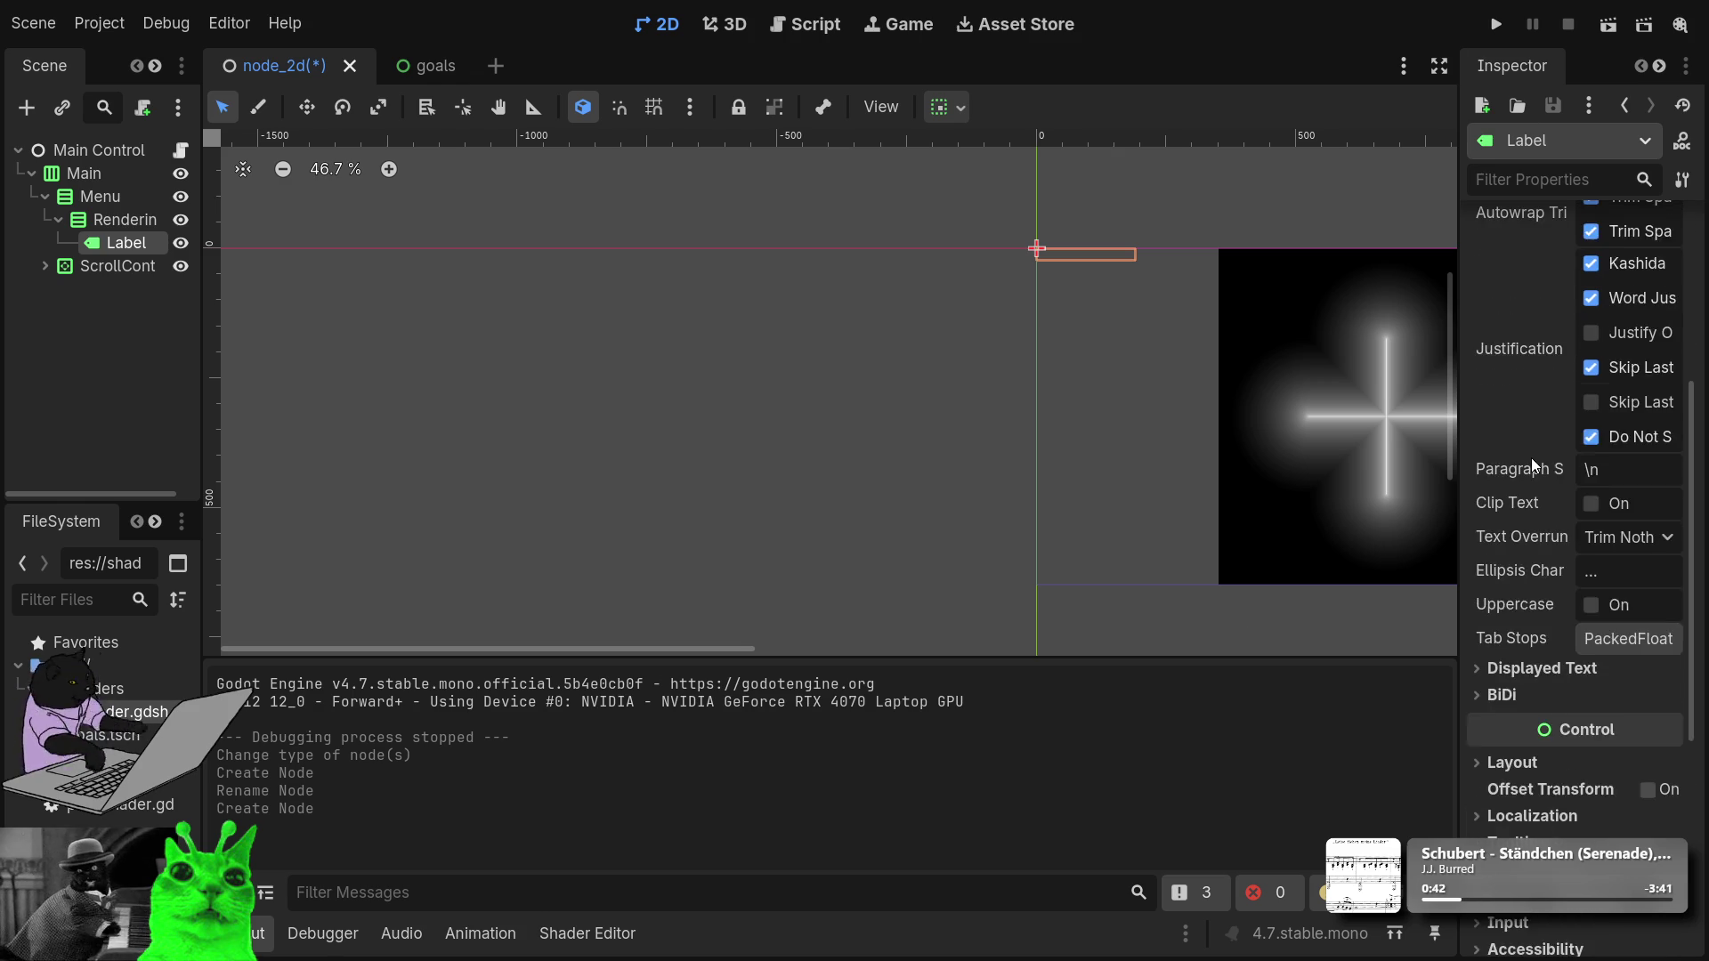
pyautogui.click(1519, 728)
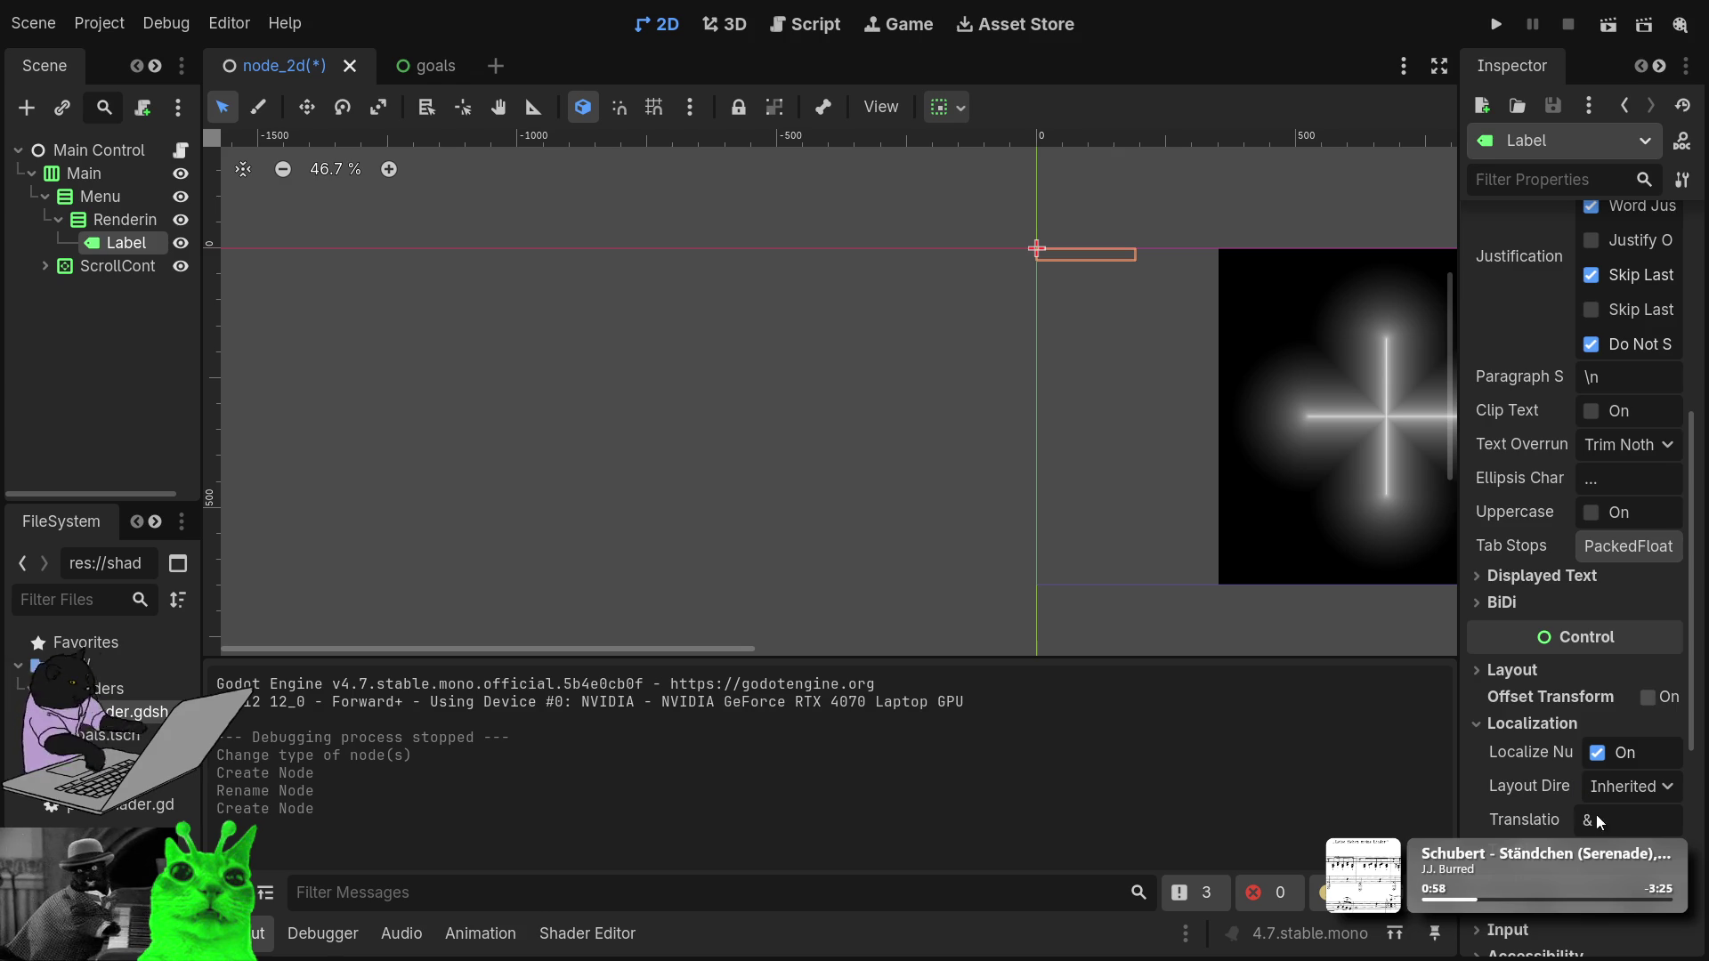
pyautogui.click(1640, 823)
pyautogui.write('ewq')
pyautogui.press('BackSpace')
pyautogui.press('BackSpace')
pyautogui.press('BackSpace')
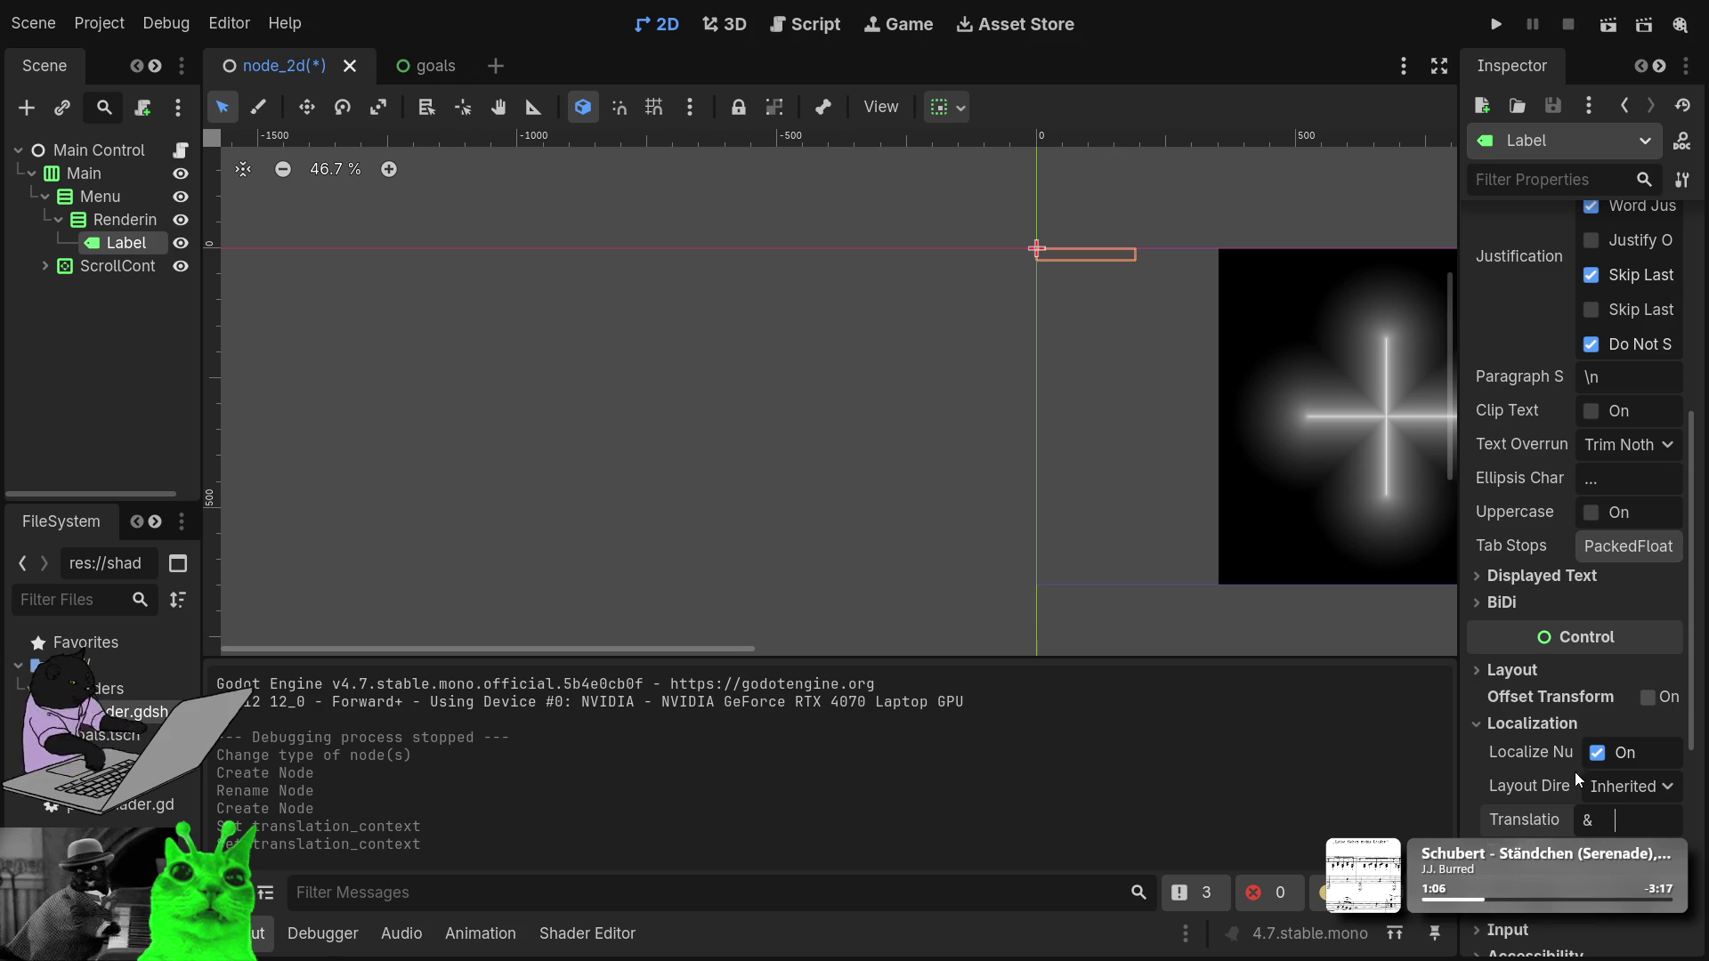
# Set the Label's text to 'Rendering' and change the Rendering node's type to ItemList.
pyautogui.scroll(5, 1580, 723)
pyautogui.click(1537, 310)
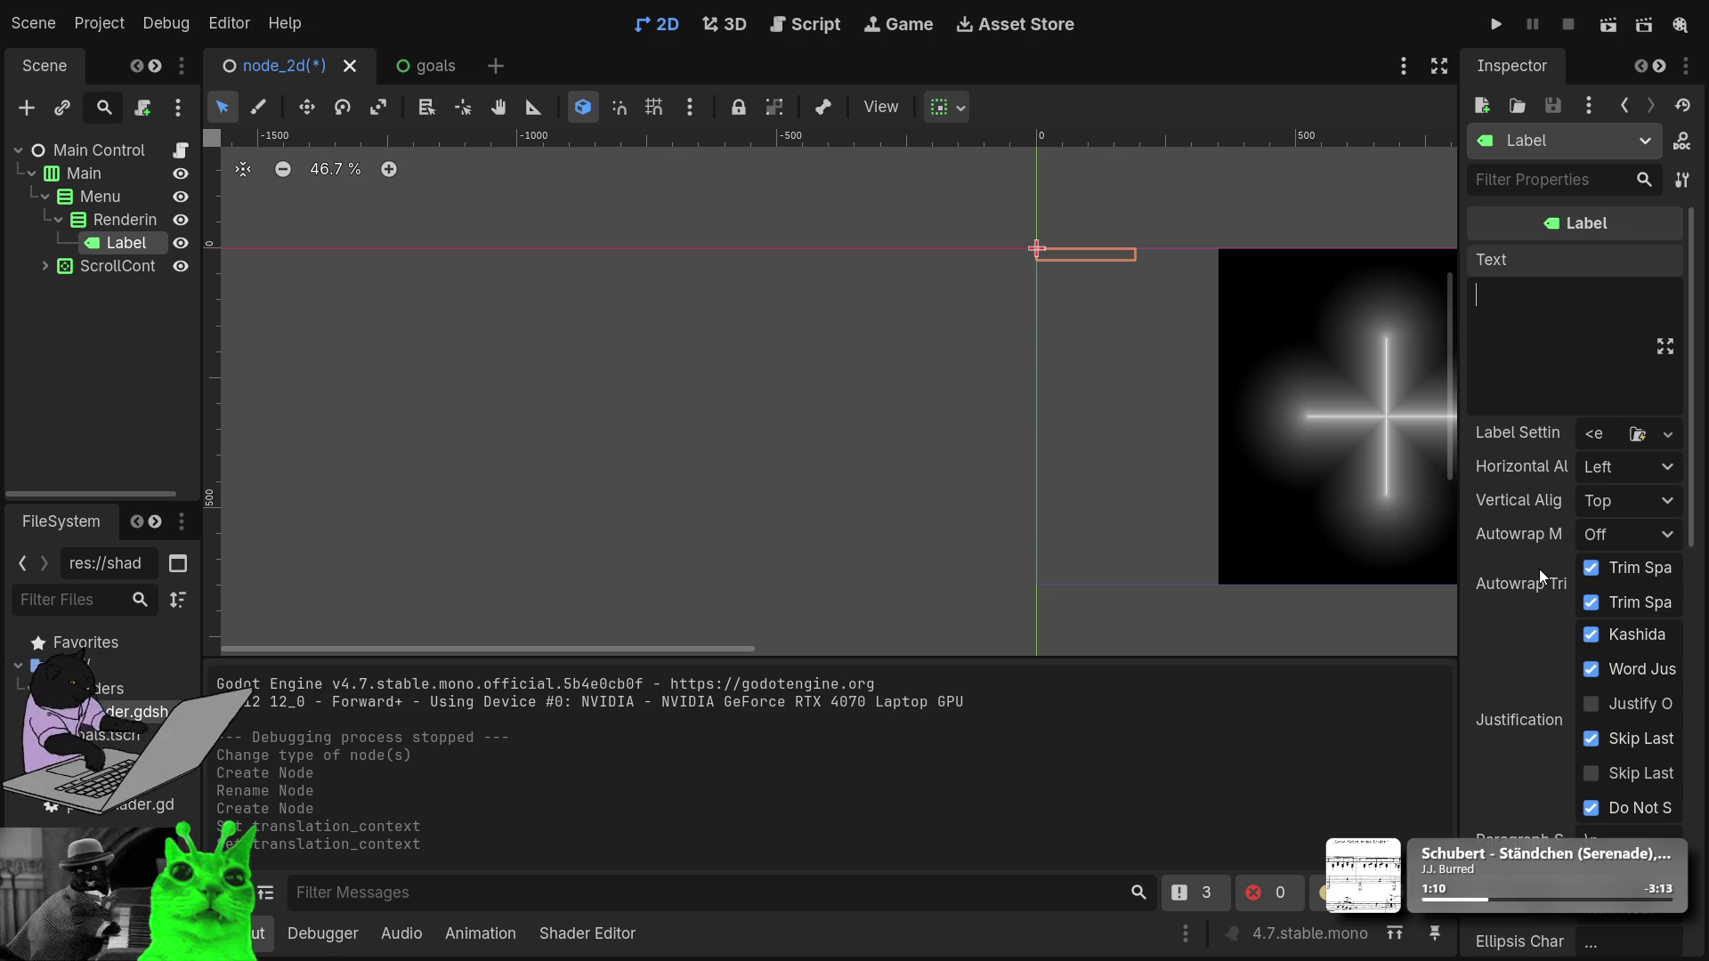
pyautogui.write('Rending')
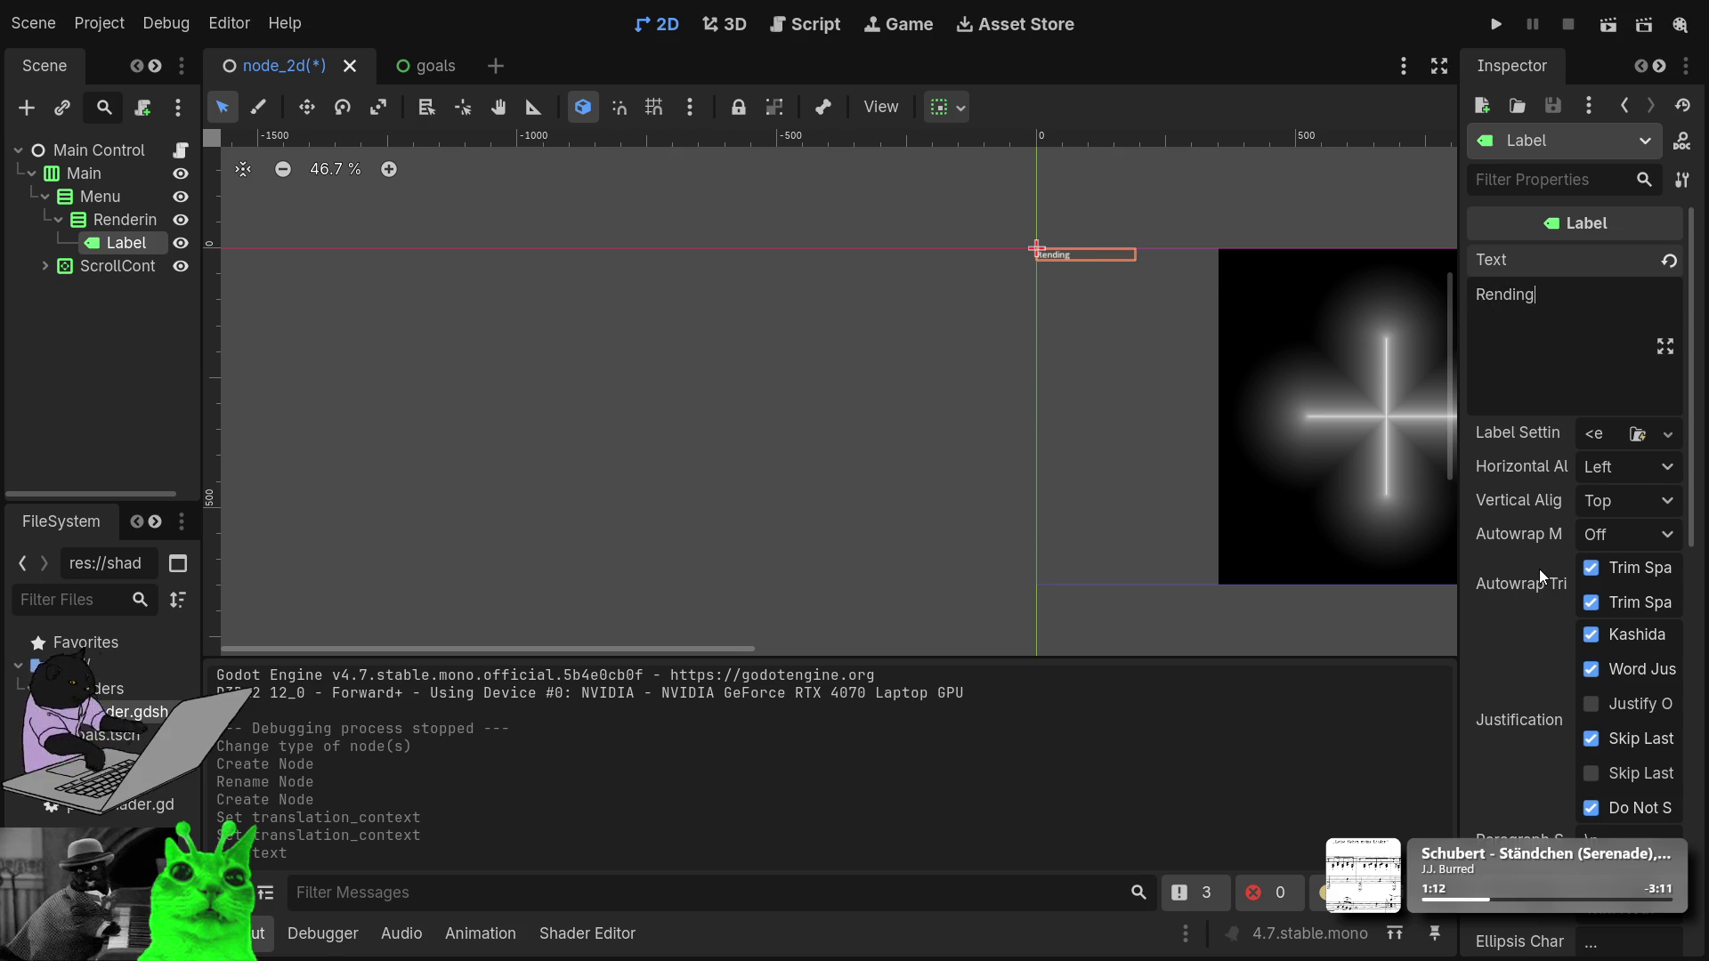
pyautogui.press('Return')
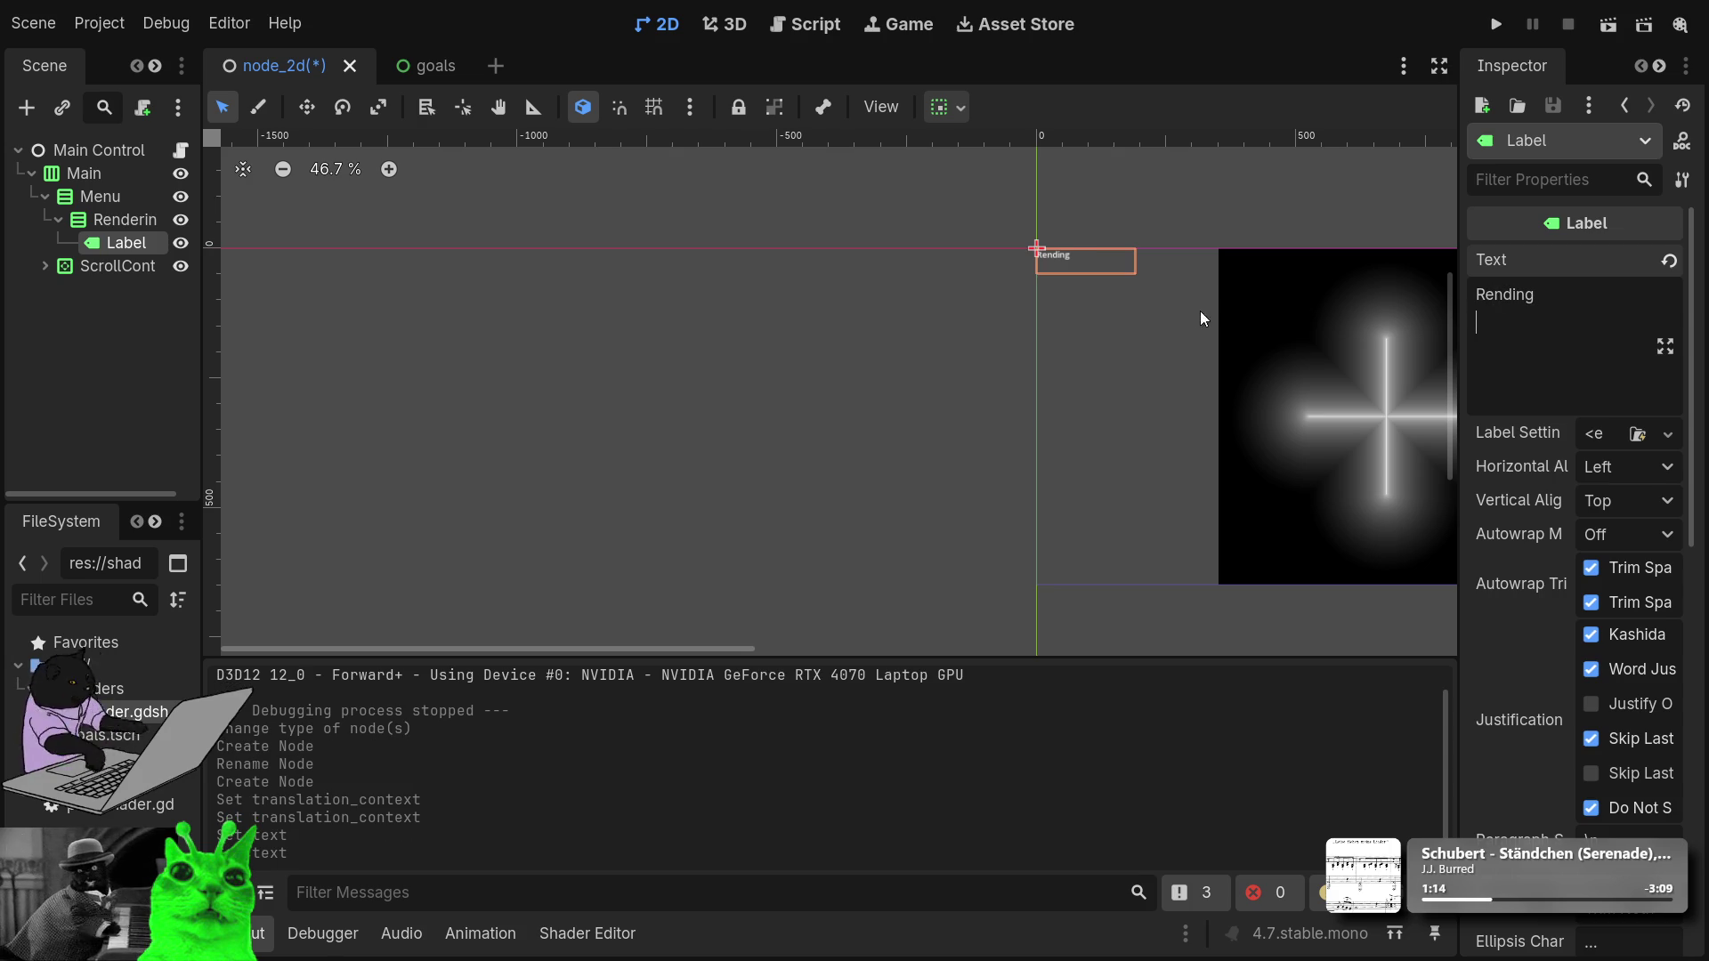
pyautogui.press('BackSpace')
pyautogui.scroll(5, 989, 244)
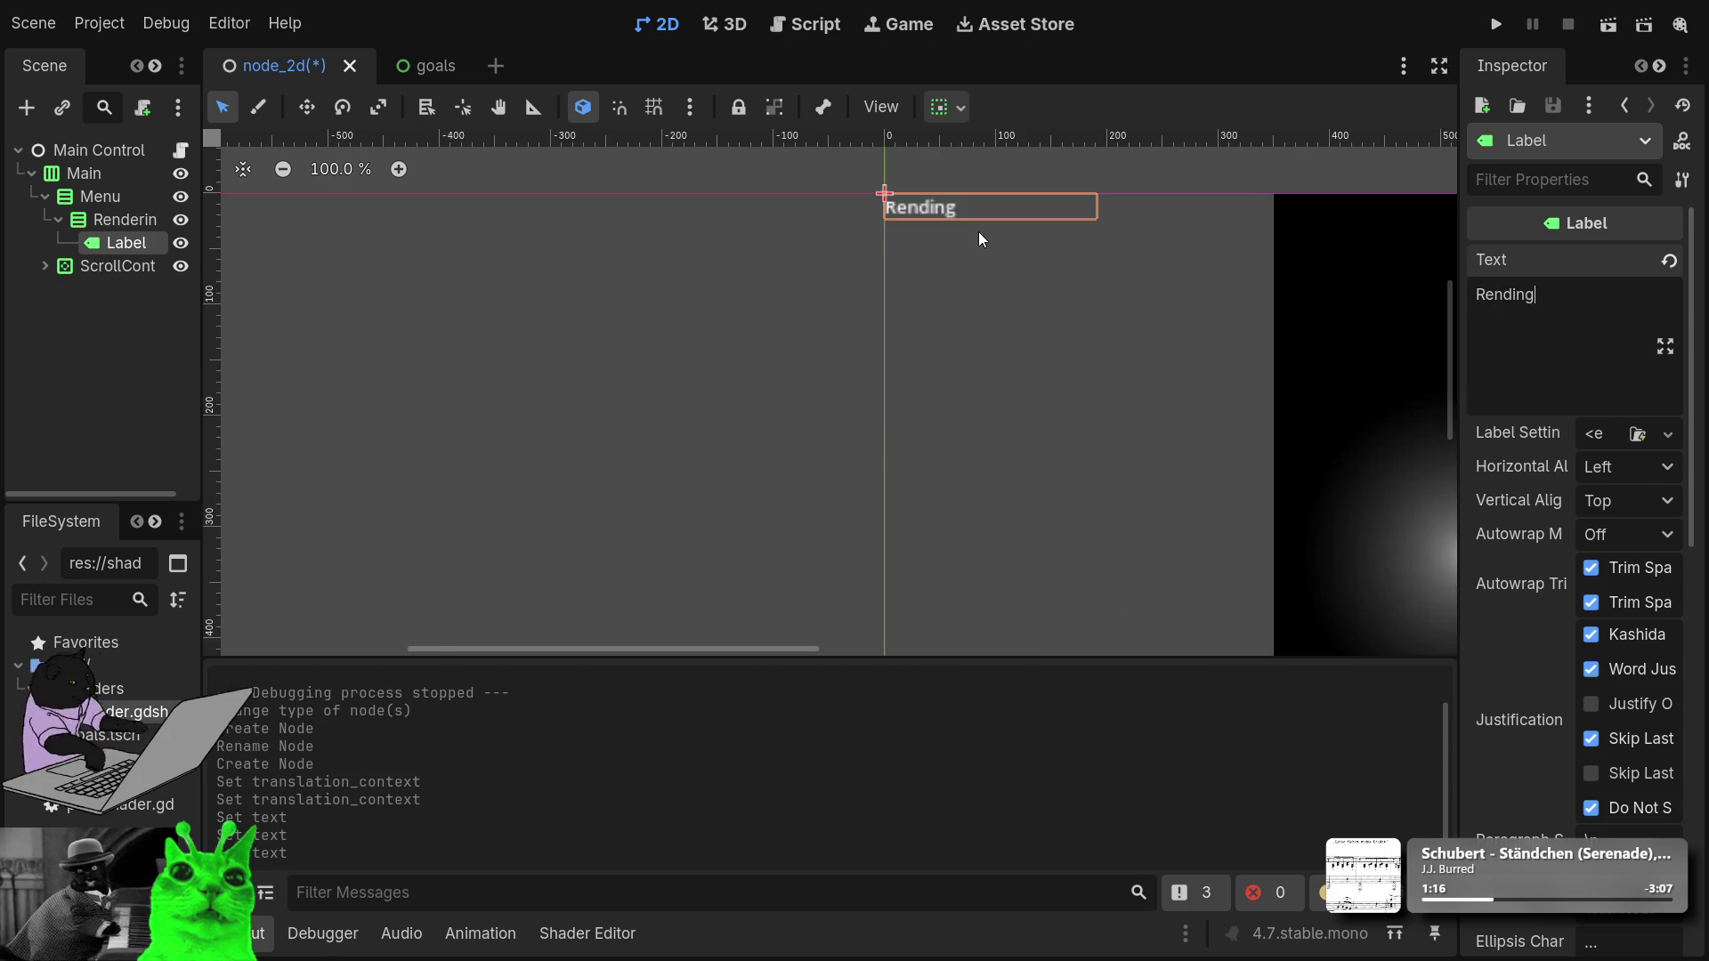
pyautogui.scroll(-1, 970, 218)
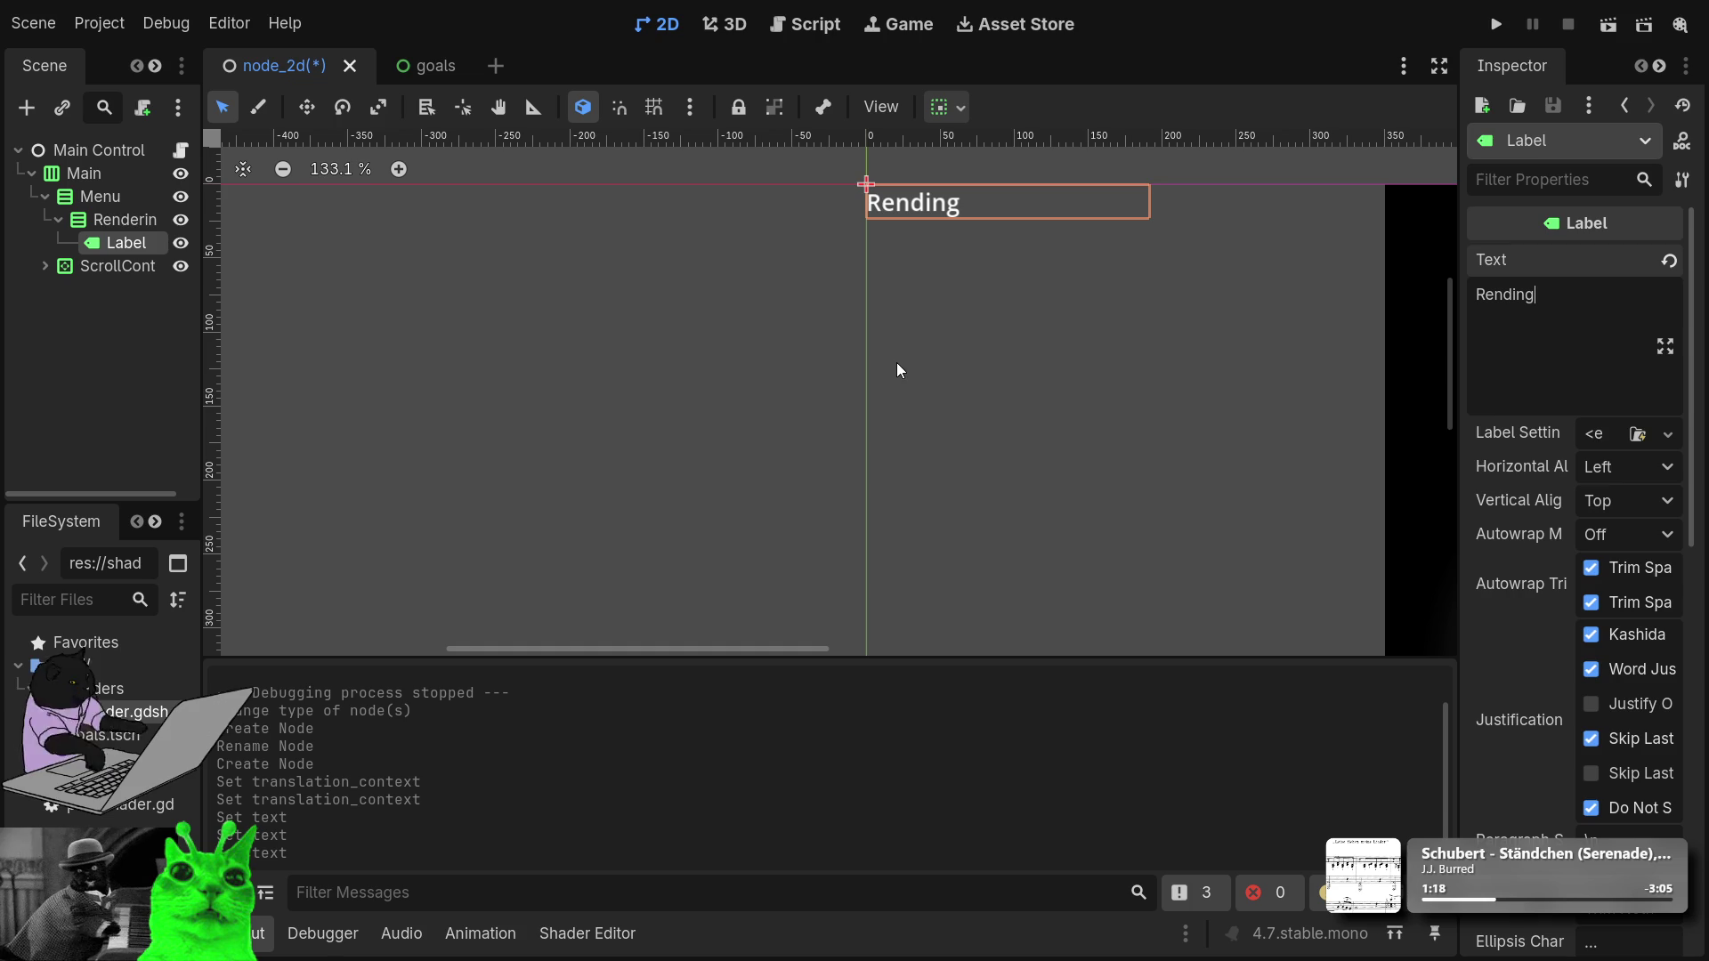
pyautogui.hotkey('ctrl', 'a')
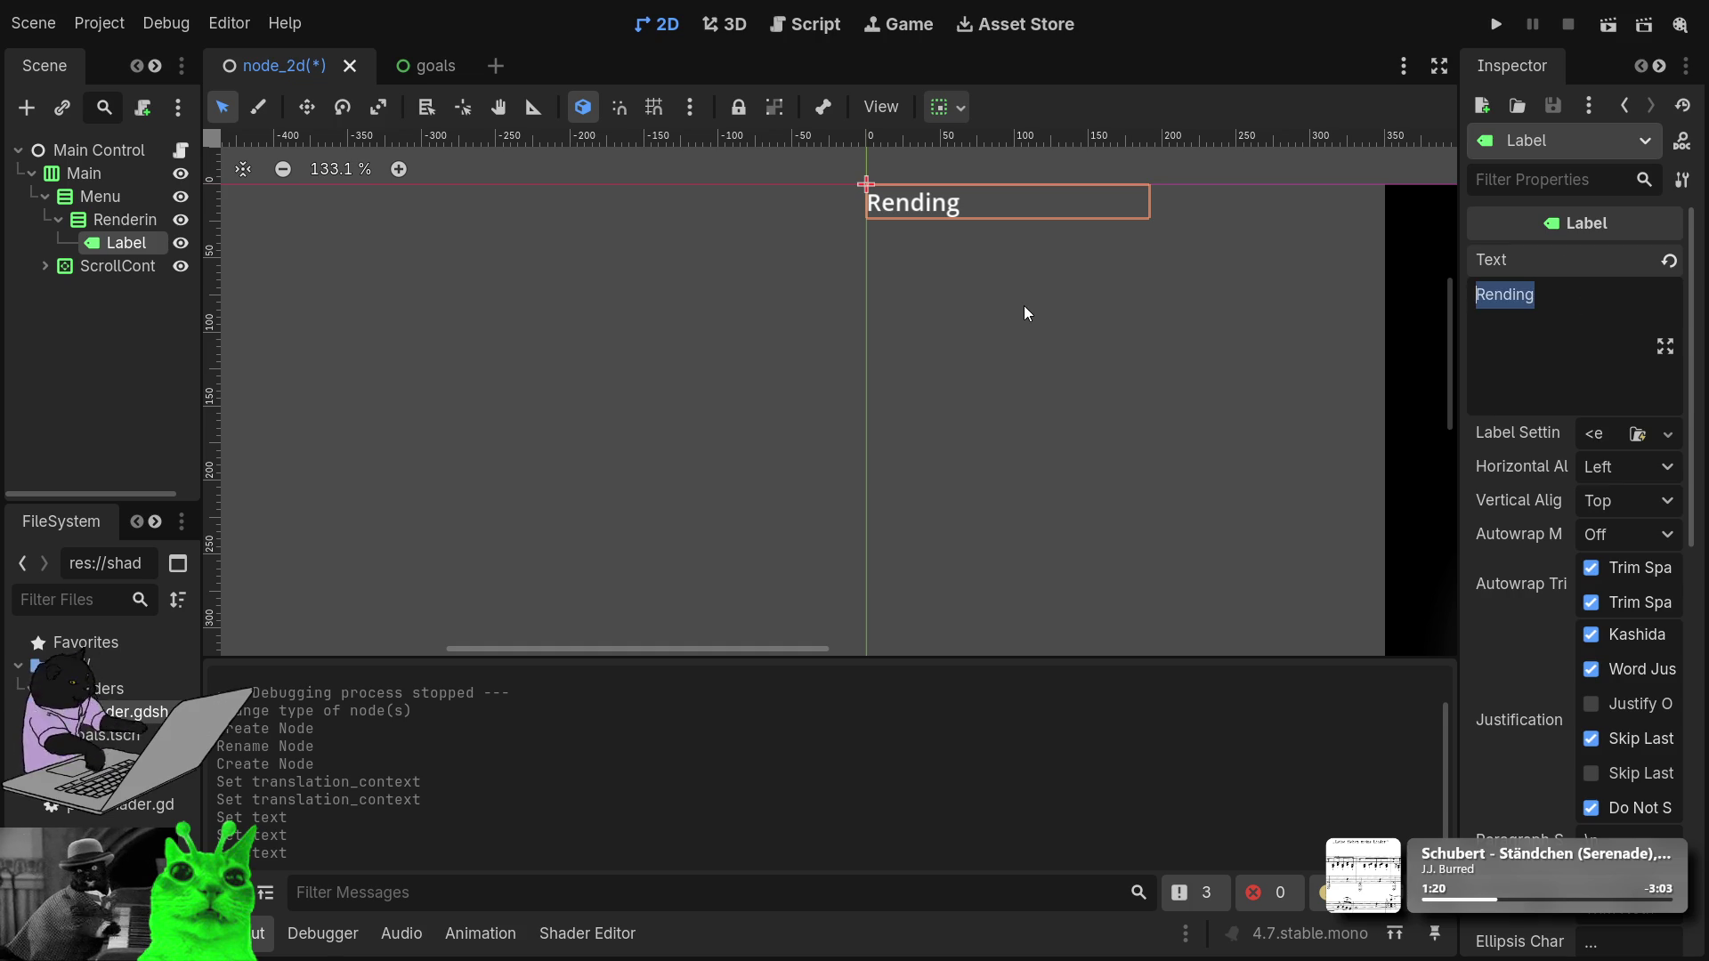
pyautogui.write('Rendering')
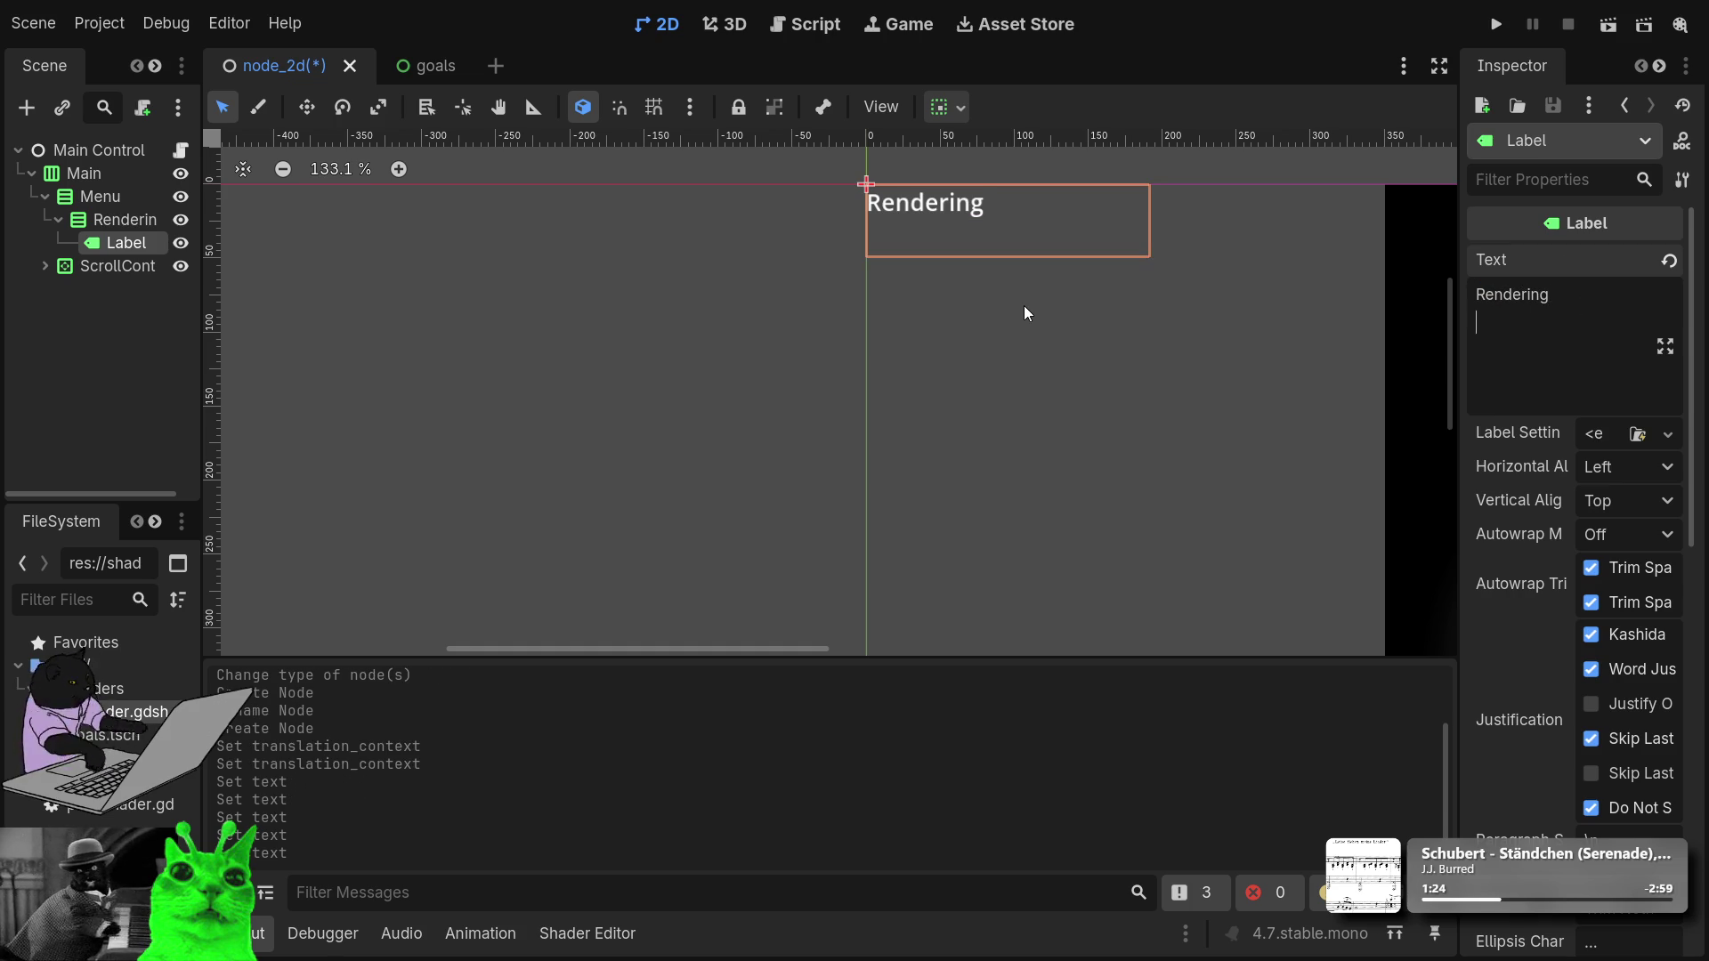
pyautogui.click(114, 223)
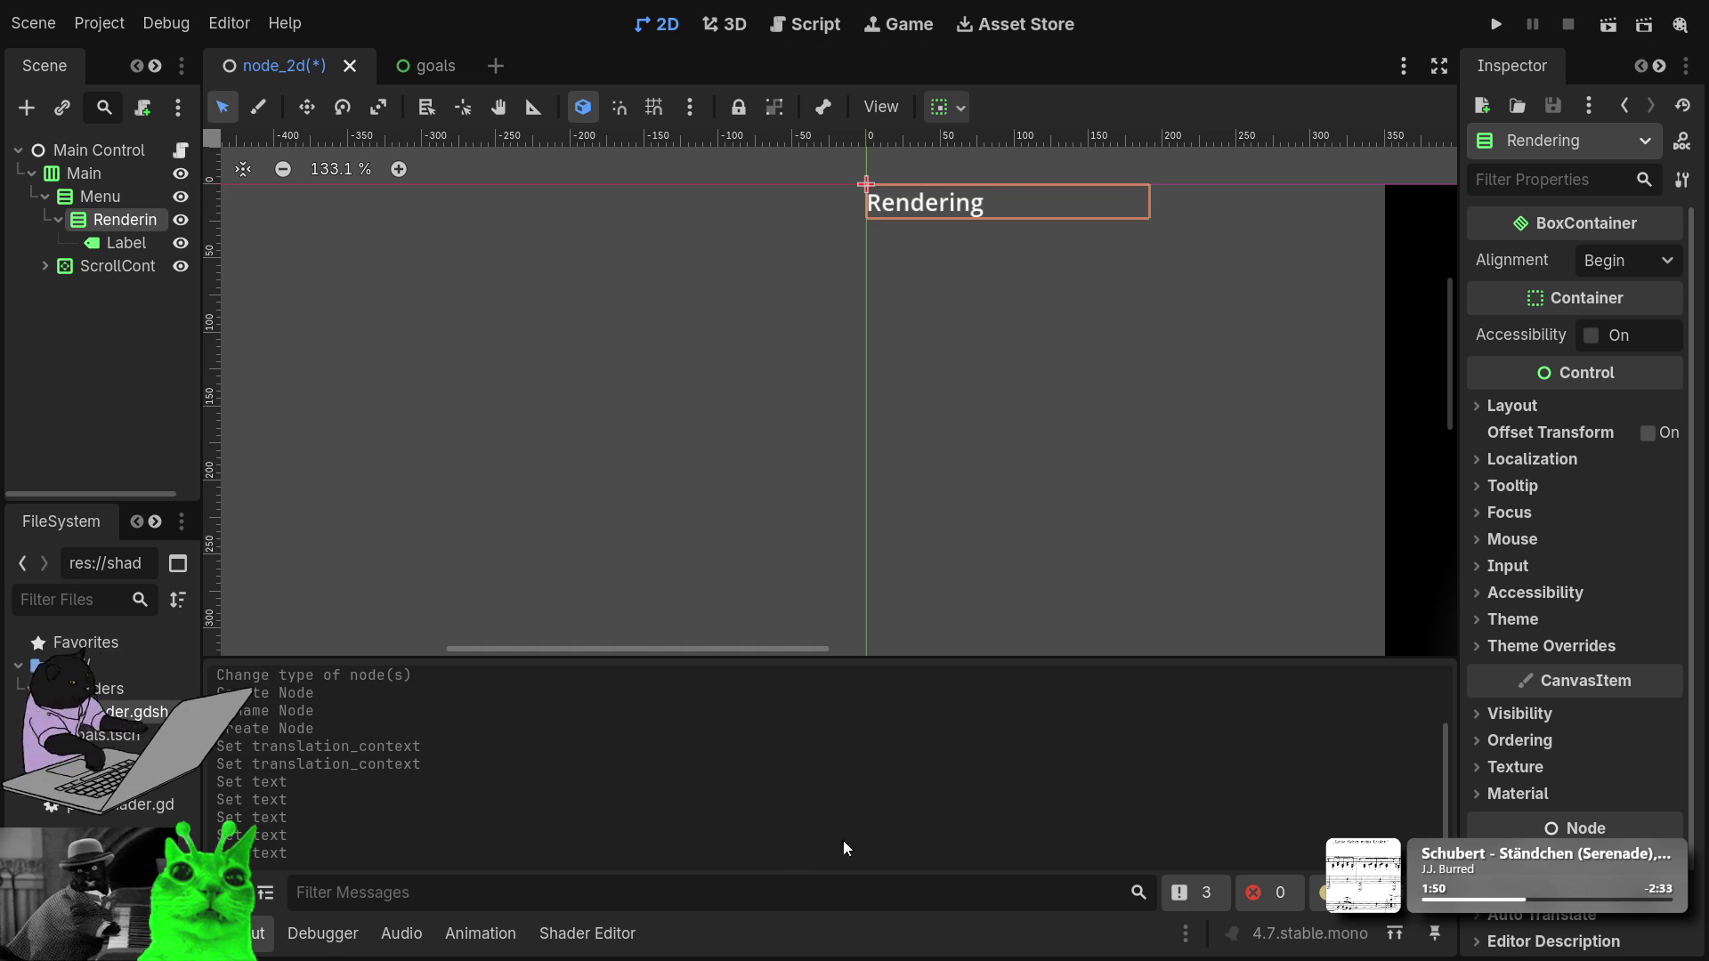
pyautogui.hotkey('ctrl', 'shift', 'z')
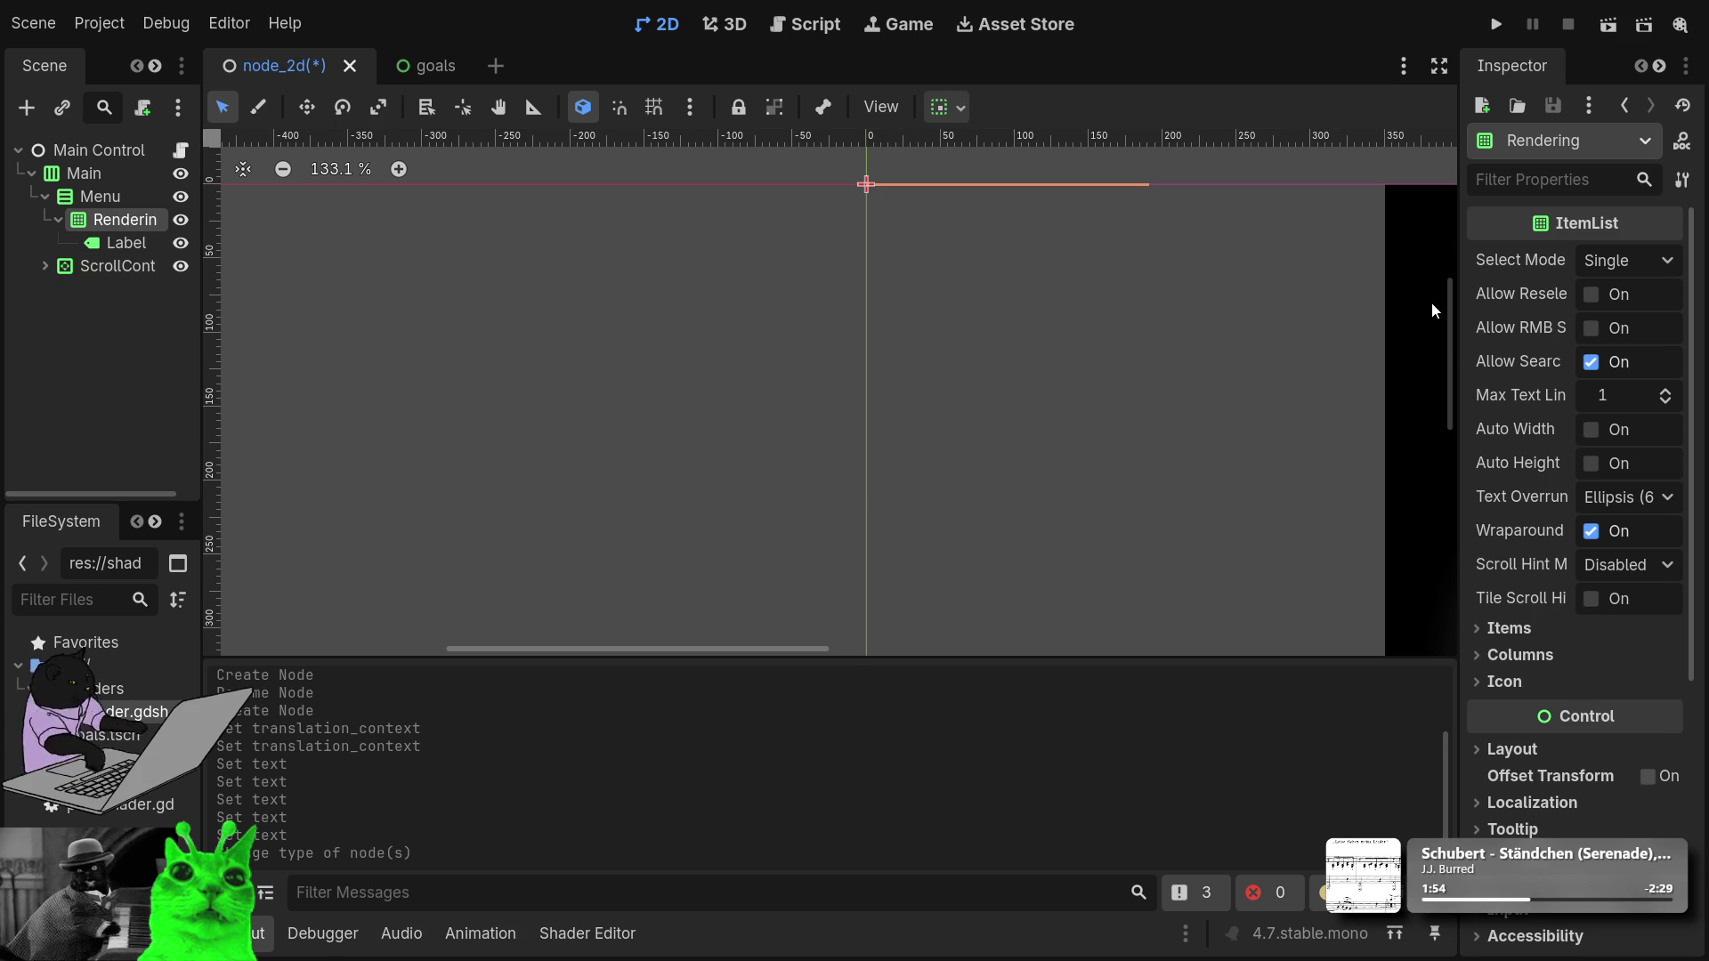
# Set Rendering's vertical container sizing to Shrink, with Expand left unchecked.
pyautogui.click(1506, 753)
pyautogui.scroll(-5, 1525, 776)
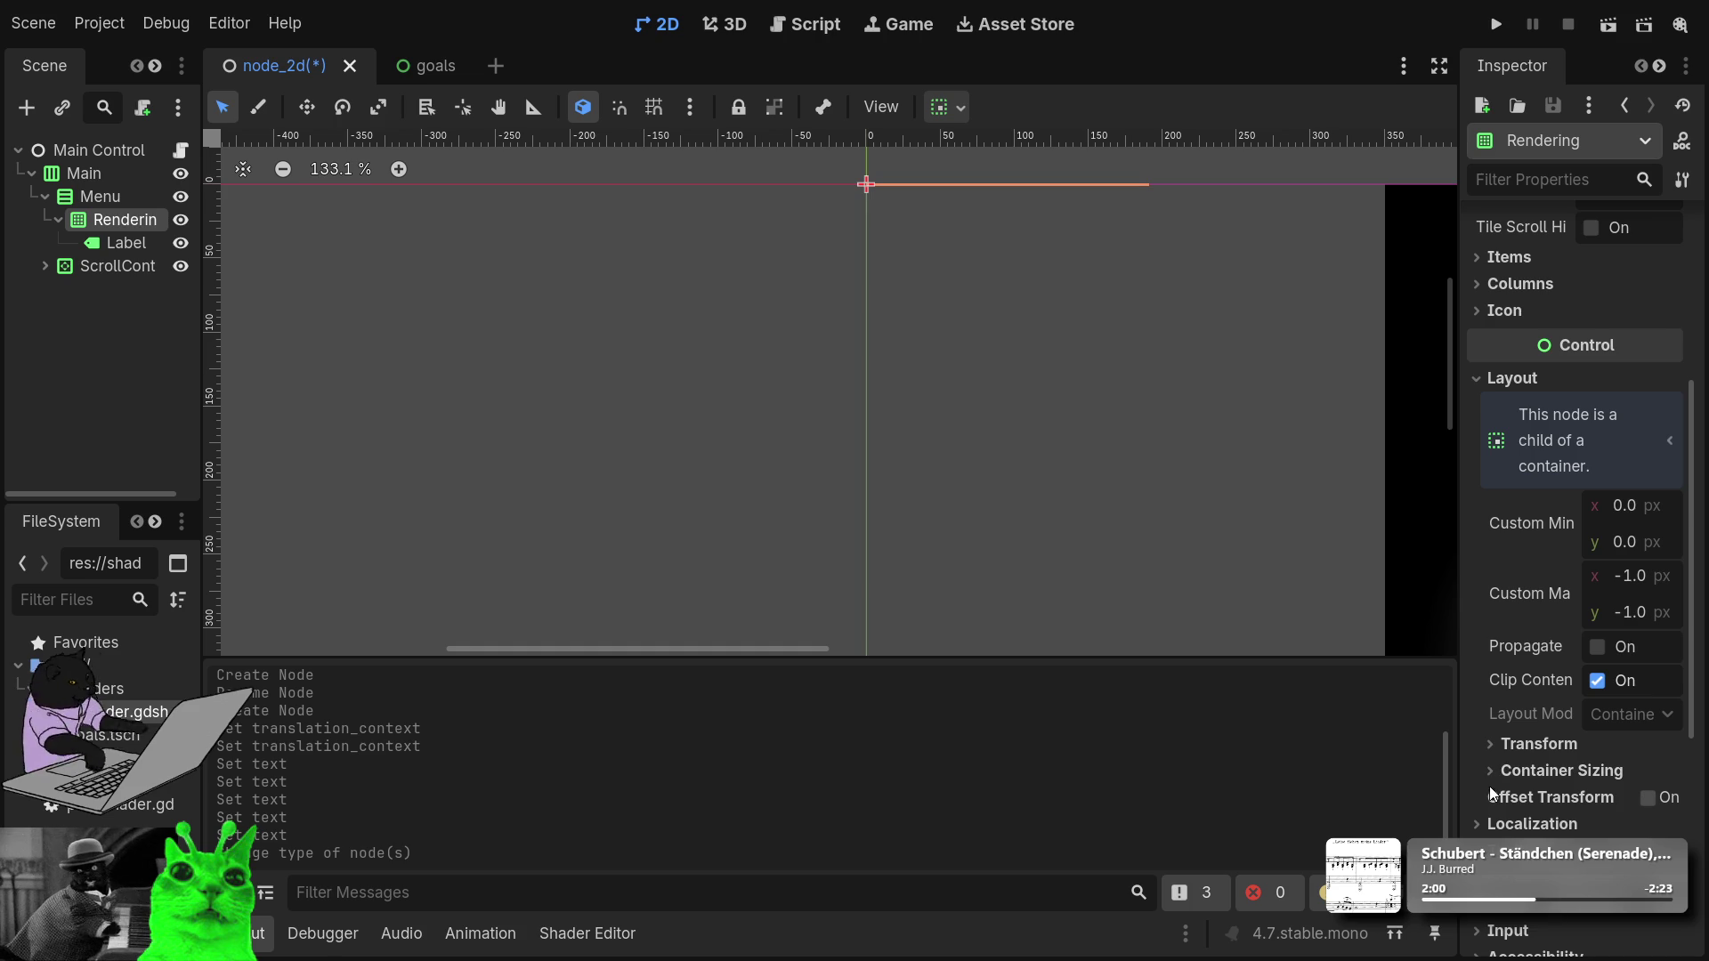
pyautogui.click(1497, 770)
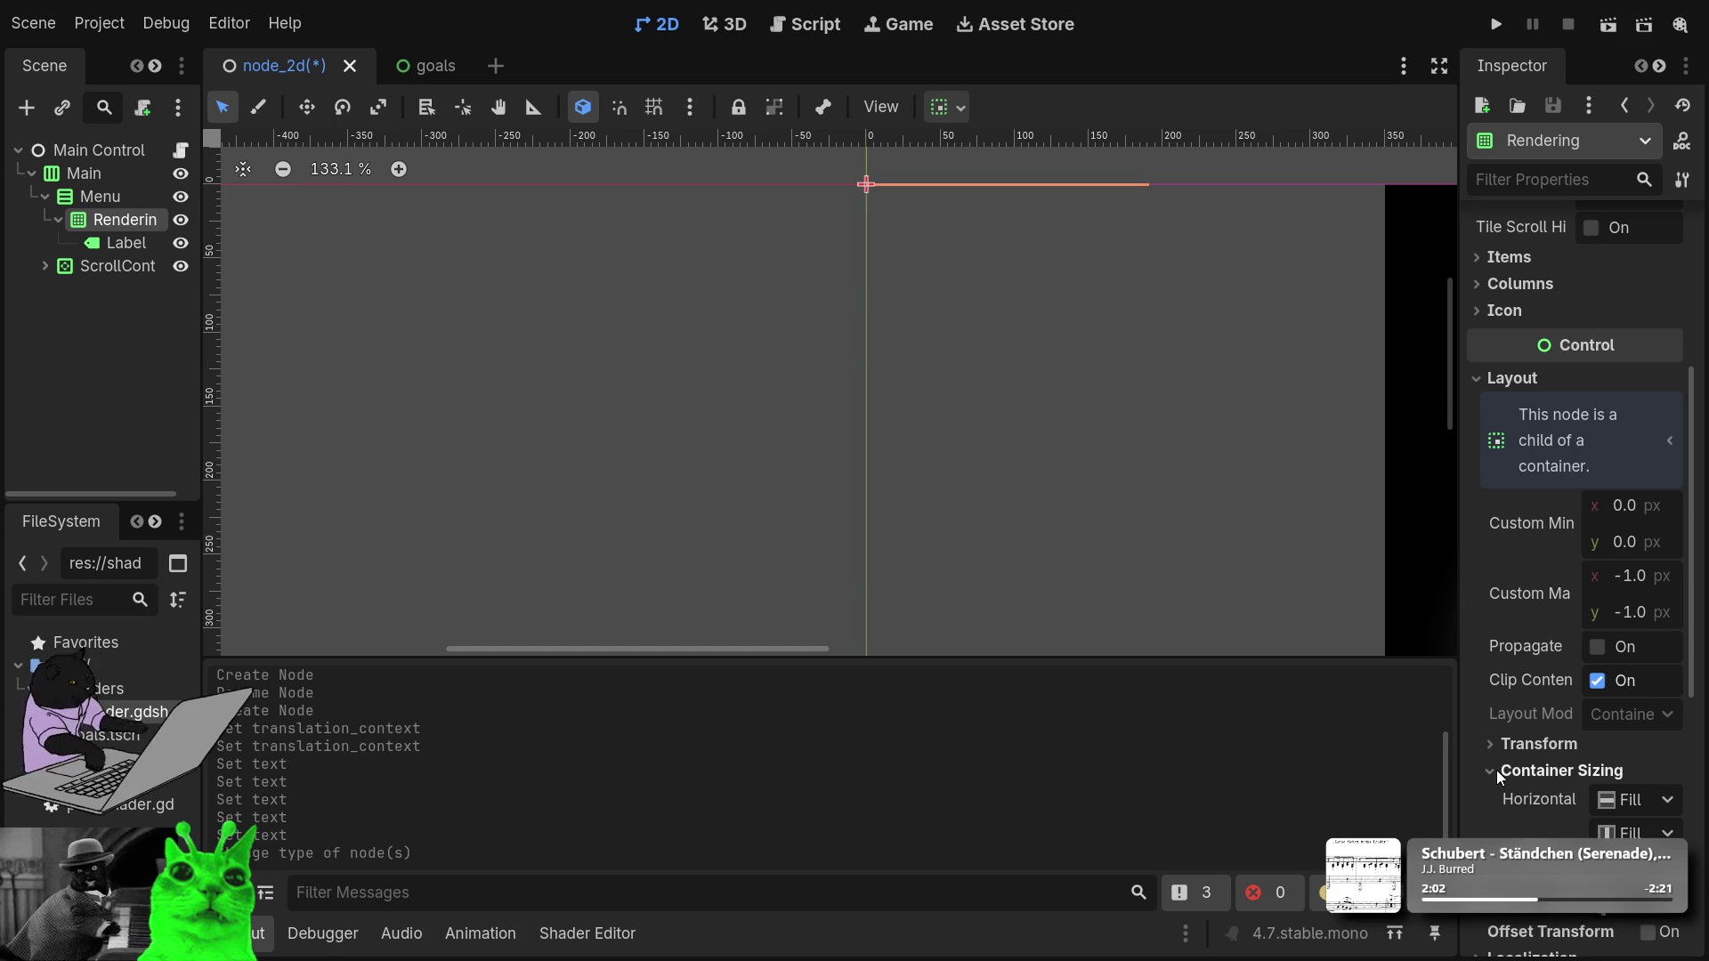
pyautogui.click(1502, 749)
pyautogui.click(1503, 749)
pyautogui.scroll(-2, 1536, 781)
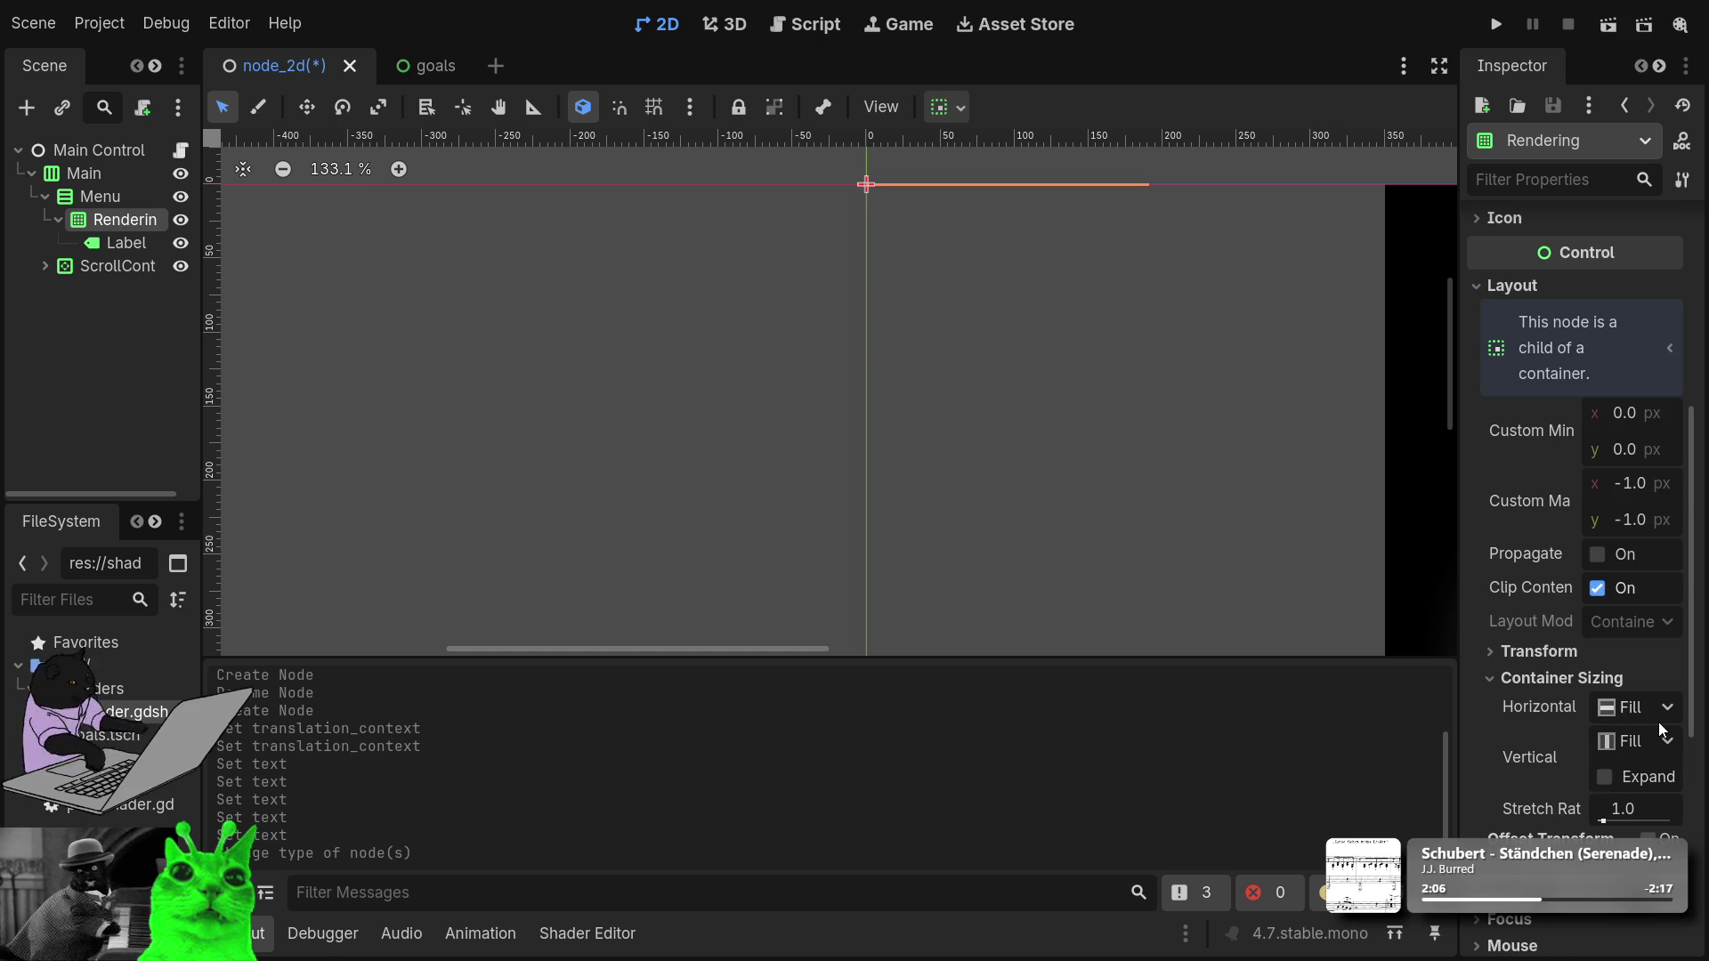
pyautogui.click(1610, 783)
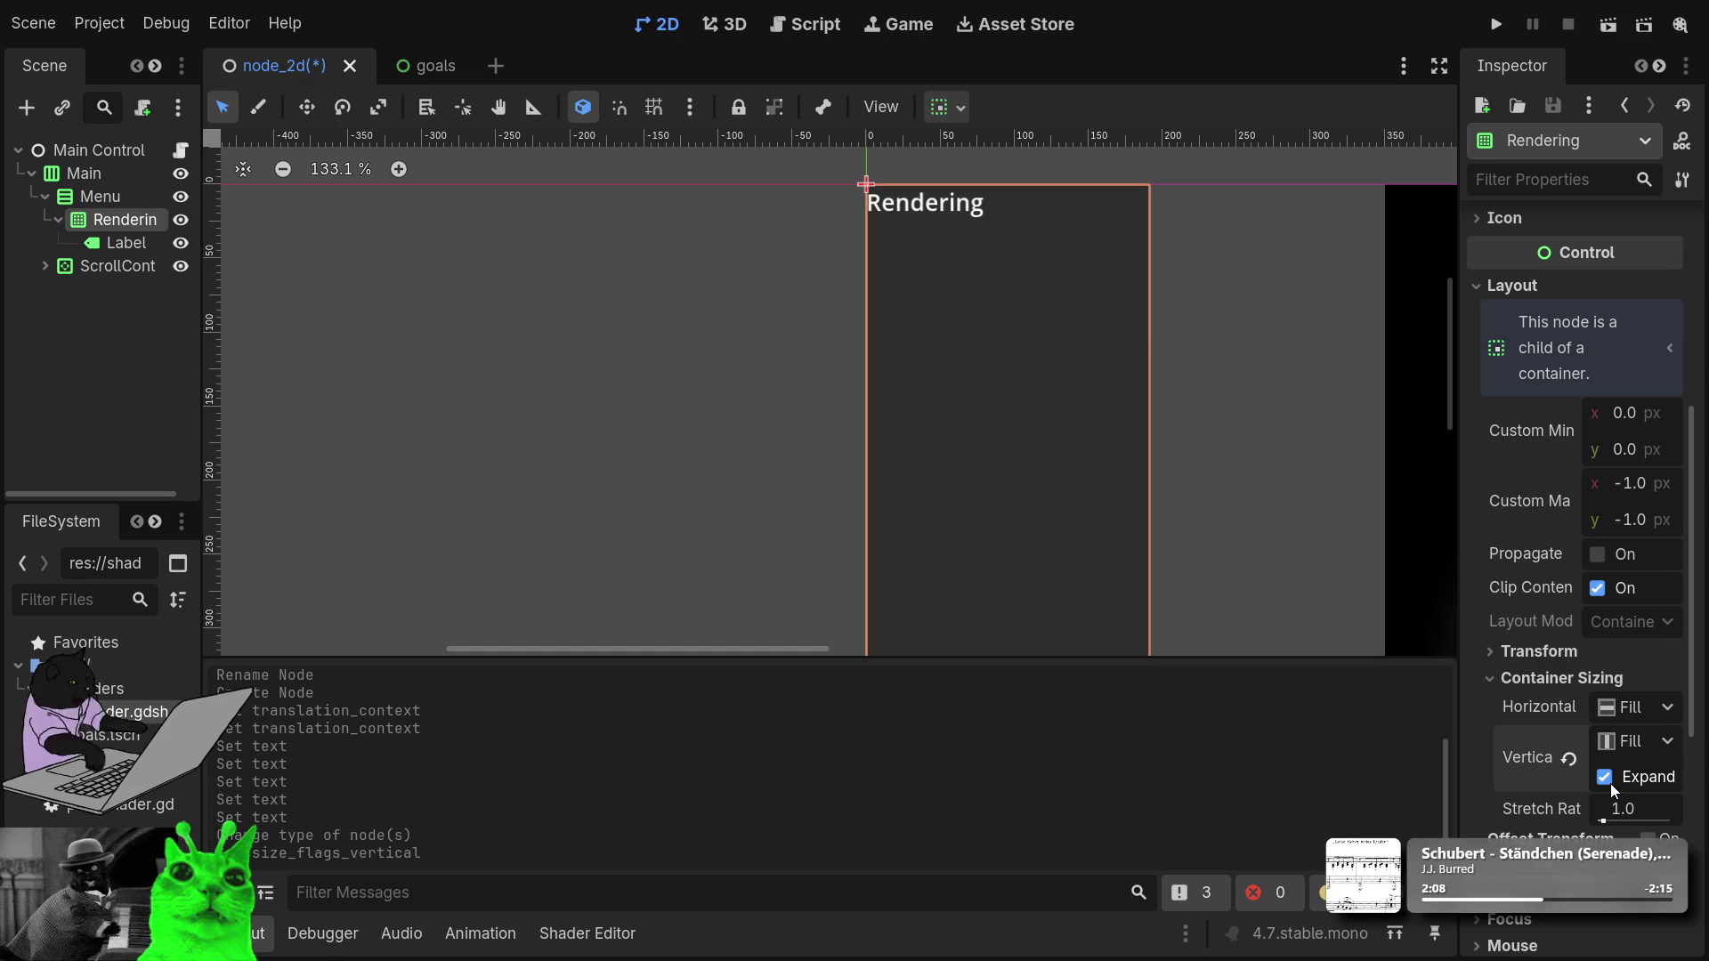
pyautogui.click(1609, 783)
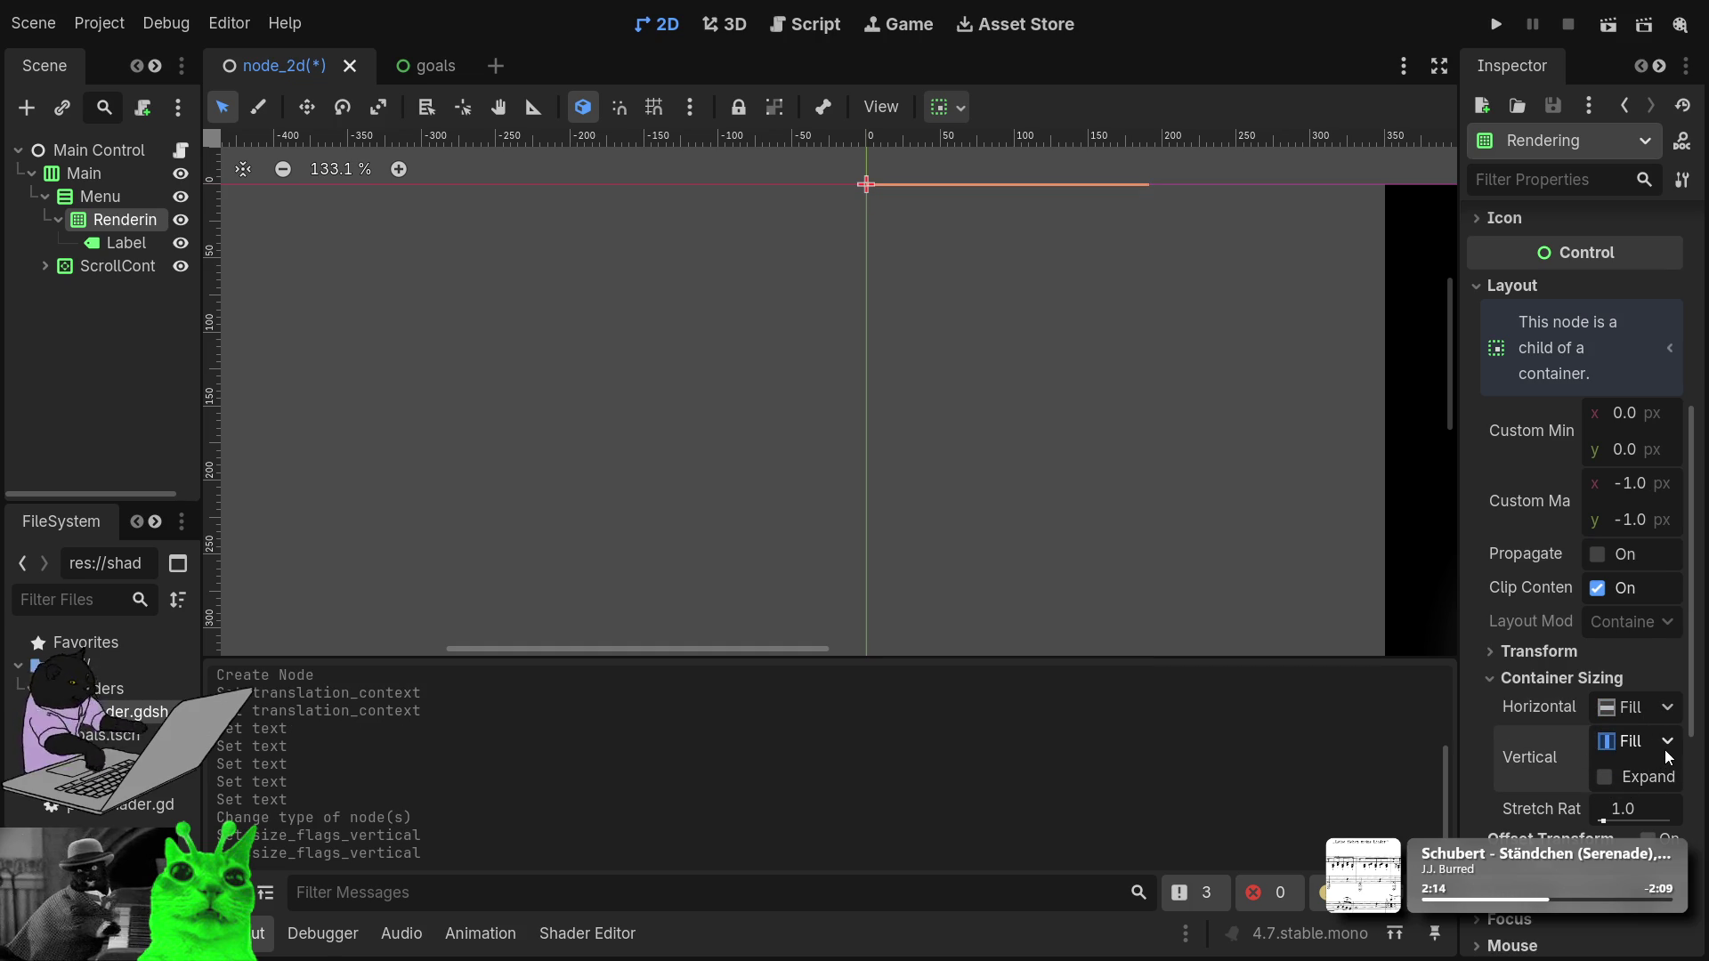
pyautogui.click(1666, 808)
pyautogui.click(1611, 778)
pyautogui.click(1611, 776)
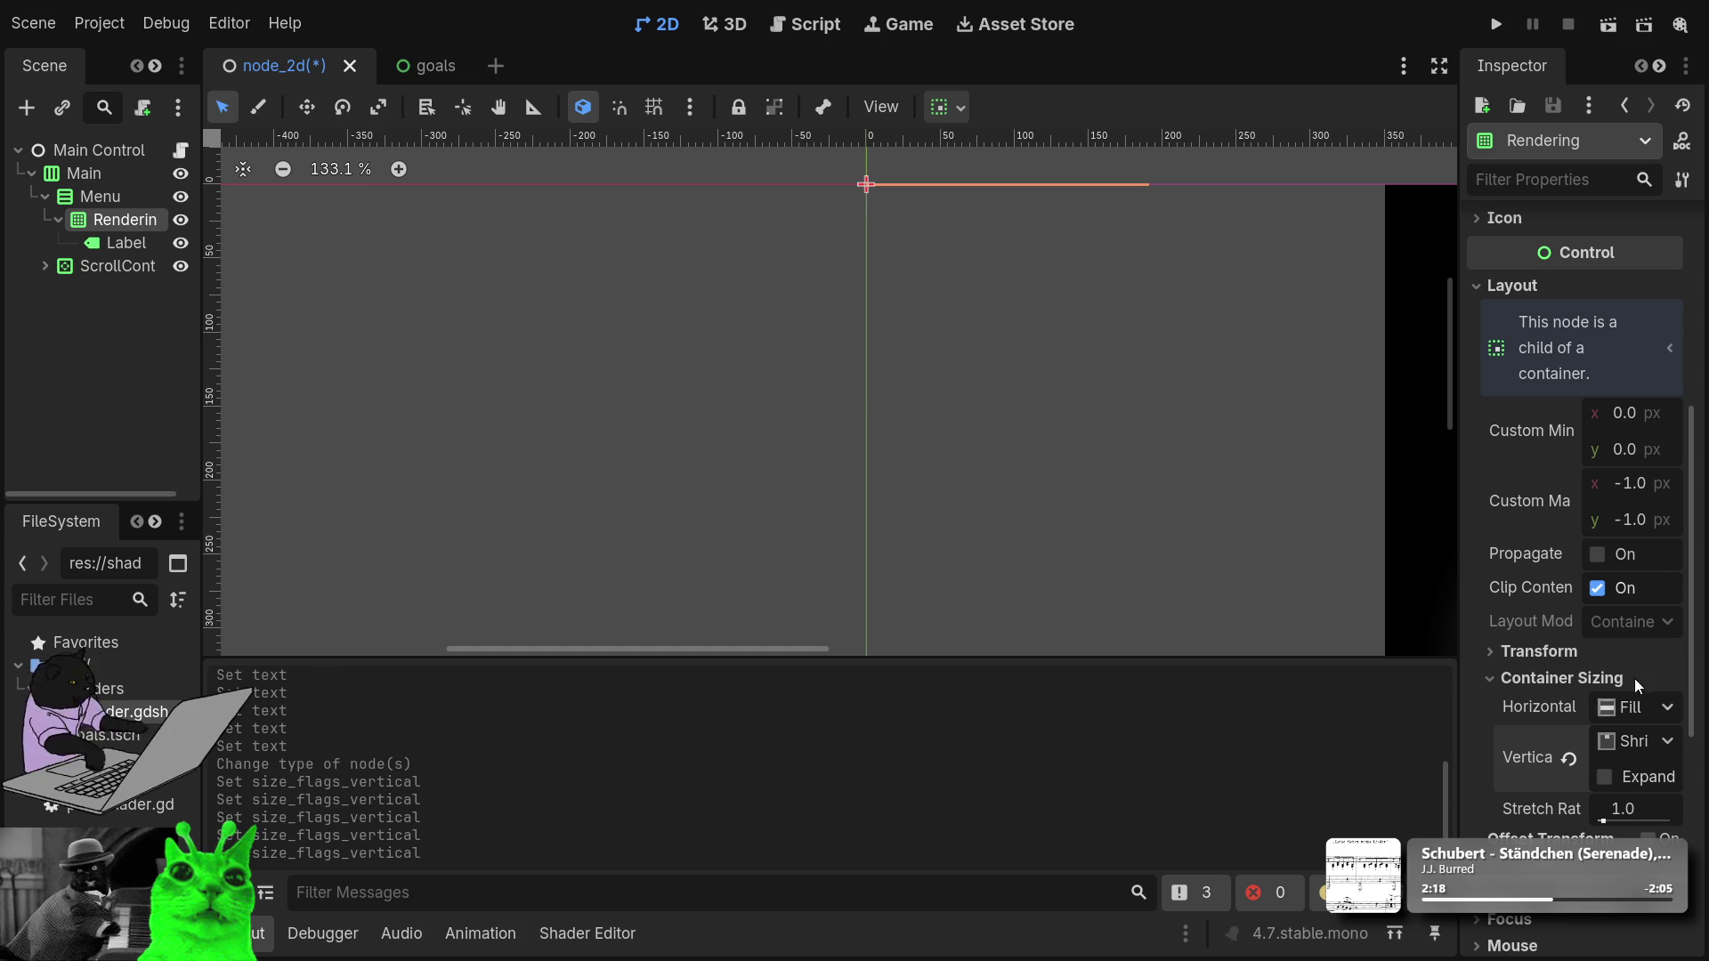
# Raise the Rendering node's custom minimum height and select its Label.
pyautogui.moveTo(1614, 450); pyautogui.dragTo(1665, 451)
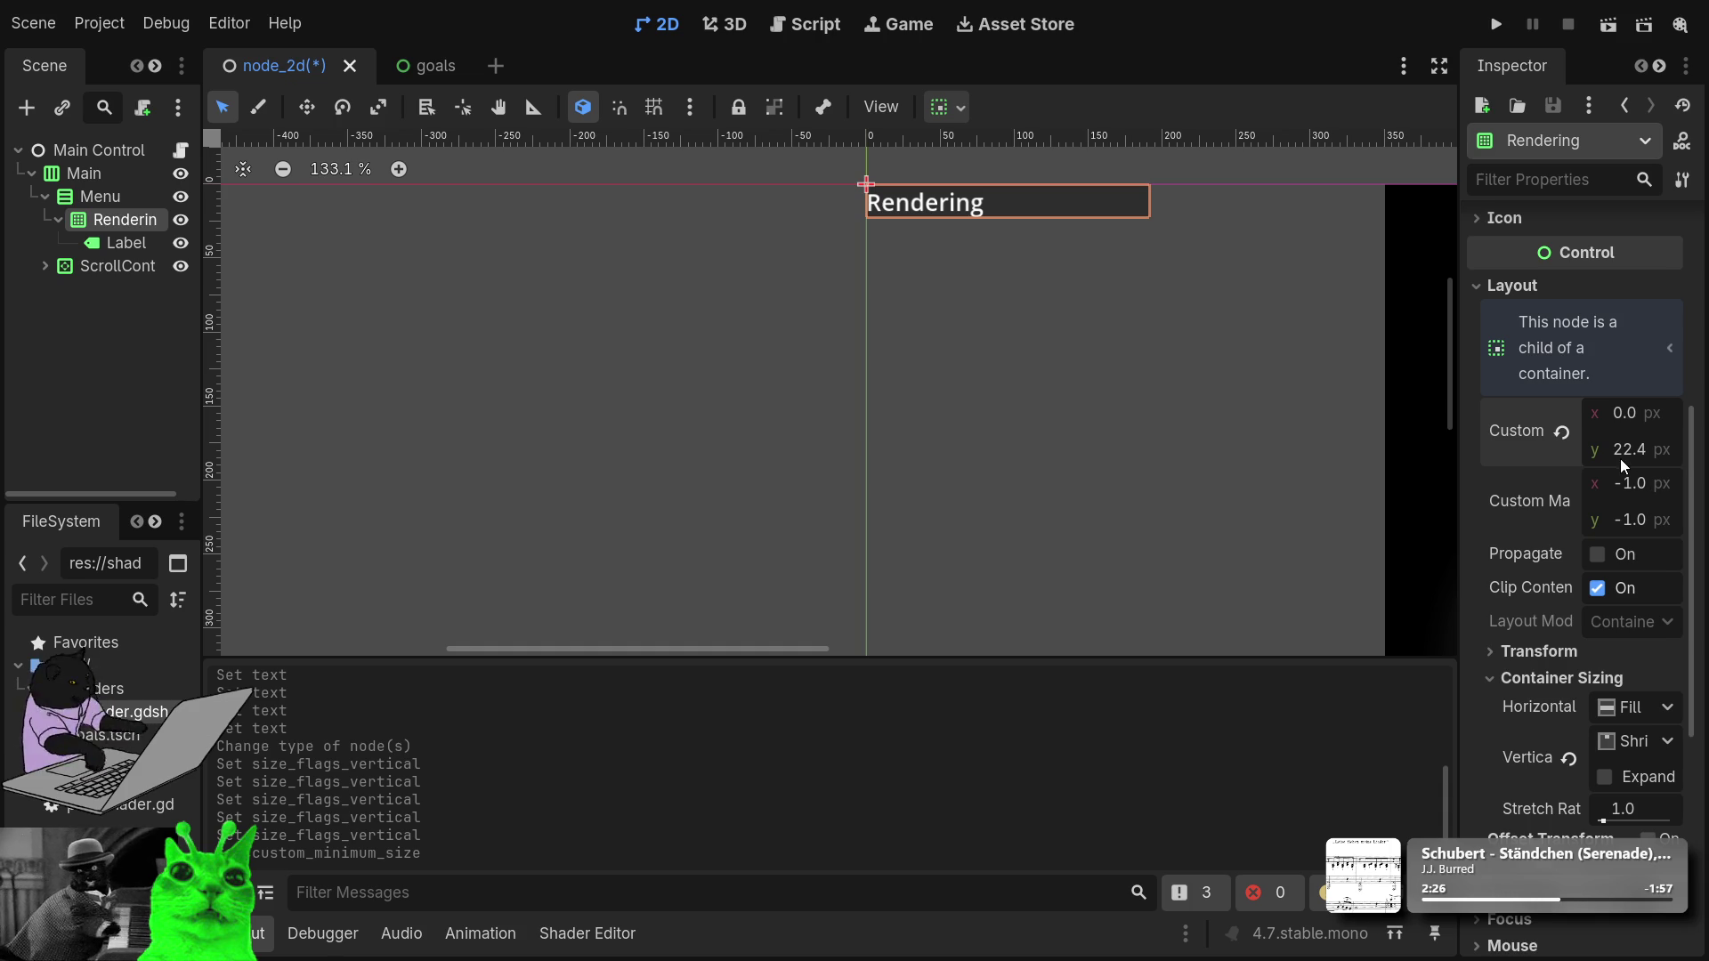
pyautogui.moveTo(1612, 453); pyautogui.dragTo(1625, 452)
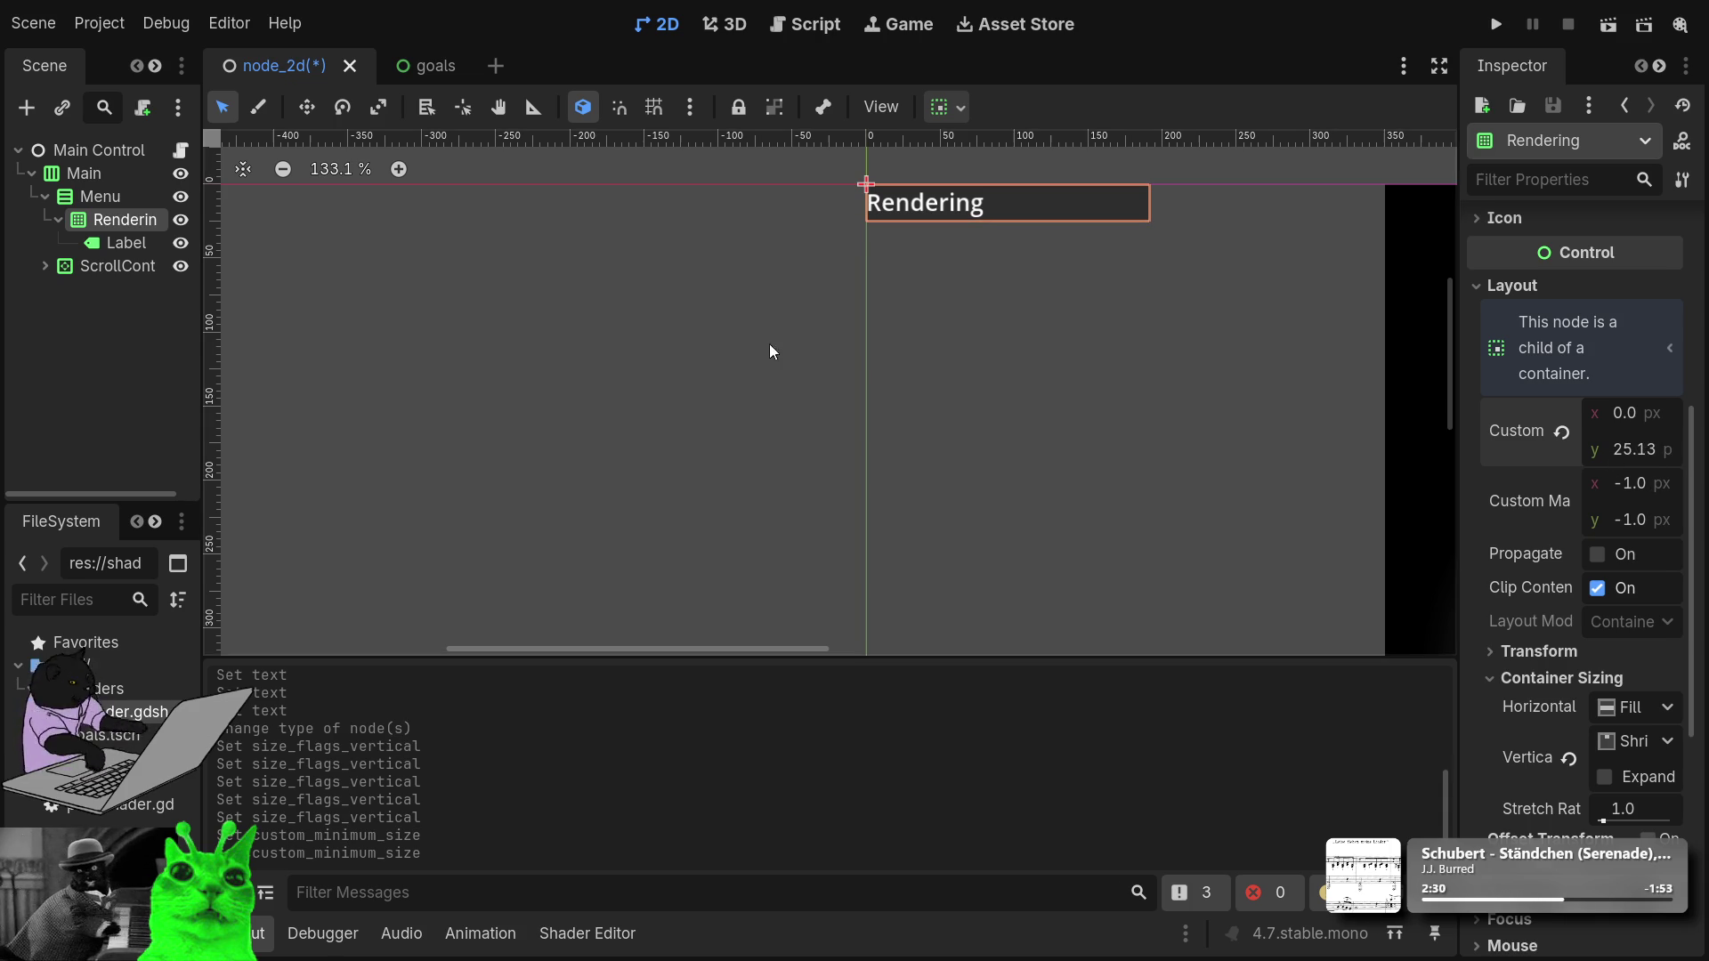
pyautogui.click(125, 243)
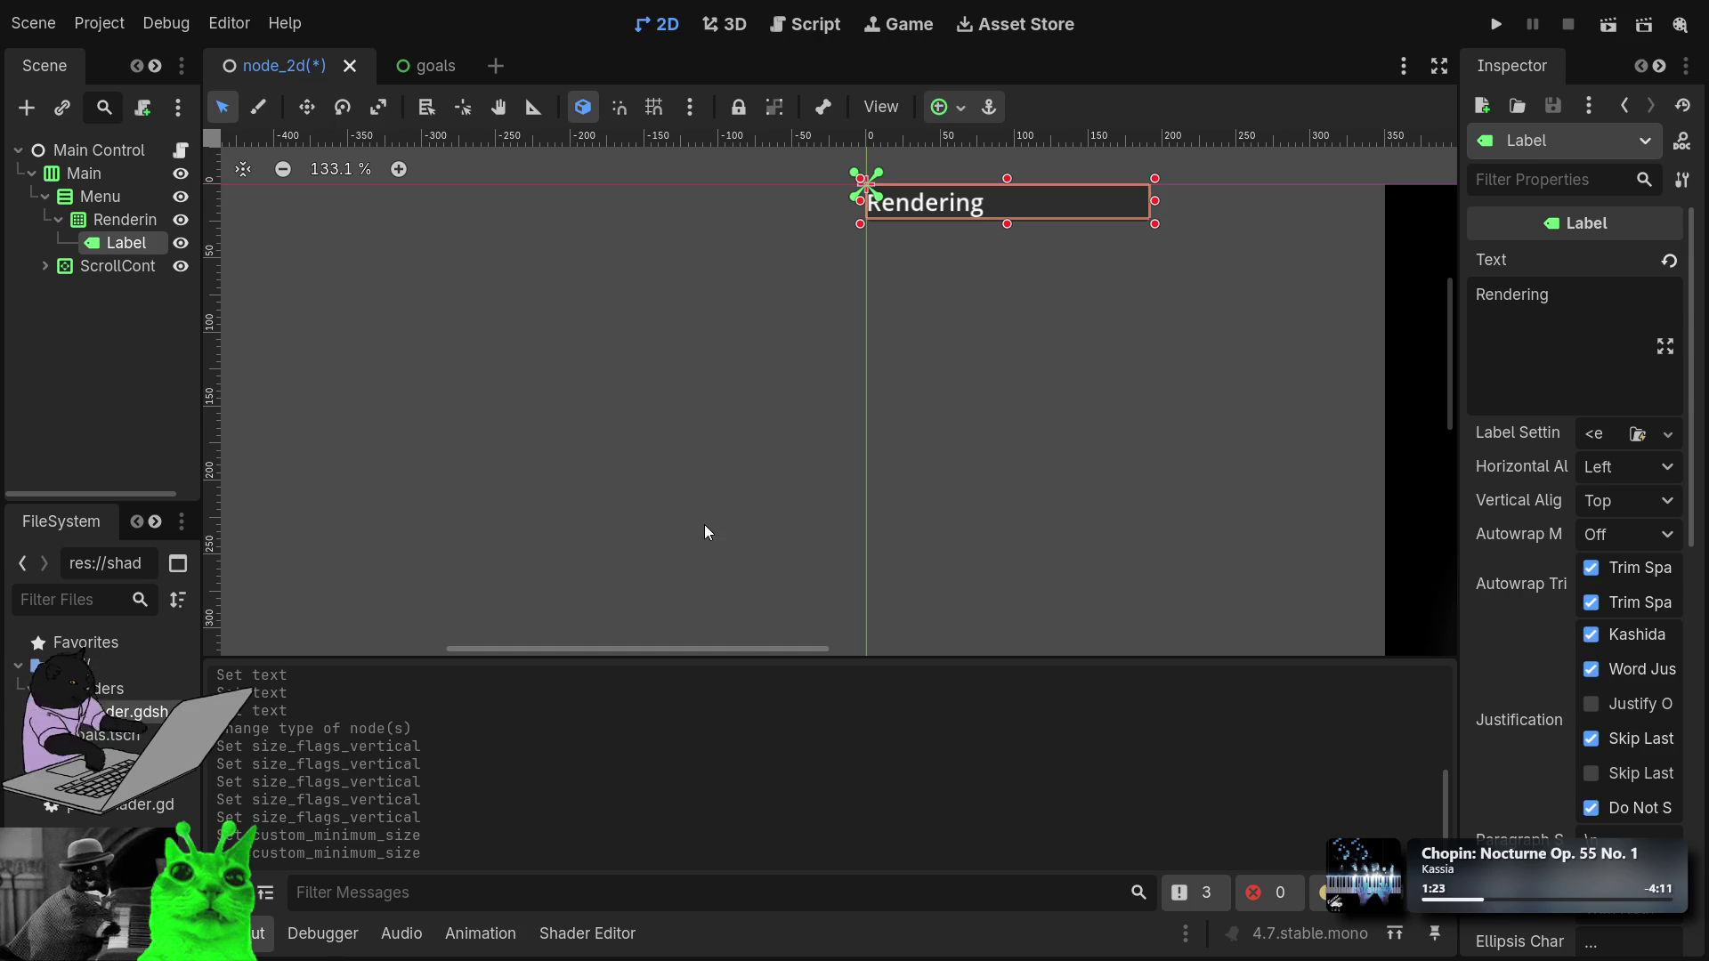
# Undo the Label's type change and turn the Rendering node into a plain Container.
pyautogui.hotkey('ctrl', 'z')
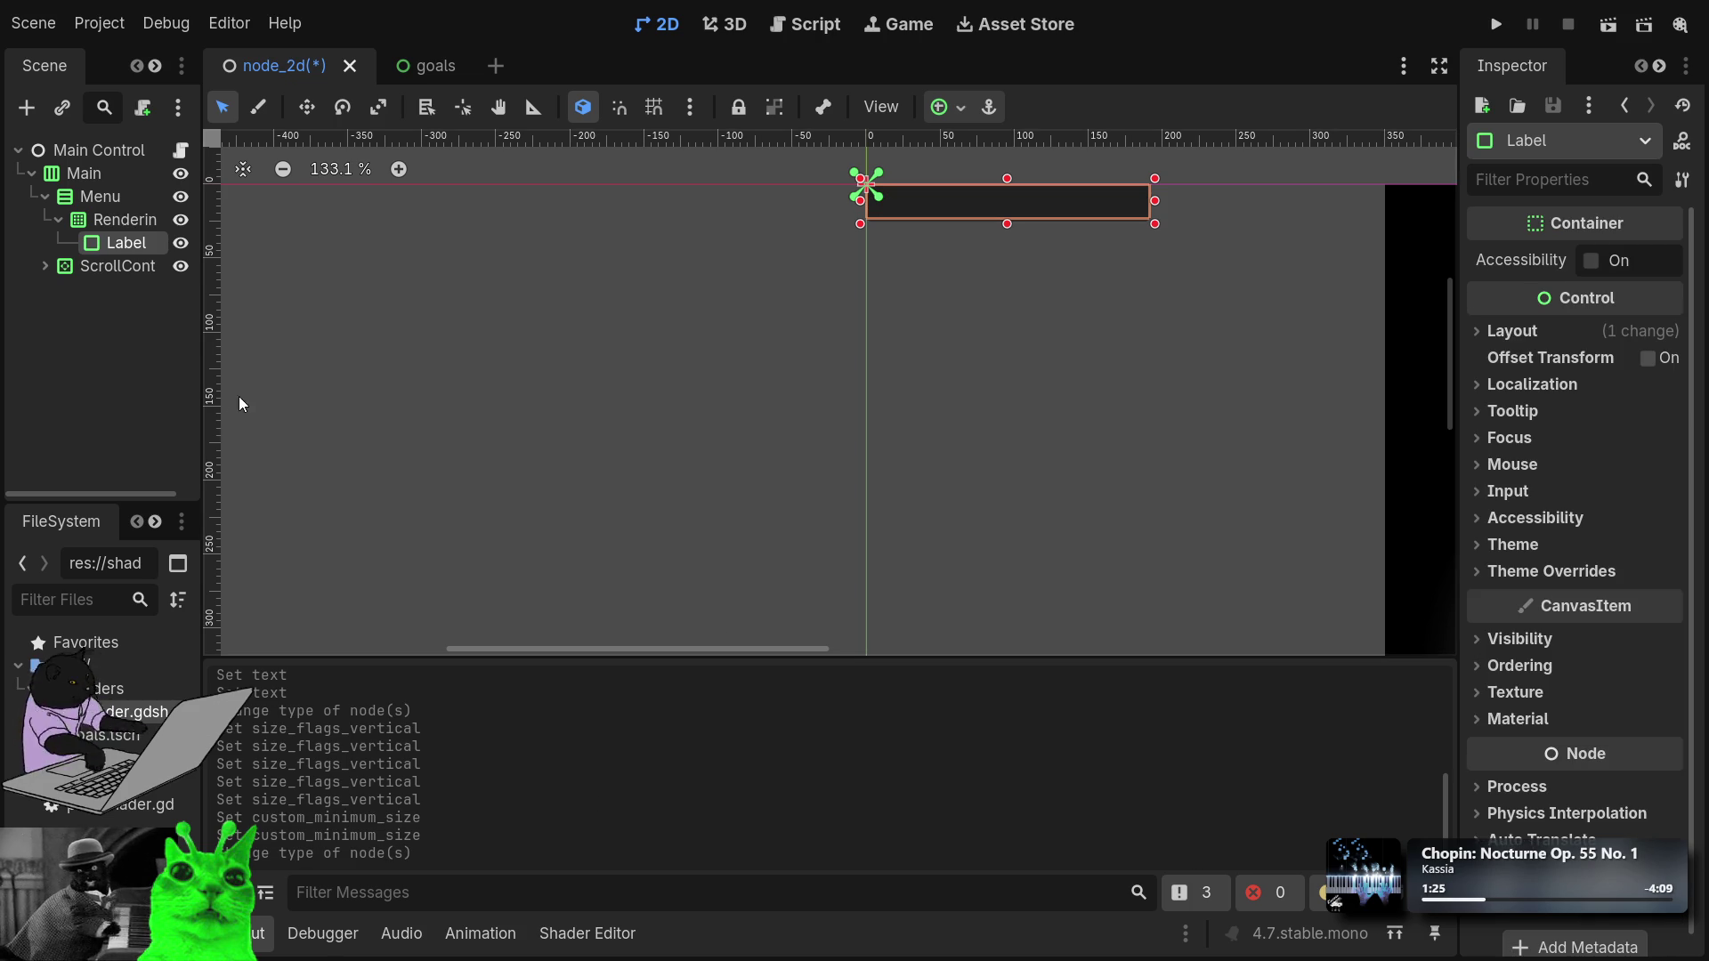
pyautogui.hotkey('ctrl', 'z')
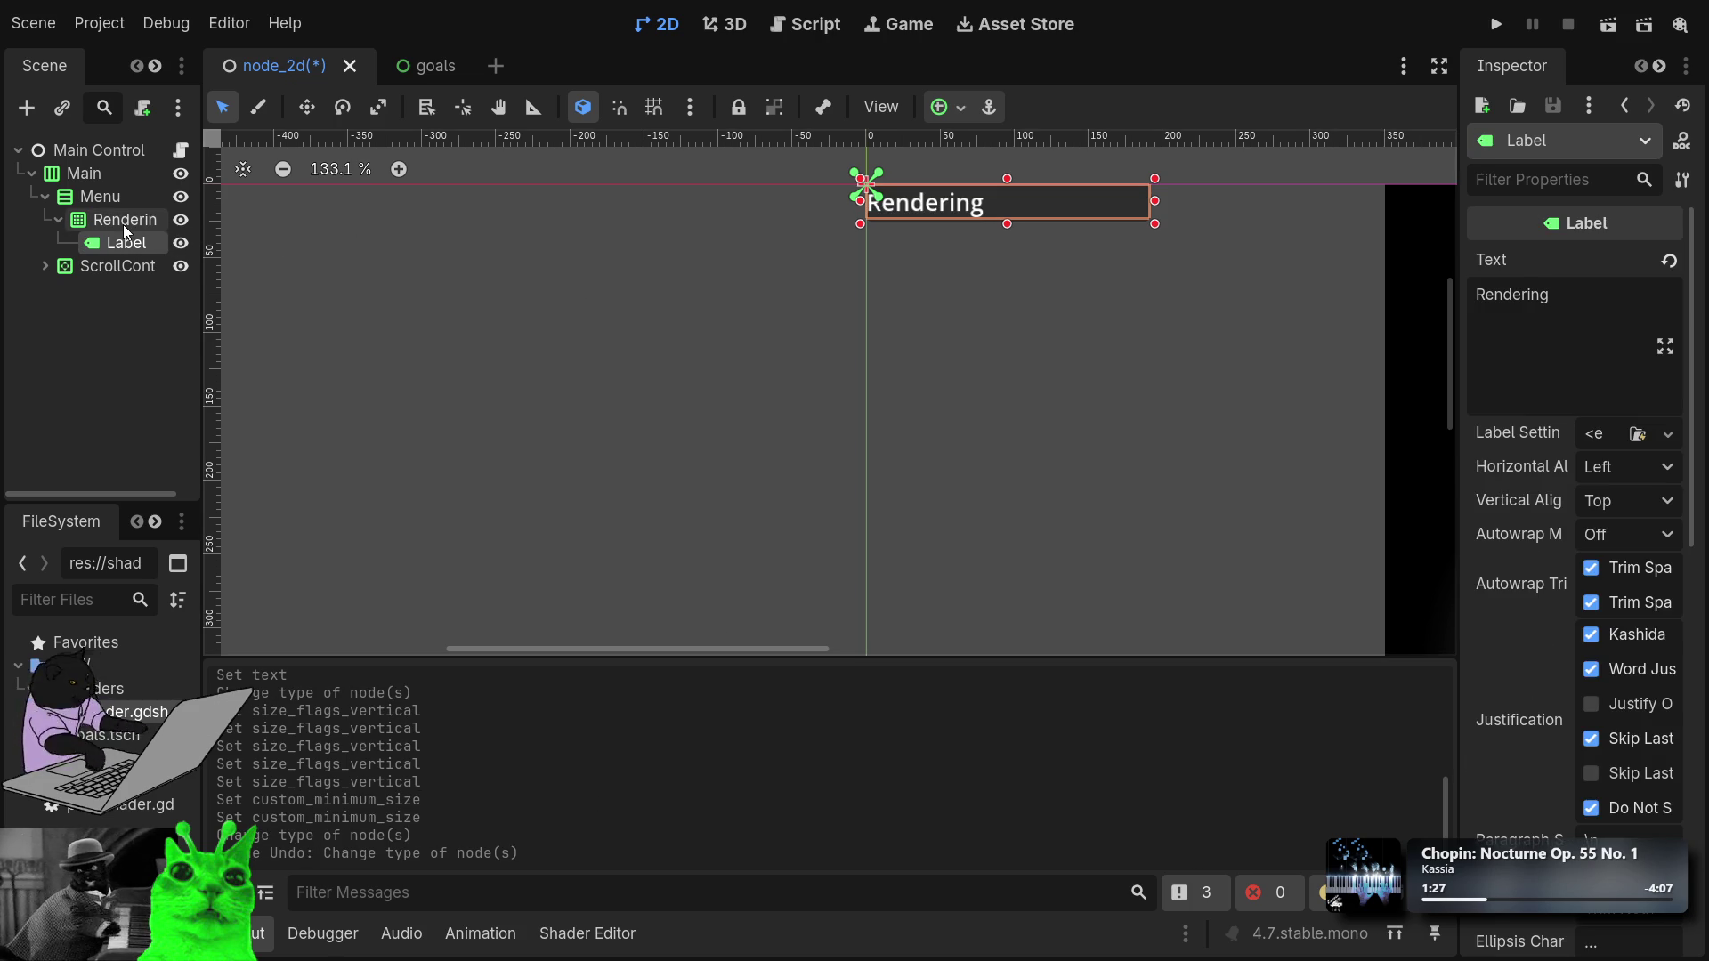
pyautogui.click(123, 225)
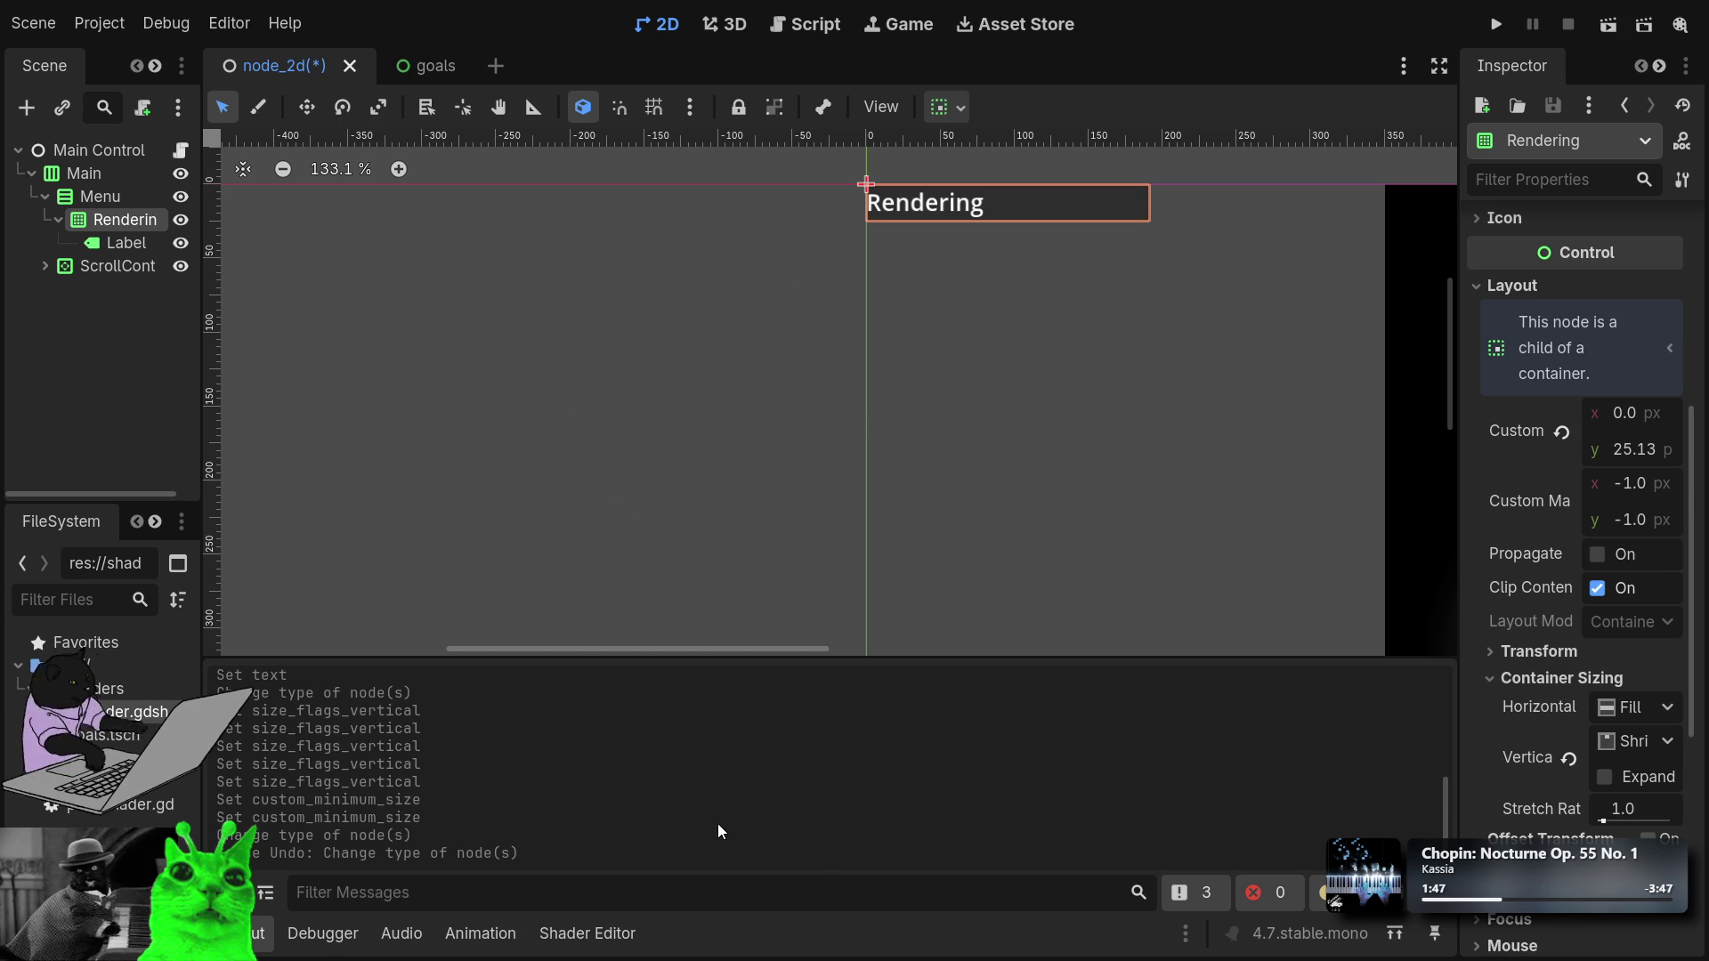
pyautogui.hotkey('ctrl', 'shift', 'z')
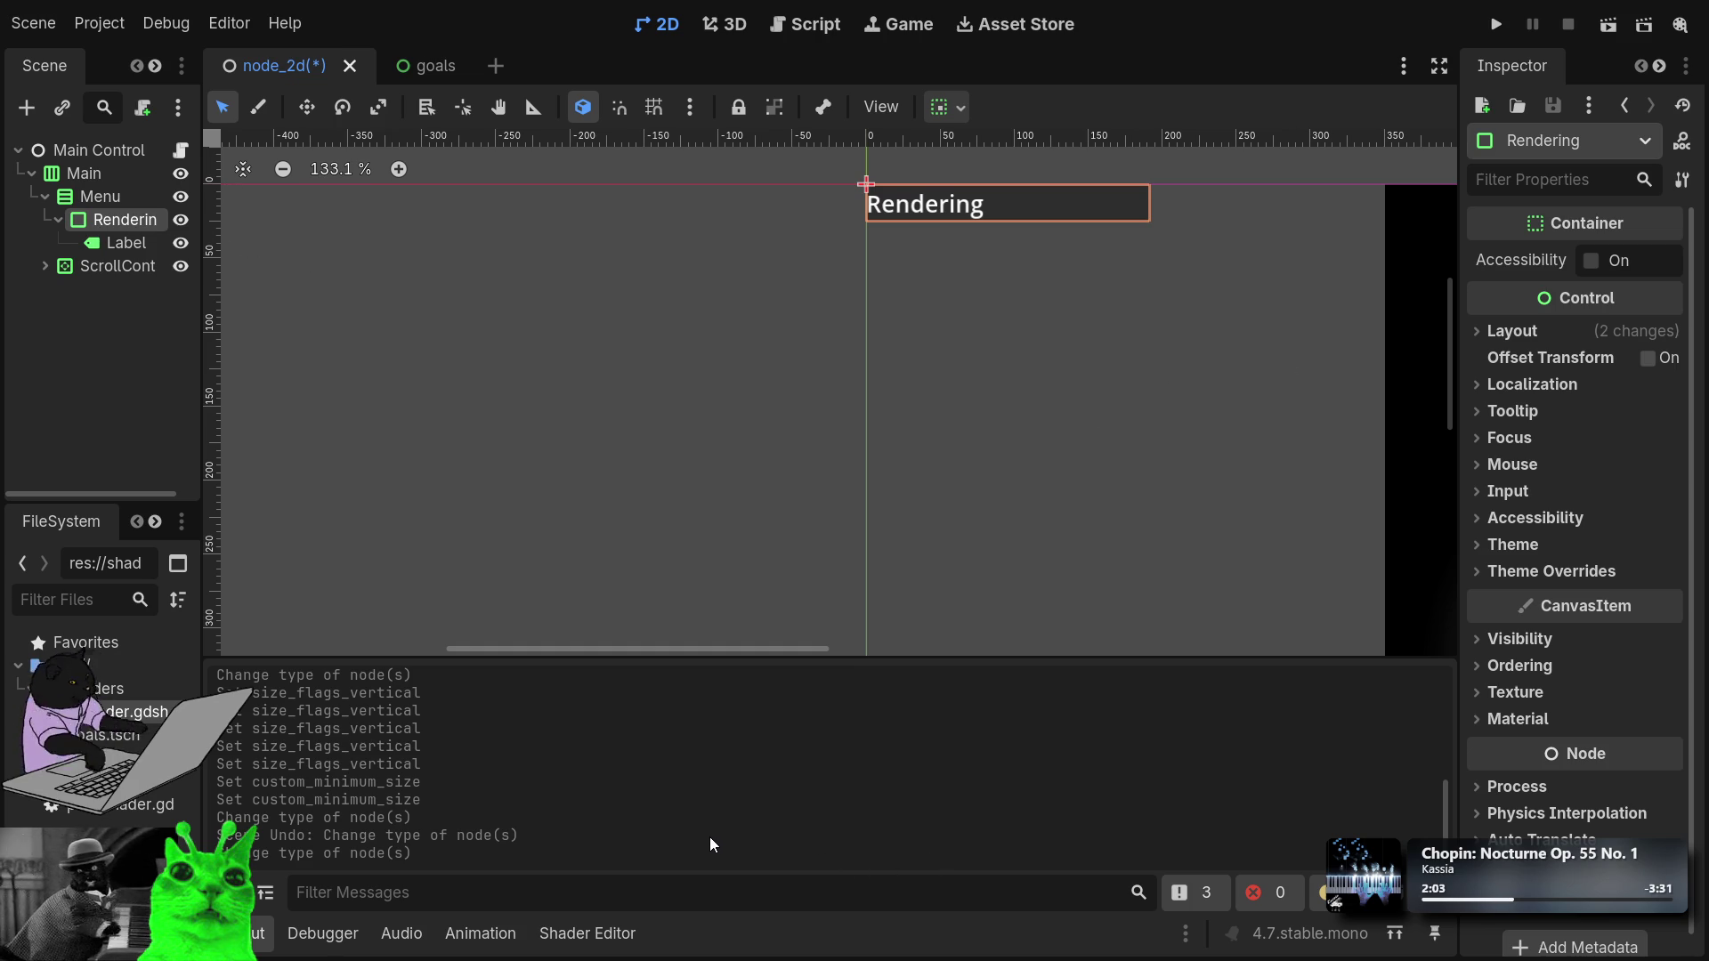
pyautogui.hotkey('ctrl', 'v')
# Place the new Panel directly under Rendering and nest the Label inside the Panel.
pyautogui.moveTo(118, 268); pyautogui.dragTo(110, 233)
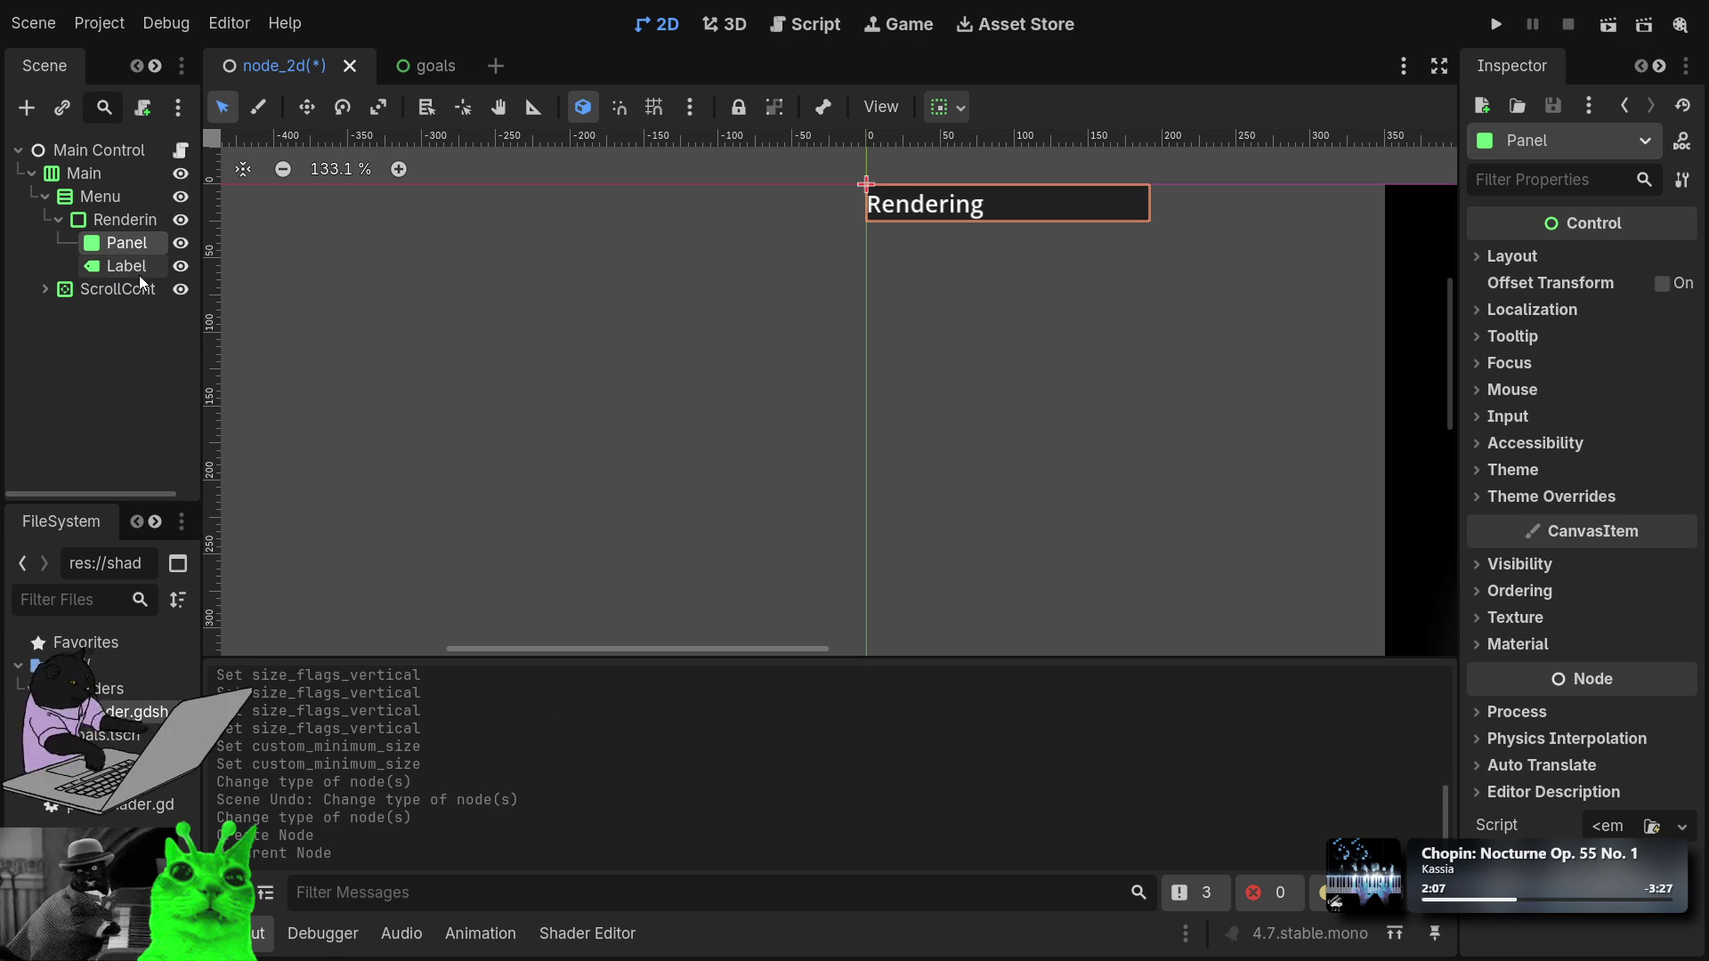
pyautogui.moveTo(114, 266); pyautogui.dragTo(120, 242)
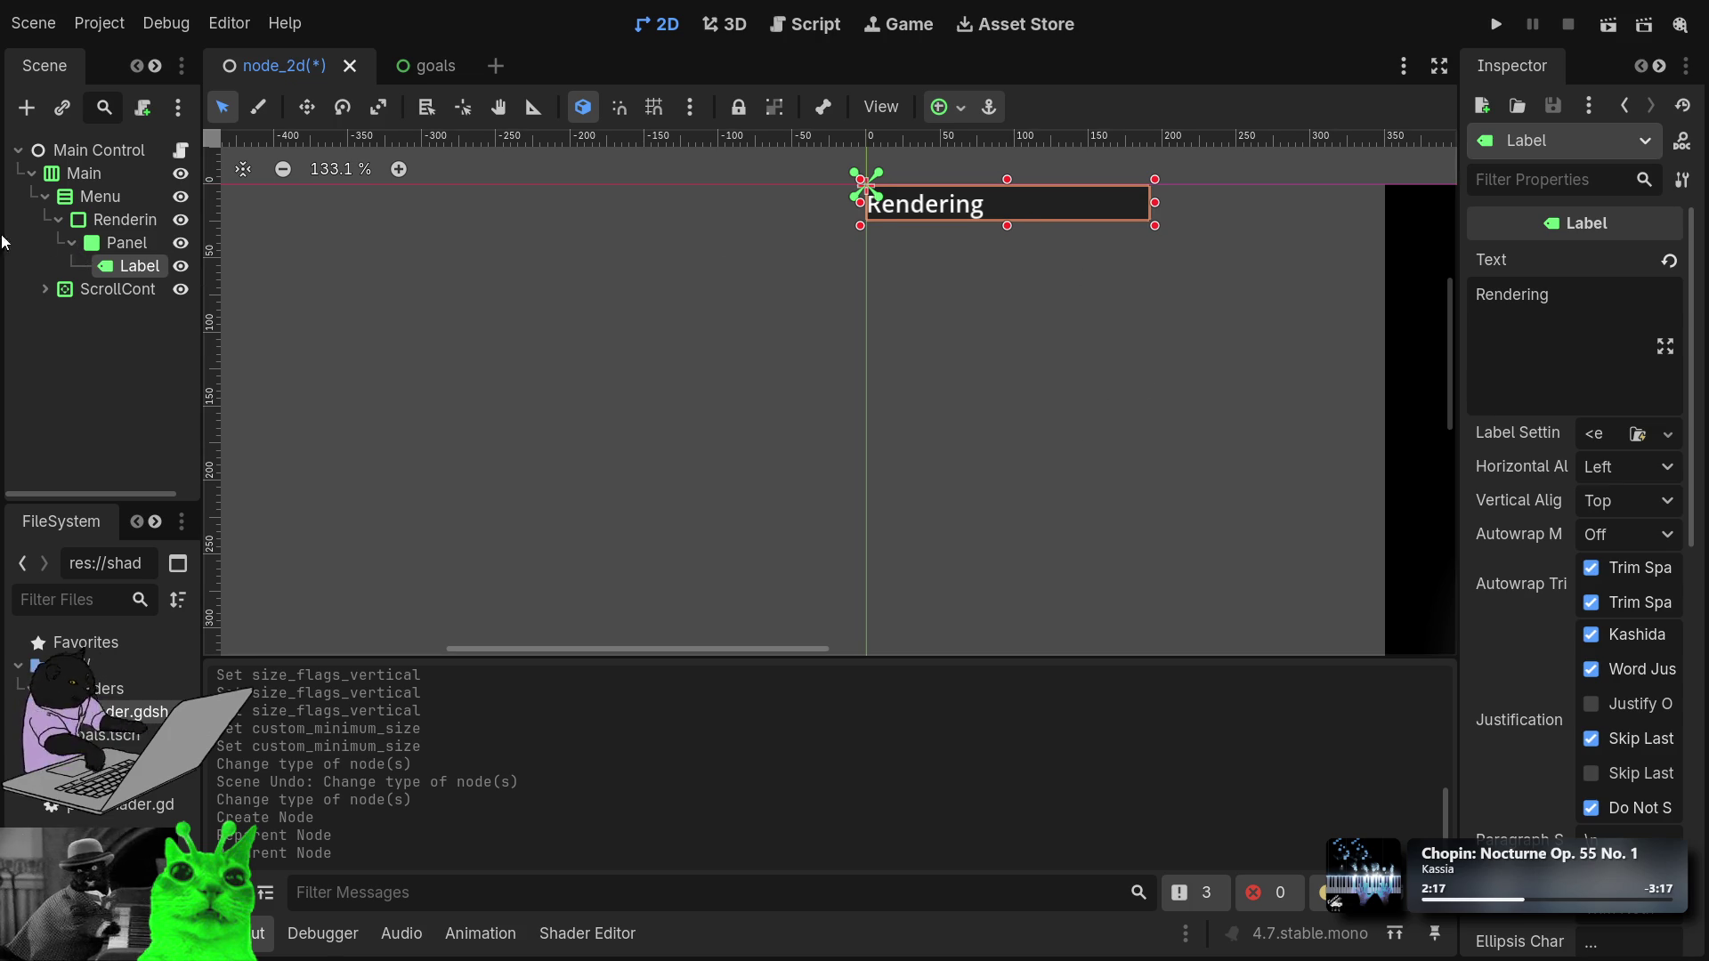
pyautogui.click(89, 243)
pyautogui.click(114, 219)
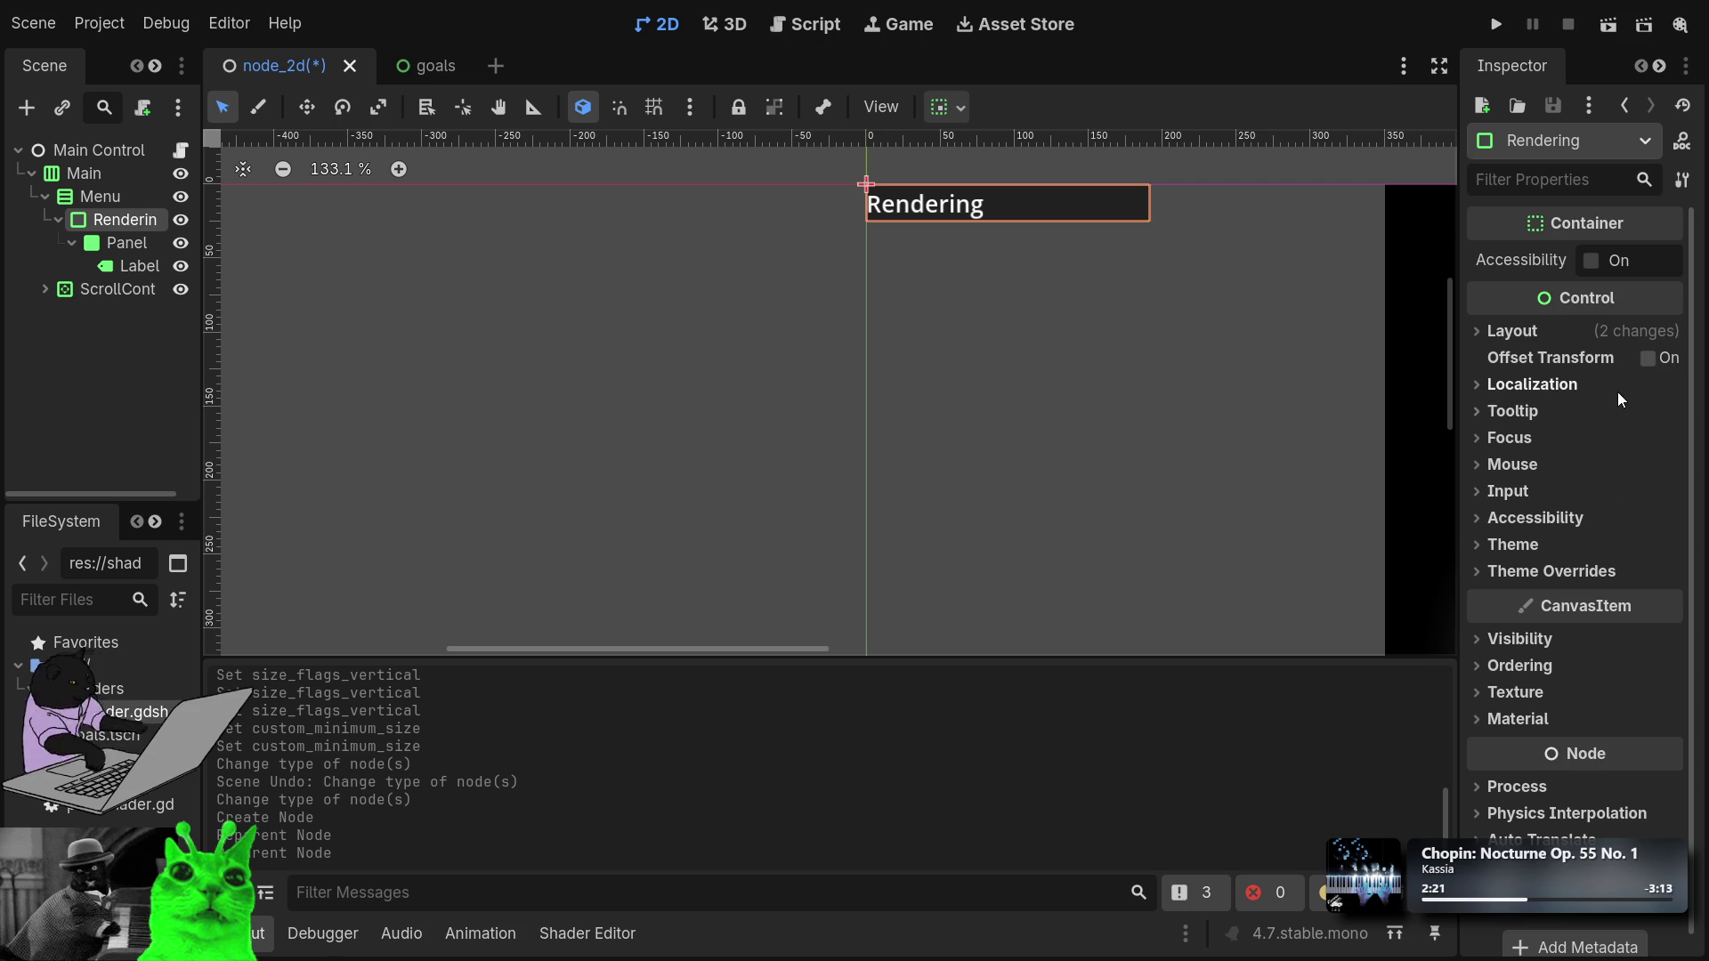
pyautogui.click(1473, 329)
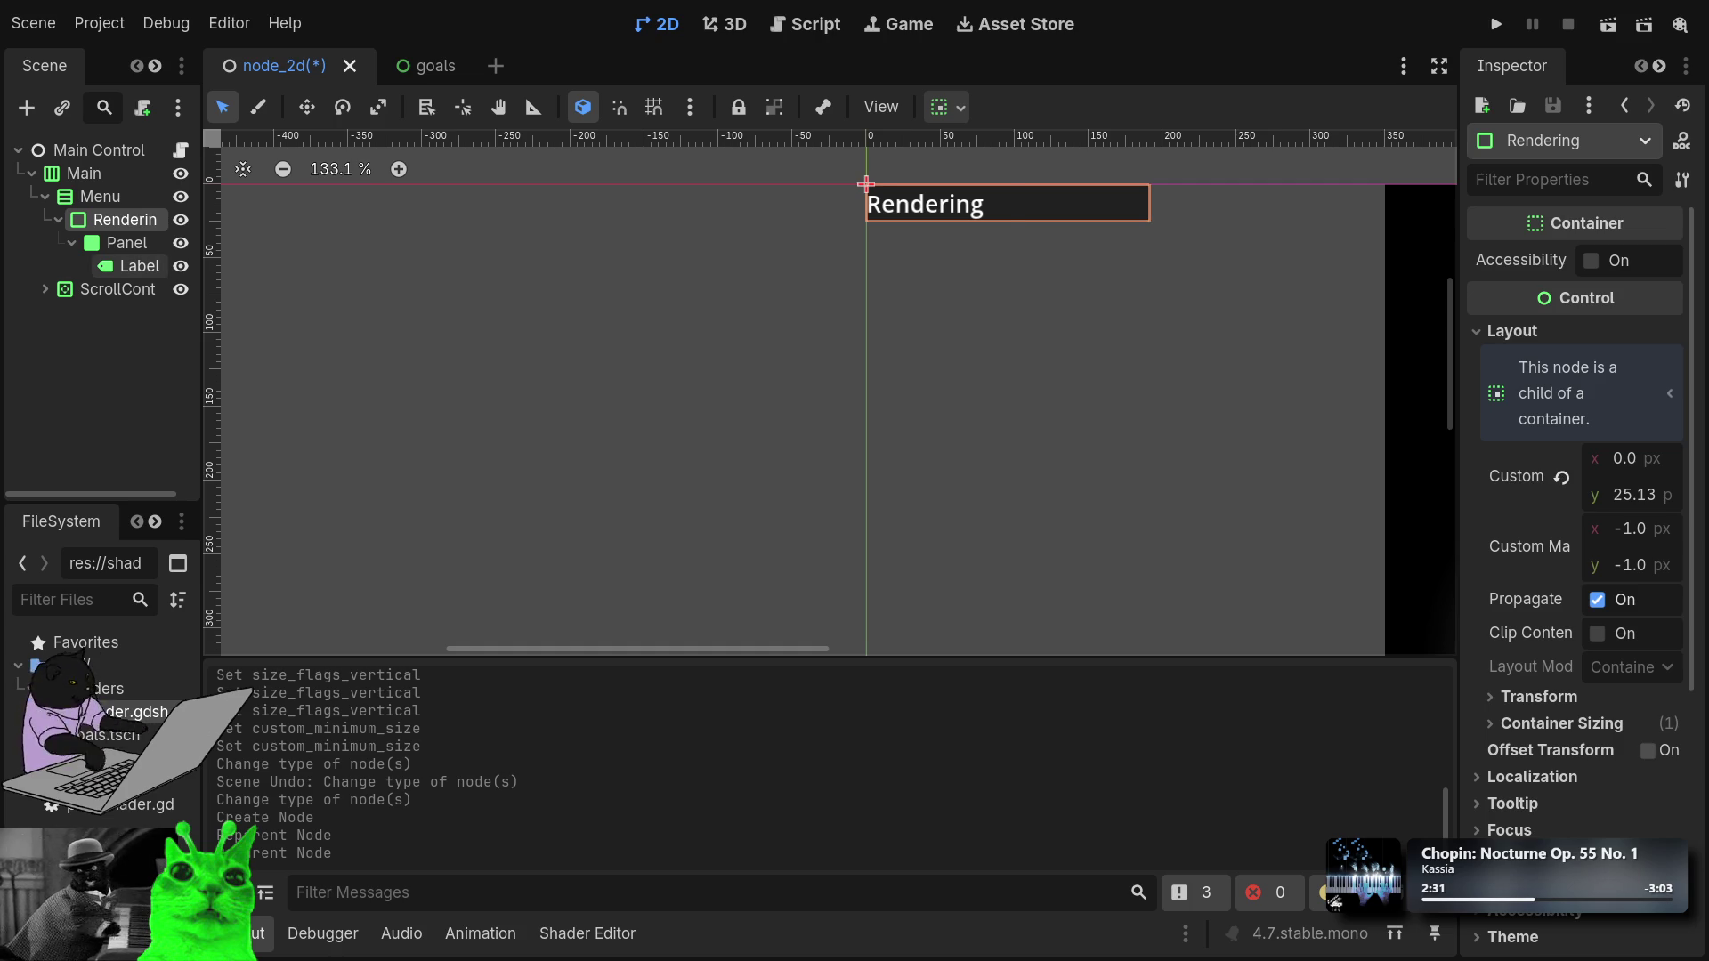
# Set the Rendering Label's Horizontal Alignment to Center in the Inspector.
pyautogui.click(127, 269)
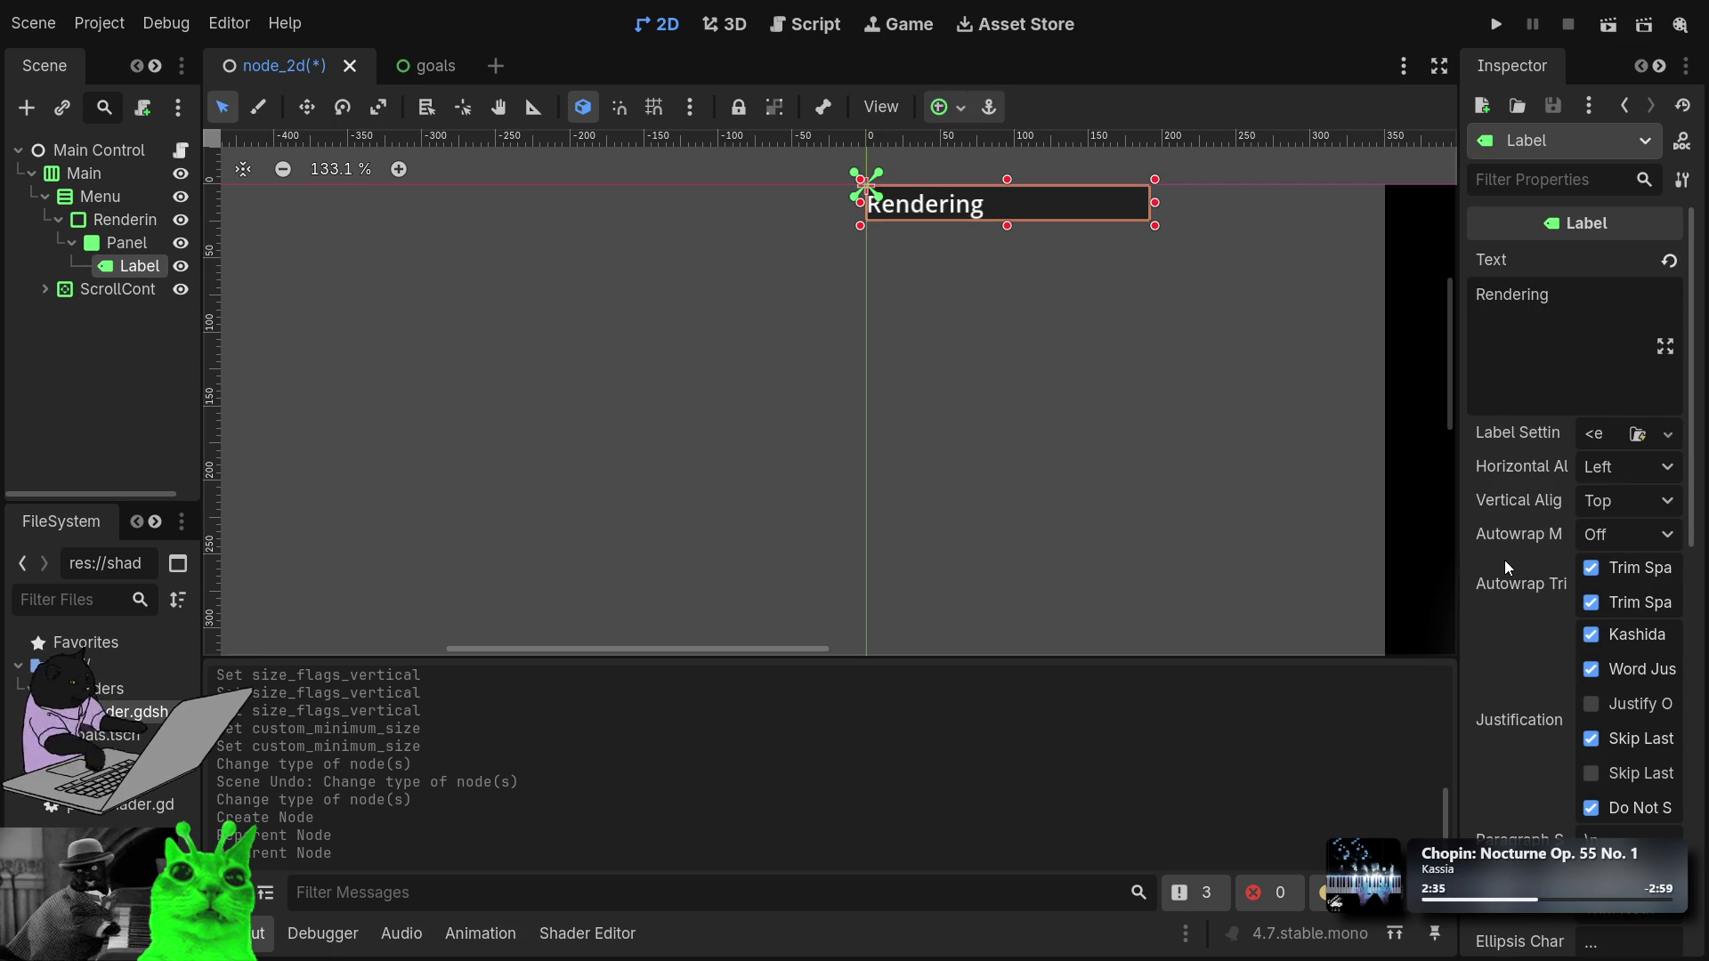
pyautogui.scroll(-2, 1504, 559)
pyautogui.scroll(-1, 1504, 559)
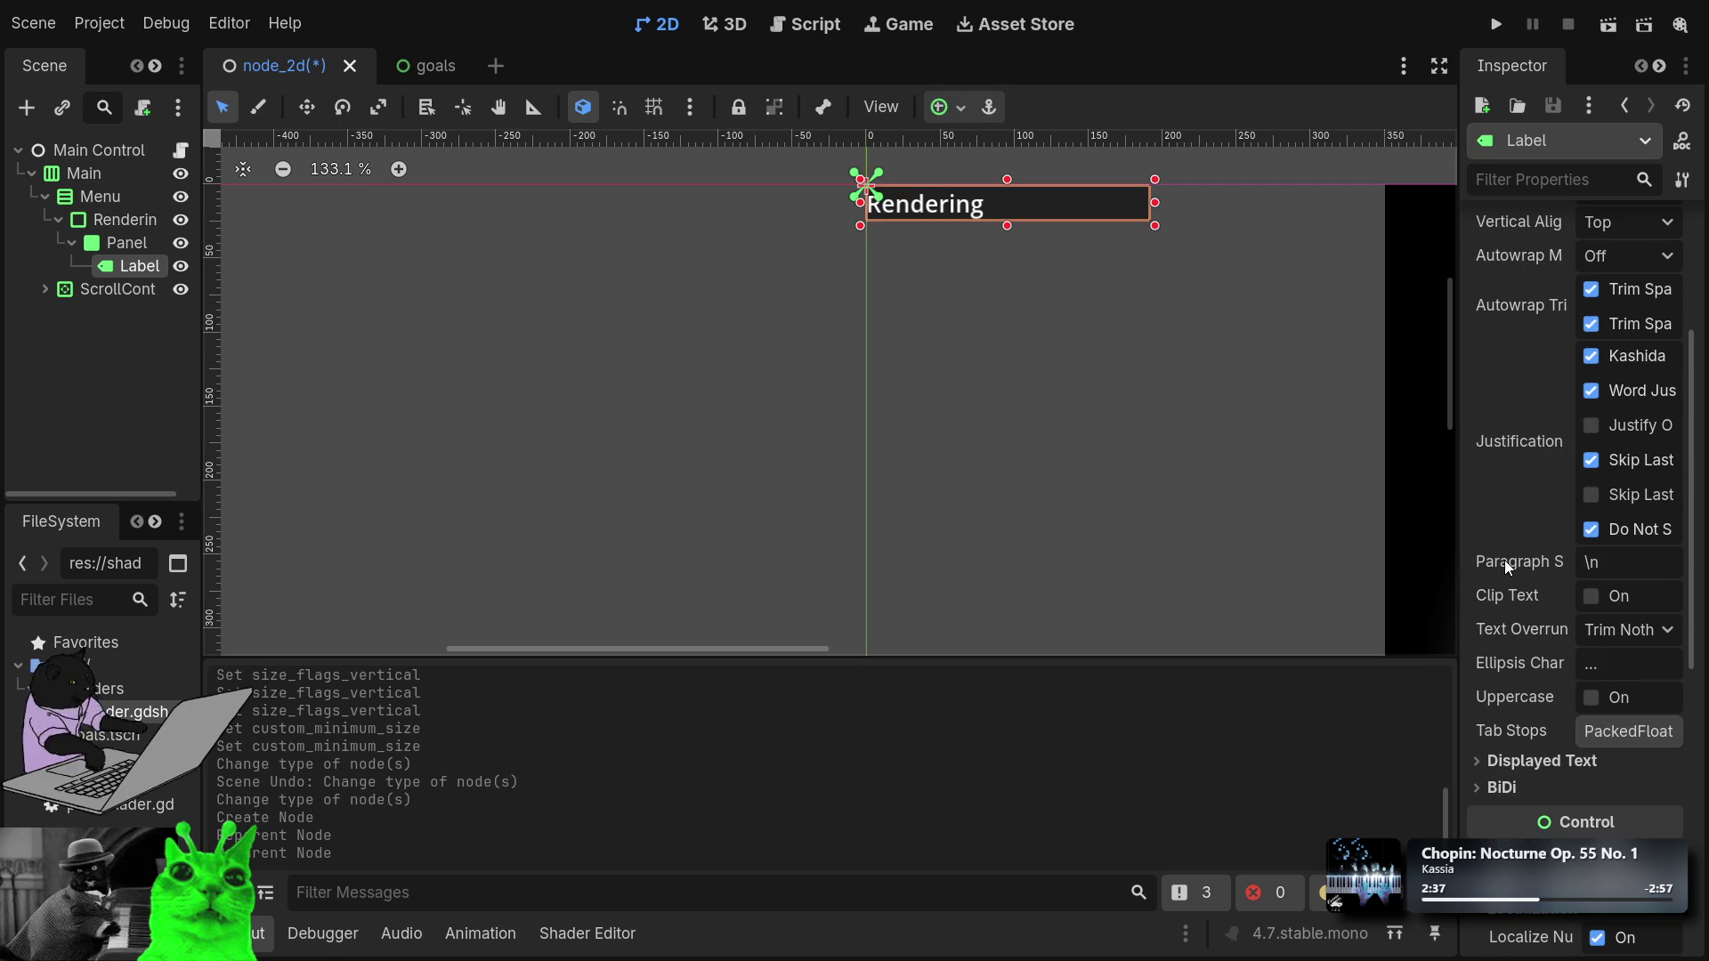
pyautogui.click(1489, 785)
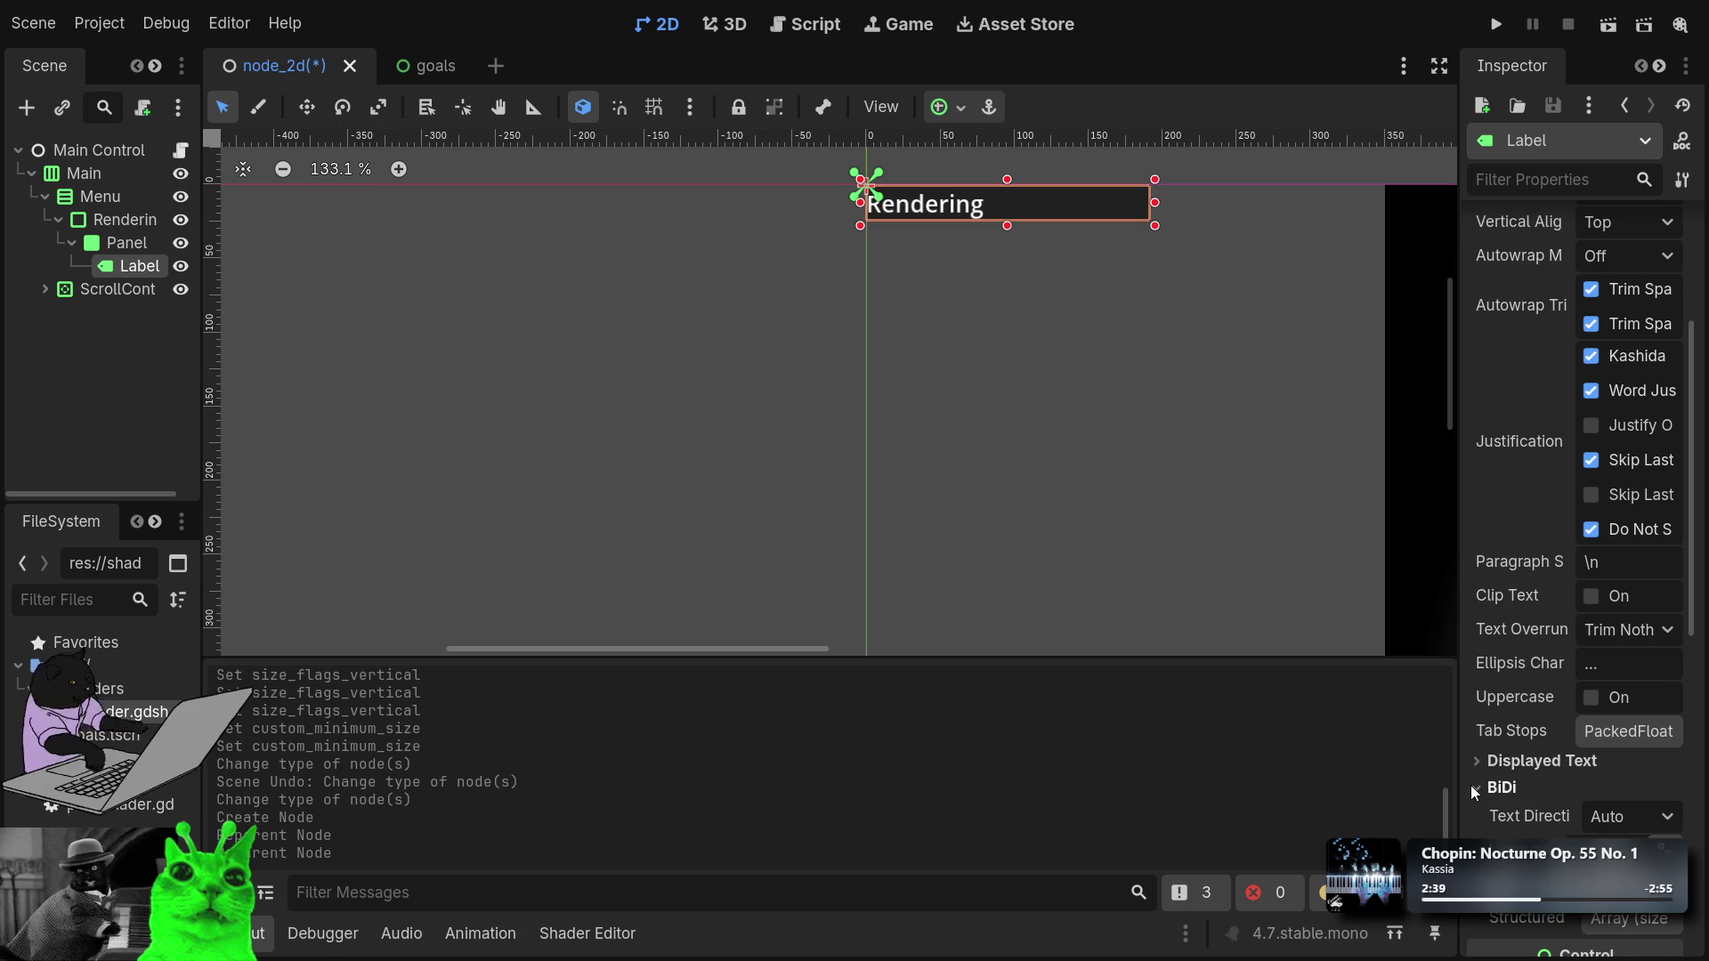
pyautogui.click(1471, 785)
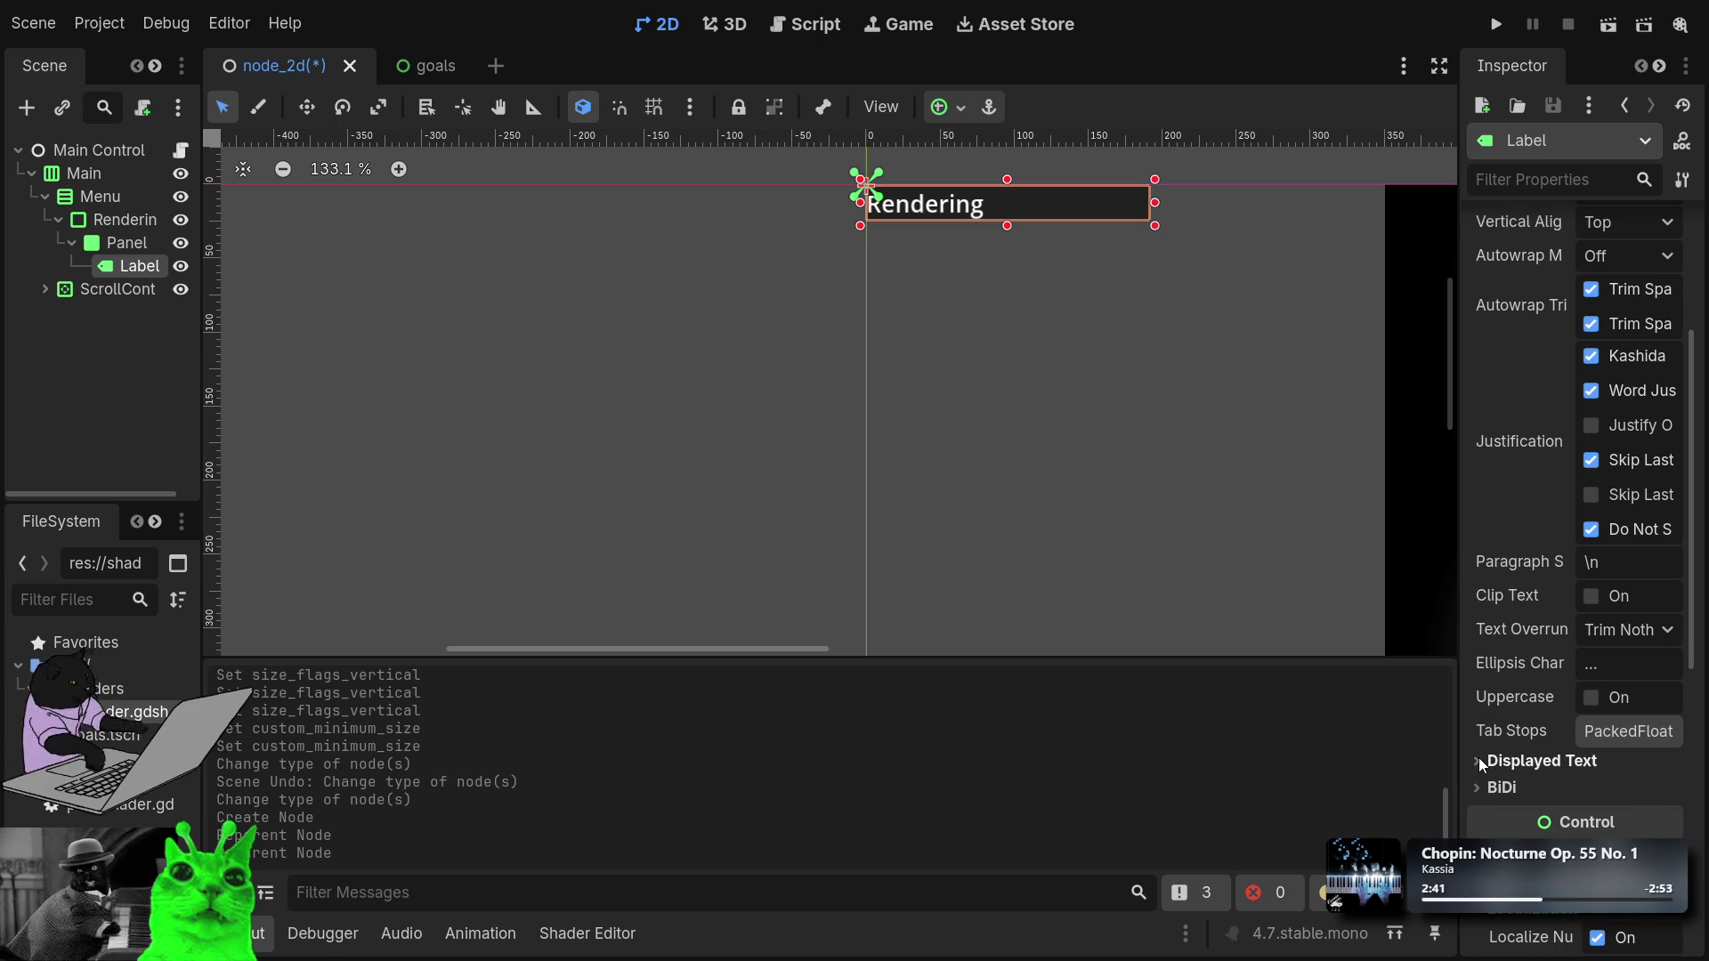
pyautogui.click(1478, 762)
pyautogui.click(1477, 756)
pyautogui.scroll(3, 1509, 605)
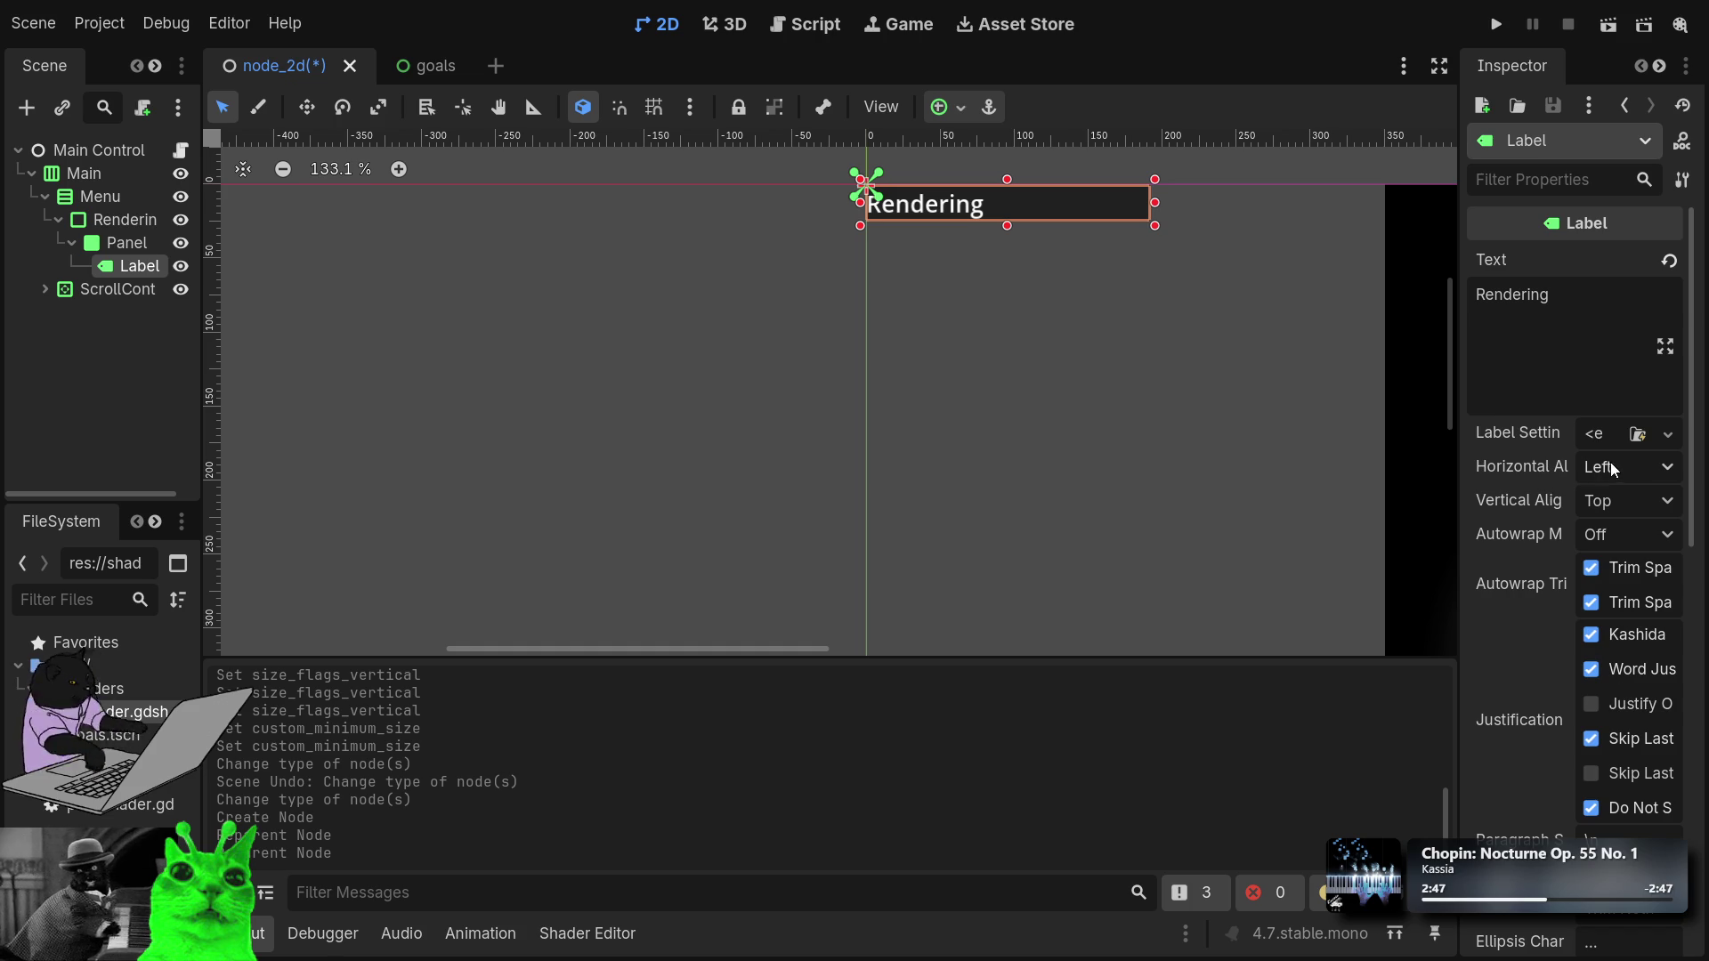
pyautogui.scroll(-1, 1634, 470)
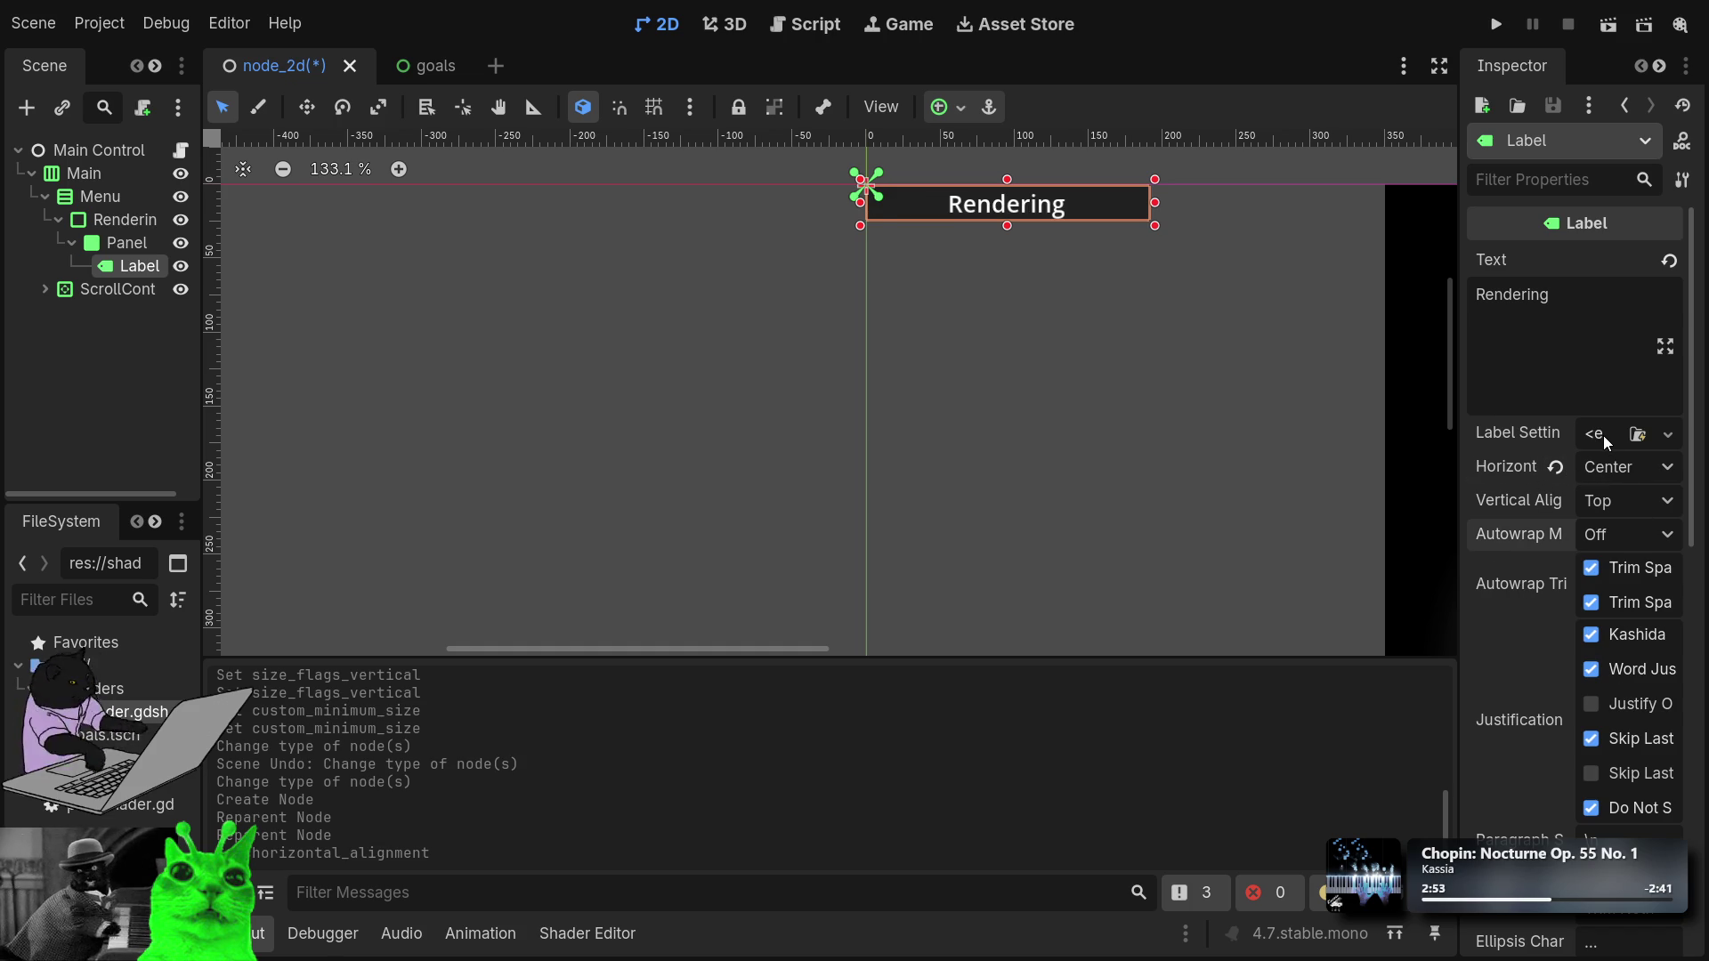
pyautogui.scroll(-3, 1279, 361)
pyautogui.scroll(-1, 1278, 361)
pyautogui.scroll(2, 1278, 360)
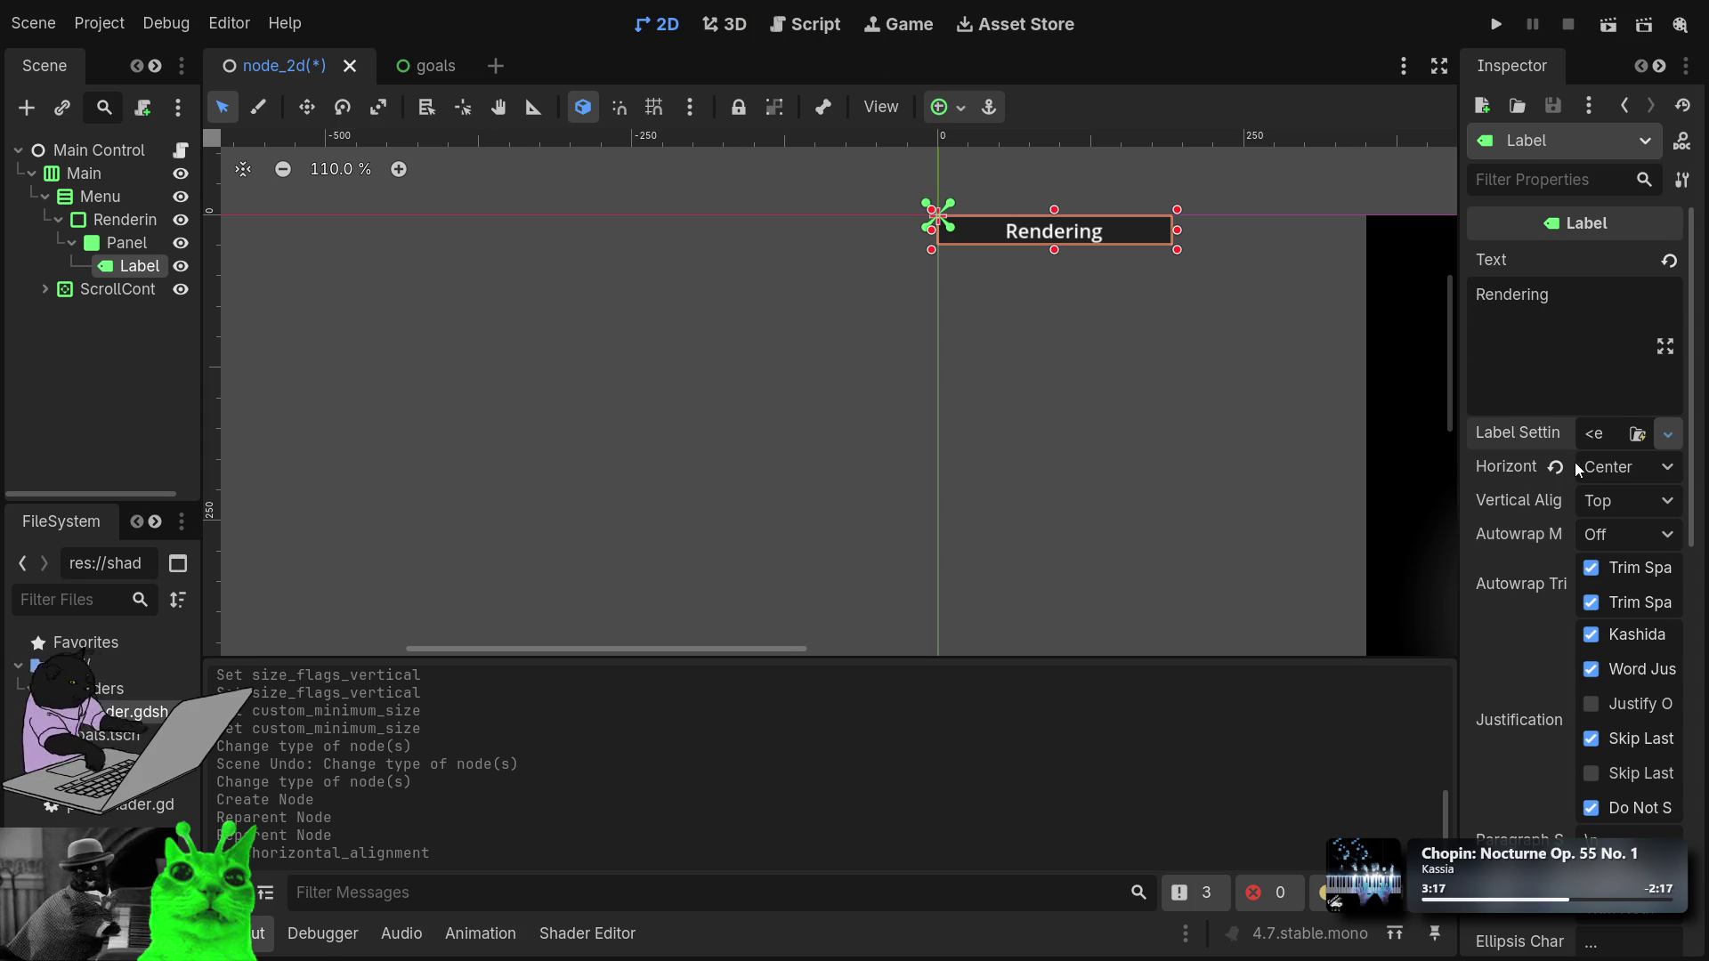
# Give the Rendering Label a new LabelSettings resource.
pyautogui.click(1667, 433)
pyautogui.click(1620, 465)
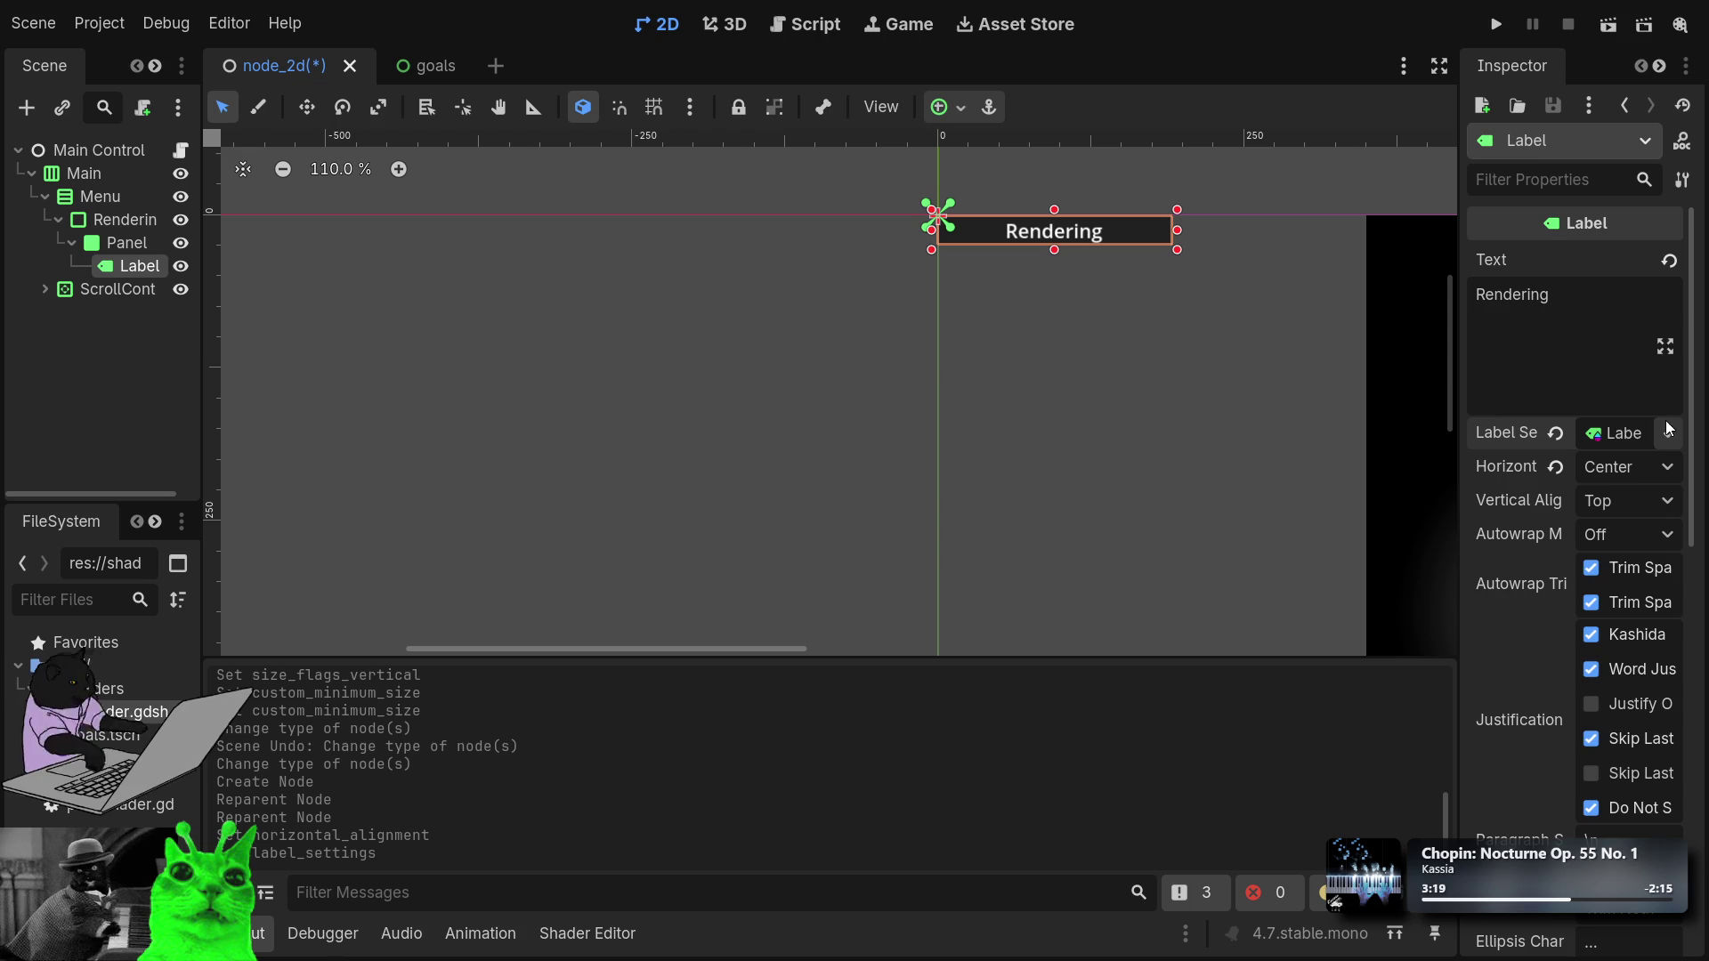
pyautogui.click(1633, 436)
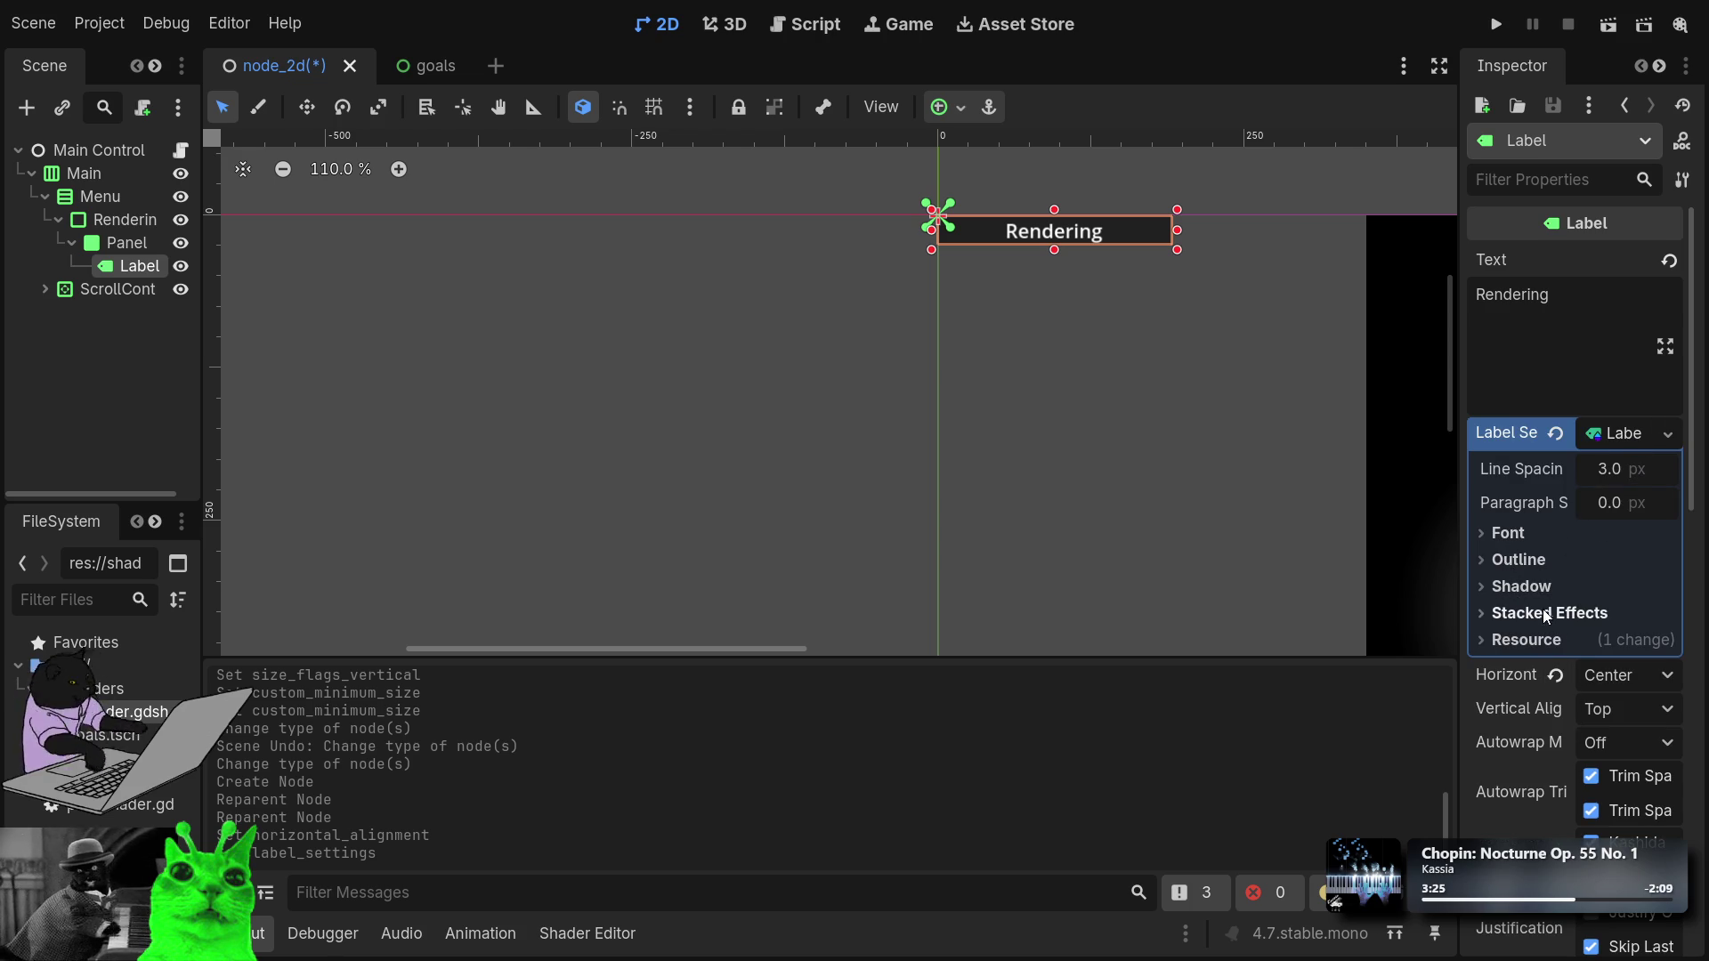
# Review the LabelSettings Stacked Effects, Shadow, Outline and Font (16 px, white) sections.
pyautogui.click(1514, 623)
pyautogui.click(1513, 623)
pyautogui.click(1521, 589)
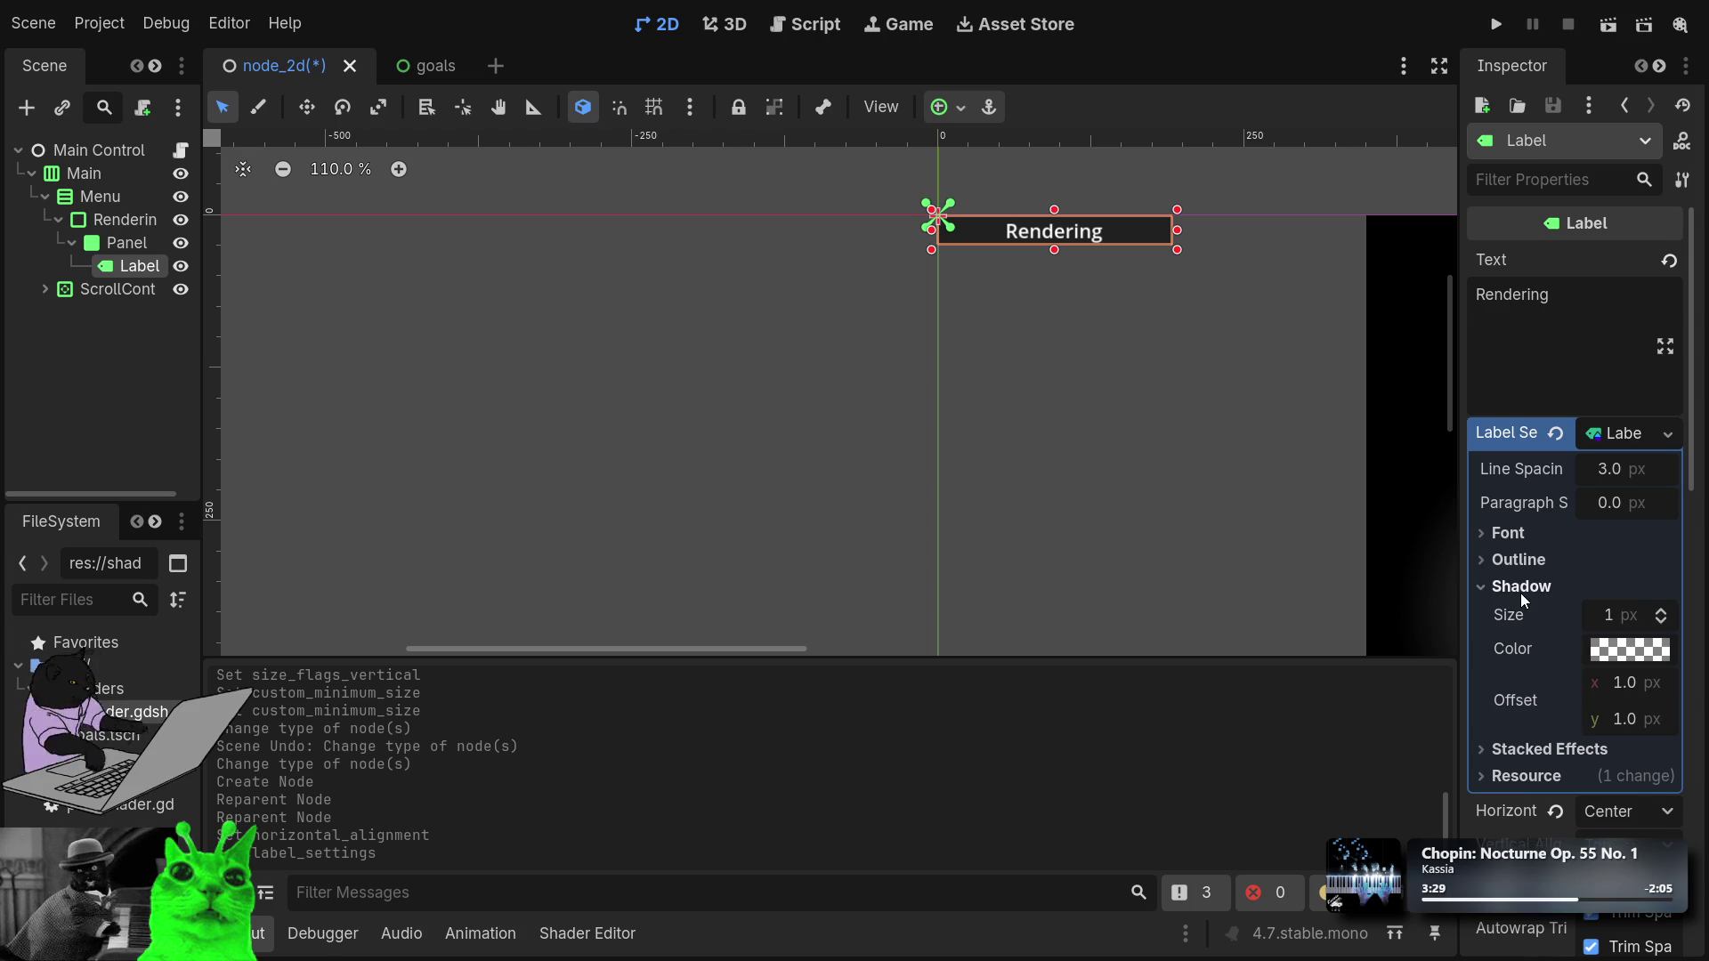
pyautogui.click(1520, 592)
pyautogui.click(1510, 563)
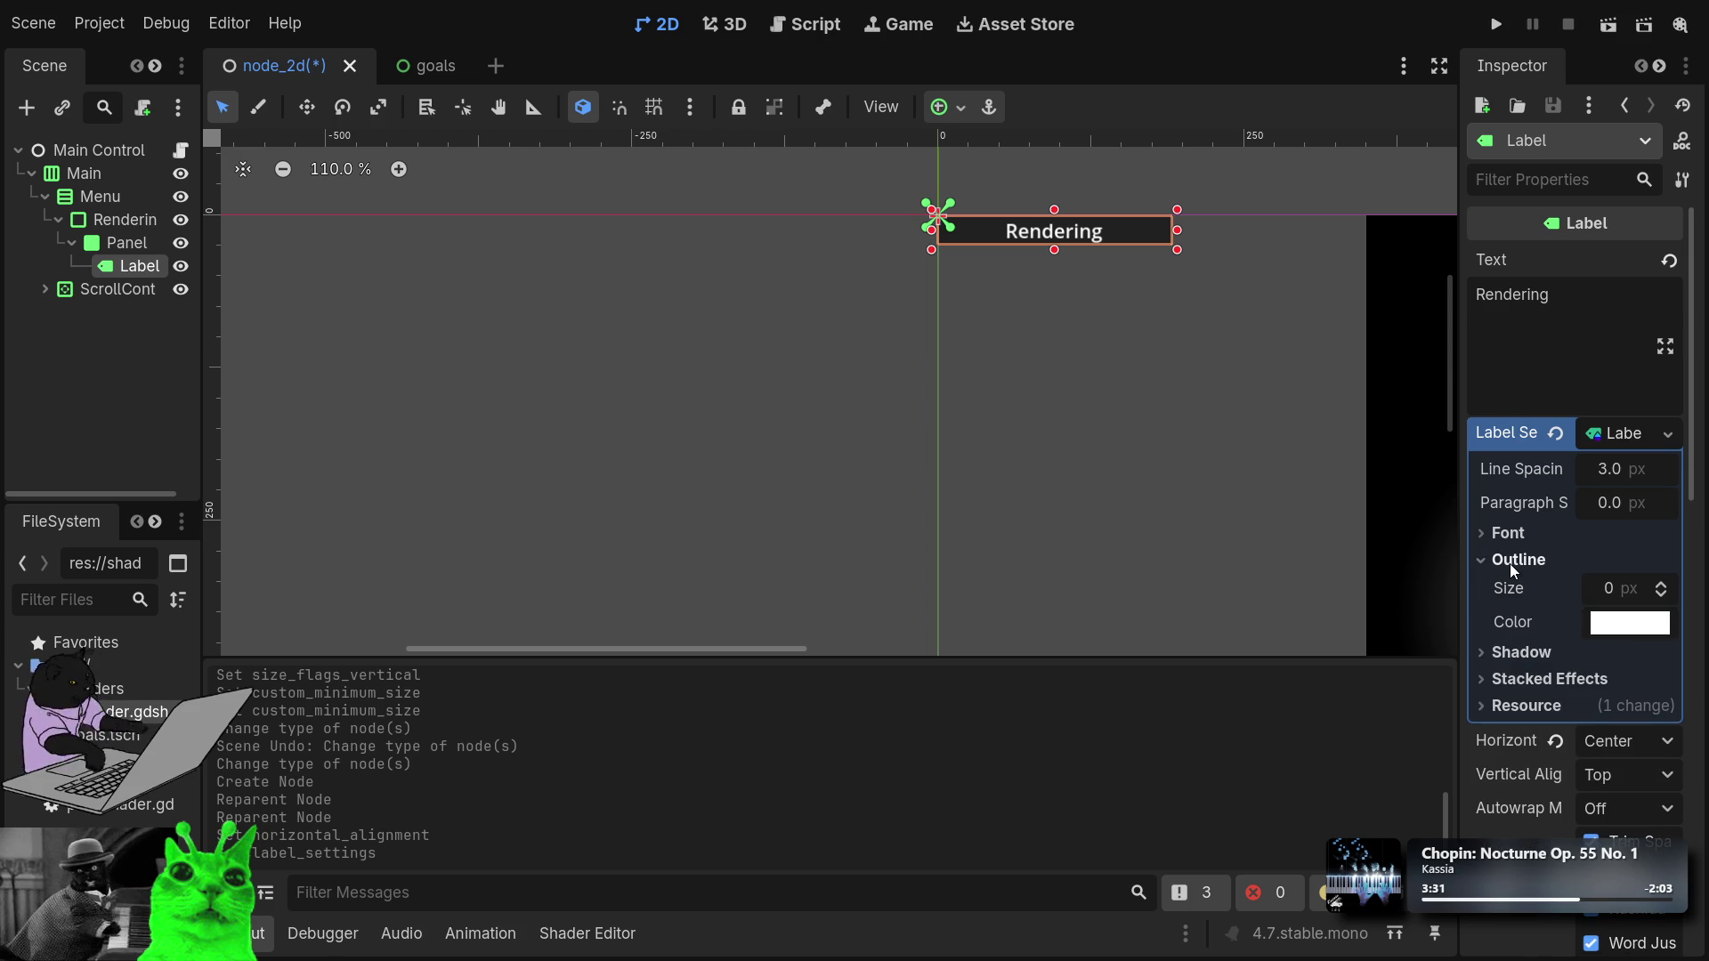
pyautogui.click(1509, 563)
pyautogui.click(1501, 543)
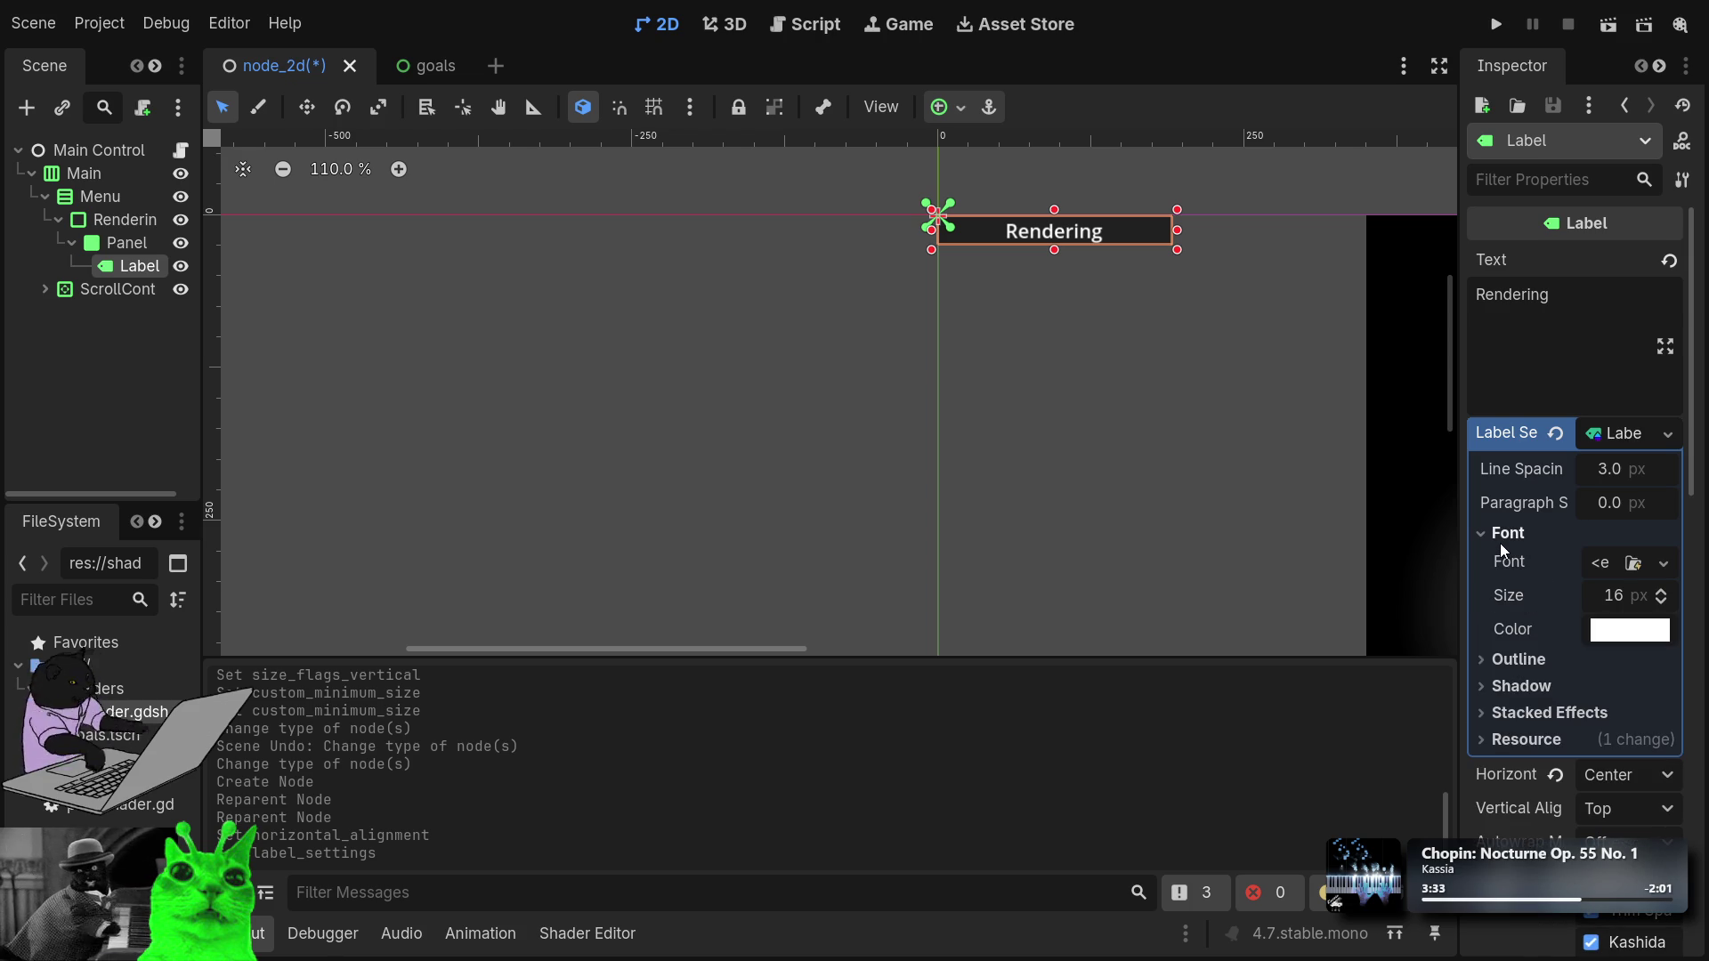
pyautogui.click(1501, 544)
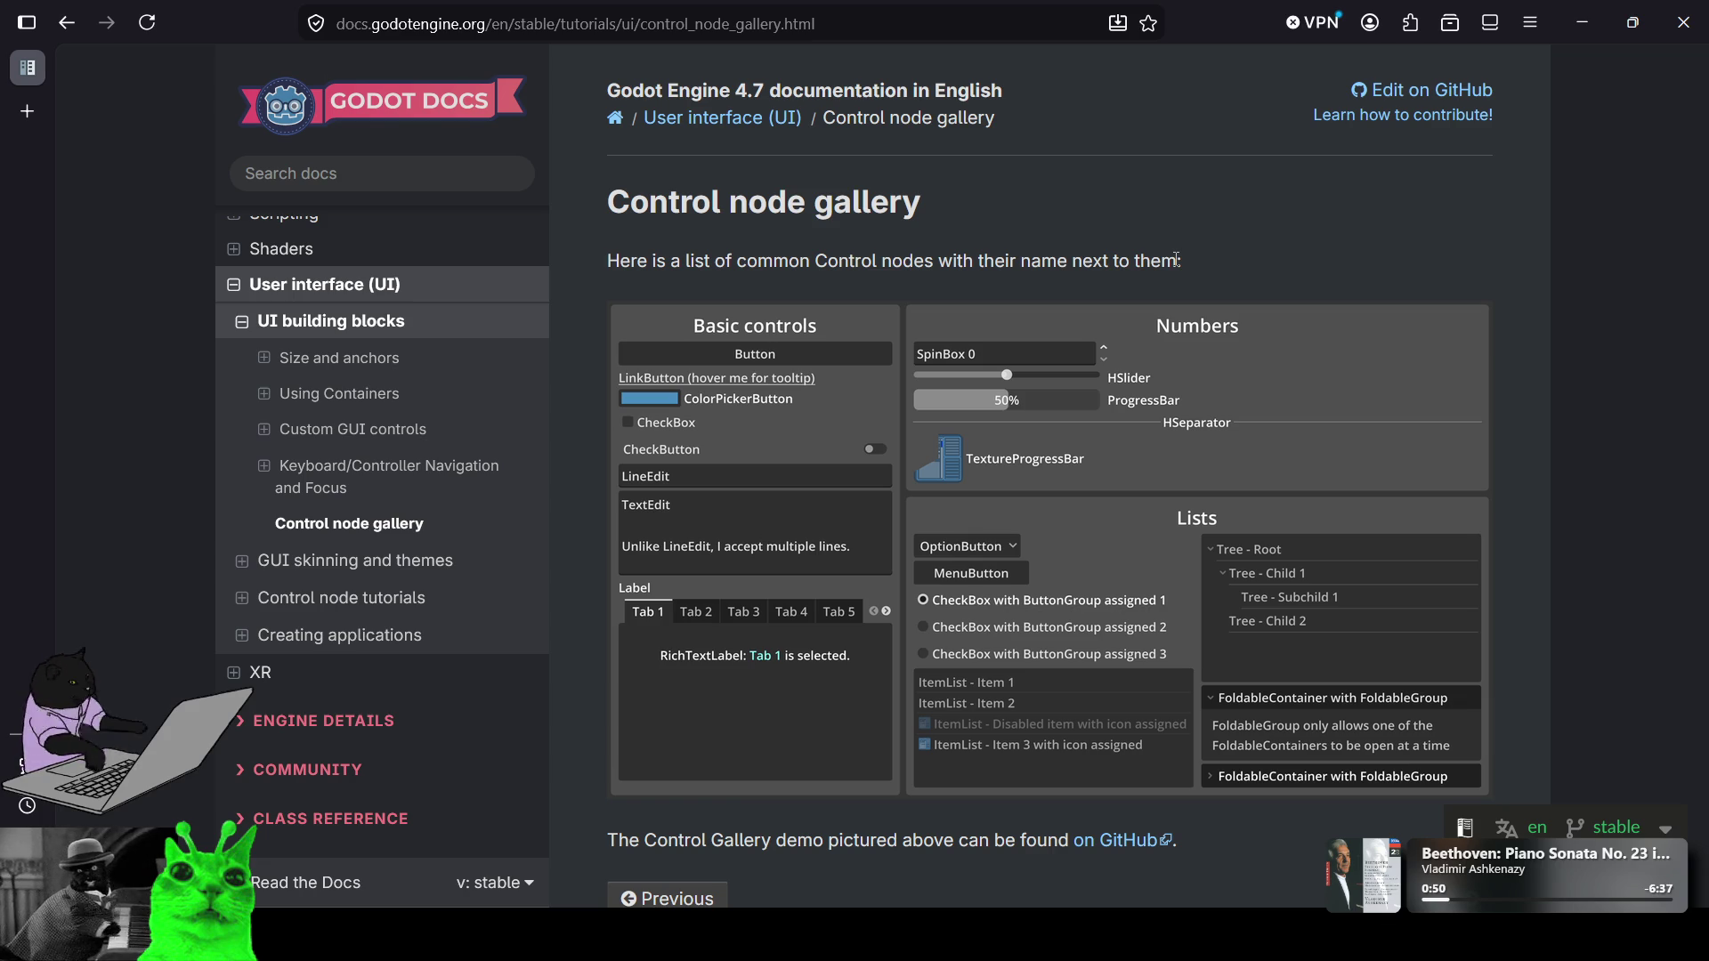
# Open the 'Search docs' box from the Control node gallery page's sidebar.
pyautogui.scroll(-8, 969, 306)
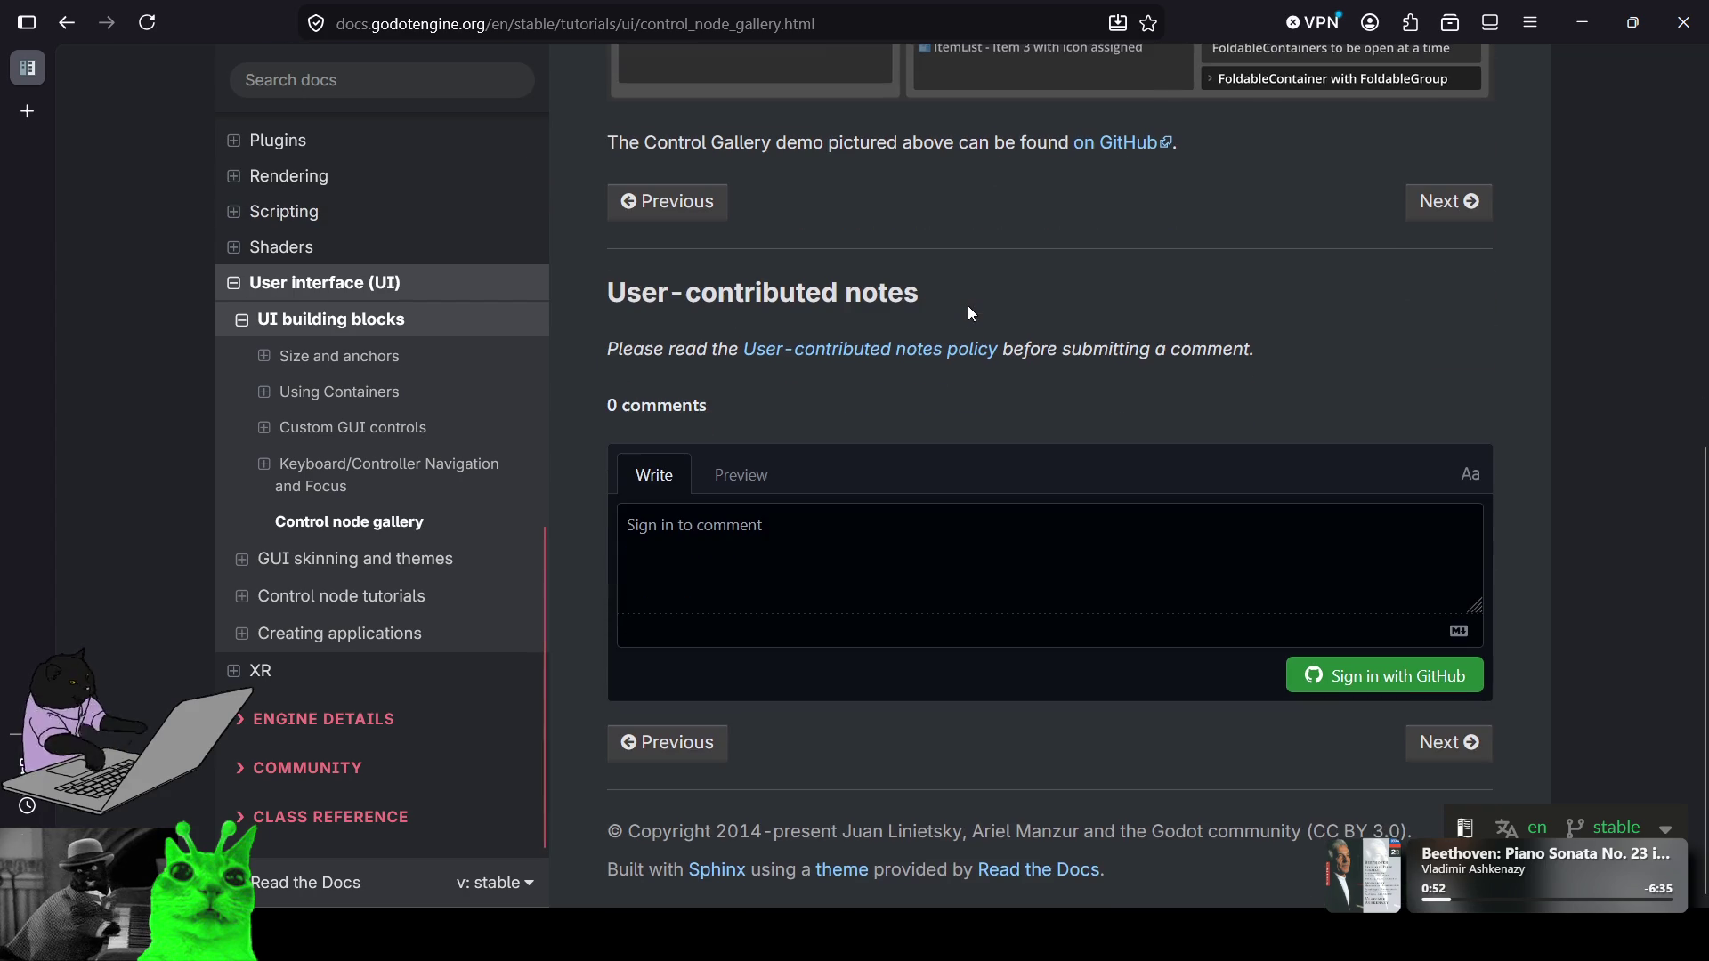
pyautogui.scroll(7, 968, 307)
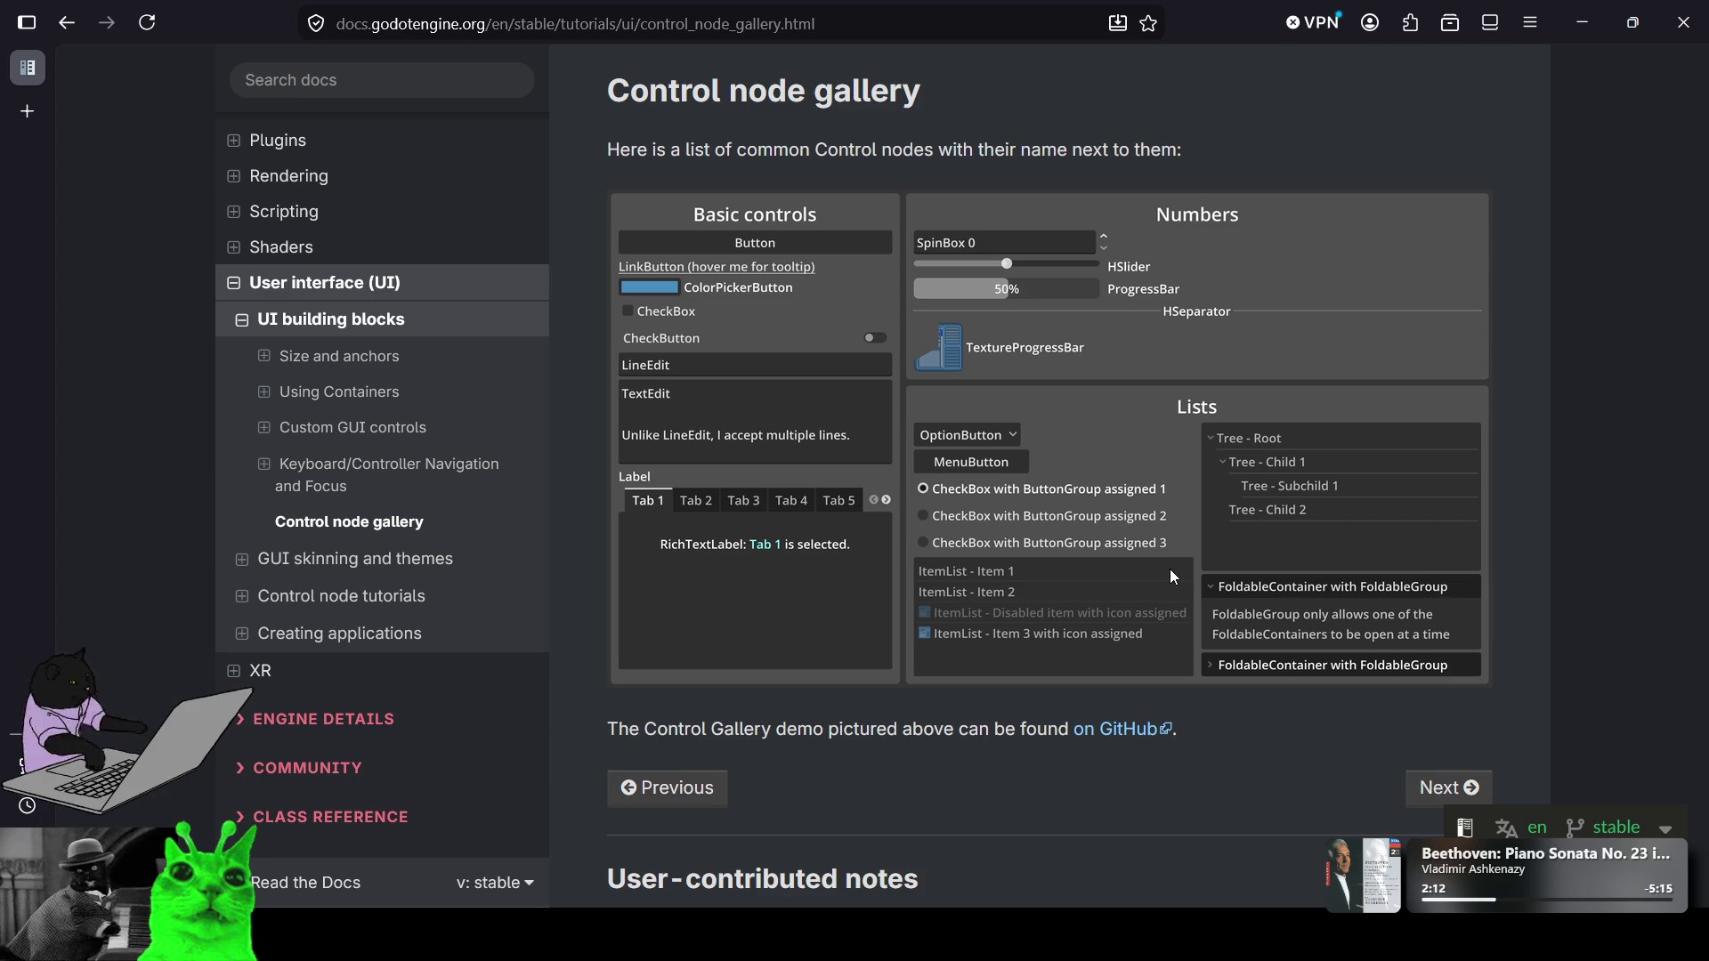
pyautogui.click(381, 78)
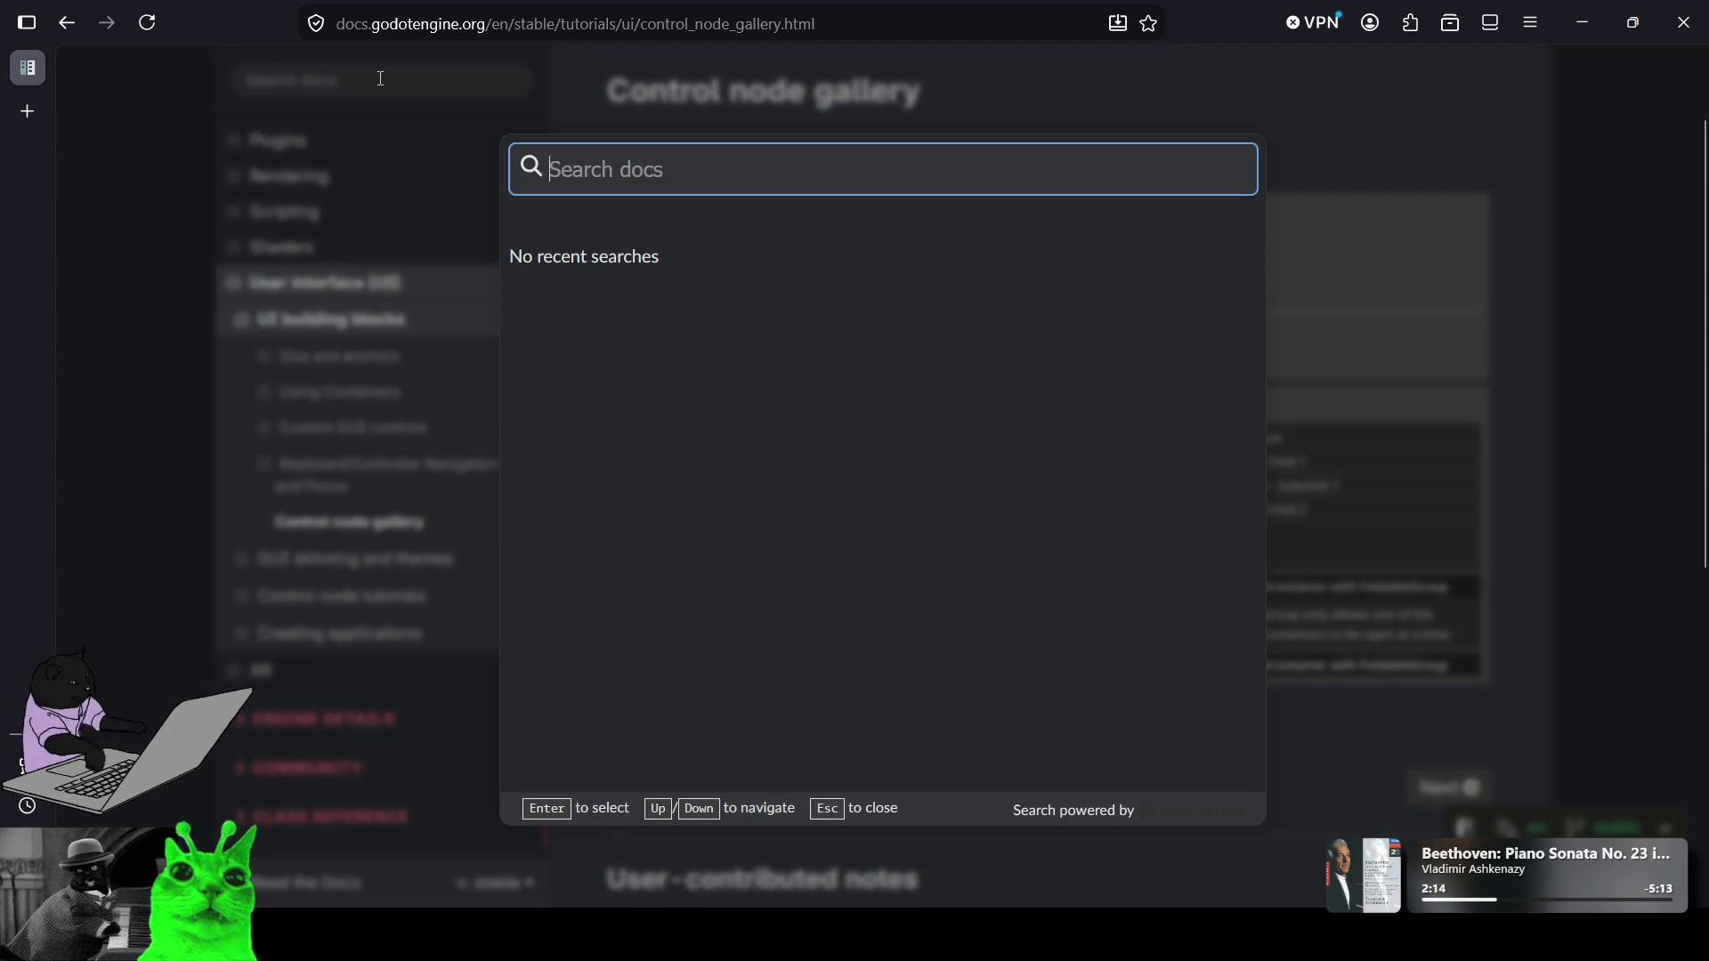
# Search the docs for 'spinbox' and read through the SpinBox class reference.
pyautogui.write('spinbox')
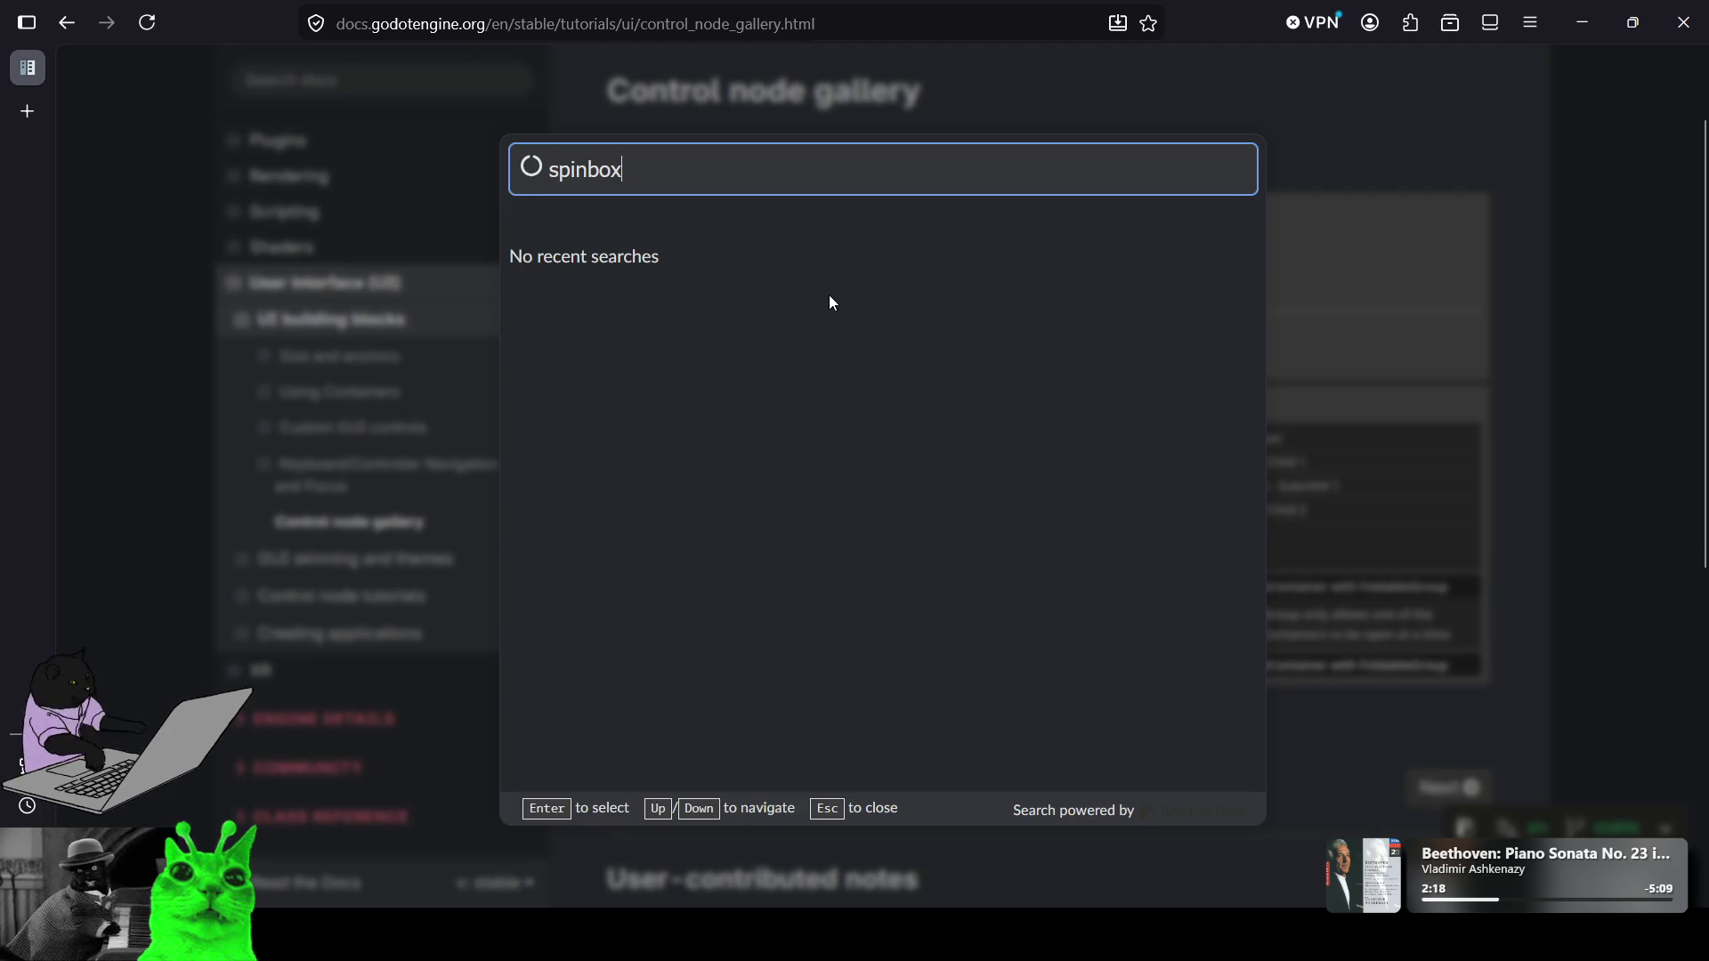
pyautogui.click(702, 295)
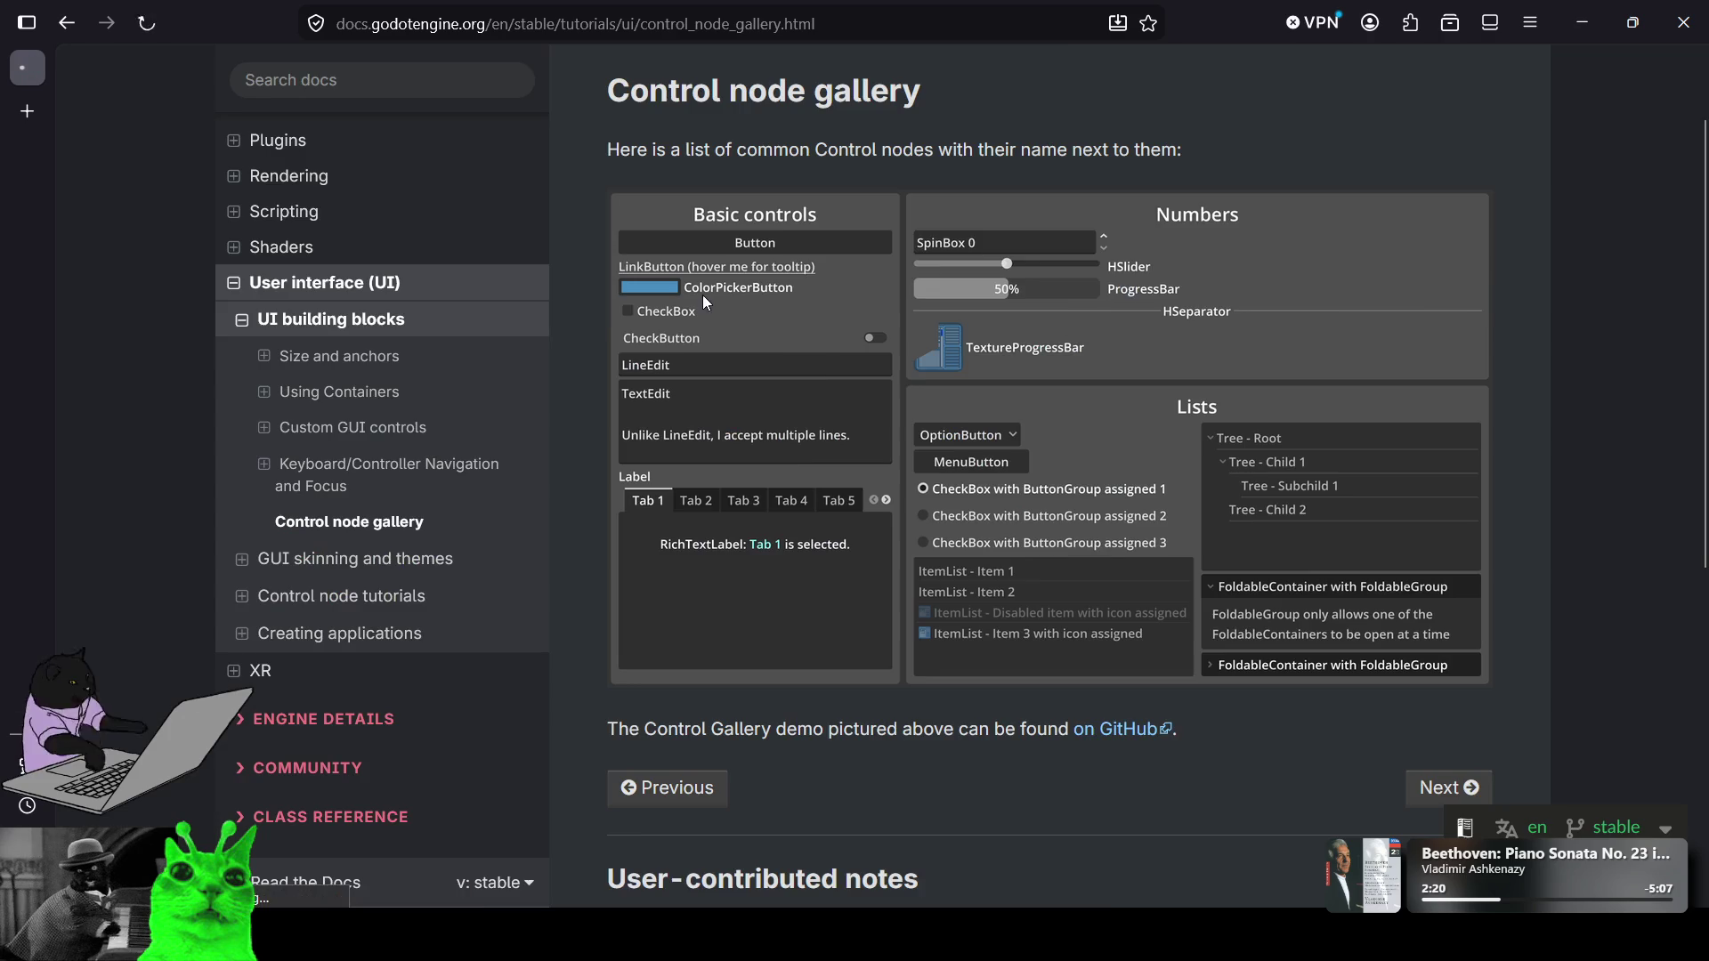
pyautogui.scroll(-5, 1128, 365)
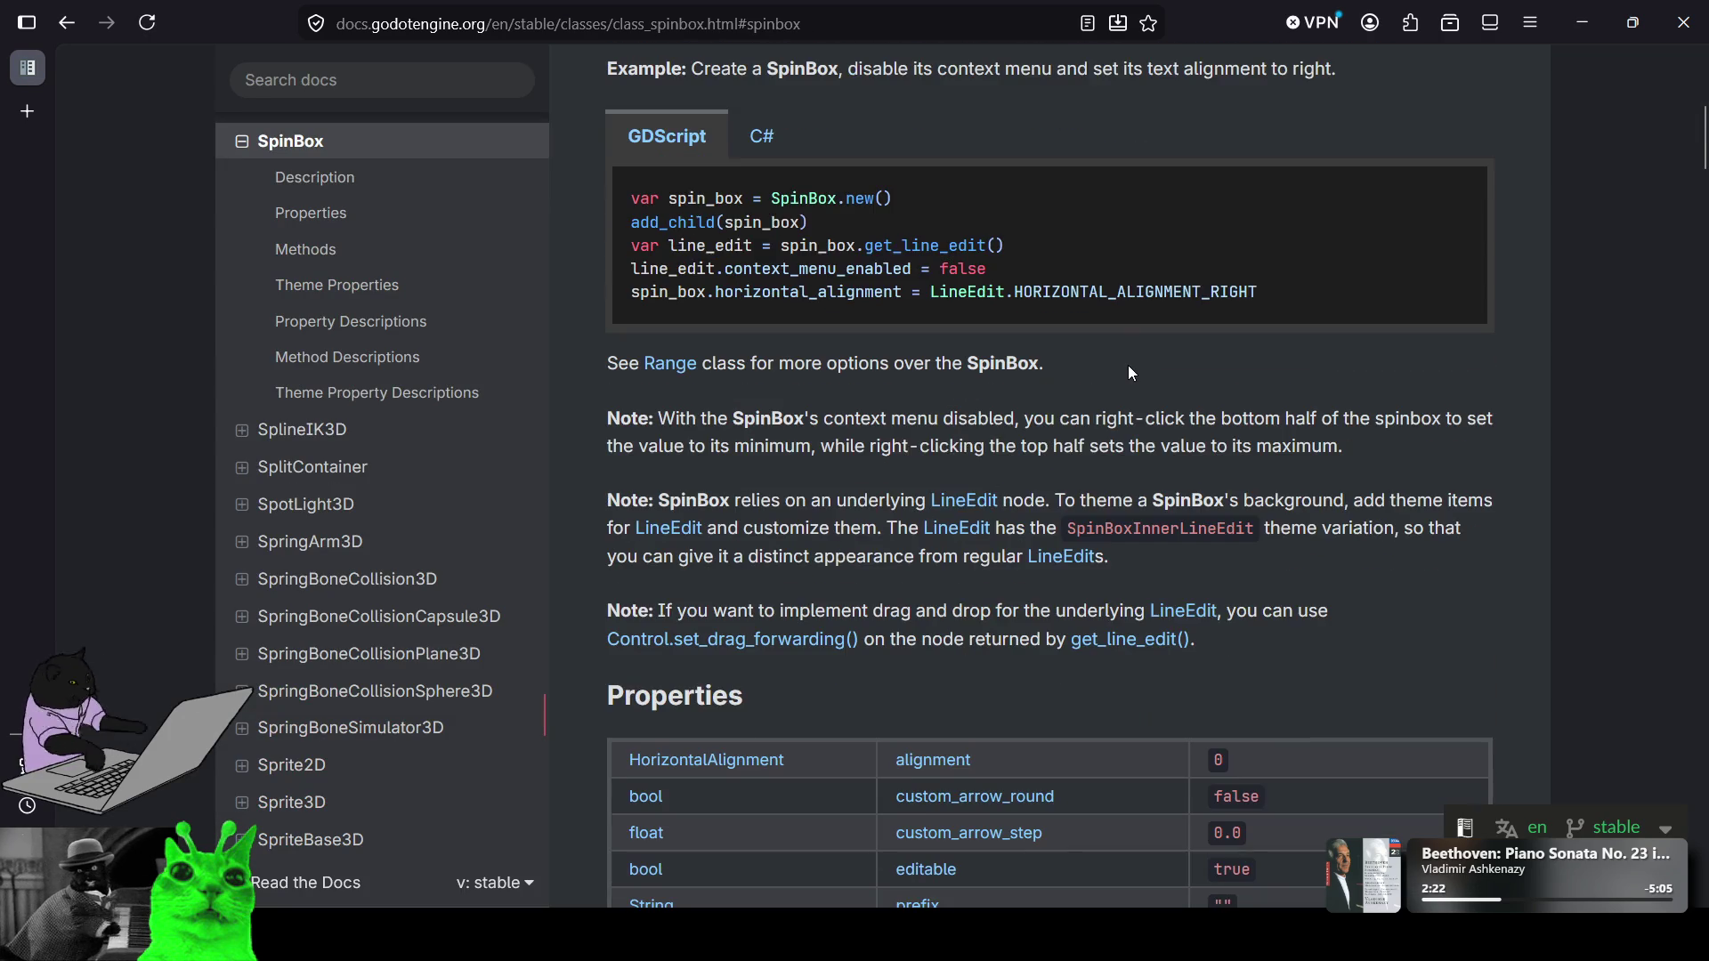
pyautogui.scroll(-4, 1122, 379)
pyautogui.scroll(-4, 857, 503)
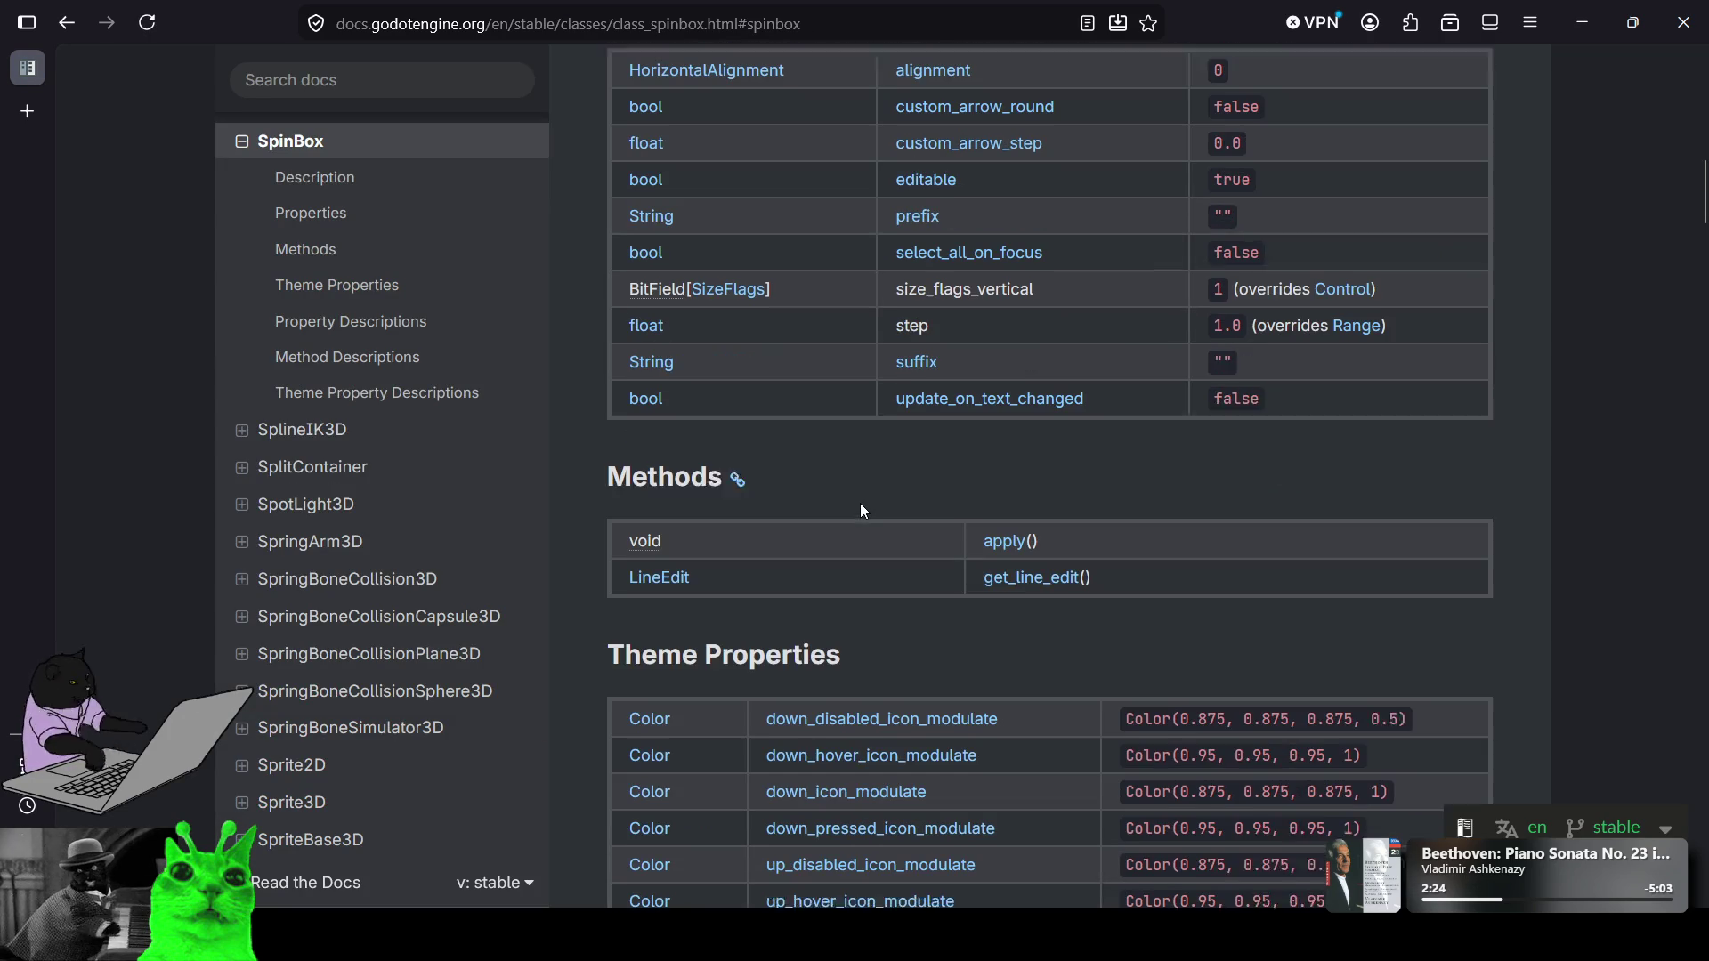
pyautogui.scroll(8, 922, 521)
pyautogui.scroll(6, 922, 520)
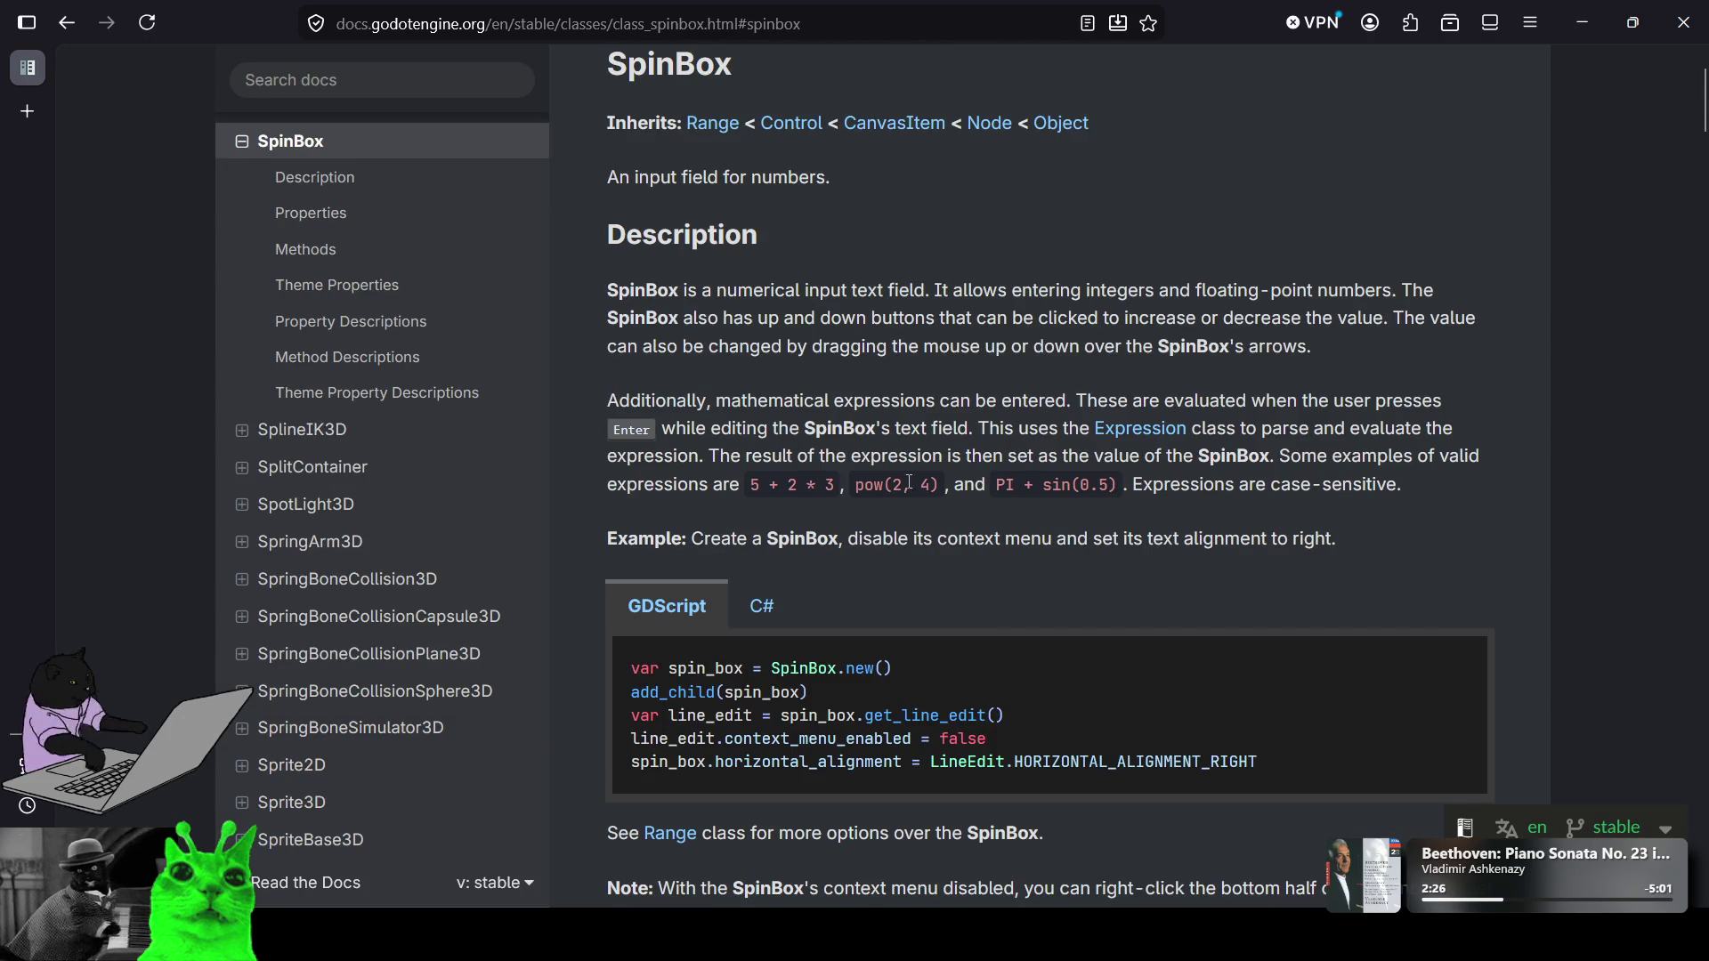
pyautogui.scroll(2, 1028, 290)
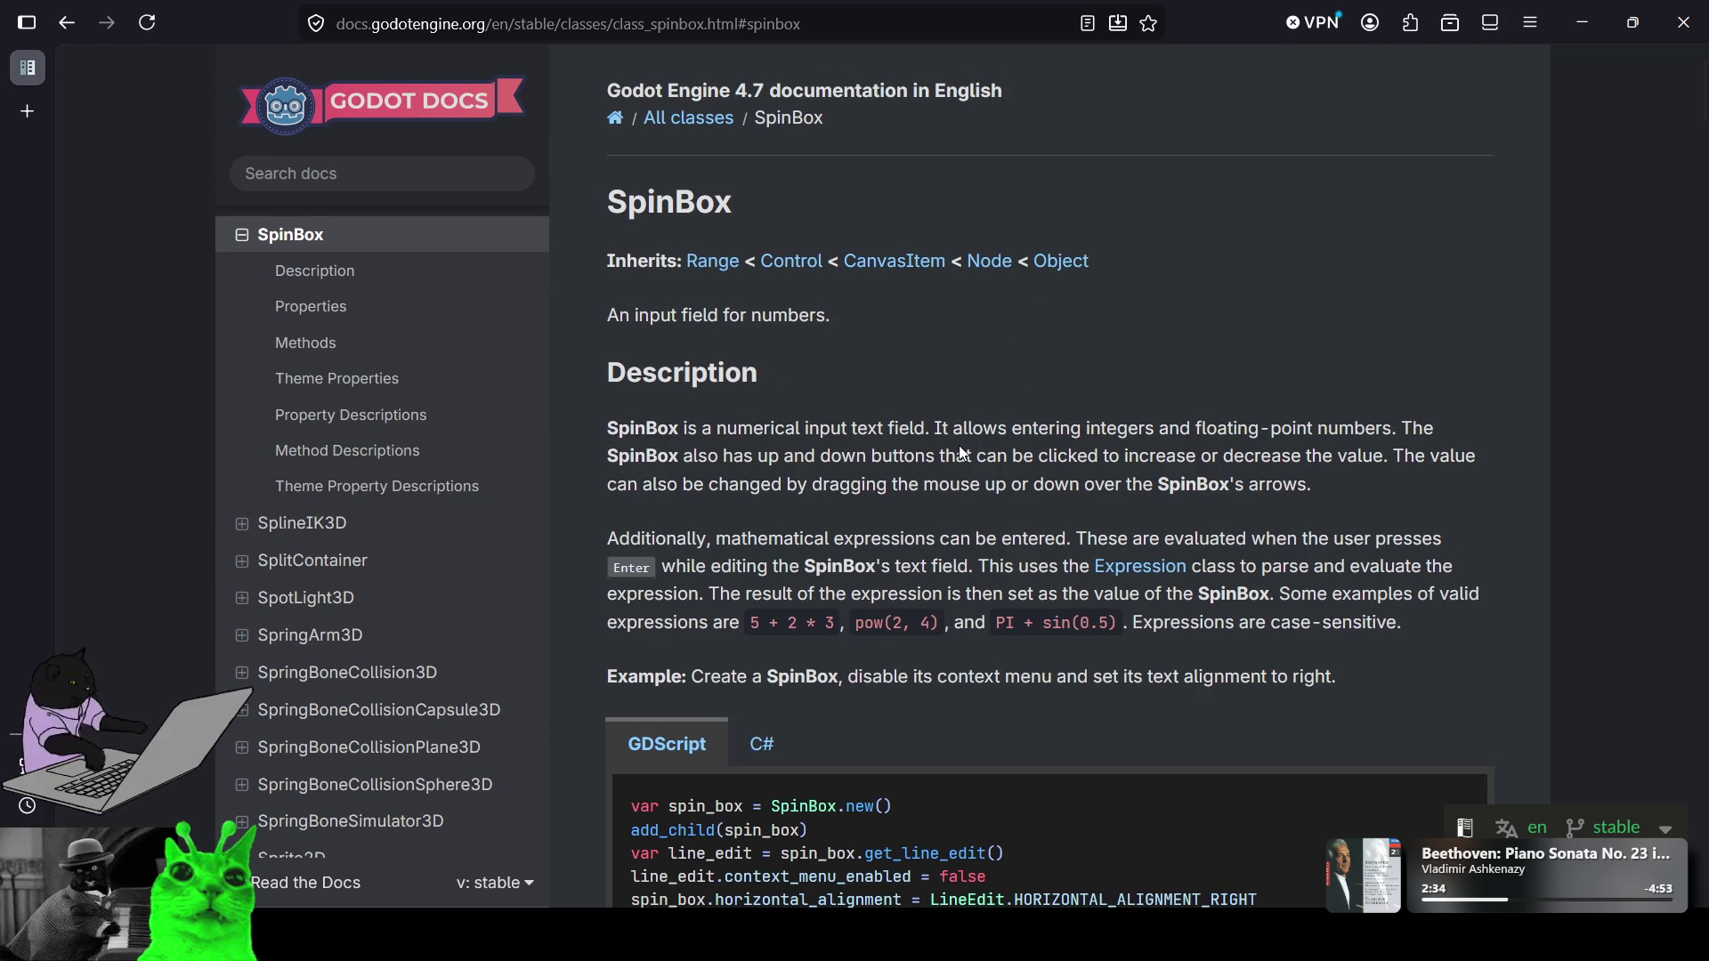
pyautogui.scroll(-1, 963, 437)
pyautogui.scroll(-2, 964, 437)
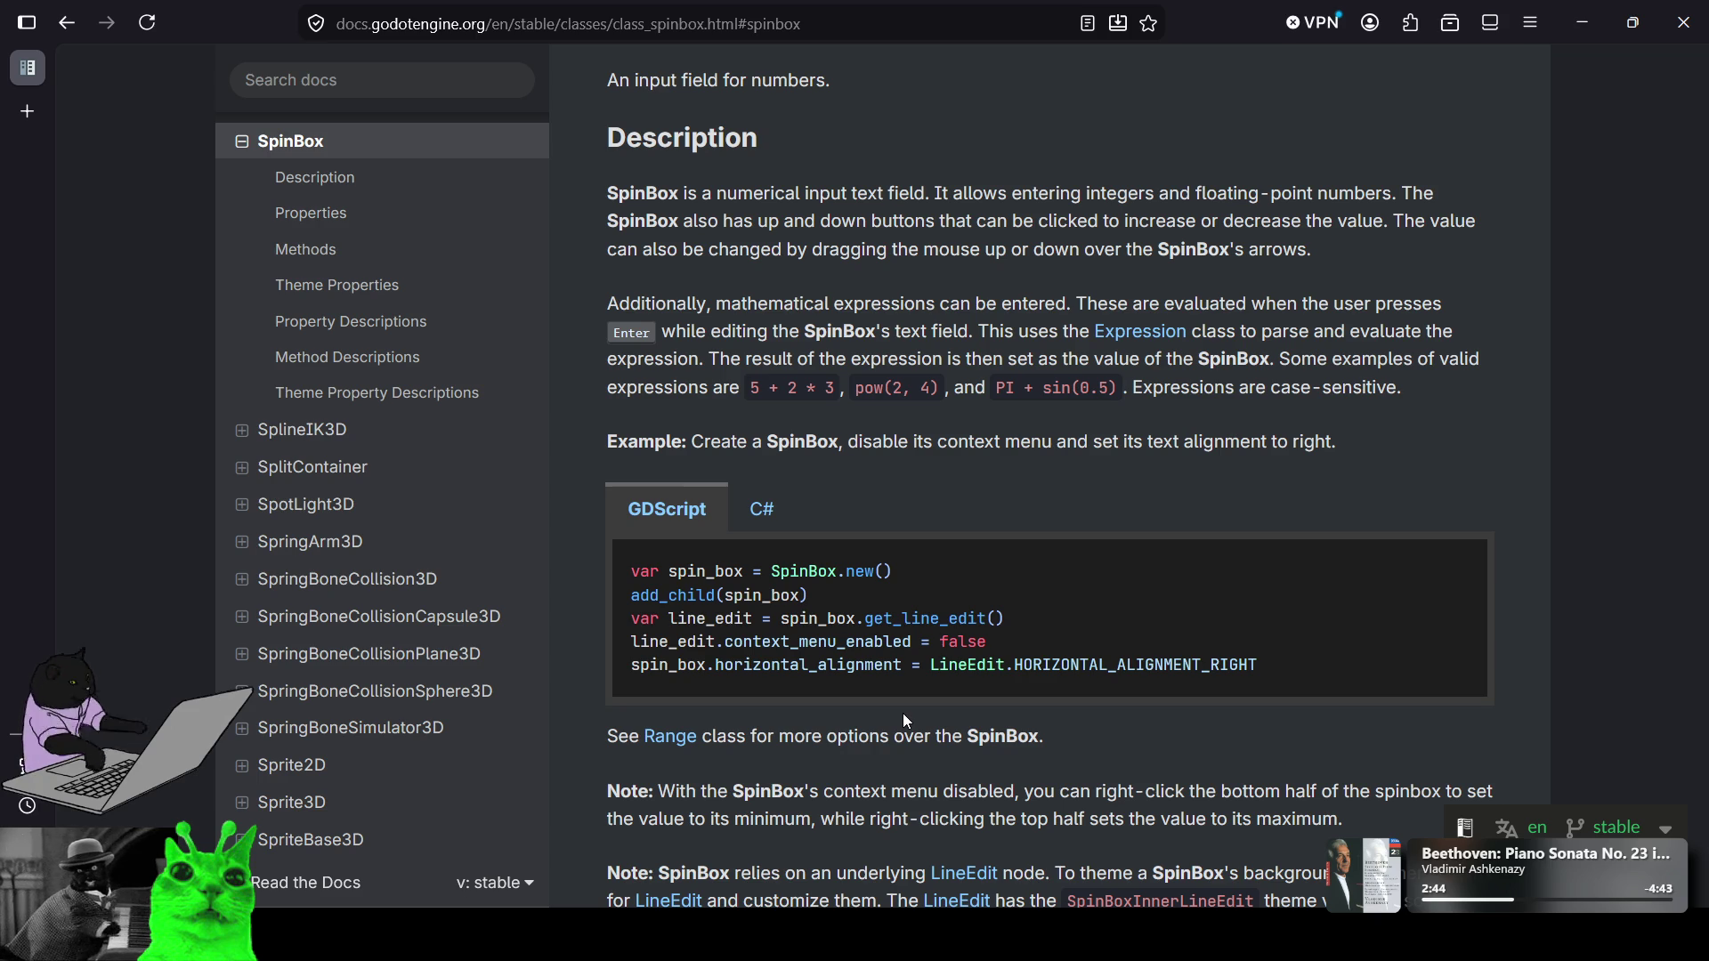
pyautogui.scroll(-1, 903, 714)
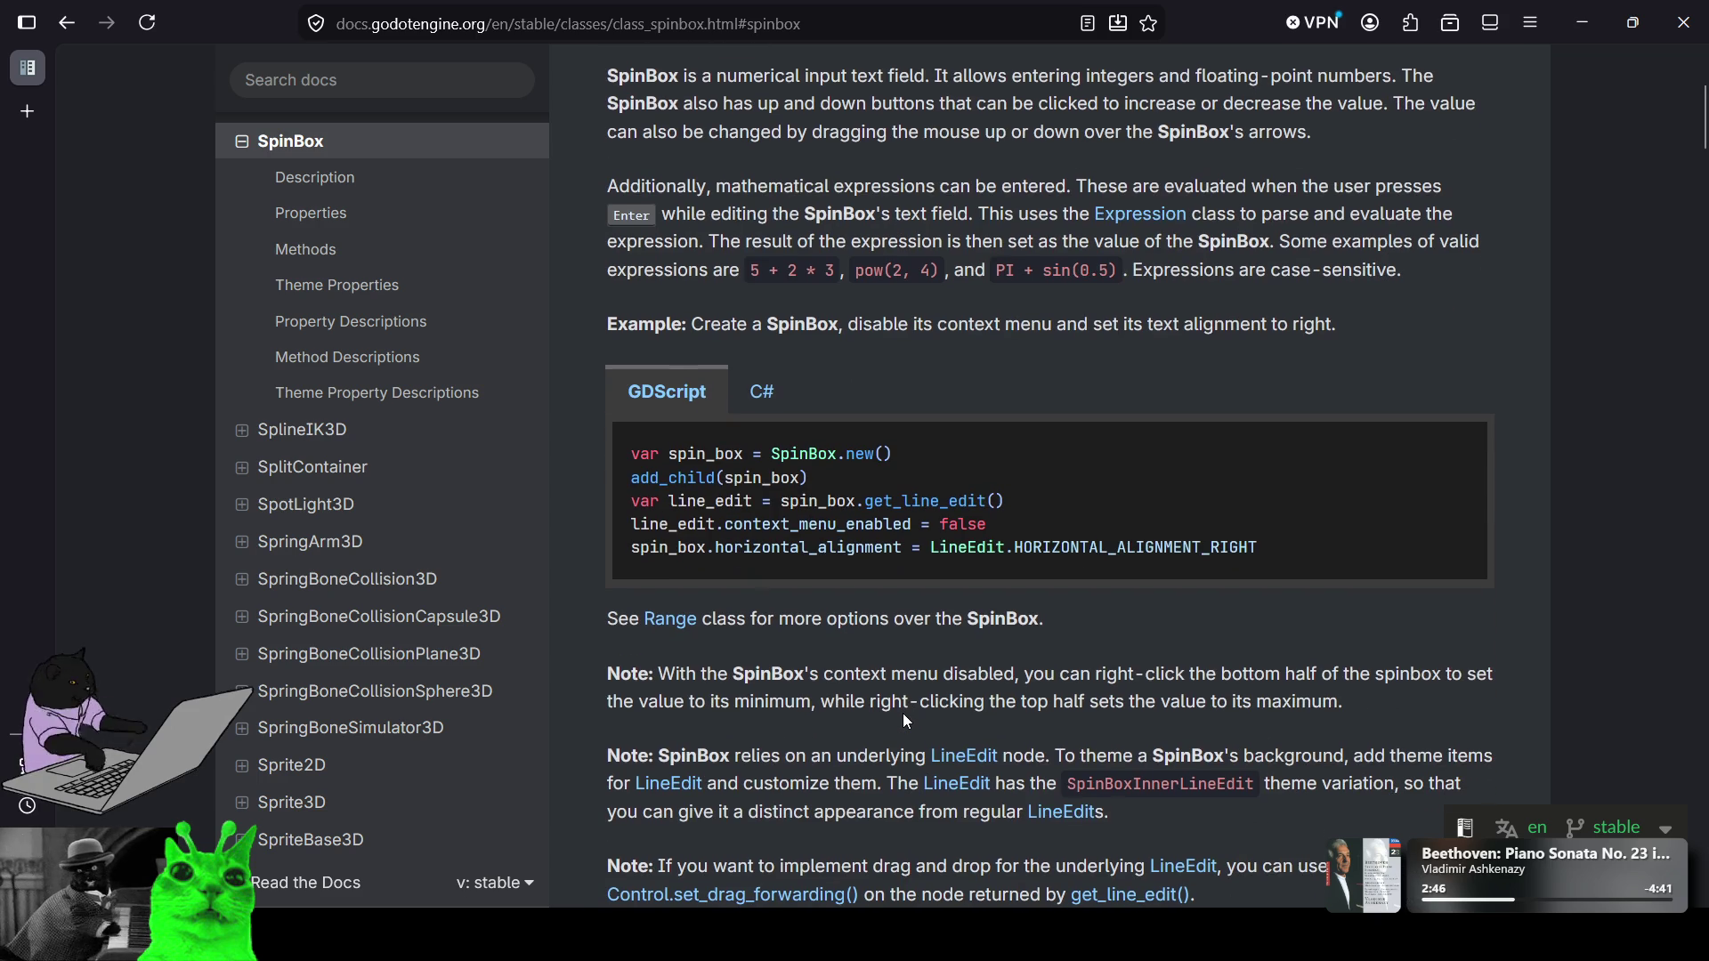
# Check the Range class properties, return to SpinBox's Properties, then switch back to Godot.
pyautogui.click(695, 629)
pyautogui.scroll(1, 899, 424)
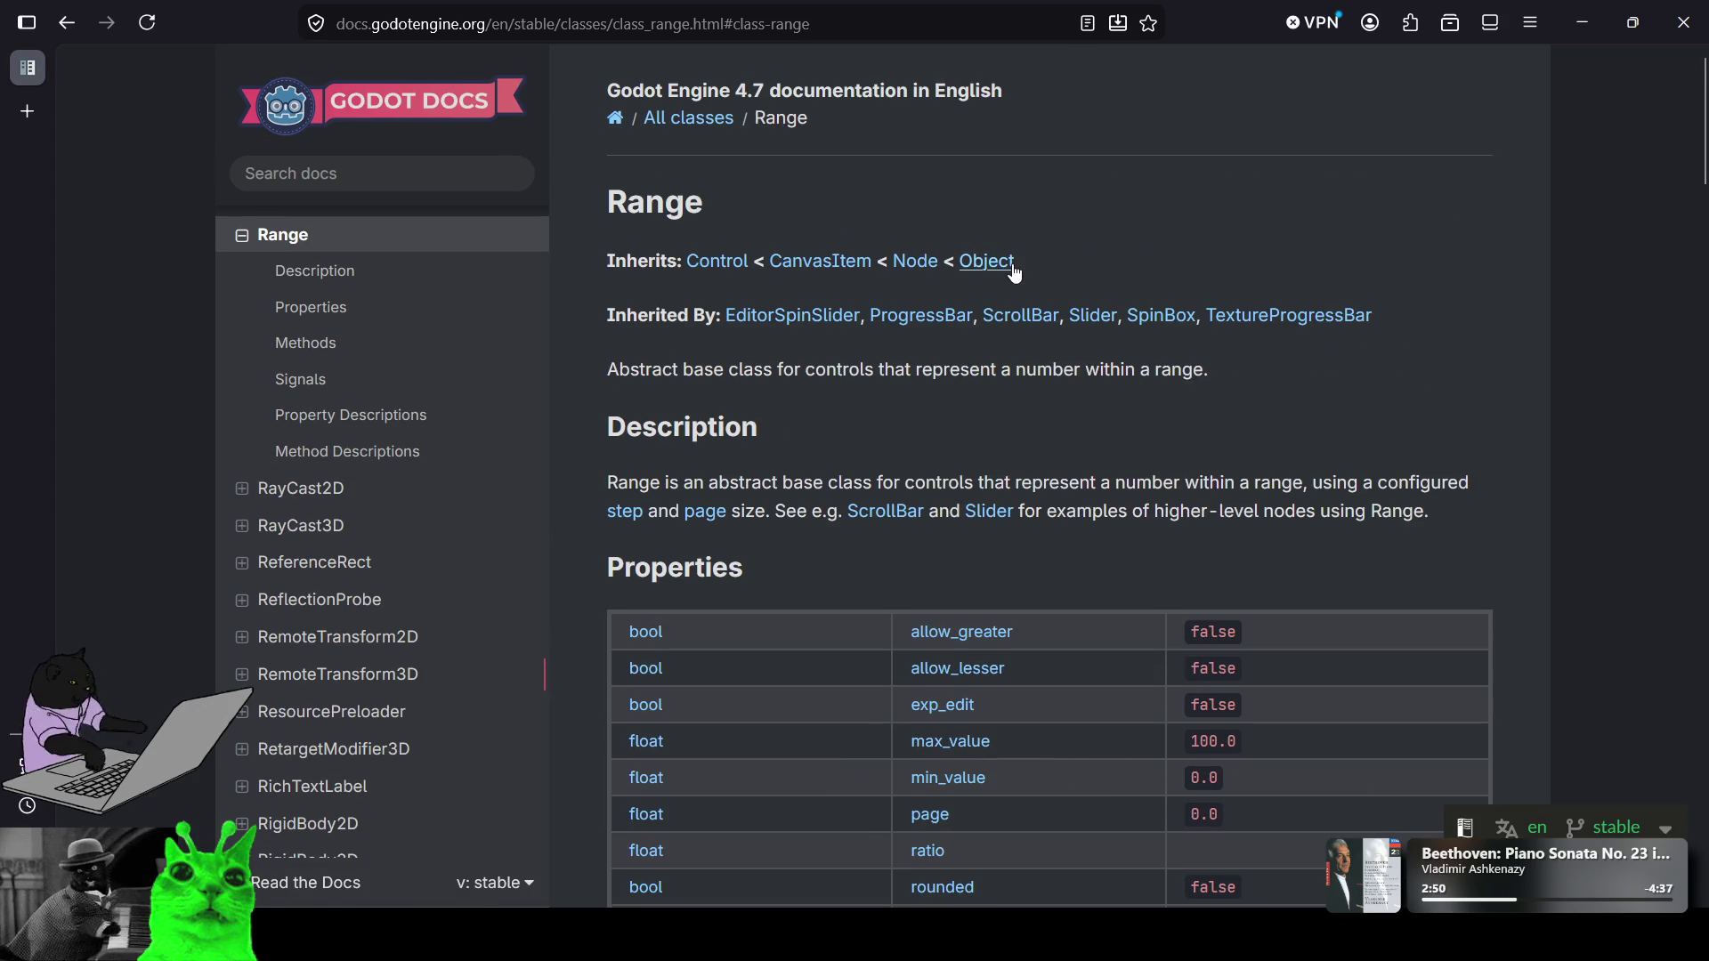
pyautogui.scroll(-4, 900, 529)
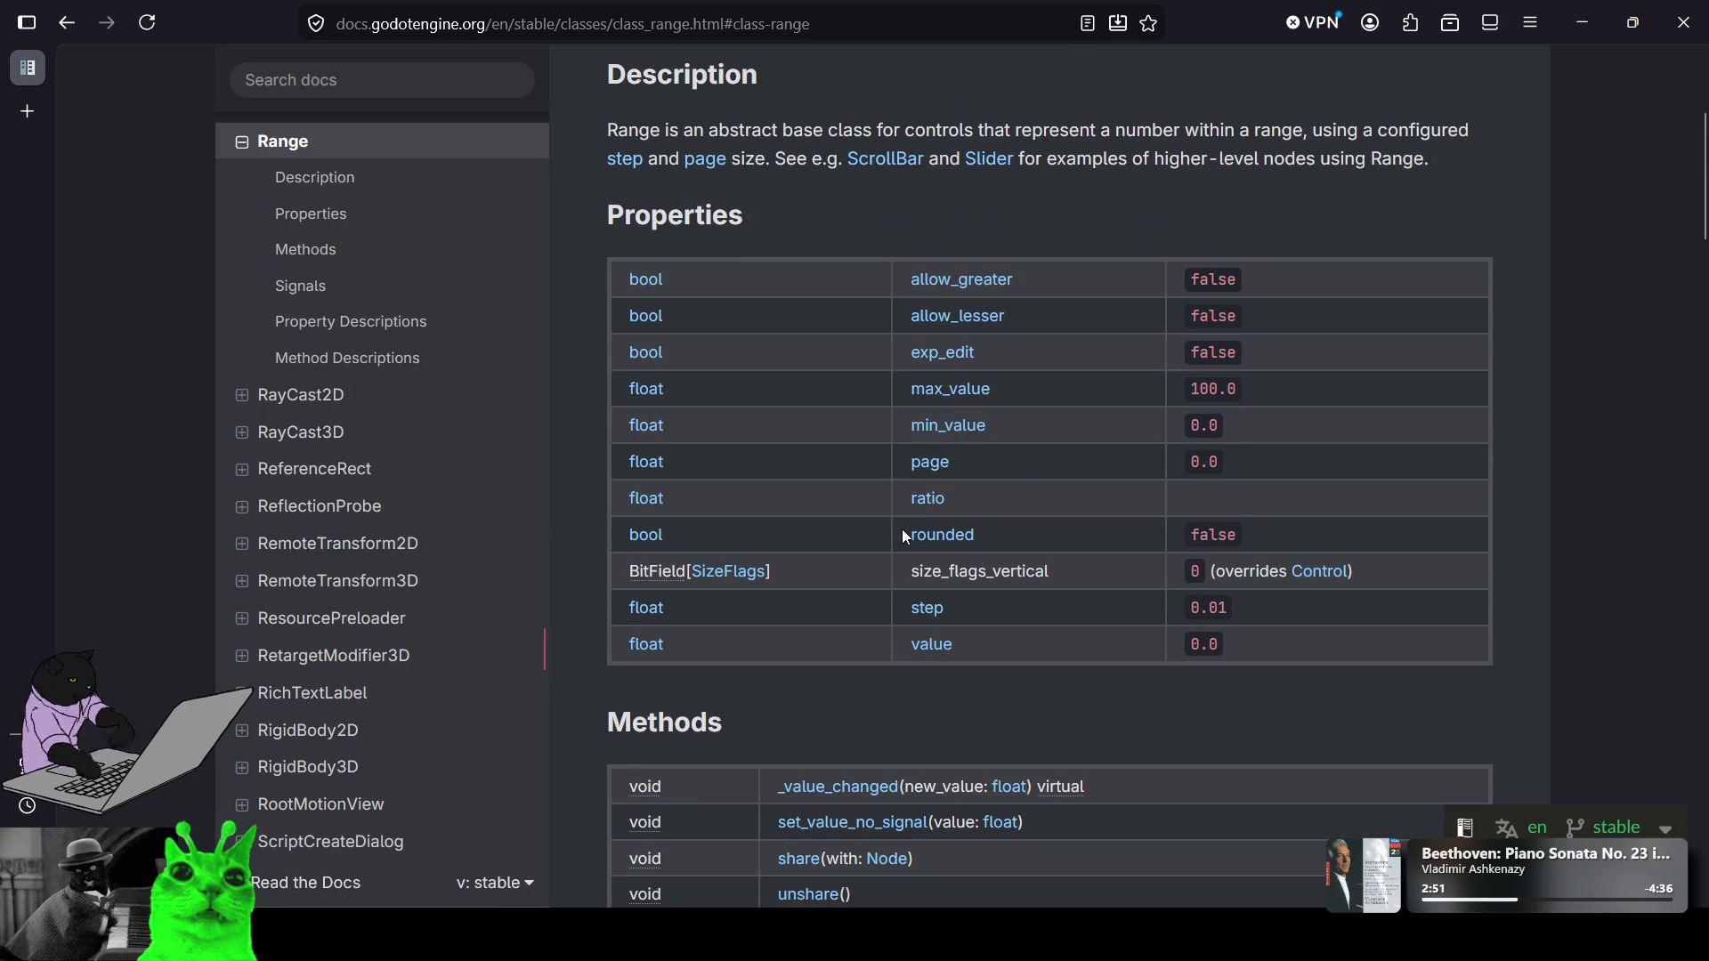
pyautogui.click(67, 25)
pyautogui.scroll(-7, 975, 619)
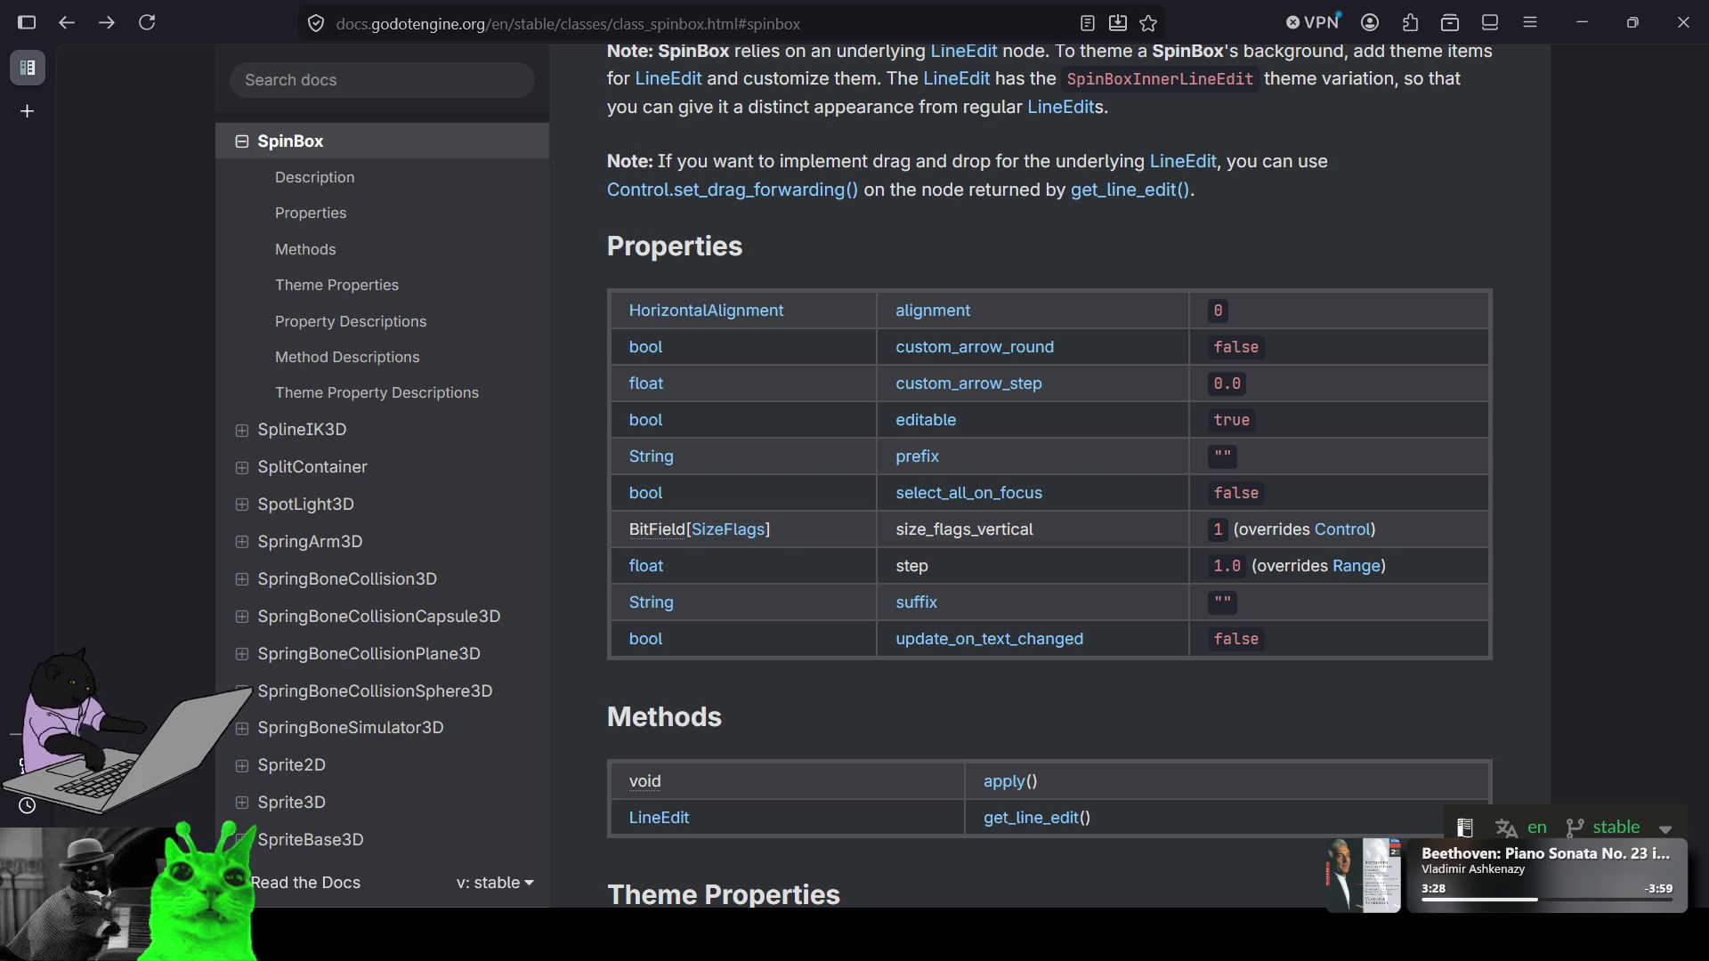
pyautogui.hotkey('alt', 'Tab')
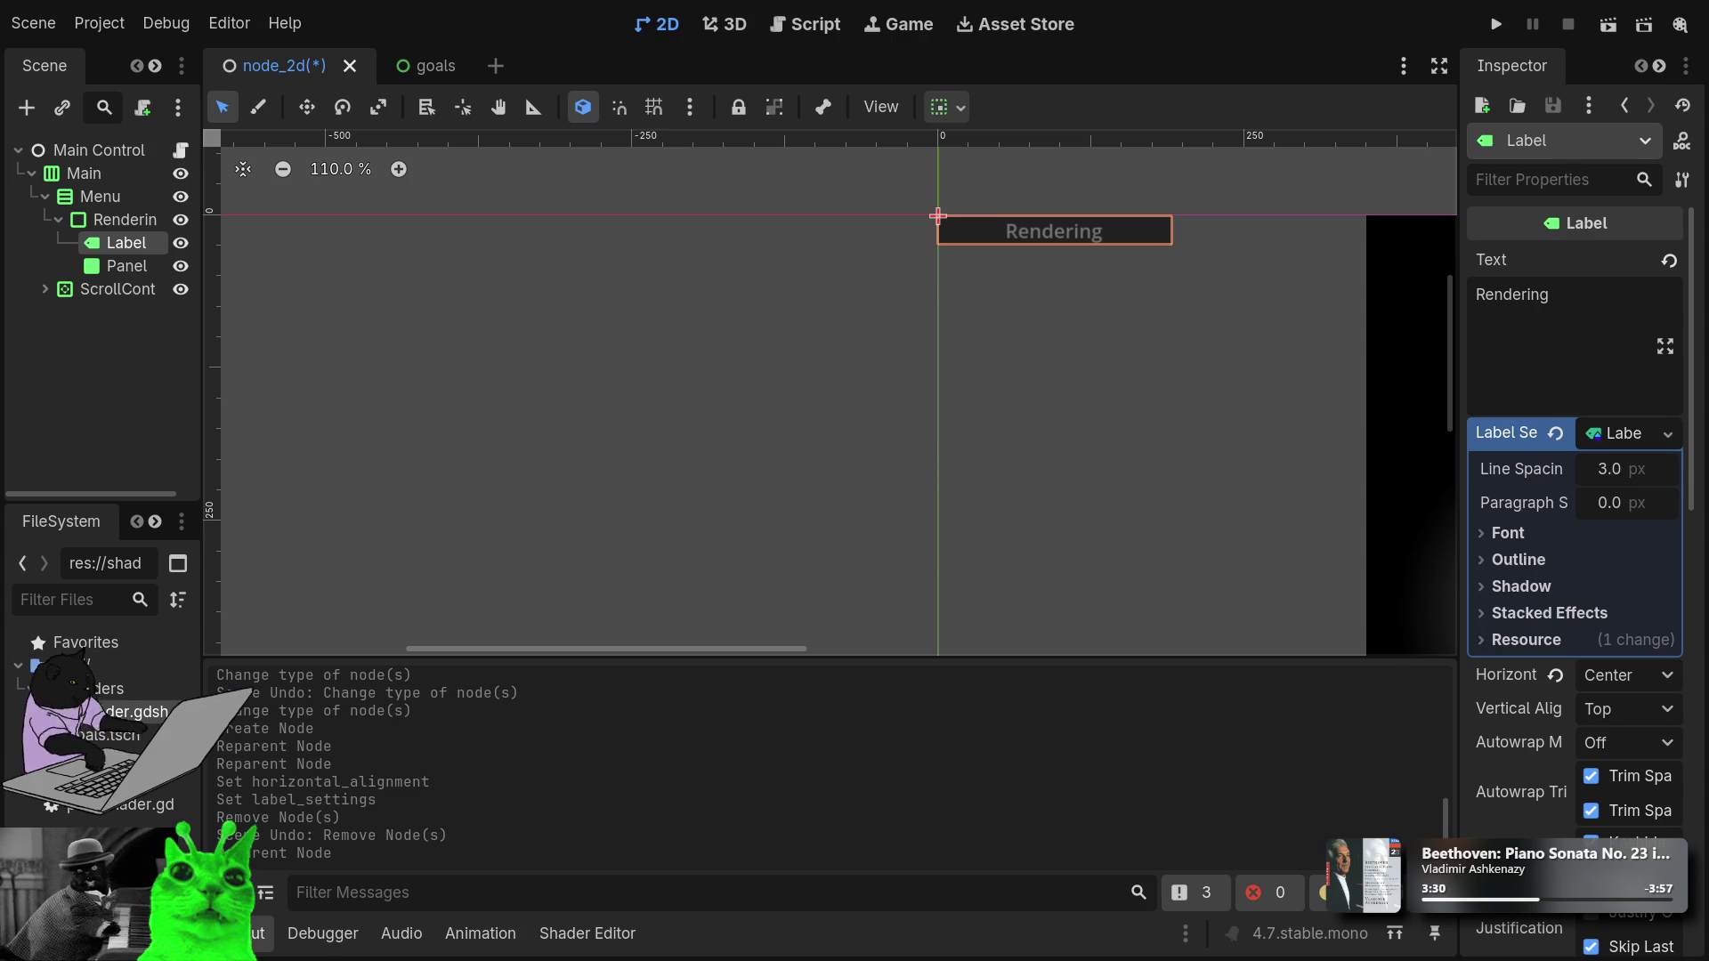
# Save the scene and inspect the Panel, Label and Rendering nodes.
pyautogui.hotkey('ctrl', 's')
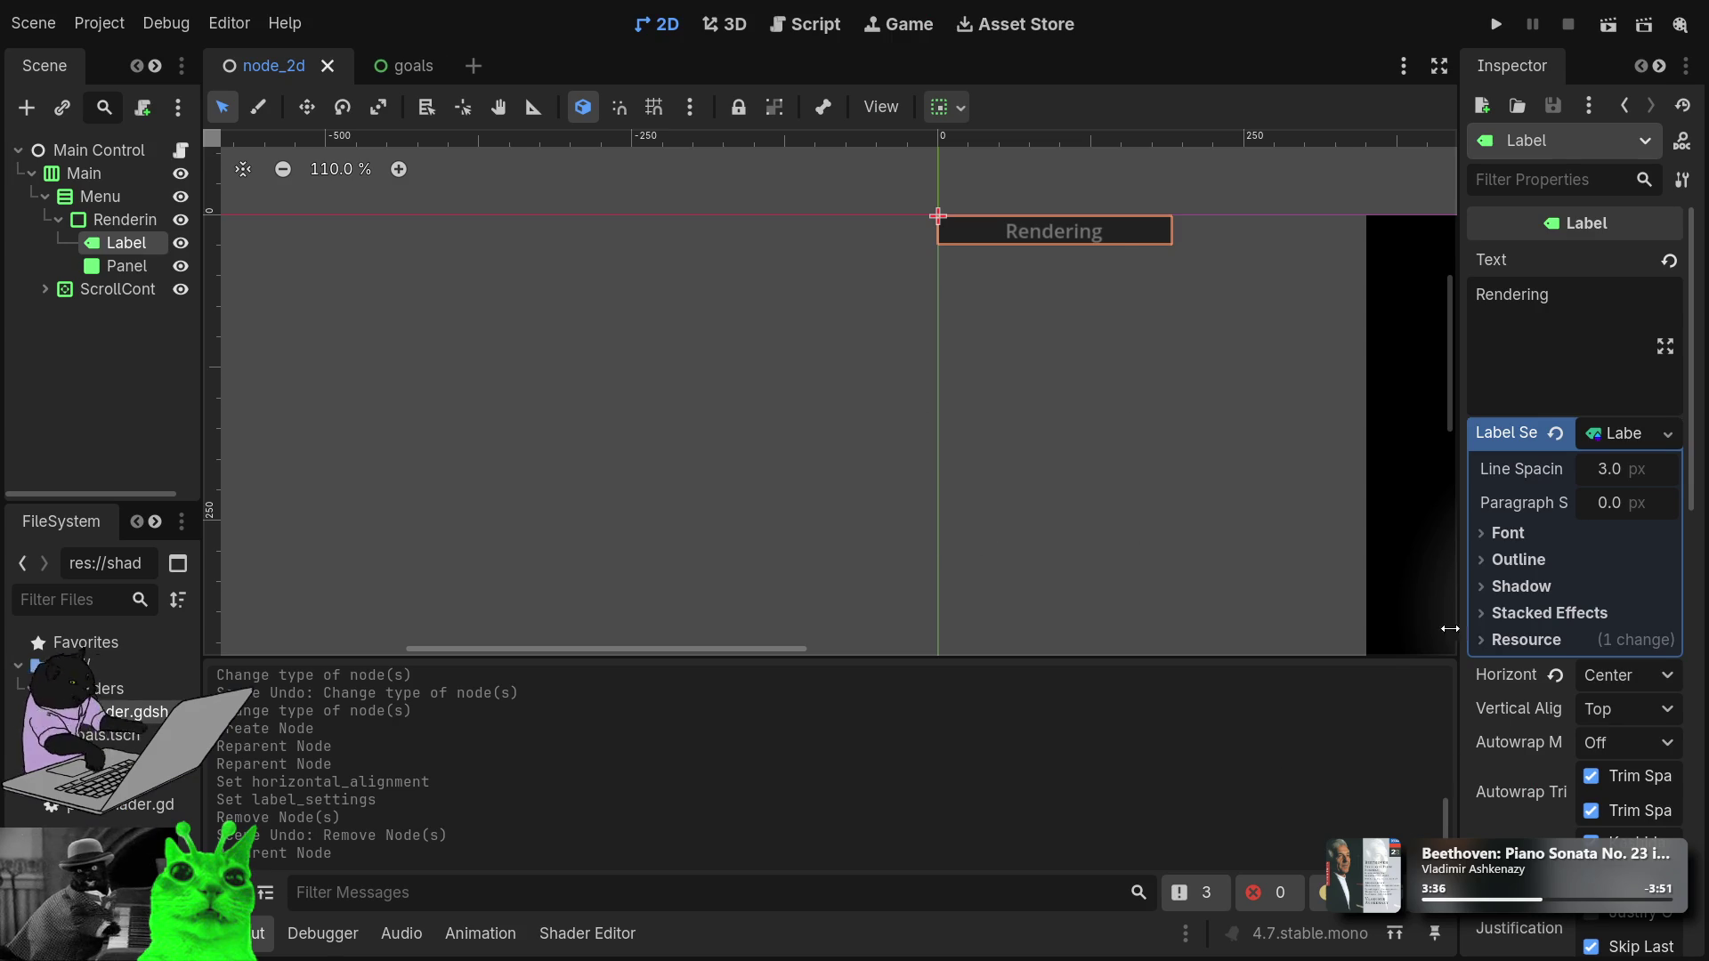
pyautogui.click(136, 275)
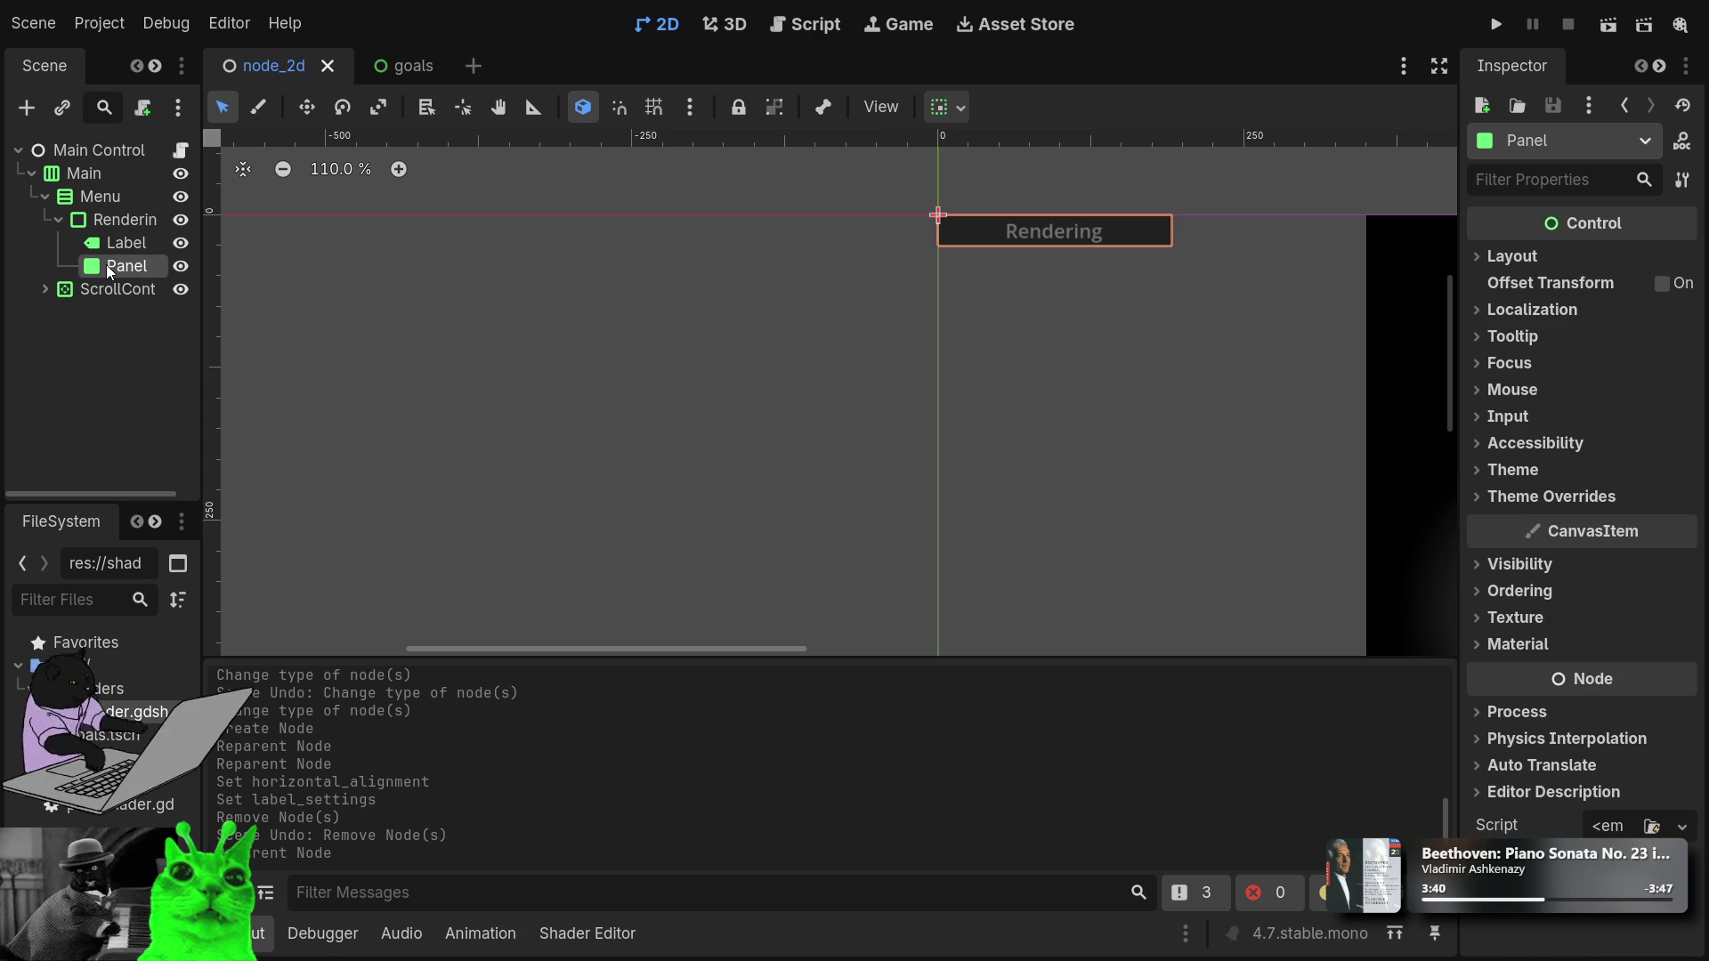
pyautogui.click(115, 242)
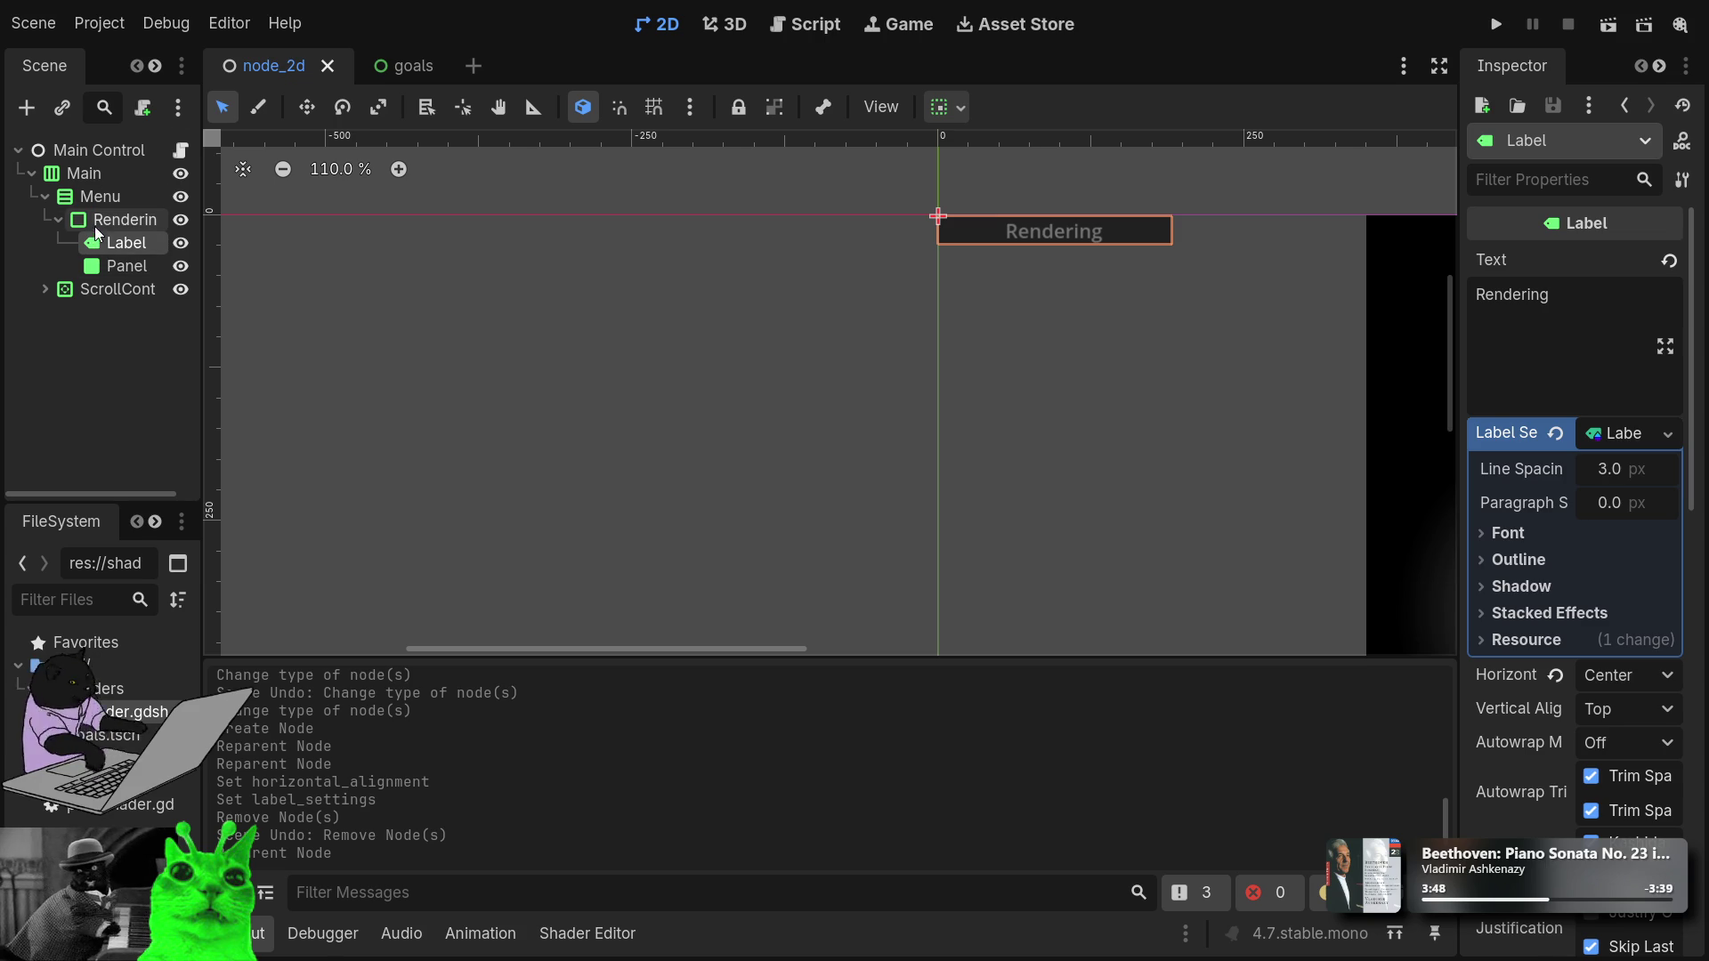
pyautogui.click(101, 220)
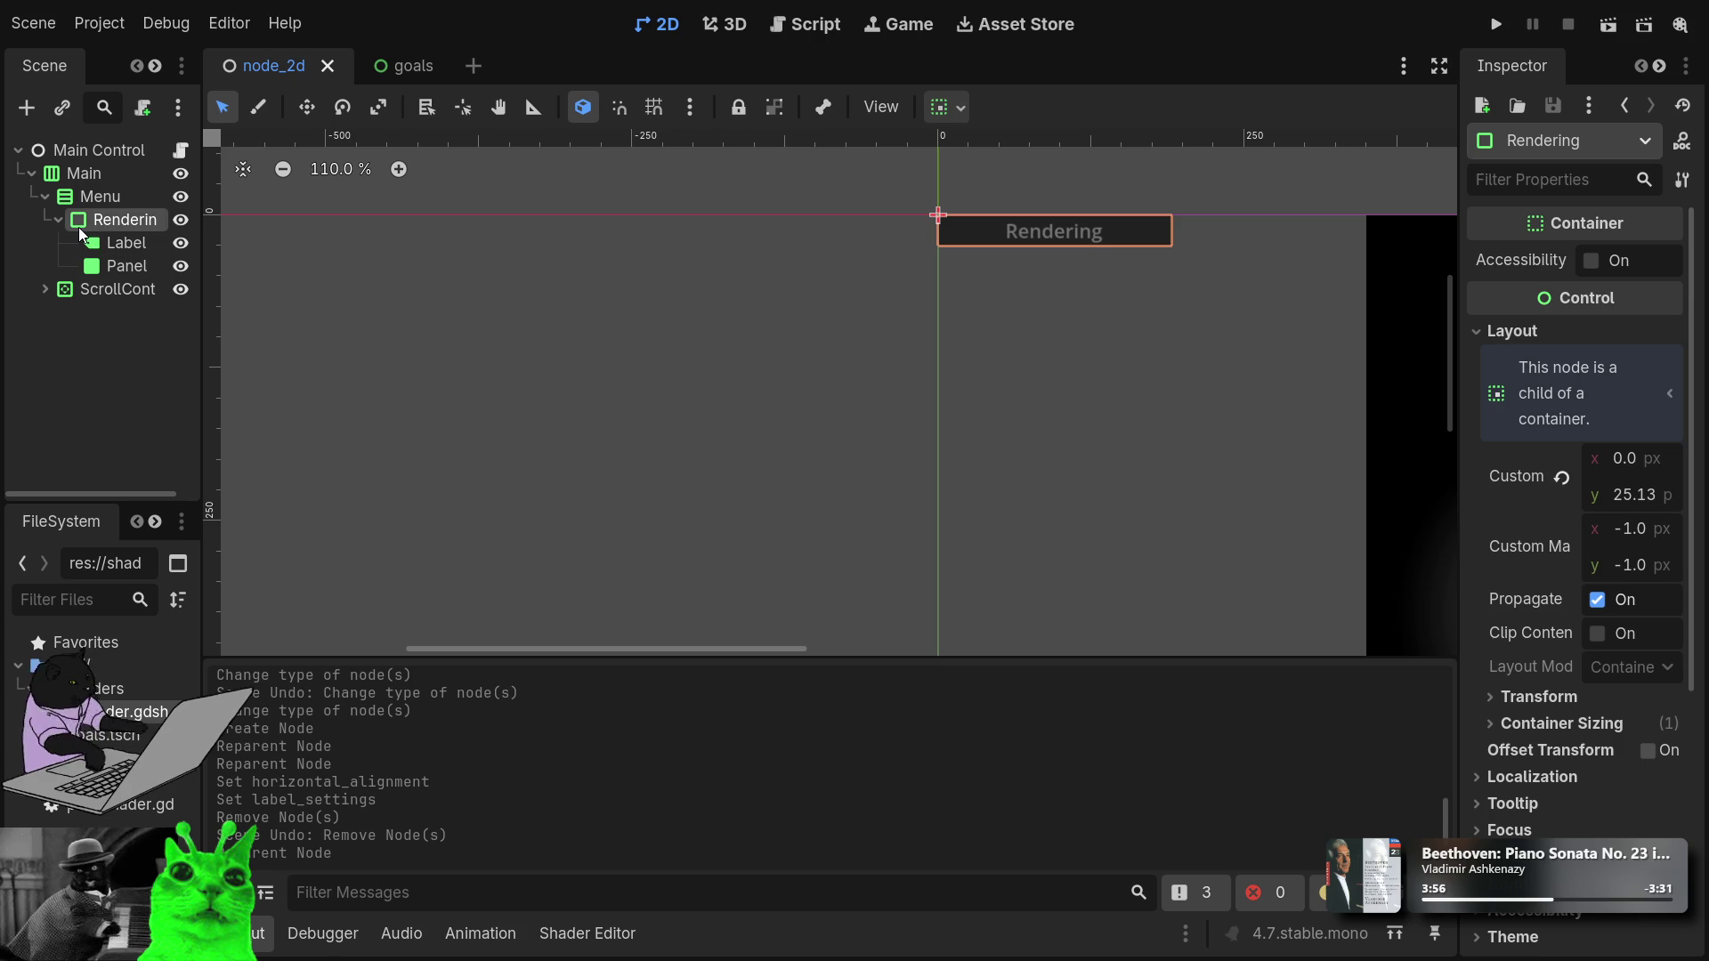
# Move the Label below the Panel inside Rendering, then delete the Panel.
pyautogui.moveTo(142, 245)
pyautogui.mouseDown()
pyautogui.moveTo(136, 210)
pyautogui.moveTo(115, 218)
pyautogui.mouseUp()
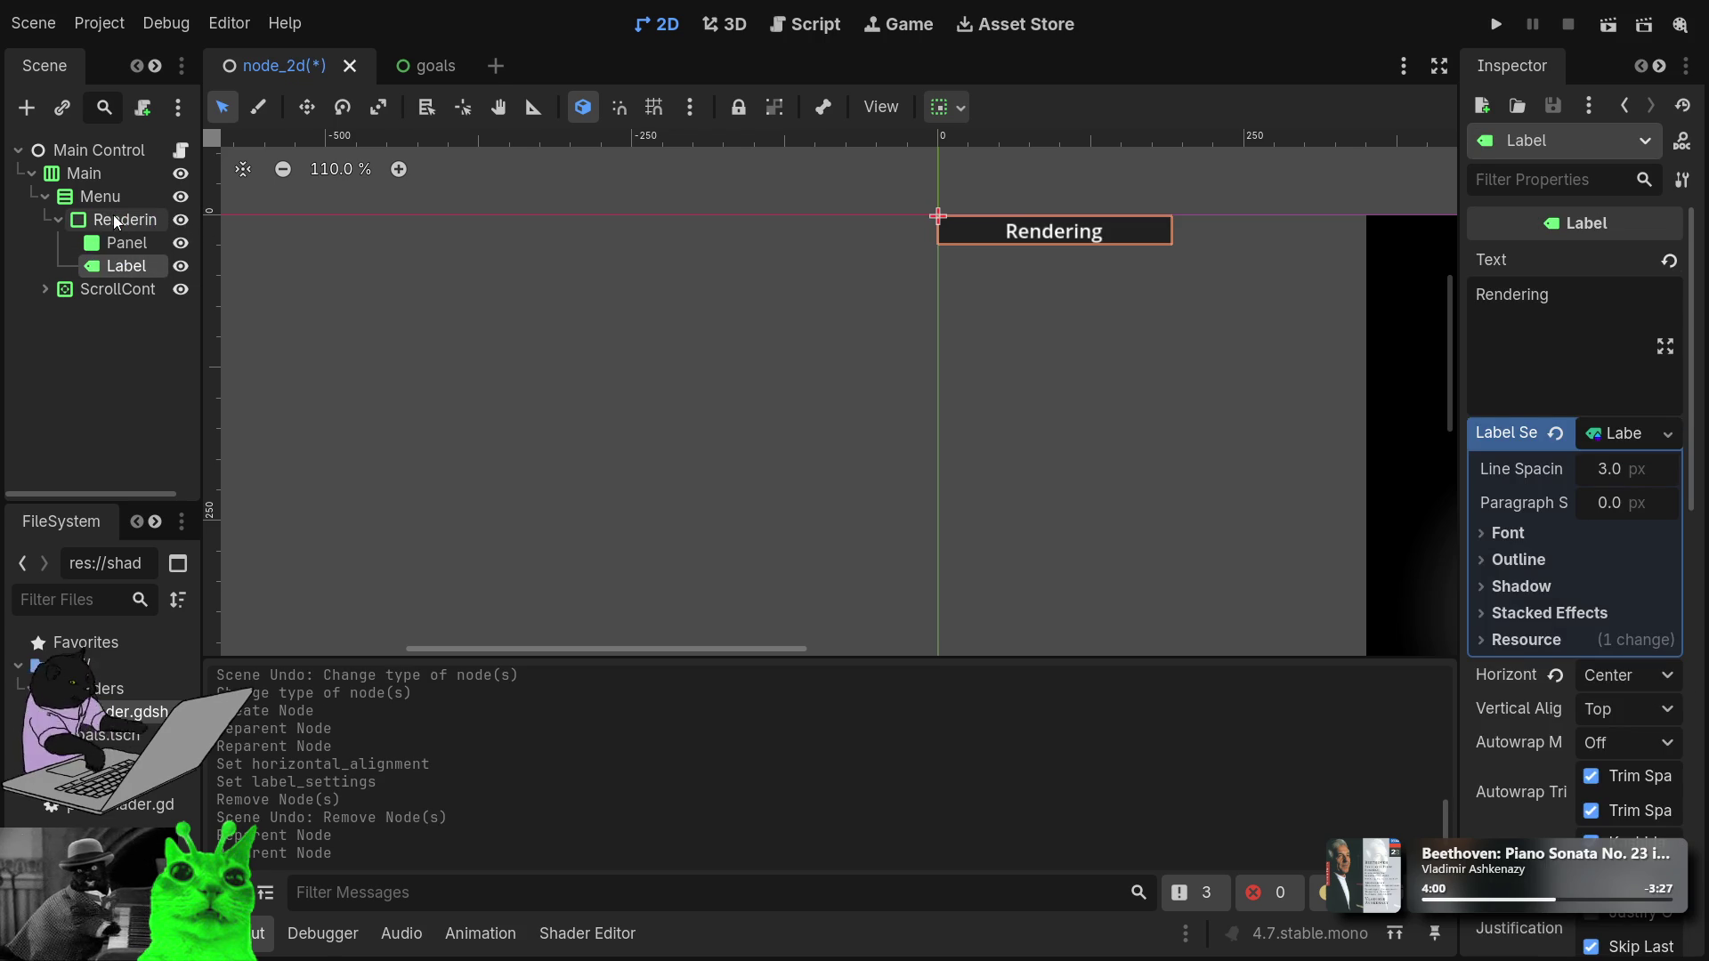
pyautogui.click(128, 252)
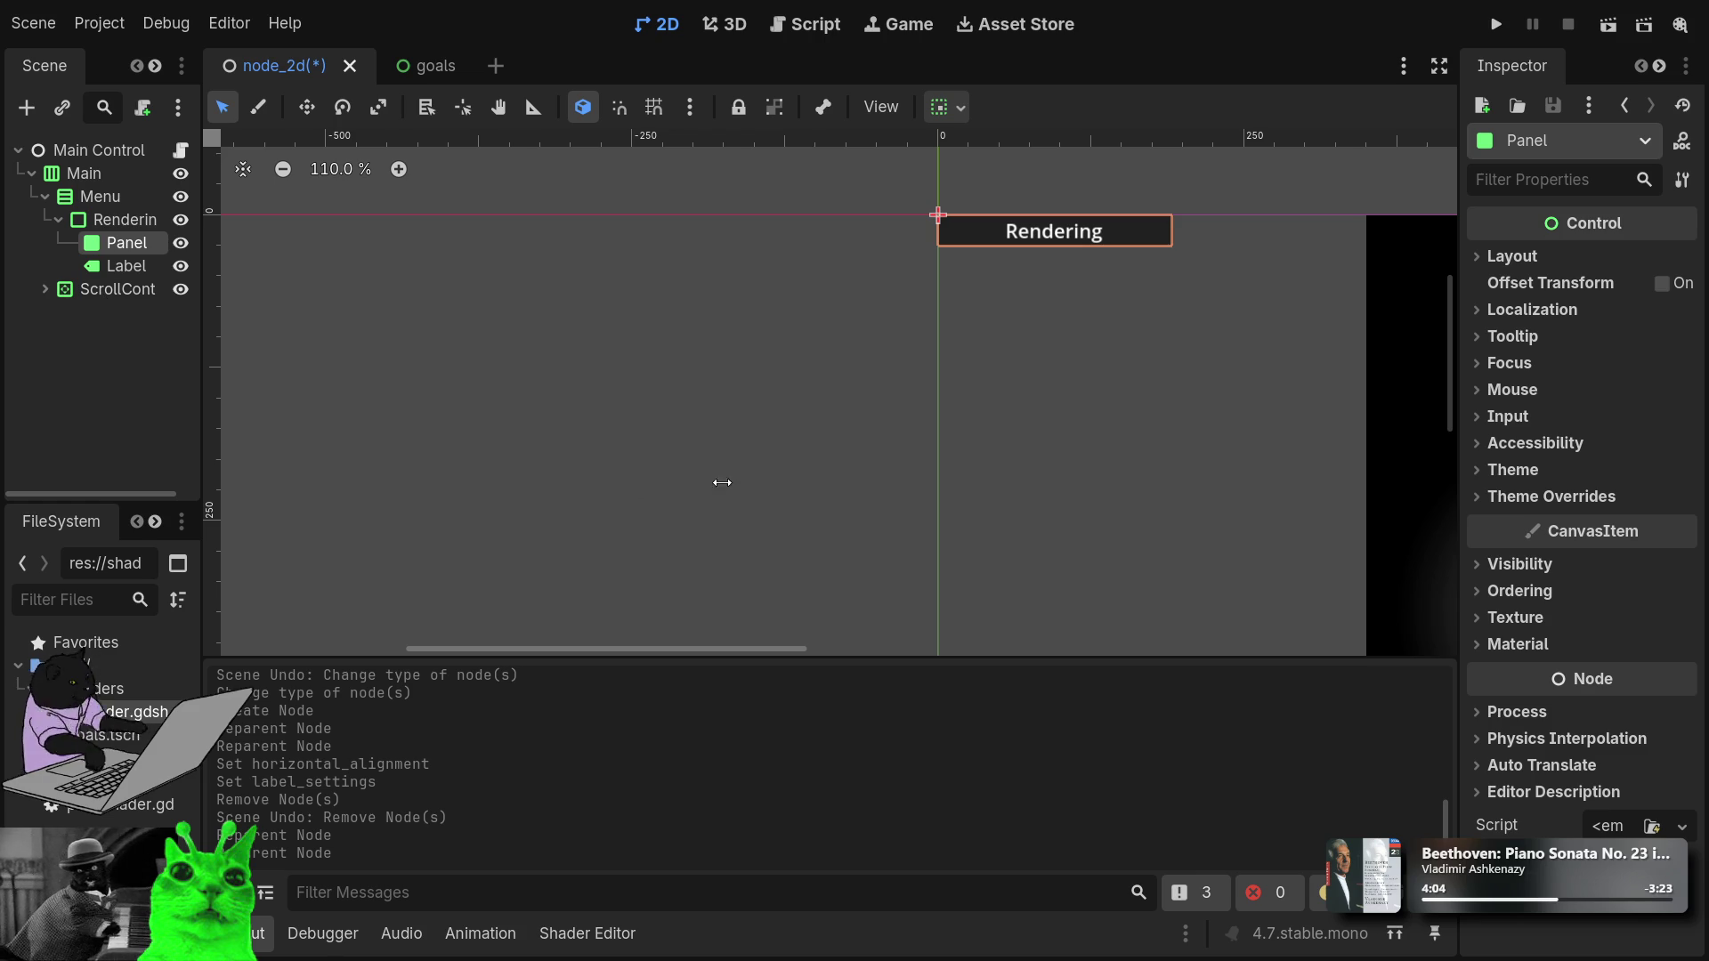
pyautogui.press('Delete')
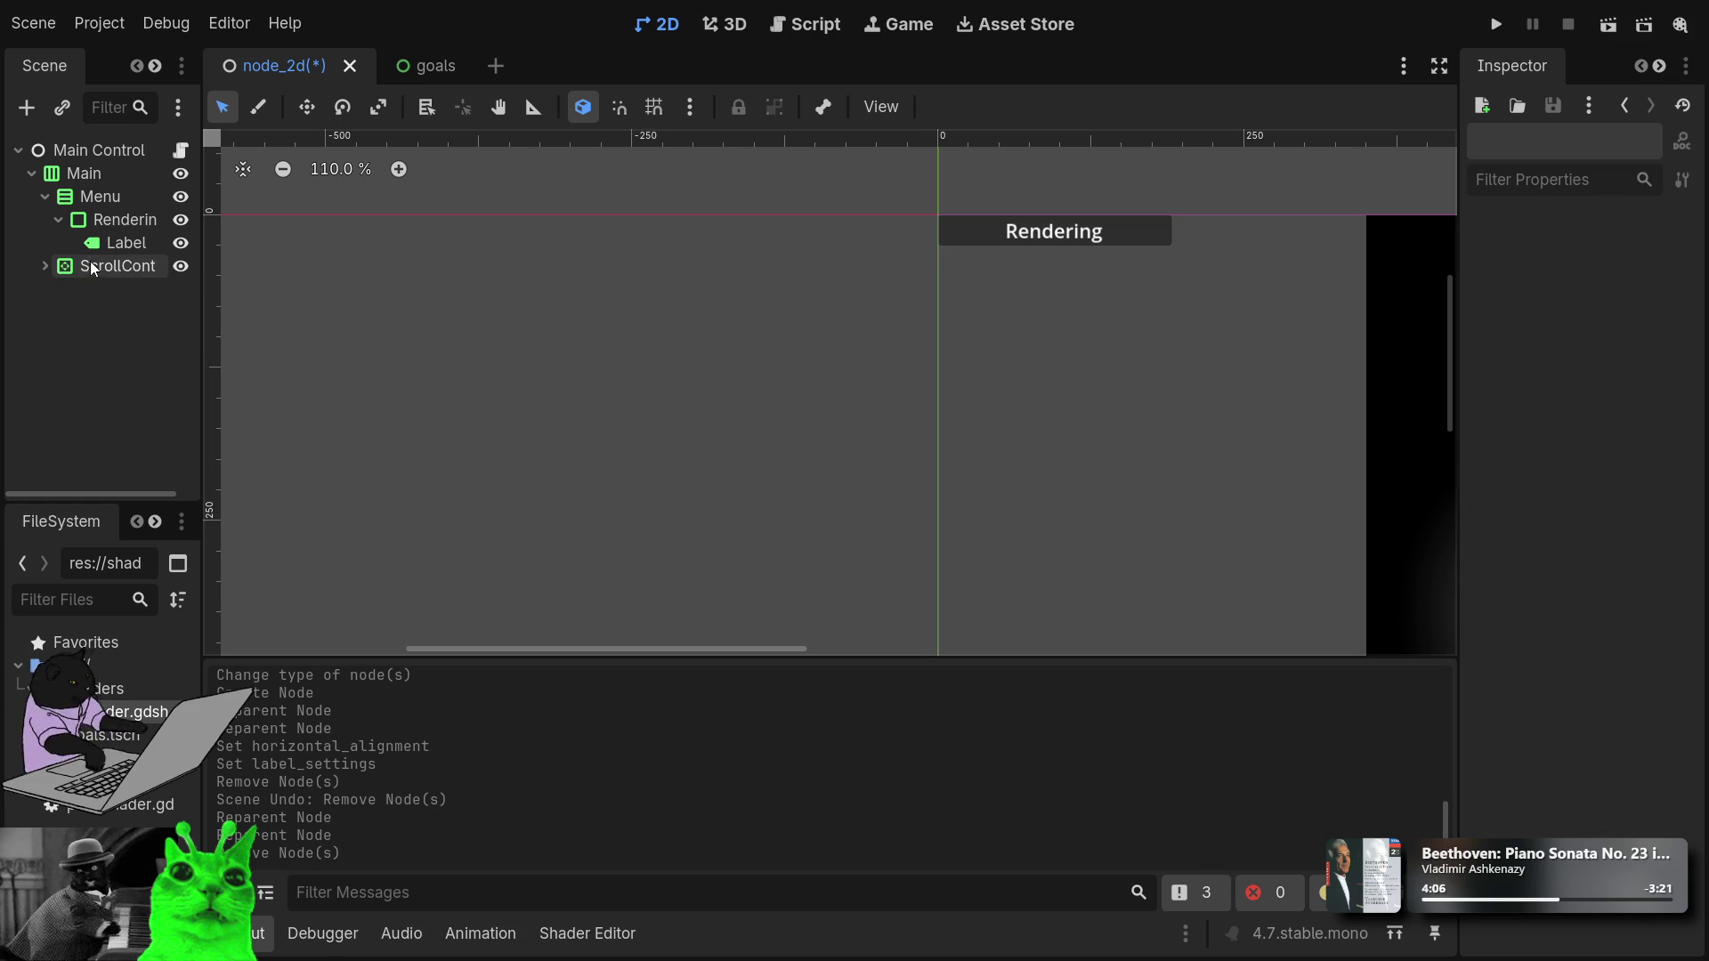
# Move the Label out of Rendering to sit first under Menu, then pull up the StyleBox reference.
pyautogui.moveTo(130, 248); pyautogui.dragTo(118, 215)
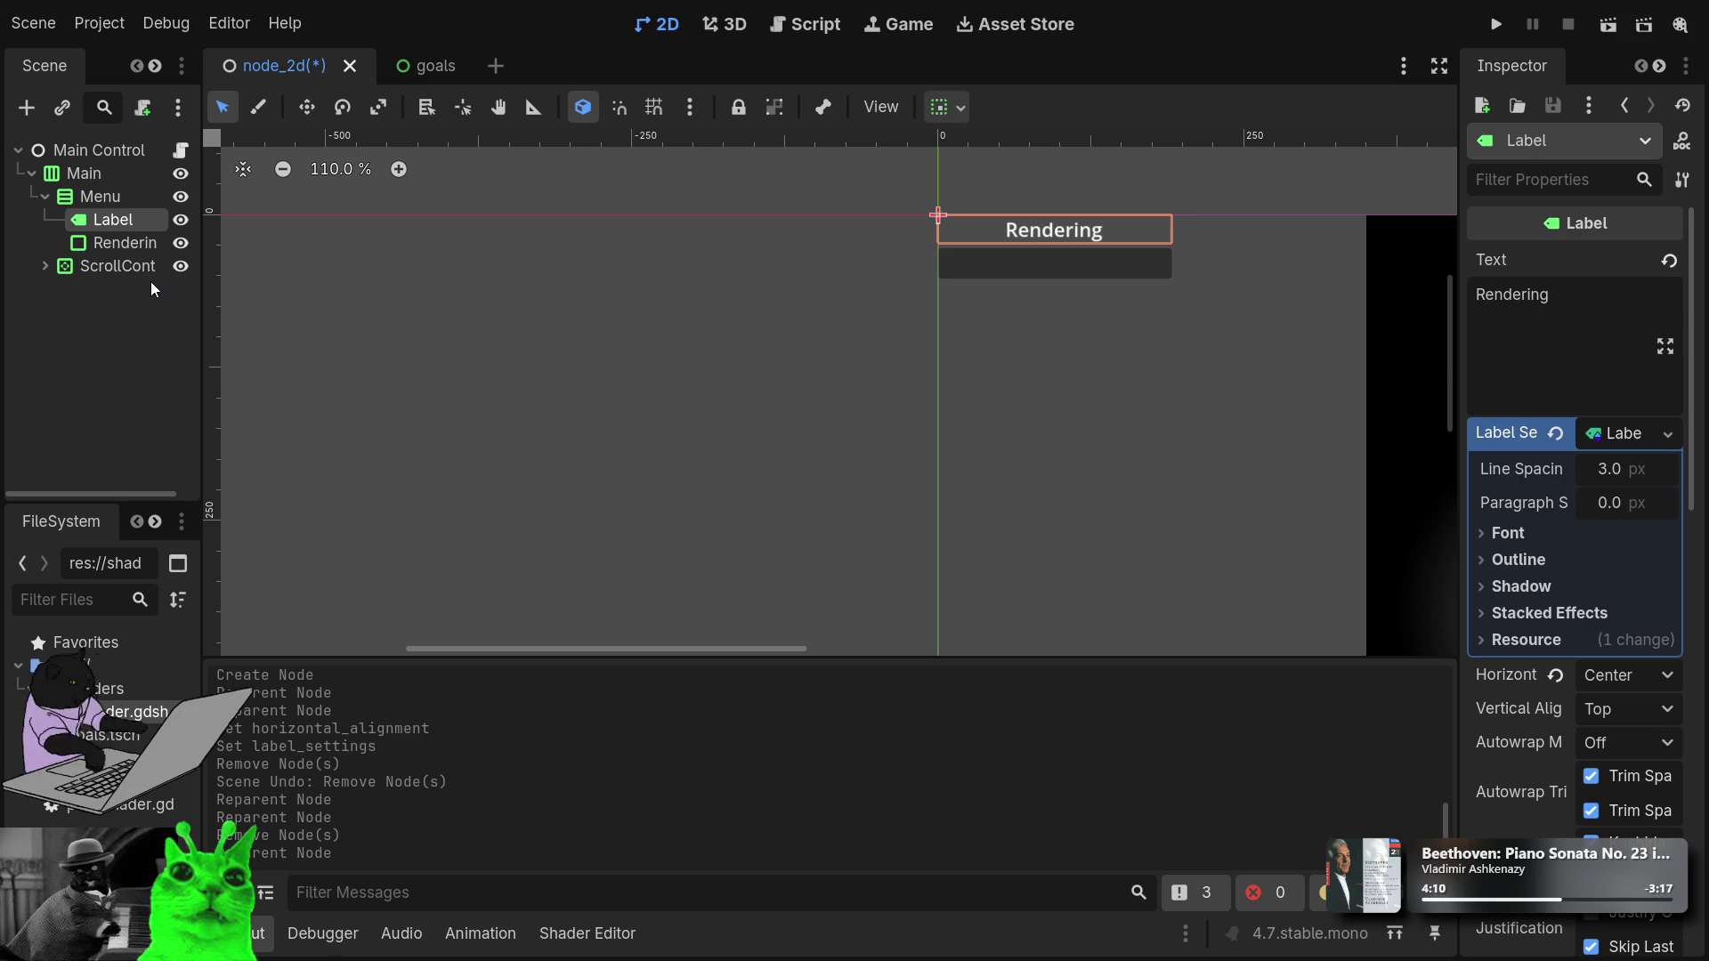
pyautogui.click(103, 249)
pyautogui.click(115, 196)
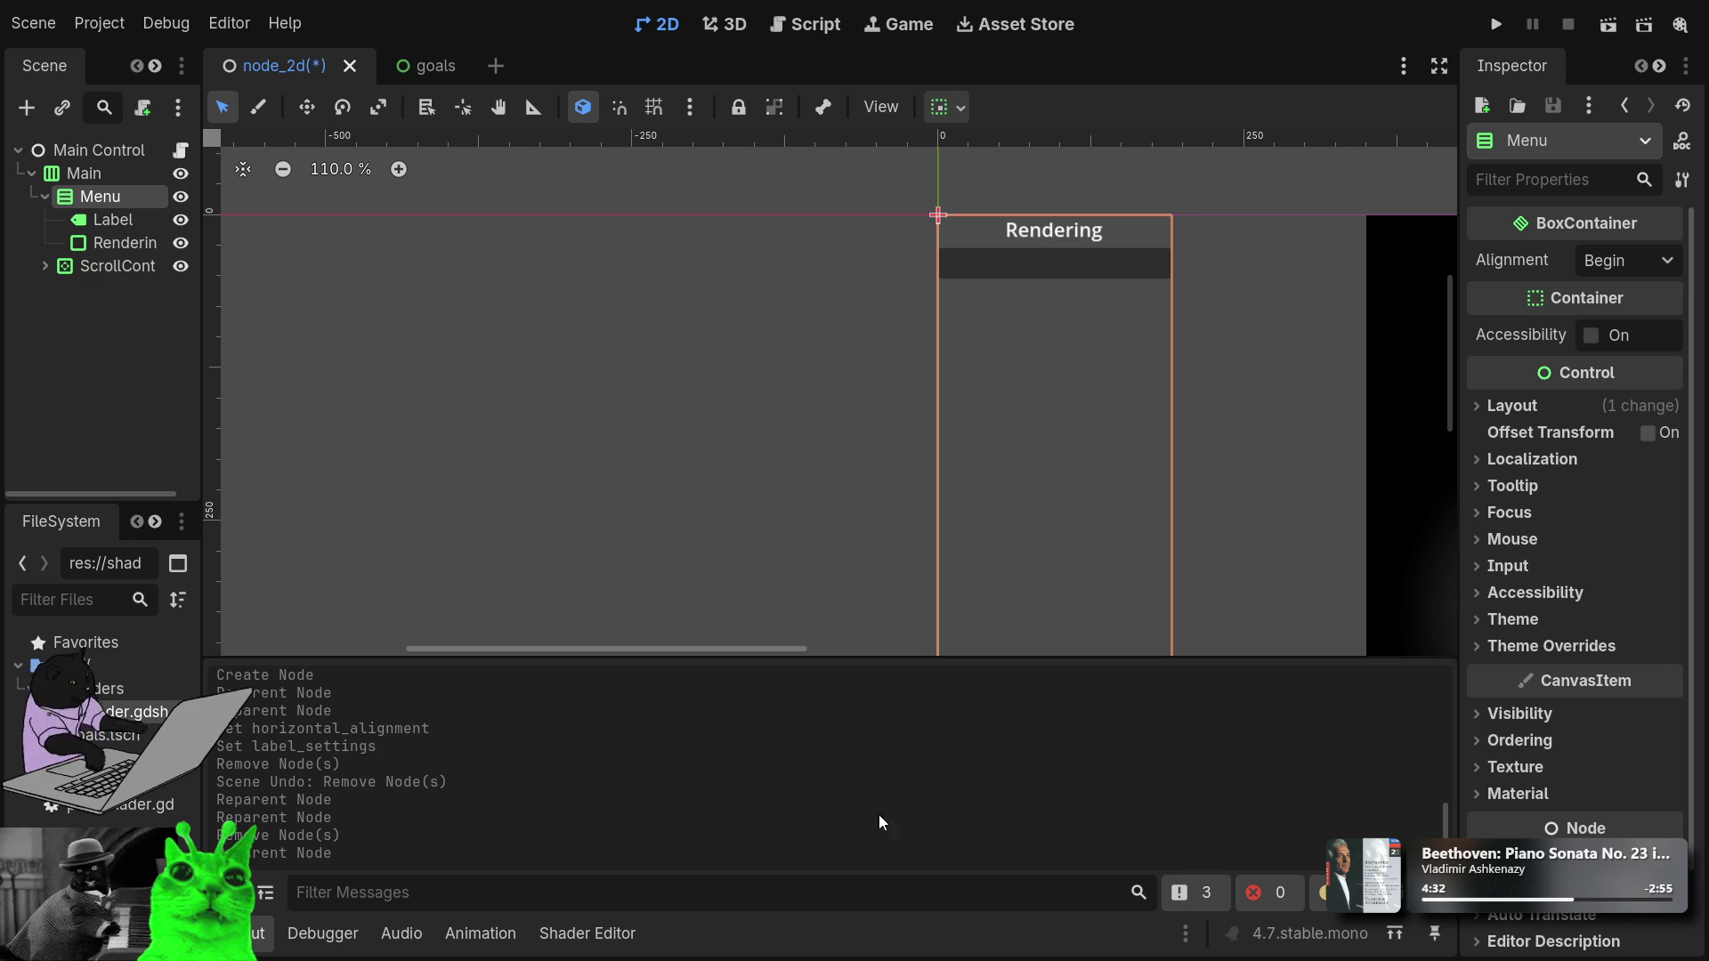
pyautogui.hotkey('ctrl', 'F3')
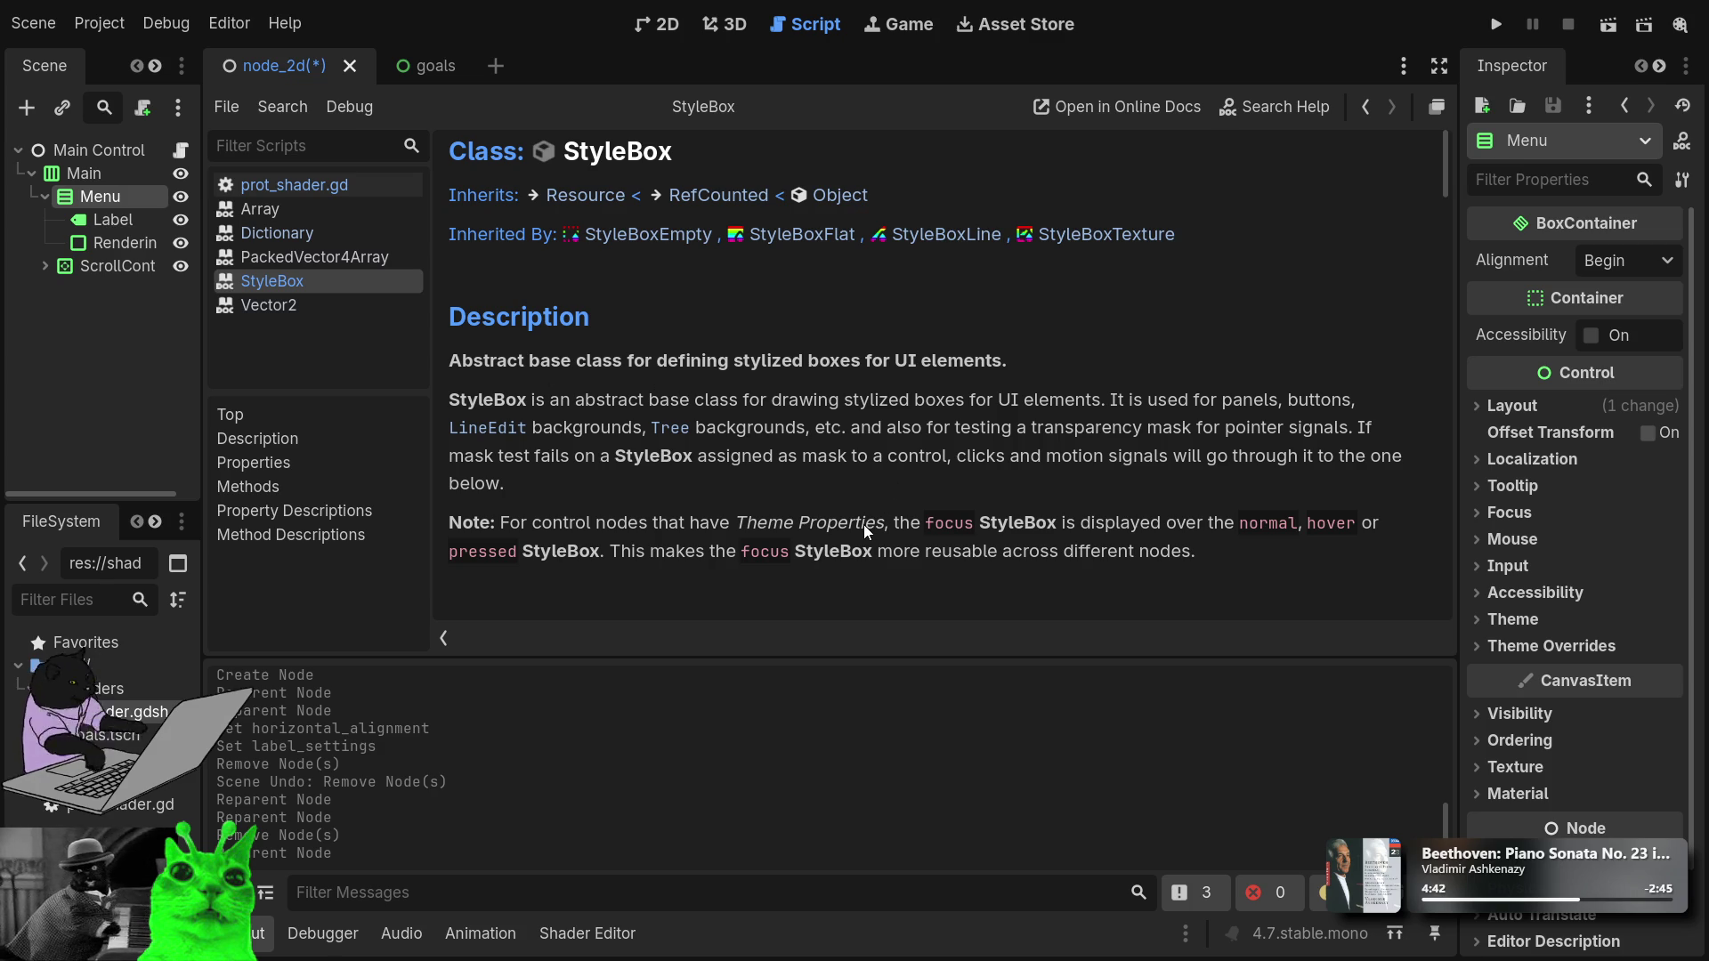
# Read through the StyleBox class reference notes, then return to the 2D scene view.
pyautogui.scroll(-1, 863, 525)
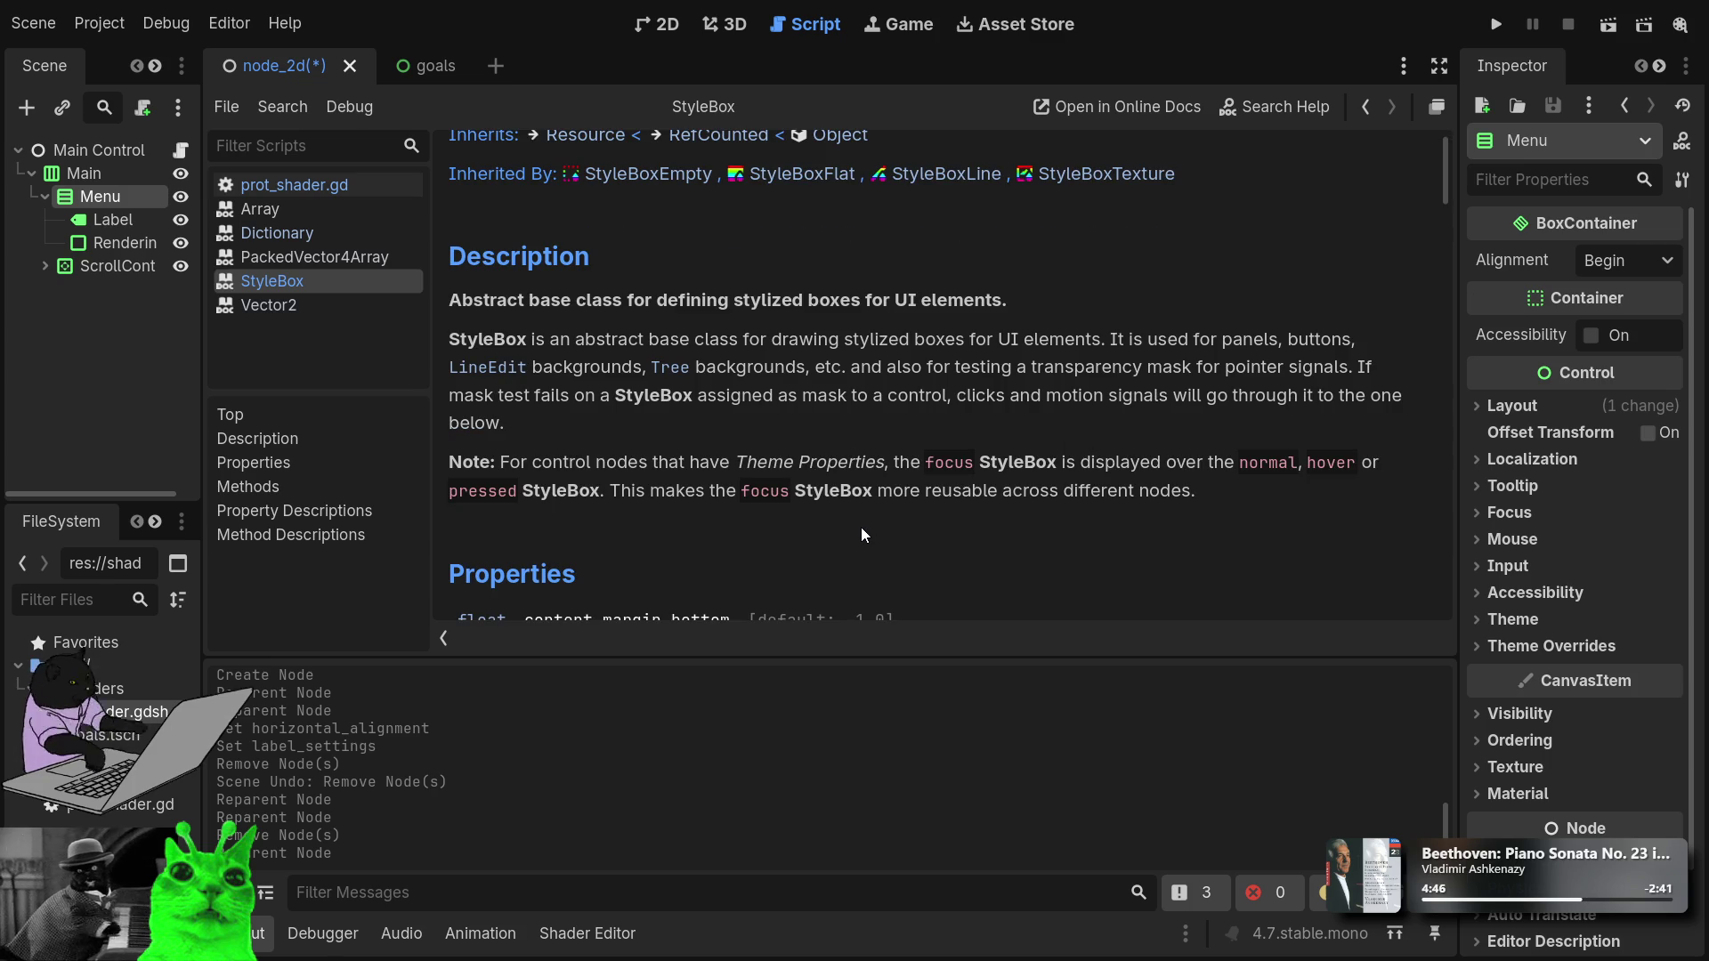
pyautogui.moveTo(999, 462); pyautogui.dragTo(1086, 530)
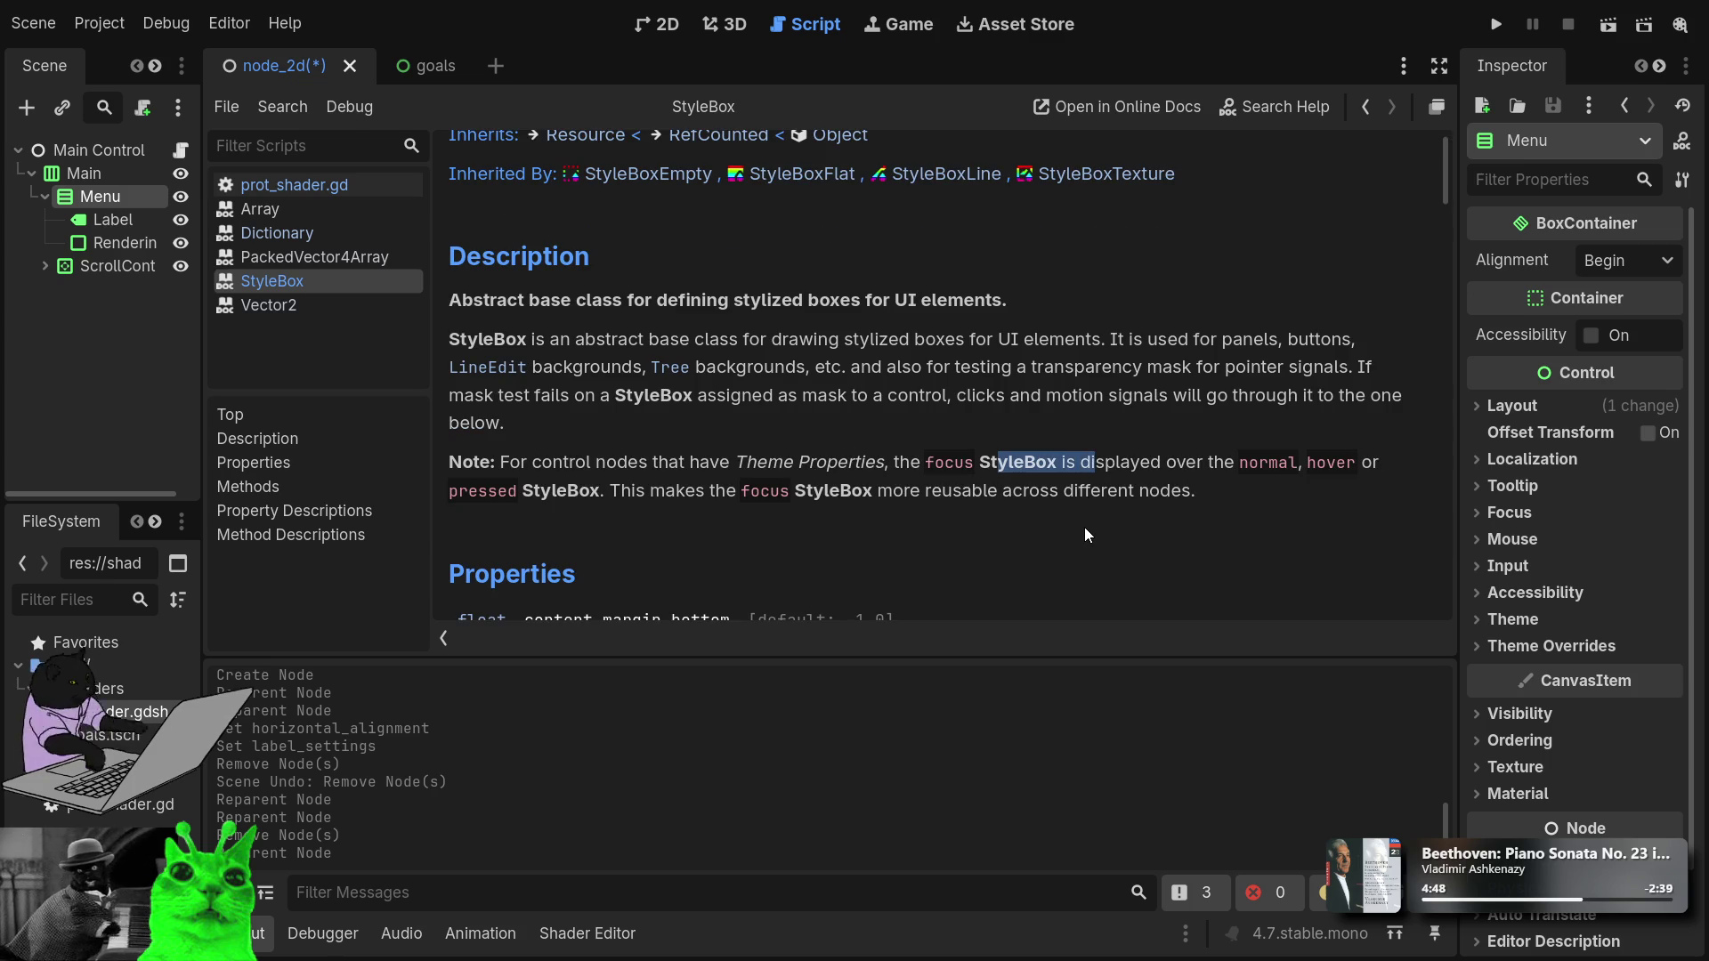
pyautogui.scroll(-7, 1083, 531)
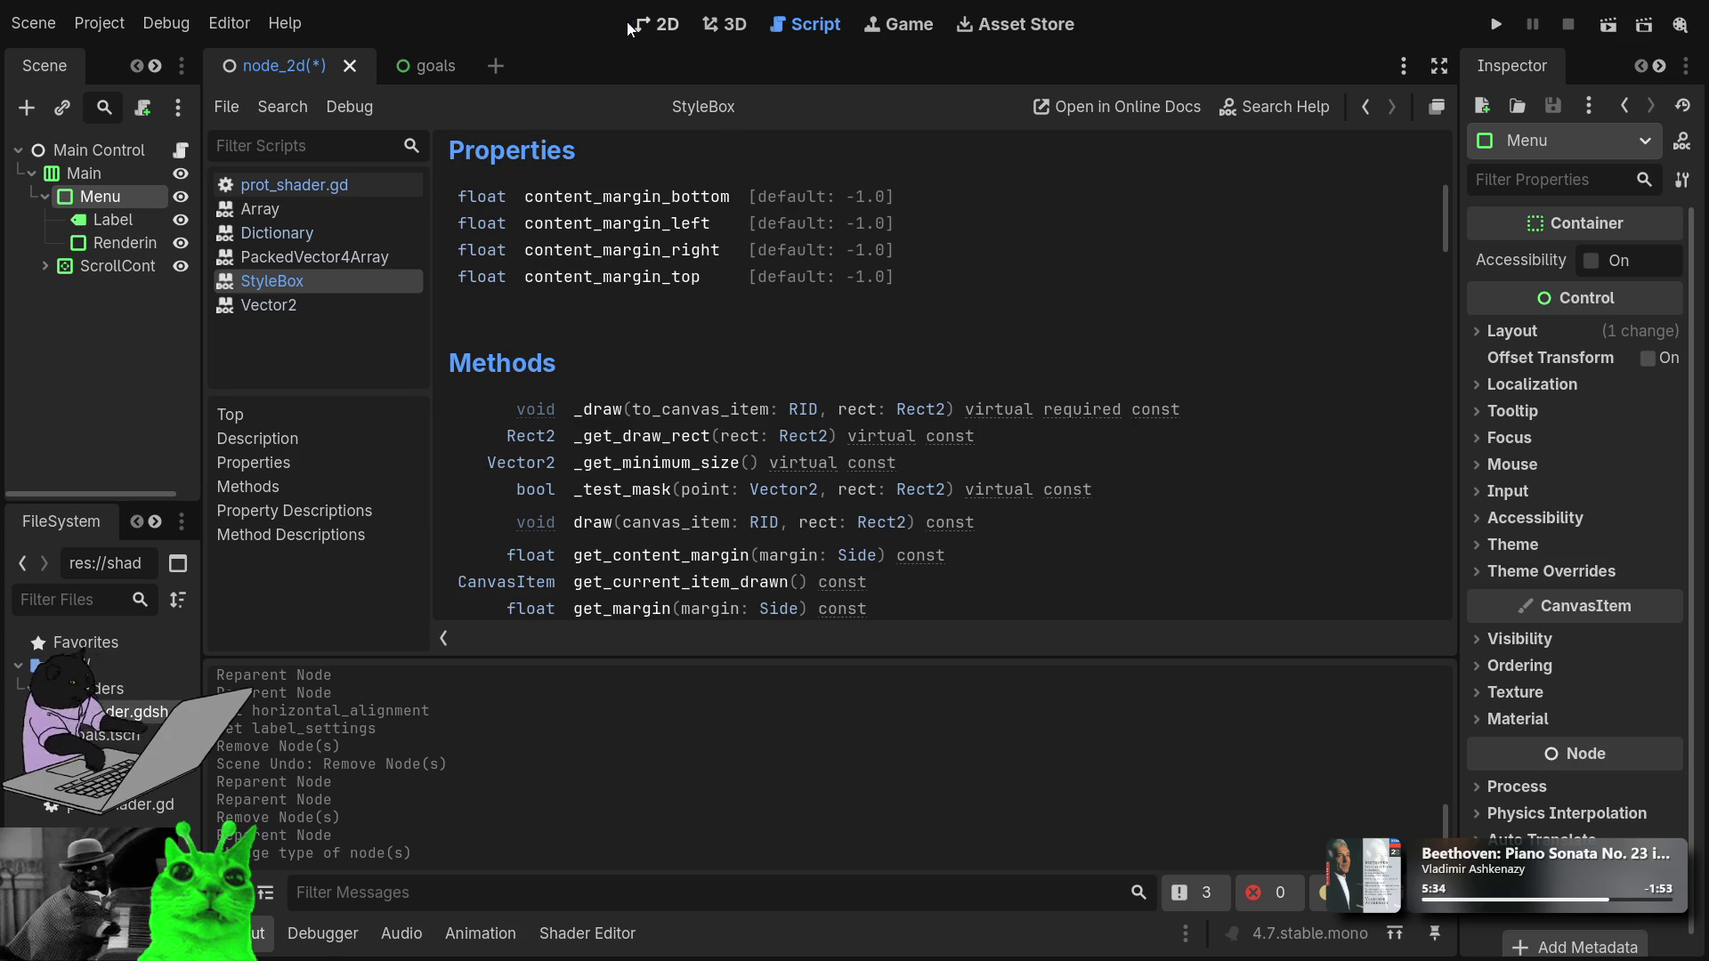
pyautogui.click(659, 25)
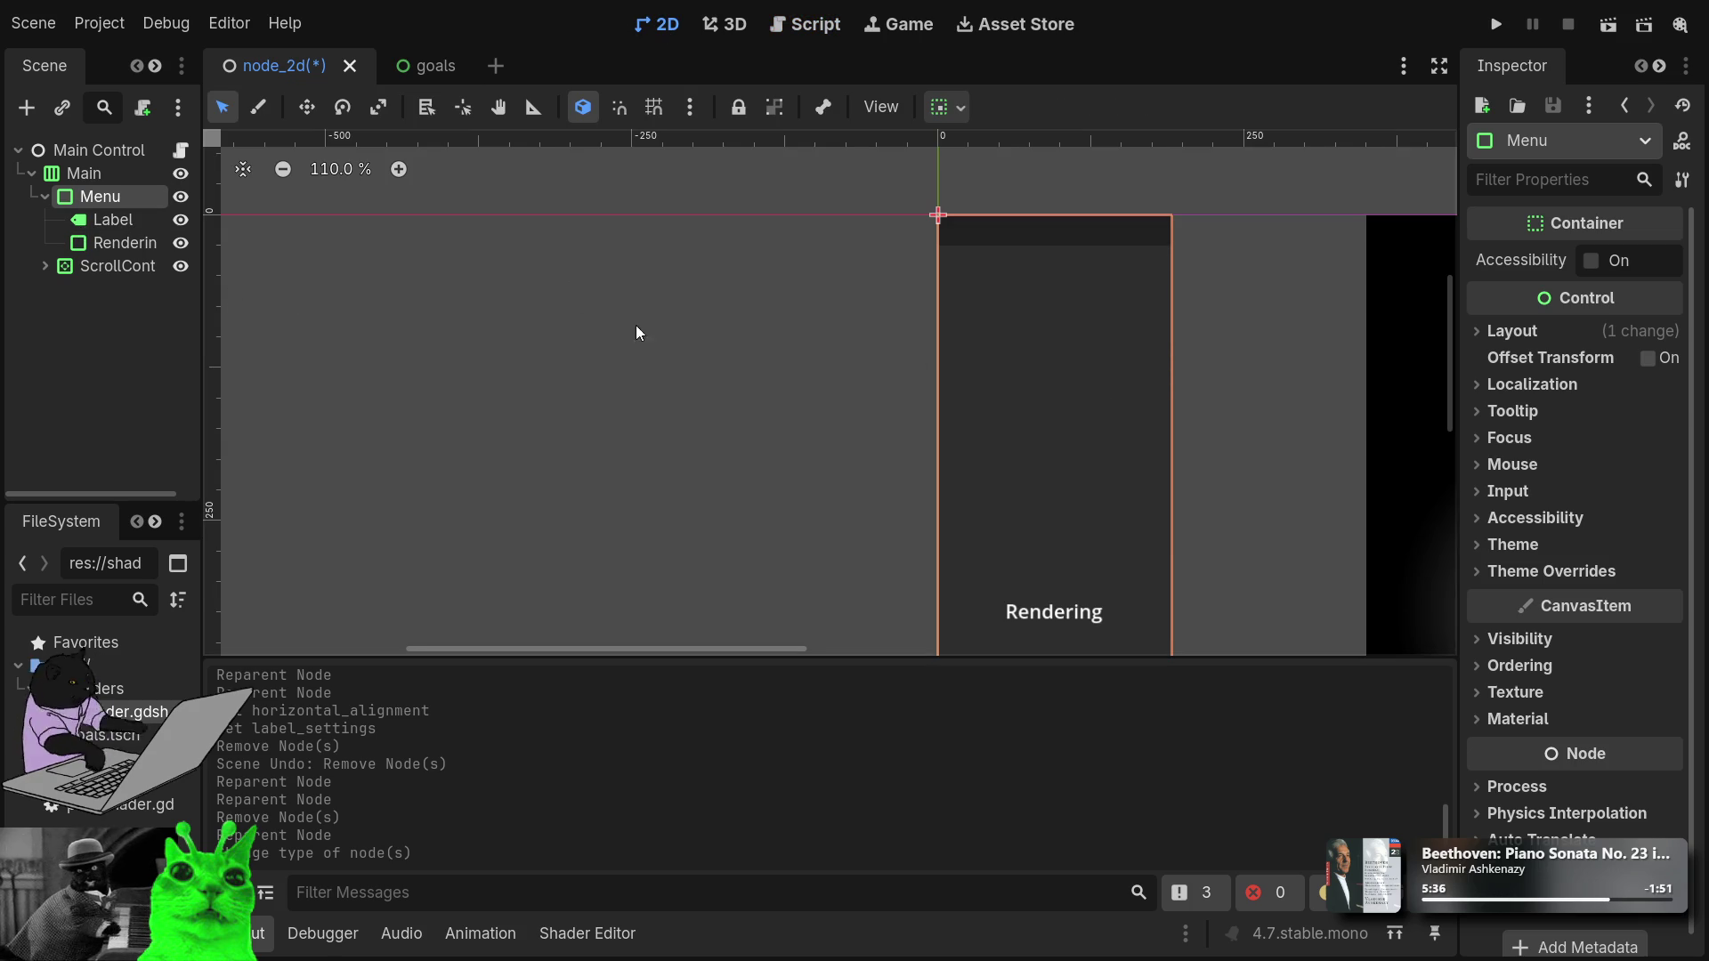
# Delete the empty Rendering container from the Scene dock.
pyautogui.scroll(-8, 1067, 461)
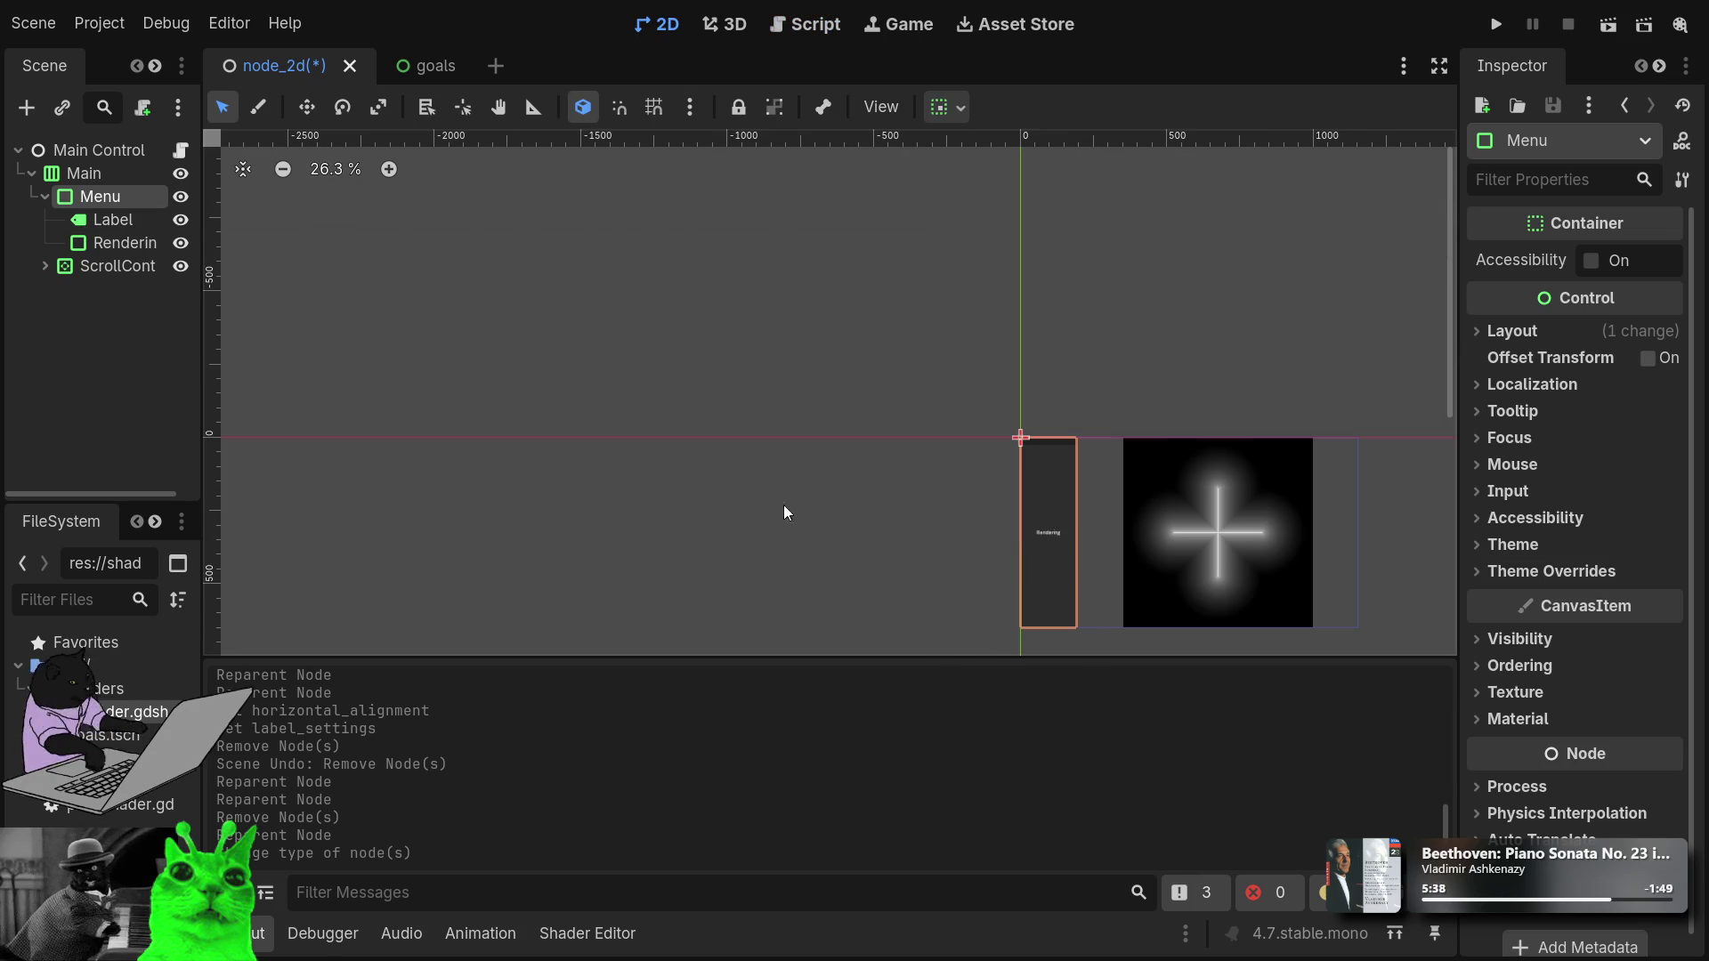
pyautogui.click(93, 226)
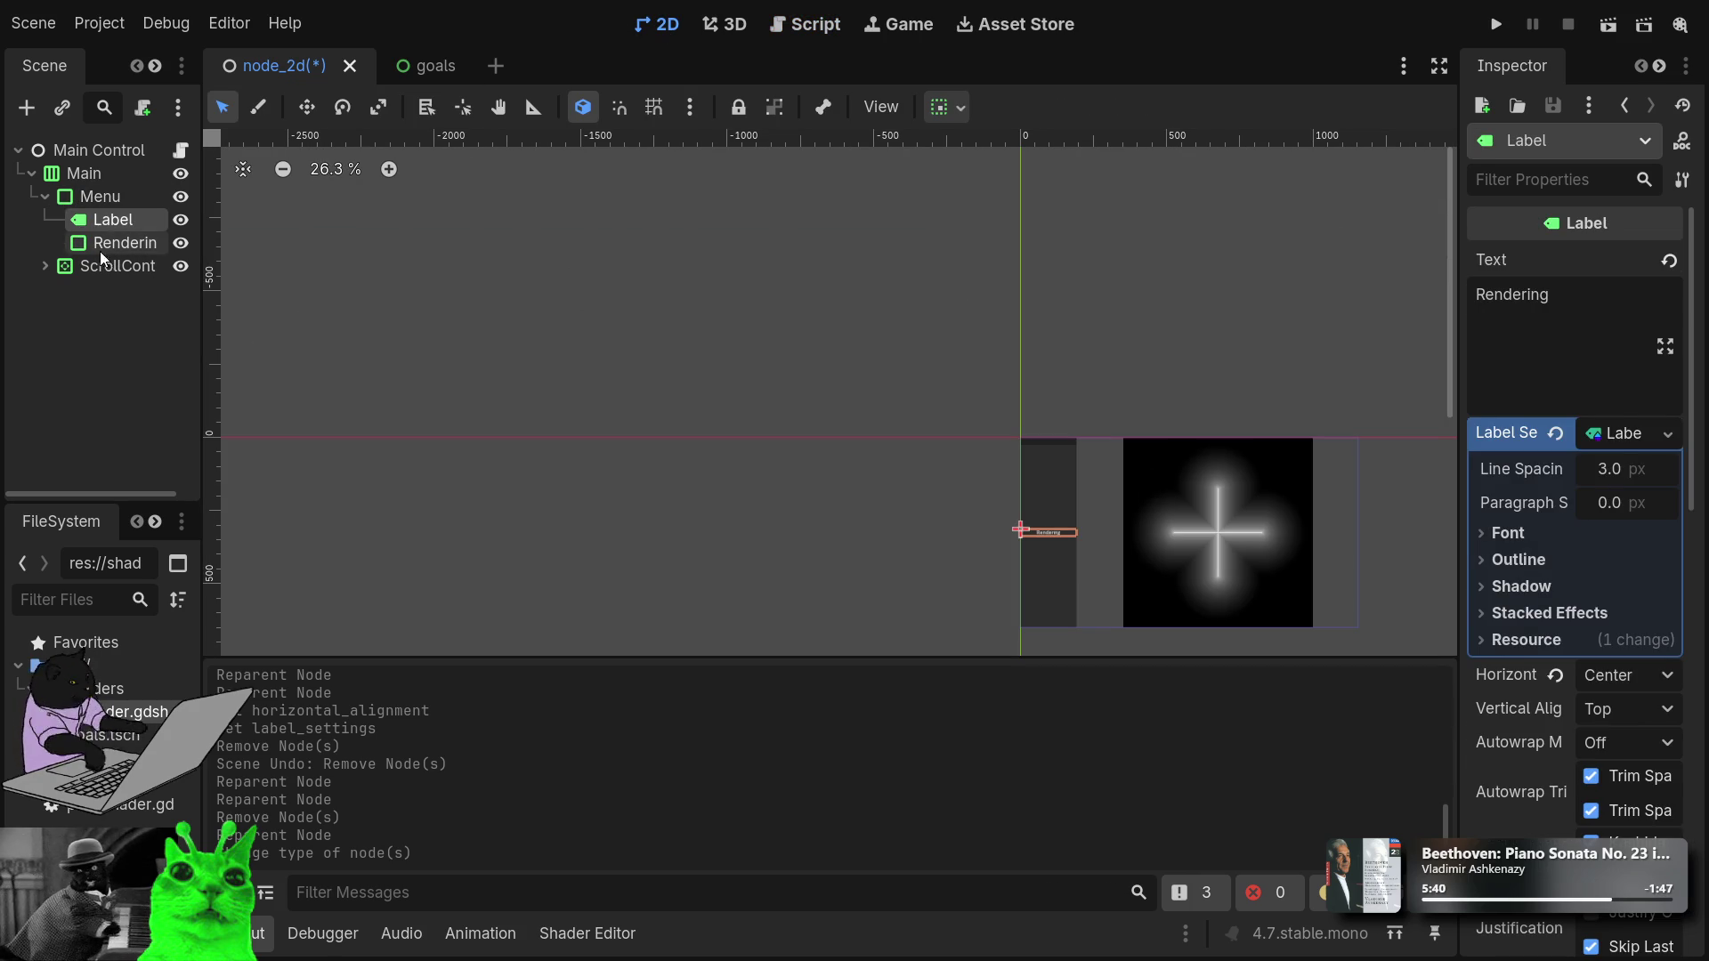
pyautogui.click(93, 240)
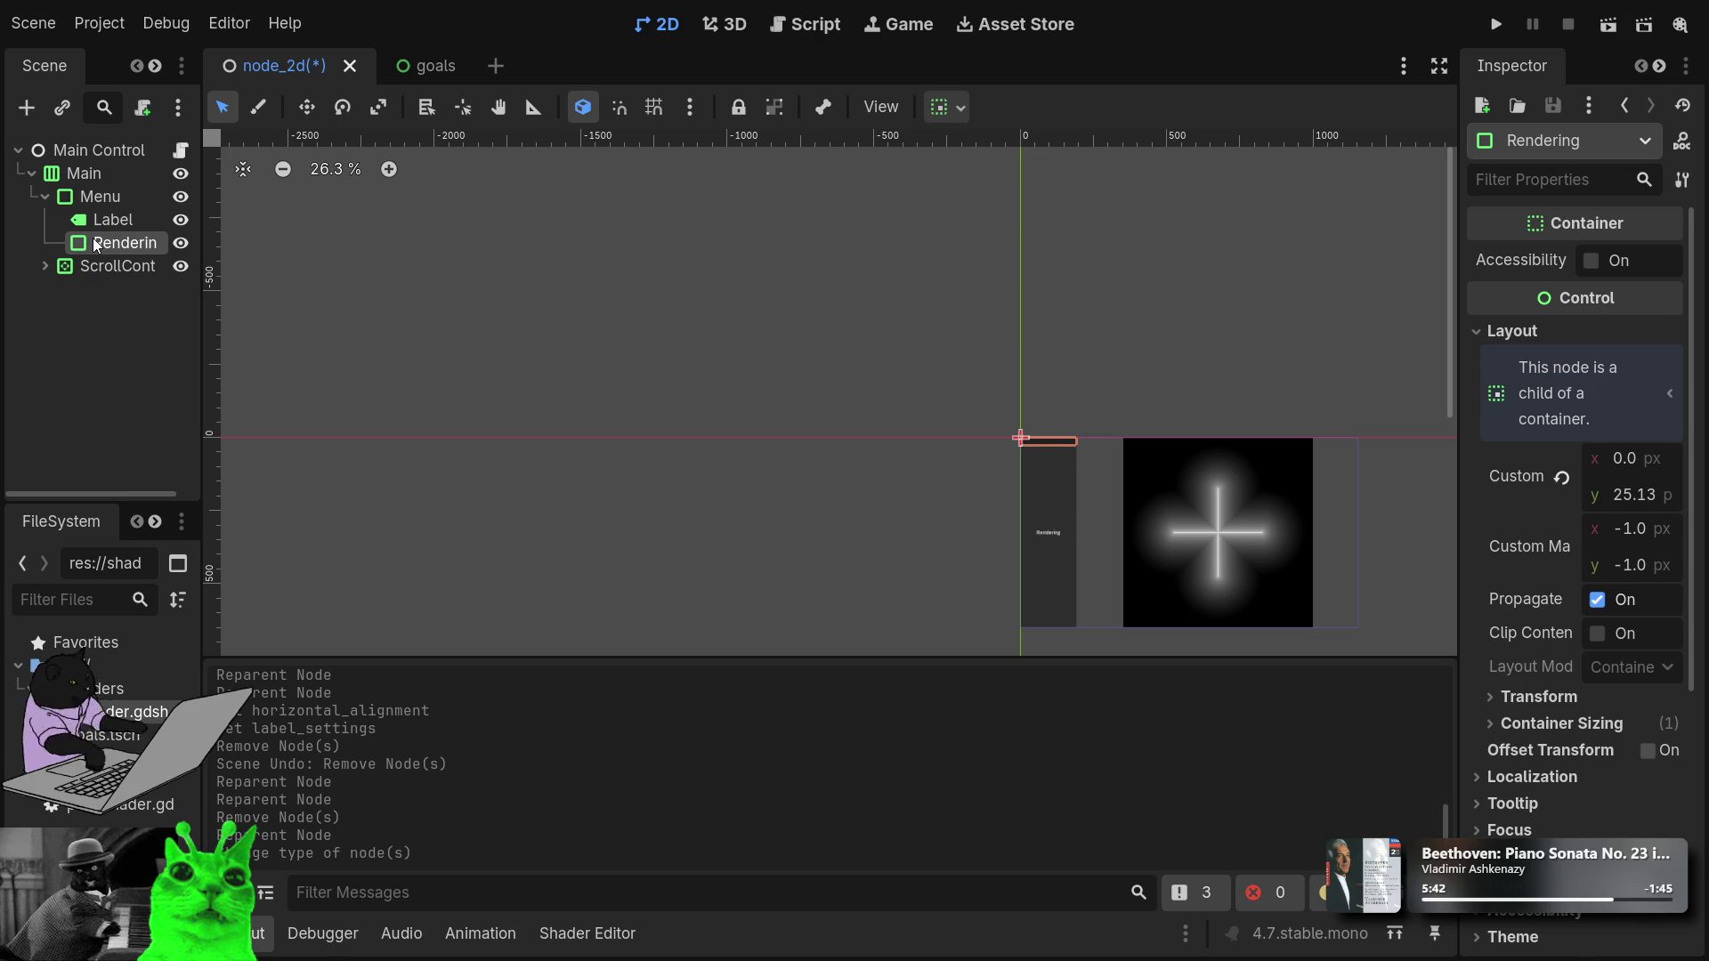
pyautogui.press('Delete')
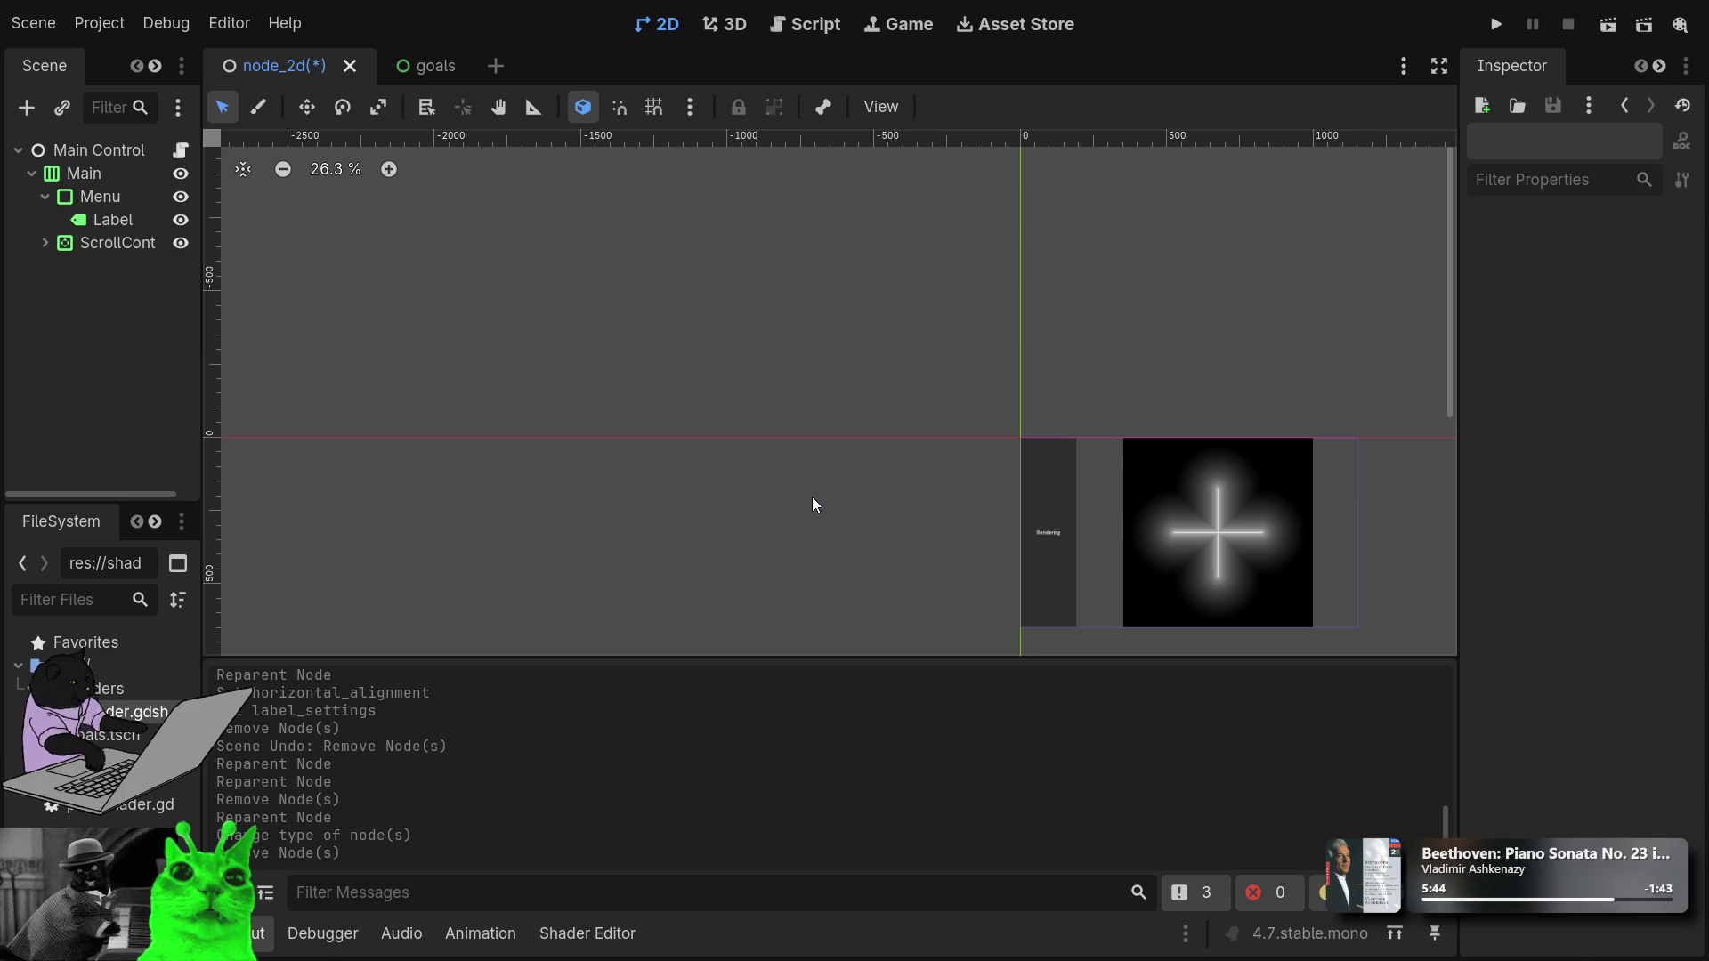
# Select Menu and reveal its Layout settings in the Inspector.
pyautogui.click(99, 200)
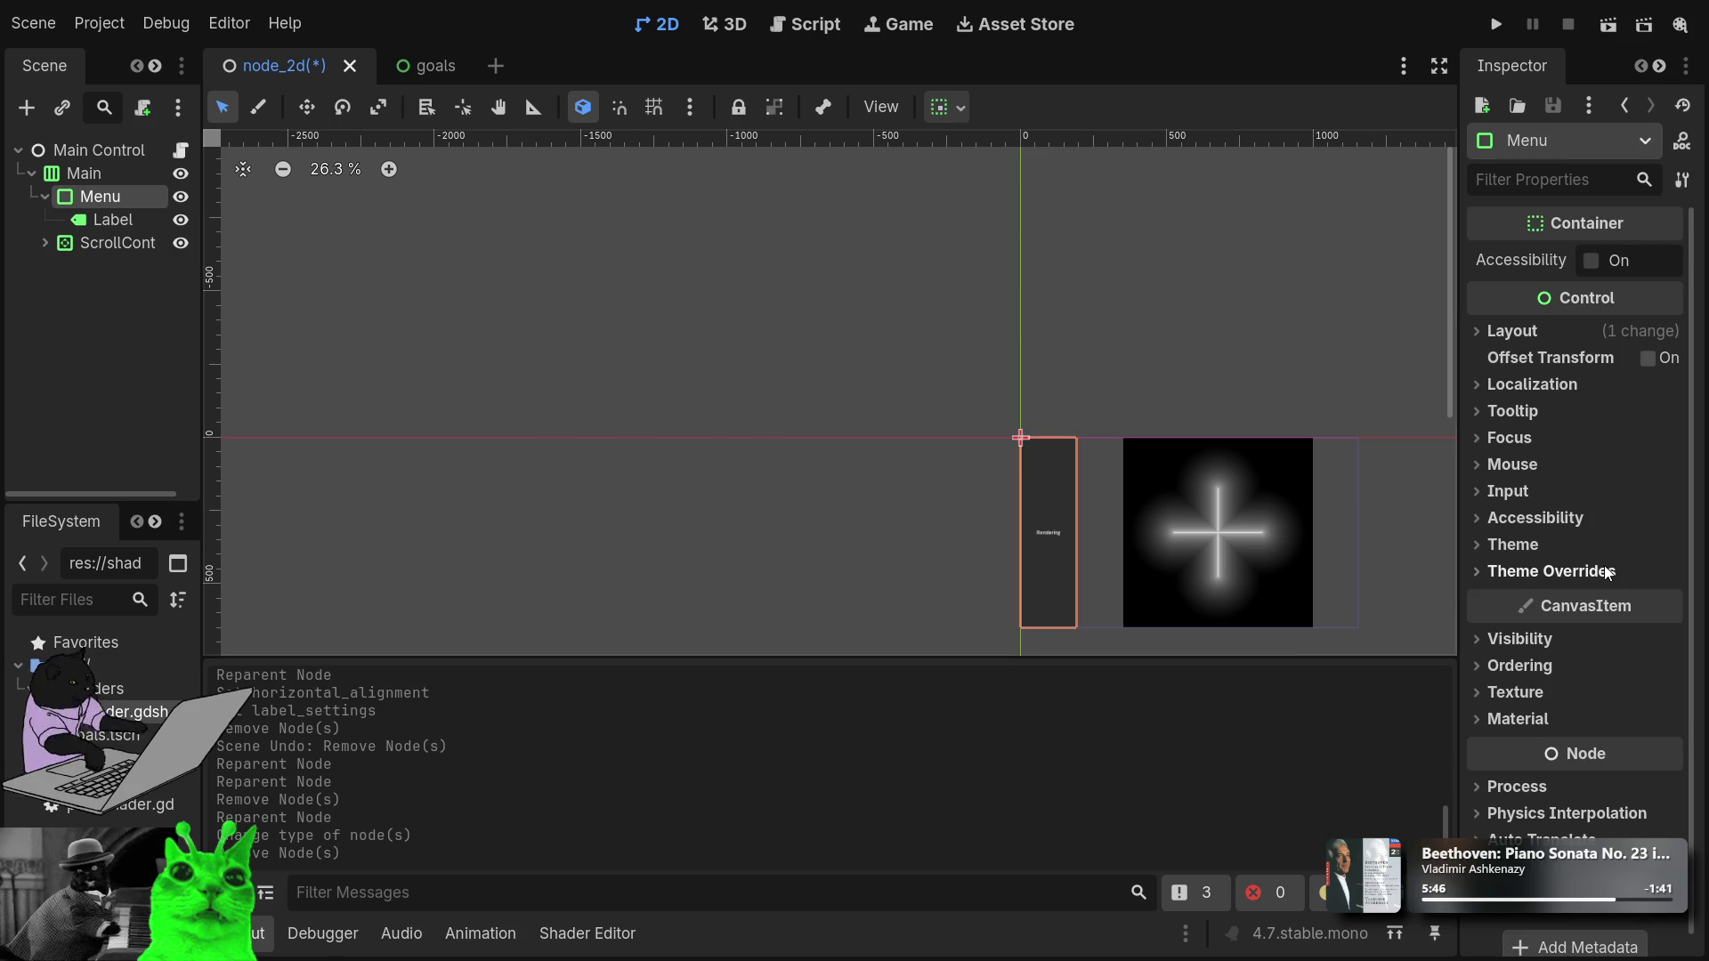
pyautogui.scroll(-1, 1608, 572)
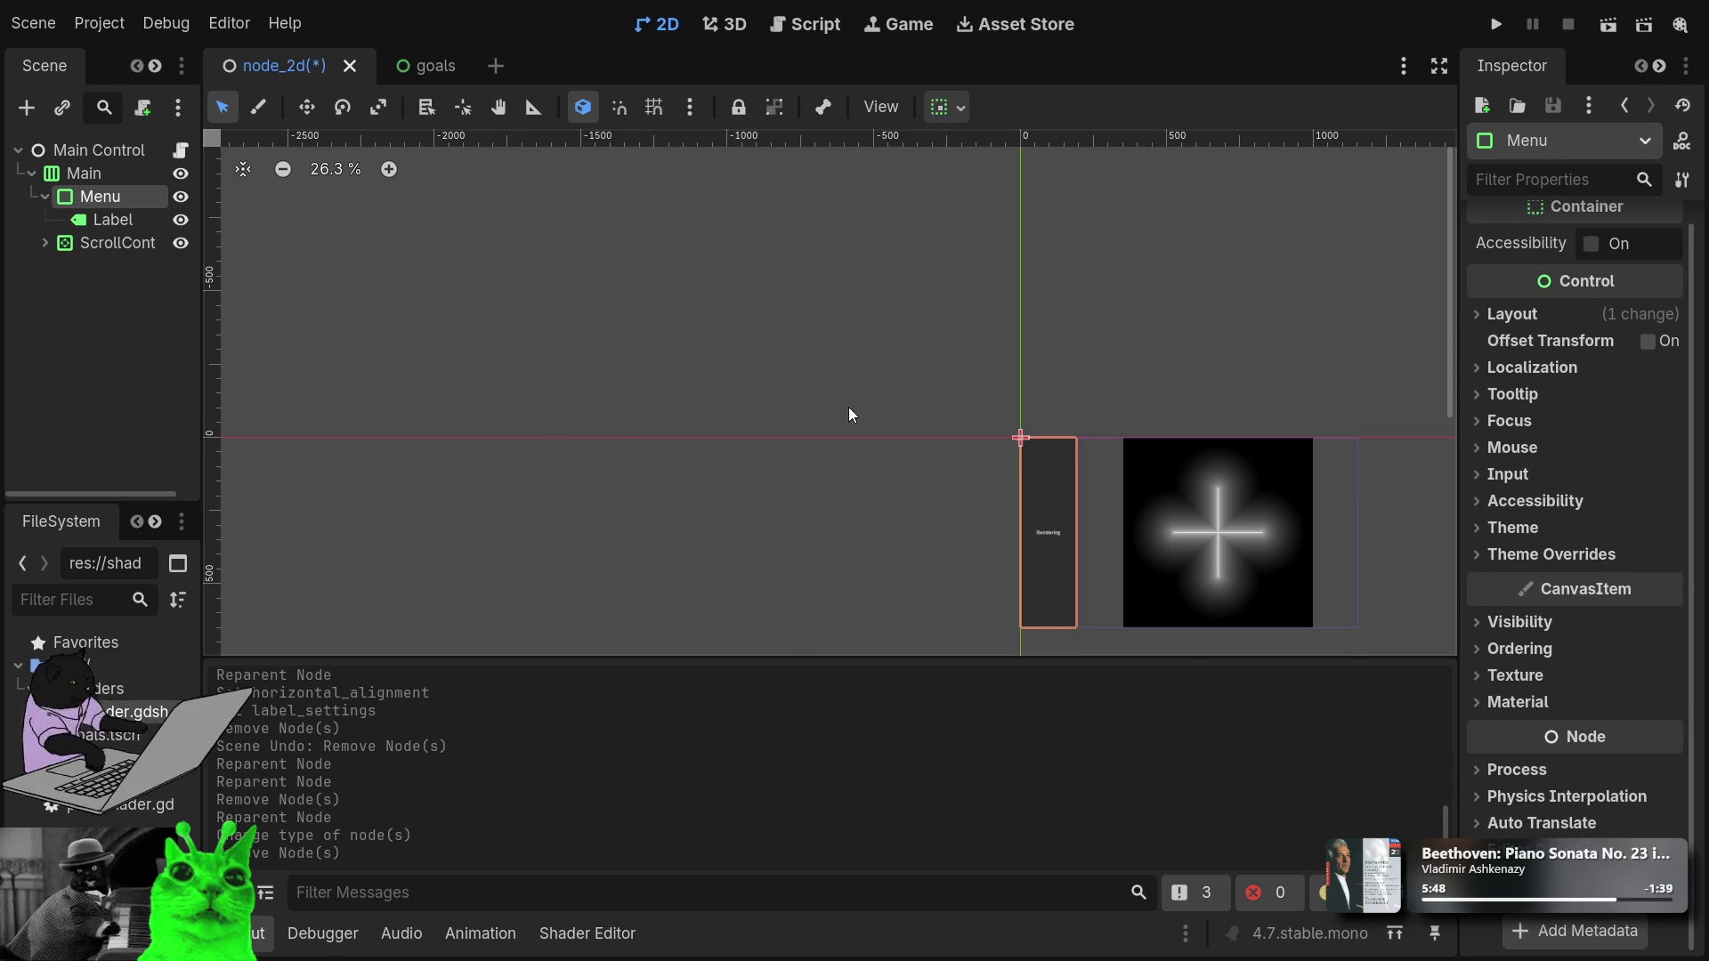
pyautogui.scroll(6, 1071, 545)
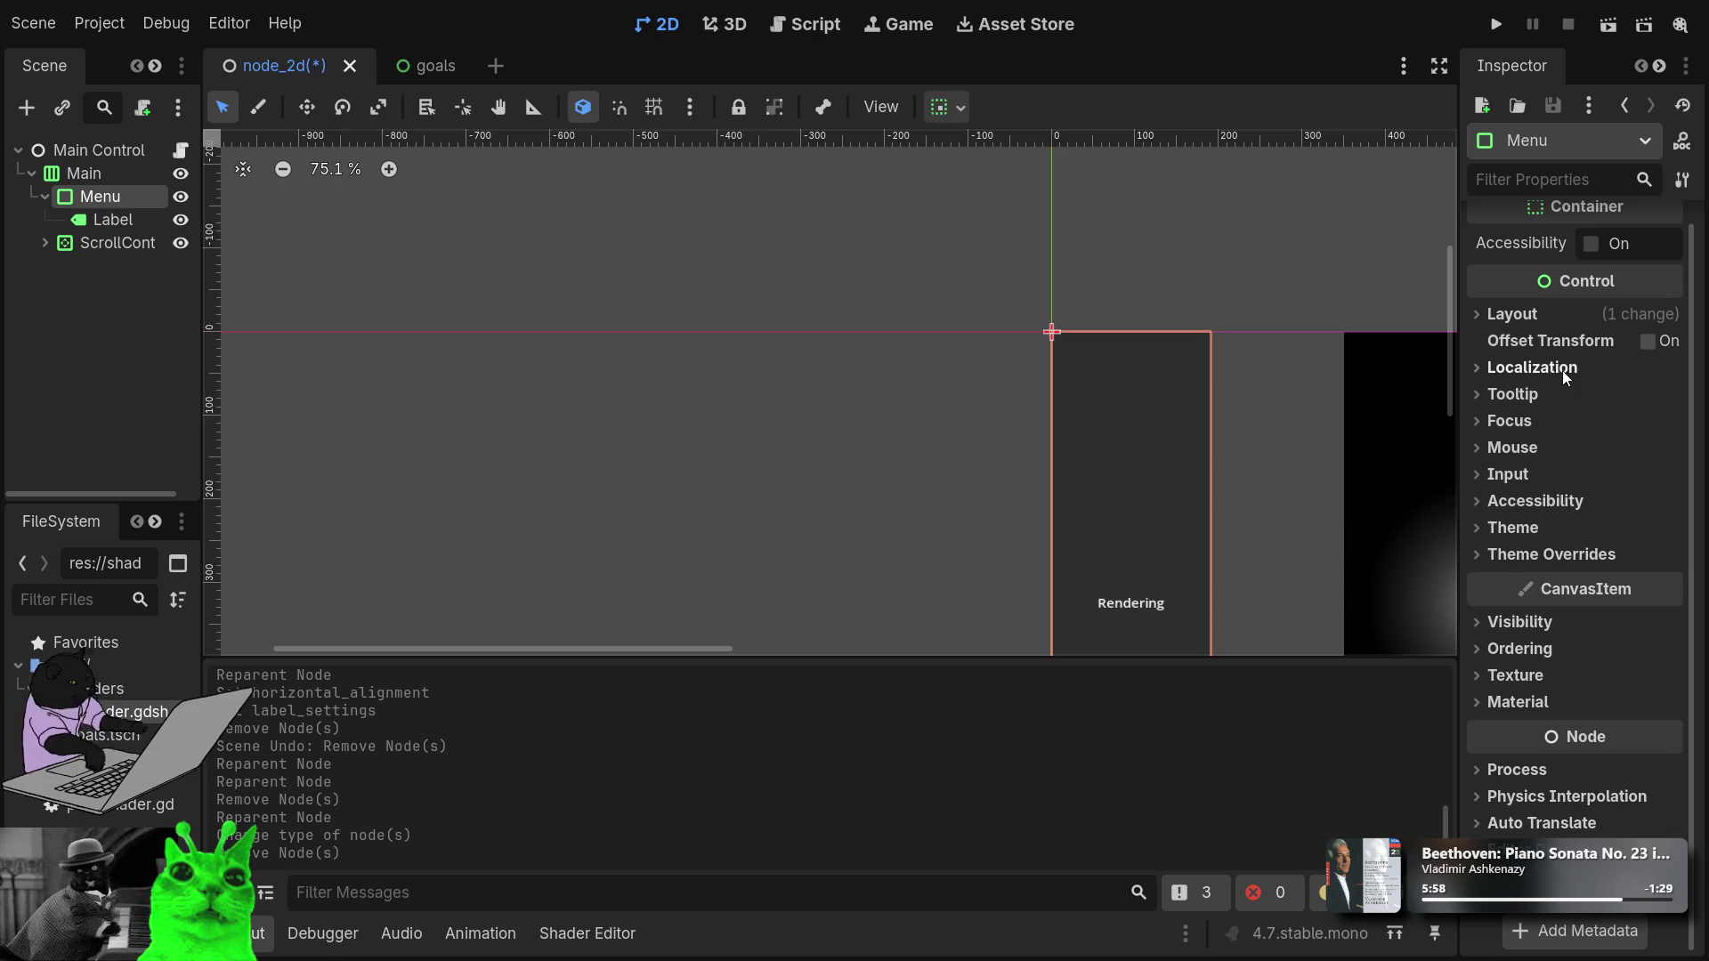
pyautogui.click(1481, 316)
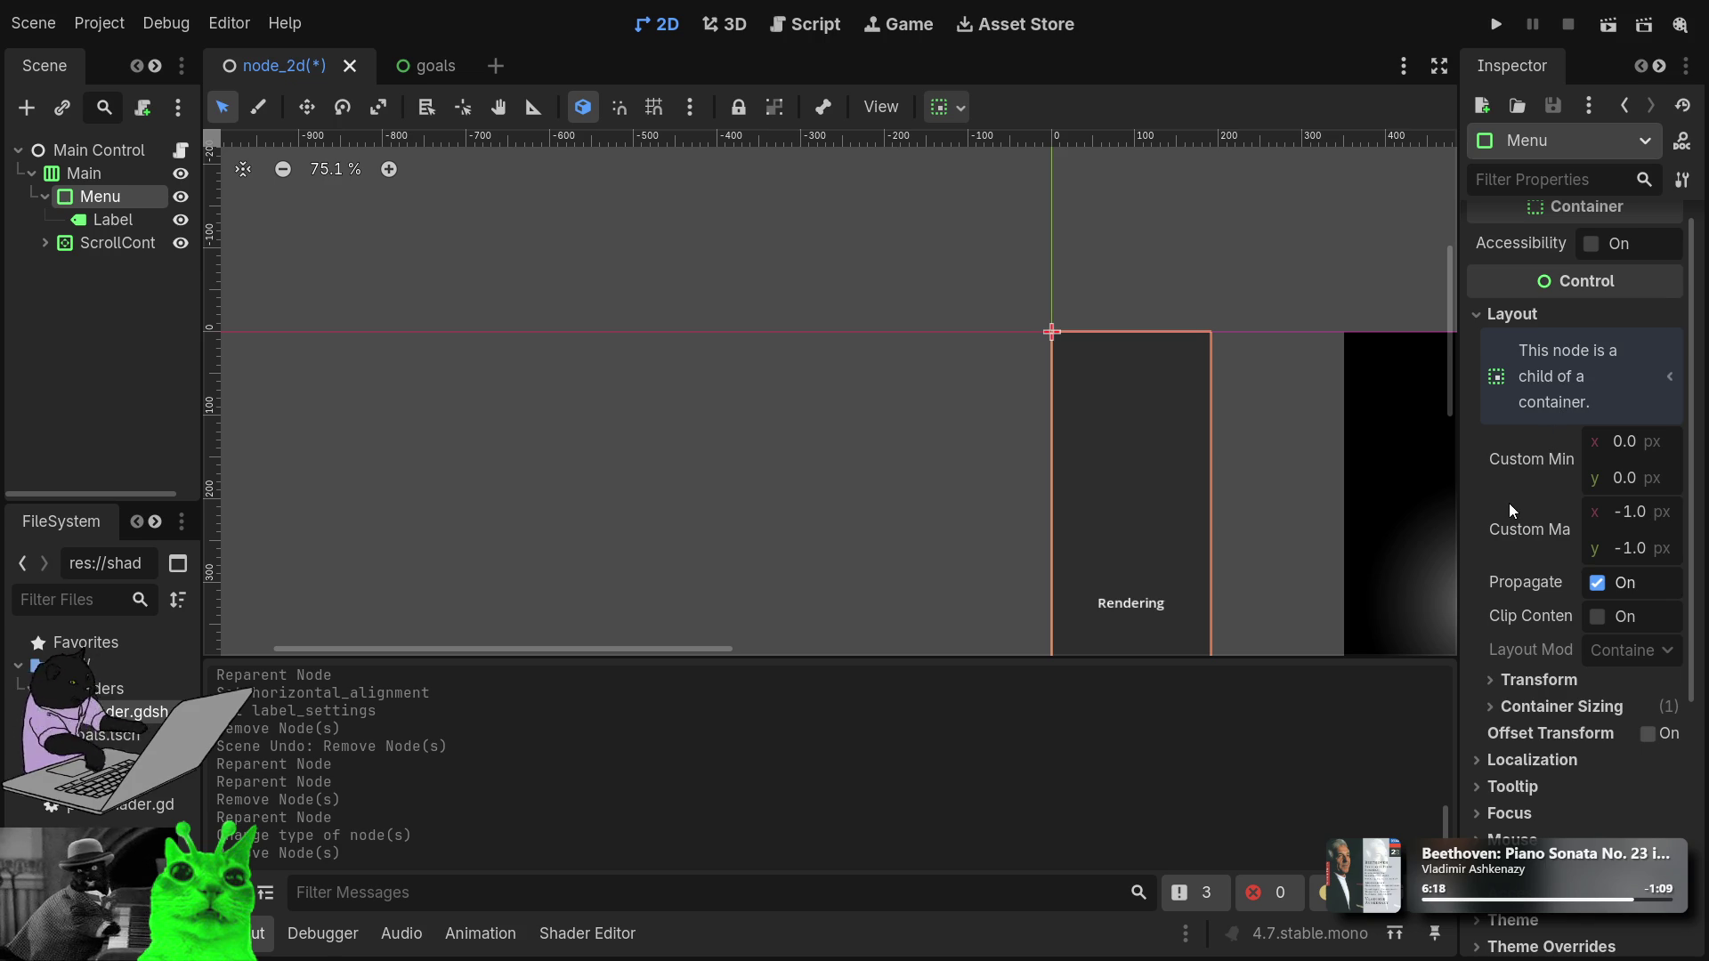
# Change Menu's vertical container sizing from Fill to Shrink Begin.
pyautogui.scroll(-5, 1509, 503)
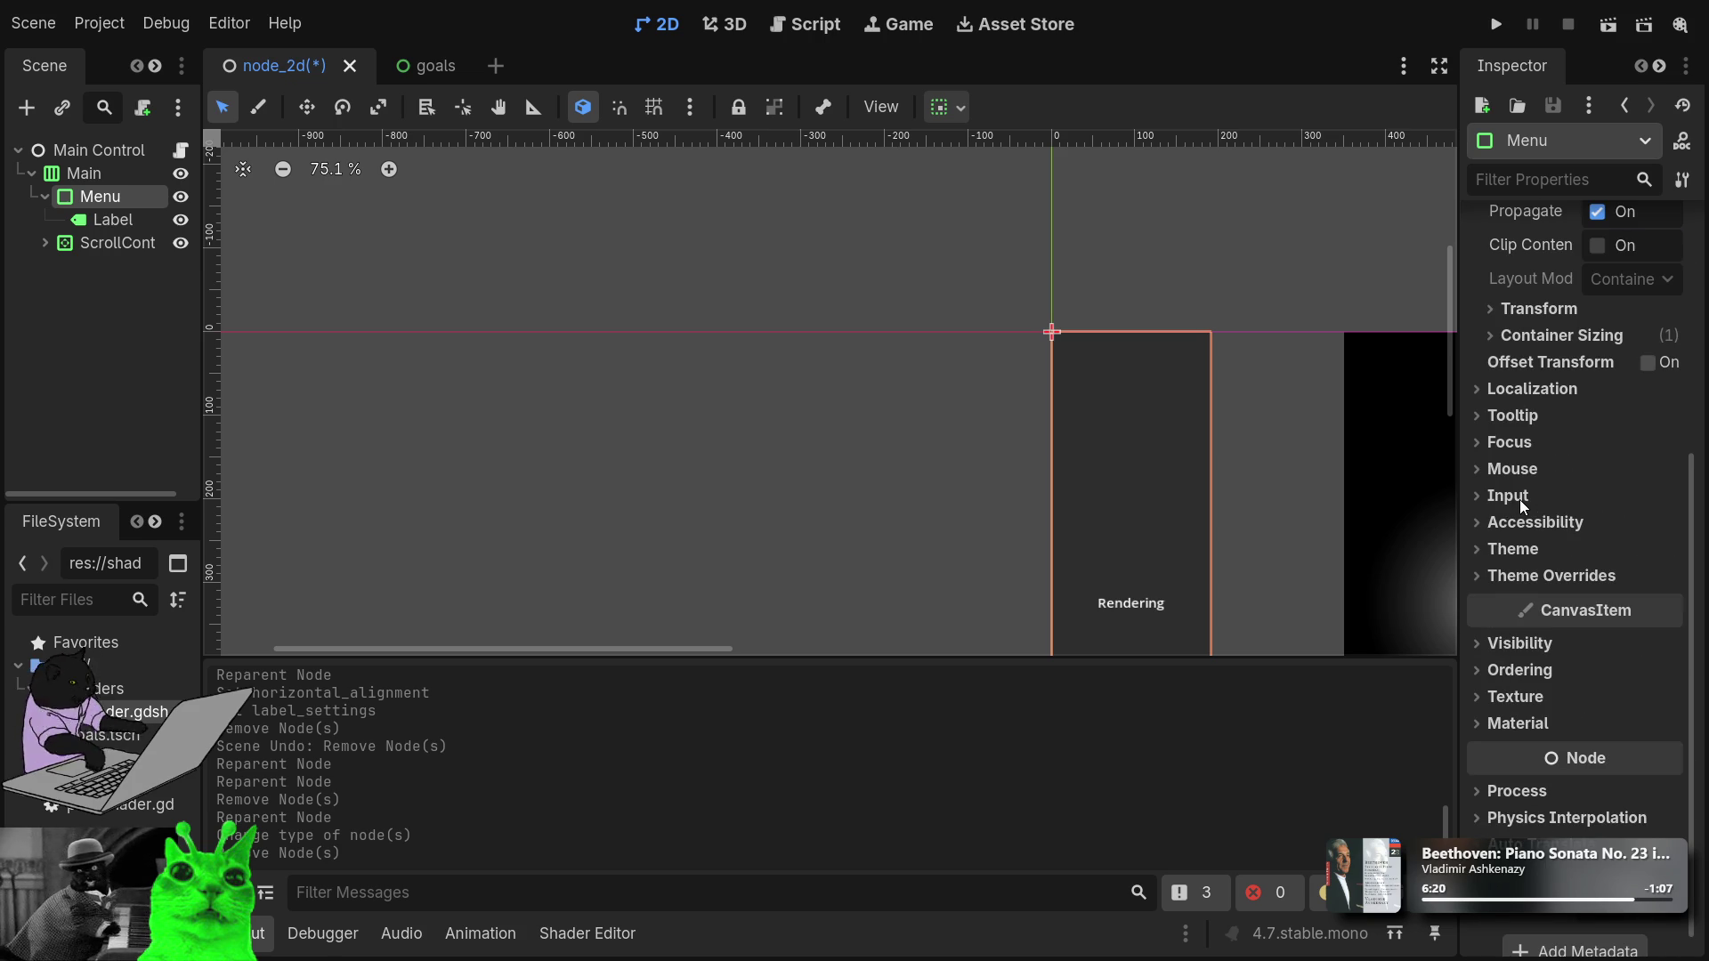
pyautogui.click(1496, 335)
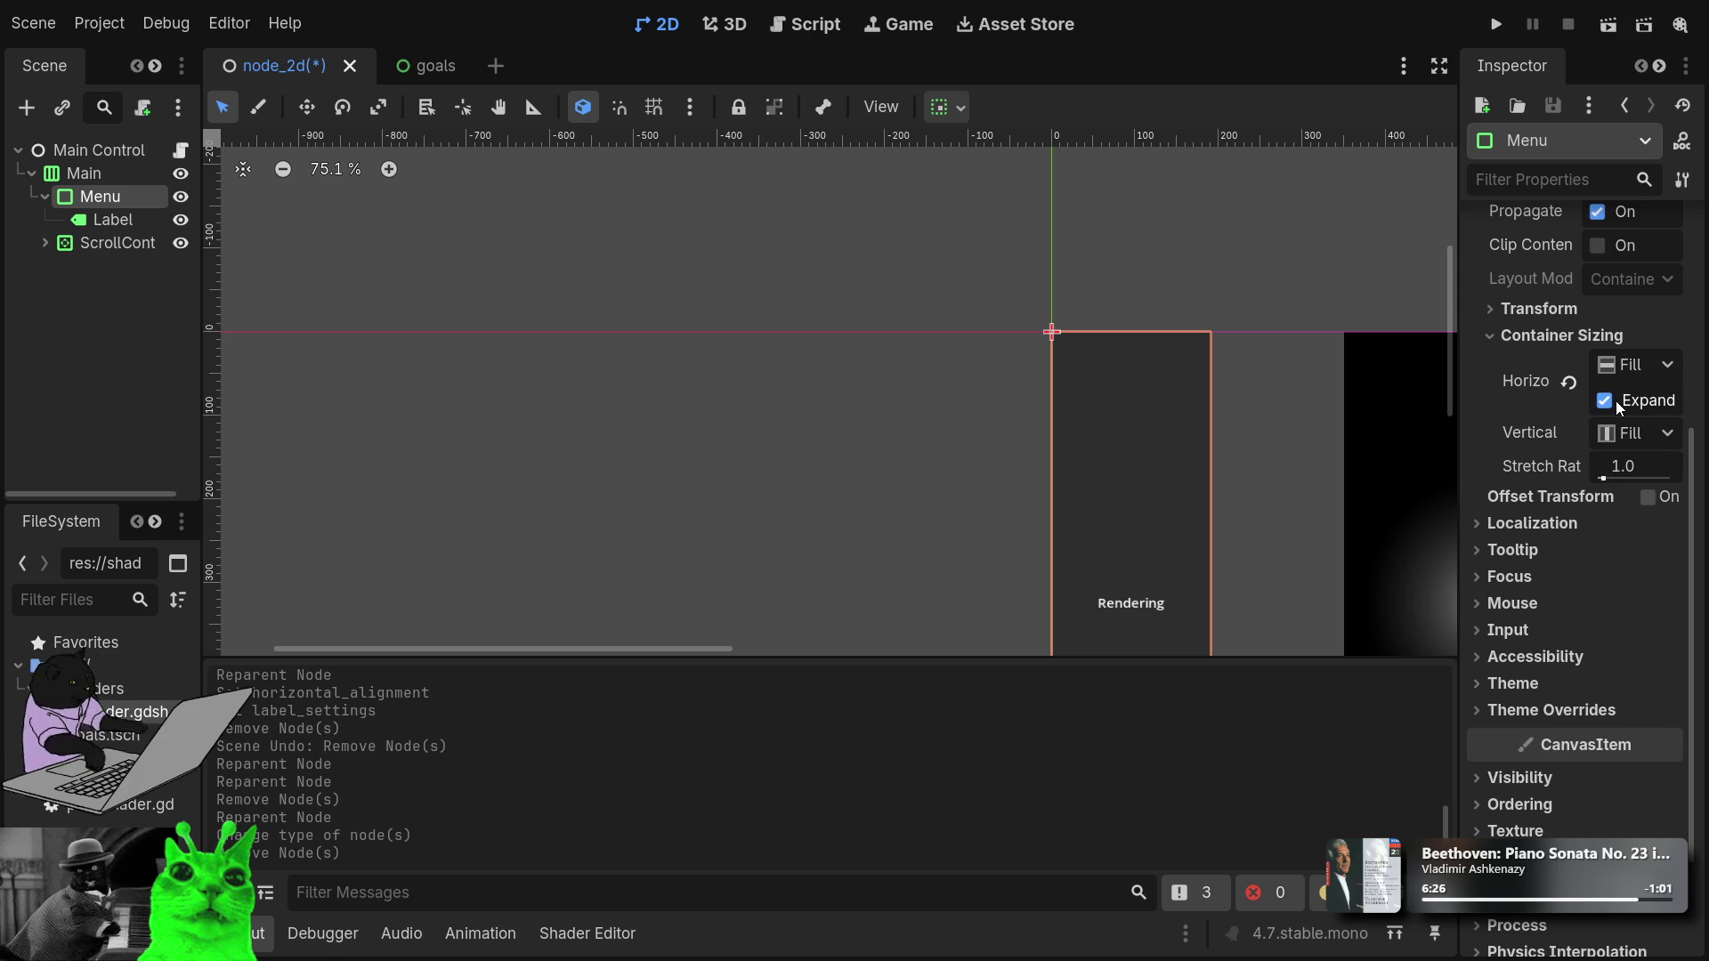
pyautogui.click(1638, 434)
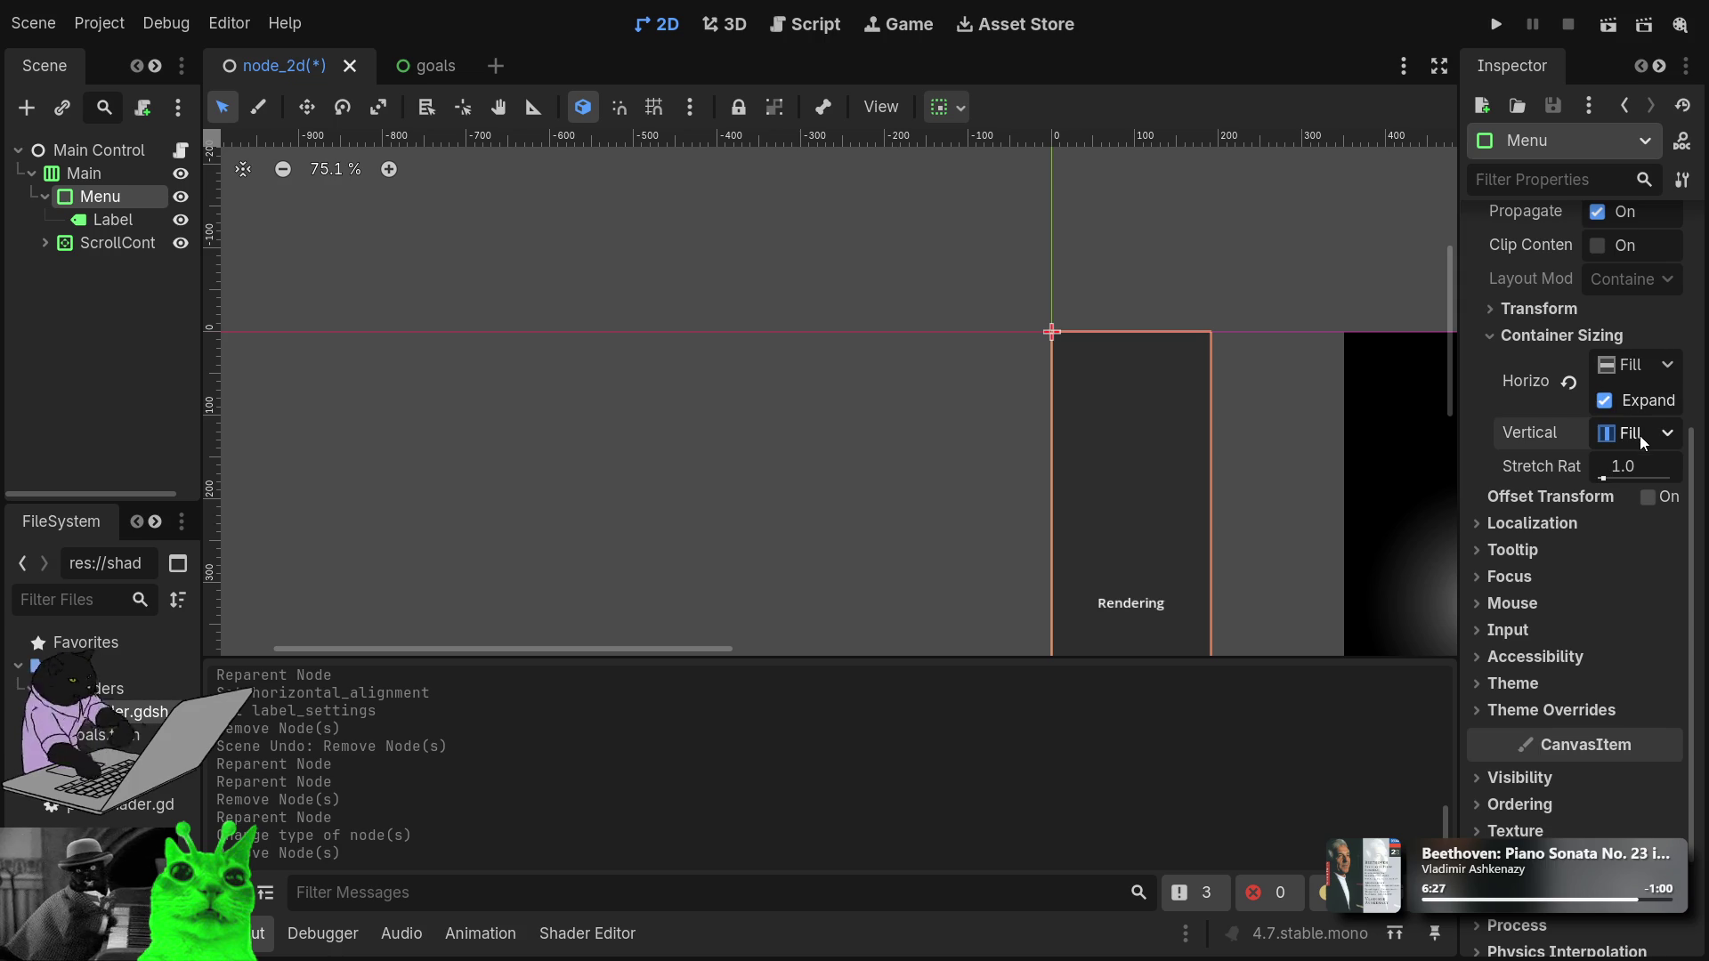
pyautogui.click(1546, 509)
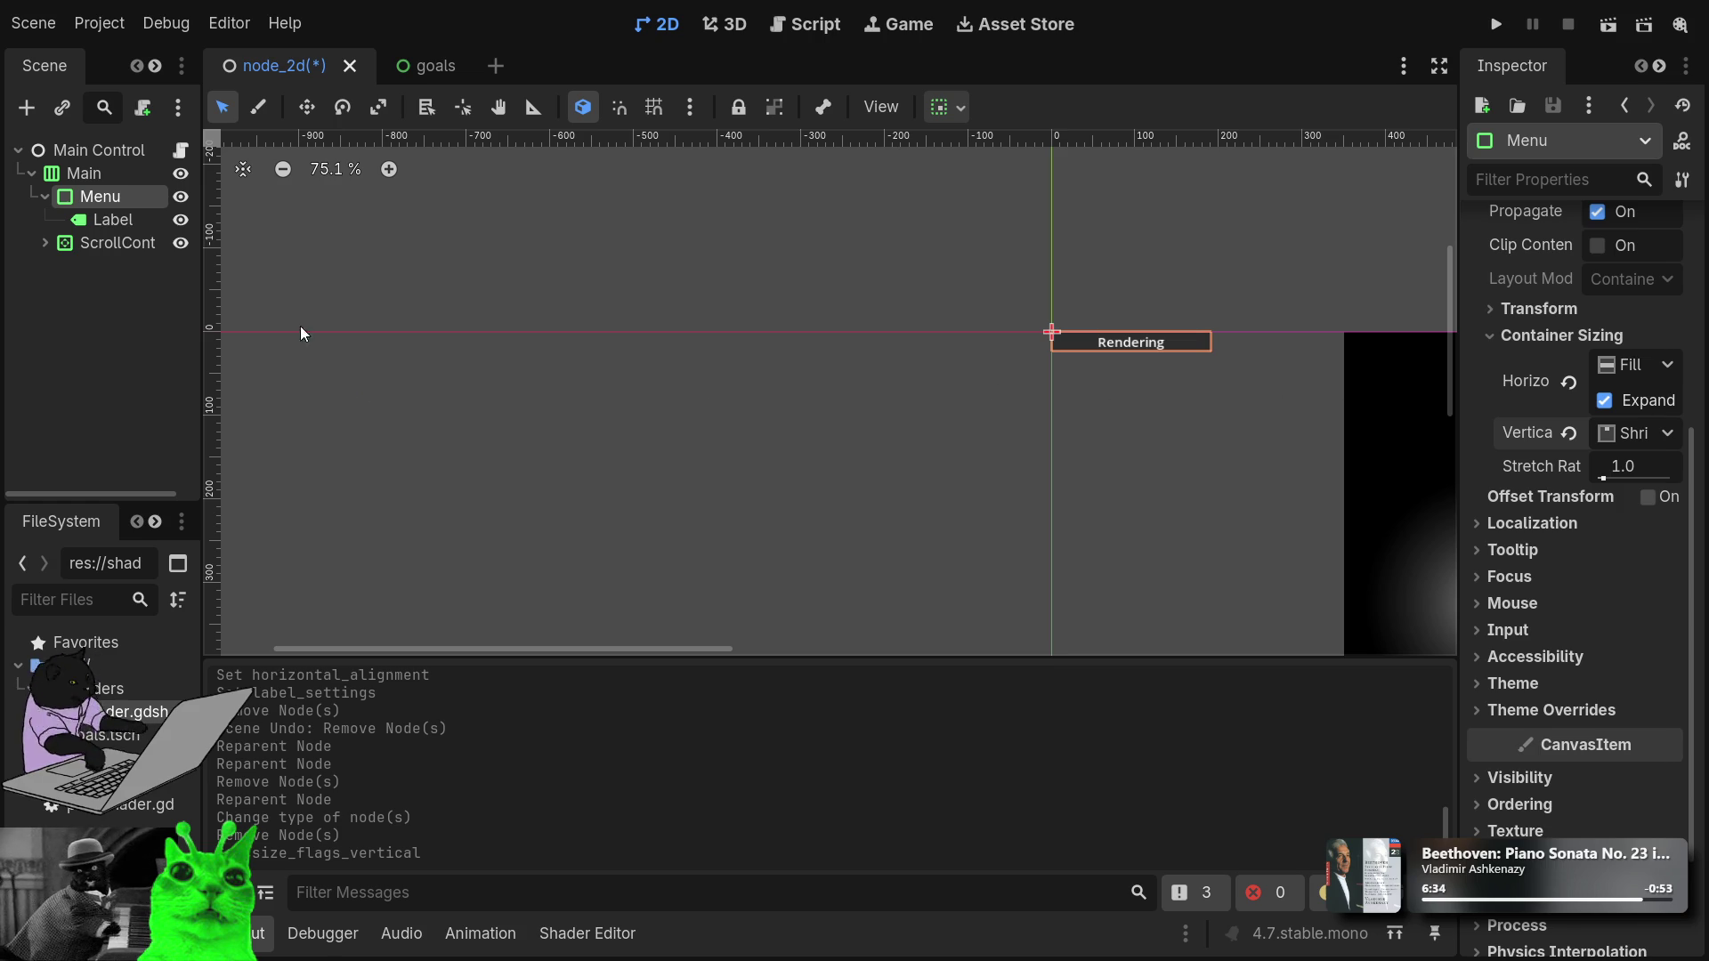
pyautogui.click(111, 220)
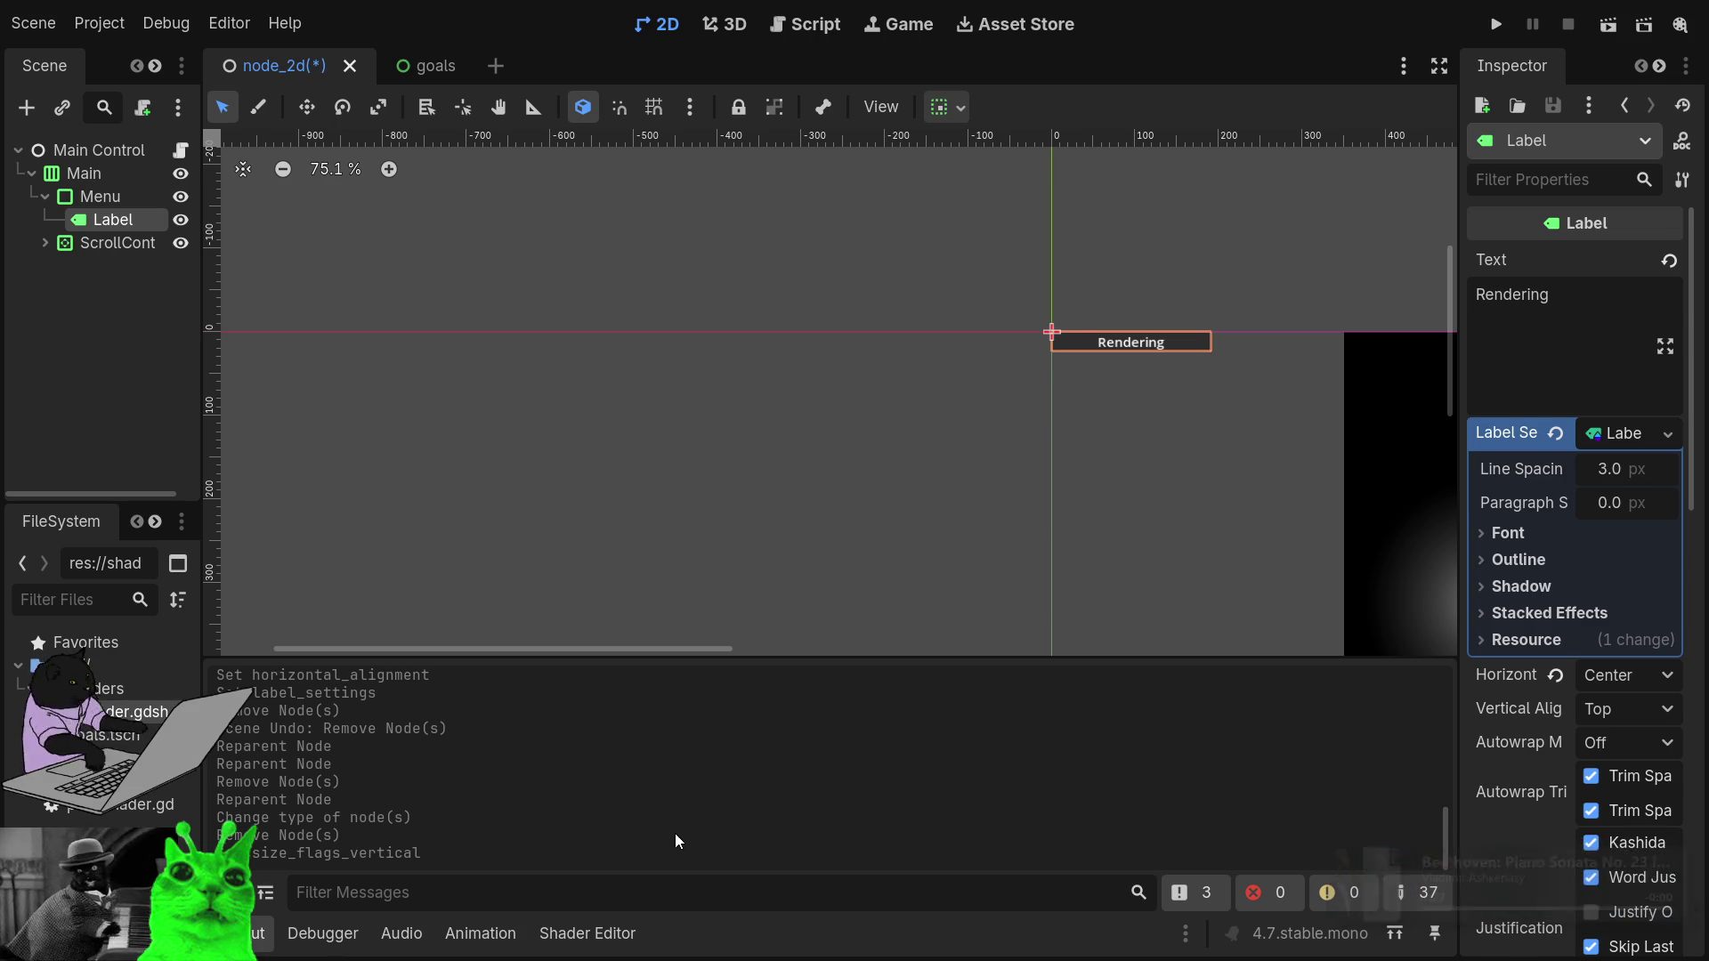
# Add a SpinBox directly under Menu, placed after the Rendering Label.
pyautogui.hotkey('ctrl', 'a')
pyautogui.press('Return')
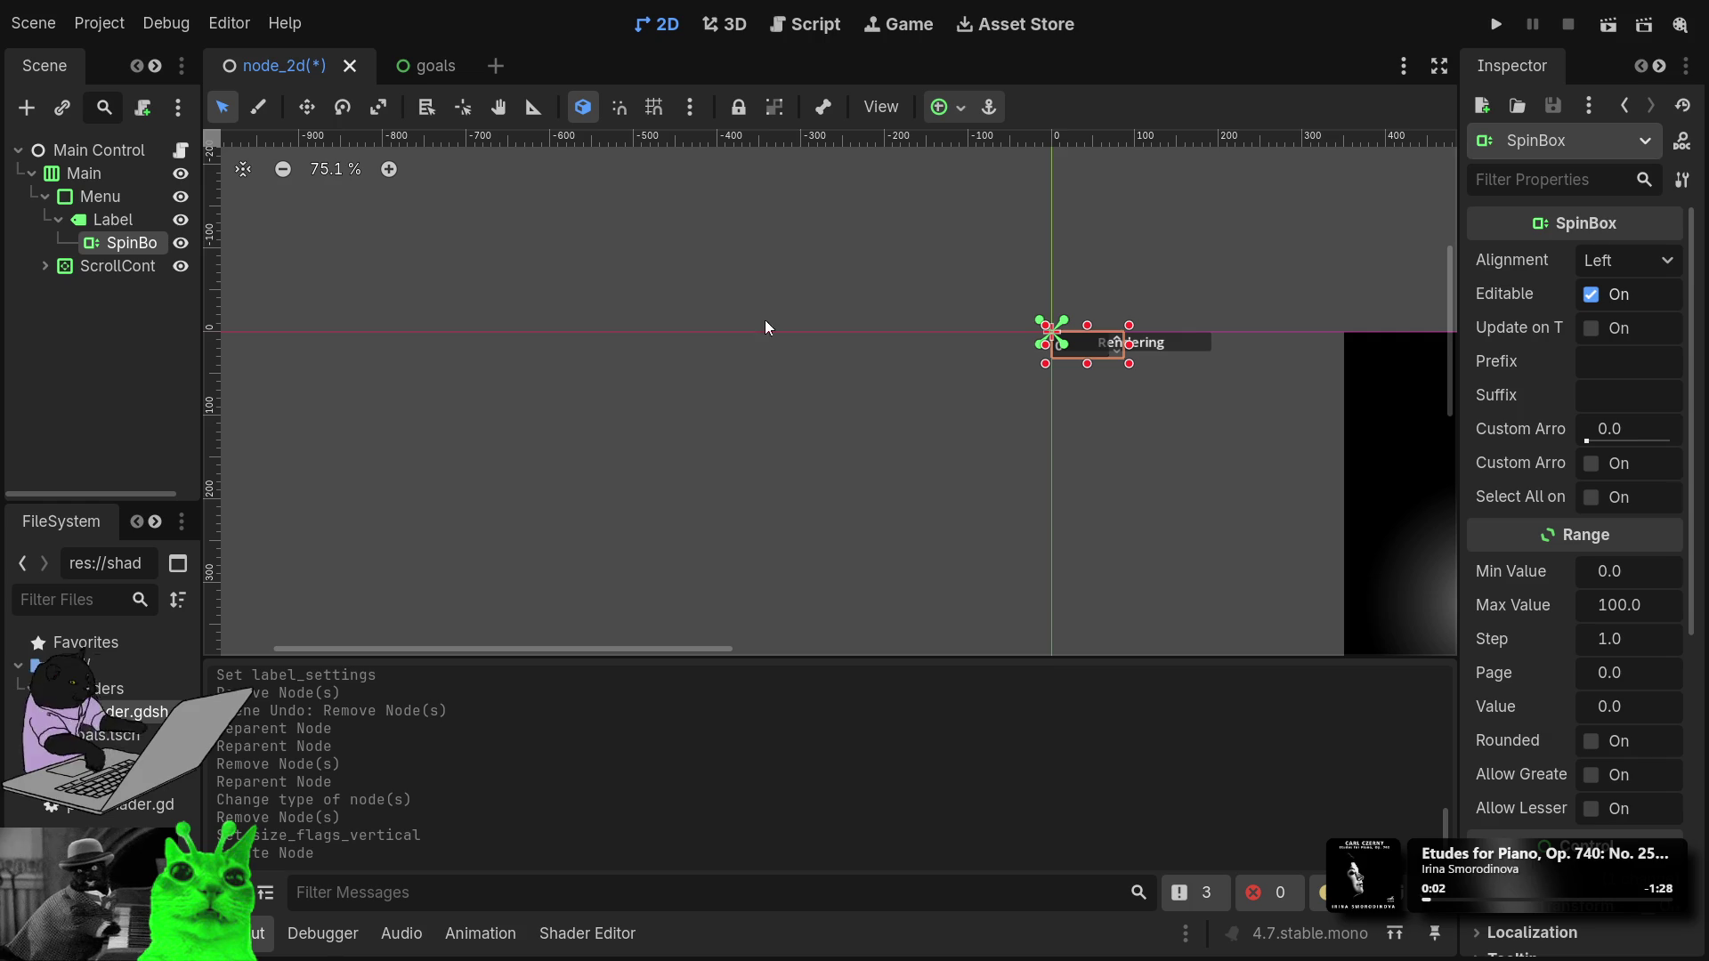
pyautogui.moveTo(105, 243); pyautogui.dragTo(98, 211)
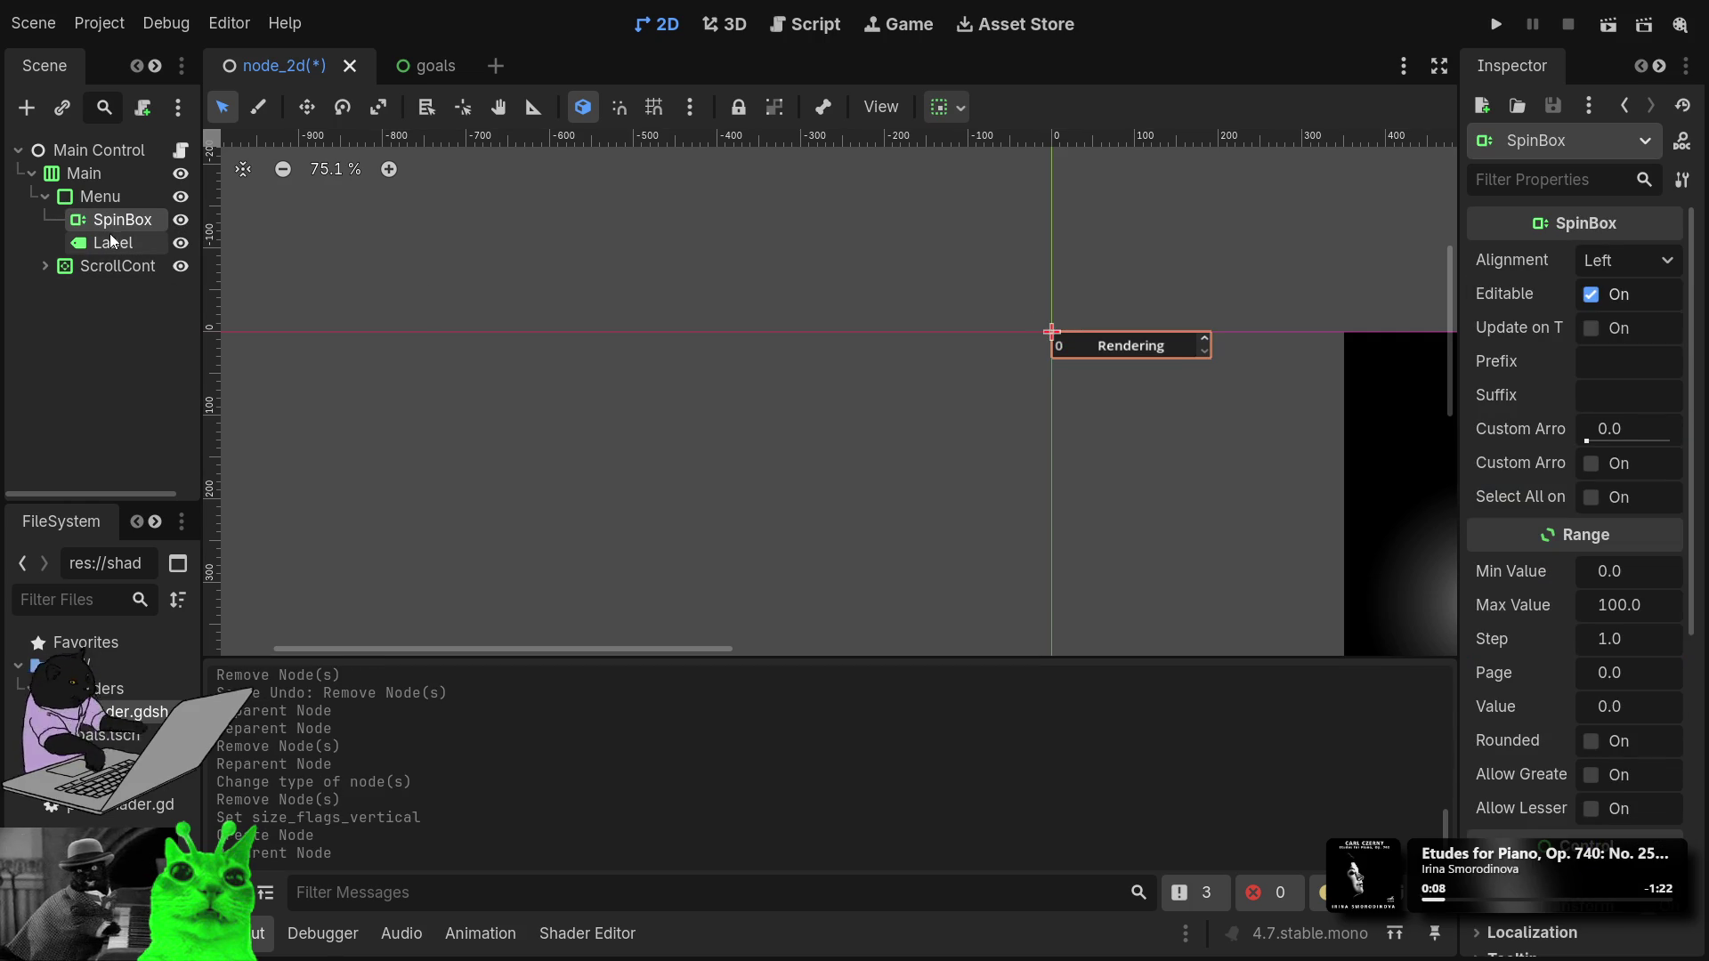
pyautogui.moveTo(117, 245); pyautogui.dragTo(114, 210)
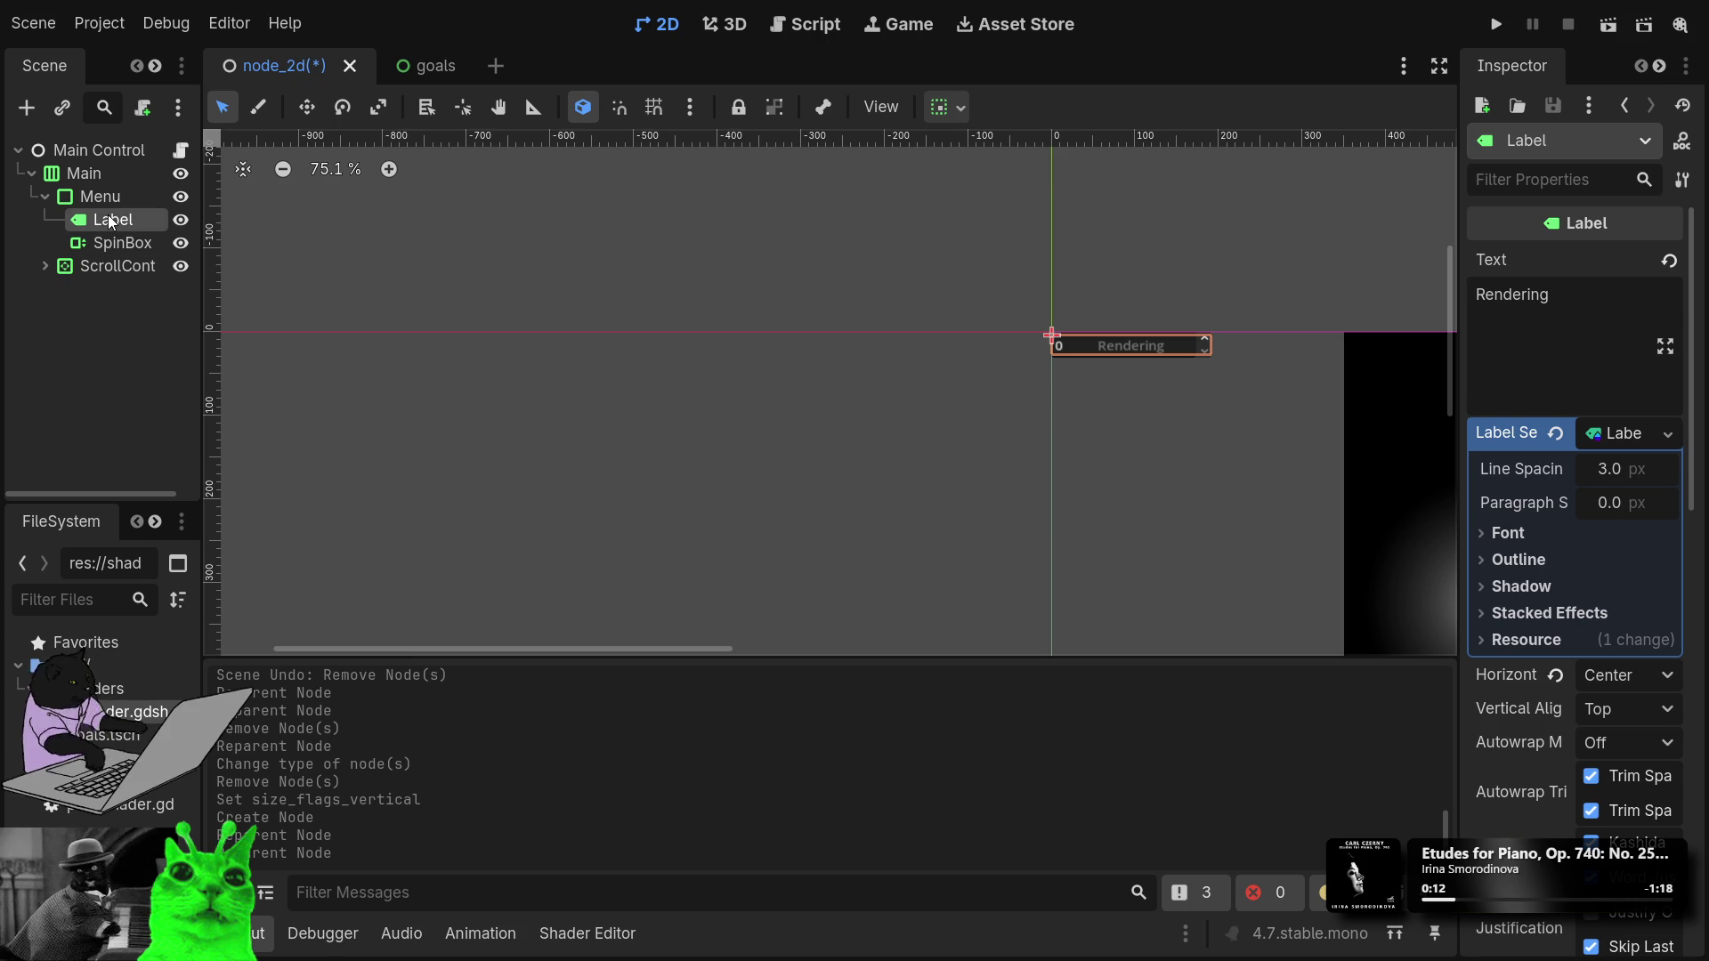
pyautogui.scroll(3, 1168, 395)
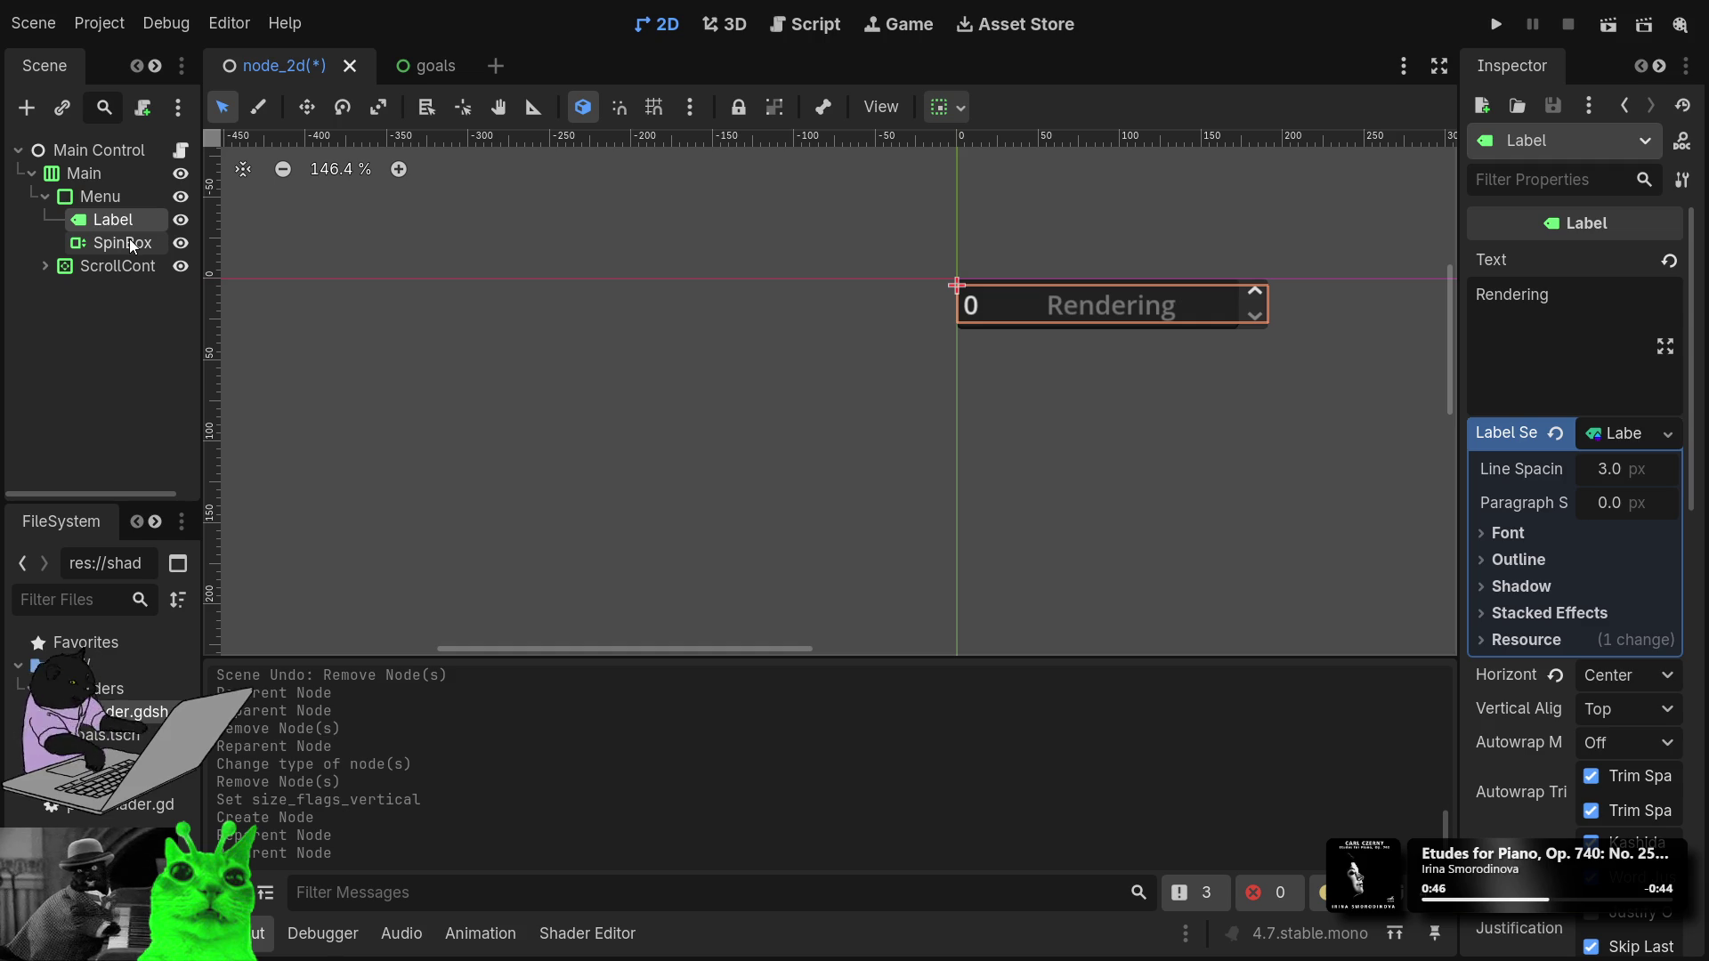
pyautogui.click(112, 189)
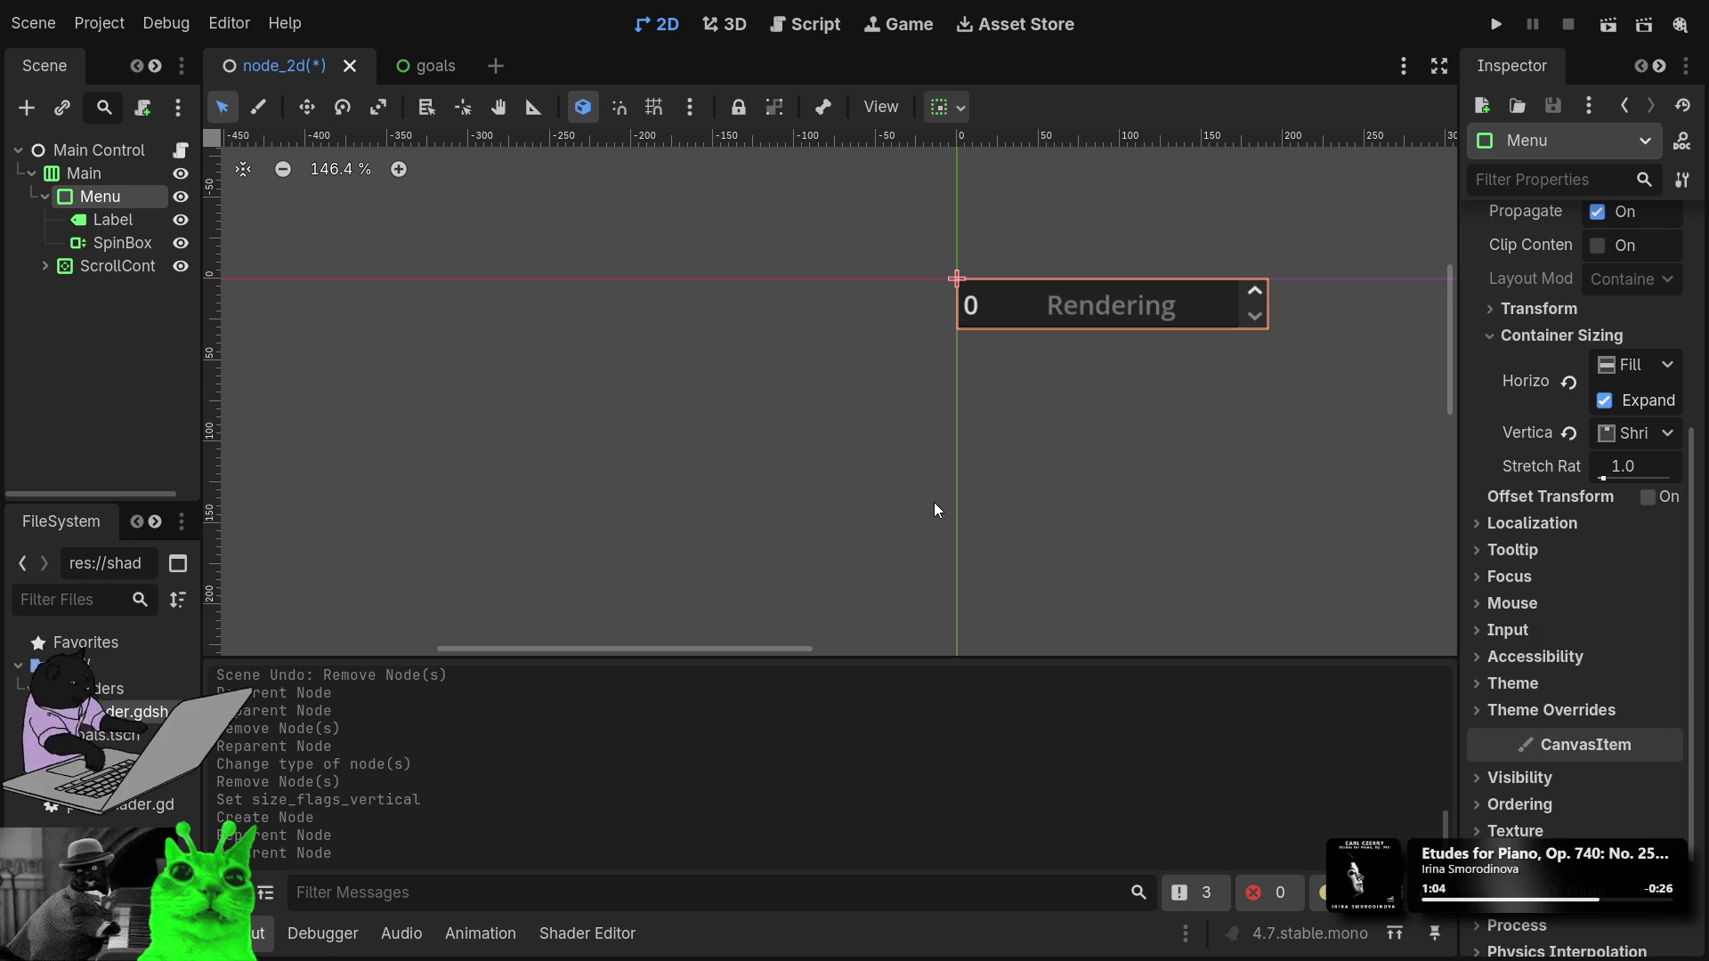
# Add a VBoxContainer under Menu, placed above the SpinBox.
pyautogui.hotkey('ctrl', 'shift', 'z')
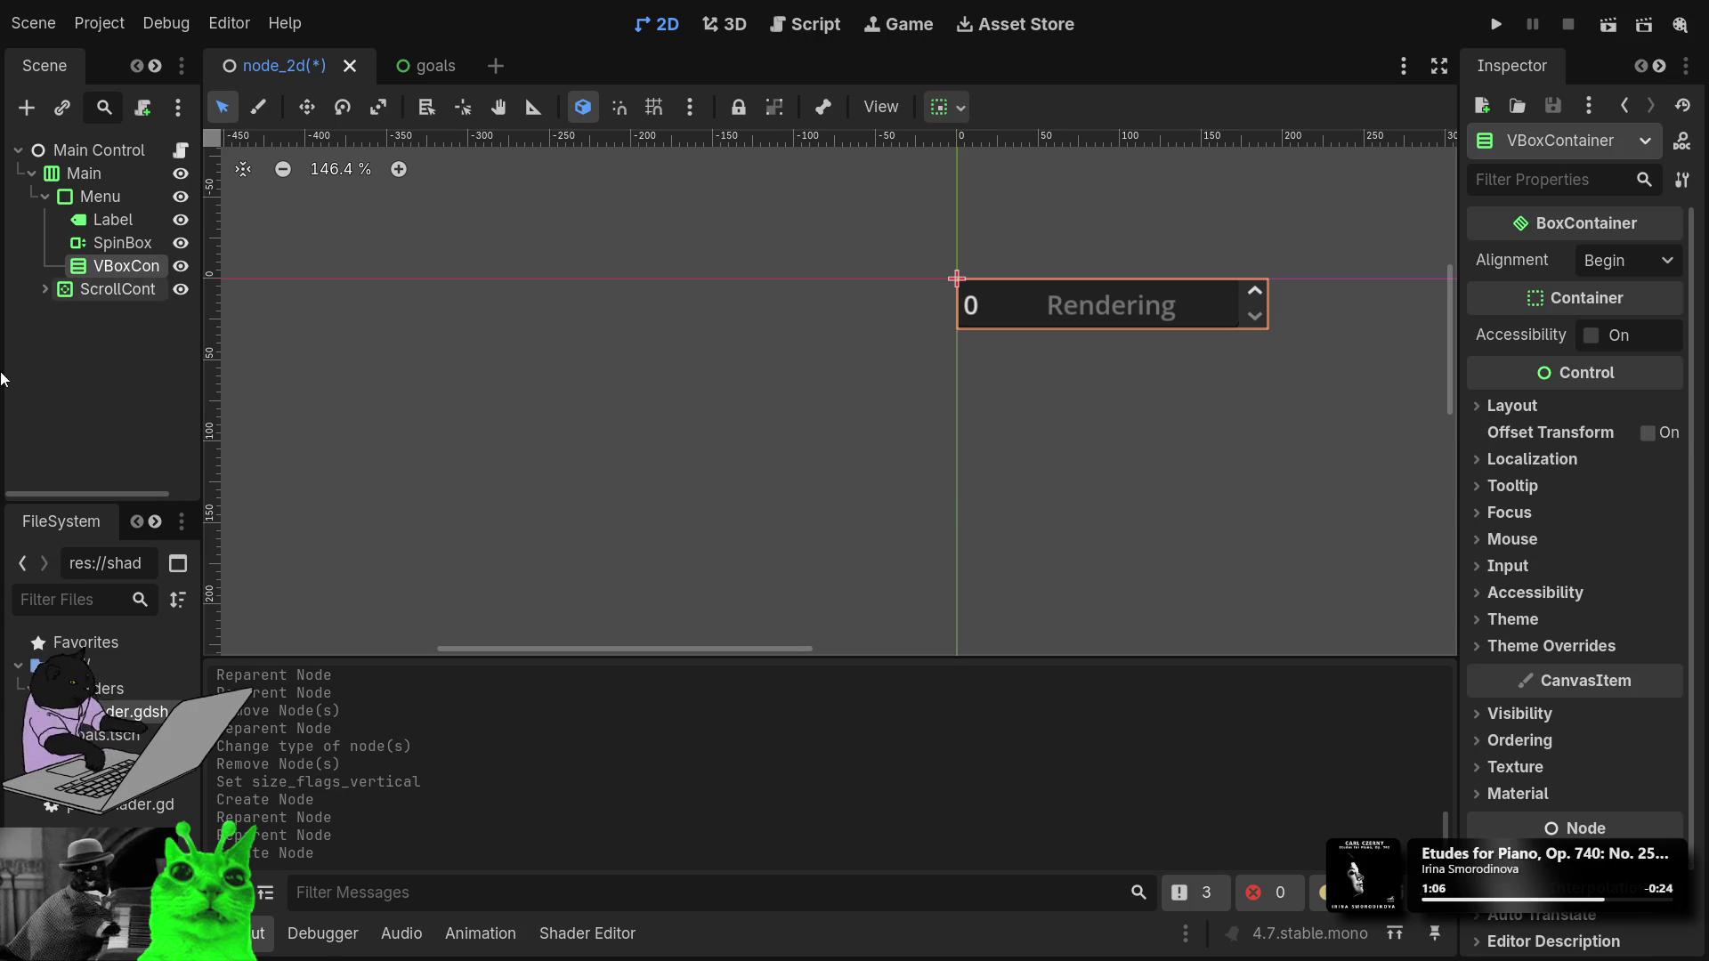
pyautogui.moveTo(102, 269)
pyautogui.mouseDown()
pyautogui.moveTo(102, 218)
pyautogui.moveTo(129, 267)
pyautogui.moveTo(129, 231)
pyautogui.mouseUp()
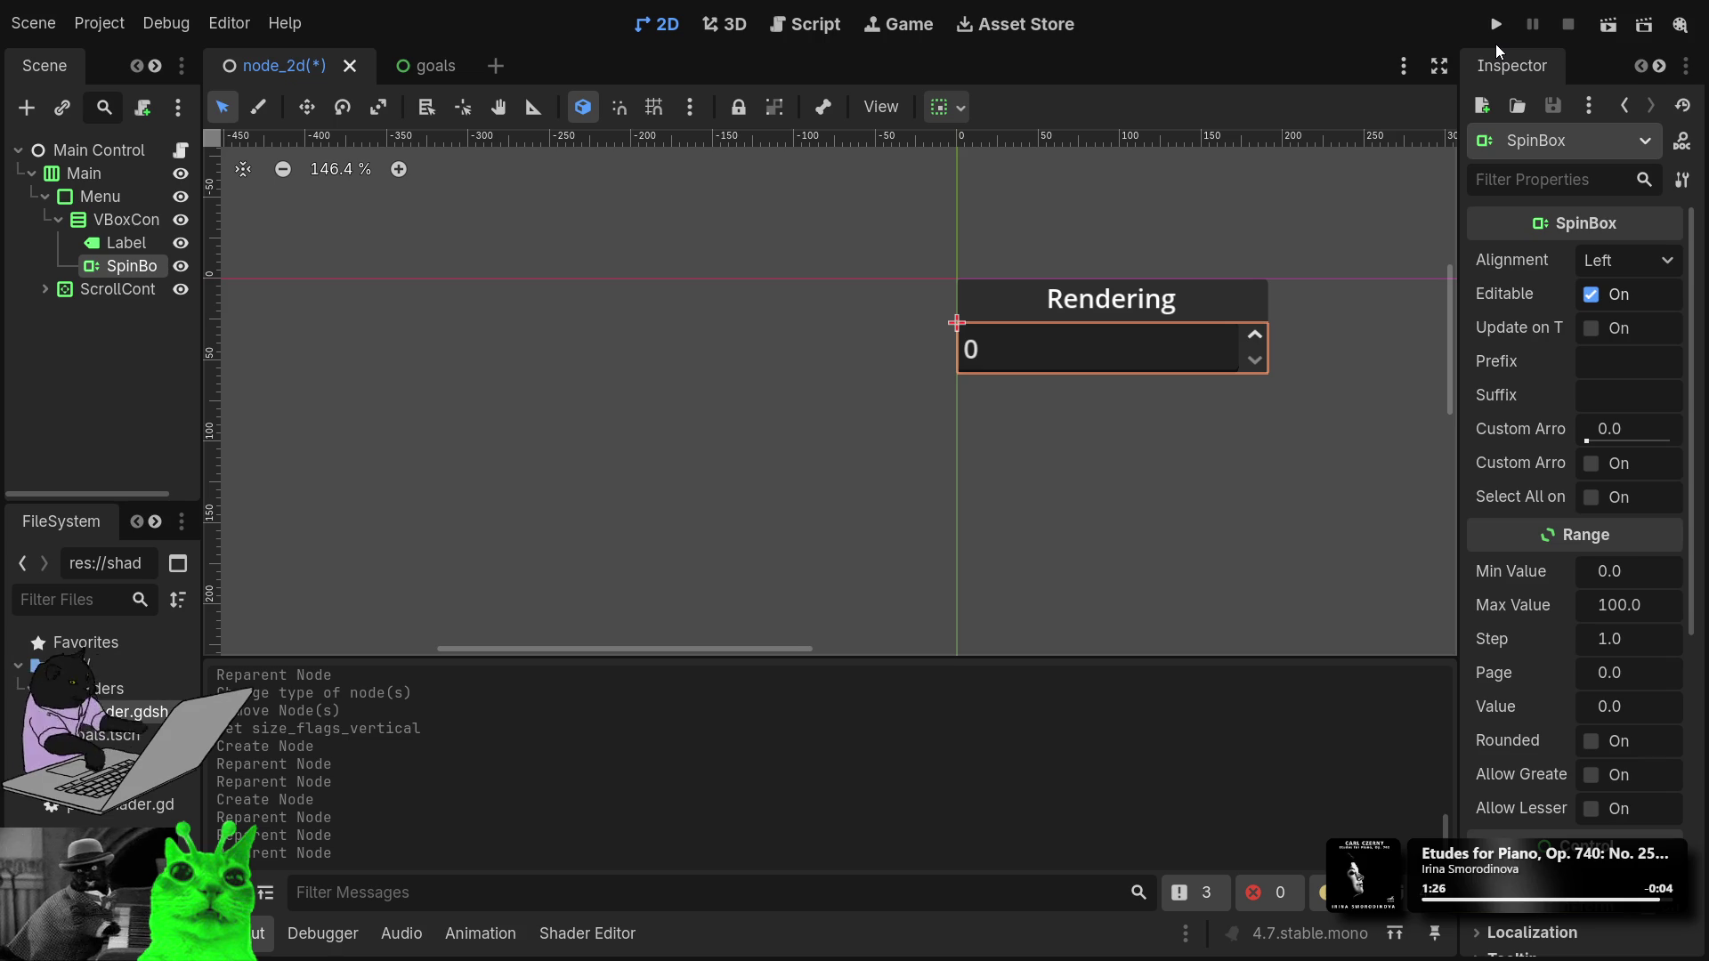
# Run the project, enter 52 in the spin box, and try then undo a new step size.
pyautogui.click(1499, 26)
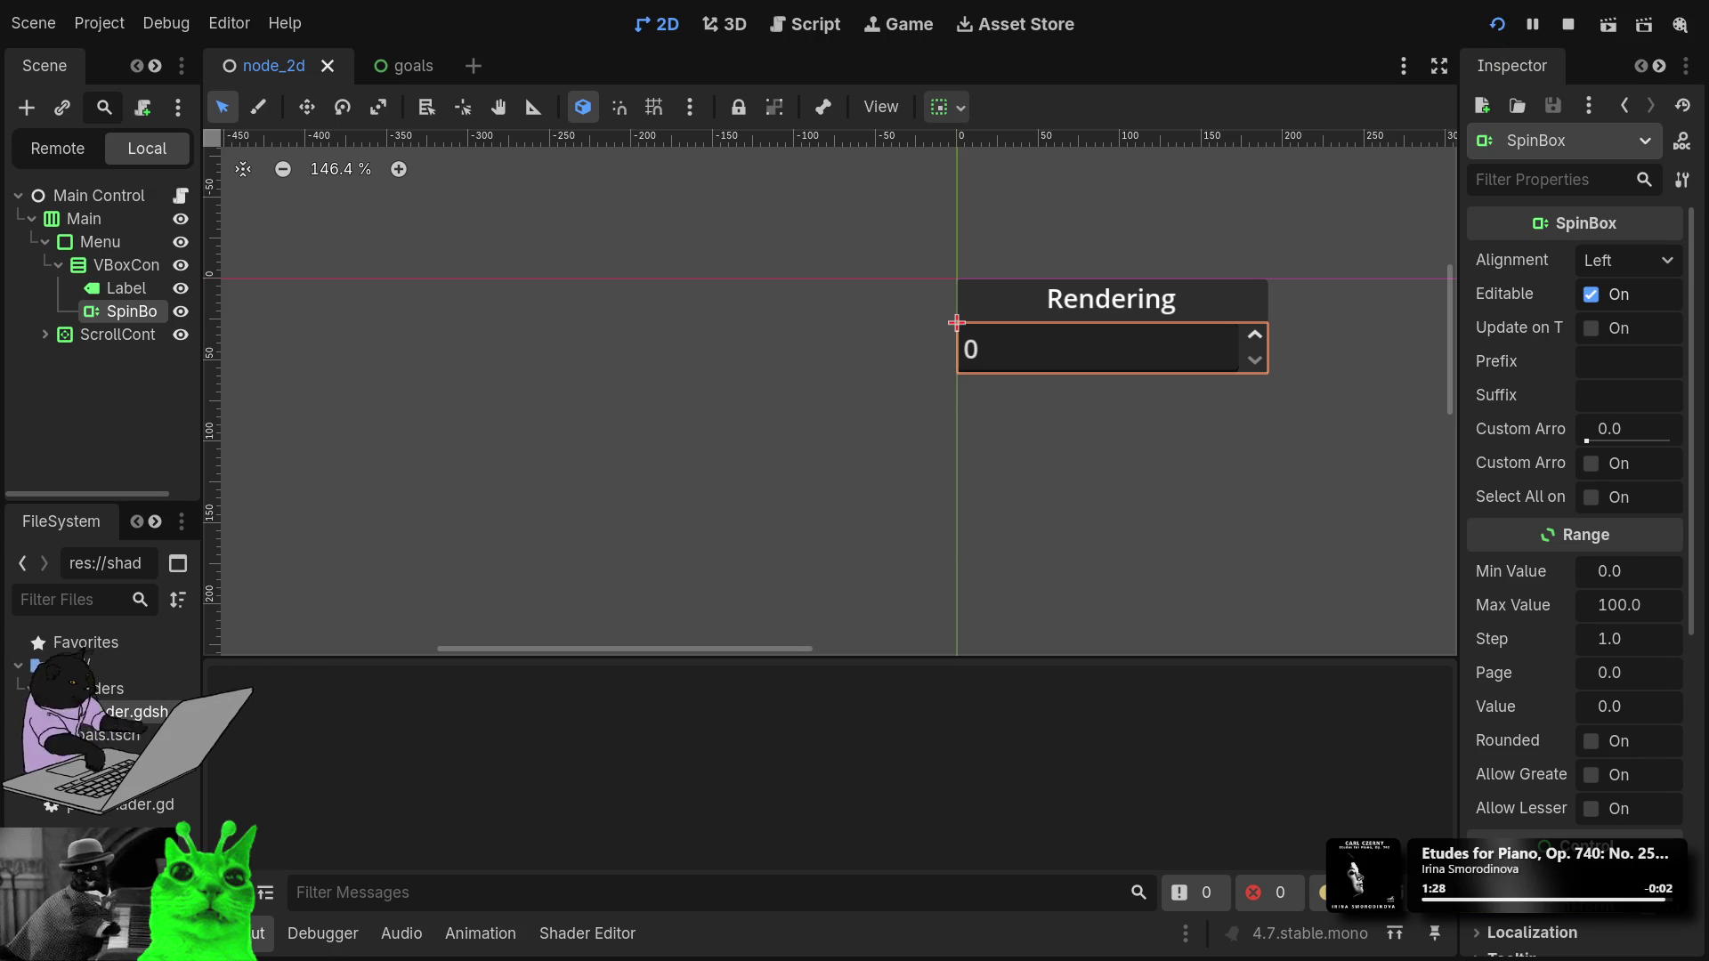
pyautogui.write('52')
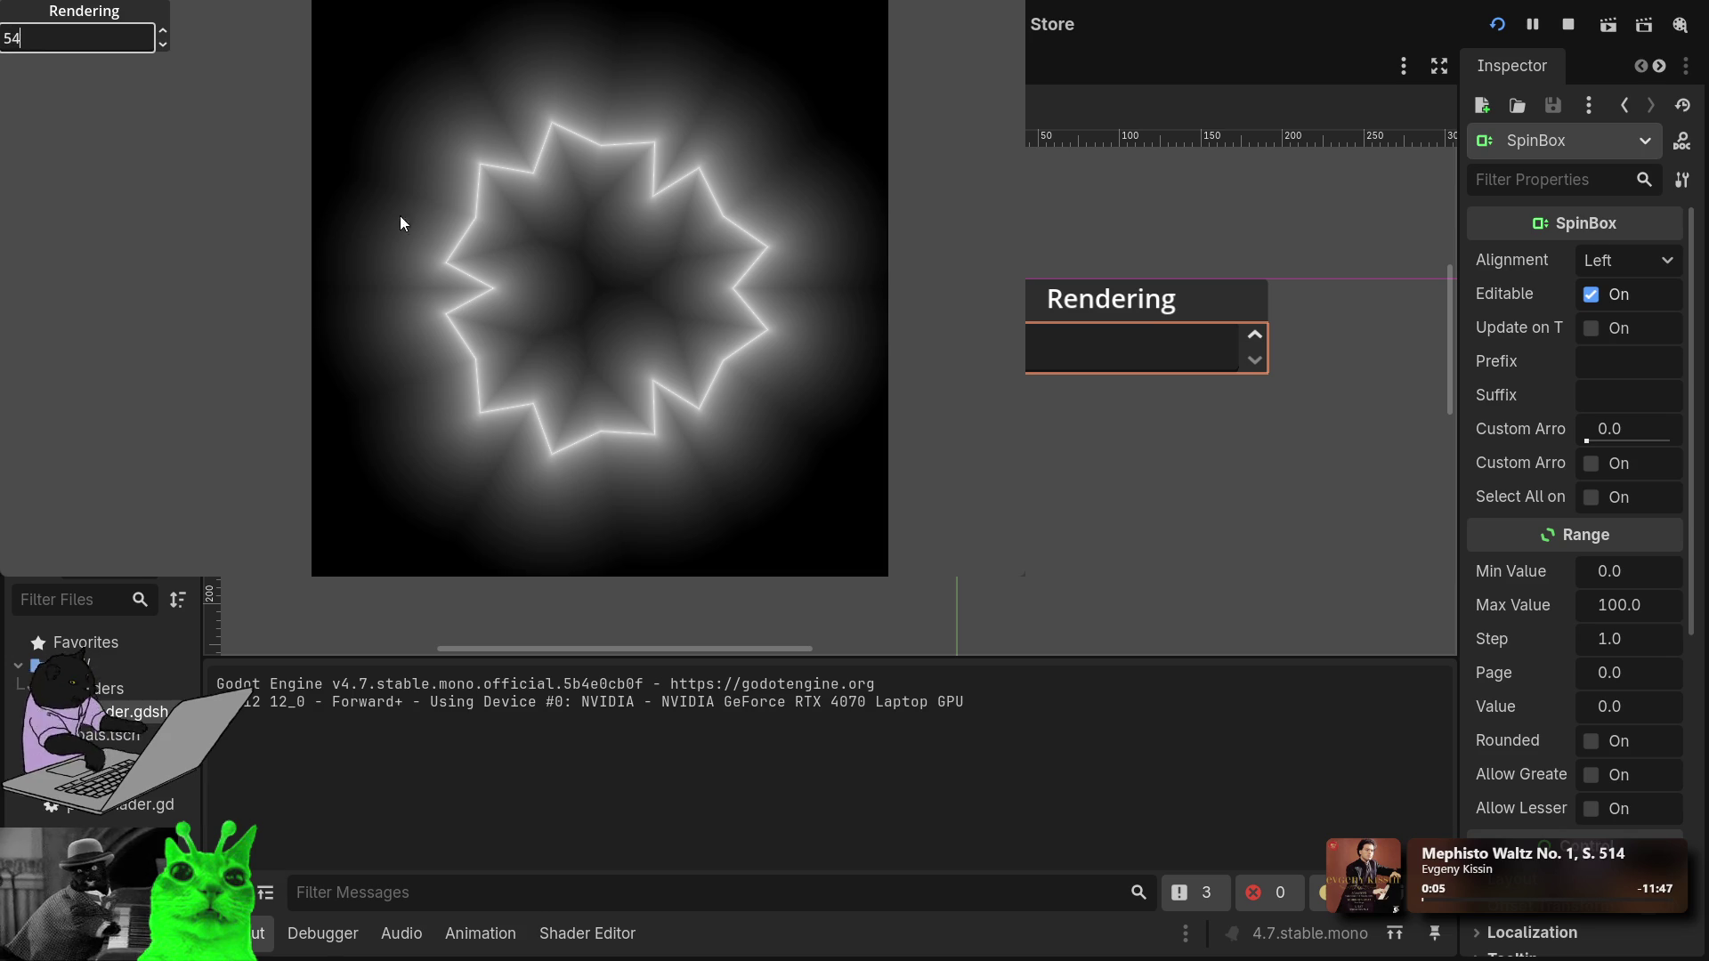
pyautogui.click(1630, 604)
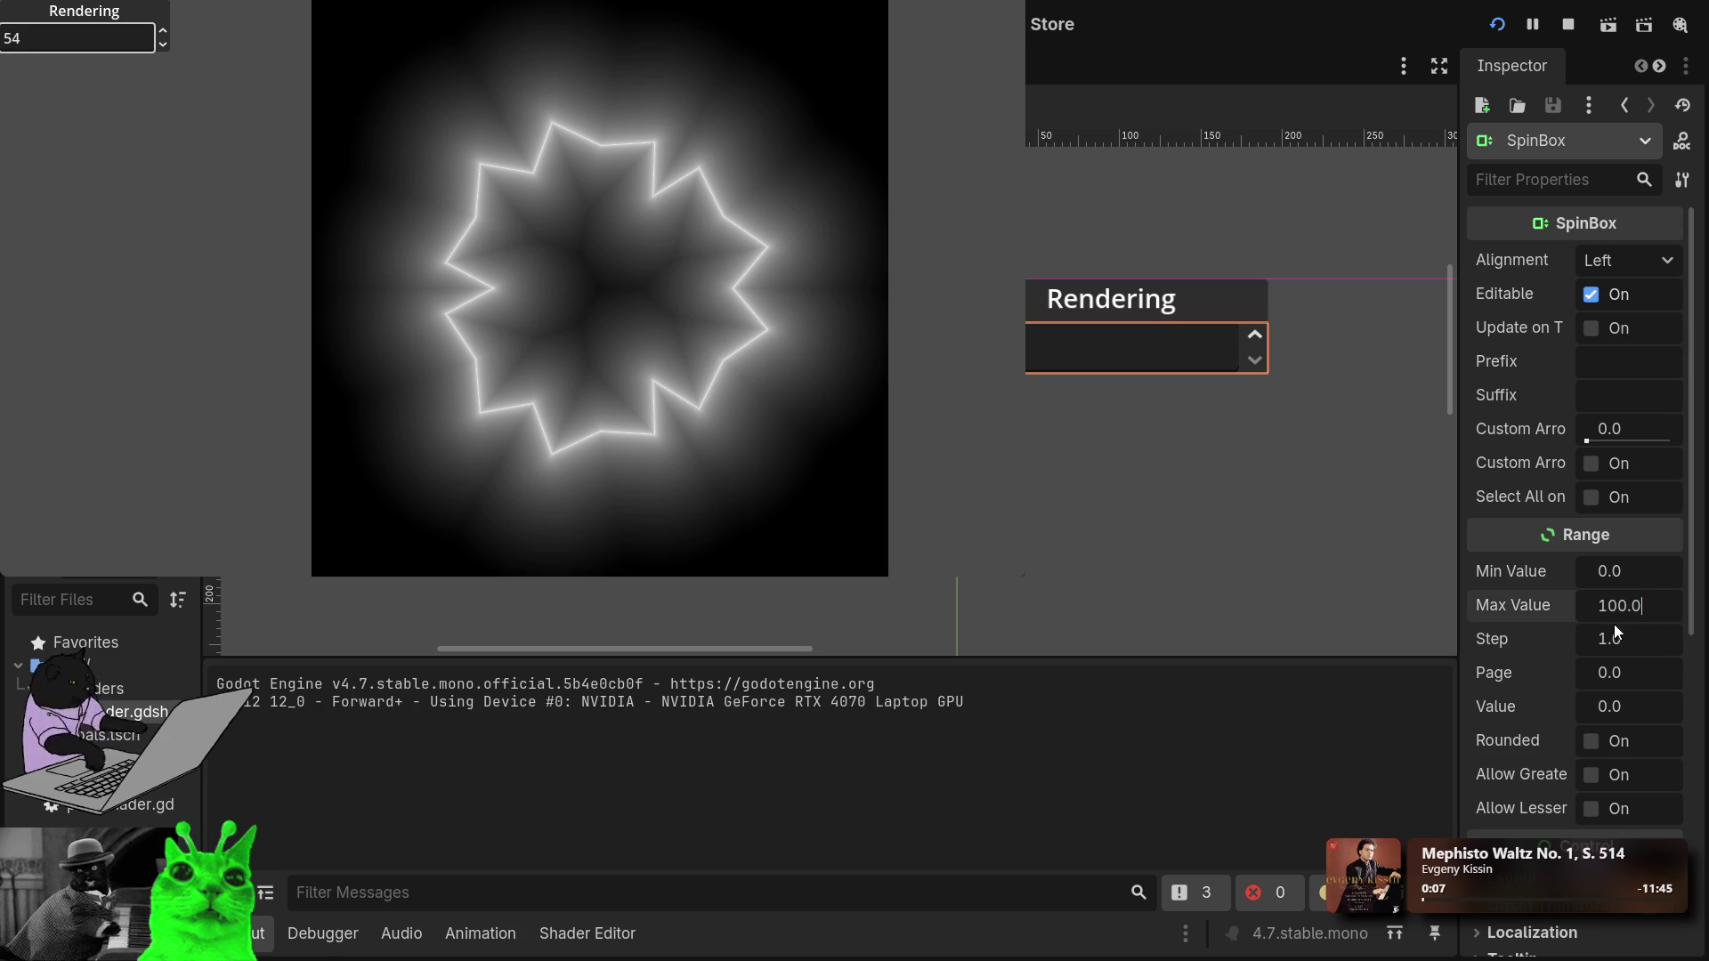
pyautogui.moveTo(1609, 642); pyautogui.dragTo(1670, 643)
pyautogui.hotkey('ctrl', 'z')
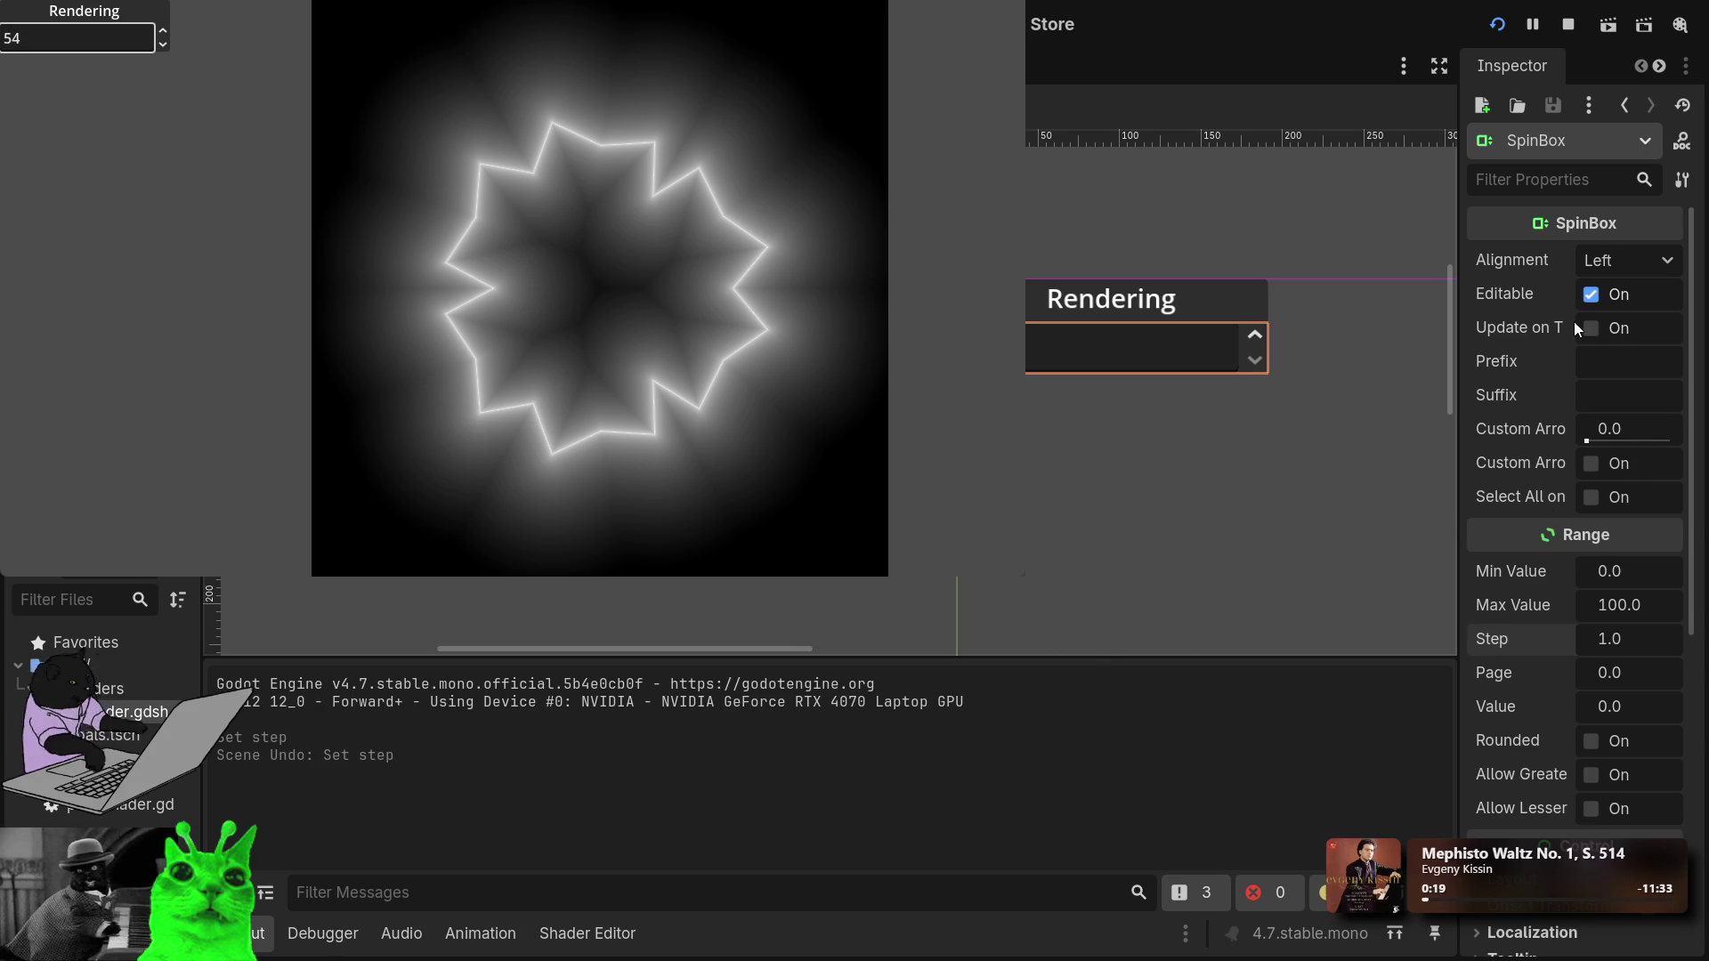
# Try 'zoom' as the SpinBox prefix, then clear the prefix again.
pyautogui.click(1598, 365)
pyautogui.write('e3')
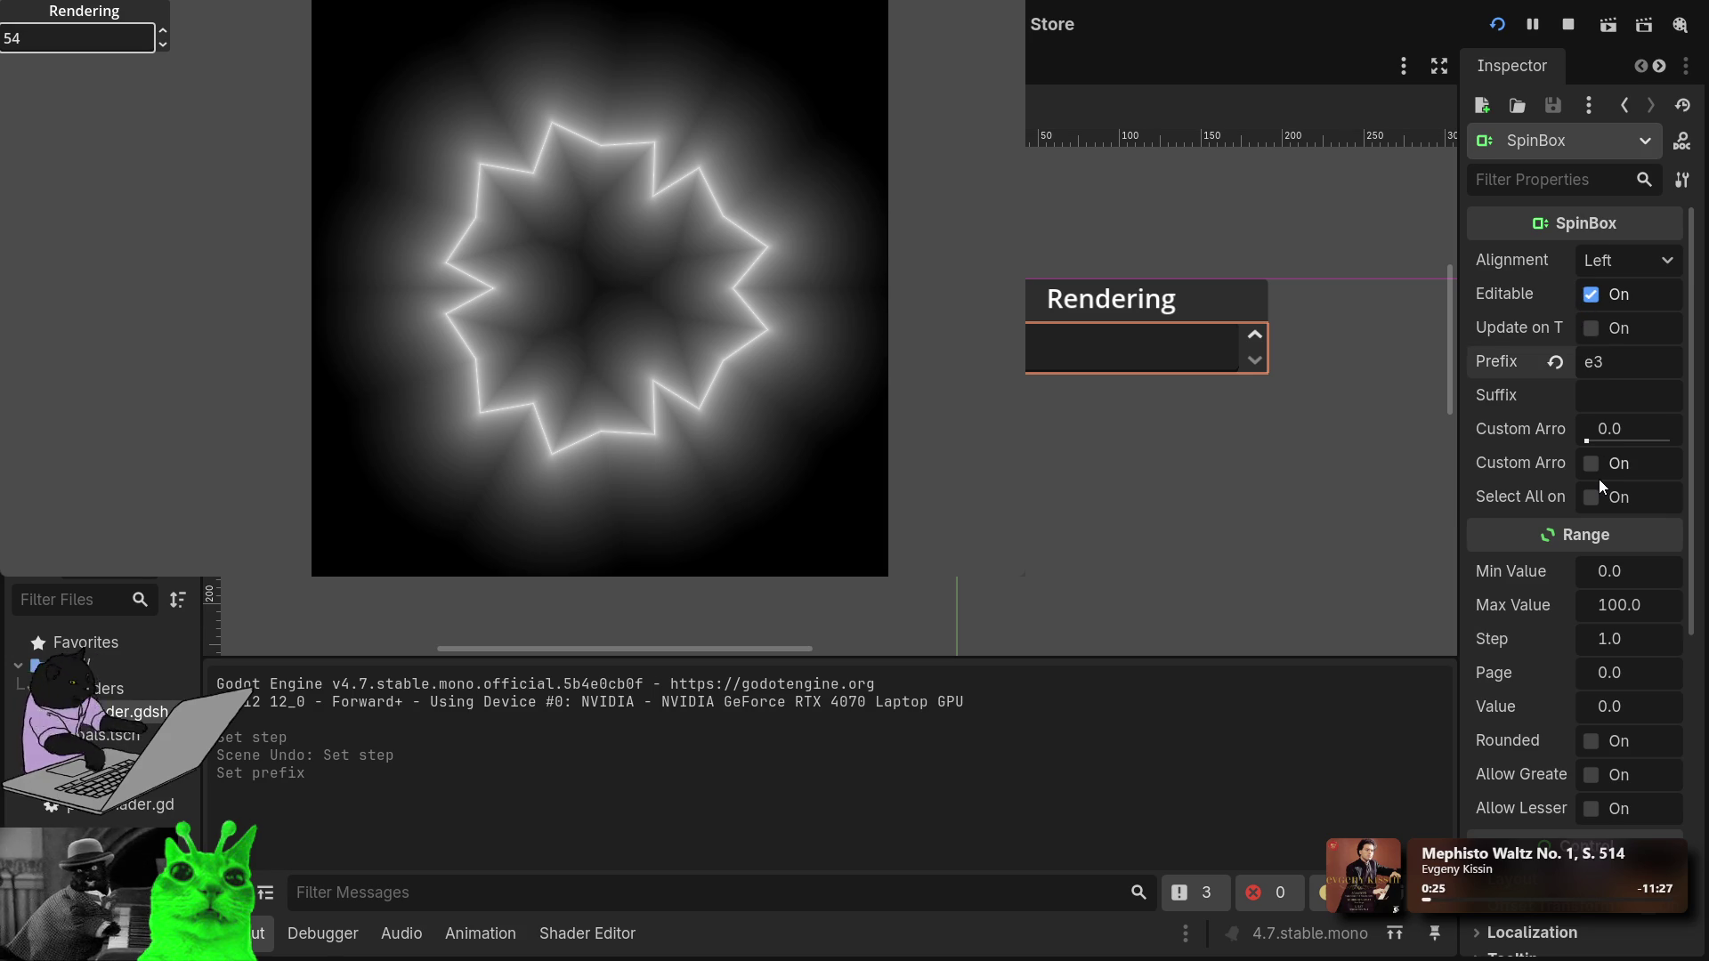
pyautogui.press('BackSpace')
pyautogui.press('BackSpace')
pyautogui.write('zoom')
pyautogui.press('BackSpace')
pyautogui.press('BackSpace')
pyautogui.press('BackSpace')
pyautogui.scroll(-5, 1546, 388)
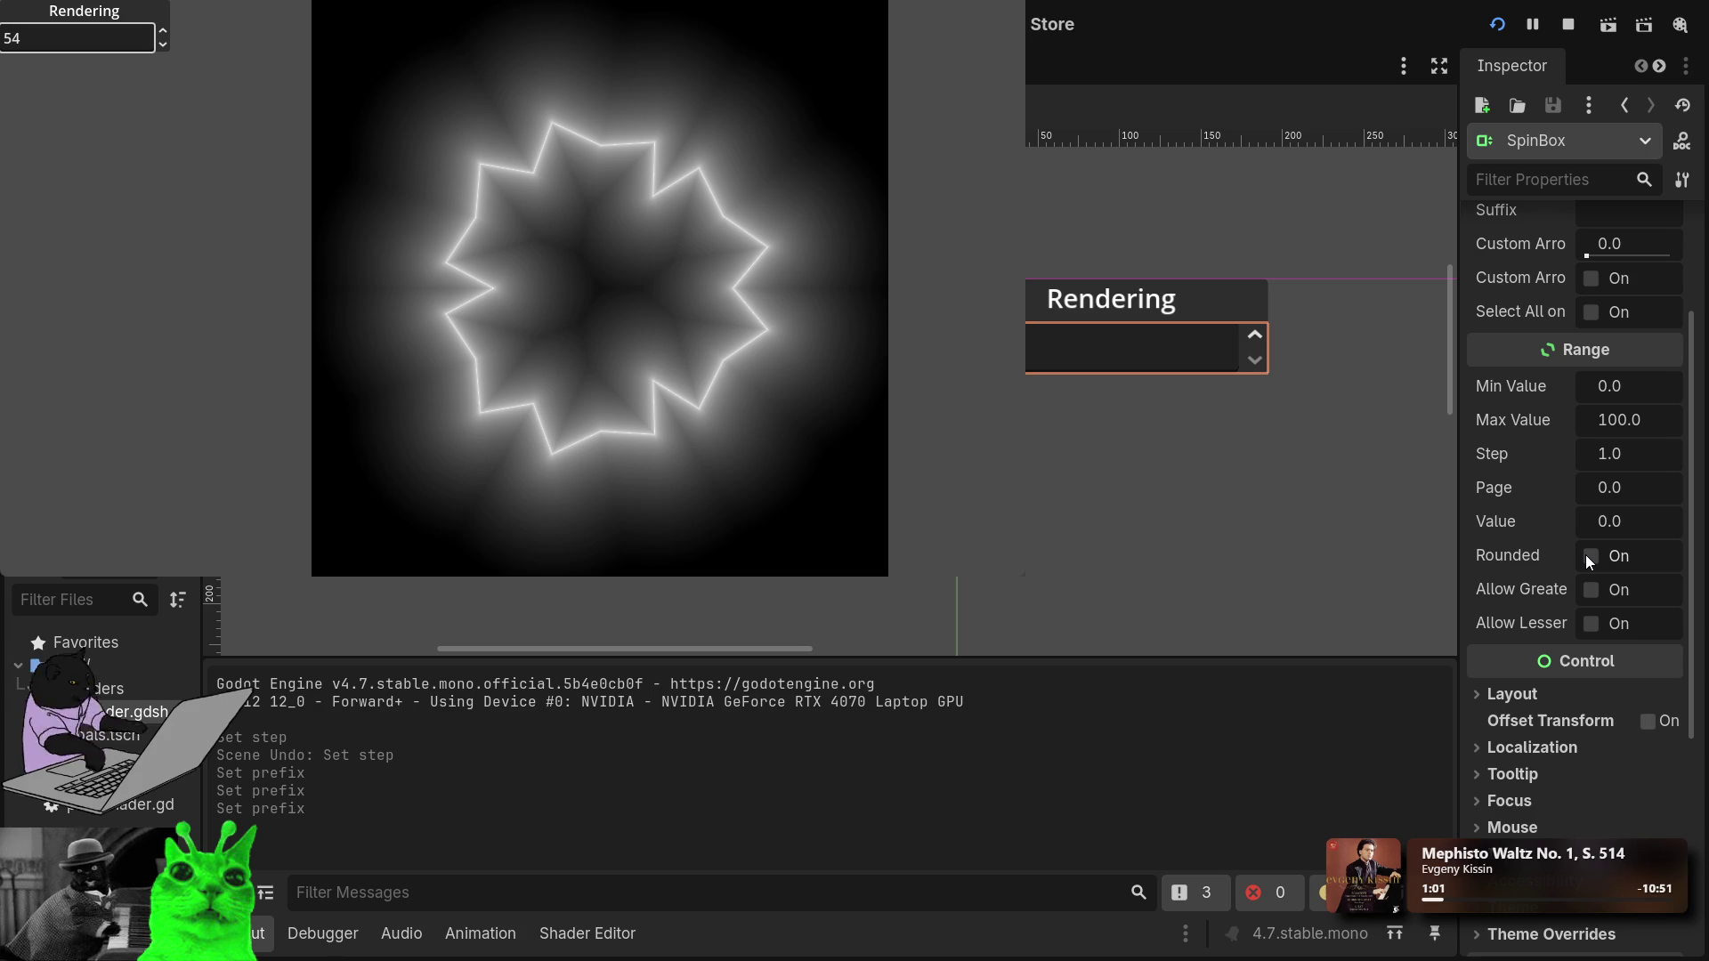
pyautogui.scroll(2, 1616, 524)
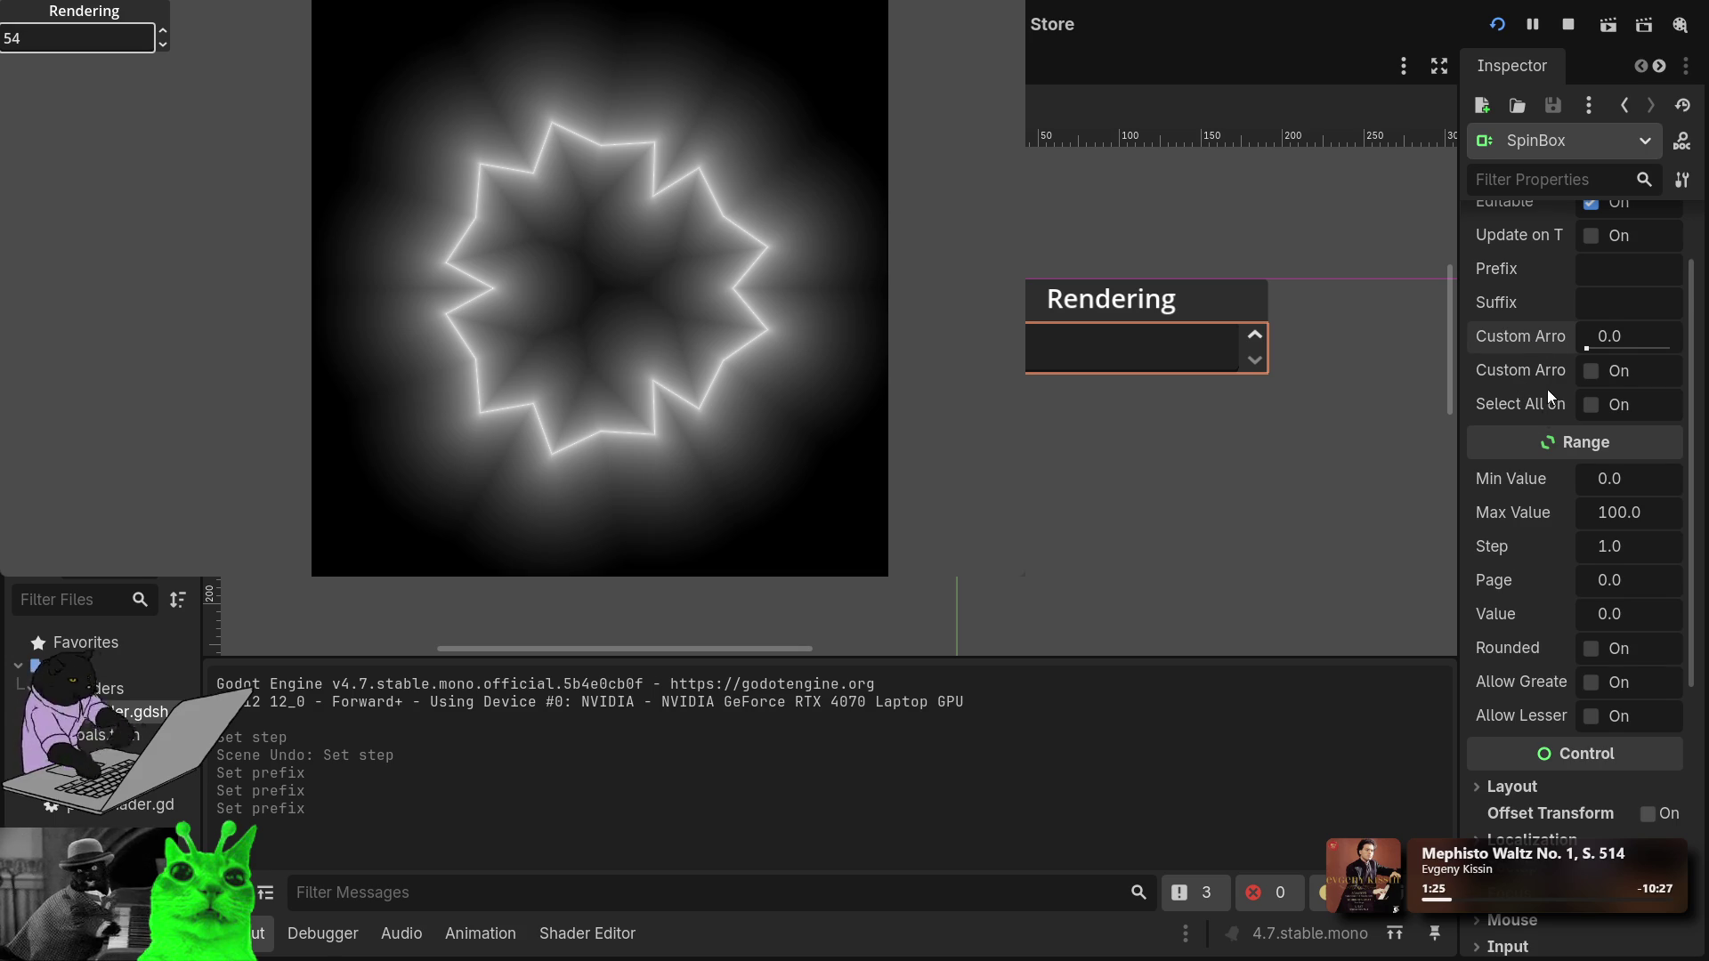
pyautogui.scroll(2, 1550, 391)
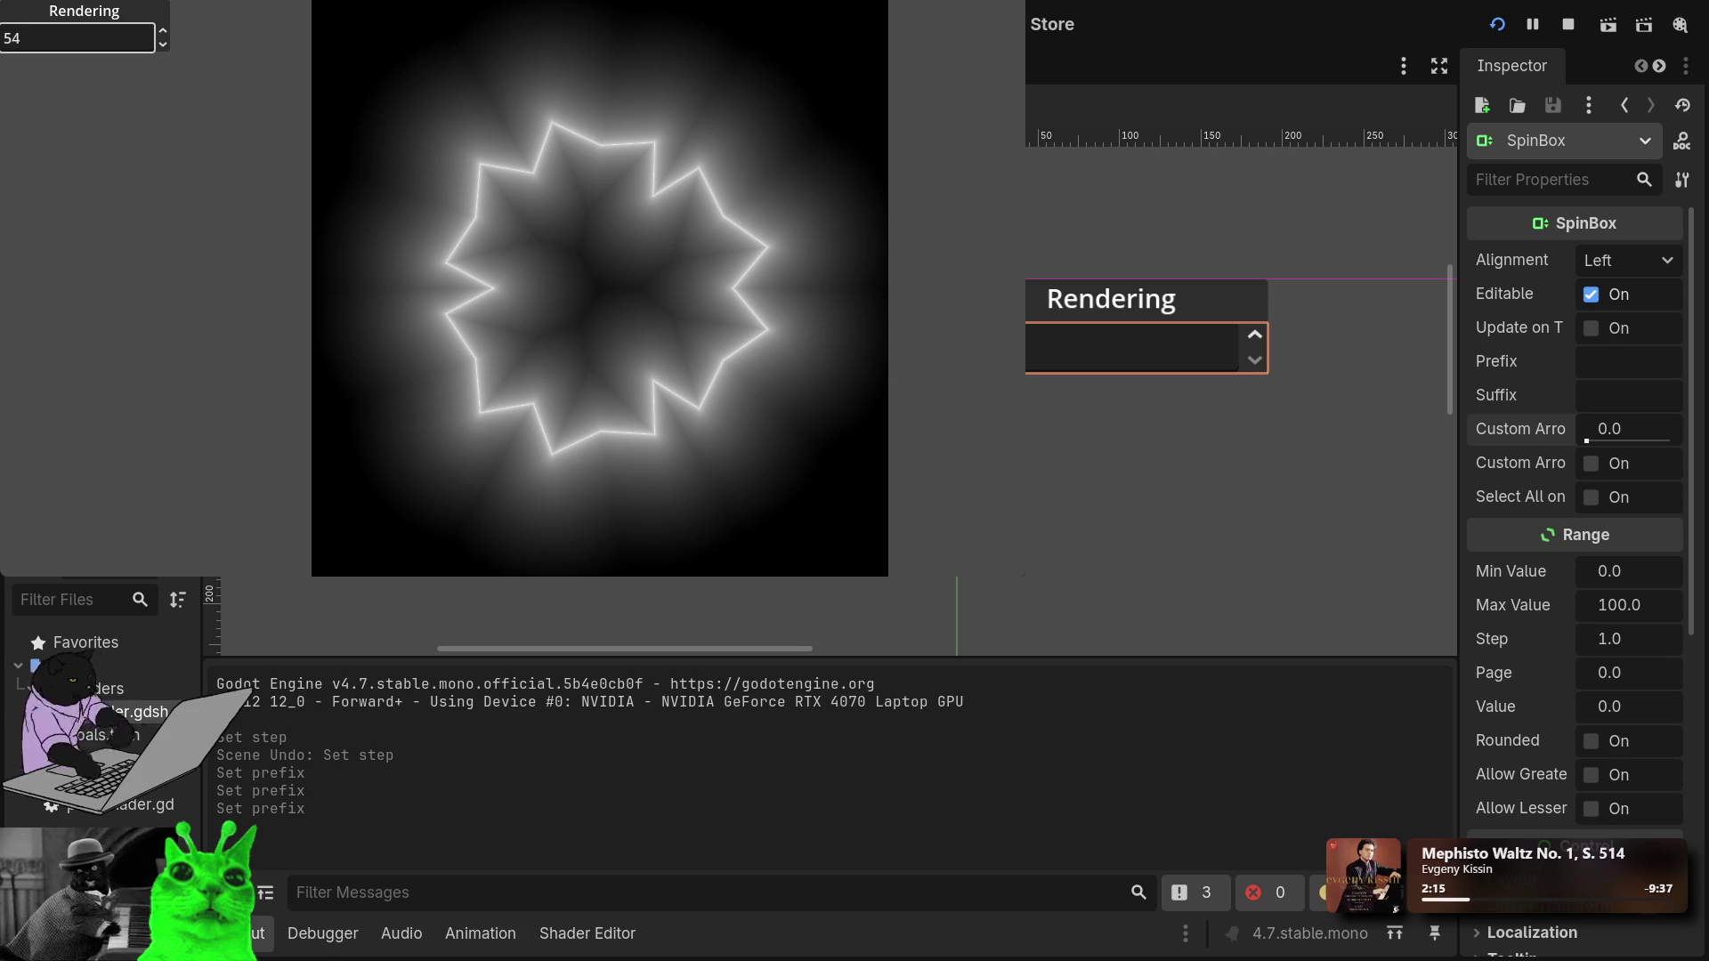
# Rename the SpinBox to ZoomSpin and the Label to RenderLabel.
pyautogui.press('Return')
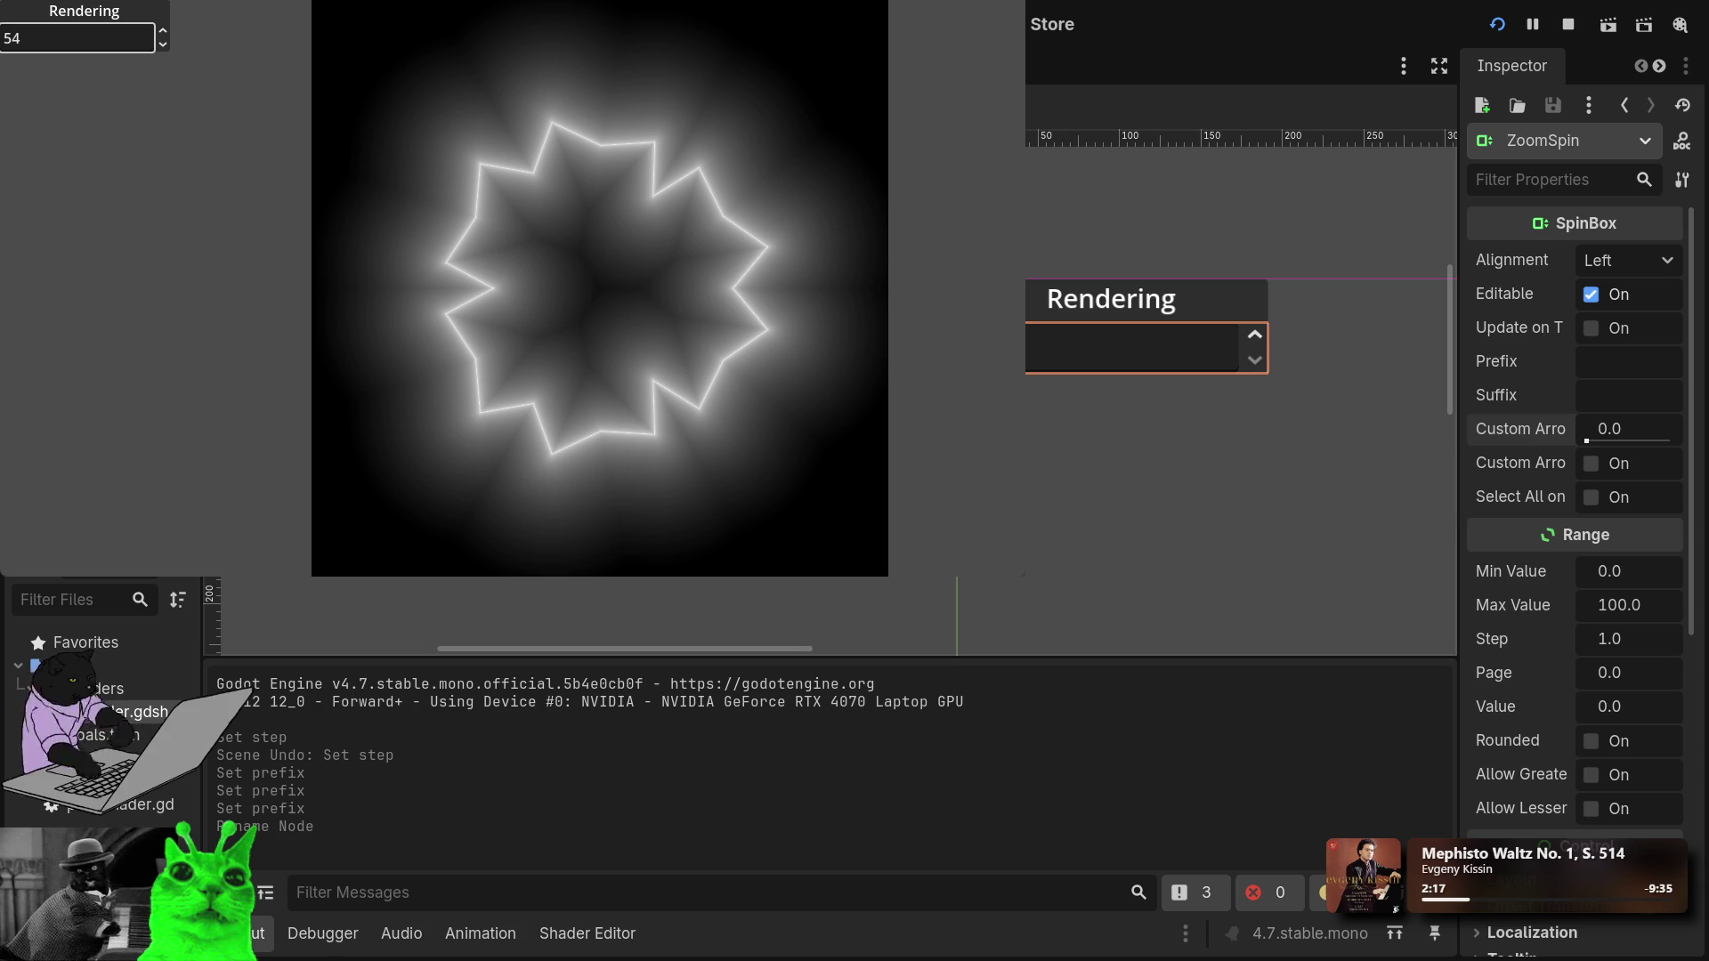
pyautogui.click(1111, 298)
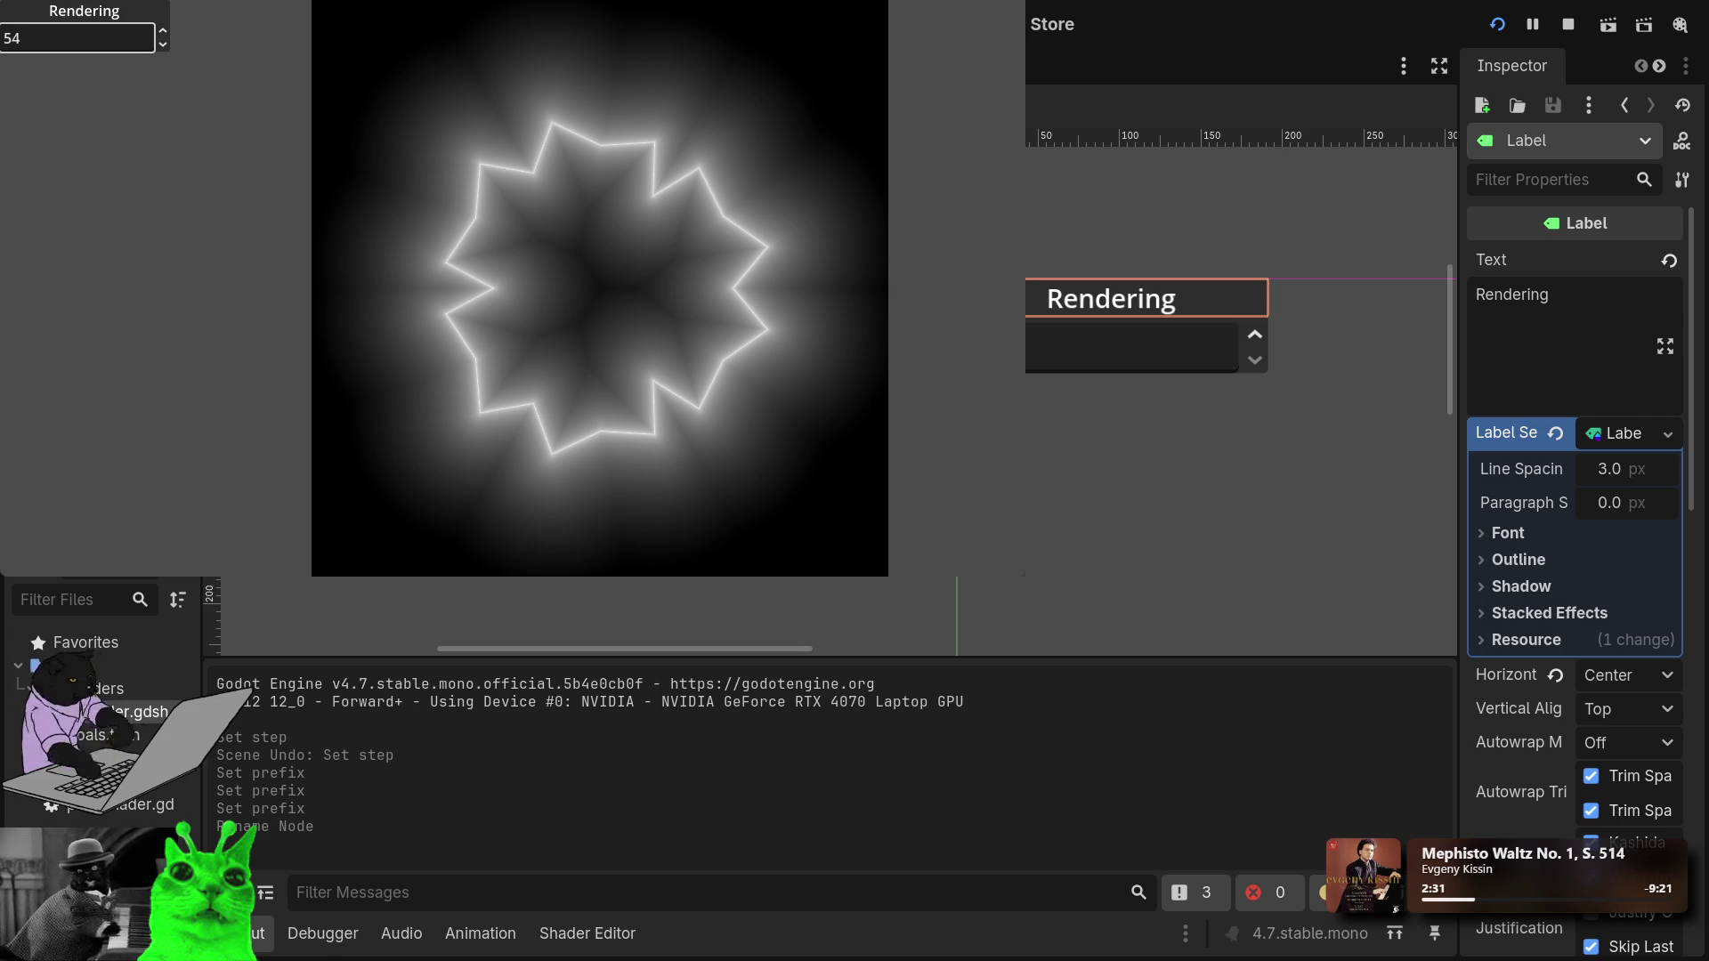
pyautogui.press('Return')
pyautogui.click(1130, 347)
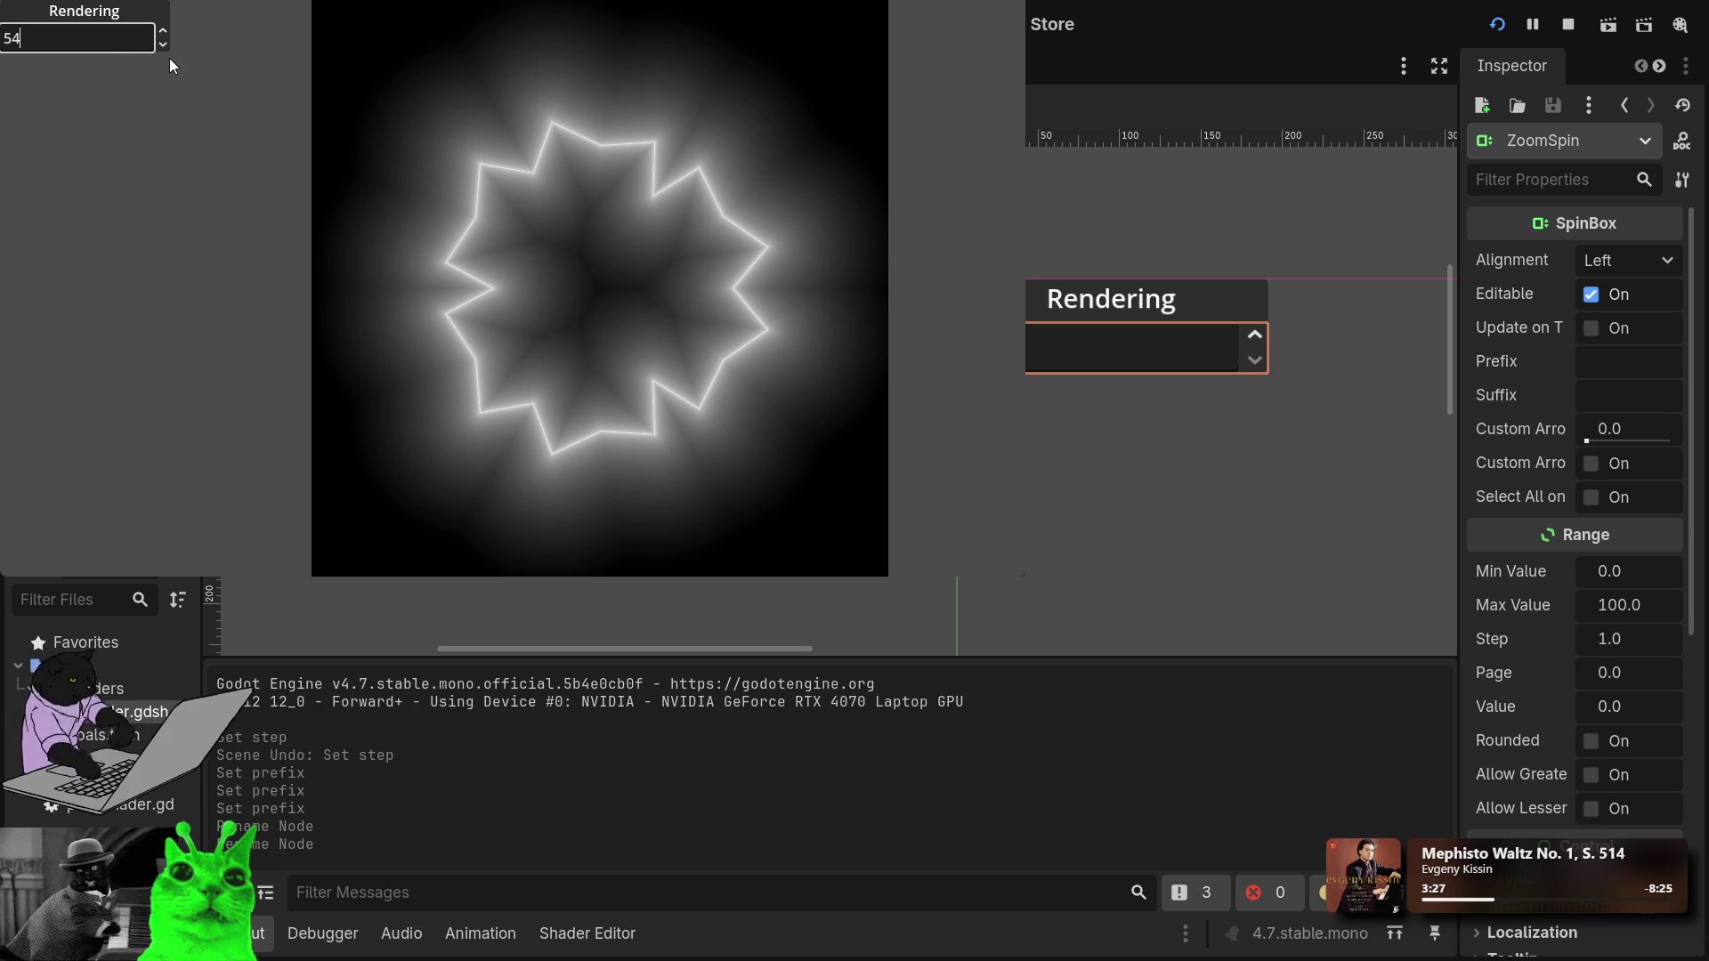
# Enter 41, then 100 in the running game's spin box, and stop the game.
pyautogui.doubleClick(12, 39)
pyautogui.write('41')
pyautogui.press('BackSpace')
pyautogui.press('BackSpace')
pyautogui.write('100')
pyautogui.click(1568, 24)
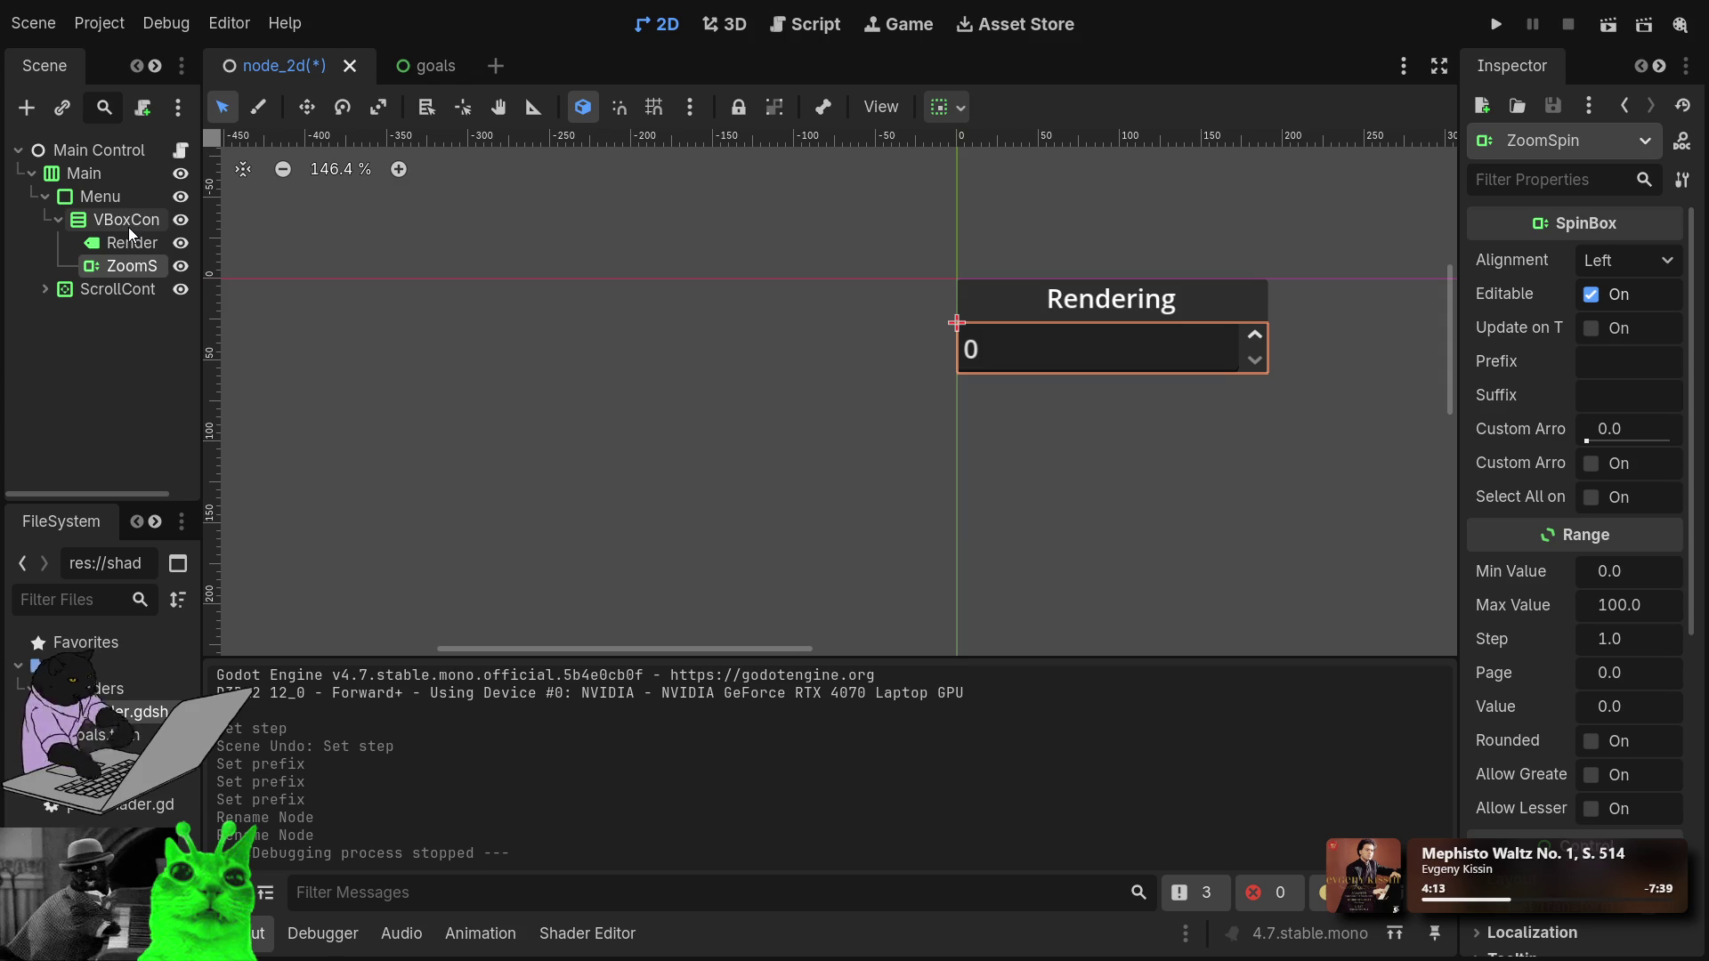
# Nest ZoomSpin inside a new HBoxContainer under VBoxContainer, then paste a new Label into the row.
pyautogui.click(128, 226)
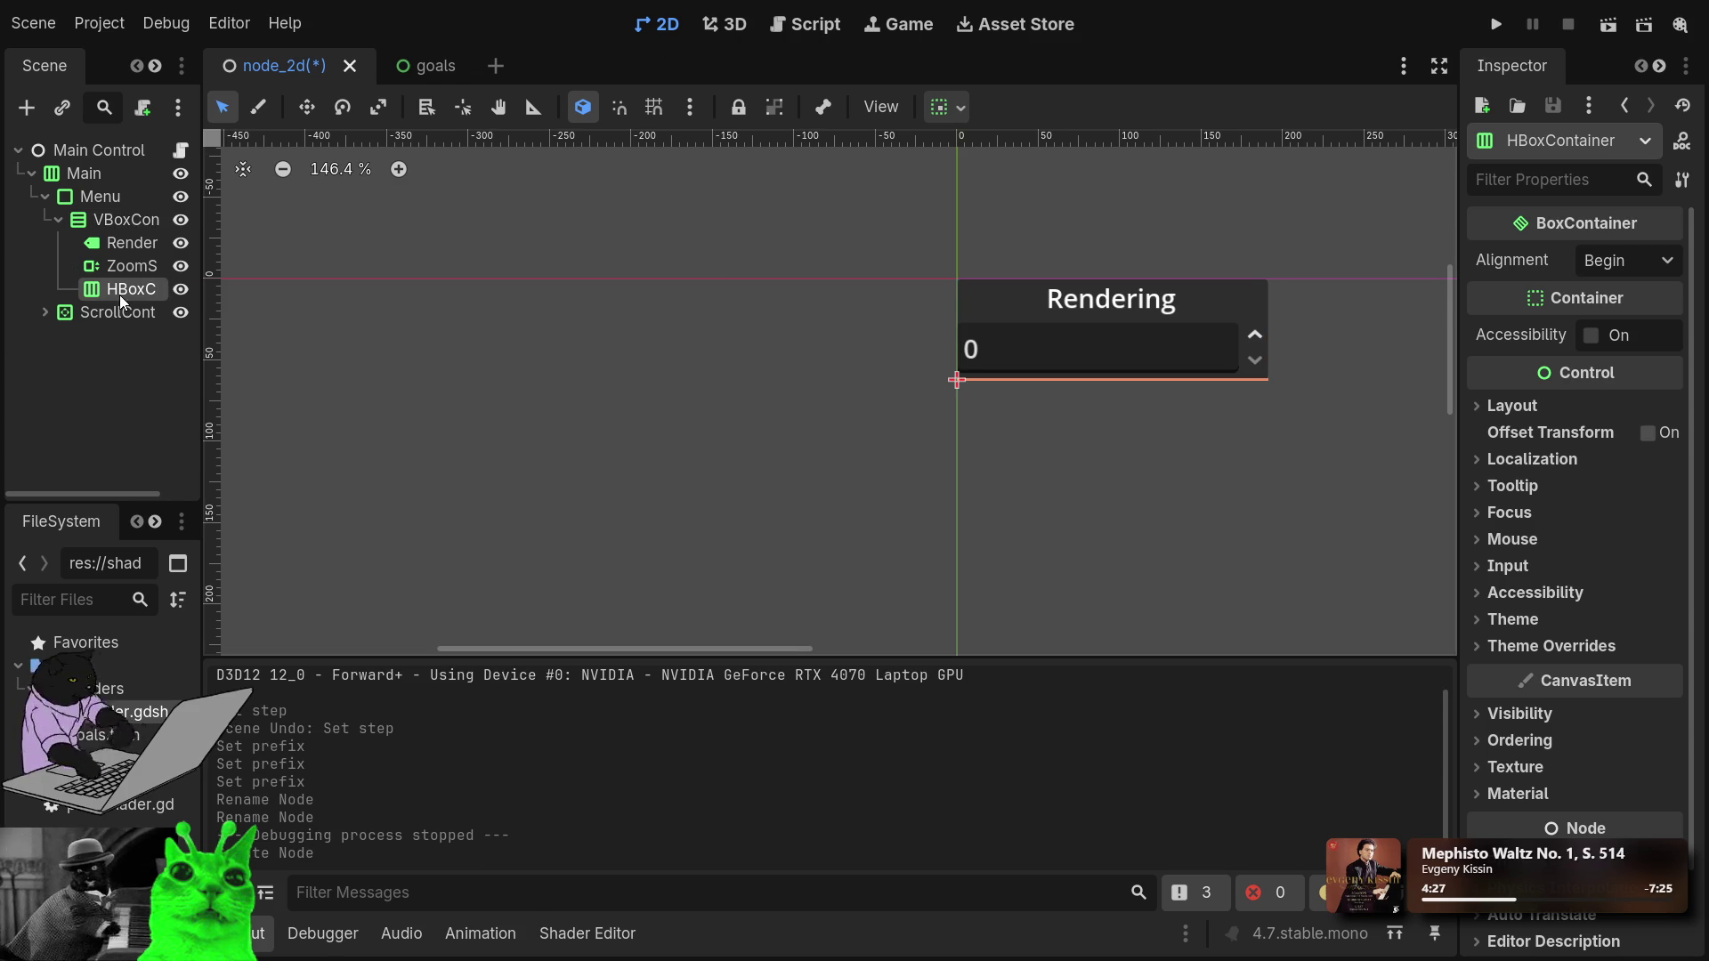
pyautogui.moveTo(123, 264); pyautogui.dragTo(126, 291)
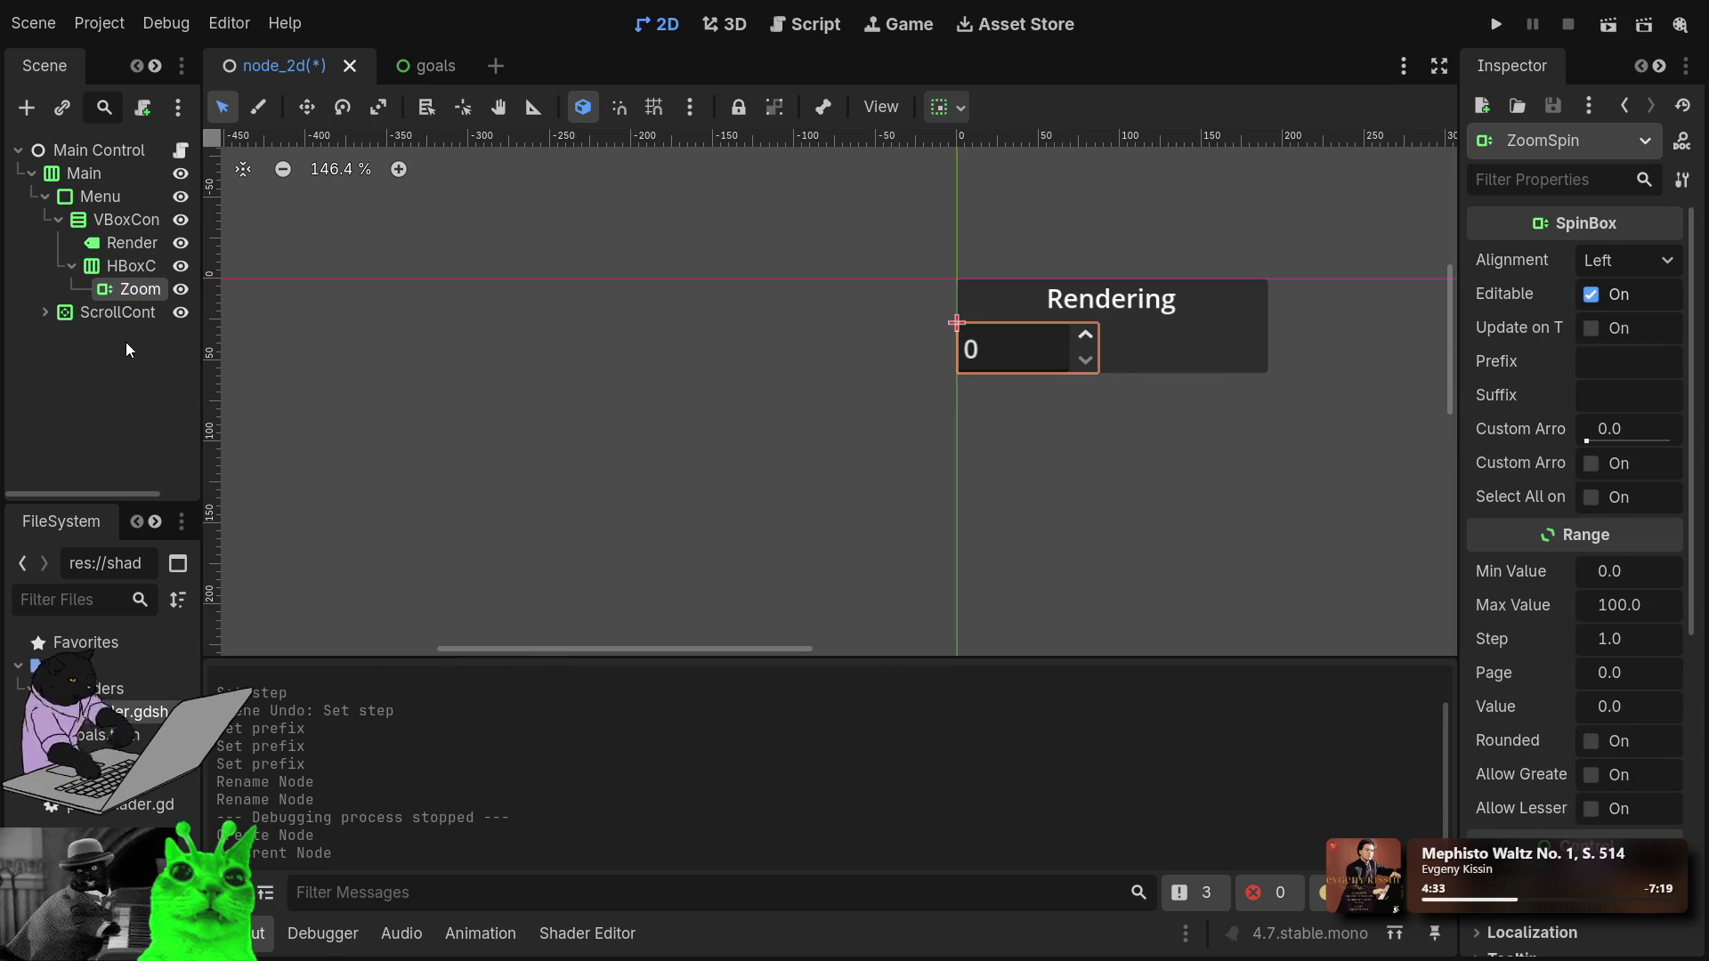
pyautogui.click(121, 266)
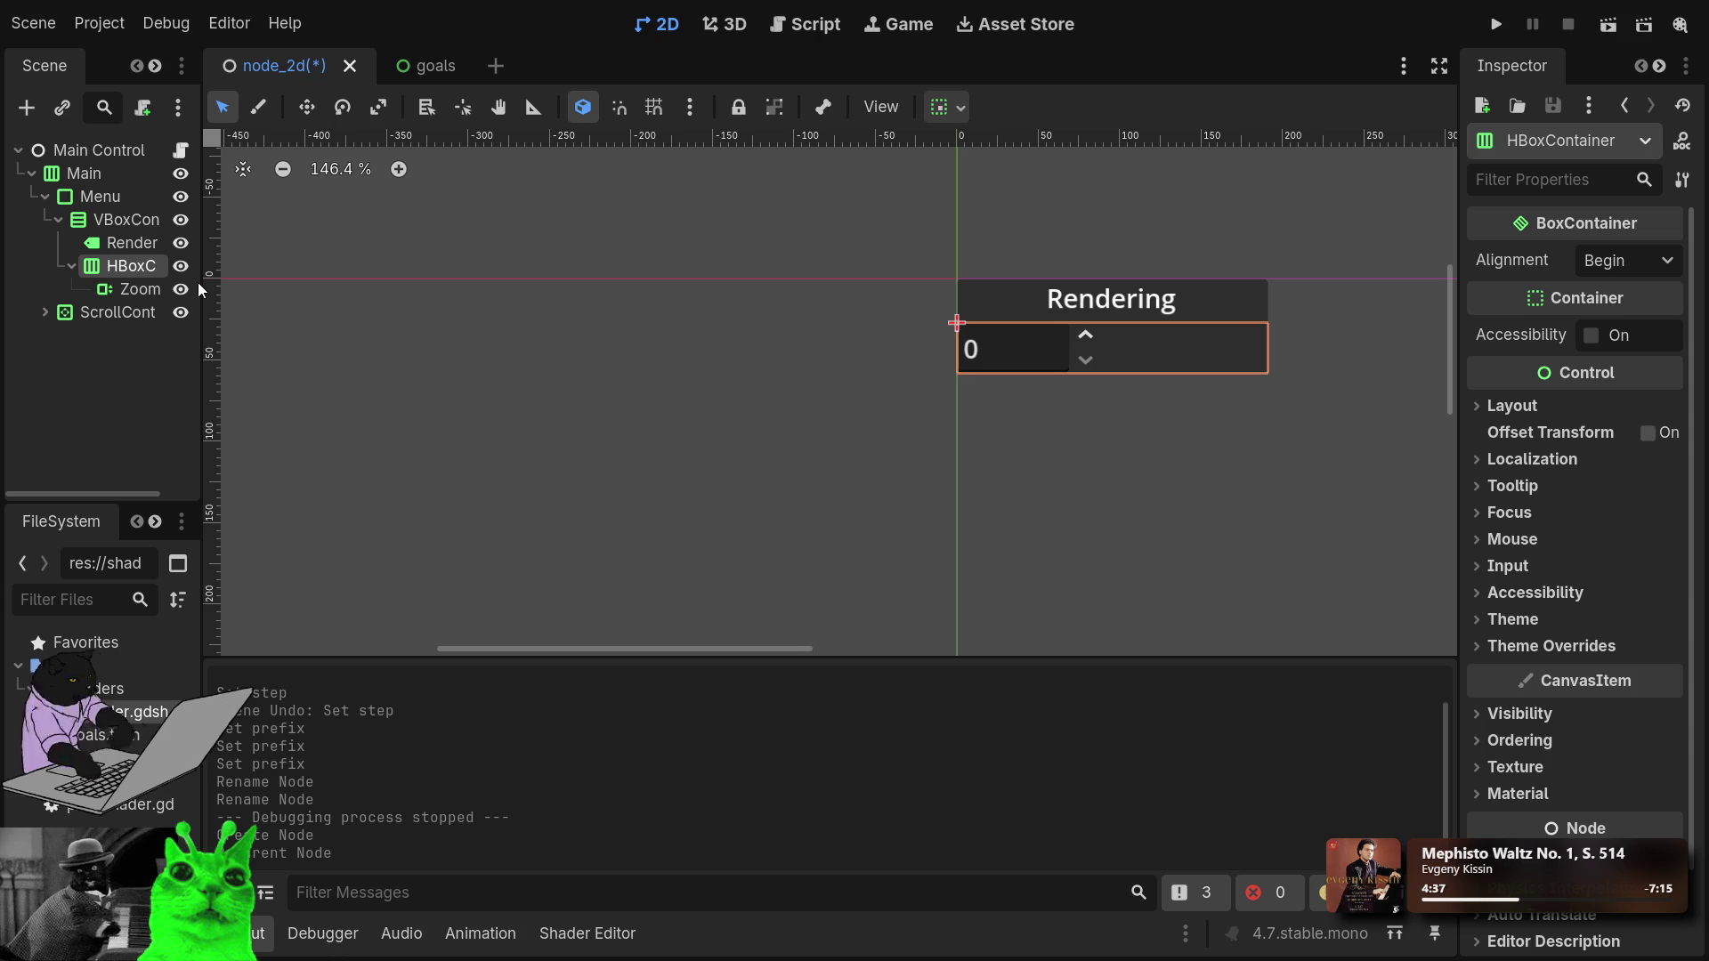
pyautogui.hotkey('ctrl', 'v')
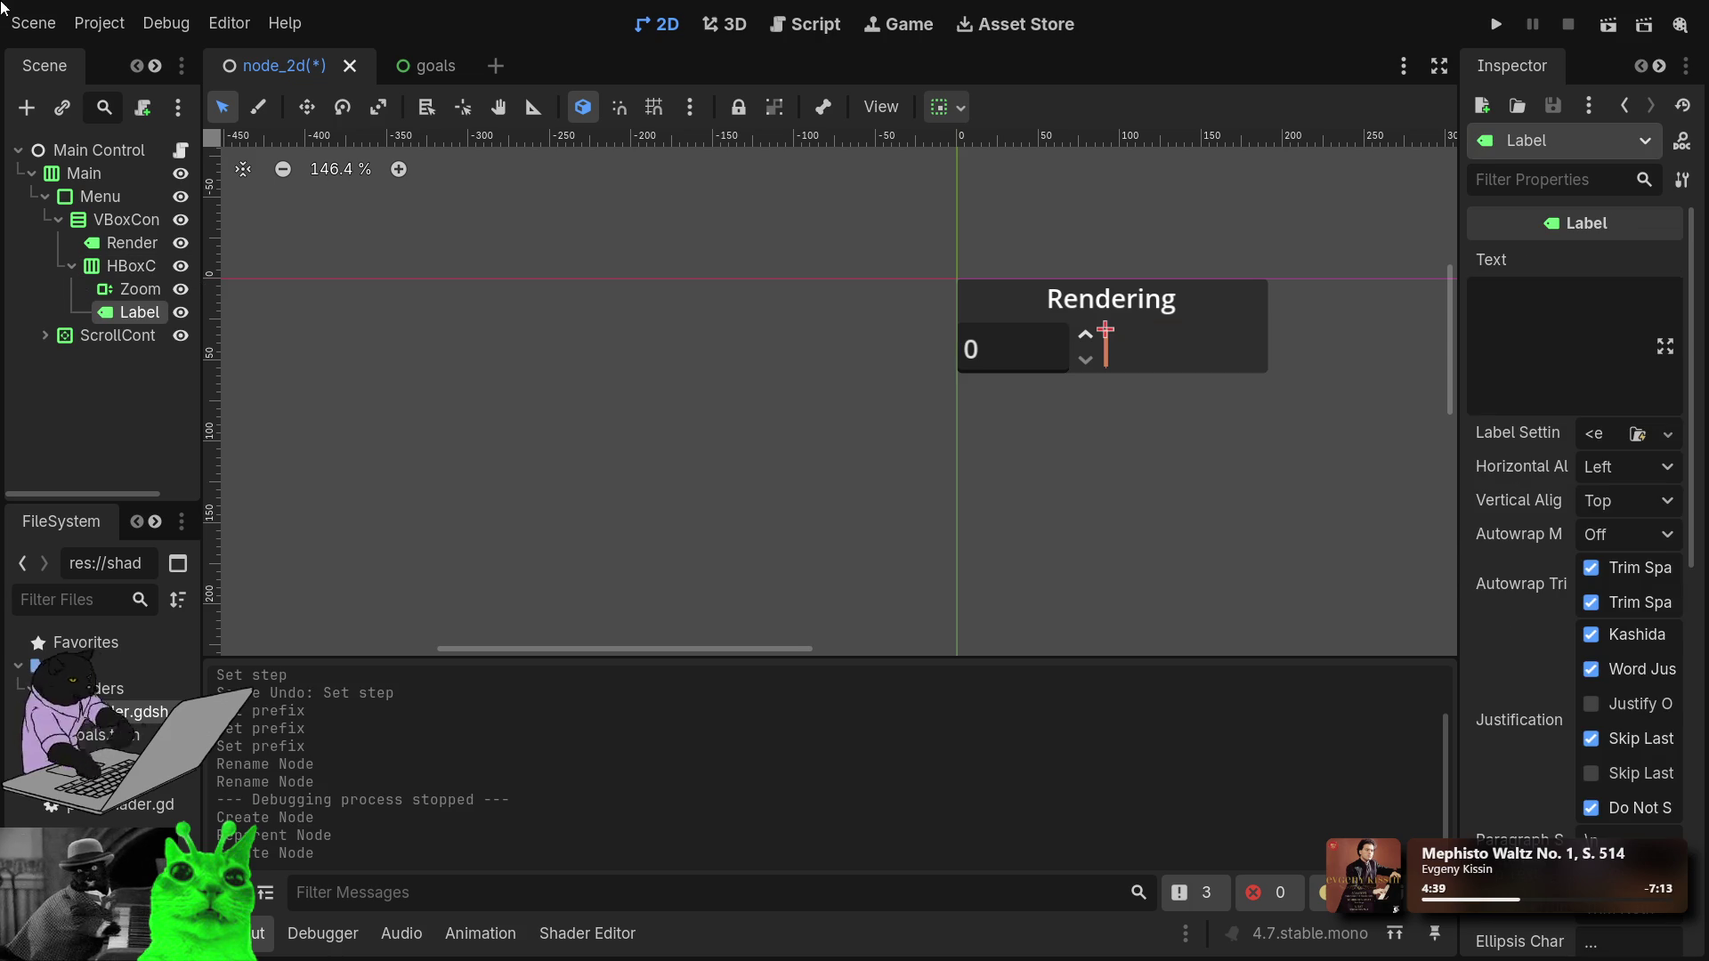
# Move the new Label before ZoomSpin and set its Text to 'Zoom'.
pyautogui.moveTo(134, 312); pyautogui.dragTo(129, 285)
pyautogui.click(1587, 357)
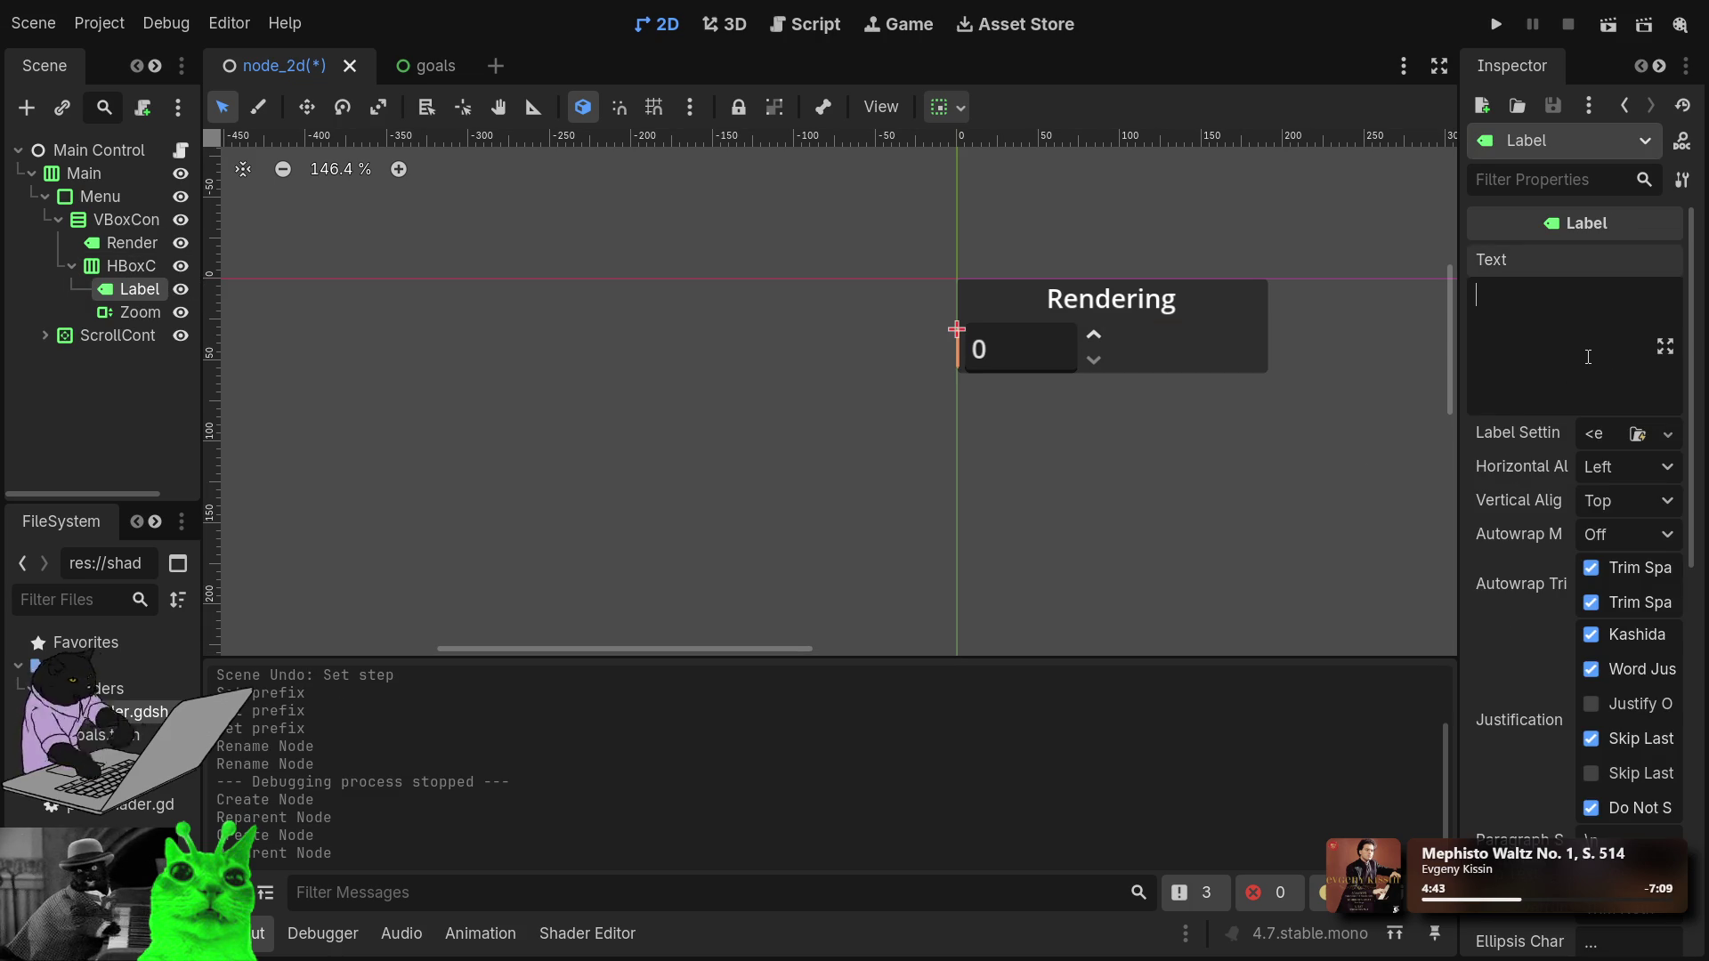
pyautogui.write('Zoom')
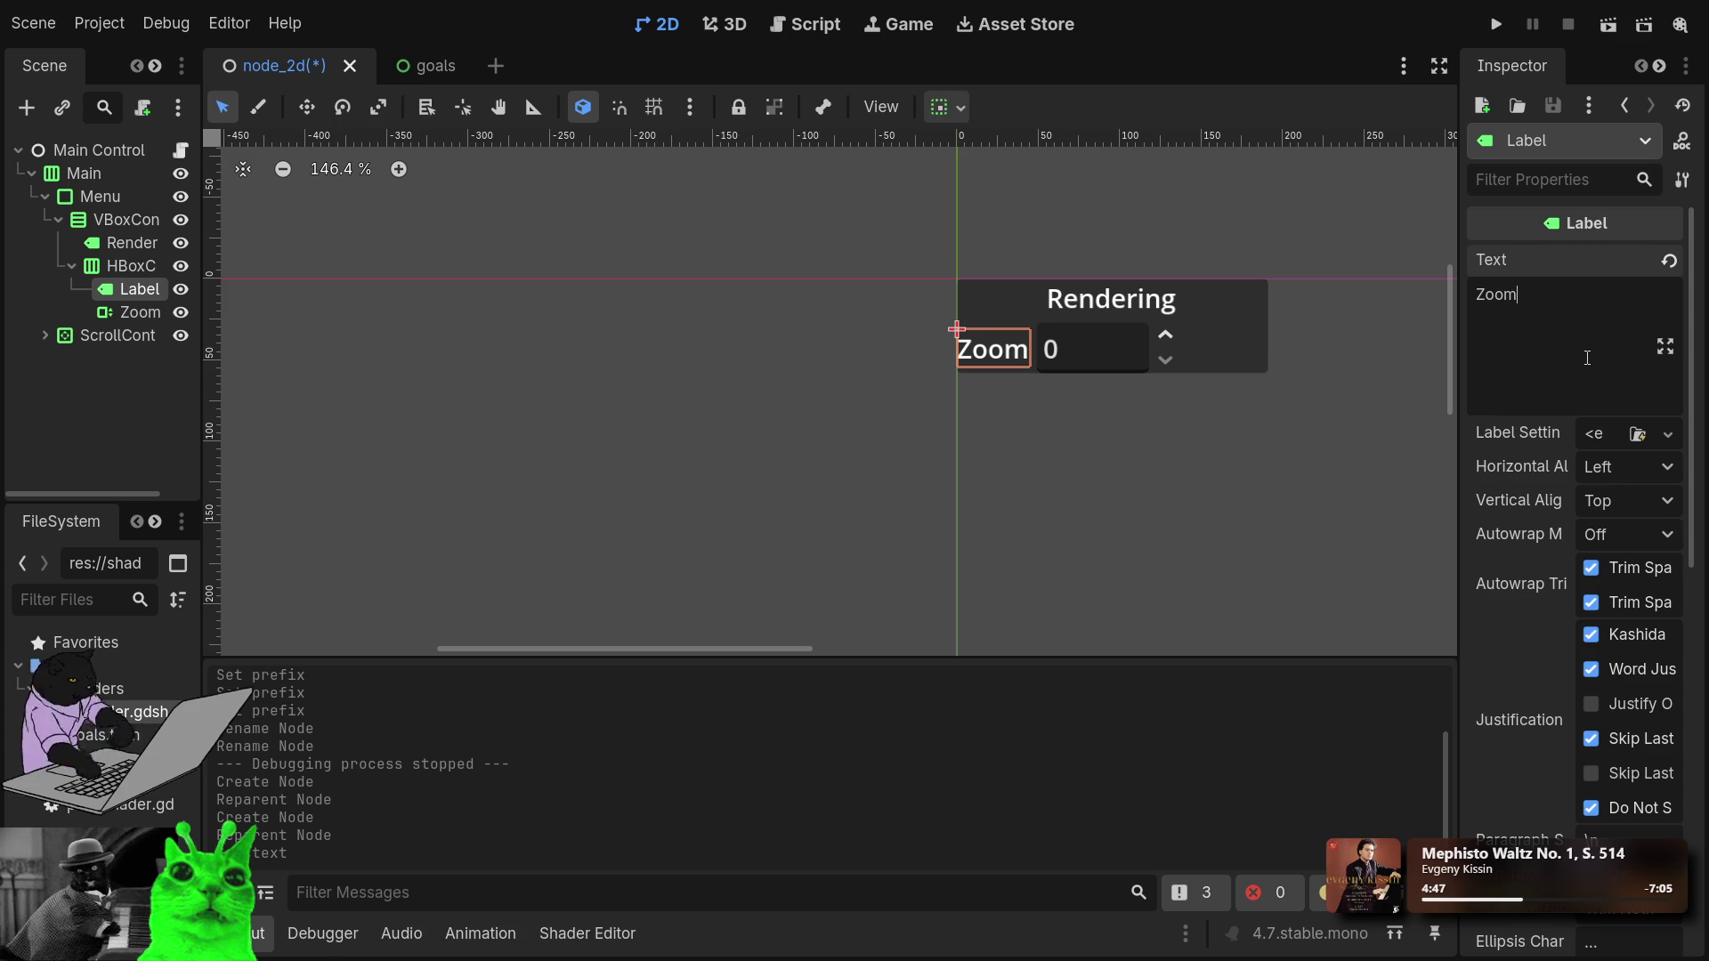
pyautogui.press('Return')
pyautogui.press('BackSpace')
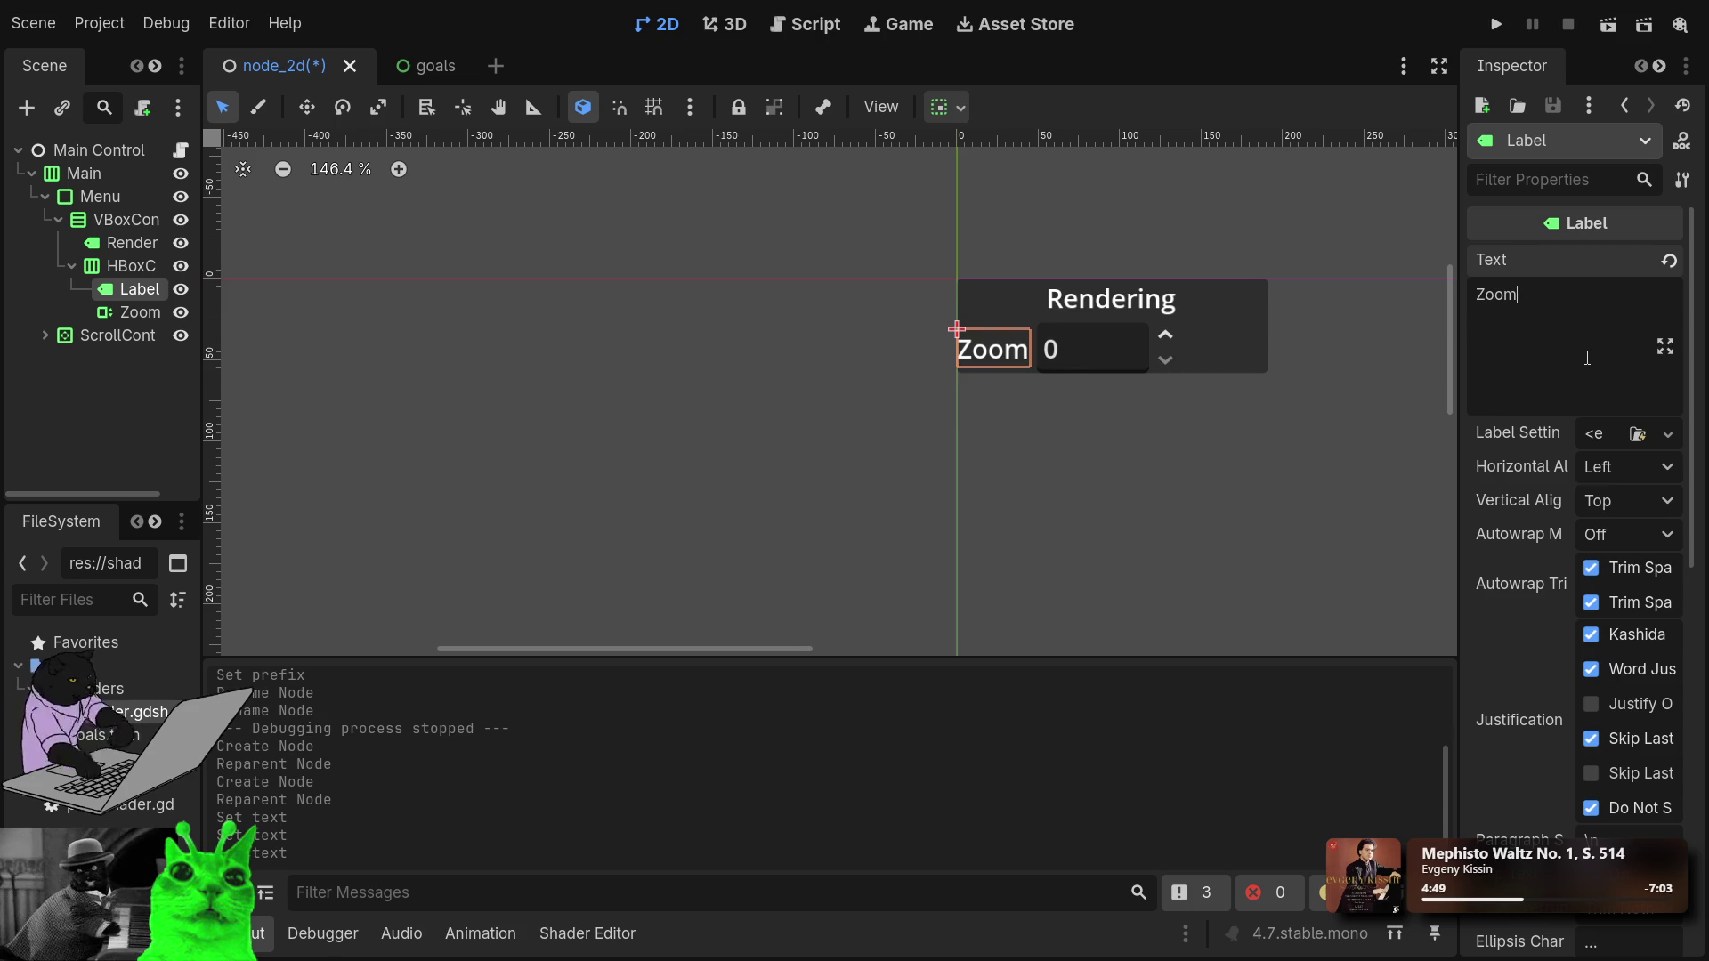
# Review the HBoxContainer, Zoom label and ZoomSpin nodes, ending on VBoxContainer.
pyautogui.click(69, 377)
pyautogui.click(125, 265)
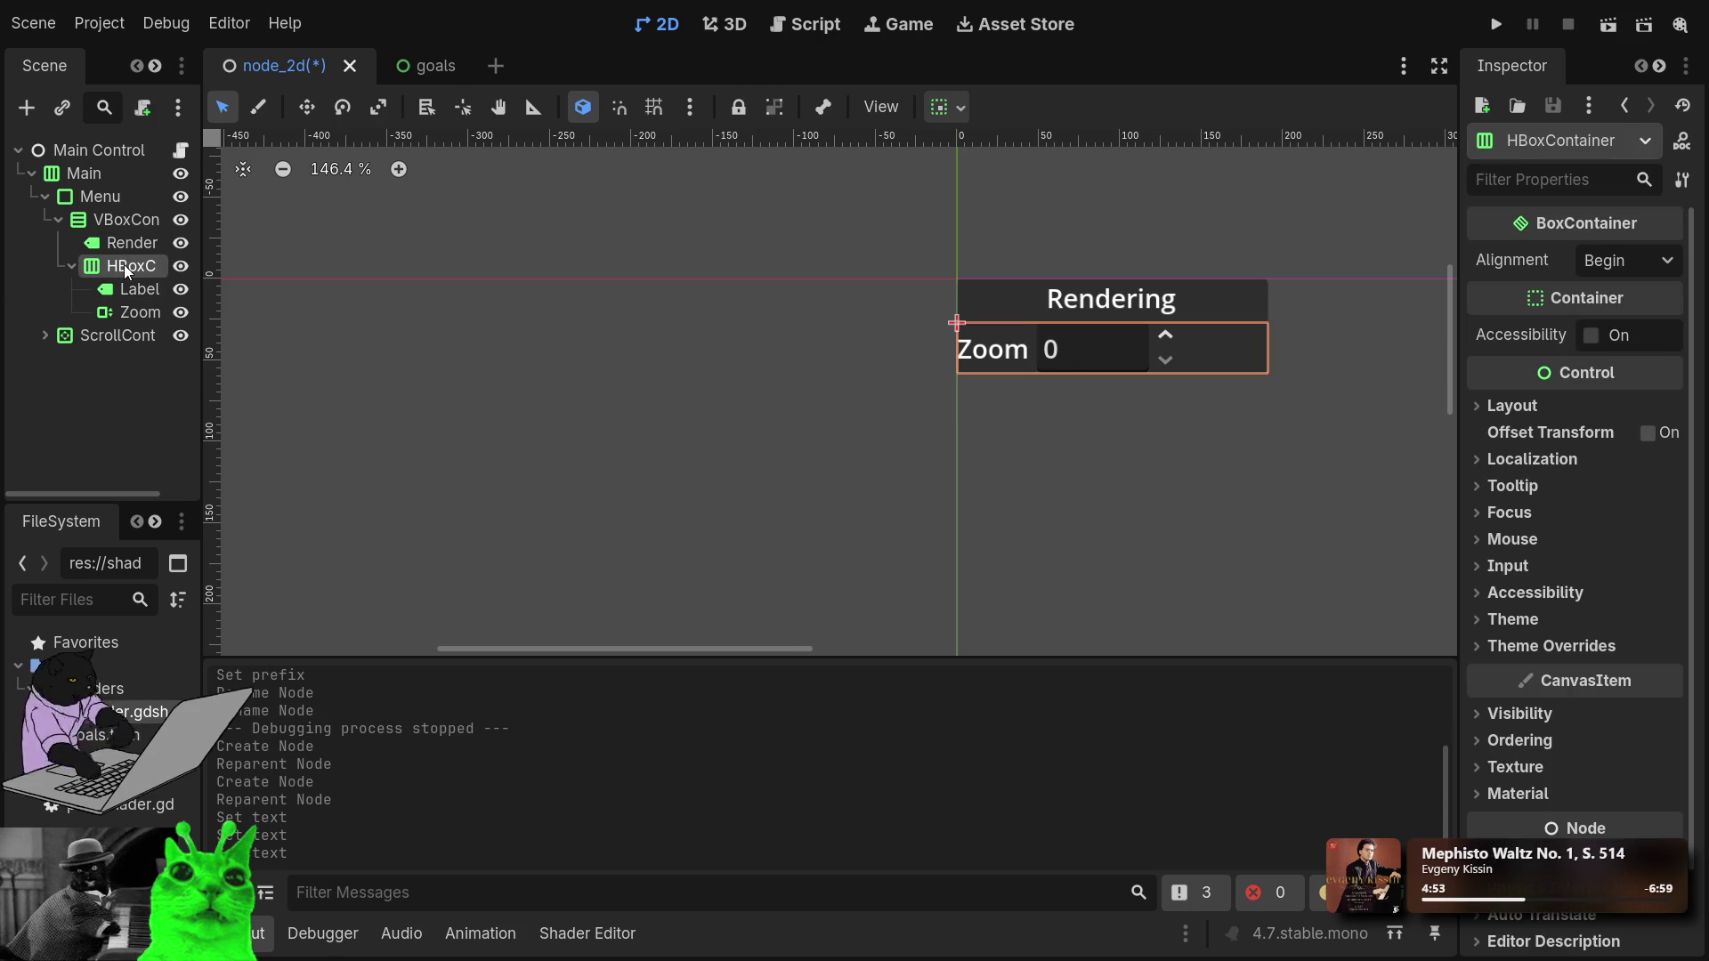
pyautogui.click(128, 292)
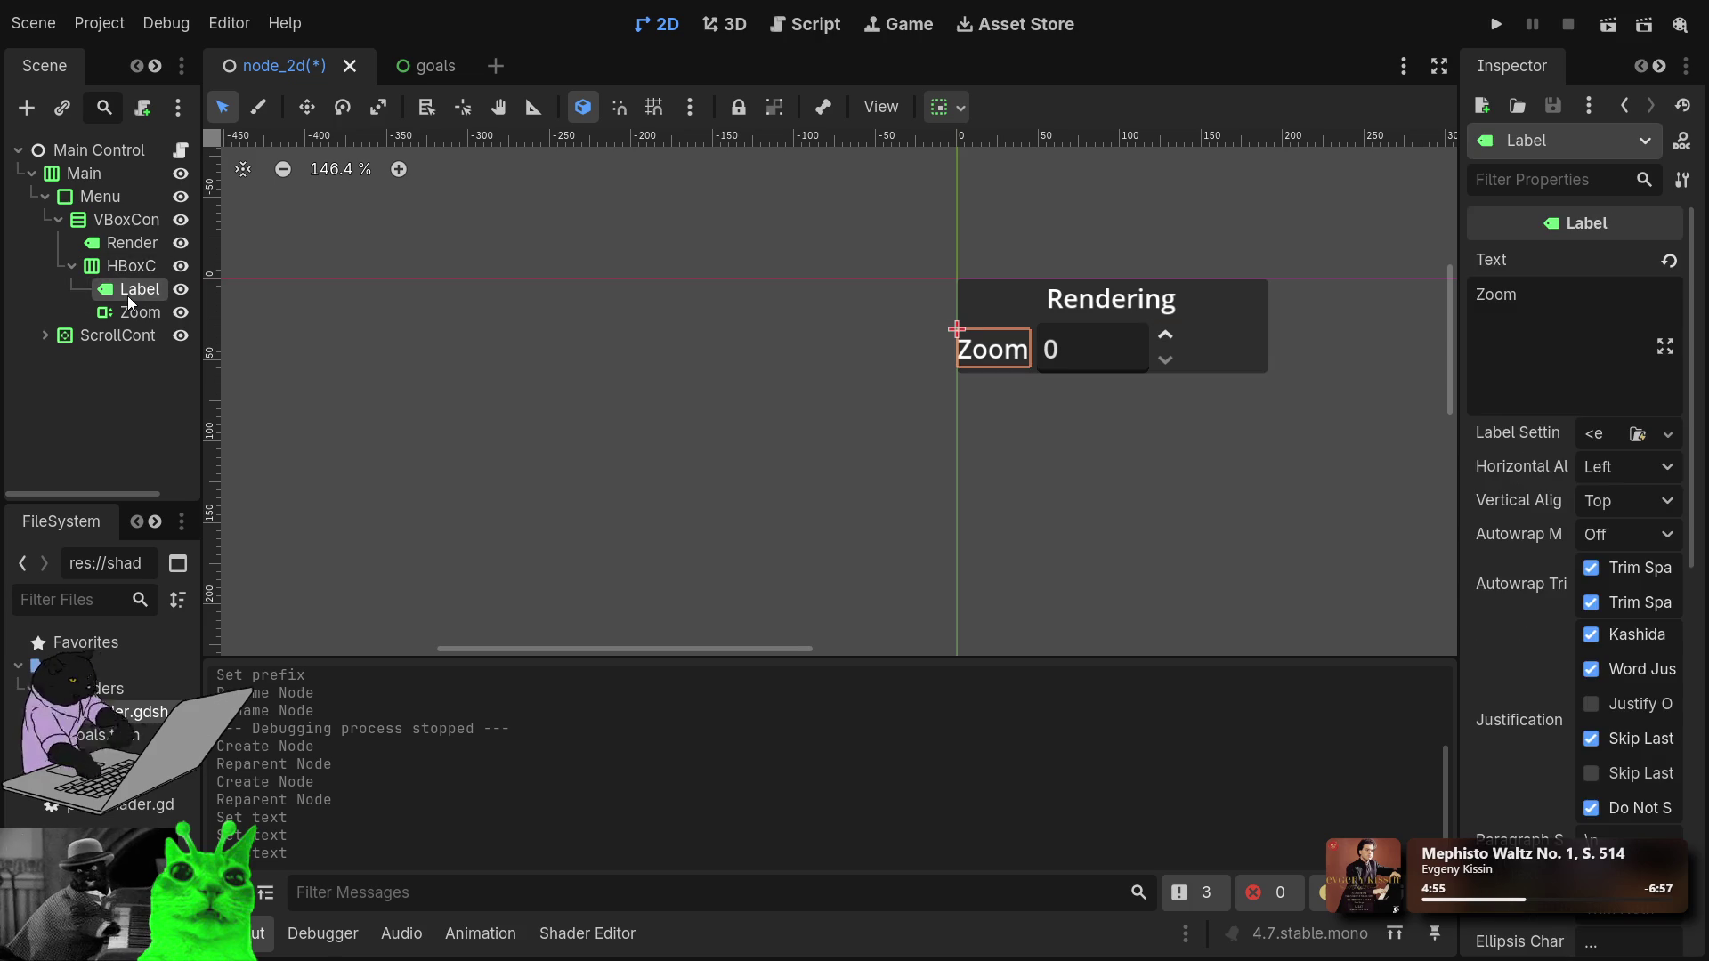
pyautogui.click(130, 312)
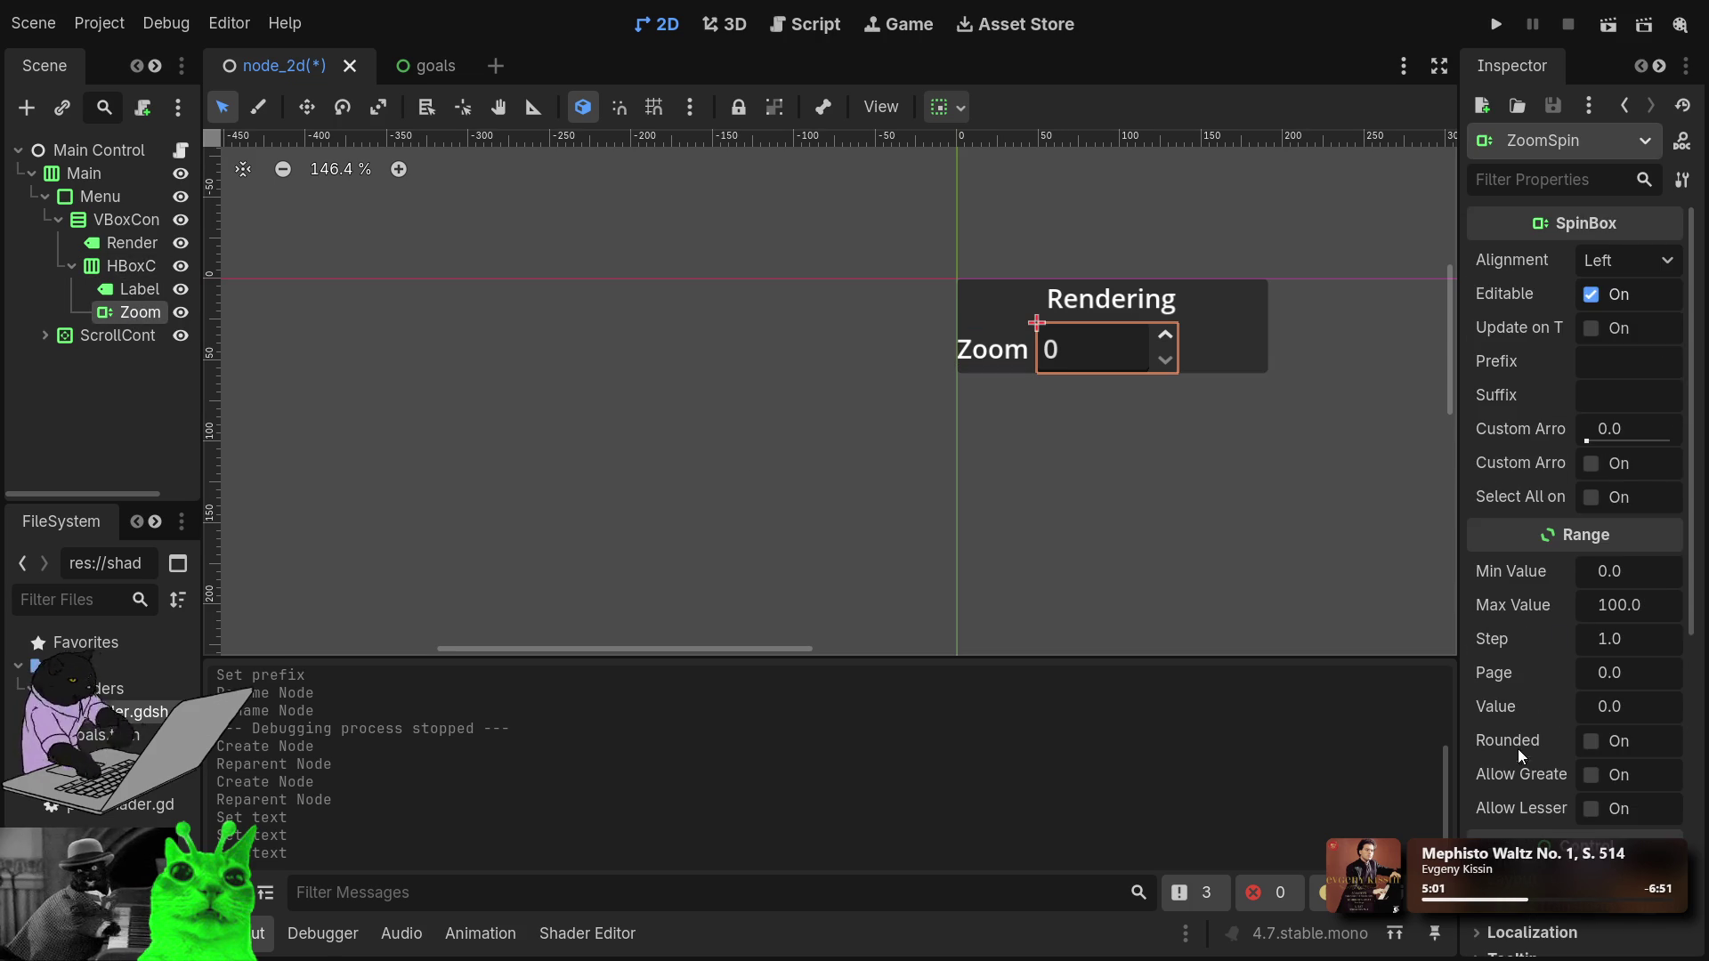
pyautogui.scroll(-5, 1536, 676)
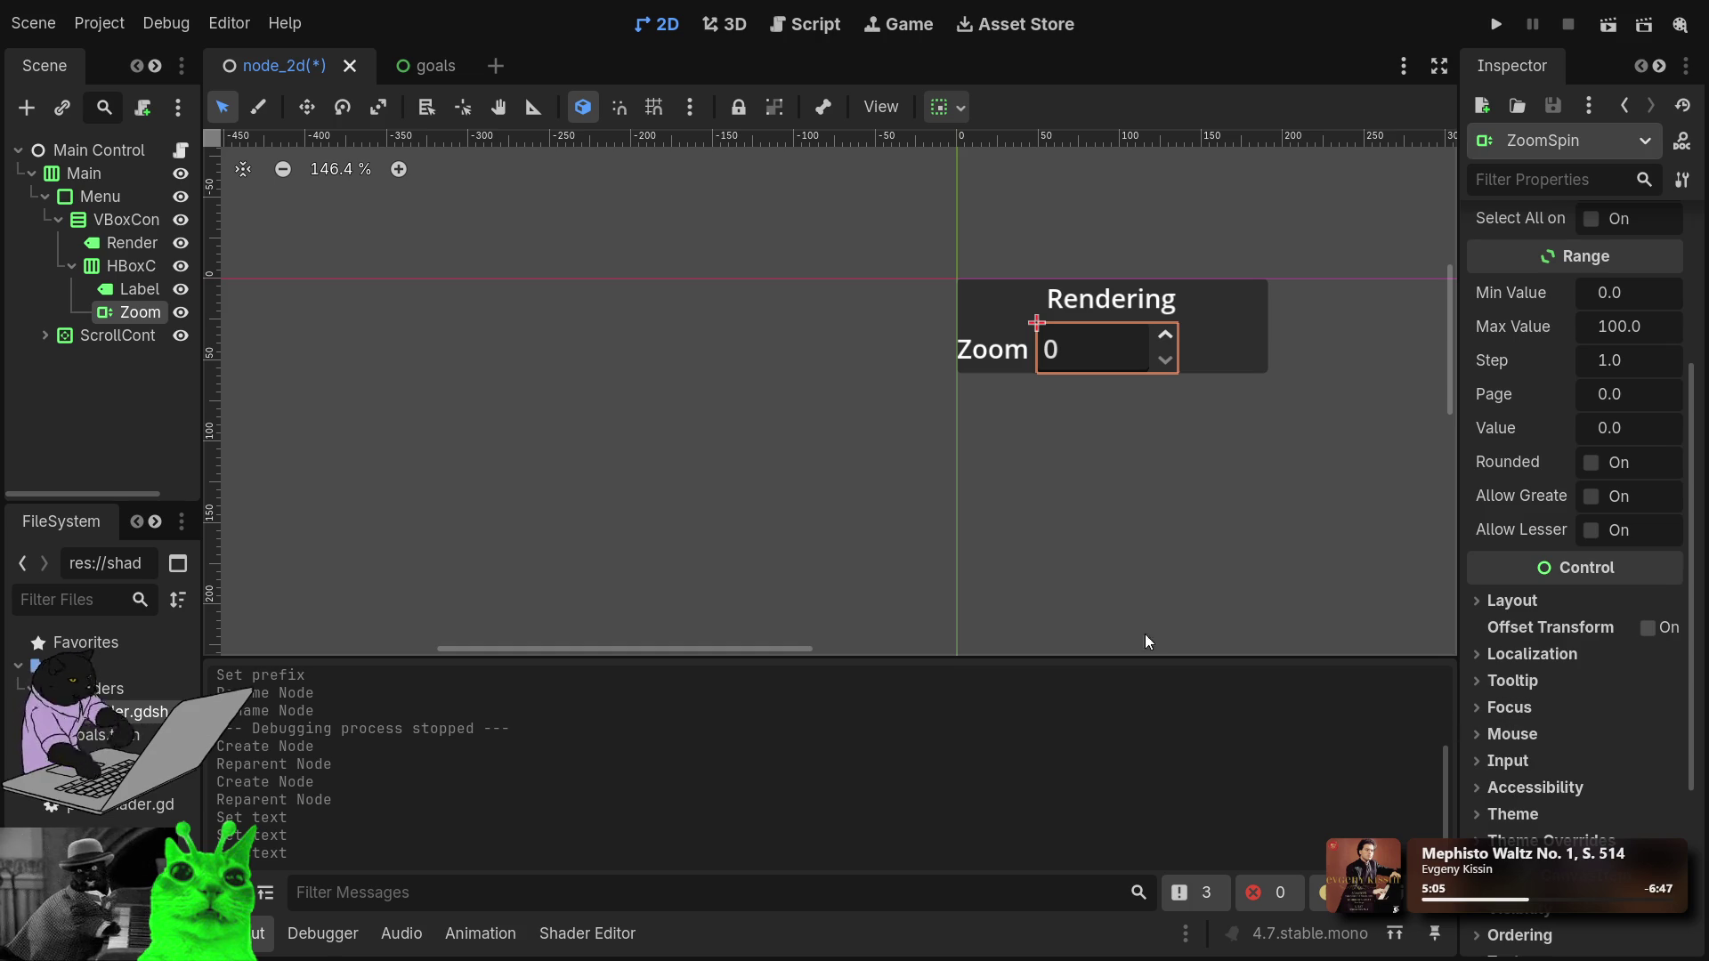
pyautogui.click(125, 293)
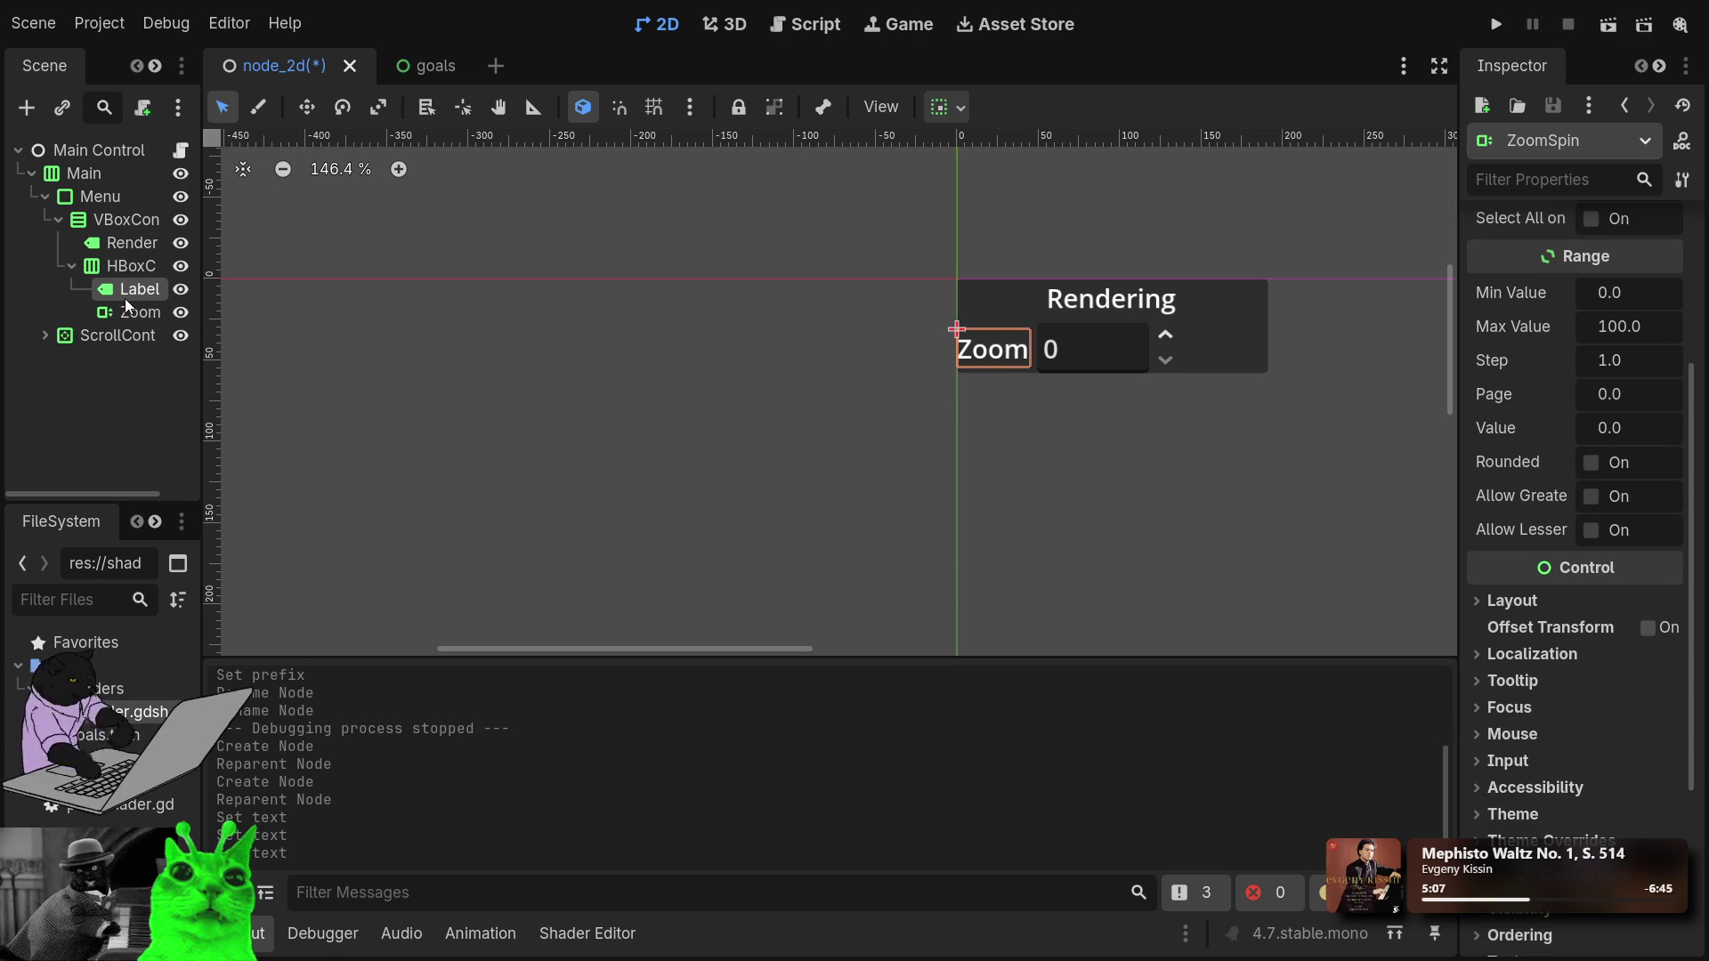
pyautogui.click(130, 311)
pyautogui.click(141, 267)
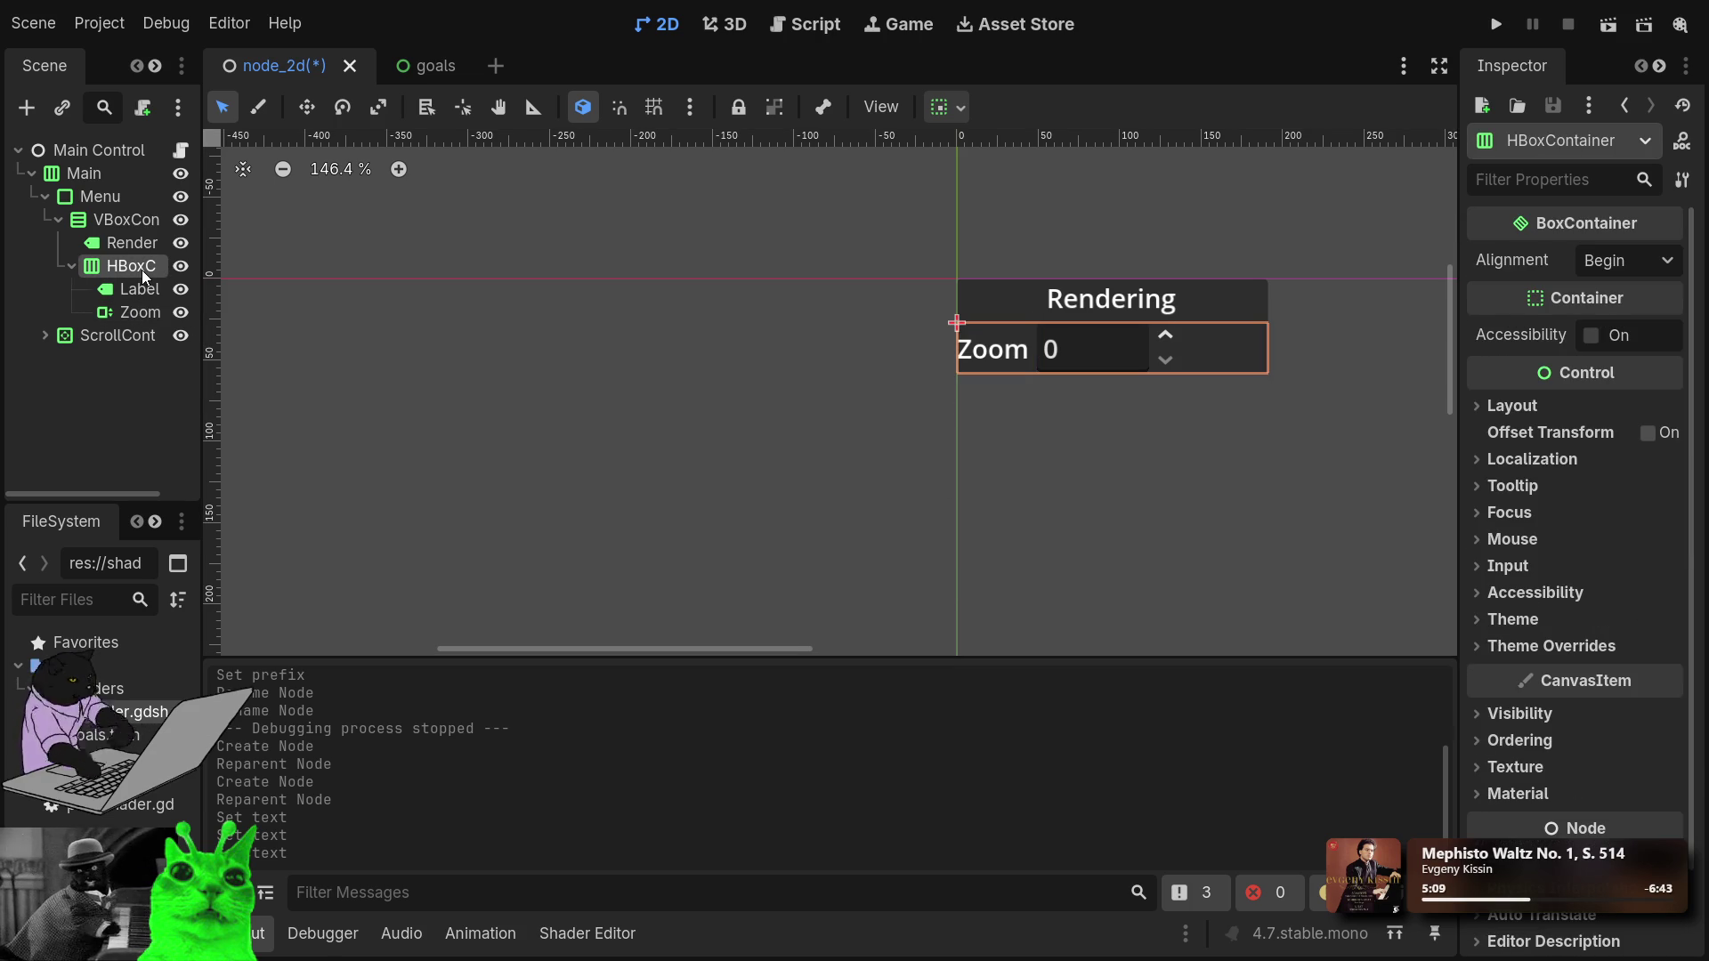
pyautogui.click(120, 222)
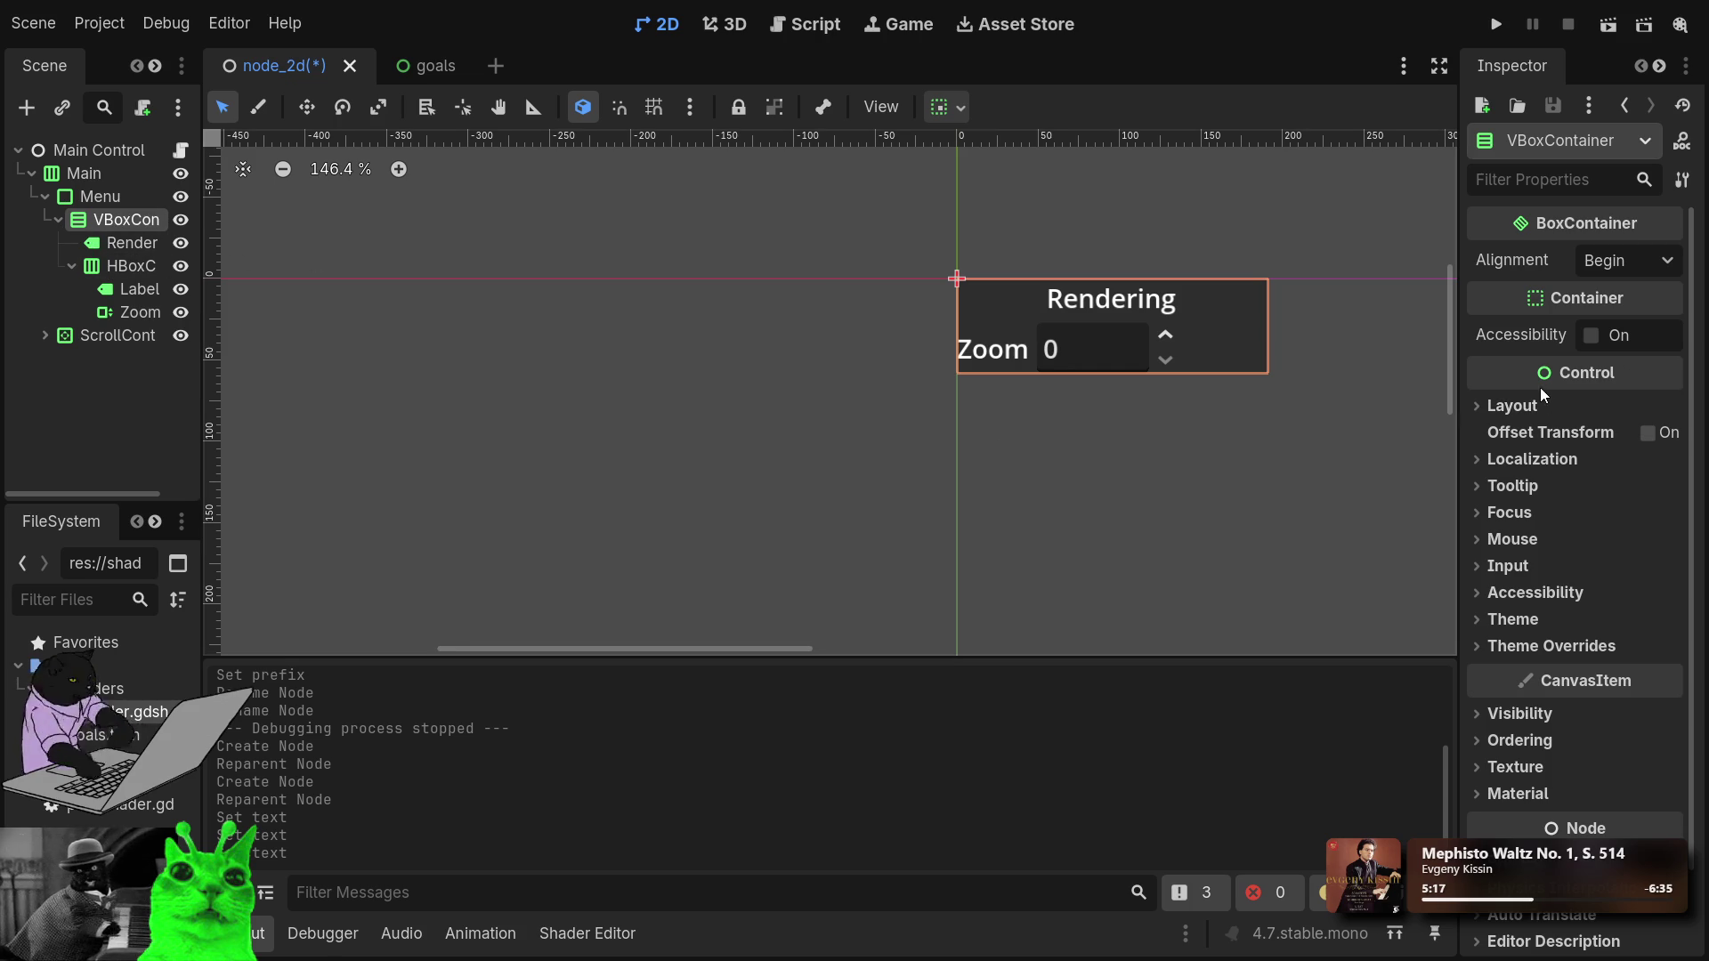
# Enable VBoxContainer's offset transform and set its horizontal position to 10 px.
pyautogui.click(1647, 433)
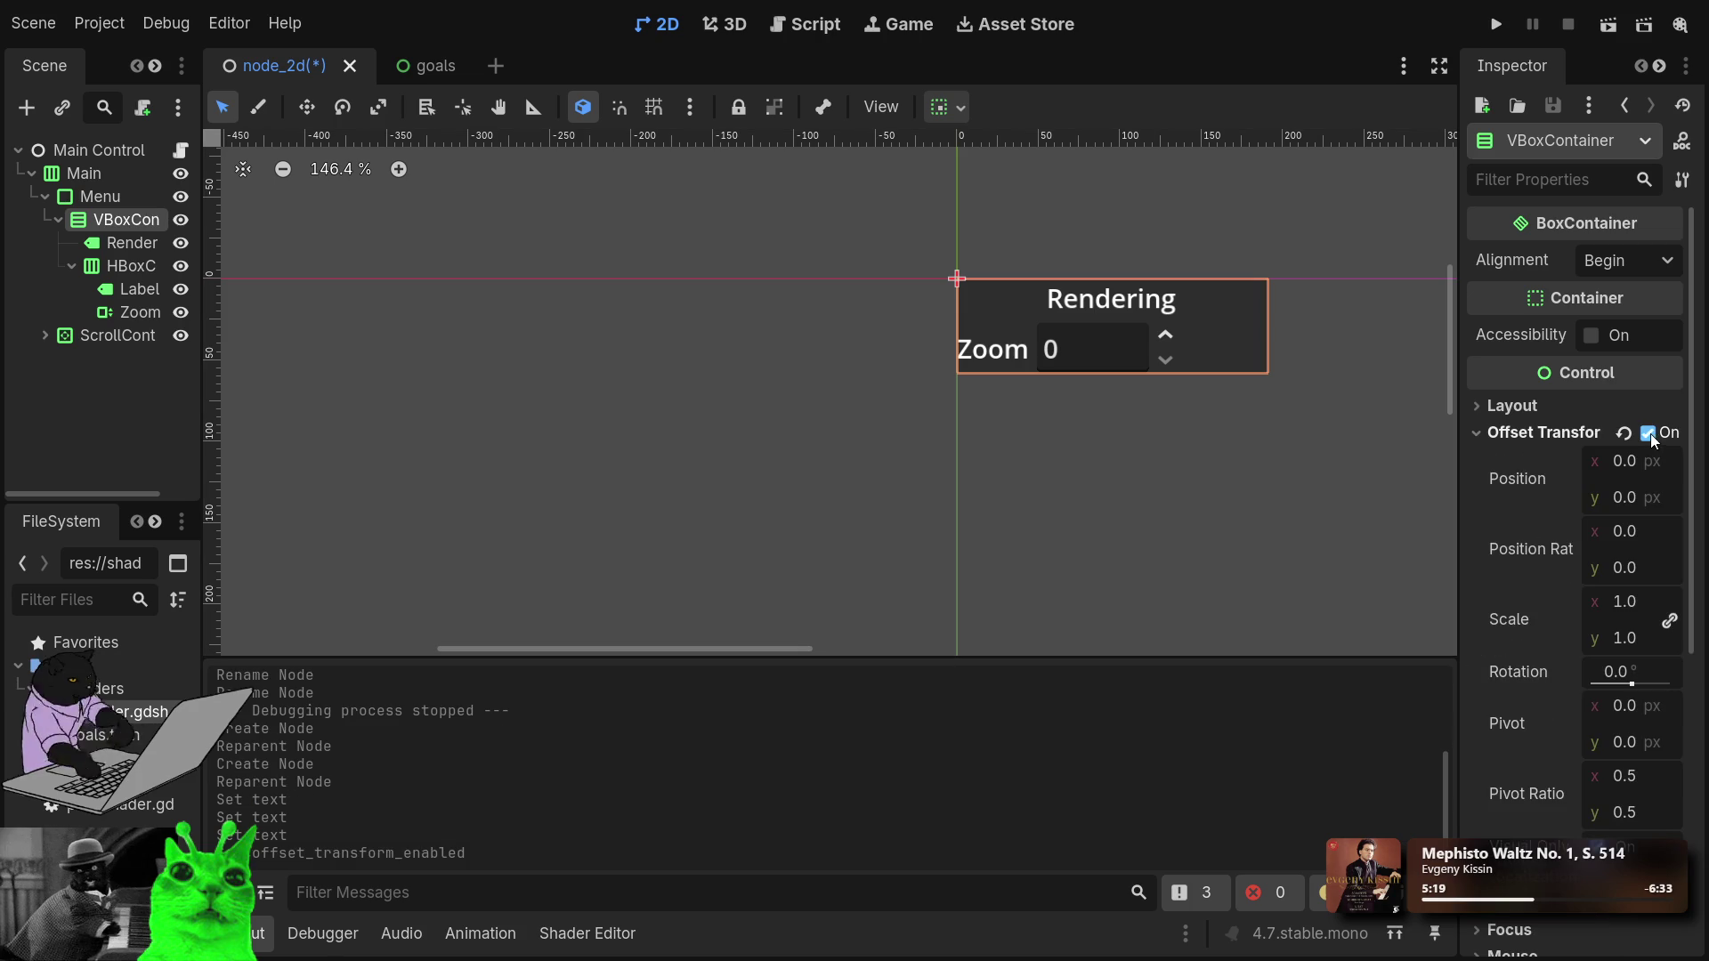
pyautogui.moveTo(1609, 461); pyautogui.dragTo(1626, 461)
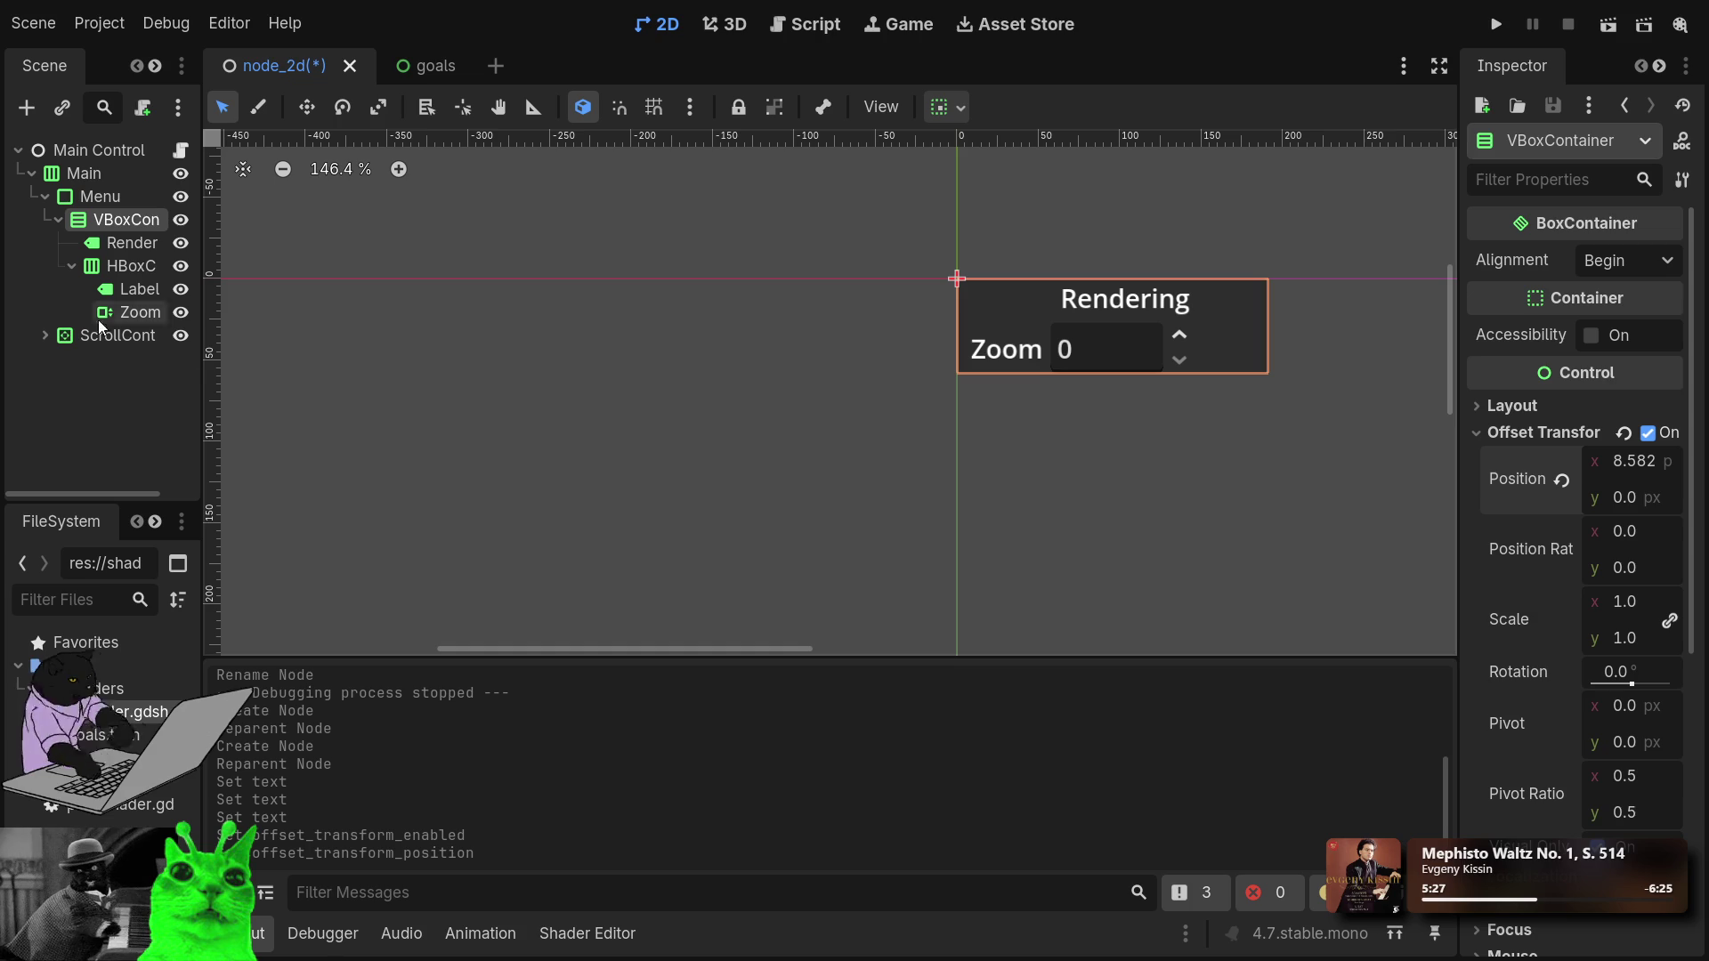
pyautogui.click(1633, 461)
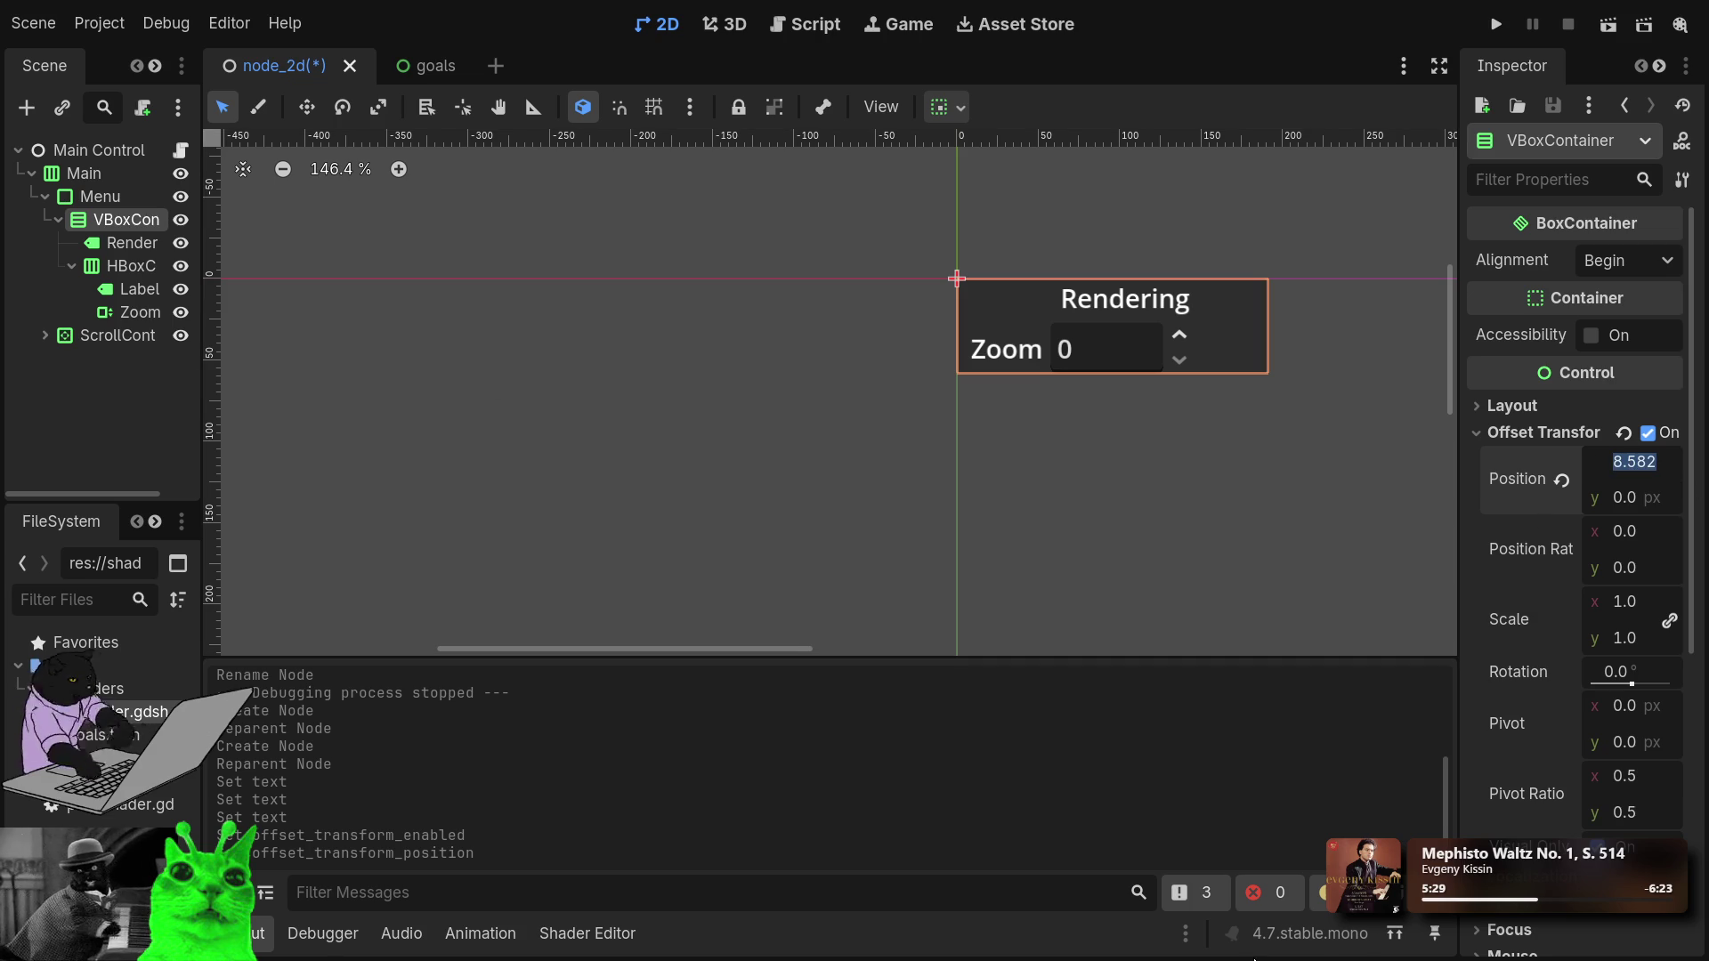
pyautogui.write('10')
pyautogui.click(1526, 547)
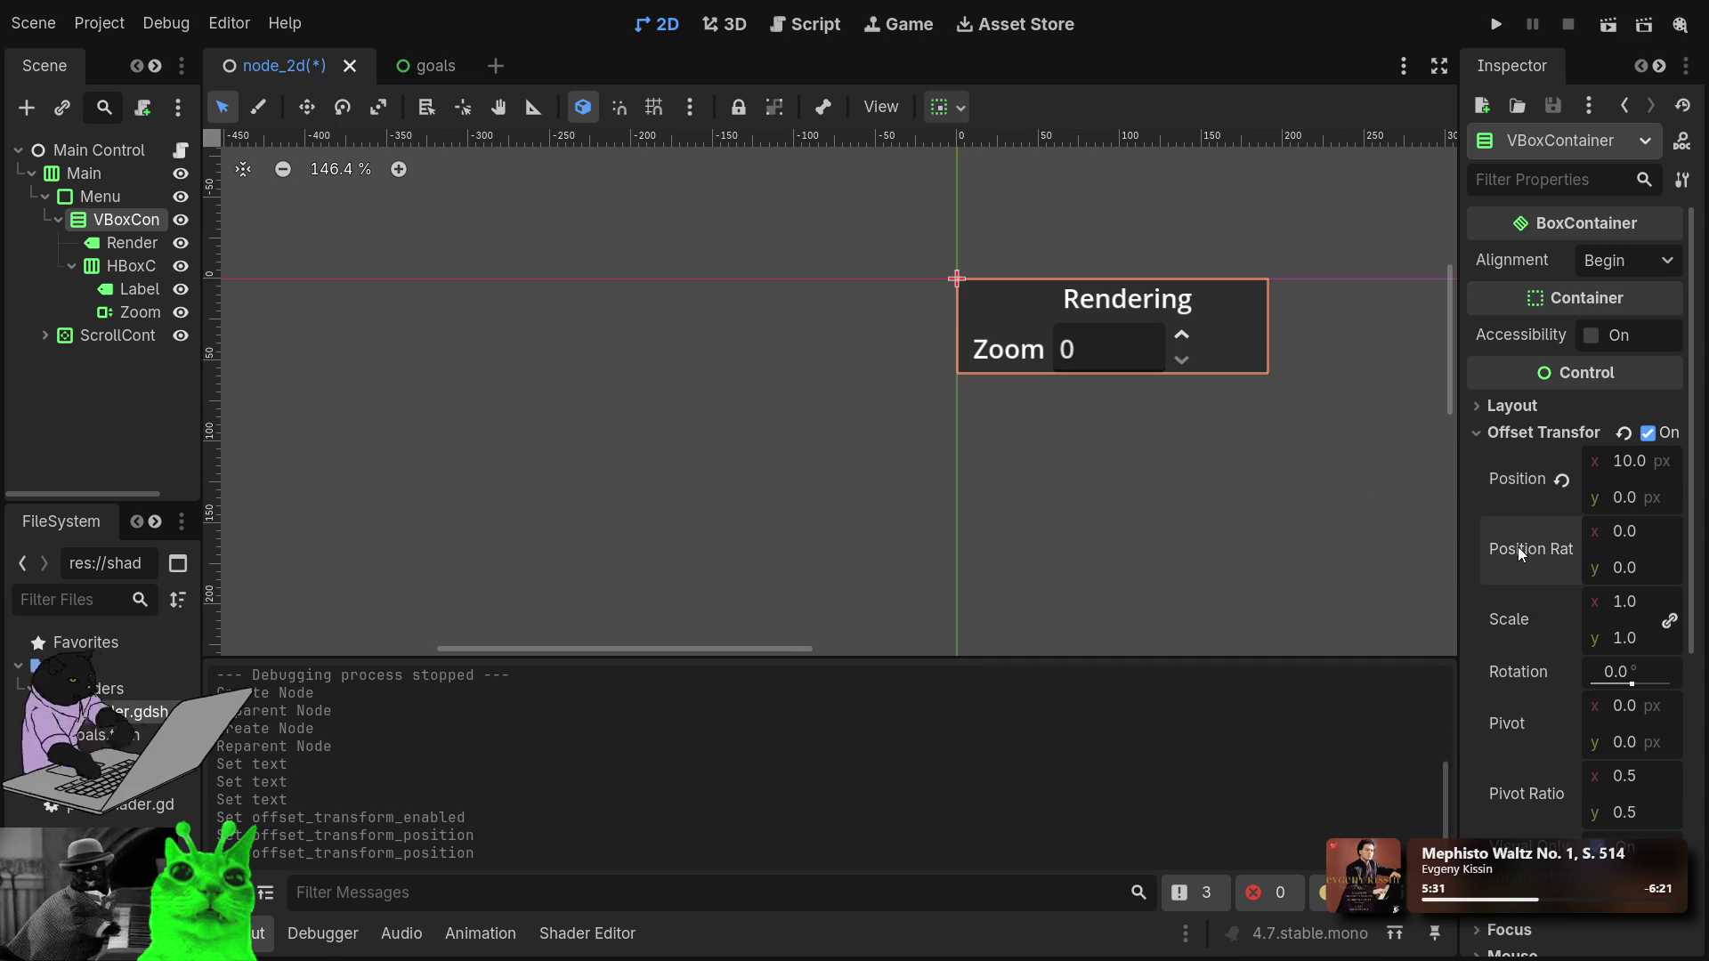
# Run the project to try the Zoom spin box, then stop it with F8.
pyautogui.click(1496, 24)
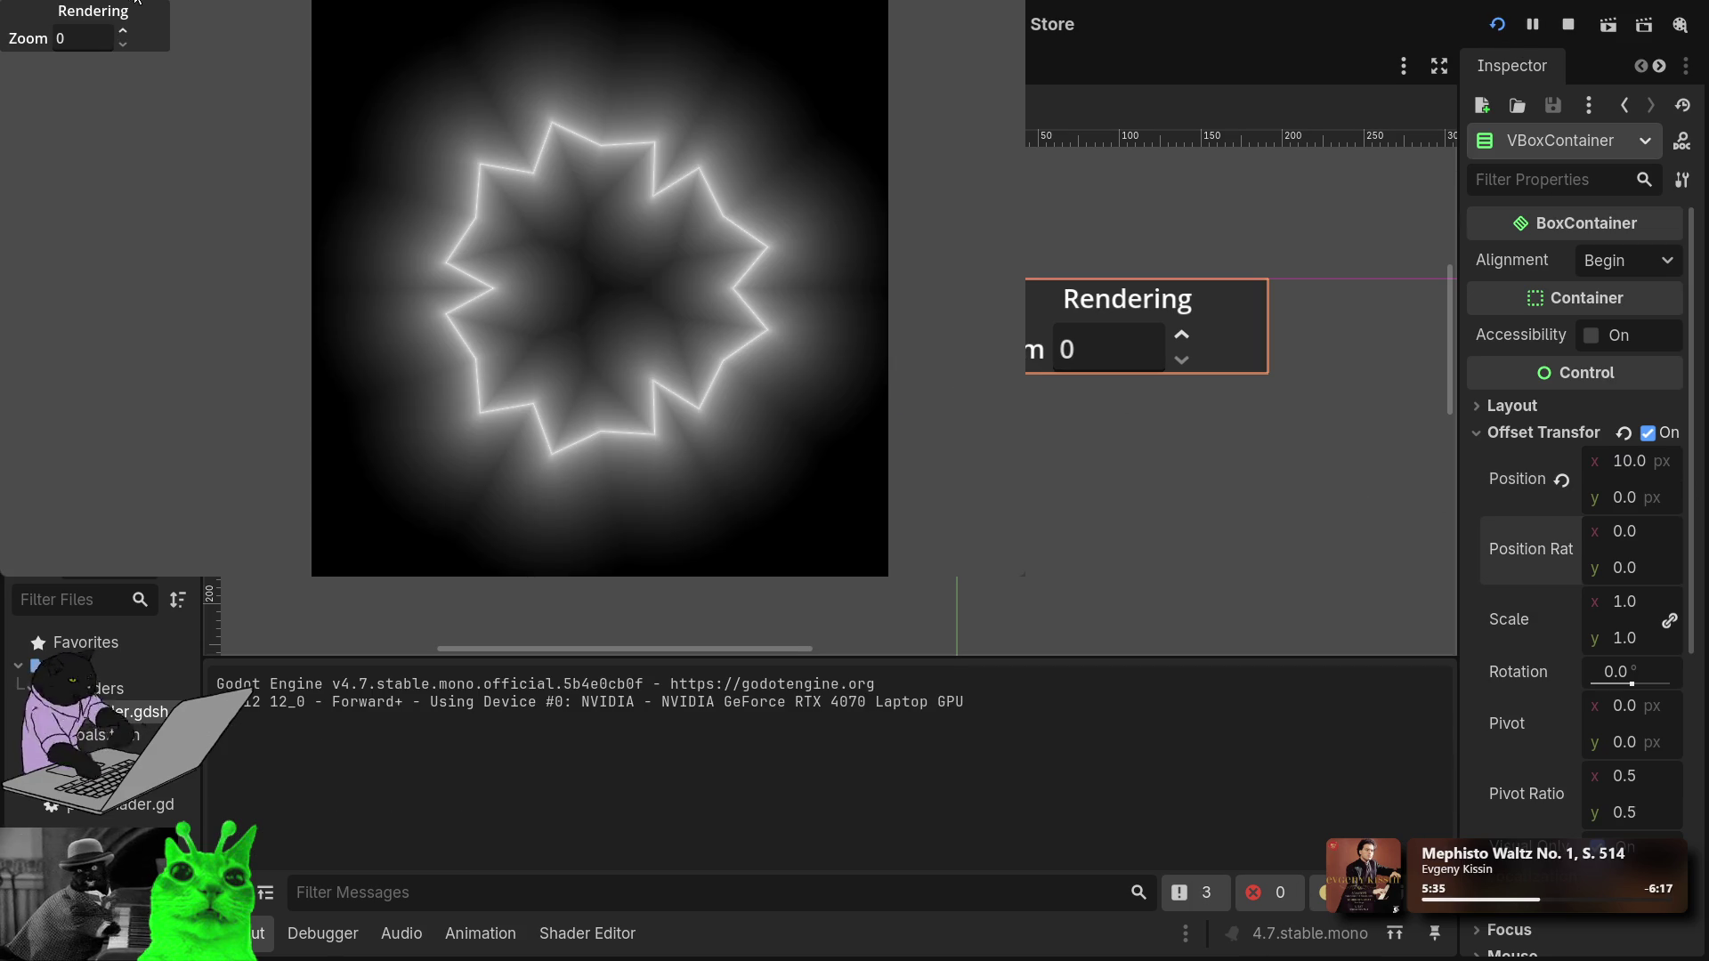
pyautogui.click(98, 43)
pyautogui.press('F8')
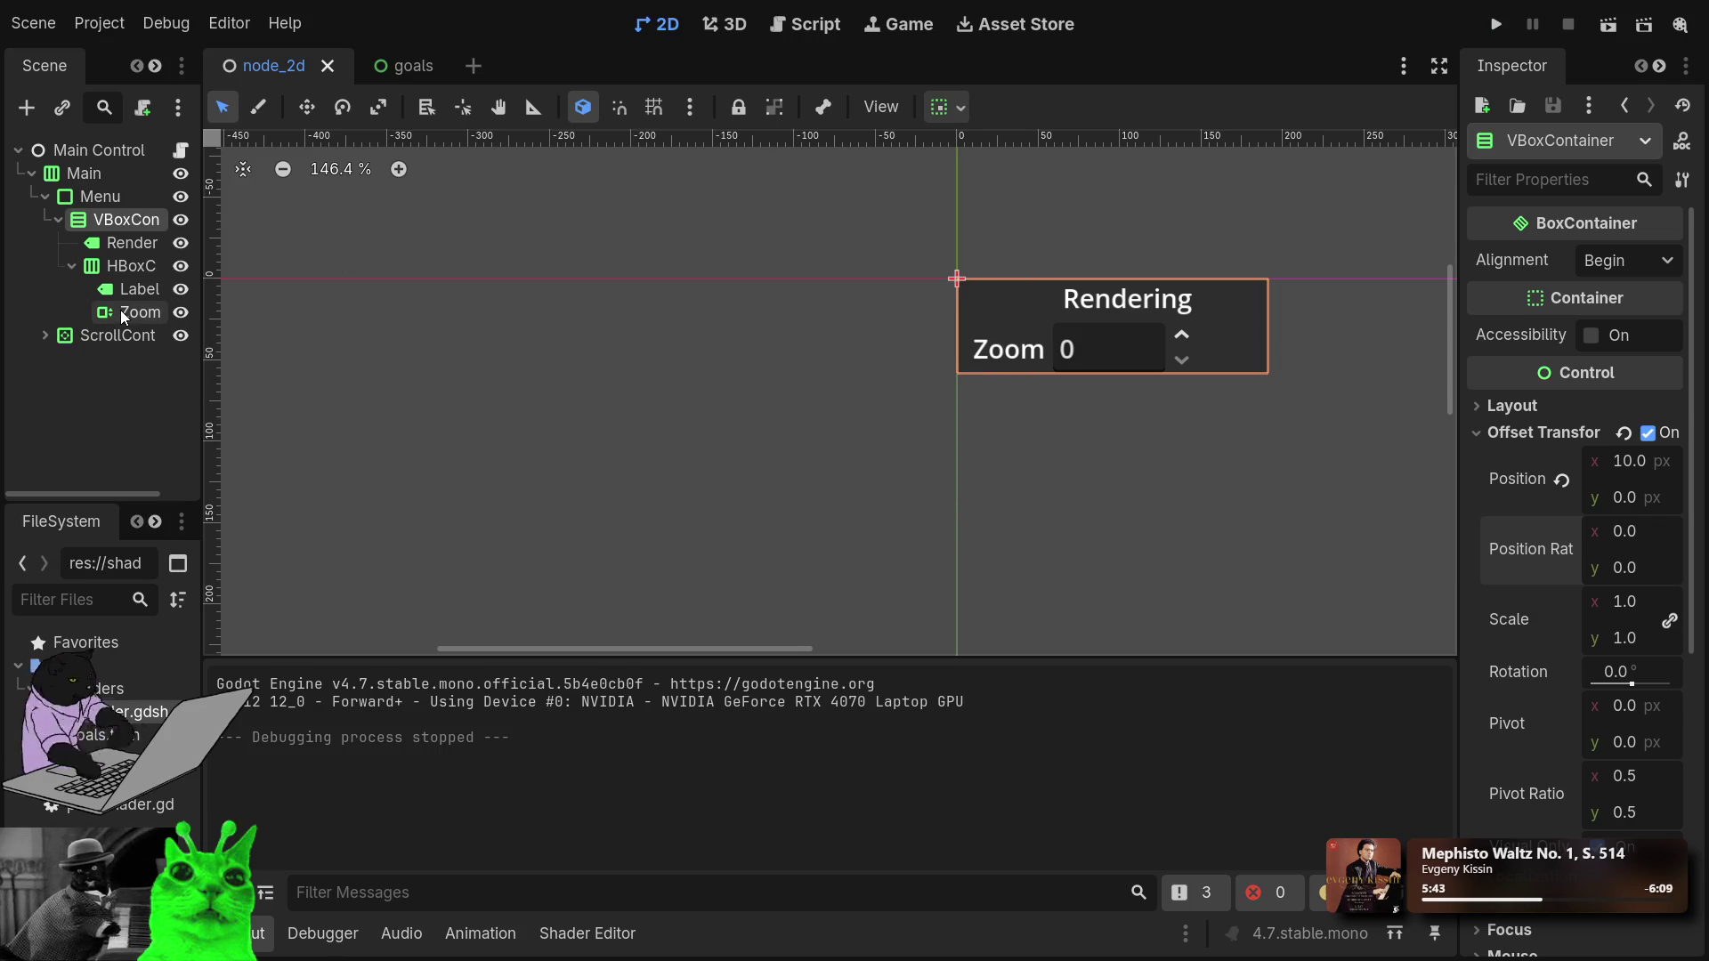
# Select ZoomSpin and set its Range Step to 0.1.
pyautogui.click(120, 310)
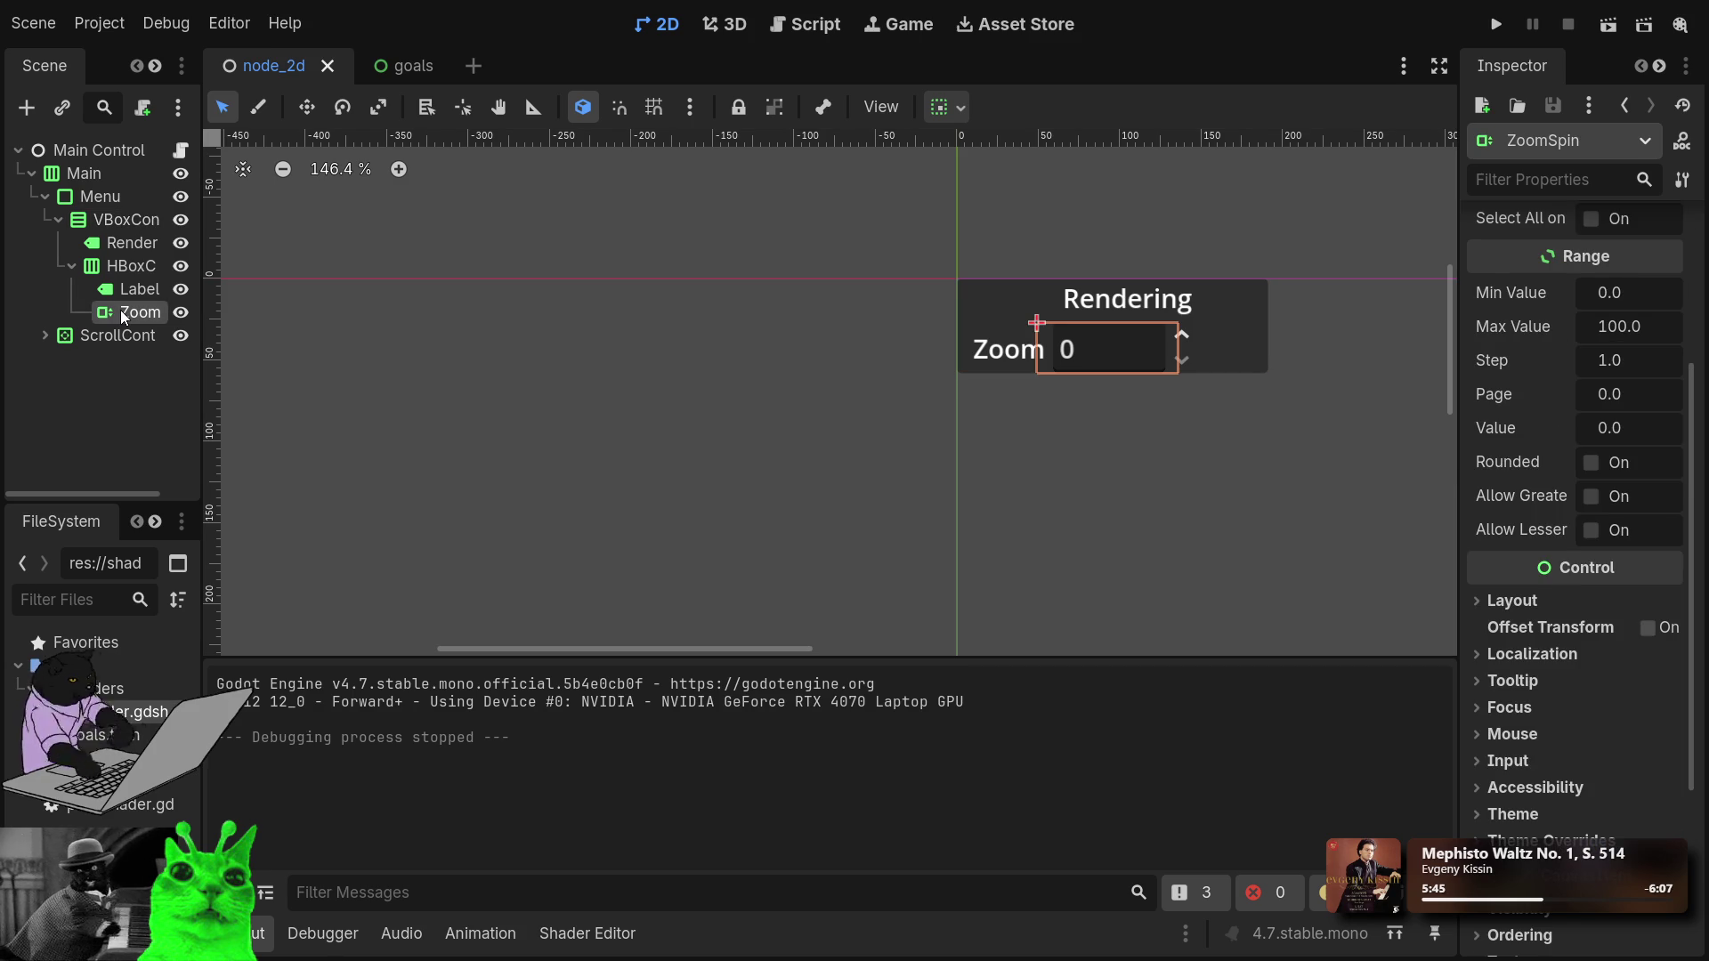
pyautogui.click(1609, 293)
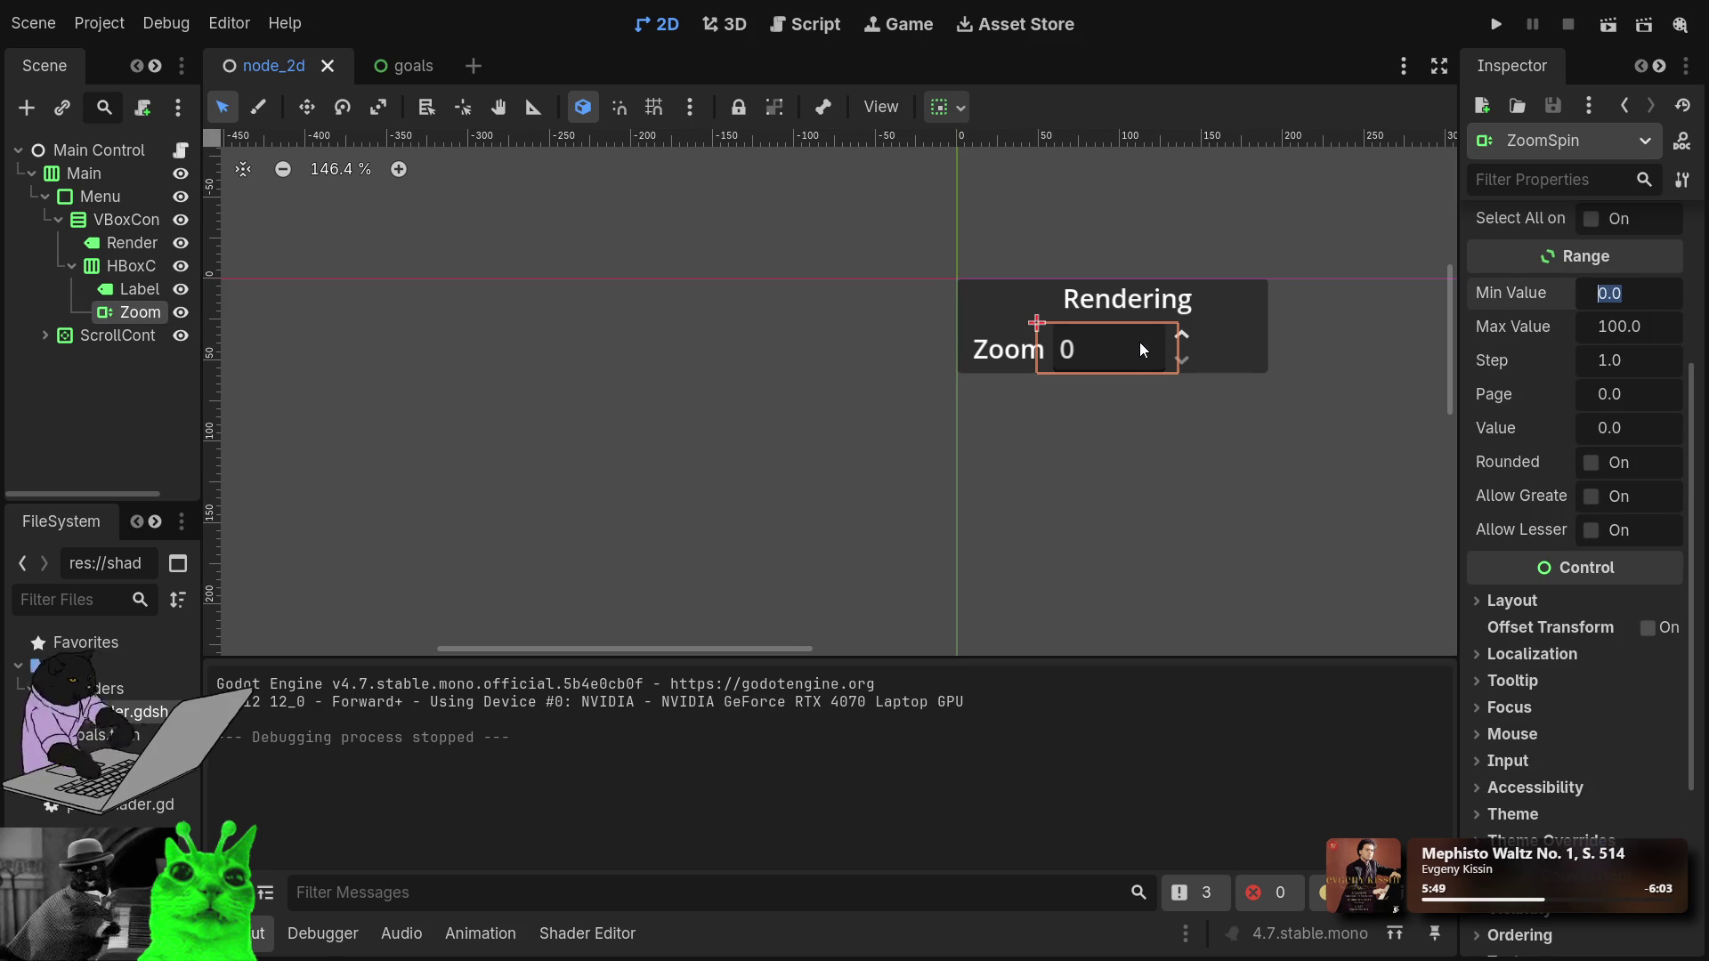
pyautogui.click(1631, 360)
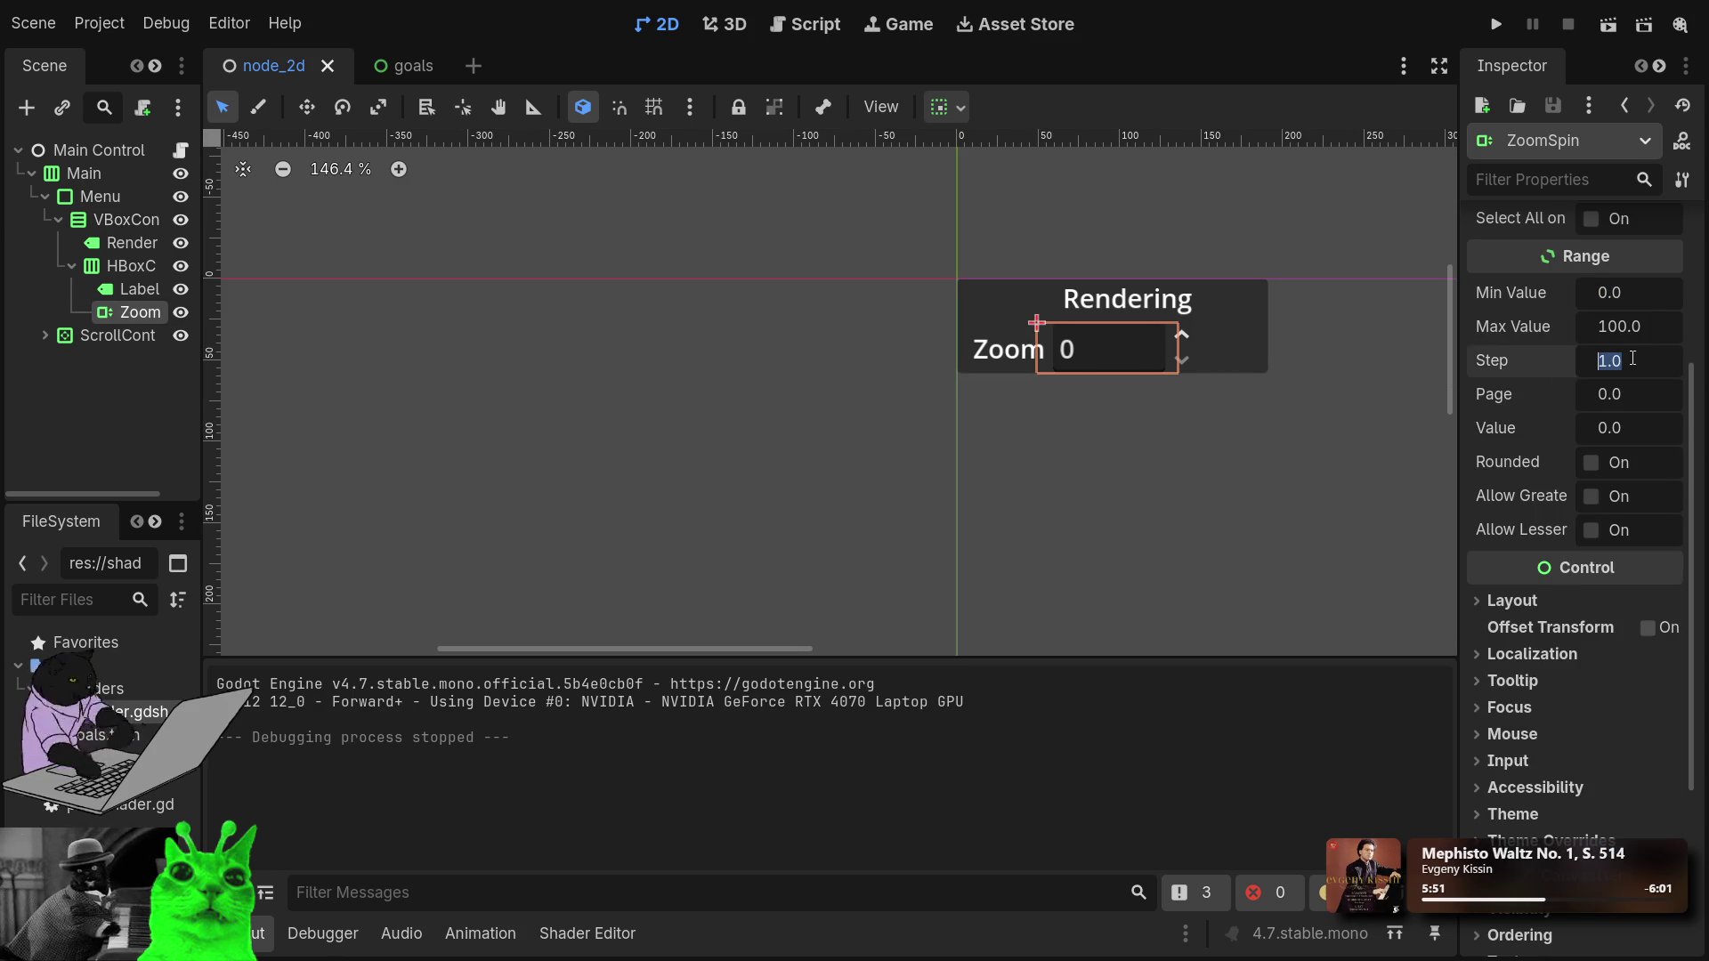
pyautogui.write('.3')
pyautogui.press('BackSpace')
pyautogui.write('1')
pyautogui.press('Return')
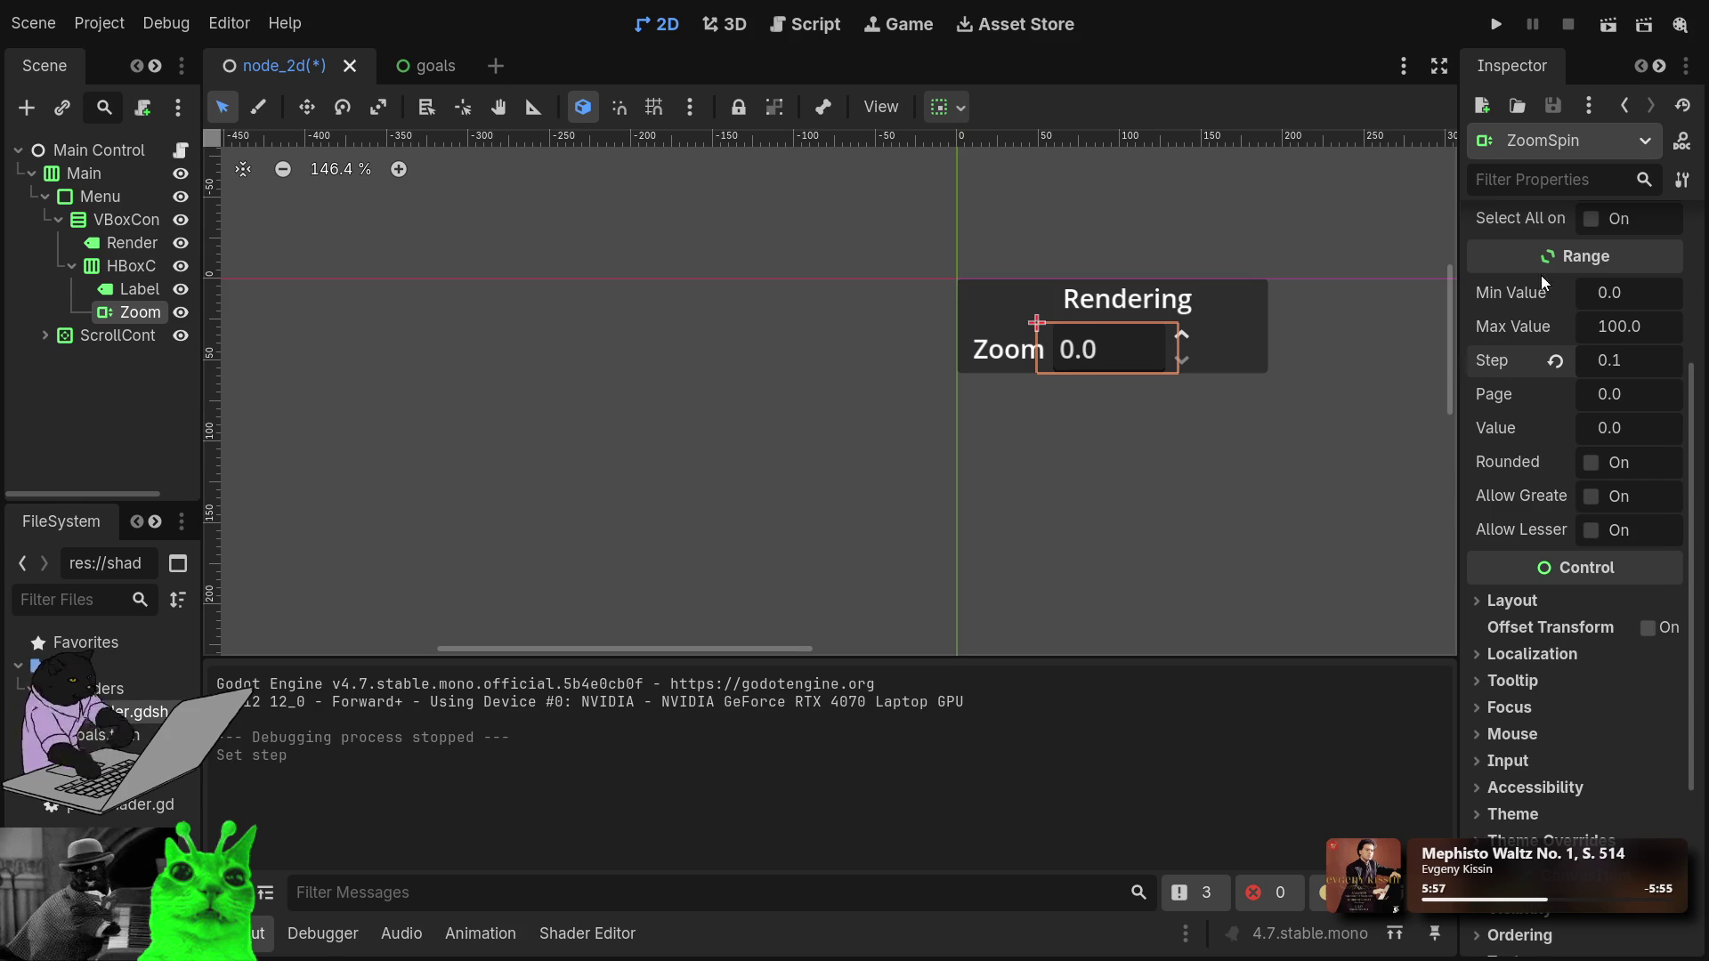
# Keep ZoomSpin's minimum at 0, set Value and Page to 1, and run the project.
pyautogui.click(1628, 284)
pyautogui.write('1')
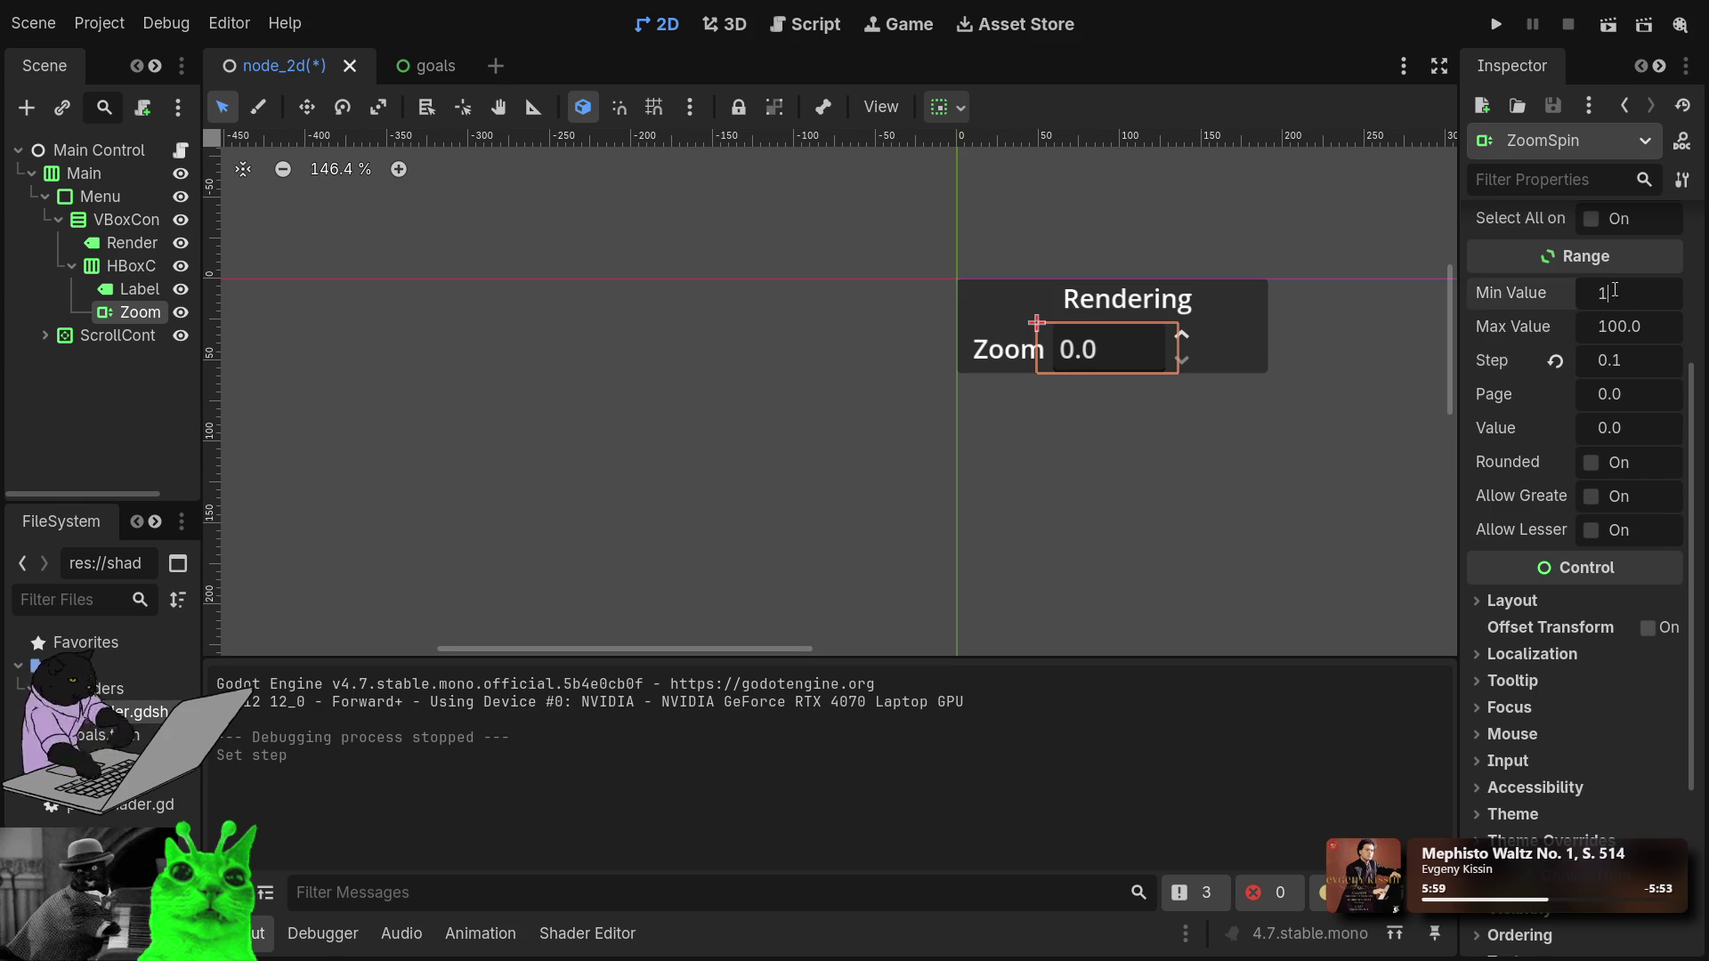
pyautogui.press('BackSpace')
pyautogui.write('0')
pyautogui.click(1629, 427)
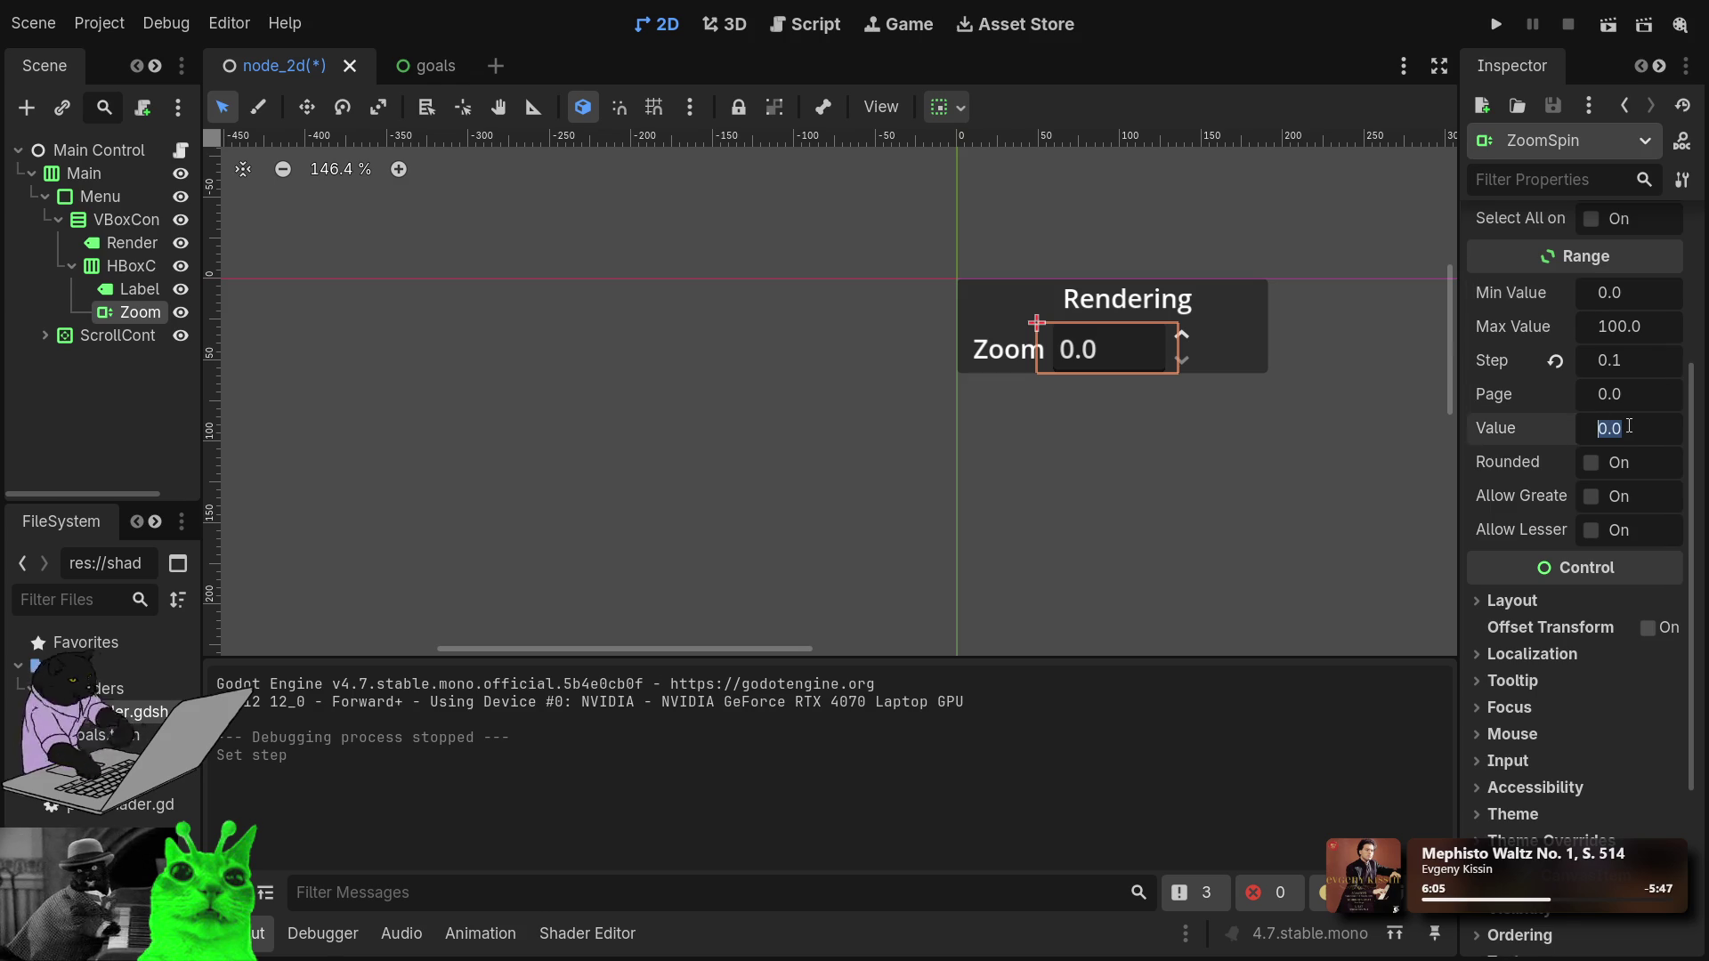
pyautogui.write('1')
pyautogui.press('Return')
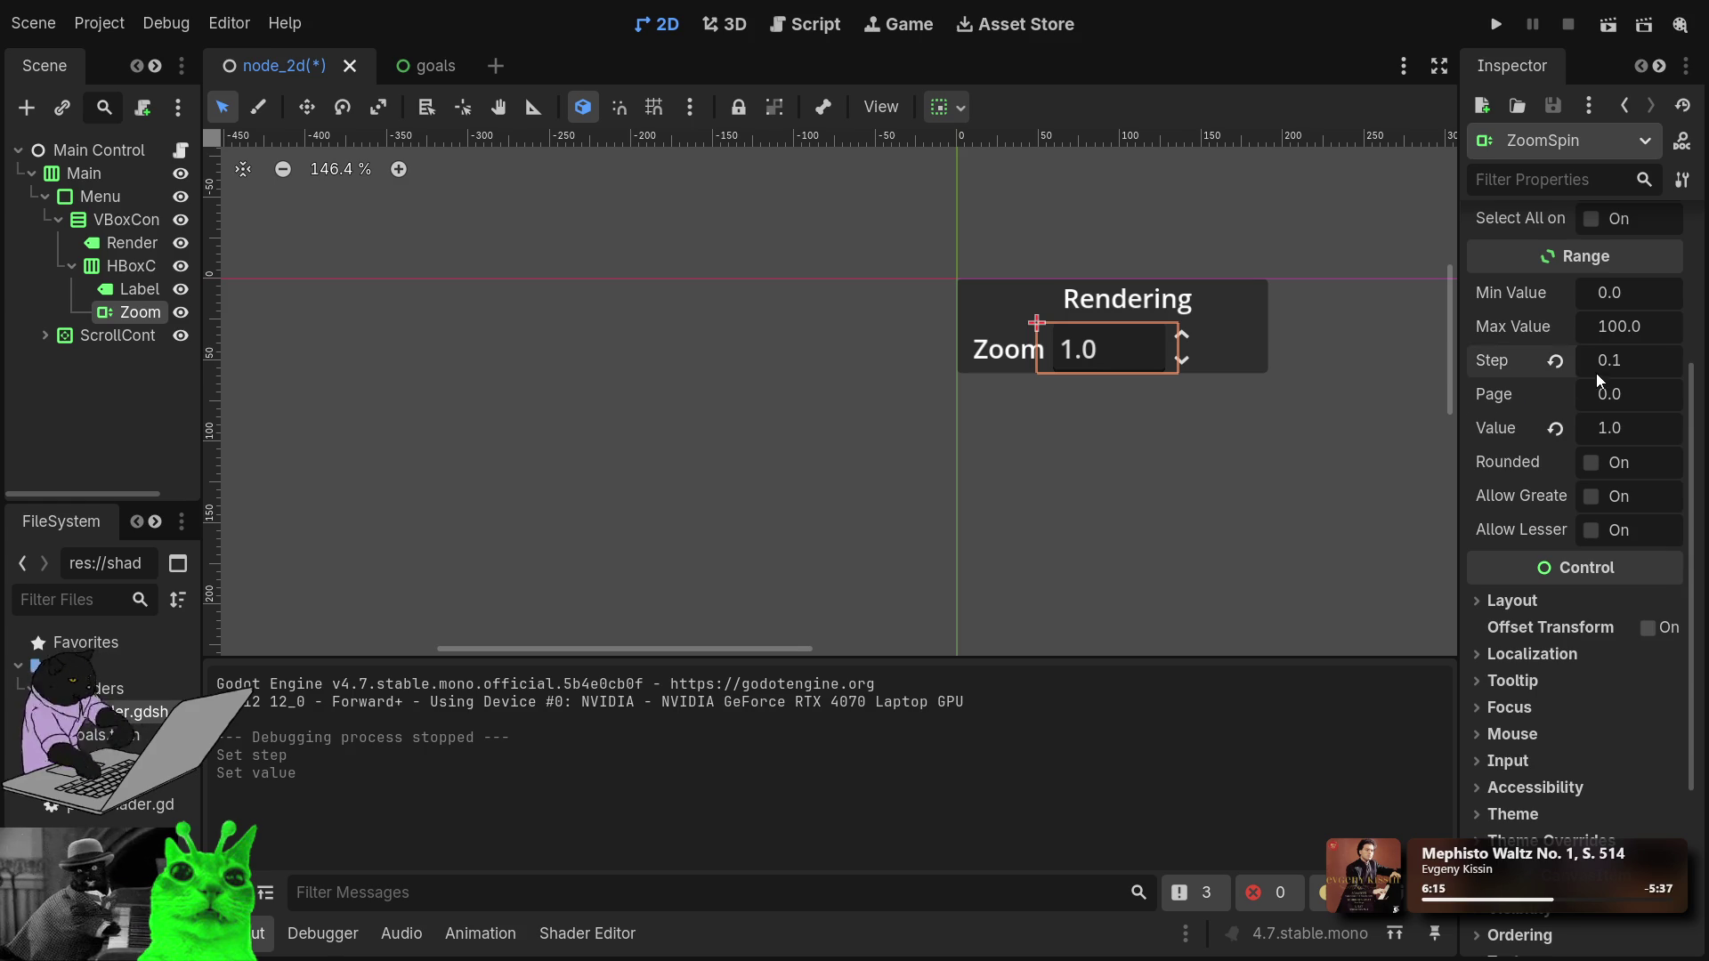
pyautogui.click(1633, 391)
pyautogui.write('1')
pyautogui.press('Return')
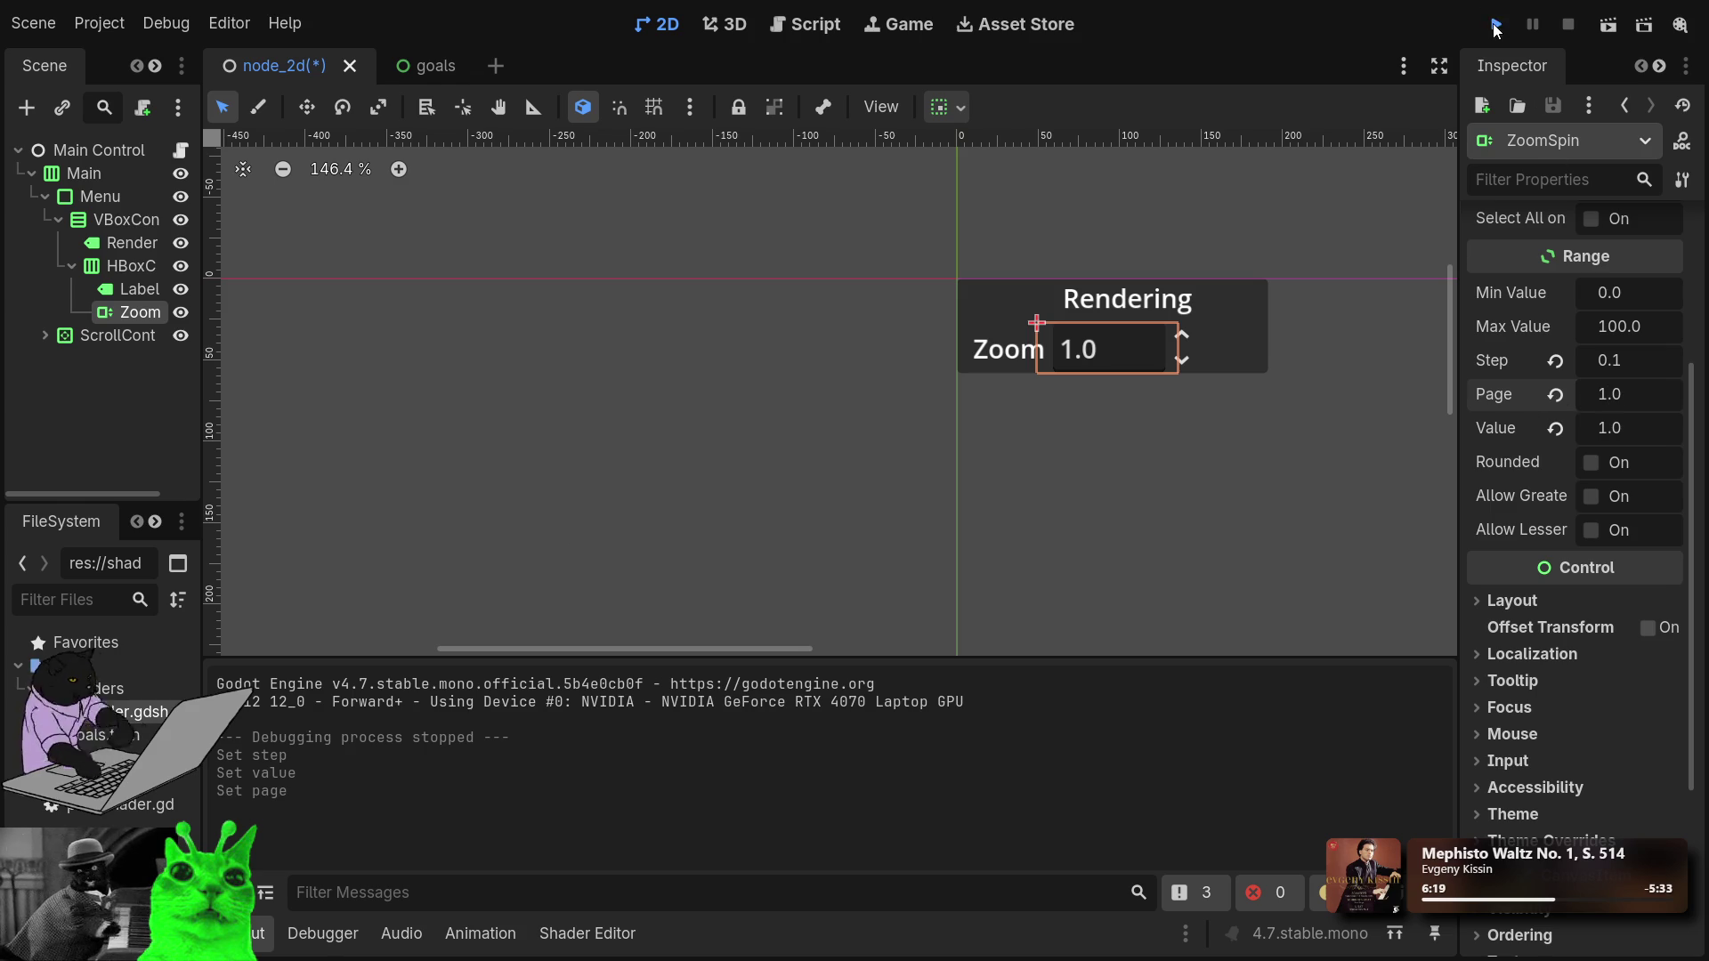
pyautogui.click(1496, 27)
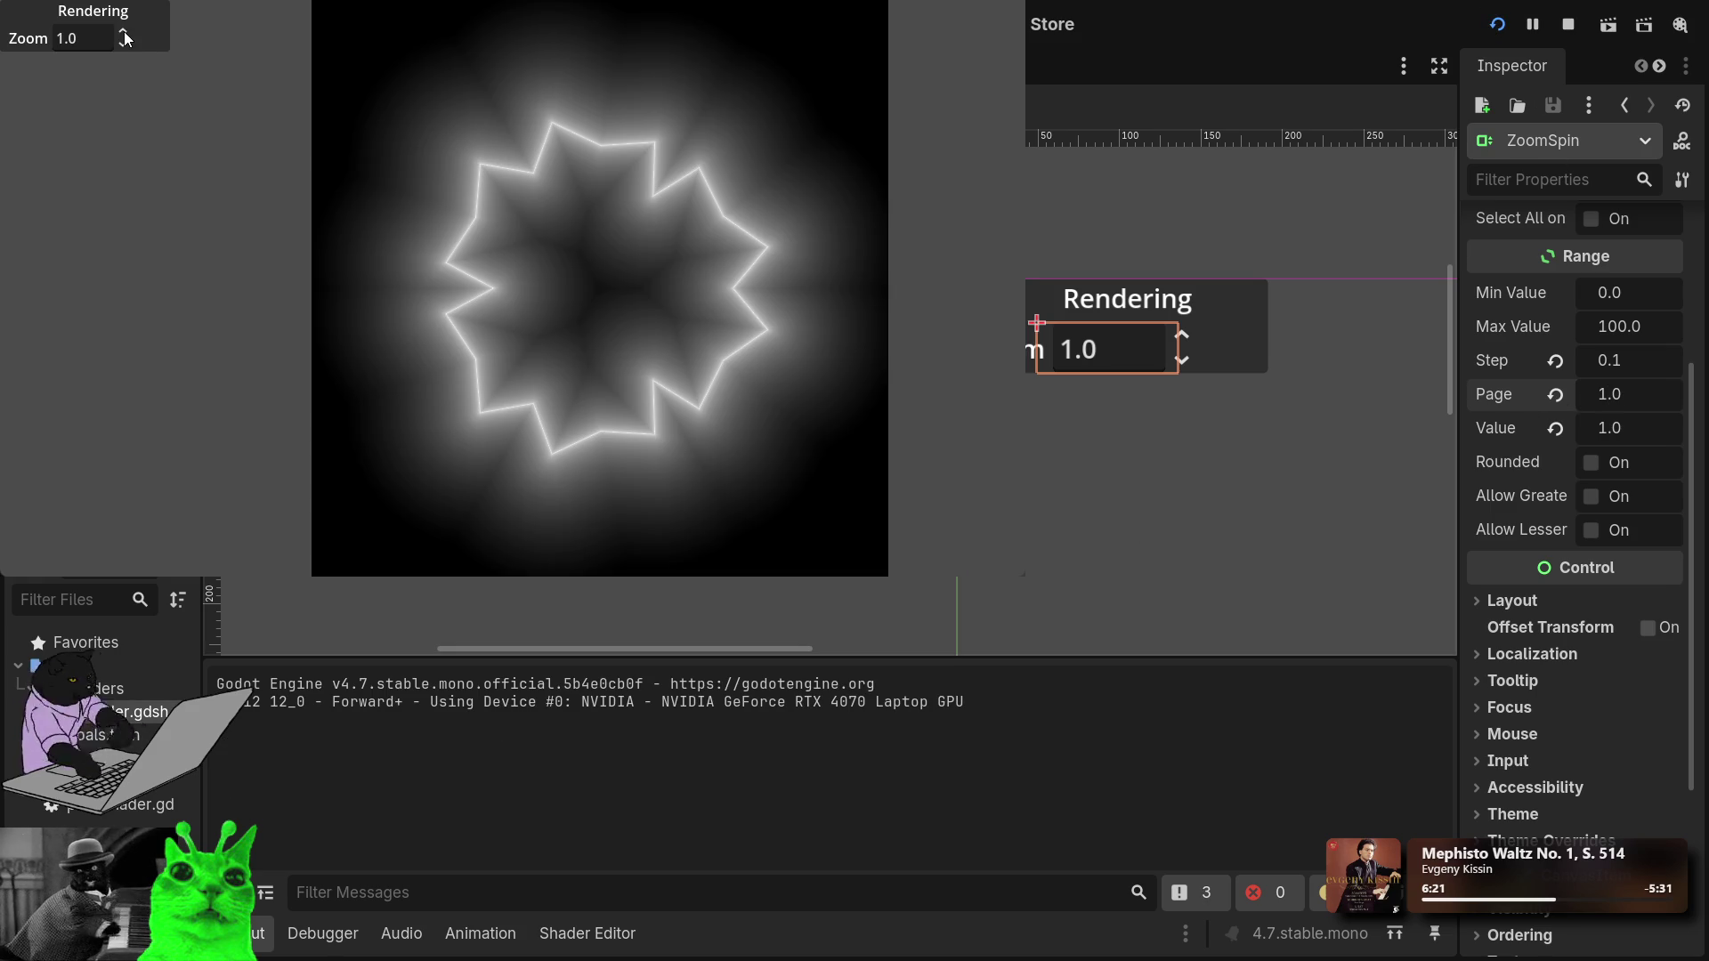
# Test the running game's Zoom spin box with values like 3.1, 2.1, 8.3 and 0.9, then step it up.
pyautogui.click(123, 44)
pyautogui.press('BackSpace')
pyautogui.press('BackSpace')
pyautogui.write('3.1')
pyautogui.press('BackSpace')
pyautogui.press('BackSpace')
pyautogui.press('BackSpace')
pyautogui.write('2.1')
pyautogui.press('BackSpace')
pyautogui.write('0')
pyautogui.press('Home')
pyautogui.press('Delete')
pyautogui.write('5')
pyautogui.press('BackSpace')
pyautogui.press('BackSpace')
pyautogui.press('BackSpace')
pyautogui.write('8.3')
pyautogui.press('BackSpace')
pyautogui.press('BackSpace')
pyautogui.press('BackSpace')
pyautogui.write('0.9')
pyautogui.press('BackSpace')
pyautogui.write('1')
pyautogui.click(125, 35)
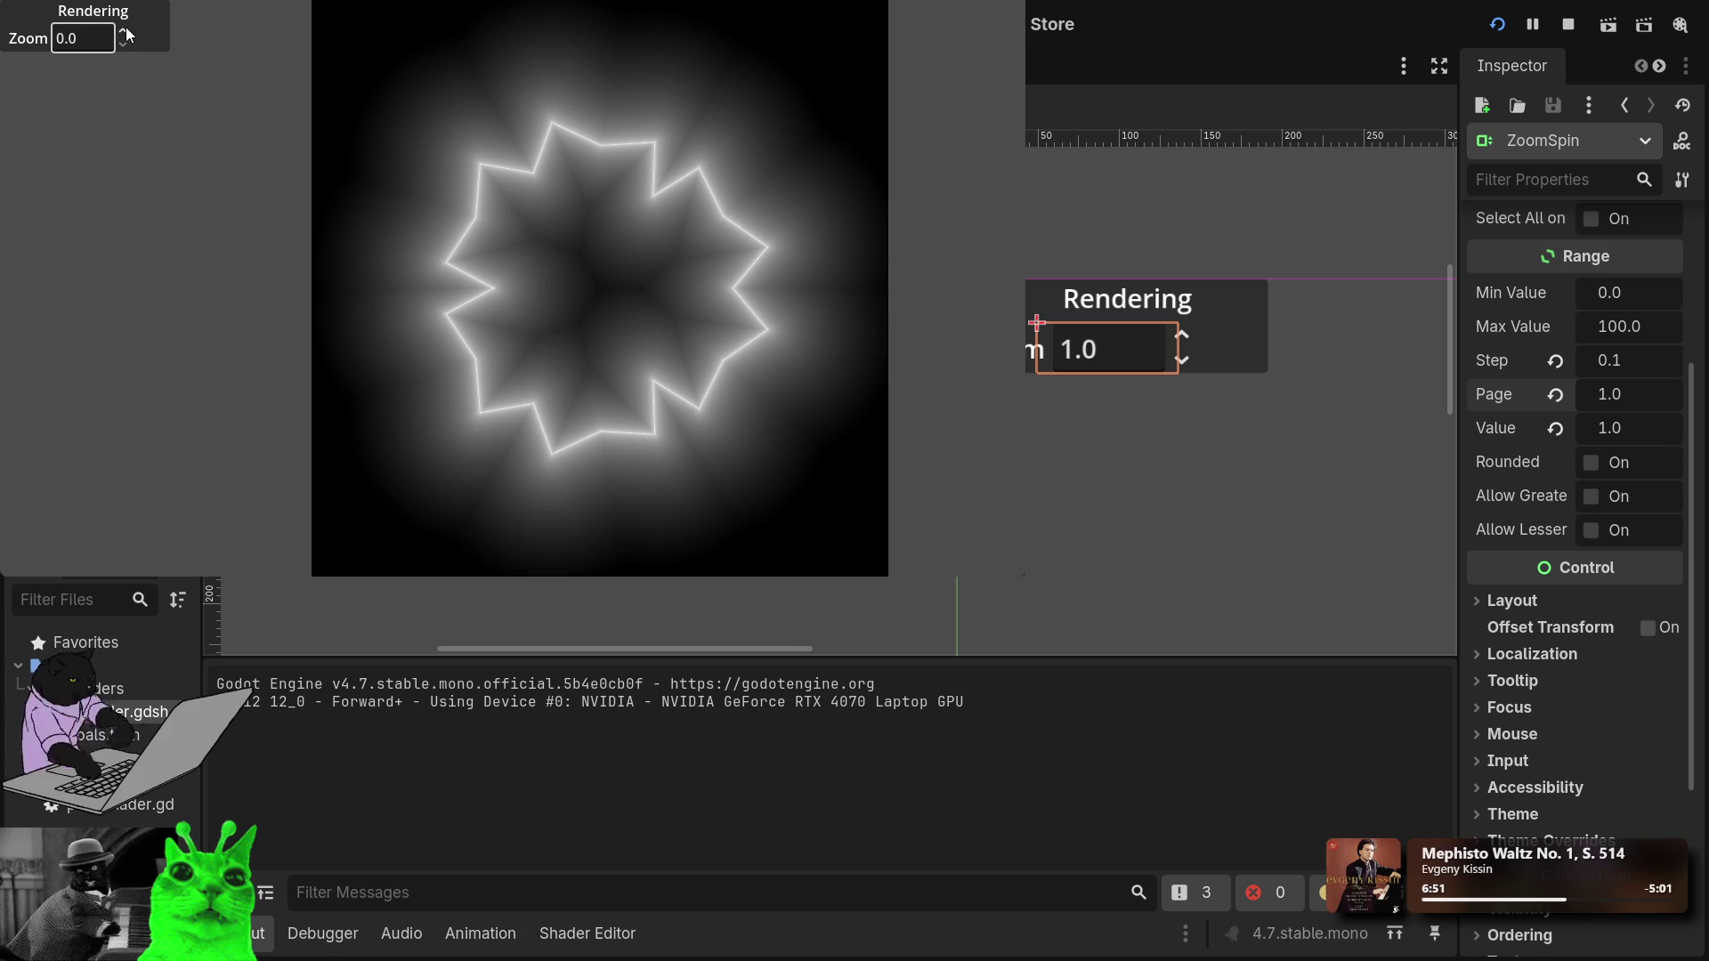
# Step the running game's Zoom spin box down to 0.0, then up past 1.0 toward 2.2.
pyautogui.click(119, 36)
pyautogui.click(120, 45)
pyautogui.click(122, 34)
pyautogui.doubleClick(122, 34)
pyautogui.click(122, 35)
pyautogui.click(122, 35)
pyautogui.click(122, 34)
pyautogui.click(122, 34)
pyautogui.click(122, 34)
pyautogui.click(121, 34)
pyautogui.click(120, 34)
pyautogui.click(122, 34)
pyautogui.click(122, 34)
pyautogui.click(121, 34)
pyautogui.click(122, 34)
pyautogui.click(122, 34)
pyautogui.click(122, 34)
pyautogui.click(122, 34)
pyautogui.click(122, 34)
# Hold the Zoom arrows to raise it to about 3.6, lower it to 1.8, then raise it again.
pyautogui.moveTo(122, 34); pyautogui.dragTo(121, 33)
pyautogui.moveTo(121, 47); pyautogui.dragTo(121, 46)
pyautogui.moveTo(124, 41)
pyautogui.mouseDown()
pyautogui.moveTo(124, 2)
pyautogui.moveTo(124, 40)
pyautogui.mouseUp()
# Select the Zoom label, Zoom spin box and row in the running scene, ending on the menu panel.
pyautogui.click(1032, 349)
pyautogui.click(1361, 400)
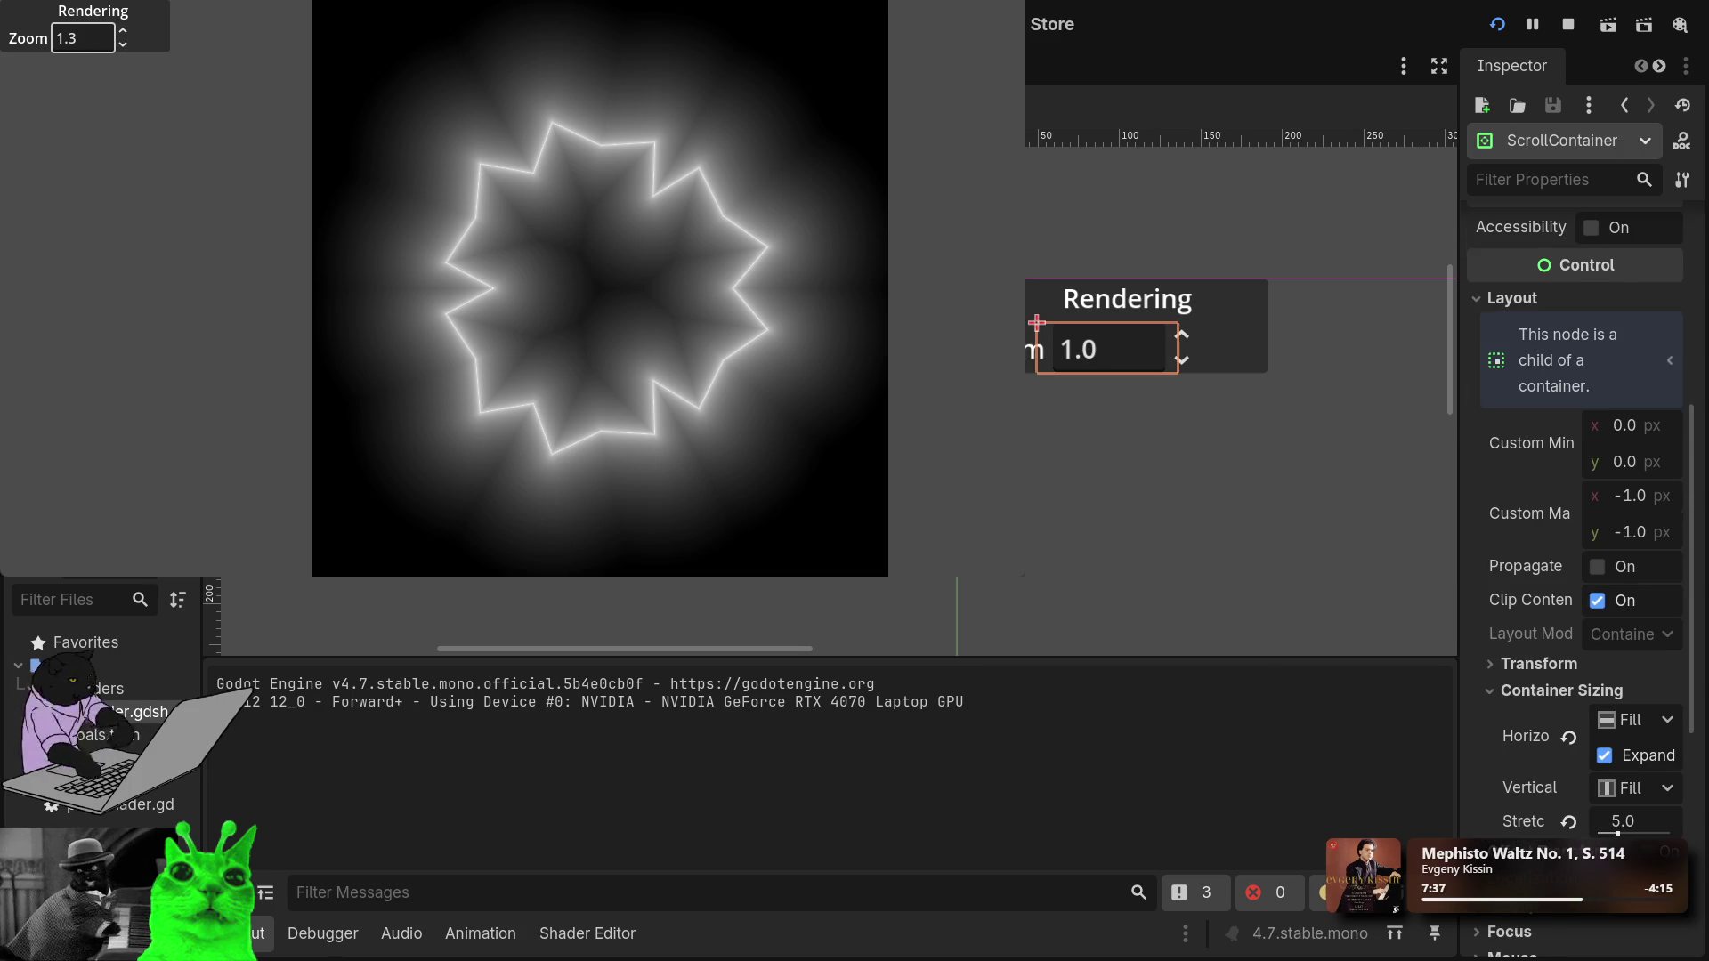
pyautogui.click(1108, 349)
pyautogui.click(1034, 348)
pyautogui.click(1228, 349)
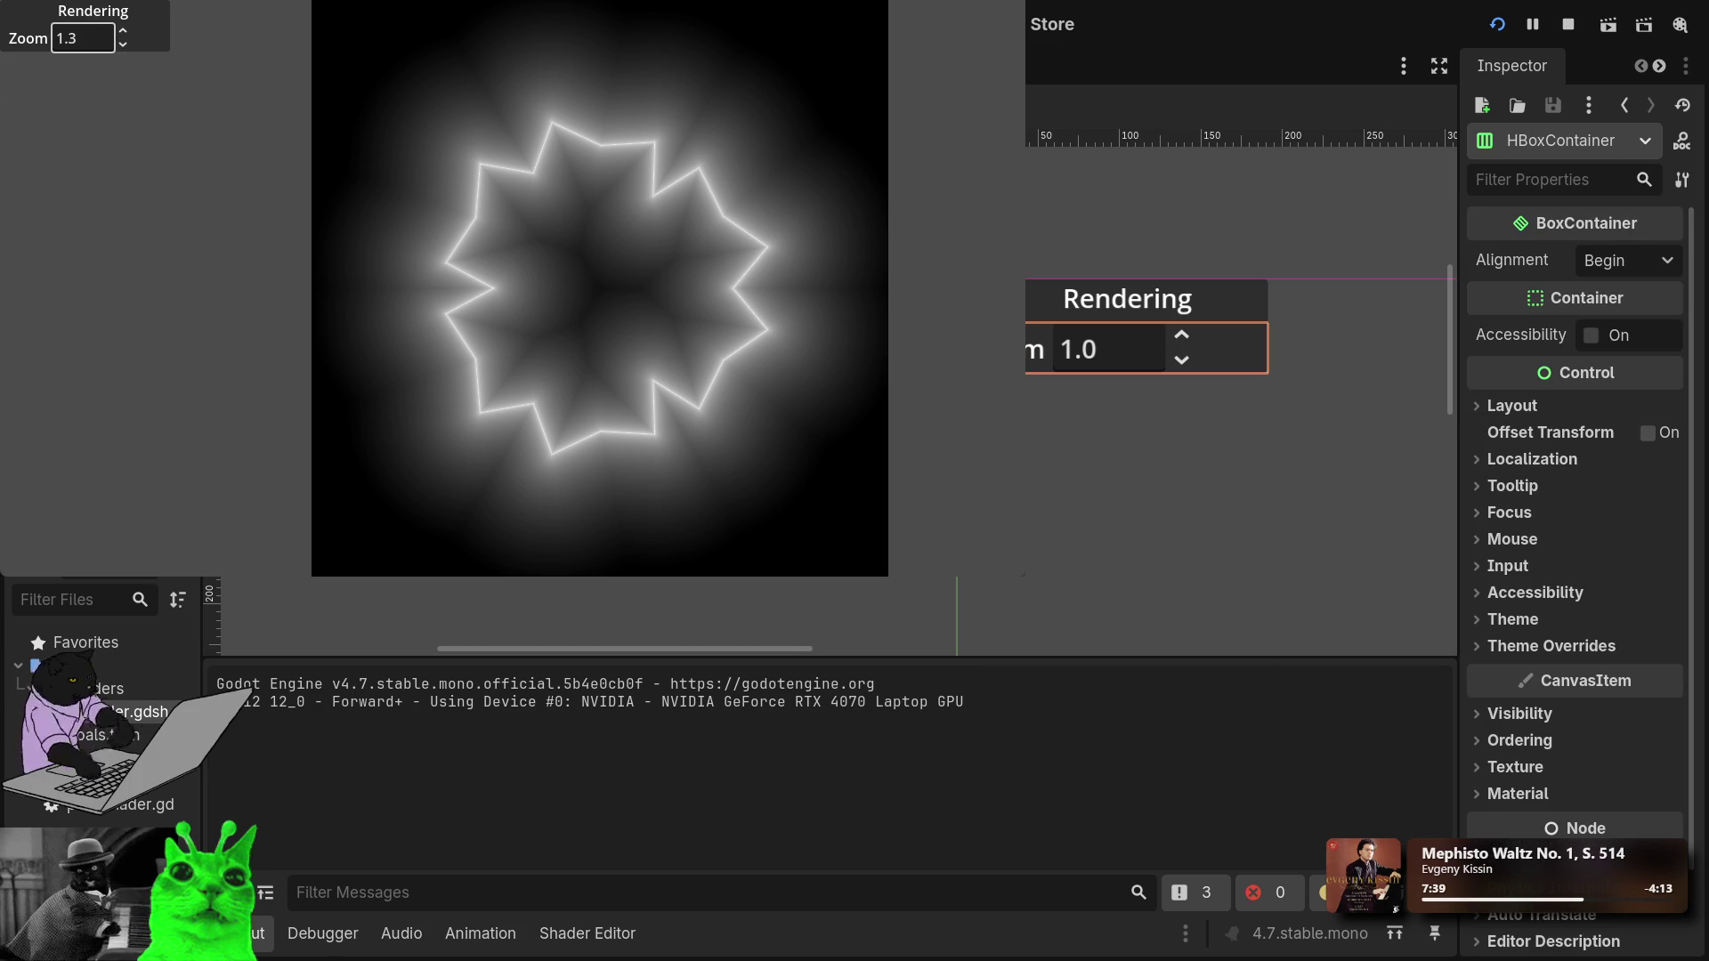
pyautogui.click(1034, 349)
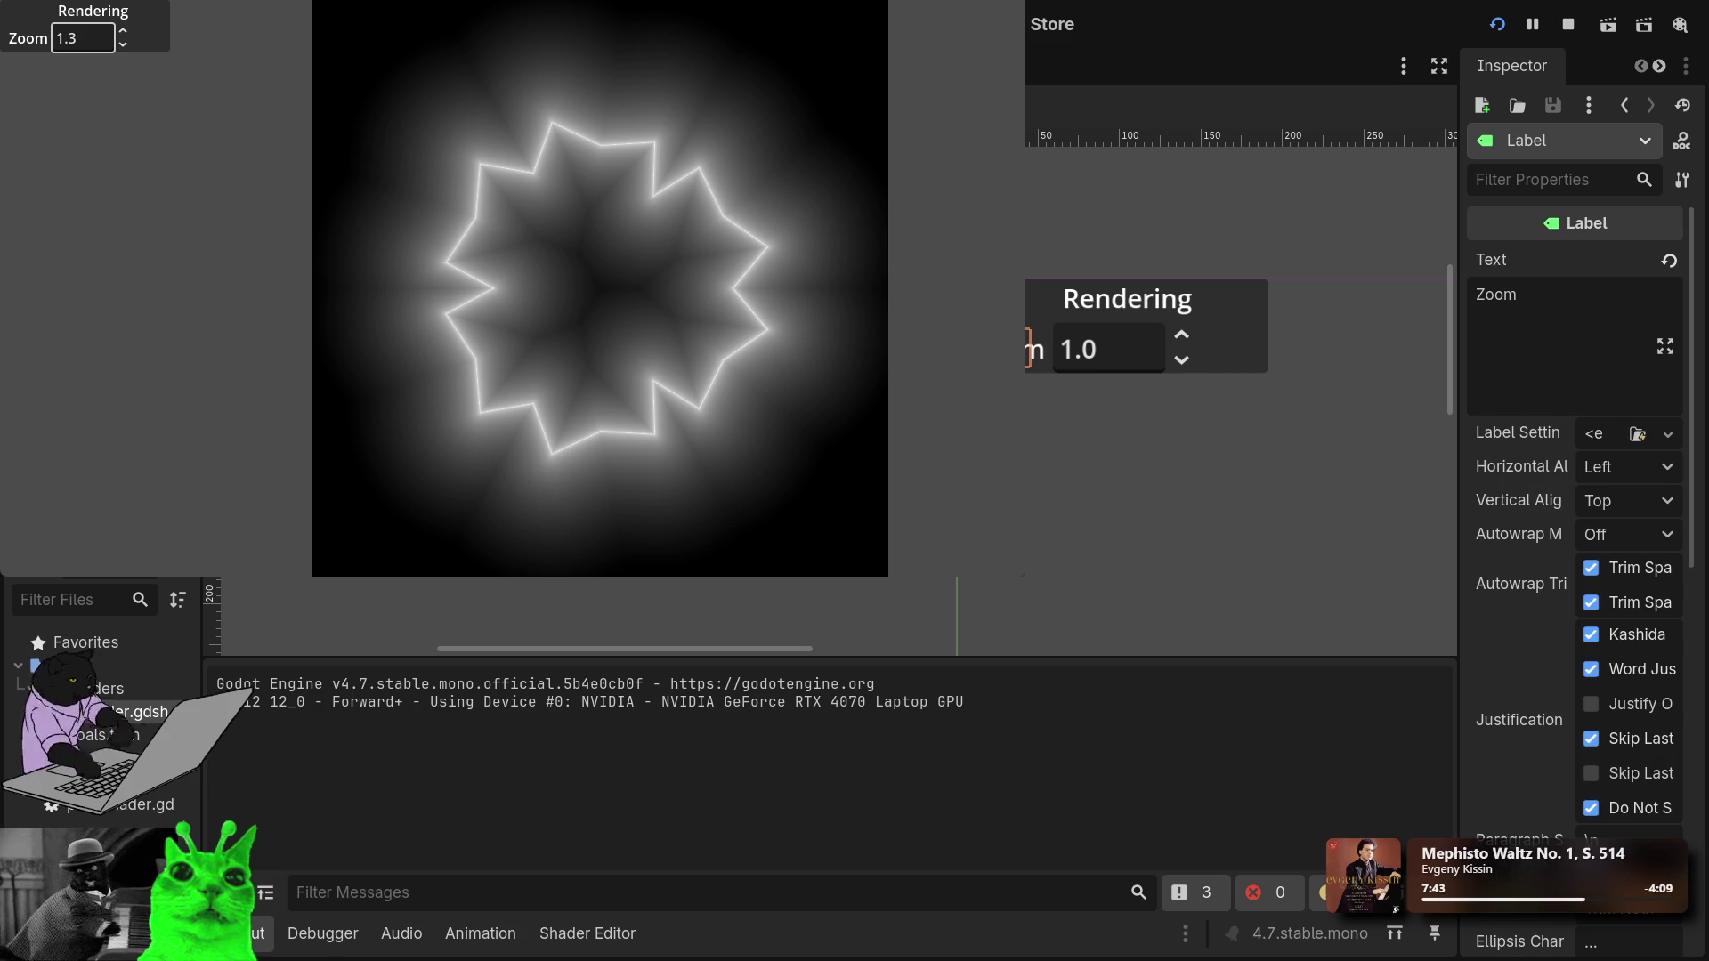
pyautogui.click(1108, 349)
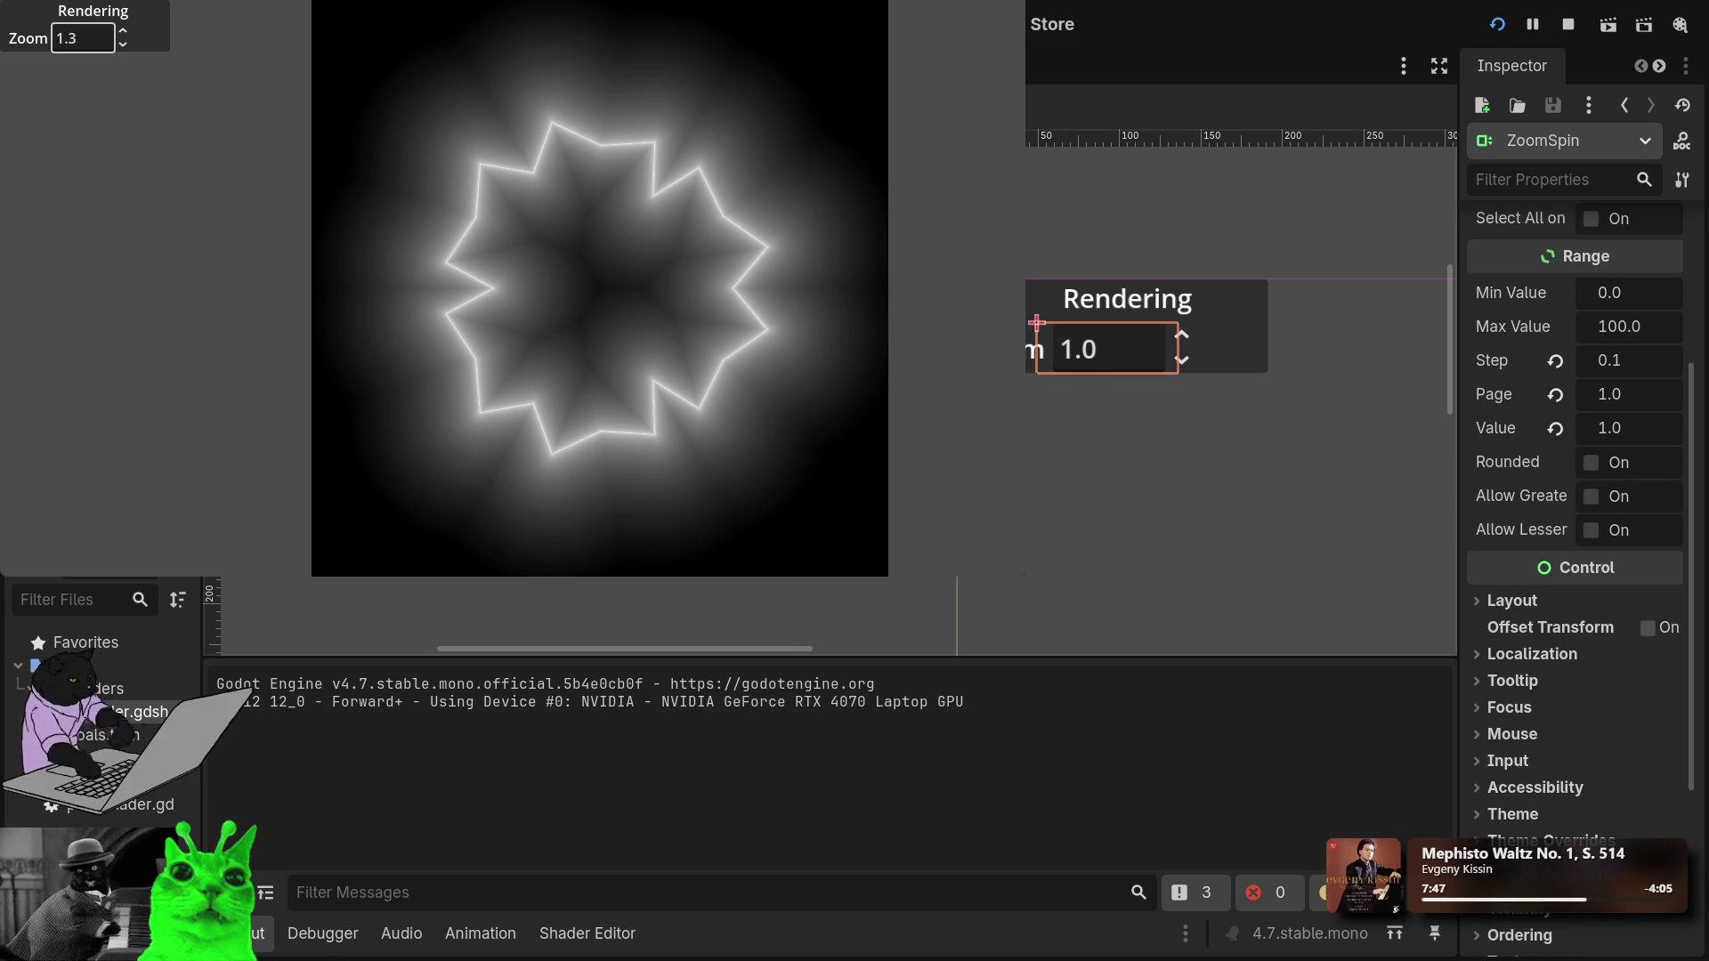
pyautogui.click(1228, 351)
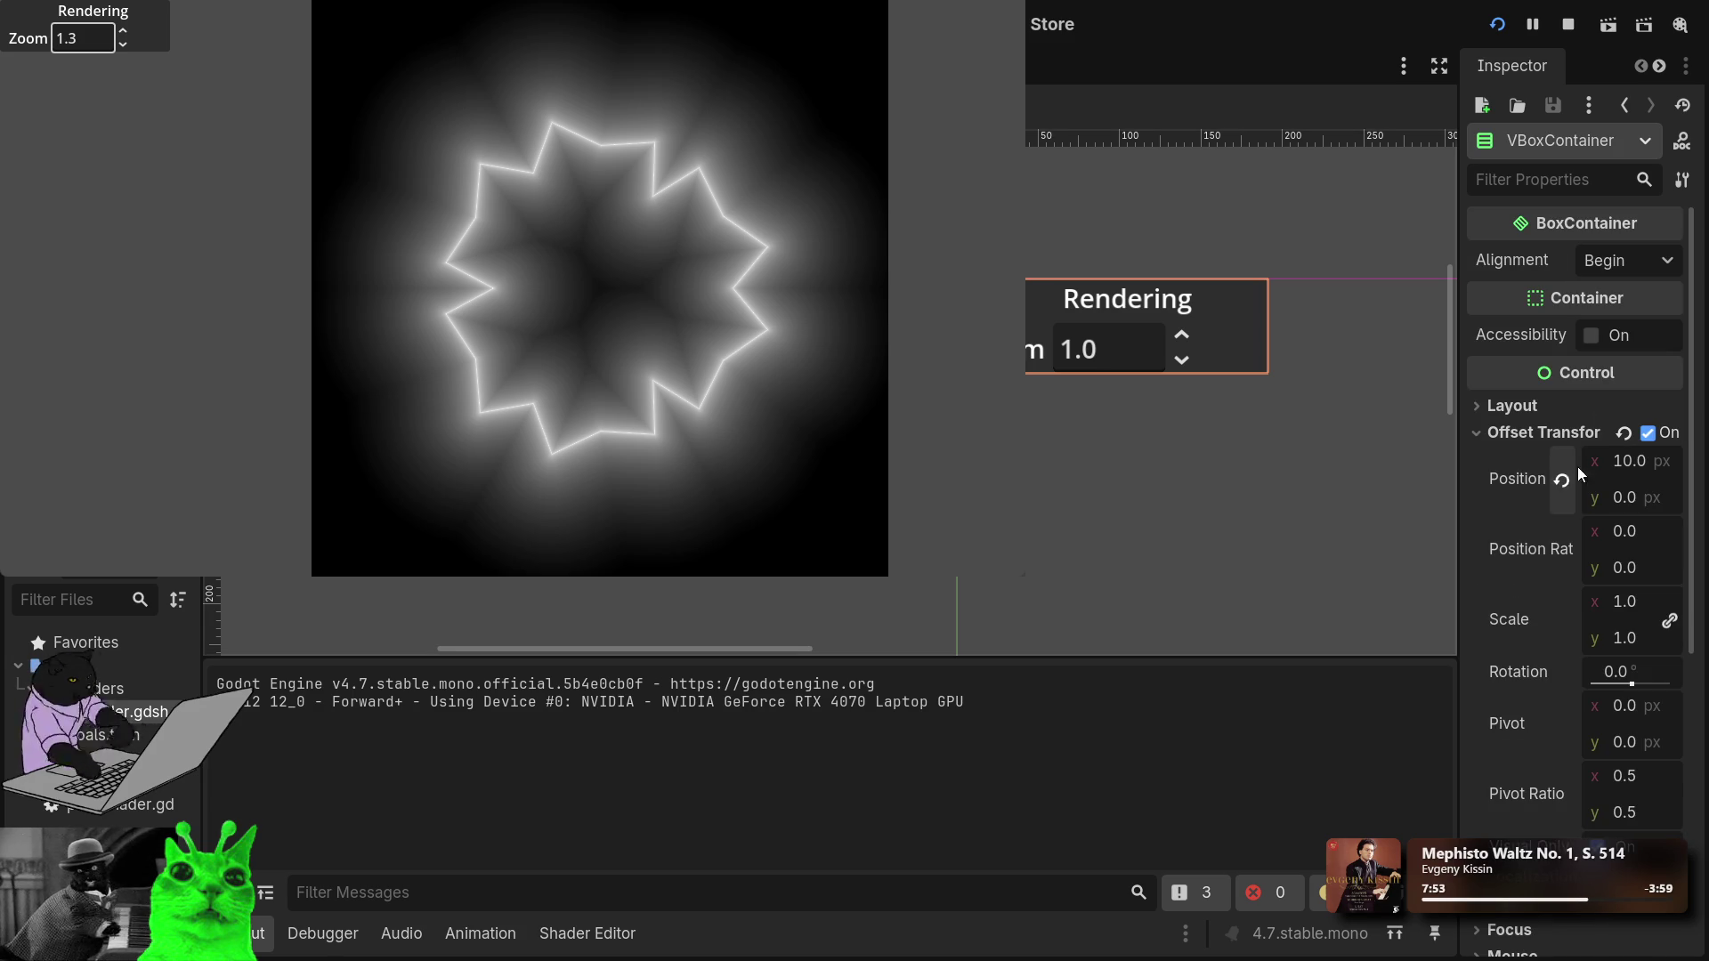
# Disable the menu panel's offset transform, restart the game and raise Zoom to 2.8.
pyautogui.click(1616, 438)
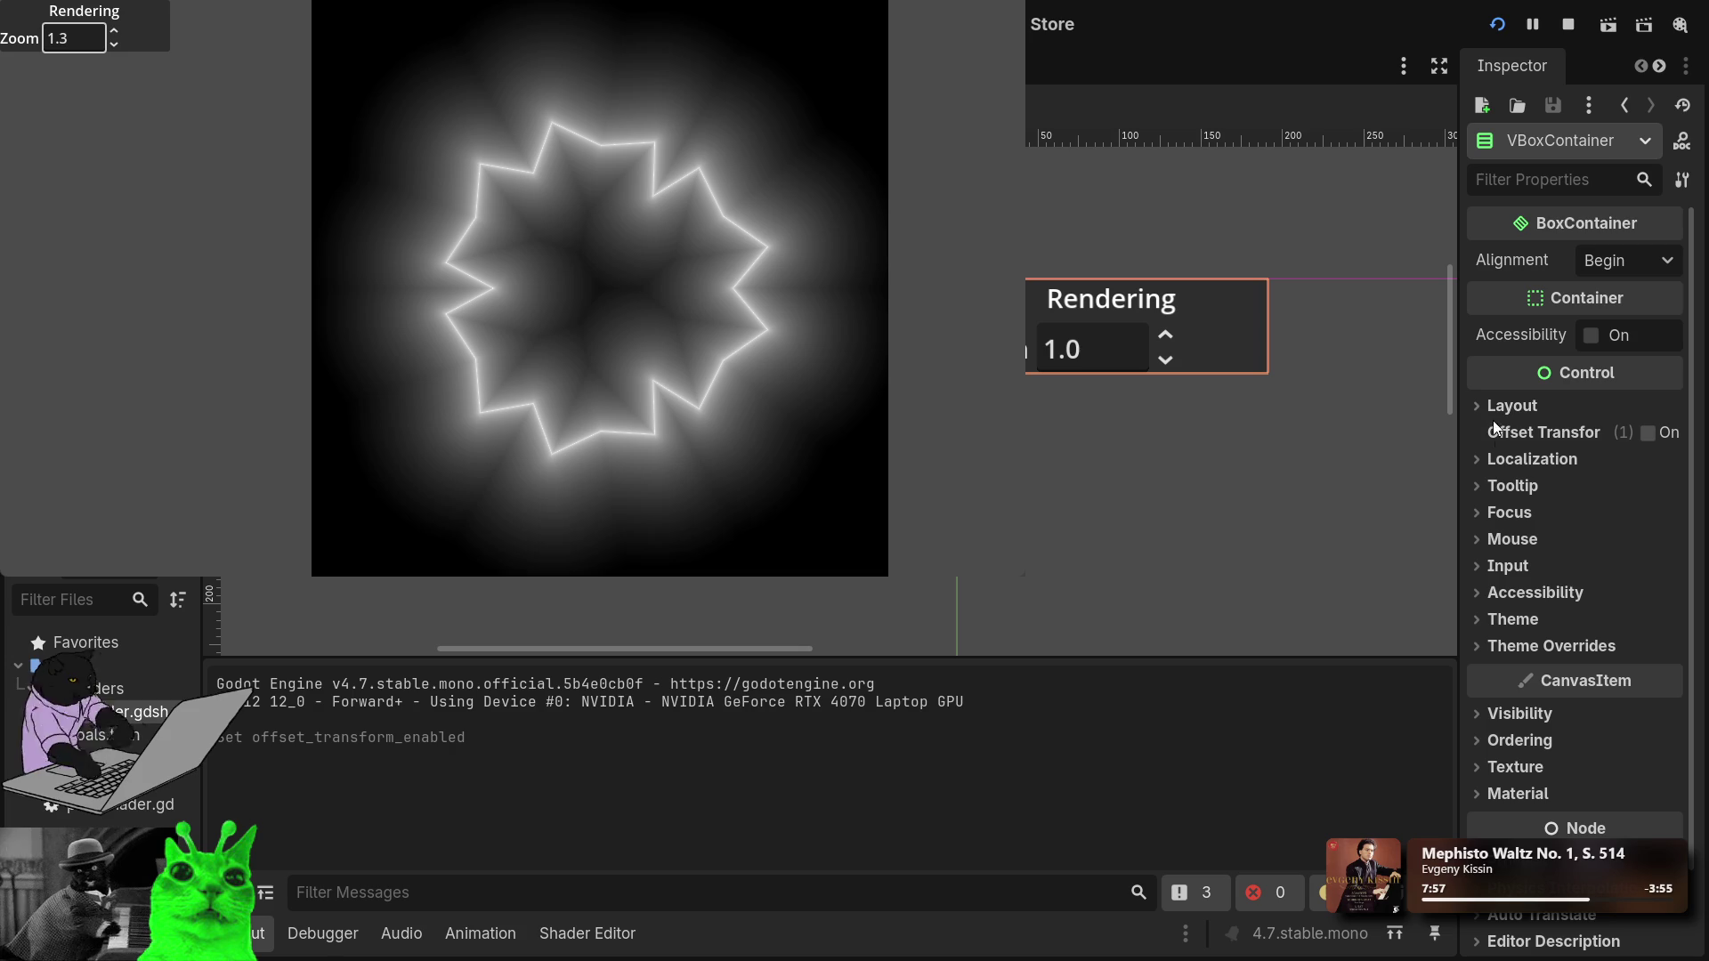
pyautogui.click(1645, 434)
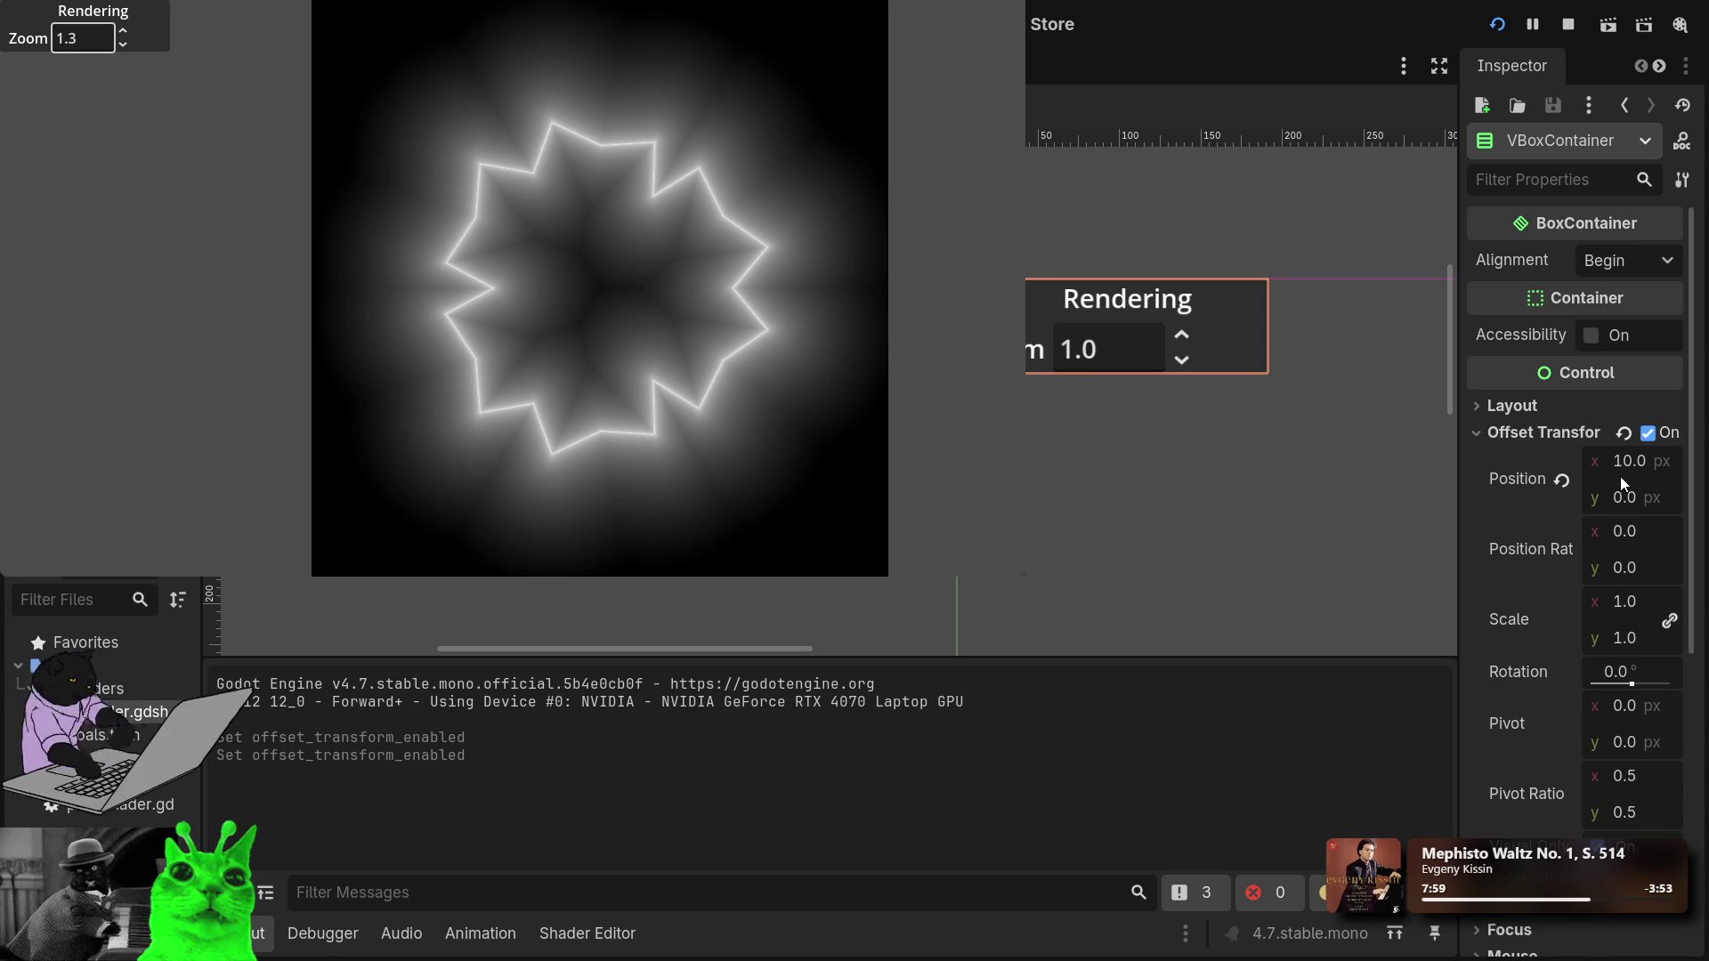
pyautogui.click(1563, 481)
pyautogui.click(1648, 432)
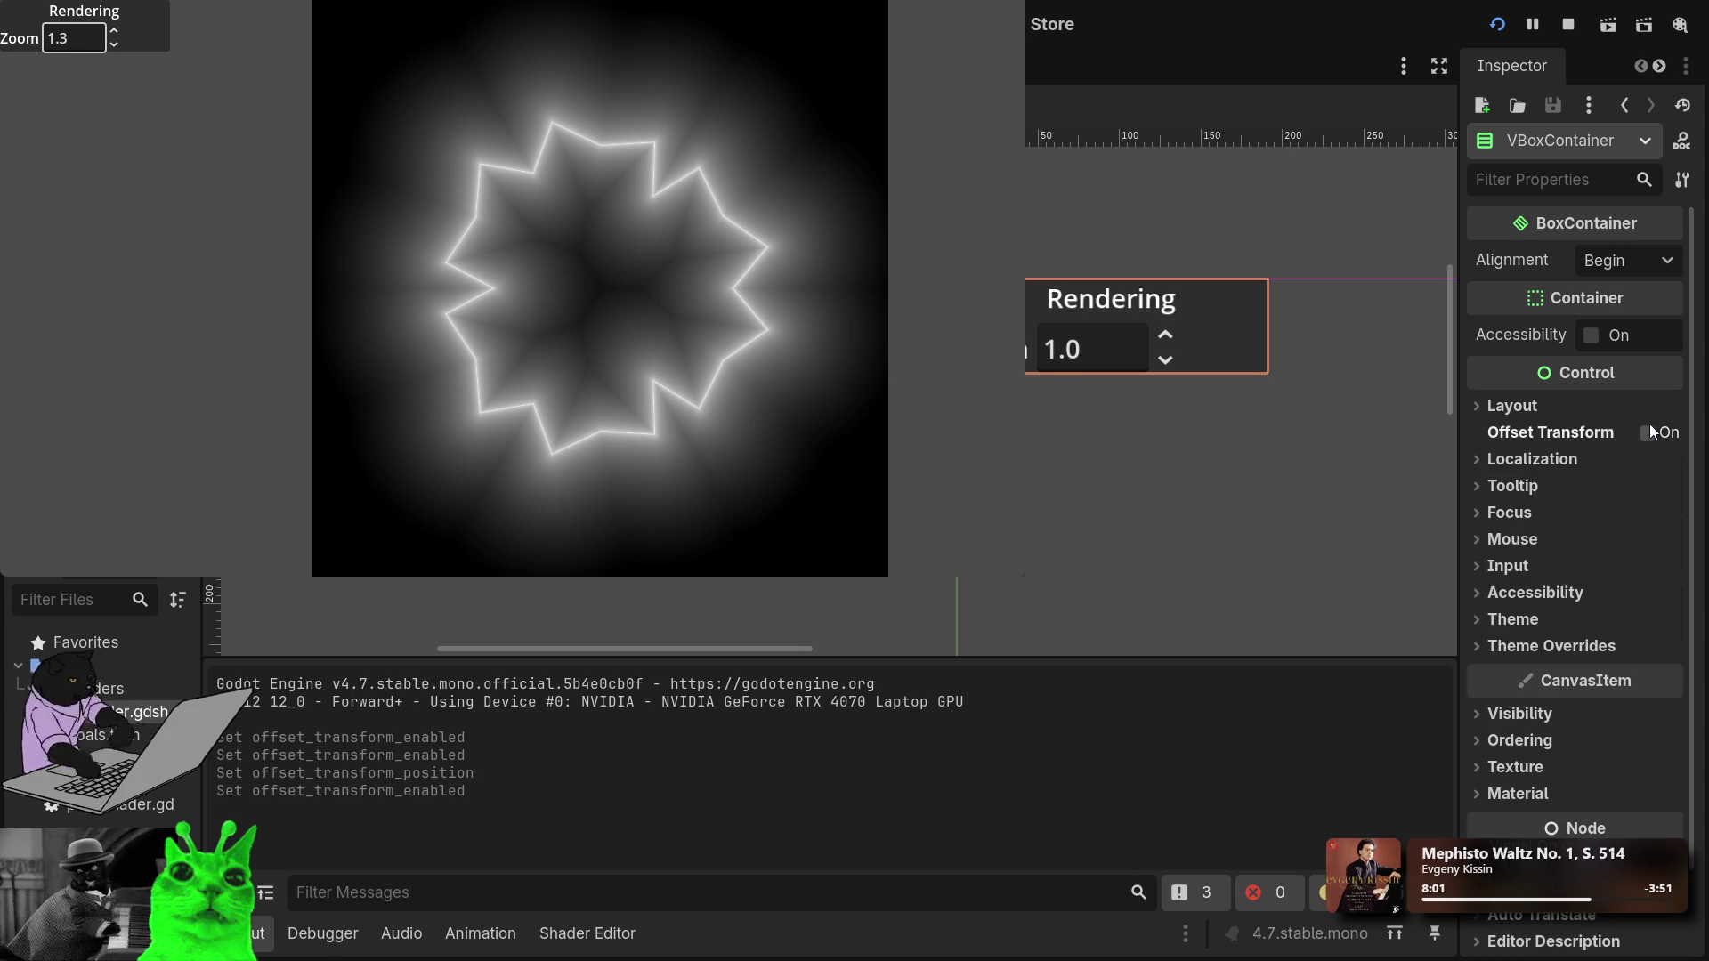
pyautogui.click(1511, 405)
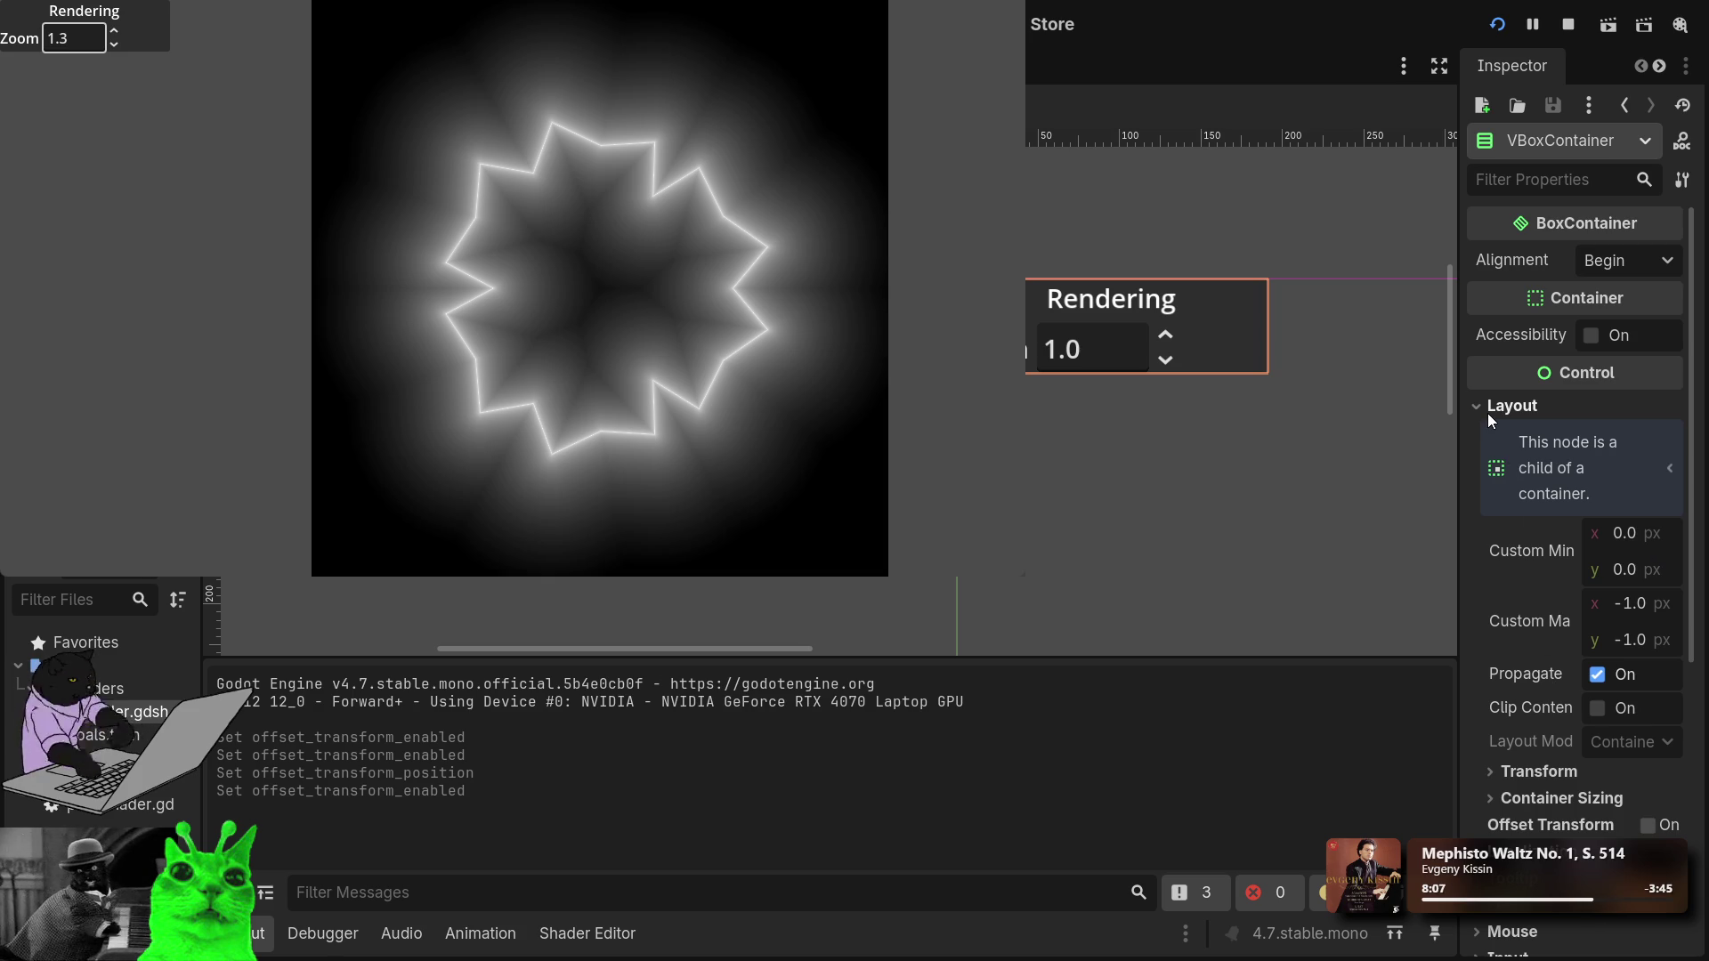
pyautogui.click(1495, 23)
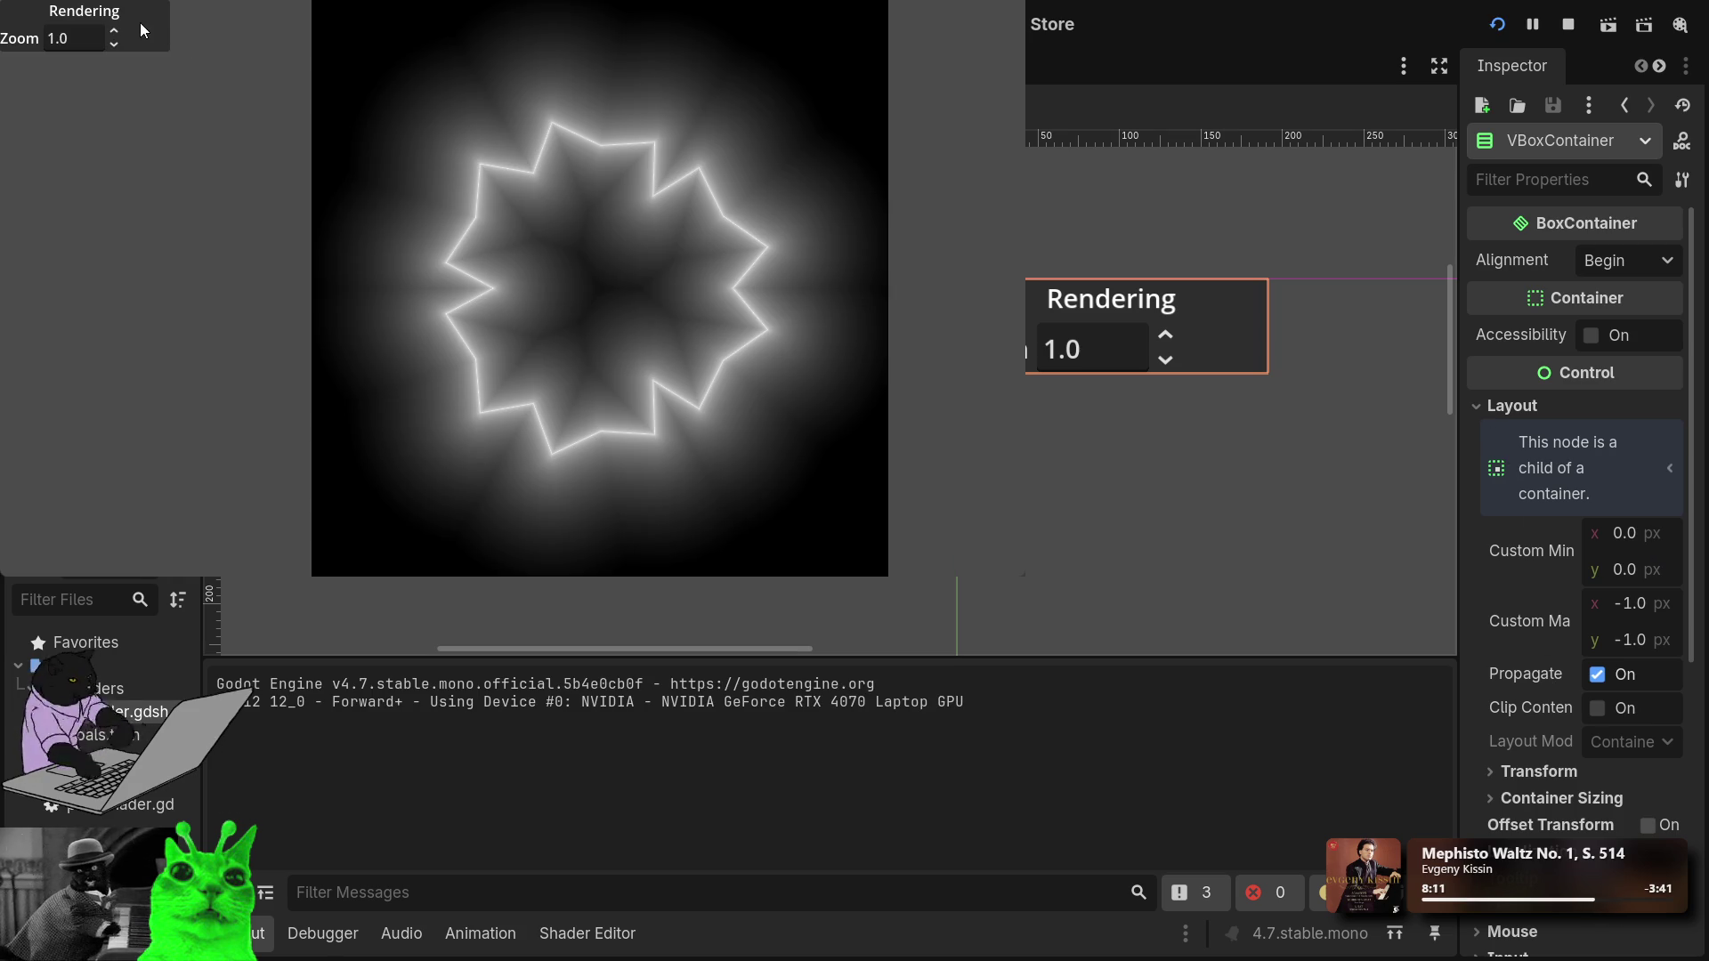
pyautogui.moveTo(117, 35); pyautogui.dragTo(117, 7)
# Stop the game and add a leading space to the Zoom label's text to indent it.
pyautogui.press('F8')
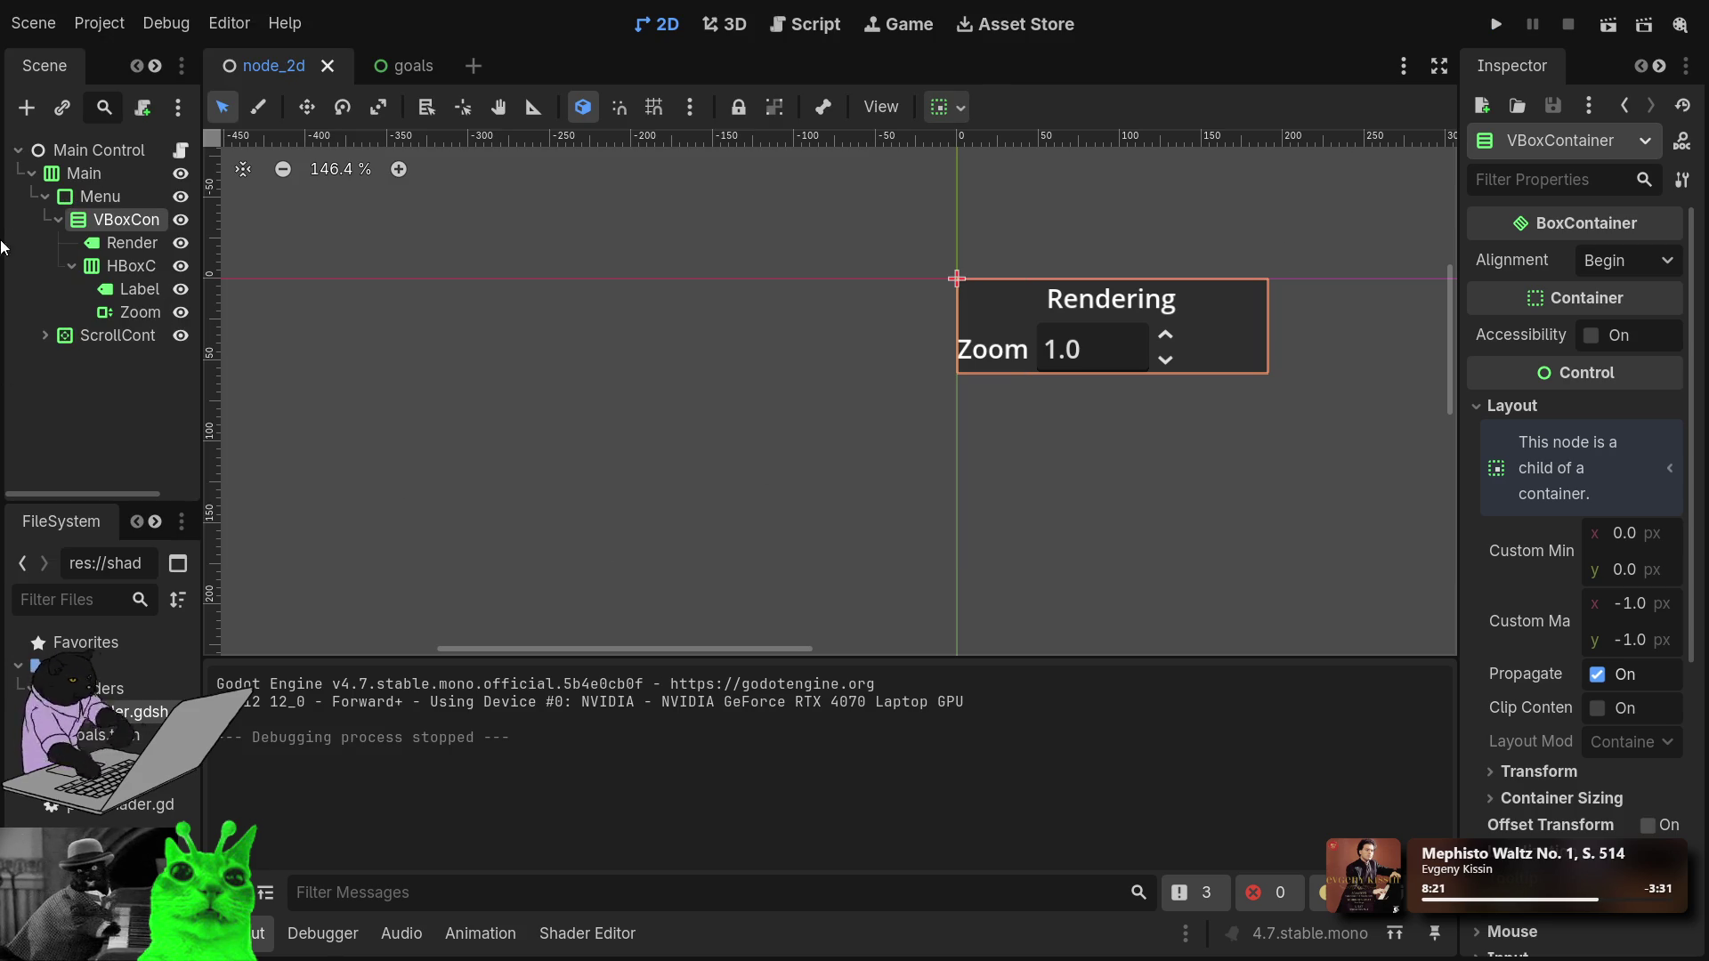
pyautogui.click(32, 173)
pyautogui.click(32, 173)
pyautogui.click(114, 293)
pyautogui.click(110, 310)
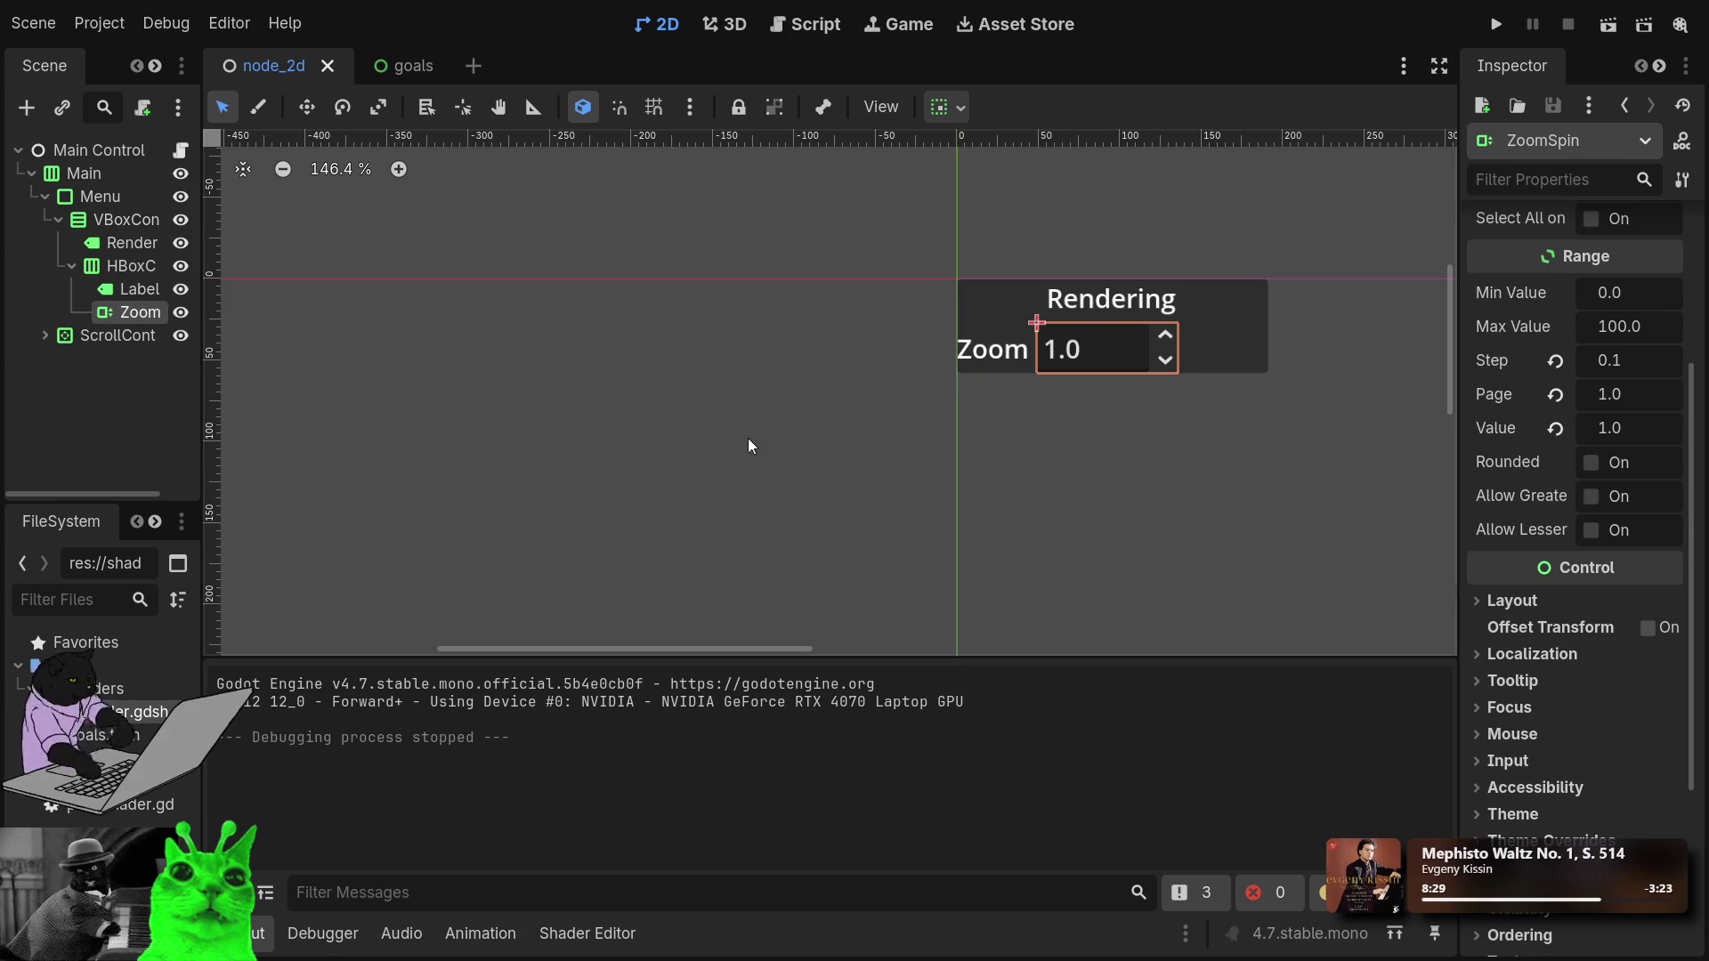
pyautogui.click(142, 287)
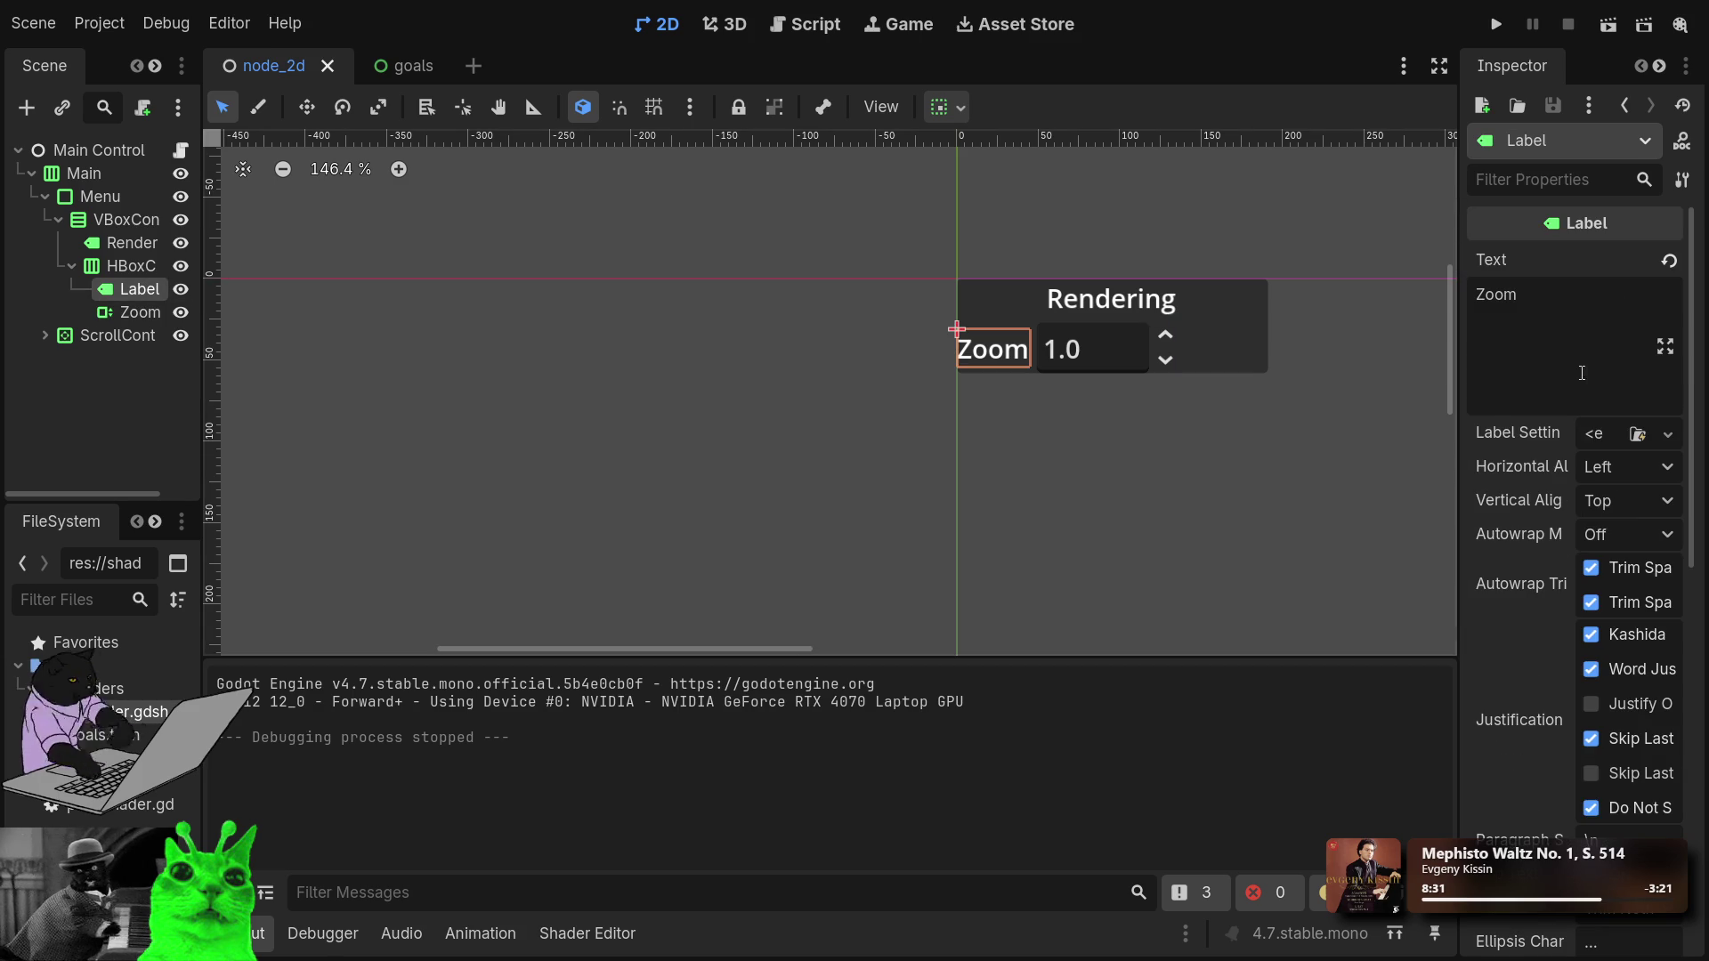
pyautogui.click(1480, 306)
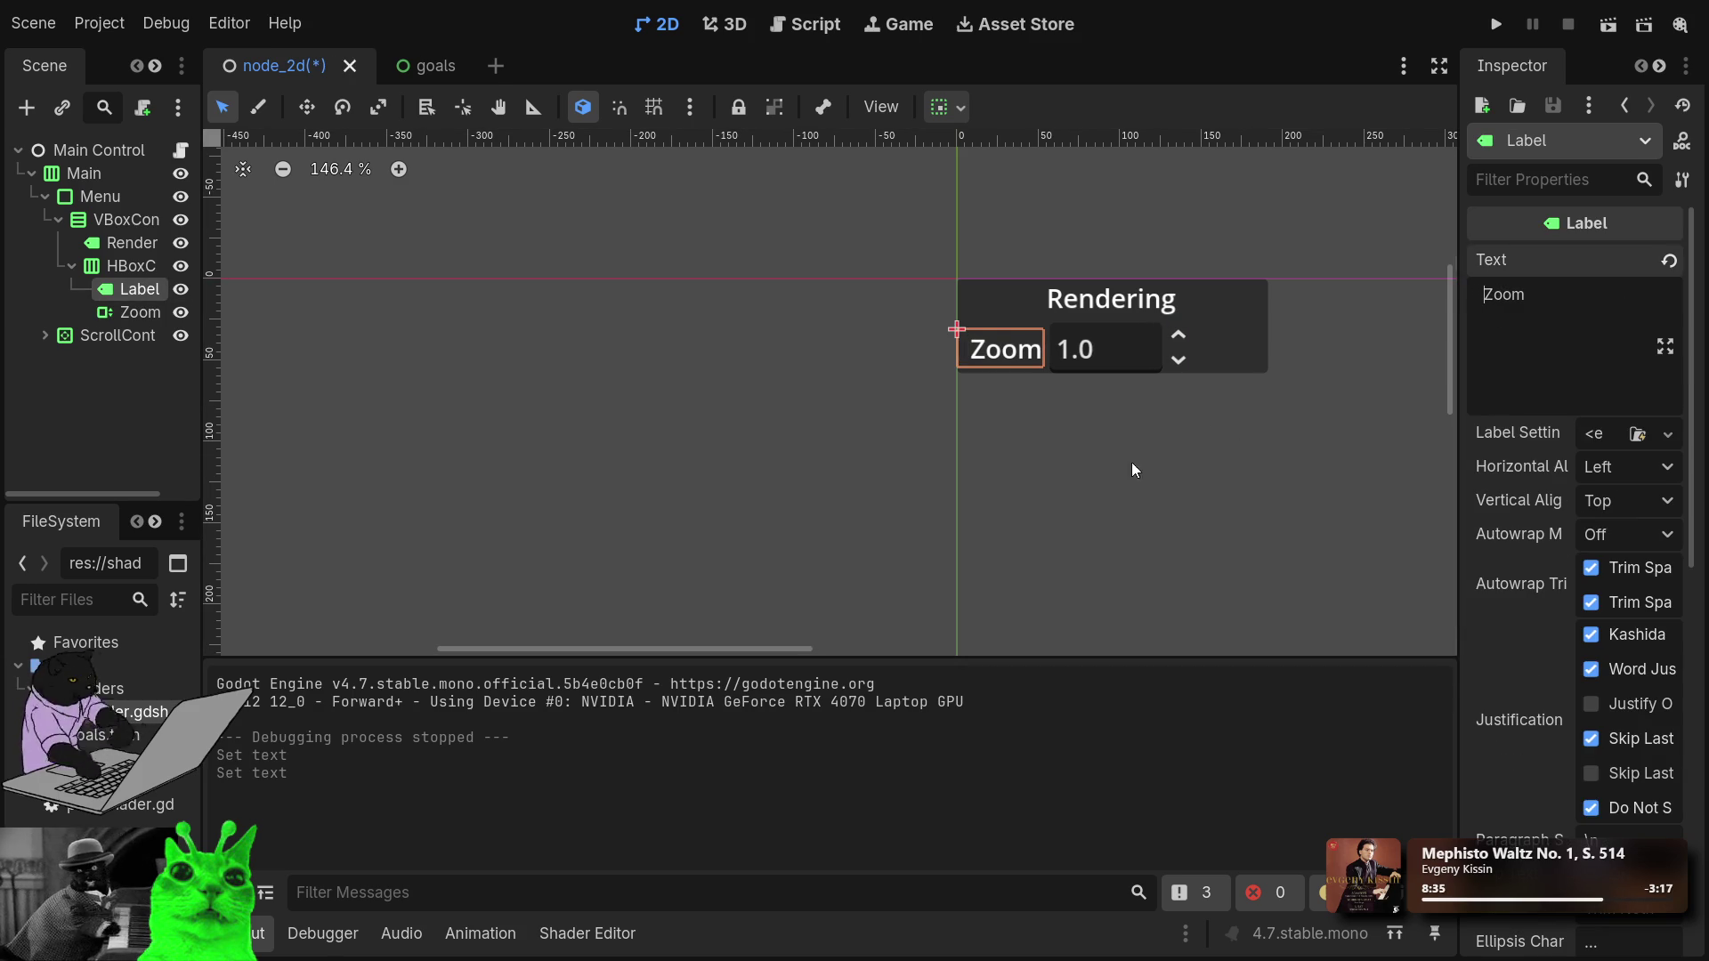
pyautogui.click(93, 466)
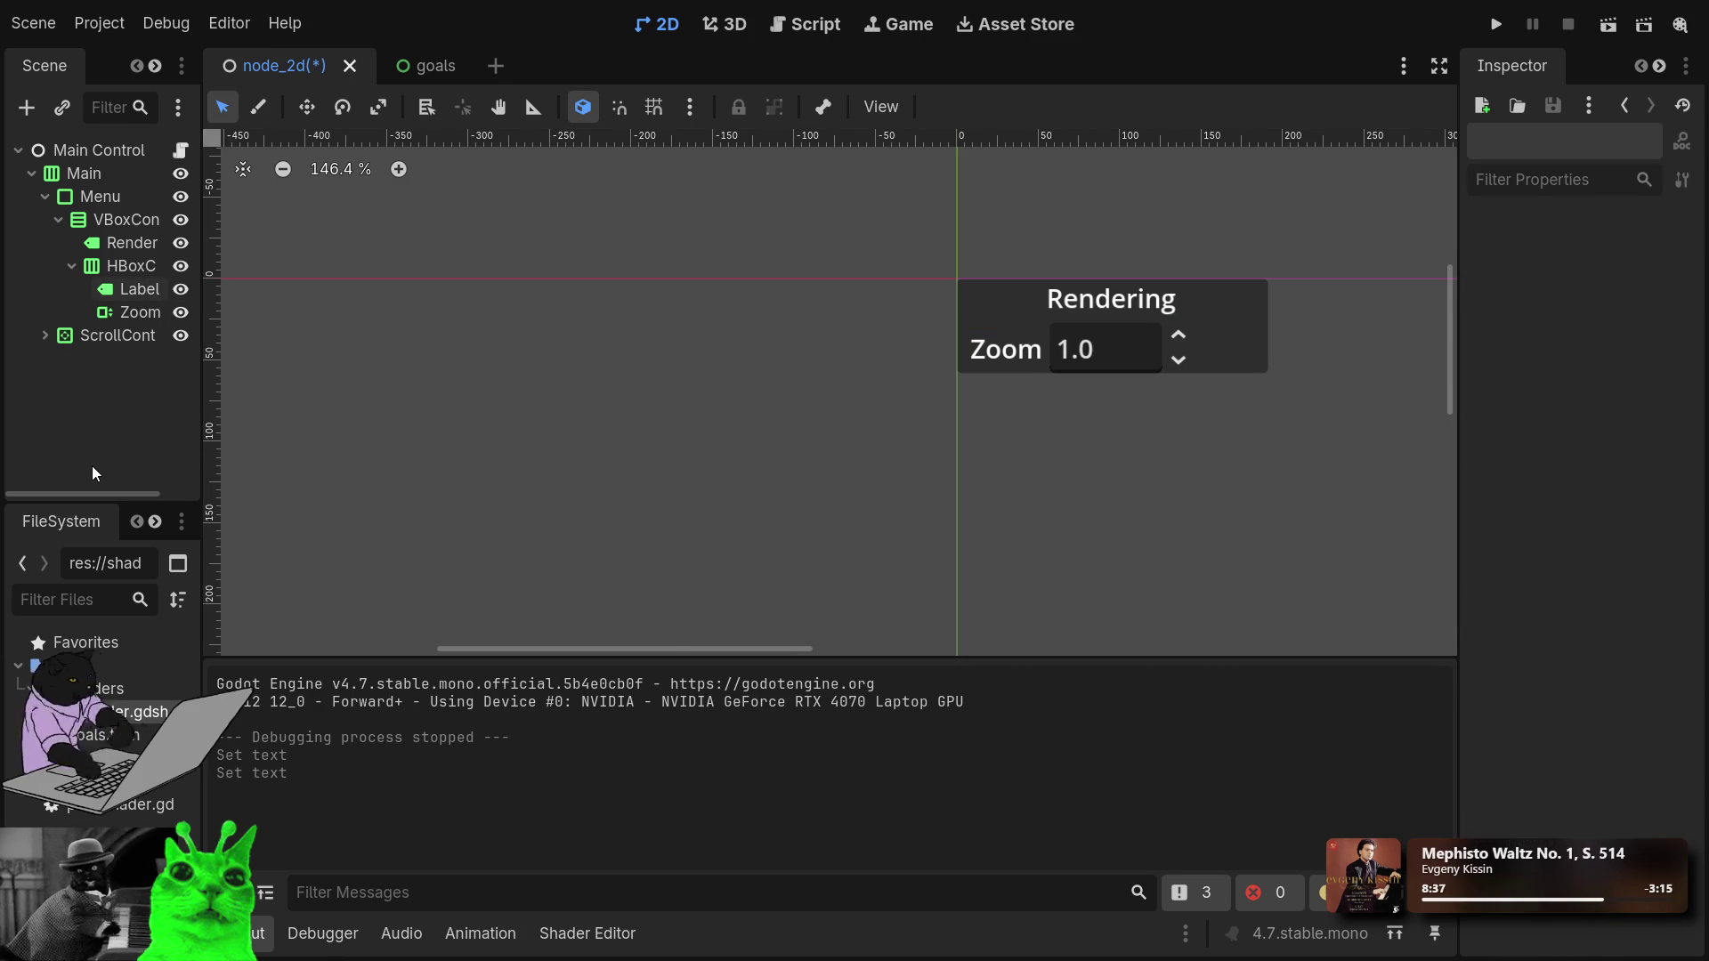
# Set the Zoom spin box's horizontal container sizing to Shrink, leaving Expand off.
pyautogui.click(1121, 351)
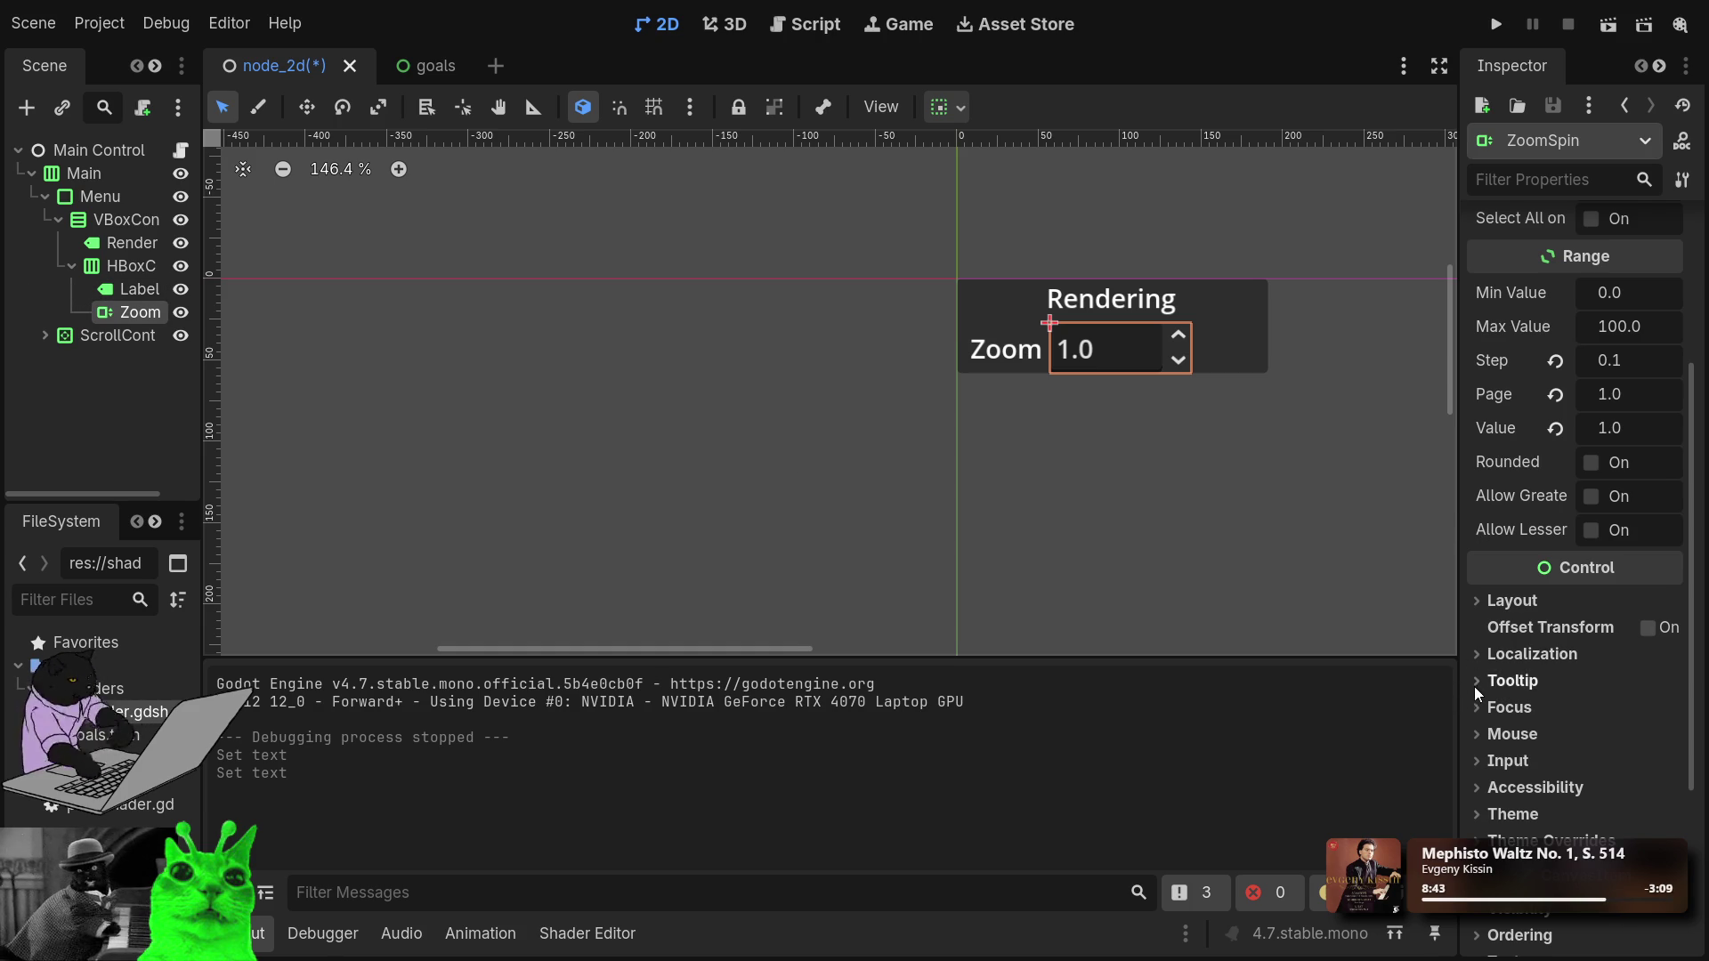
pyautogui.click(1484, 604)
pyautogui.scroll(-4, 1537, 777)
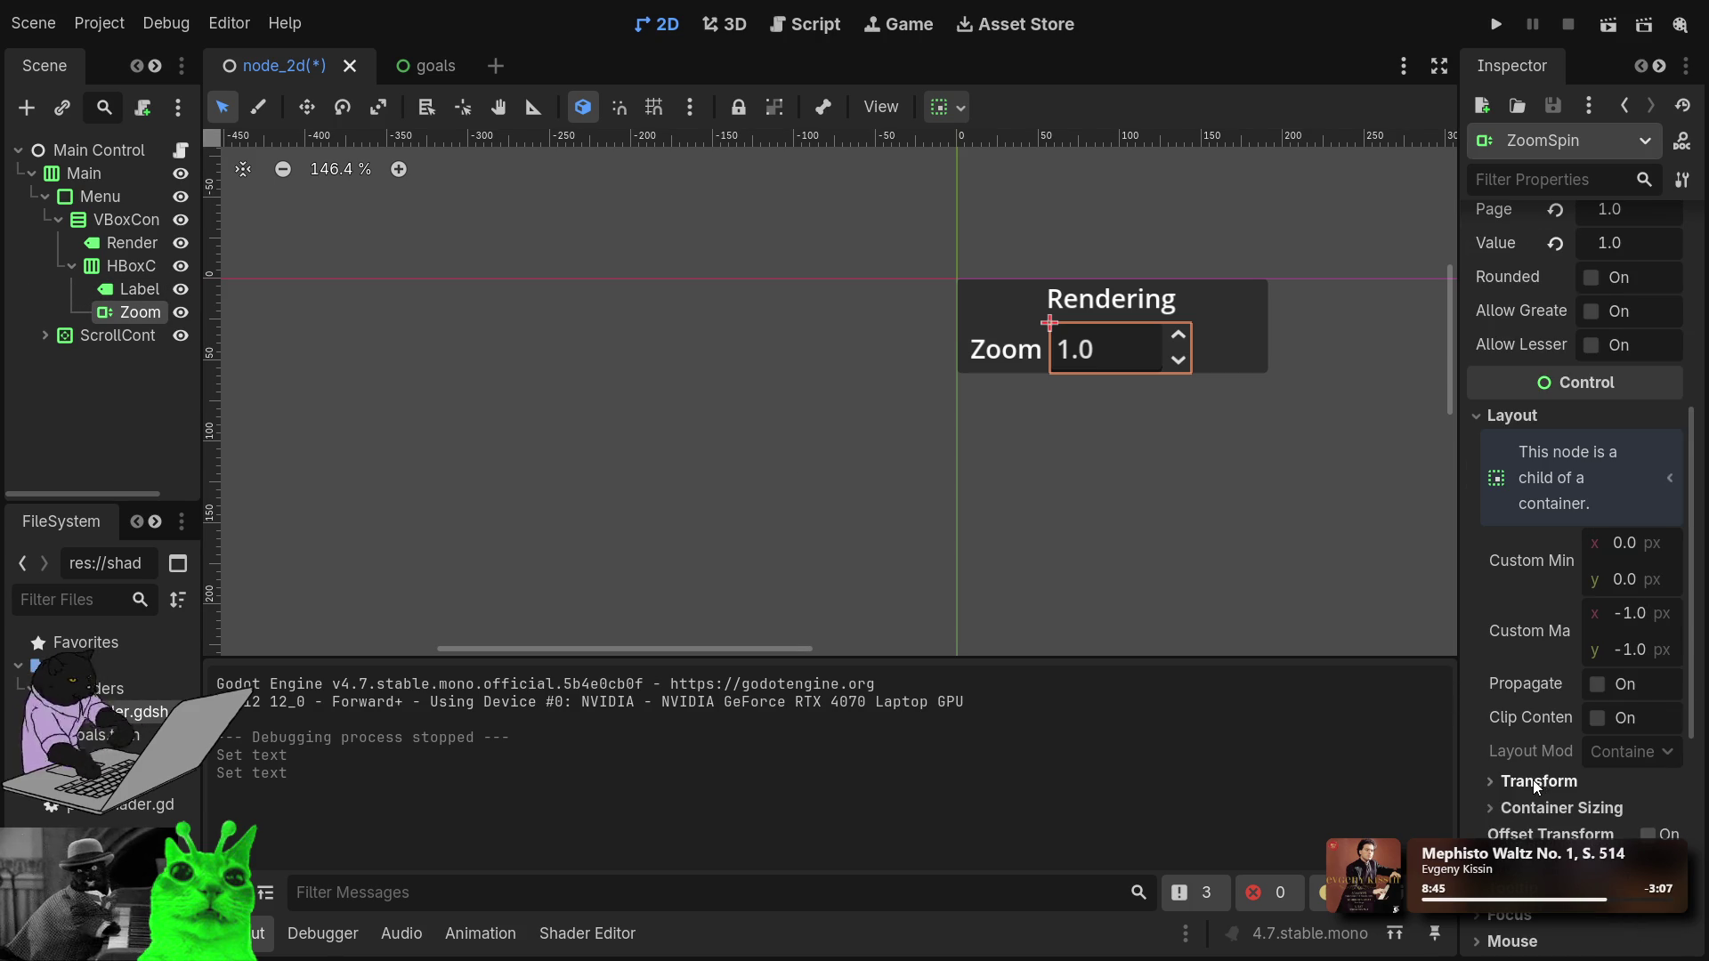
pyautogui.click(1493, 782)
pyautogui.scroll(-6, 1499, 792)
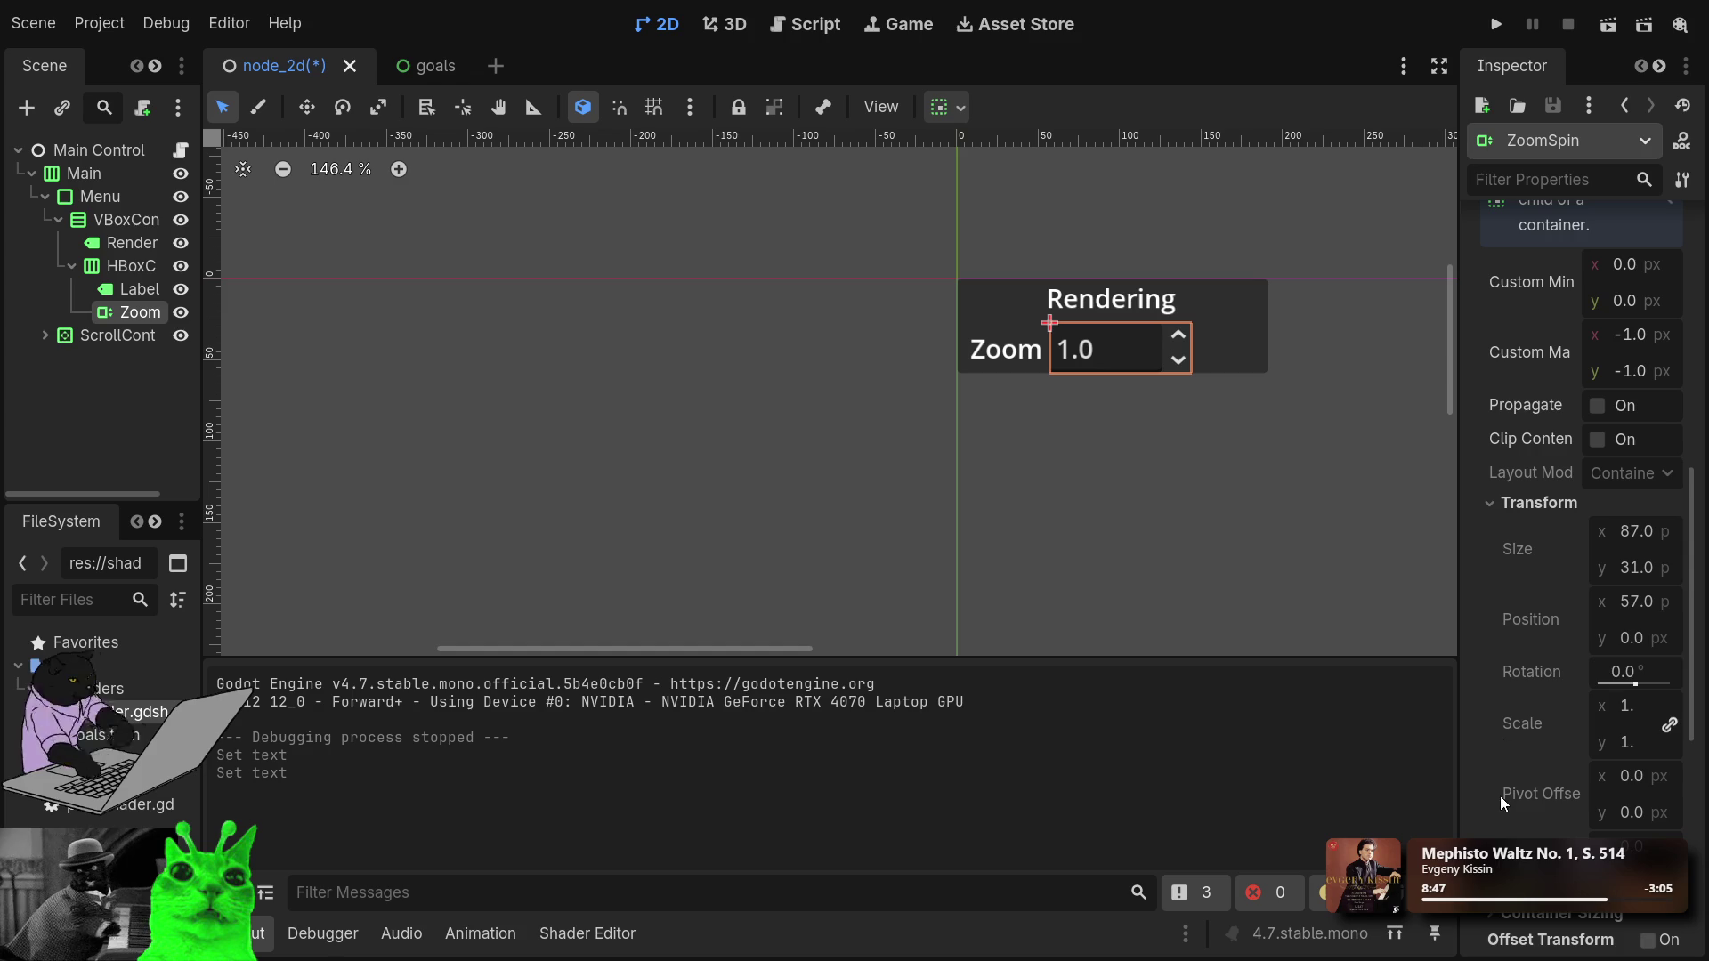
pyautogui.click(1490, 504)
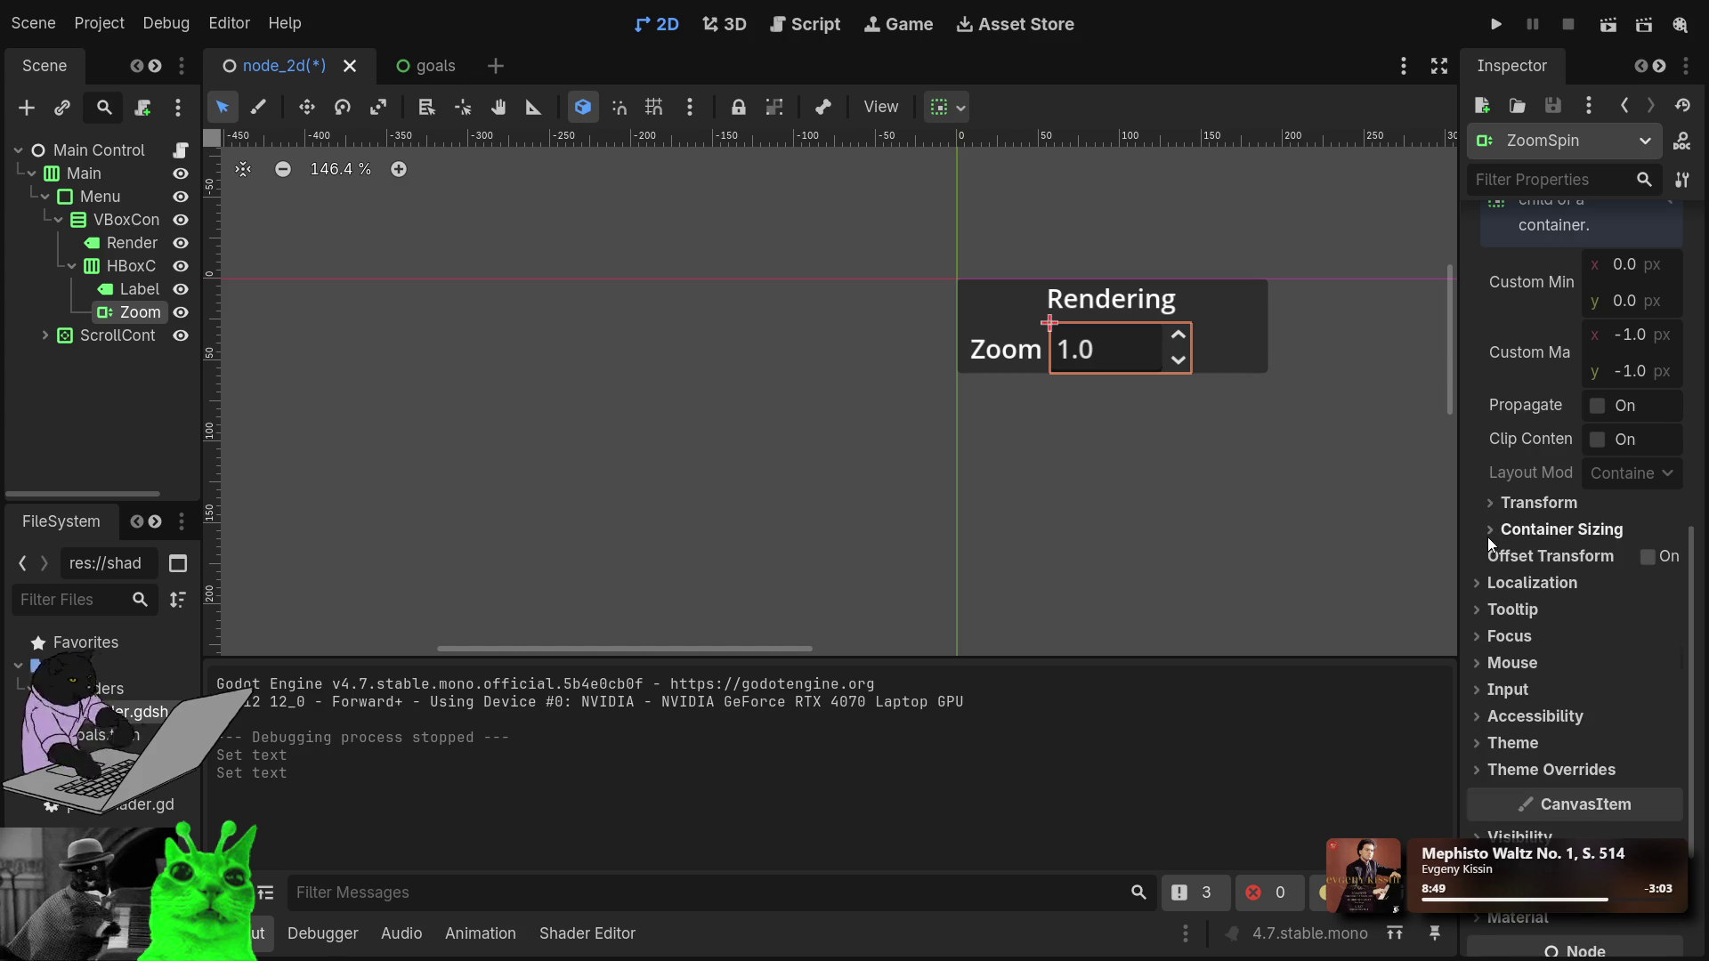
pyautogui.click(1488, 532)
pyautogui.click(1603, 596)
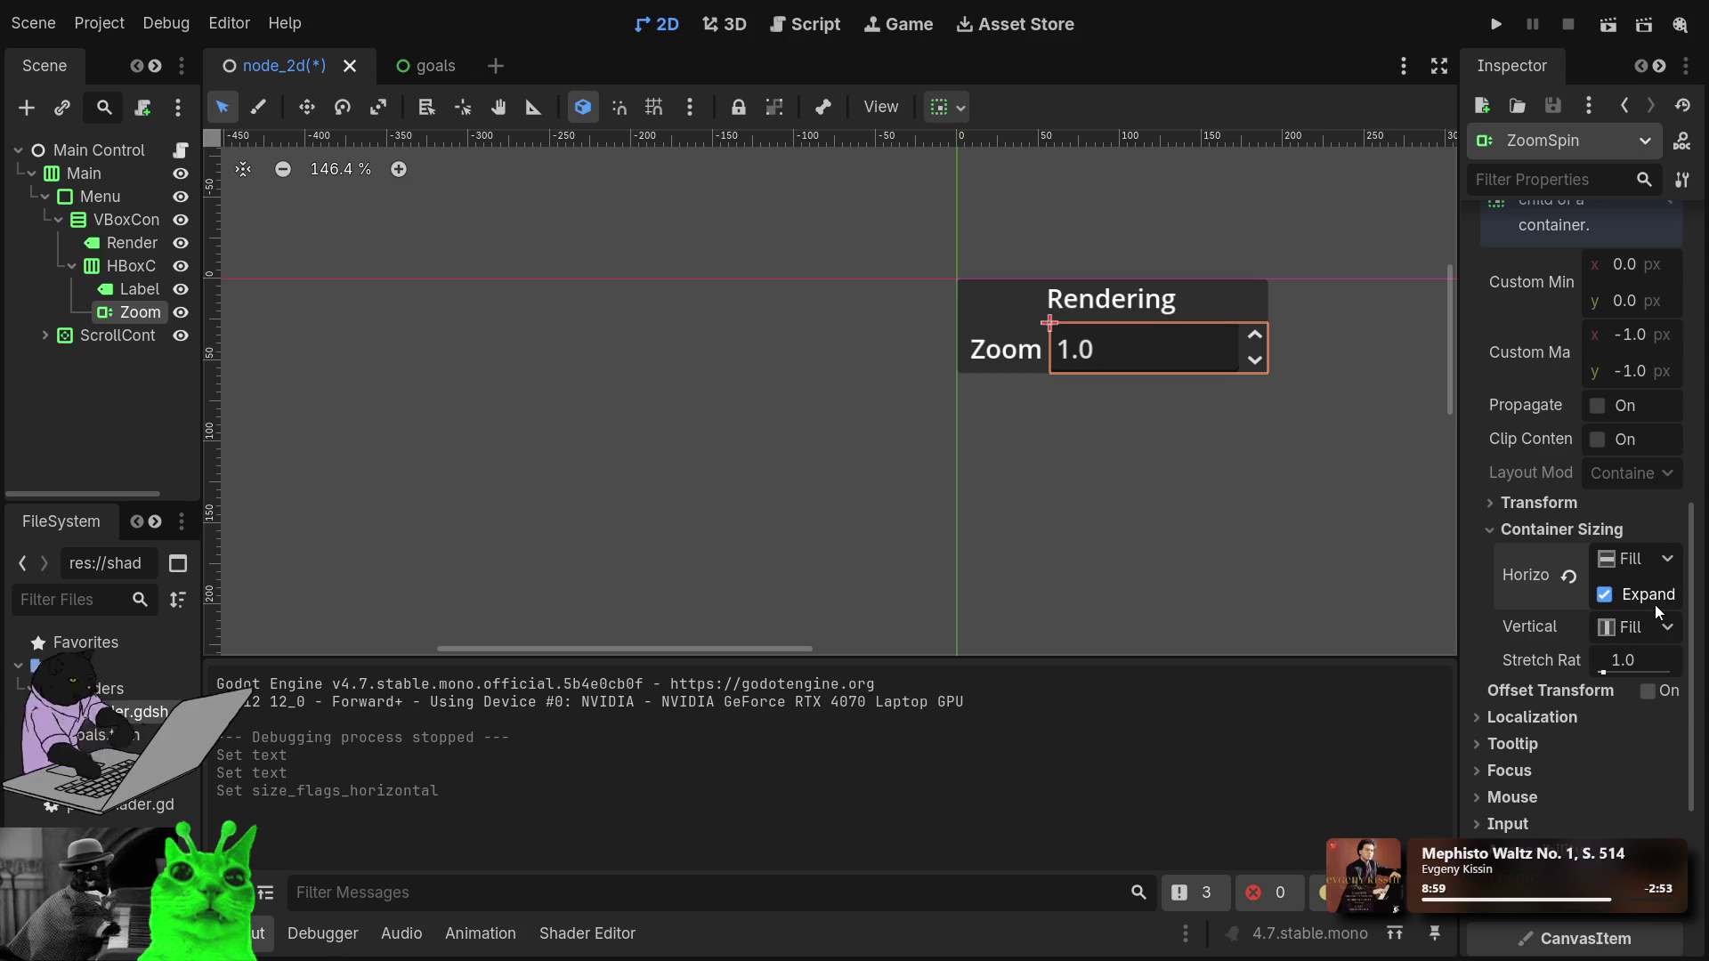
pyautogui.click(1608, 594)
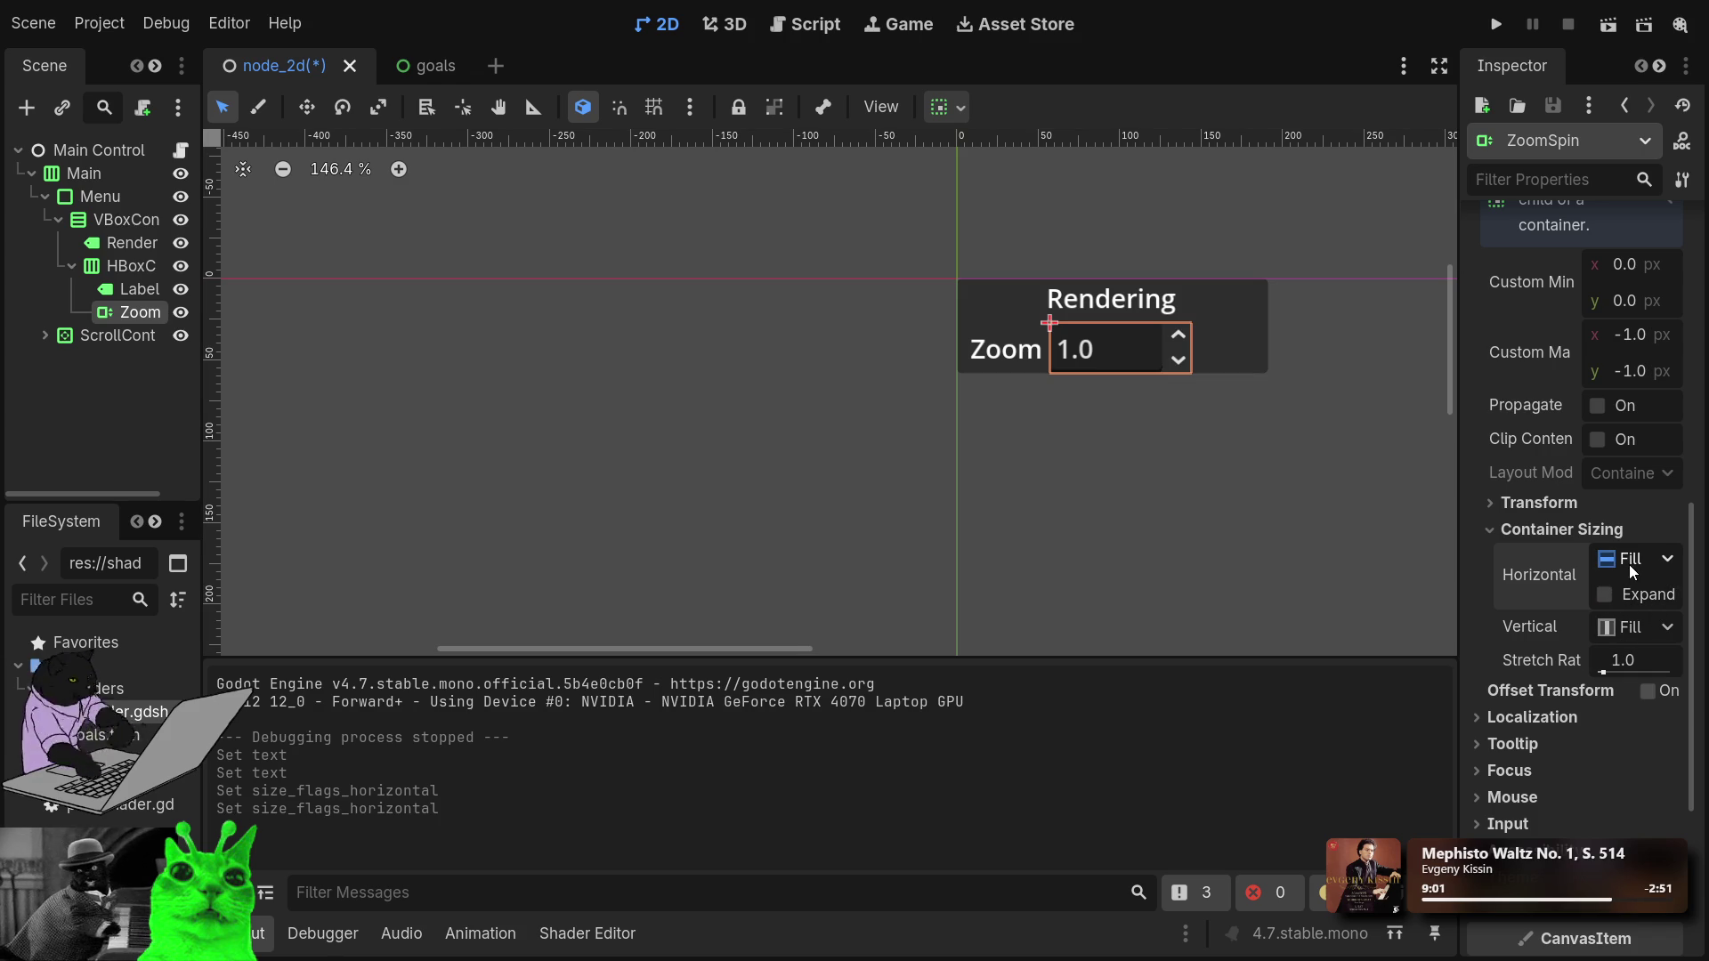
pyautogui.hotkey('ctrl', 'z')
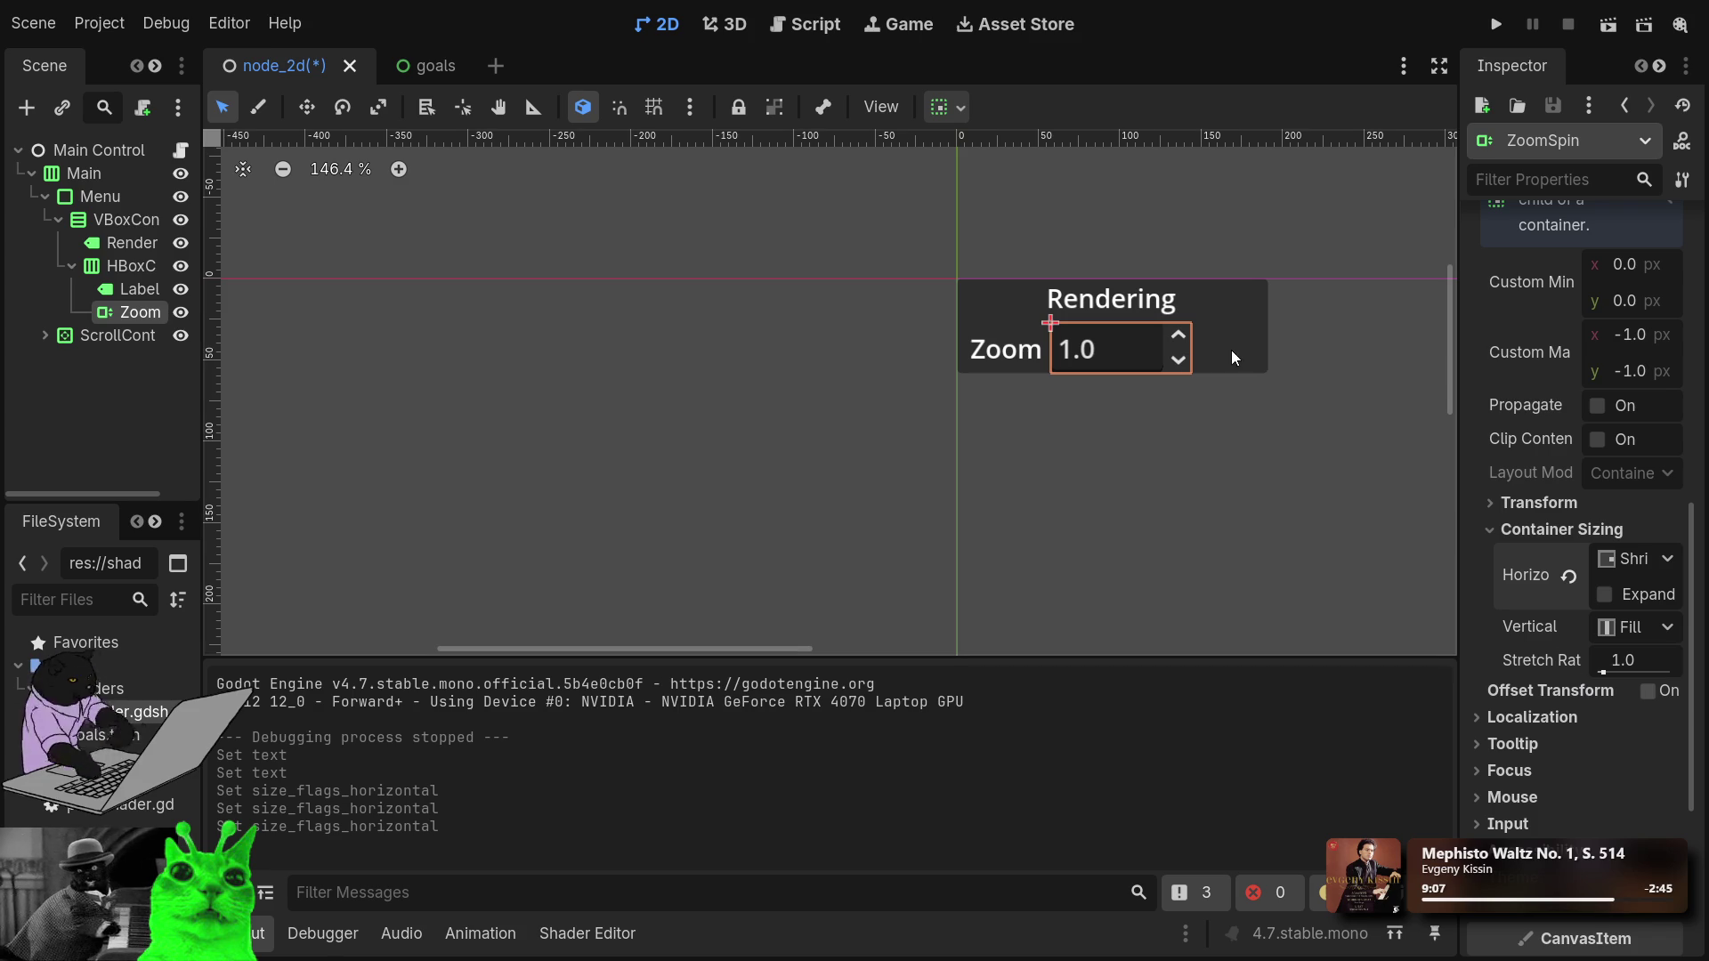
pyautogui.click(132, 263)
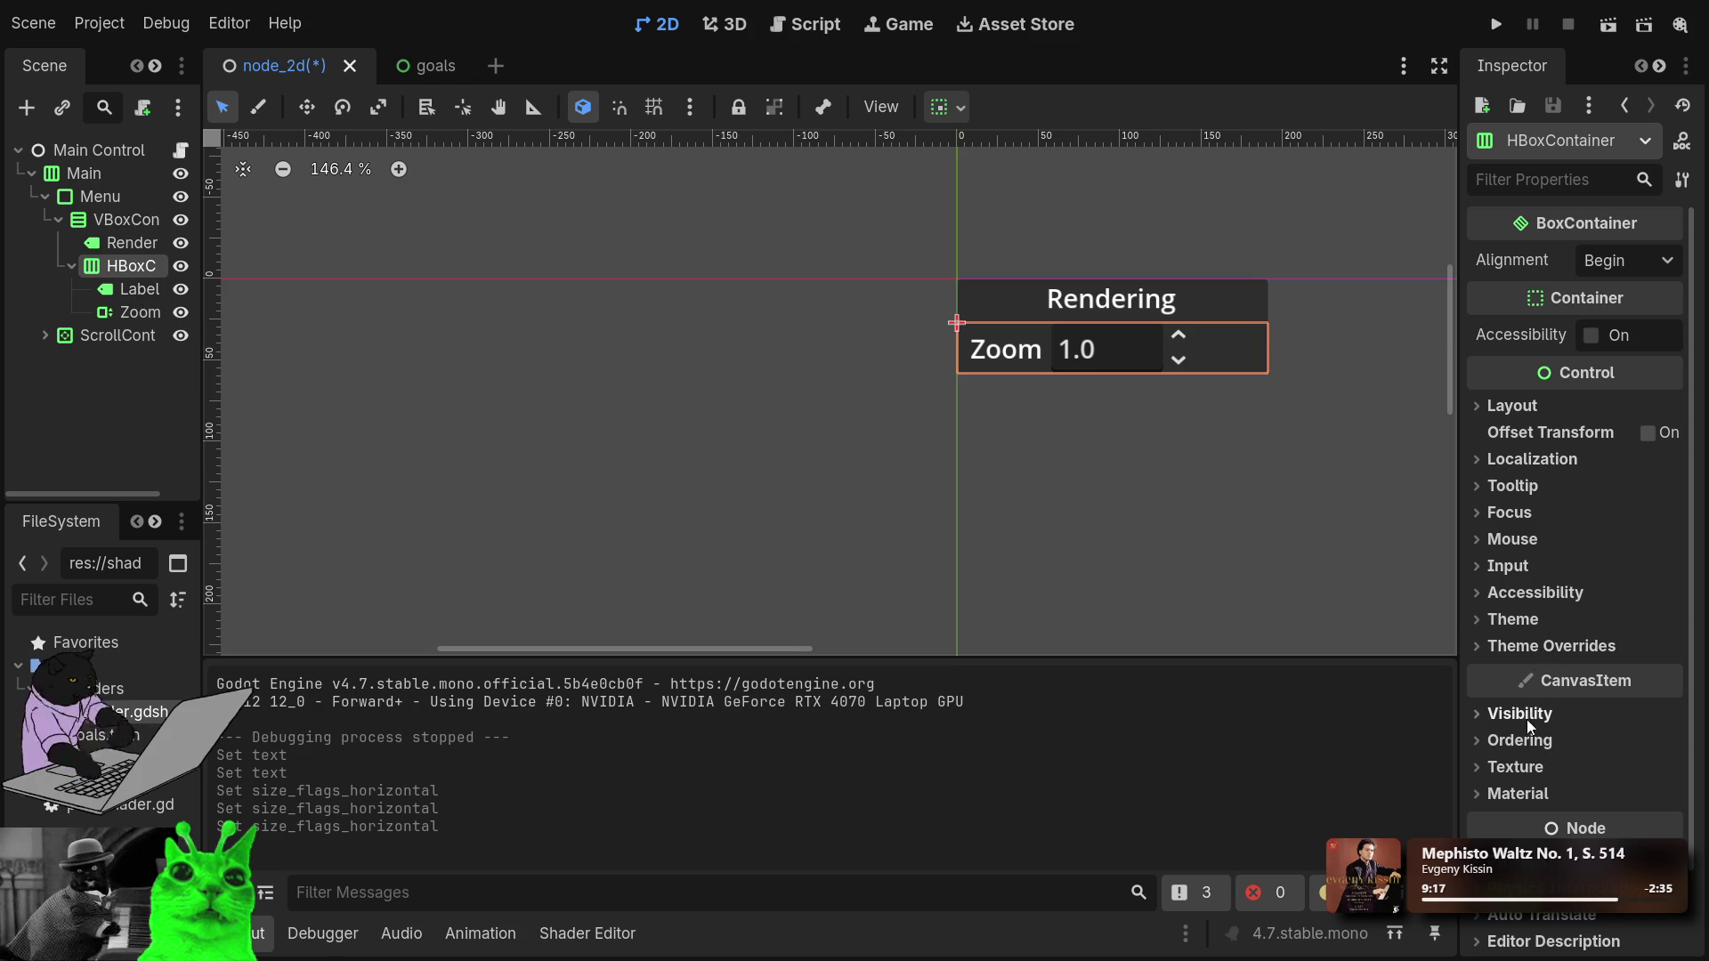
# Try centering the Zoom row's alignment, then set it back to Begin.
pyautogui.click(1632, 270)
pyautogui.click(1641, 319)
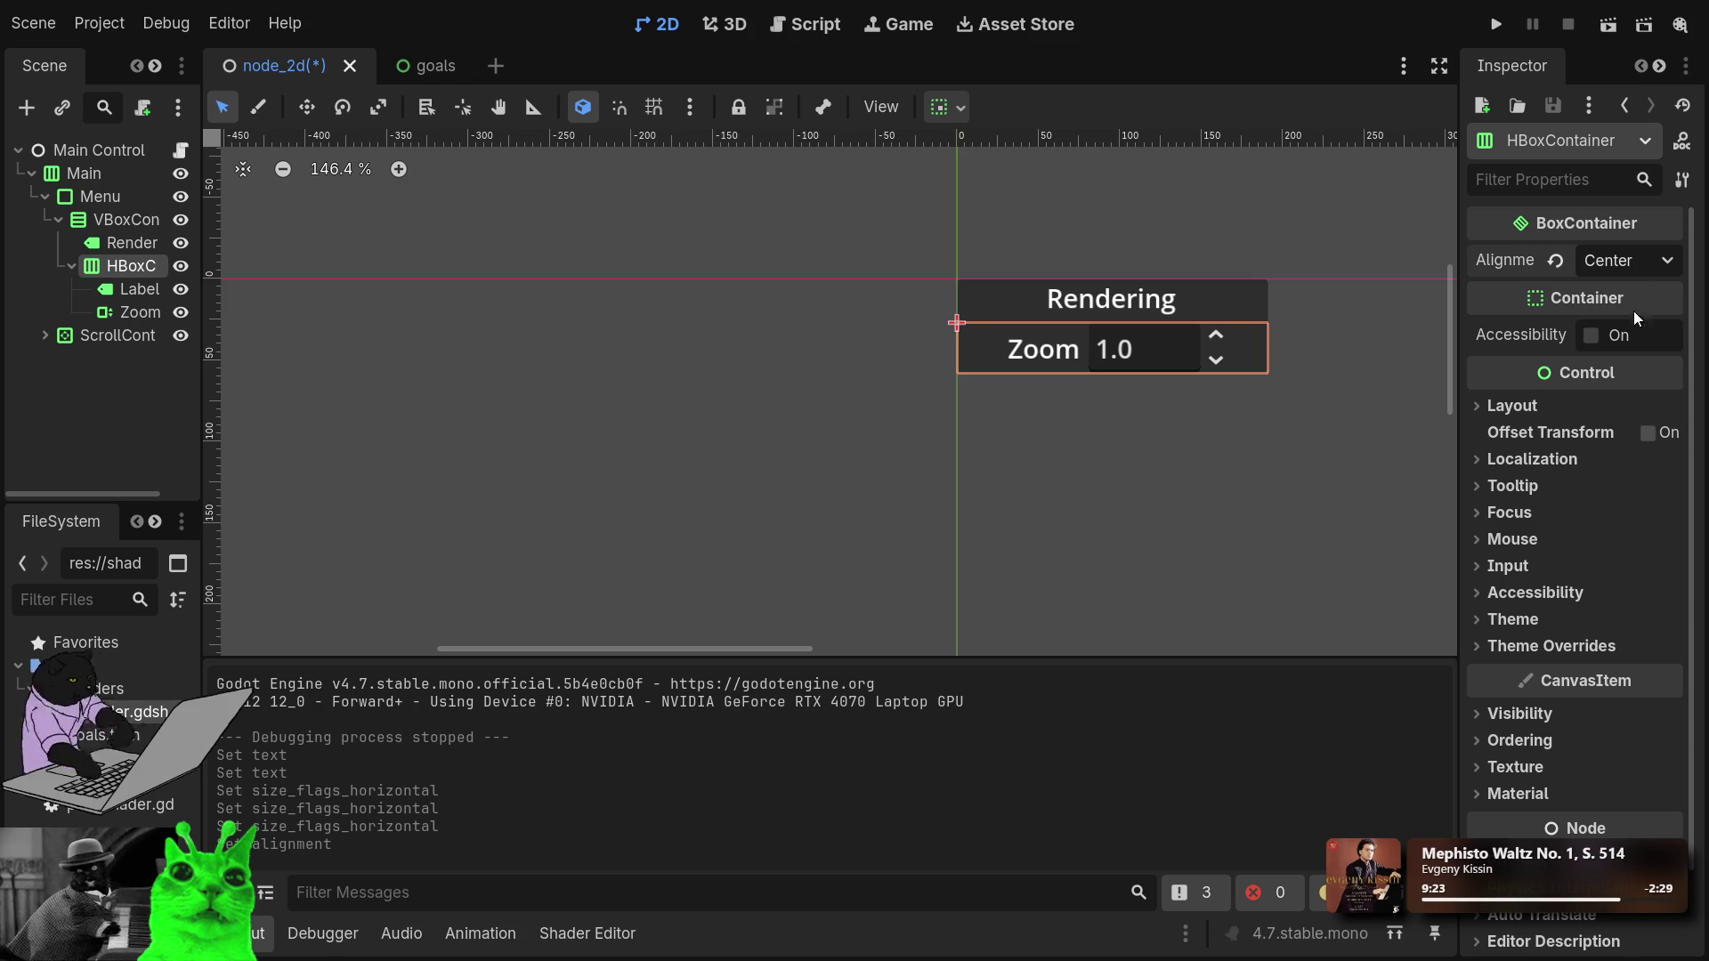
pyautogui.click(1631, 260)
pyautogui.click(1632, 290)
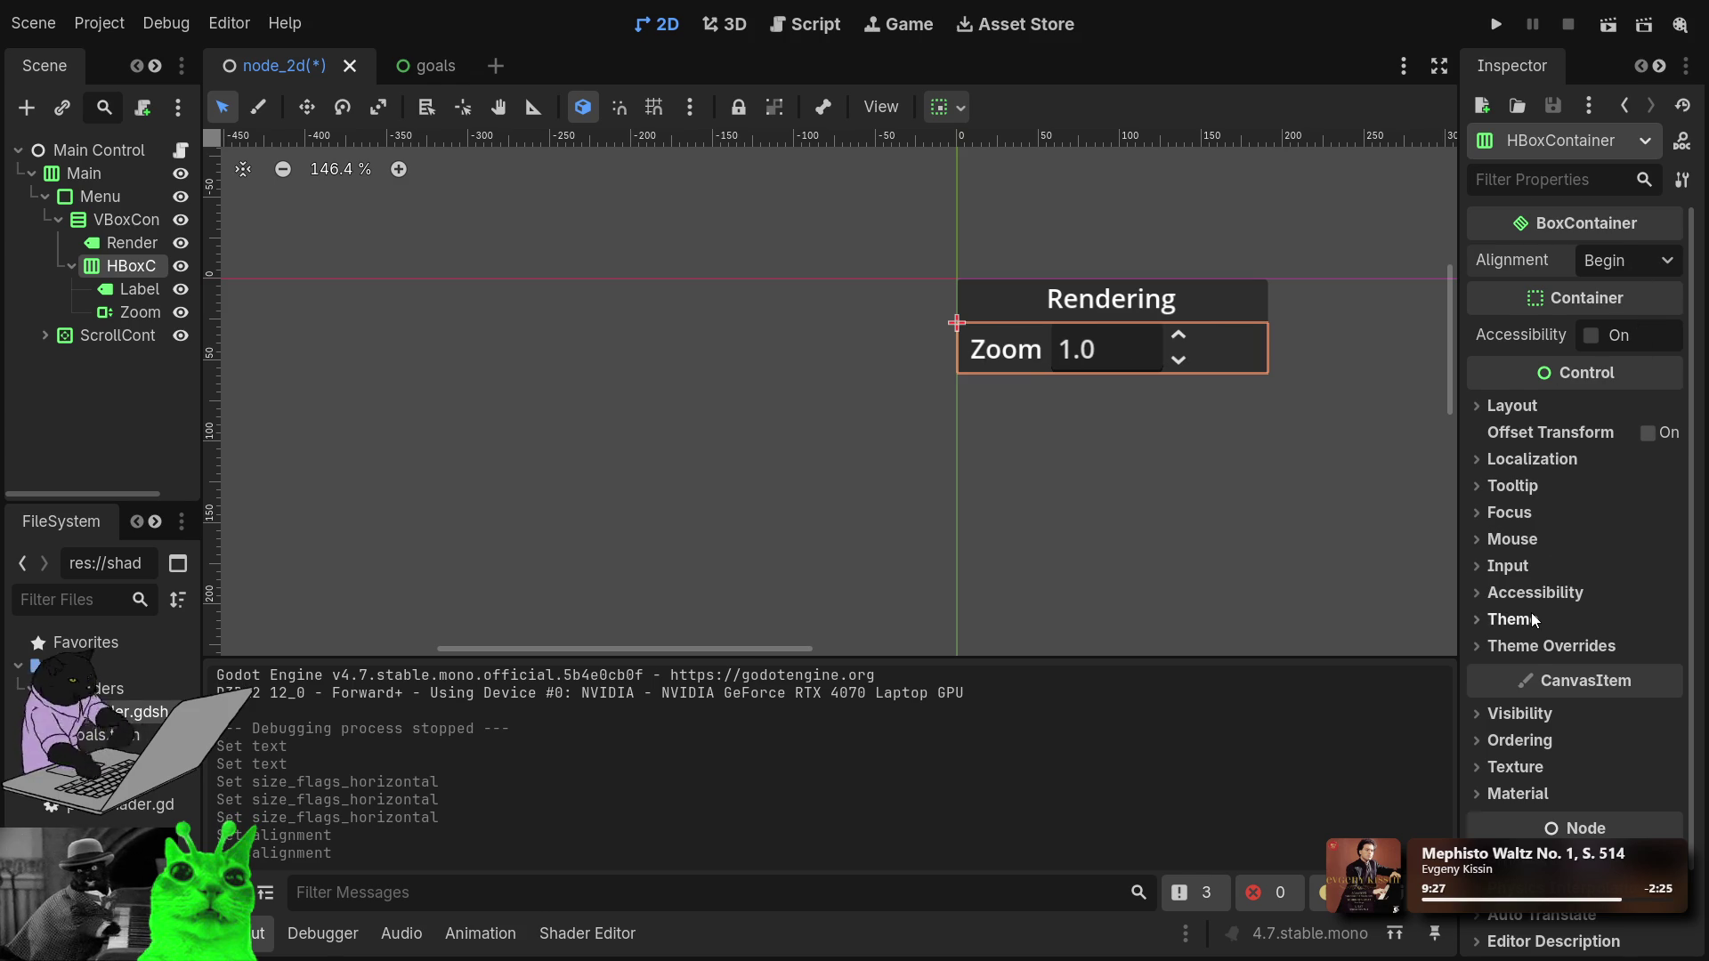
pyautogui.scroll(-2, 1533, 620)
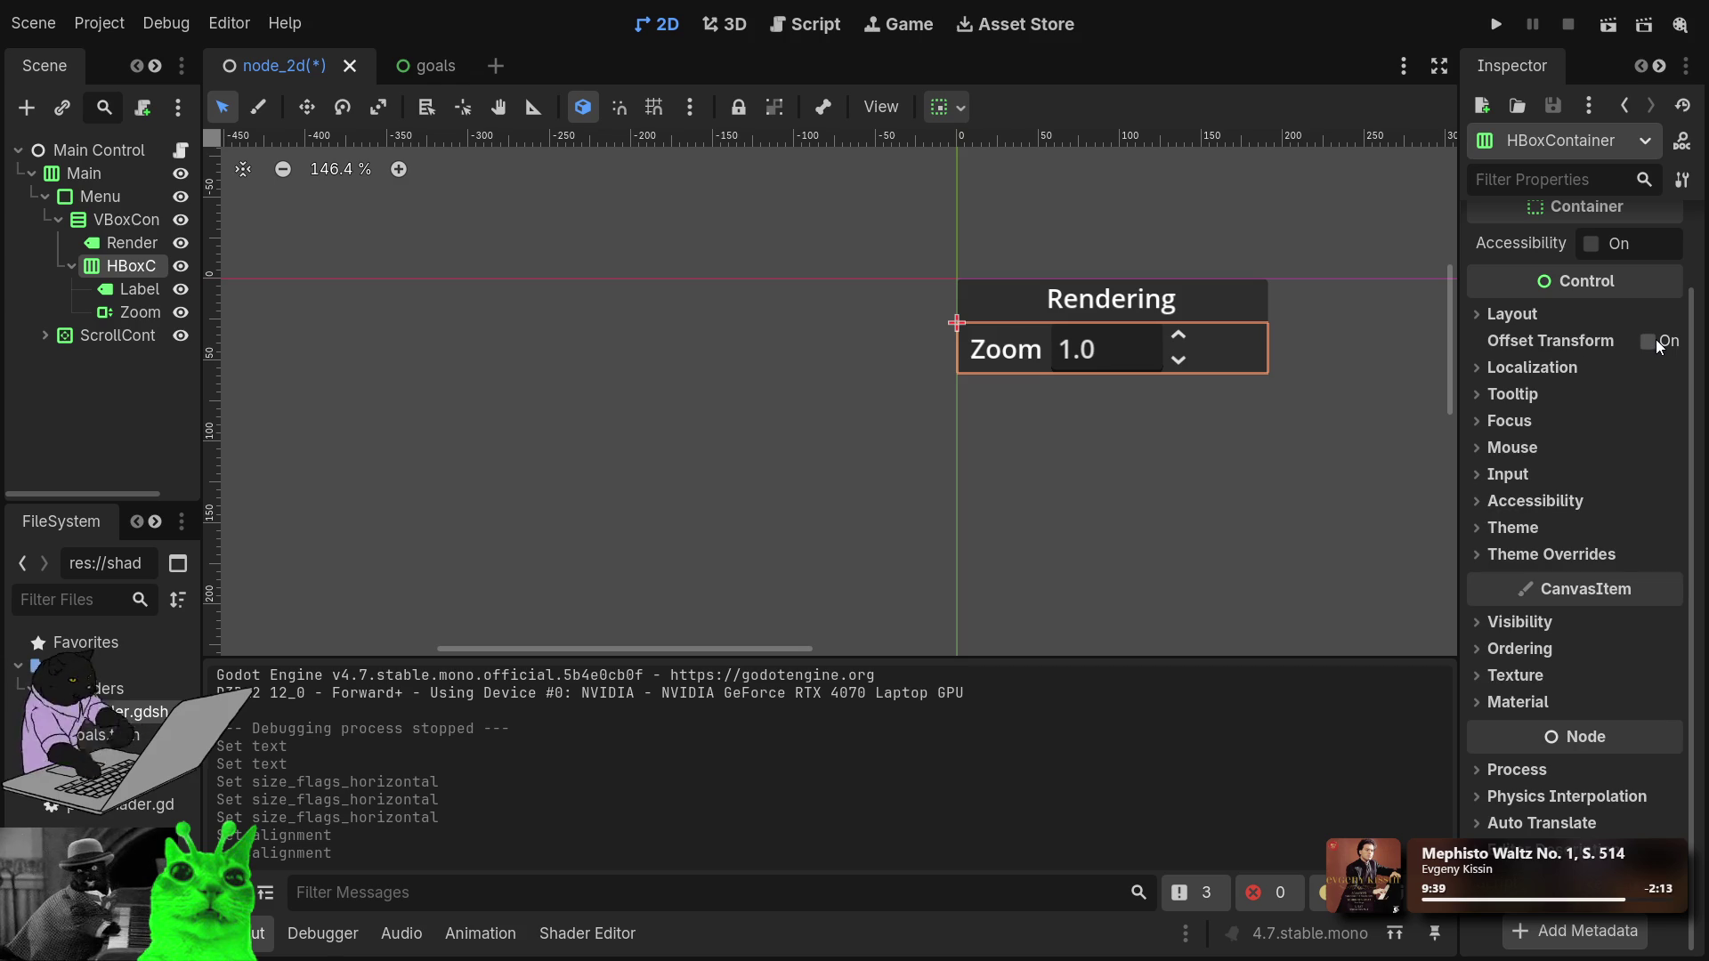
pyautogui.click(1510, 317)
pyautogui.click(1509, 317)
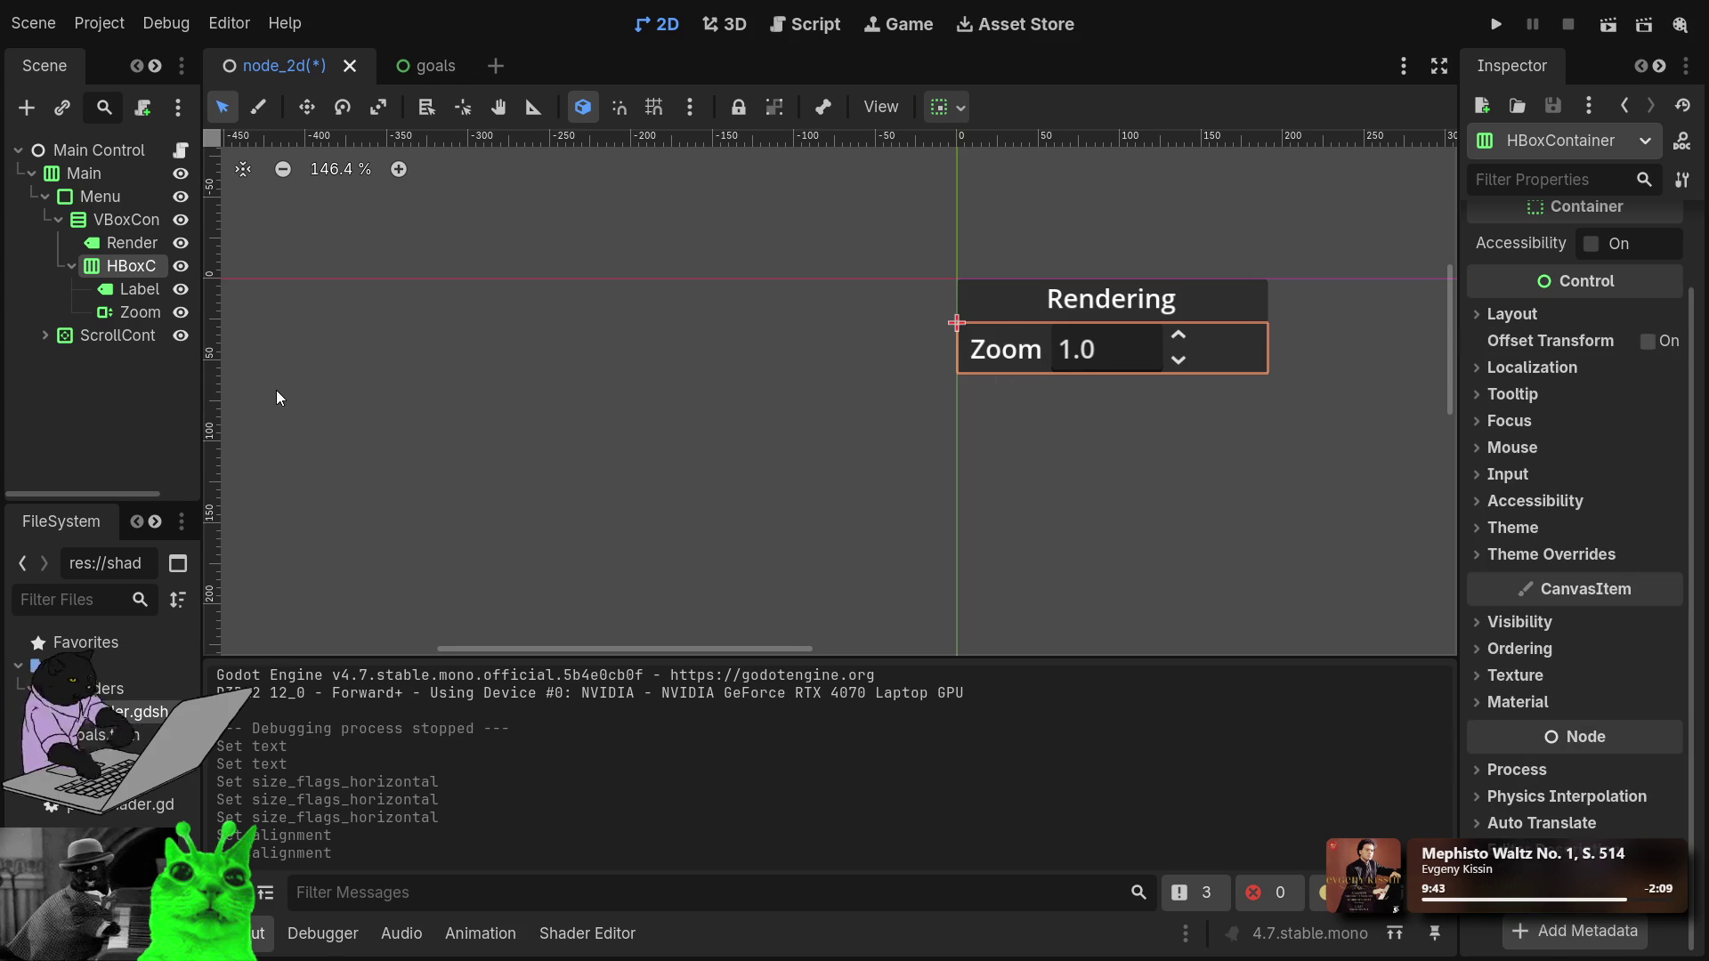
pyautogui.click(124, 339)
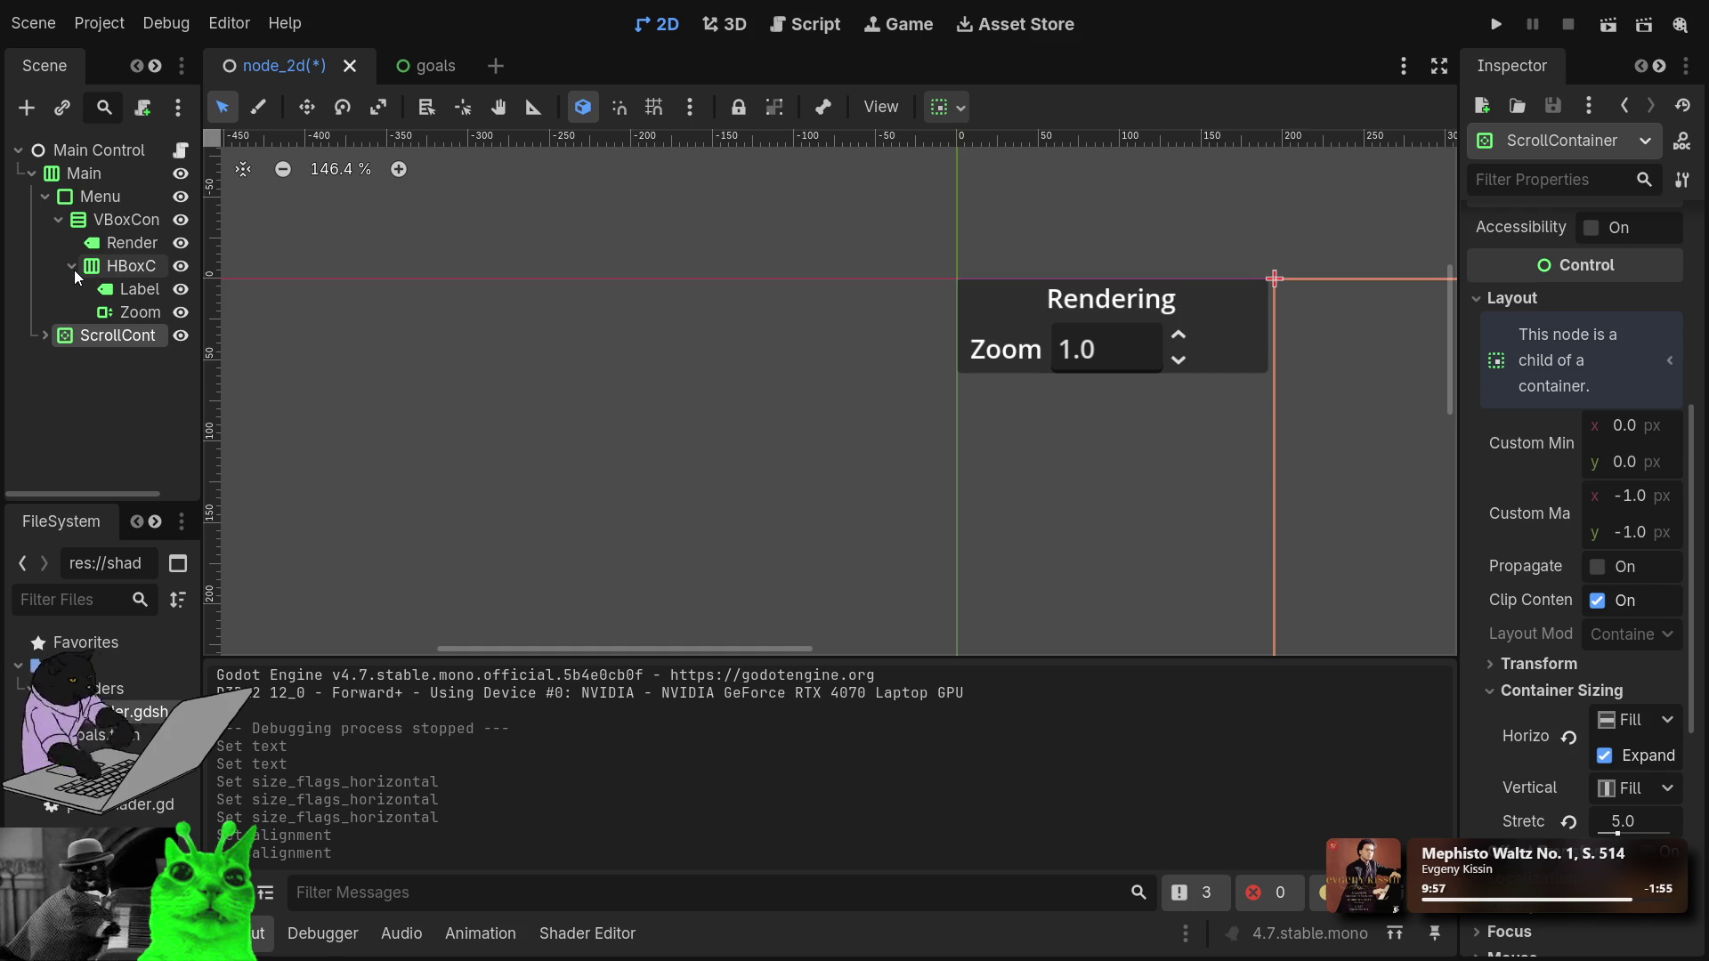
pyautogui.click(133, 269)
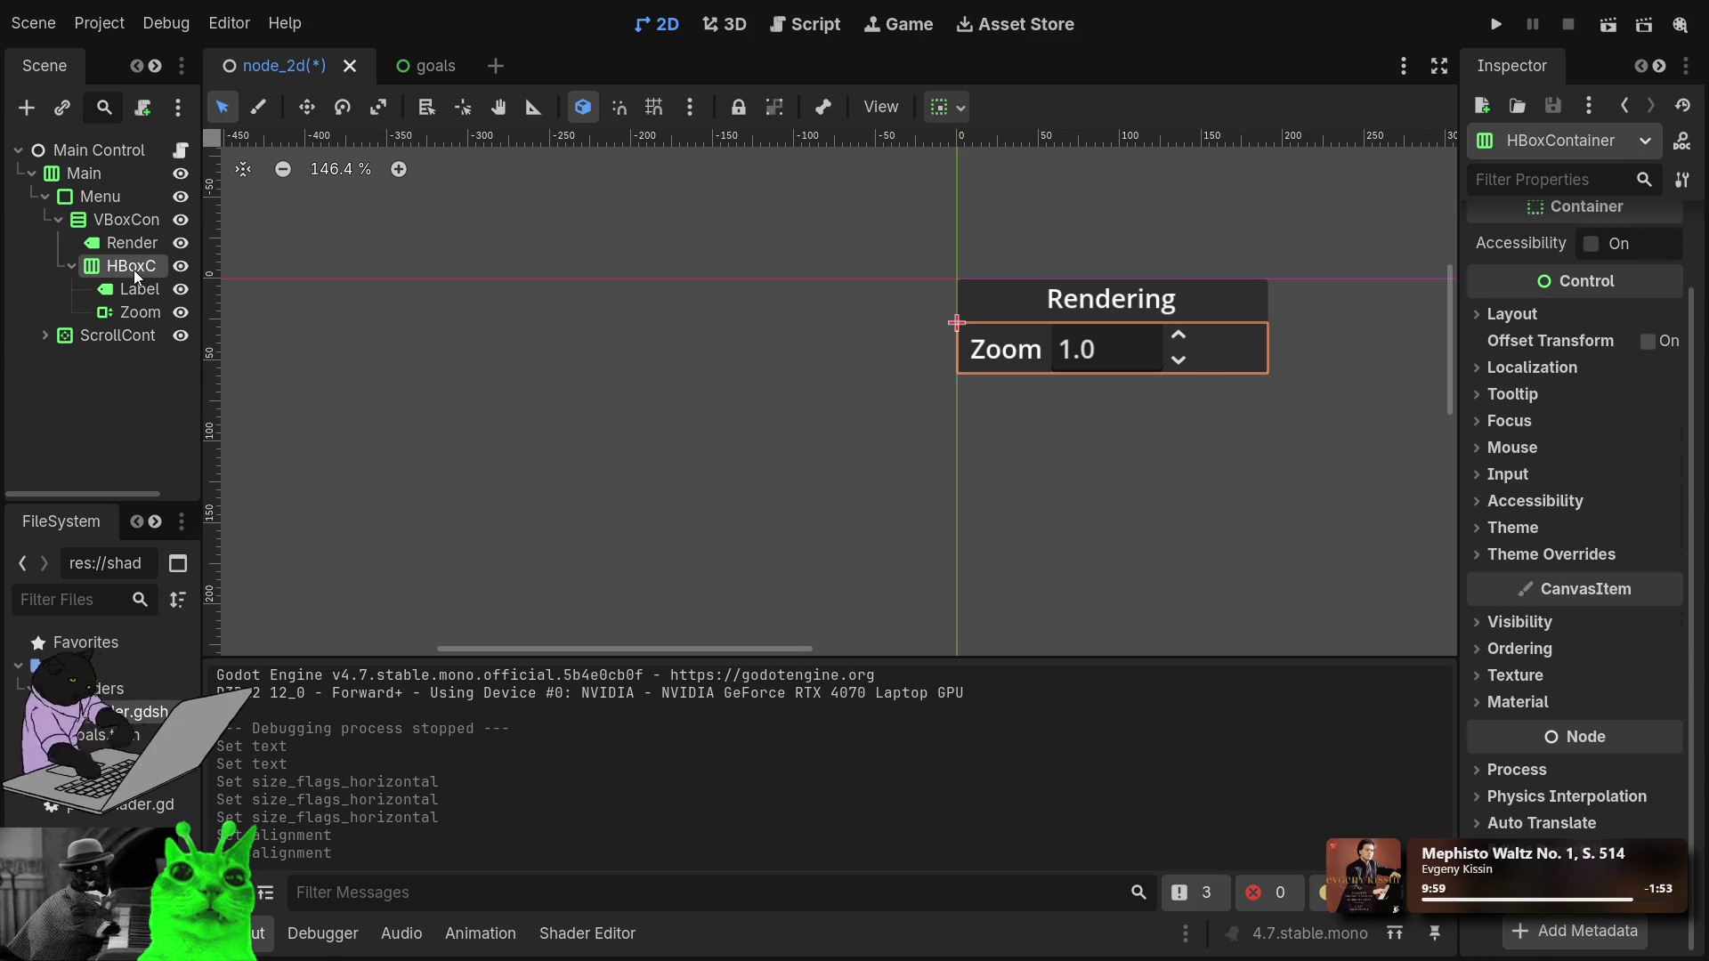
# Duplicate the Zoom row with Ctrl+D, then view the goals scene's Menu Parameters notes.
pyautogui.hotkey('ctrl', 'd')
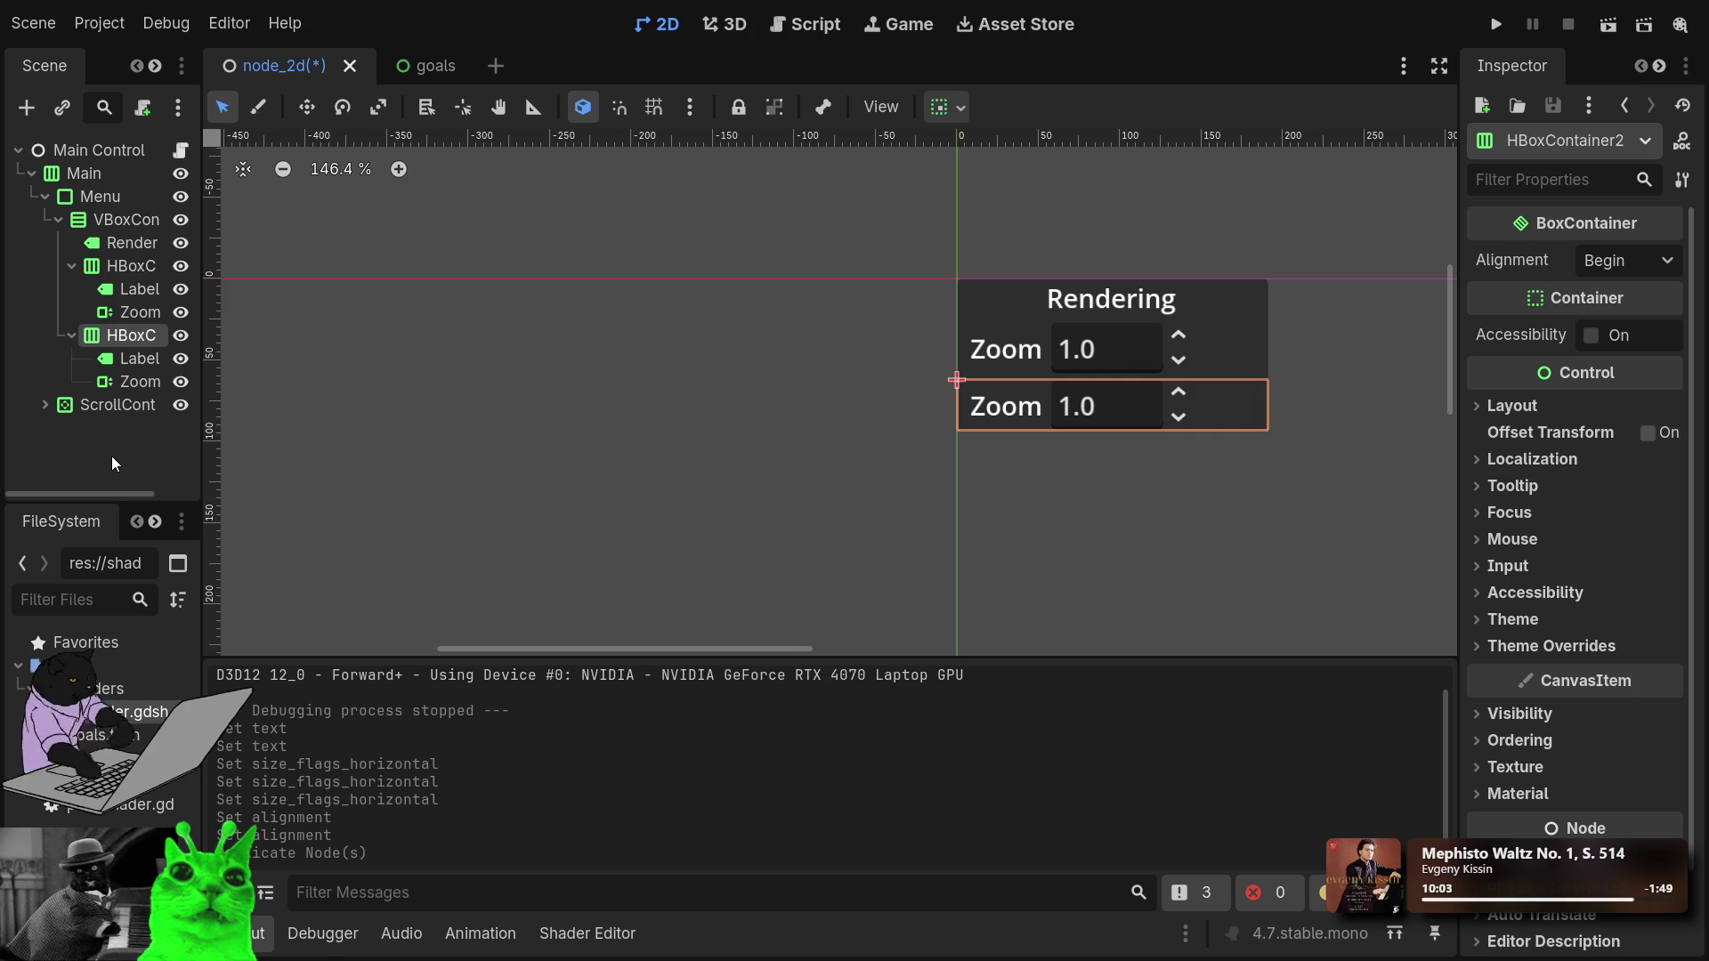
pyautogui.click(121, 363)
pyautogui.doubleClick(1510, 286)
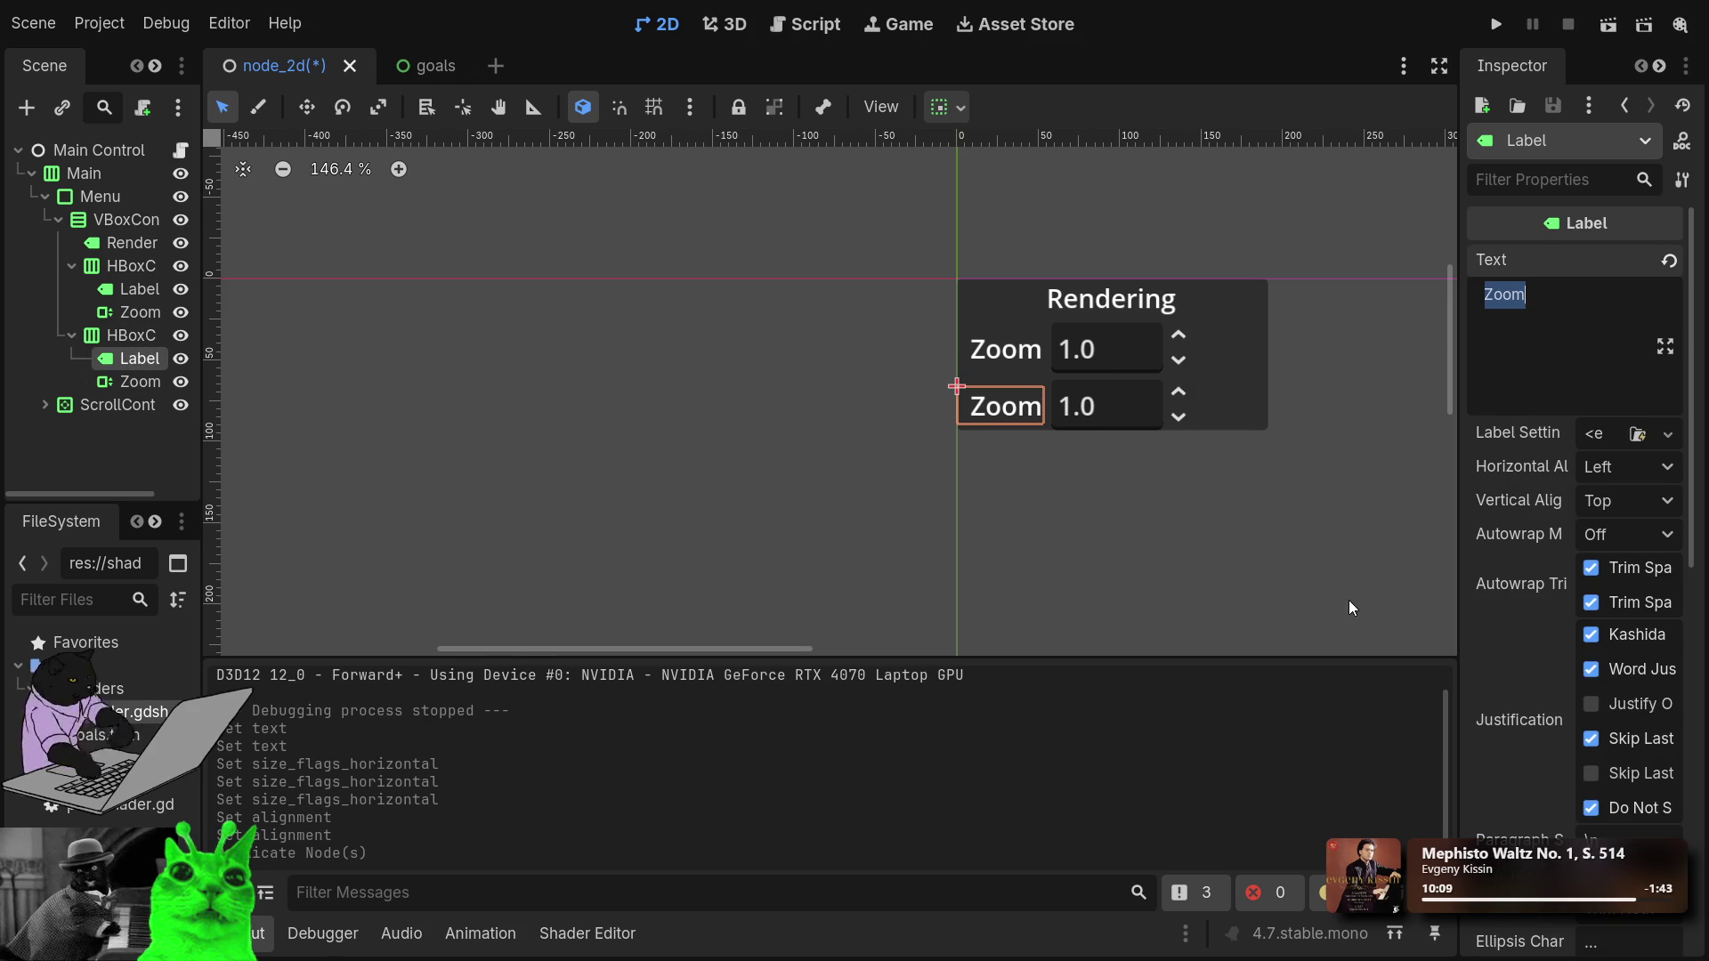
pyautogui.click(436, 59)
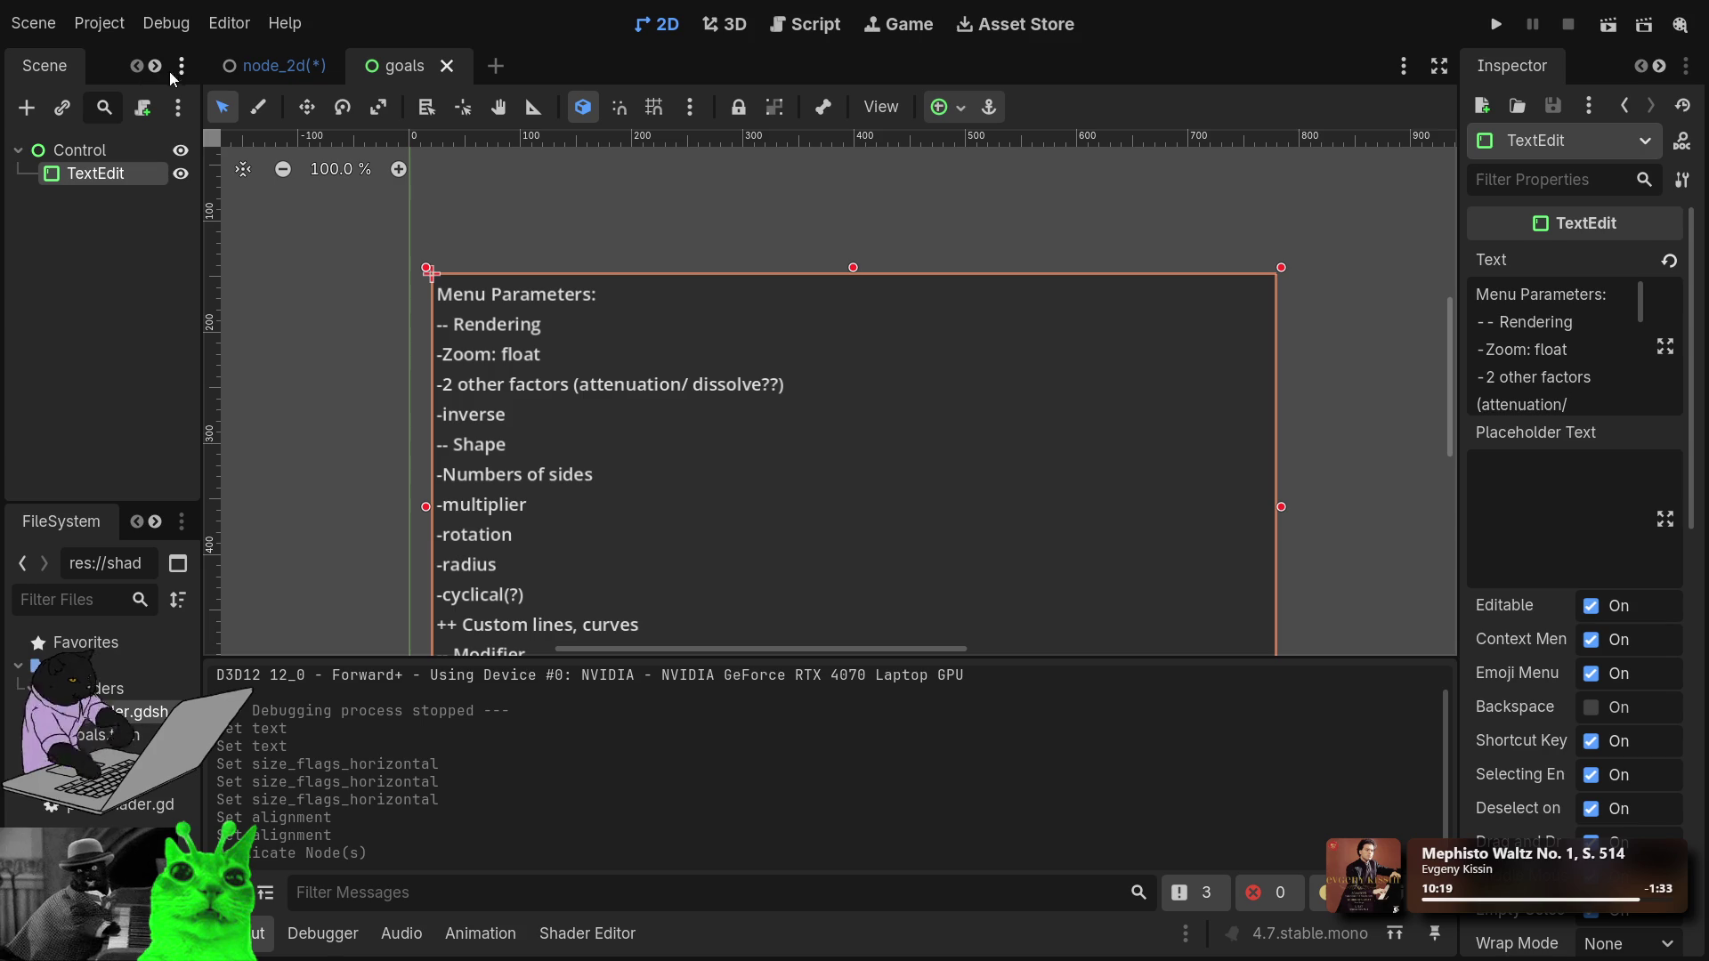
pyautogui.click(84, 151)
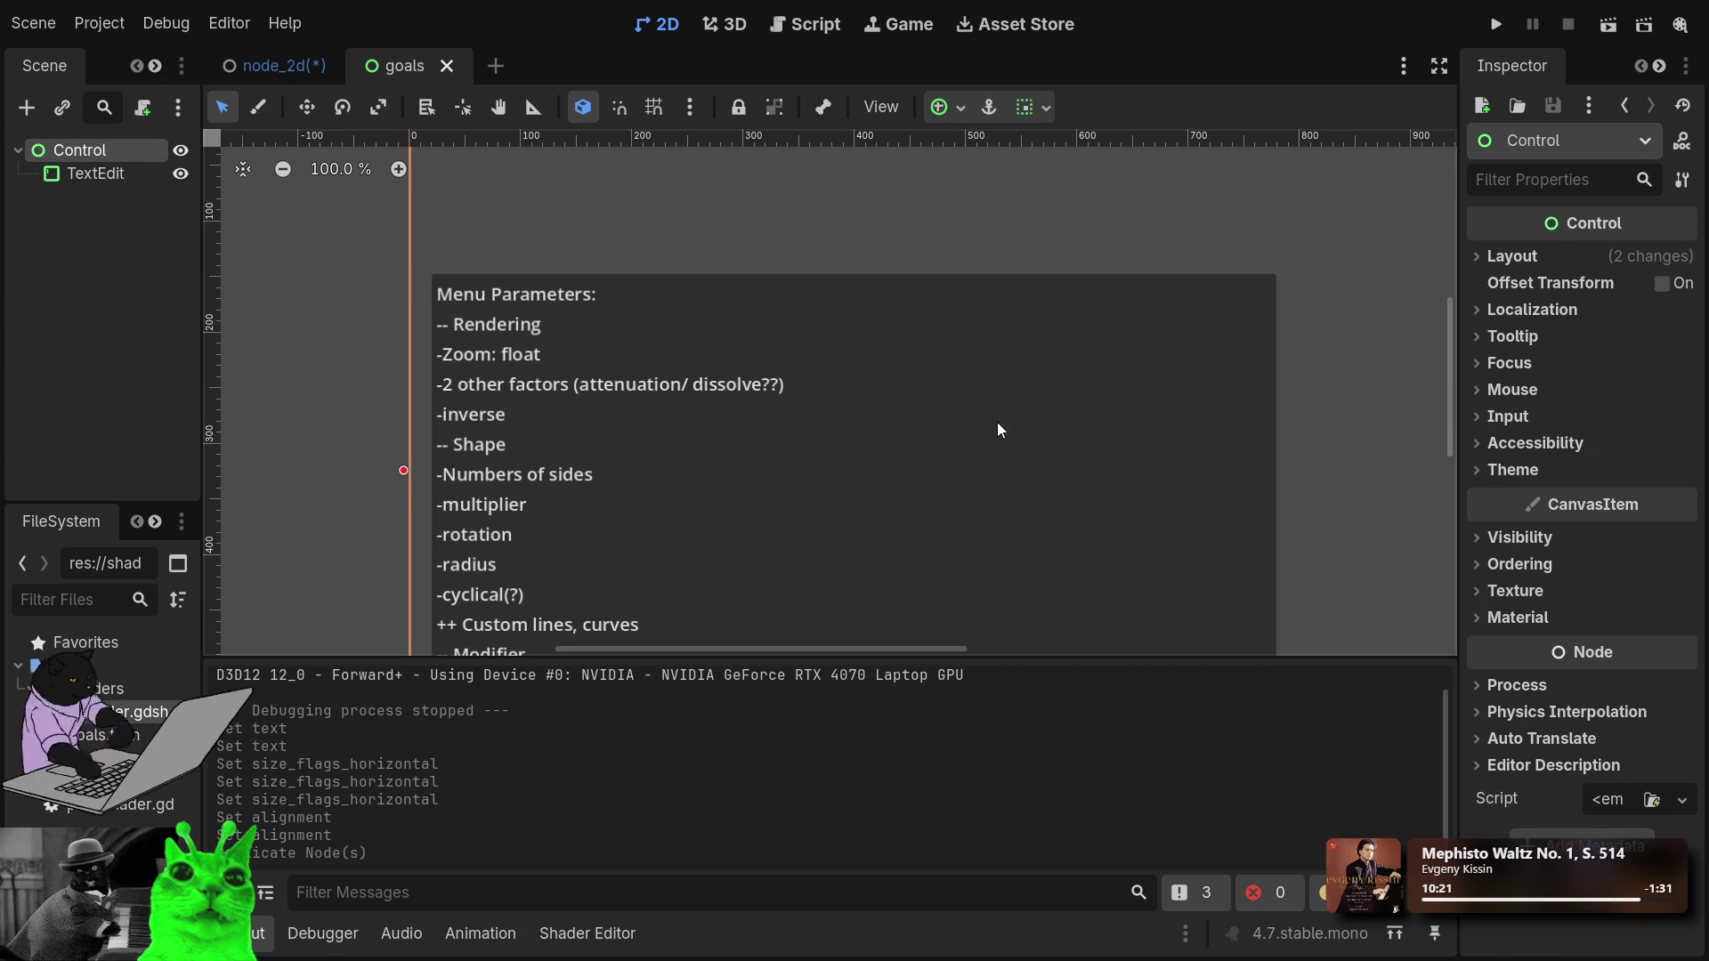
pyautogui.click(92, 176)
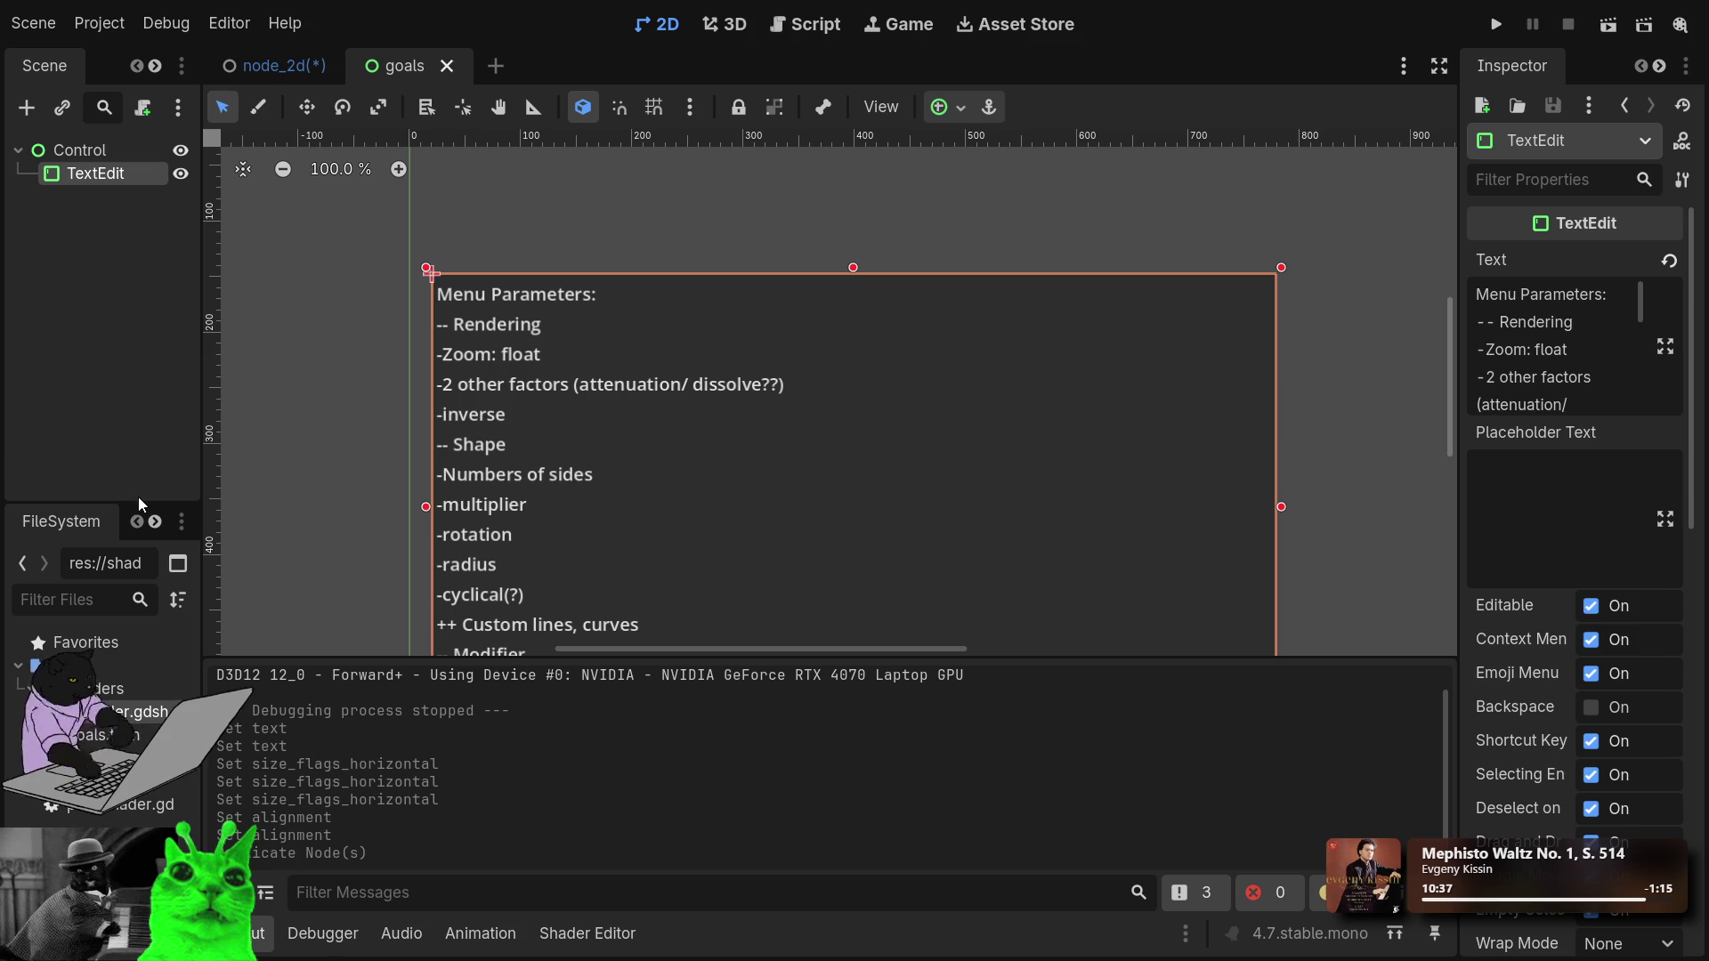
# In node_2d, change the duplicated row's label text from Zoom to Attenuation.
pyautogui.click(286, 80)
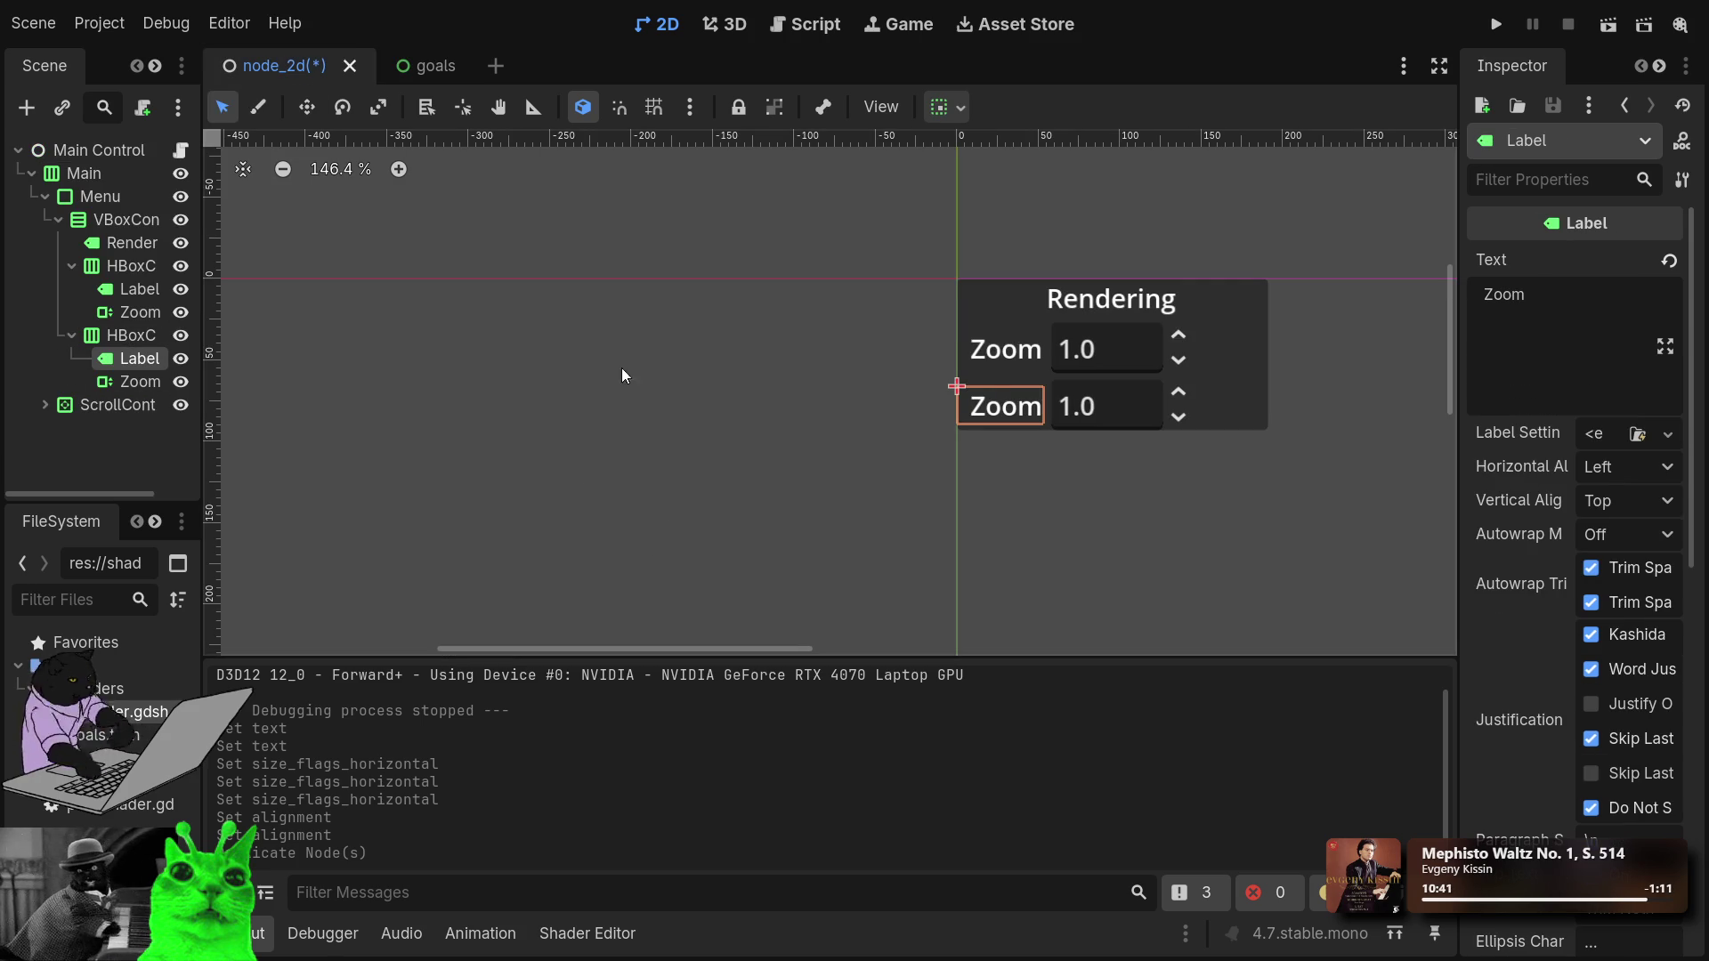
pyautogui.doubleClick(1502, 294)
pyautogui.write('A')
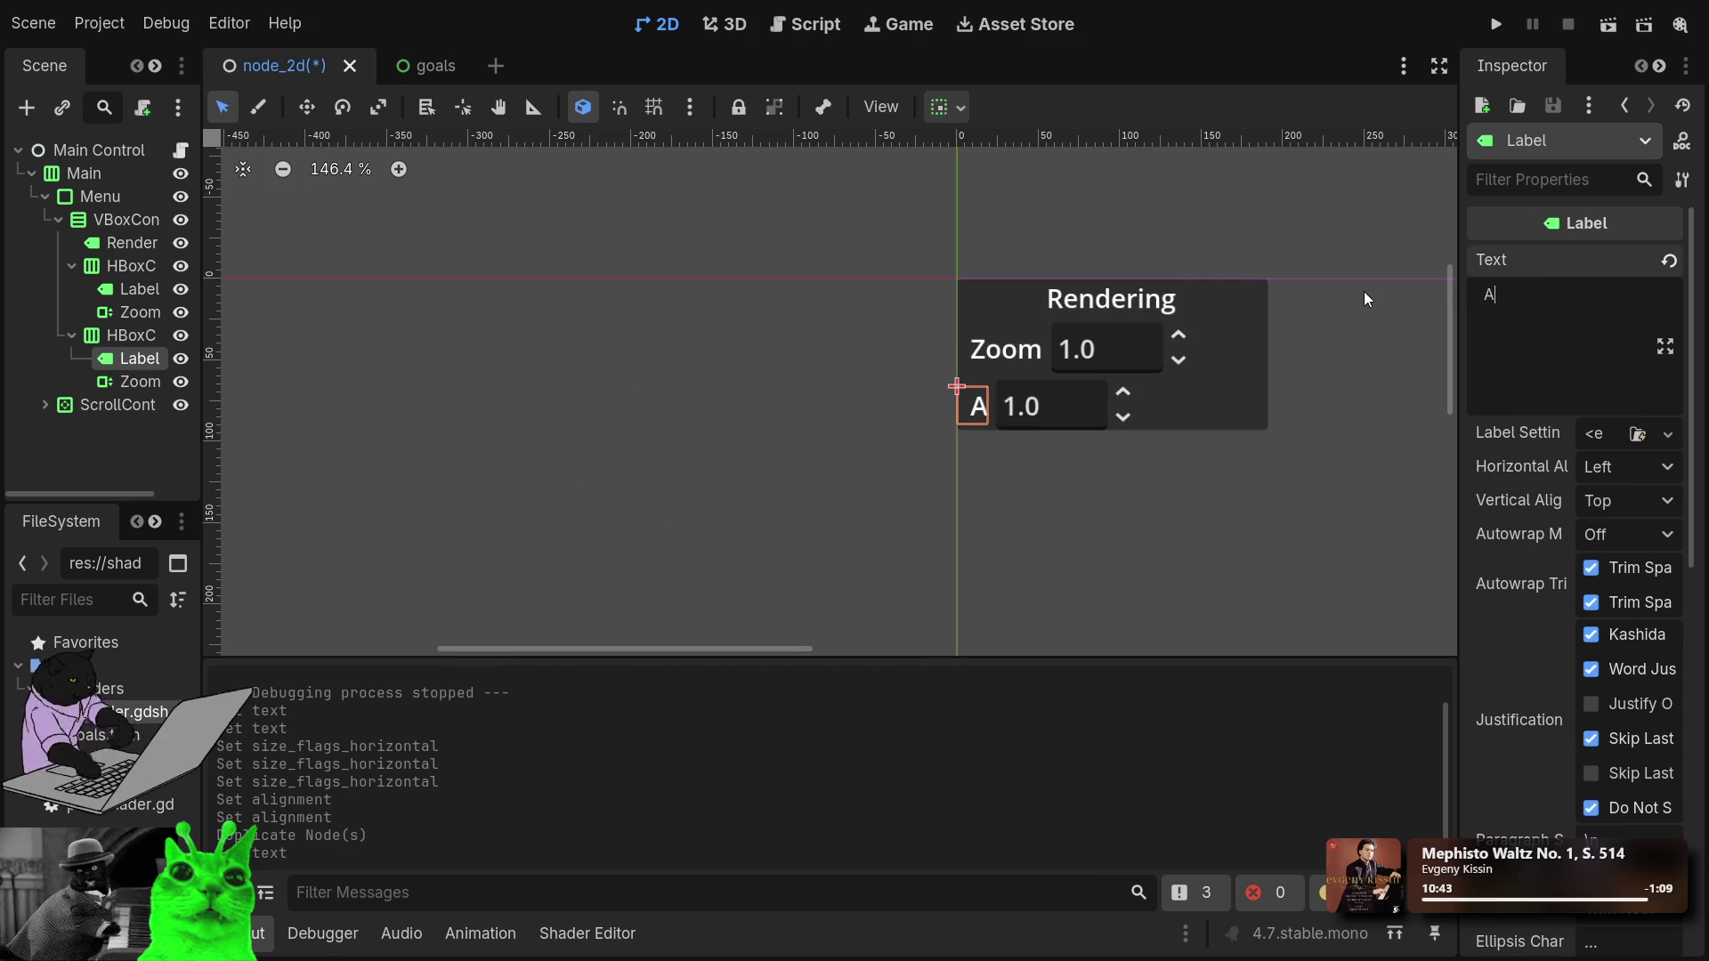
pyautogui.write('ttenuation')
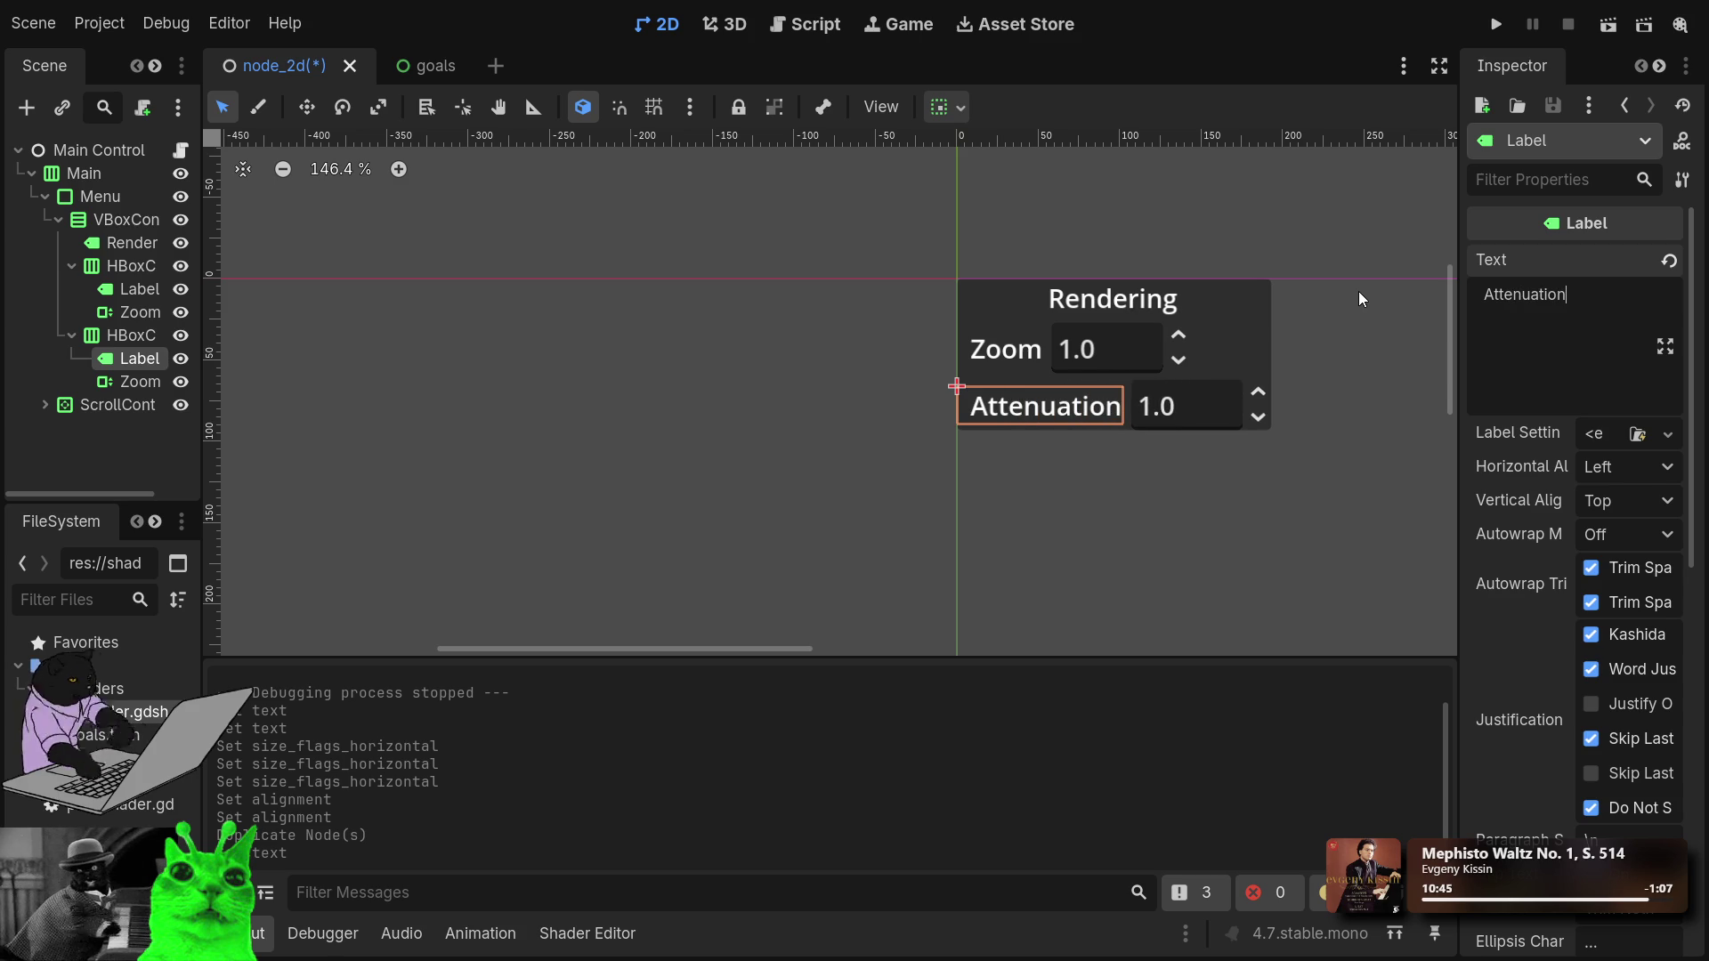
pyautogui.click(1052, 520)
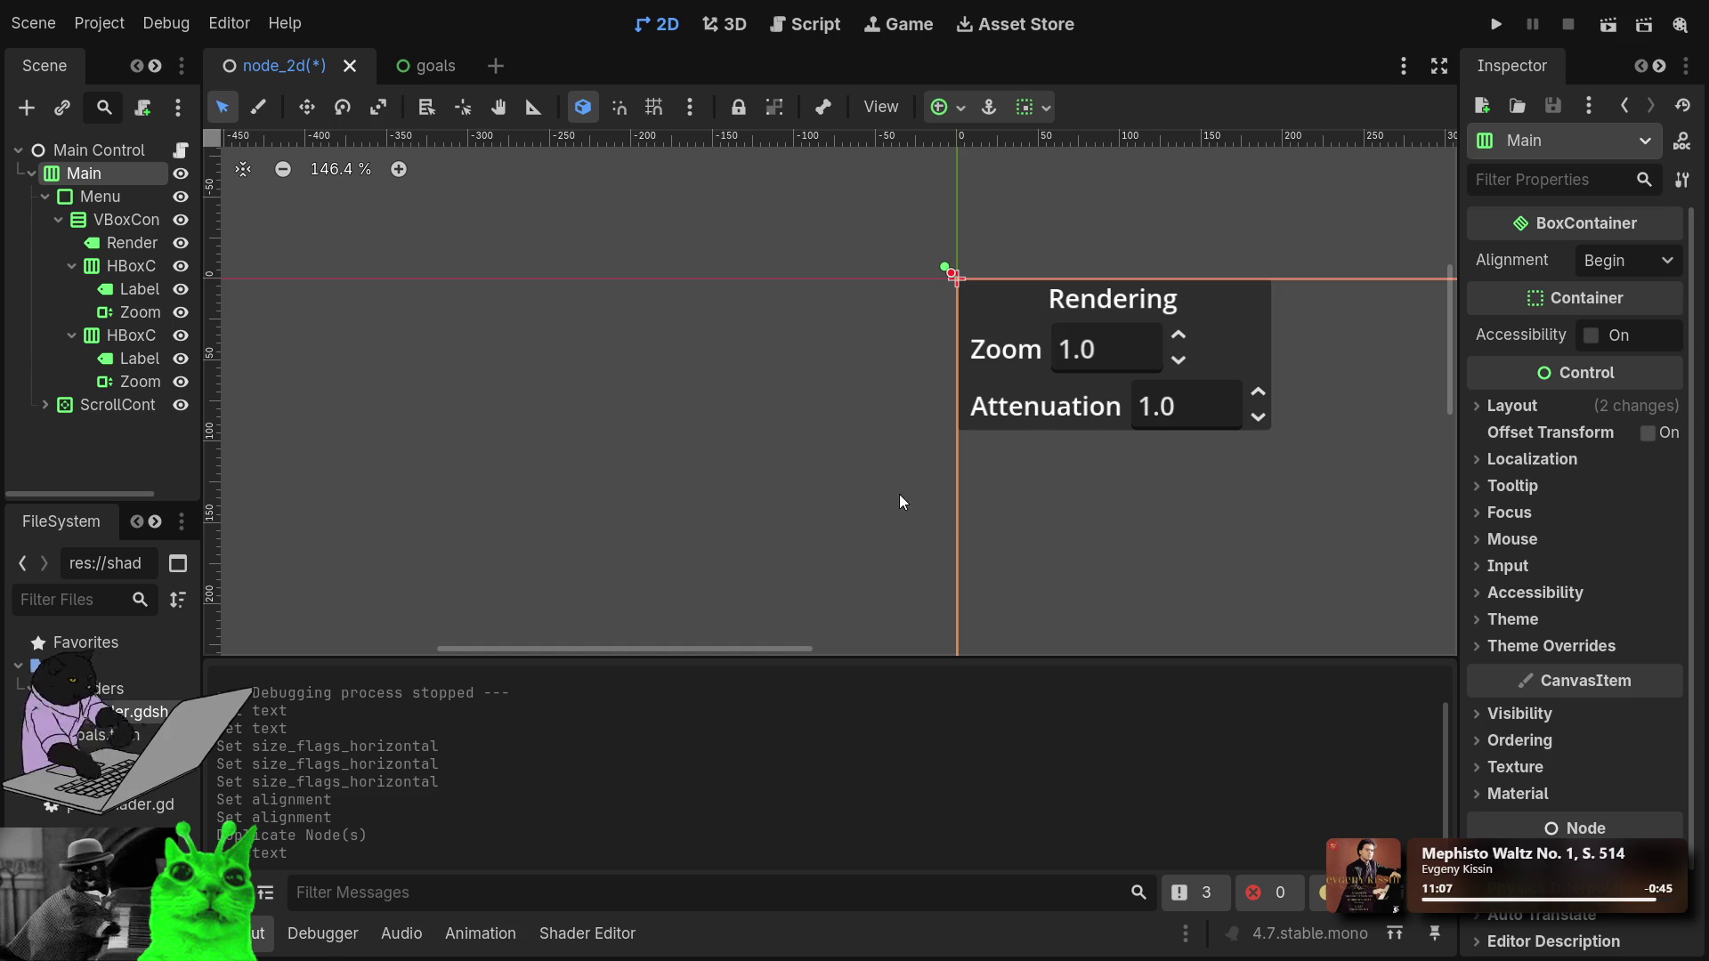
pyautogui.click(158, 378)
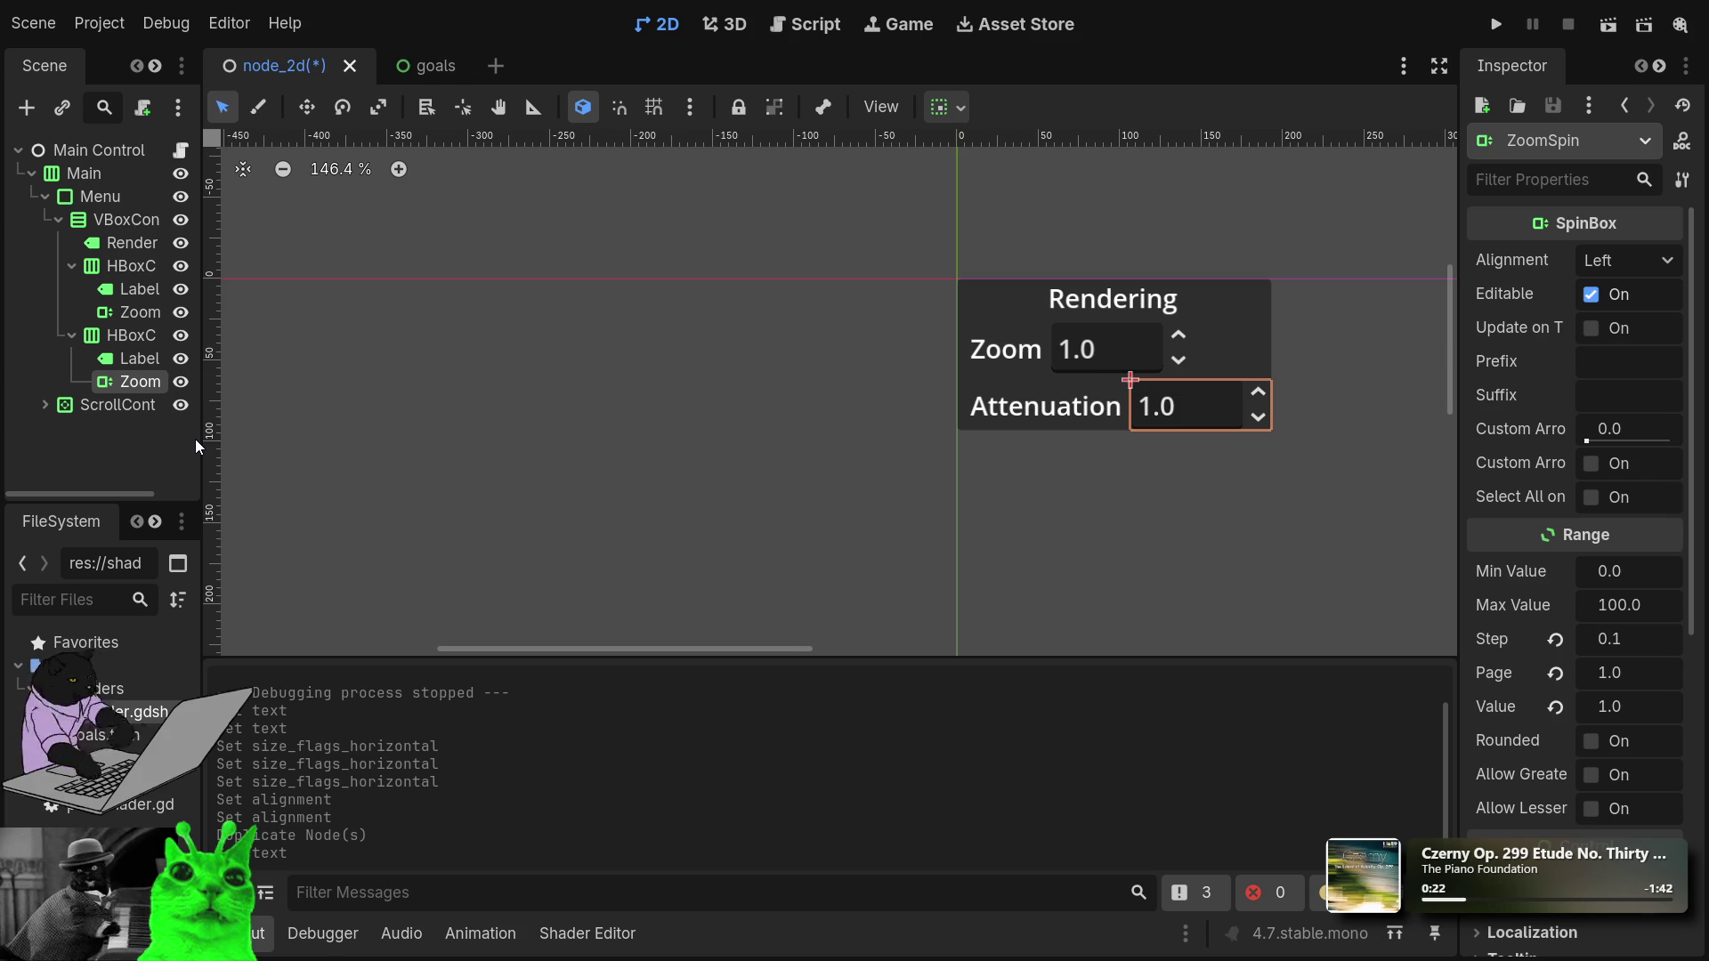
# Rename the Attenuation spin box node to AttenuationSpin.
pyautogui.press('F2')
pyautogui.write('AttenuationSpin')
pyautogui.press('Return')
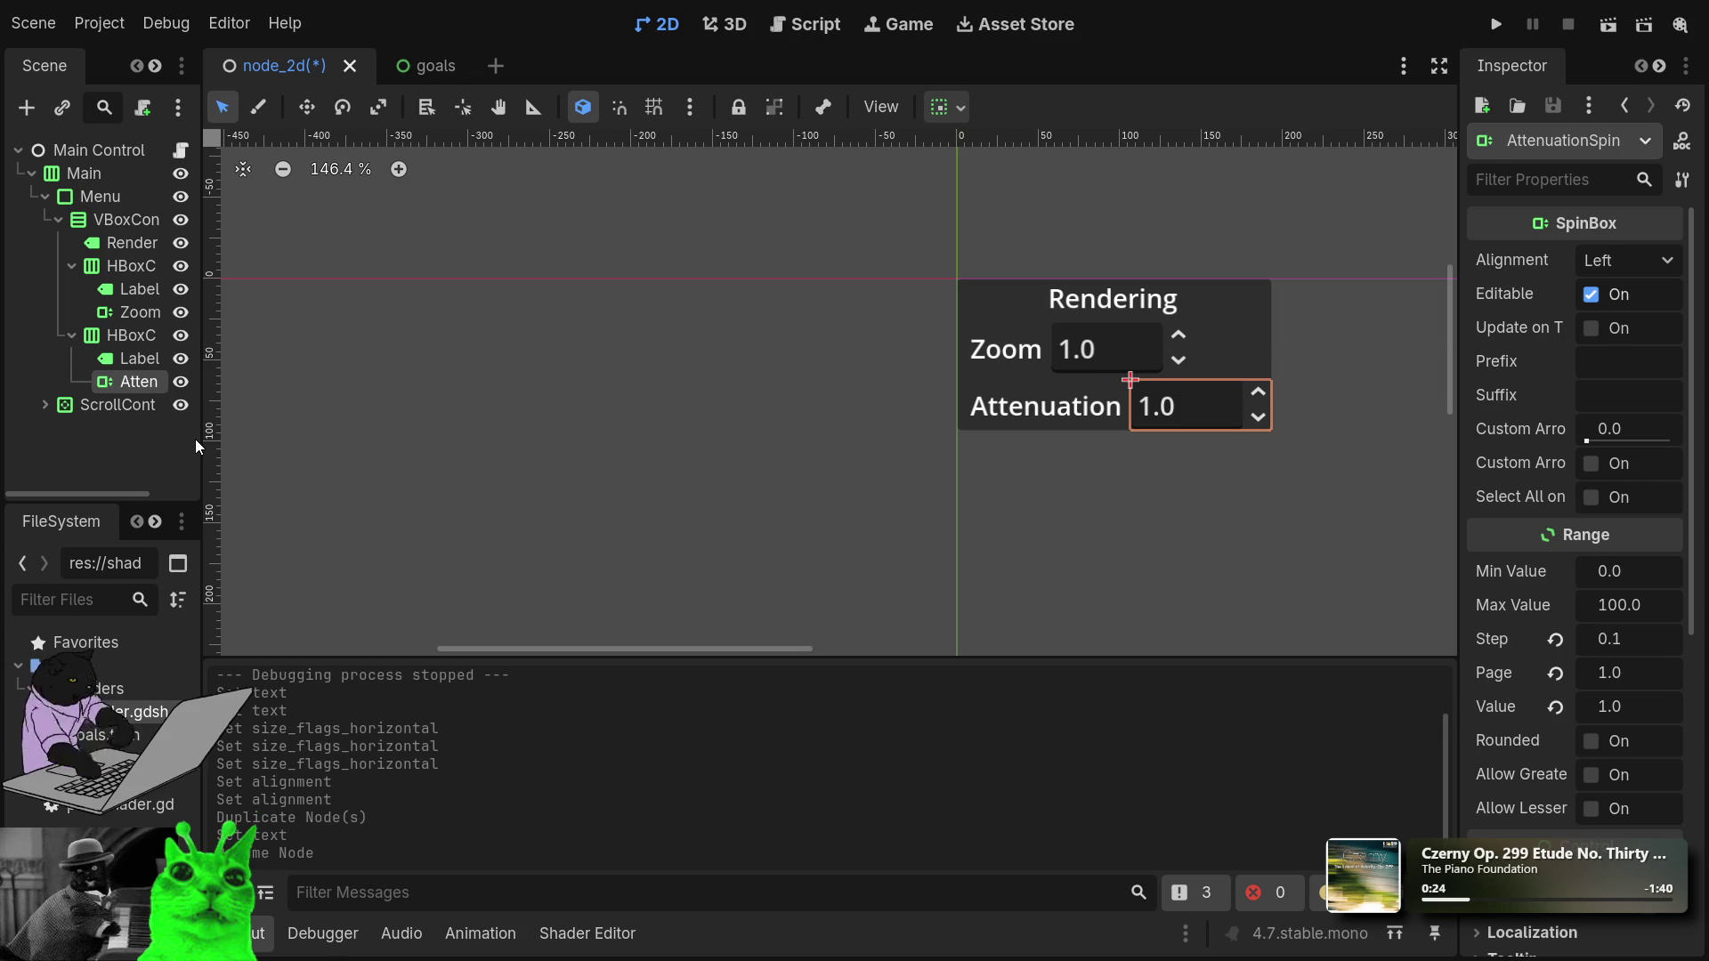
# Duplicate the Attenuation row and set the new row's label text to Dissolve.
pyautogui.click(71, 334)
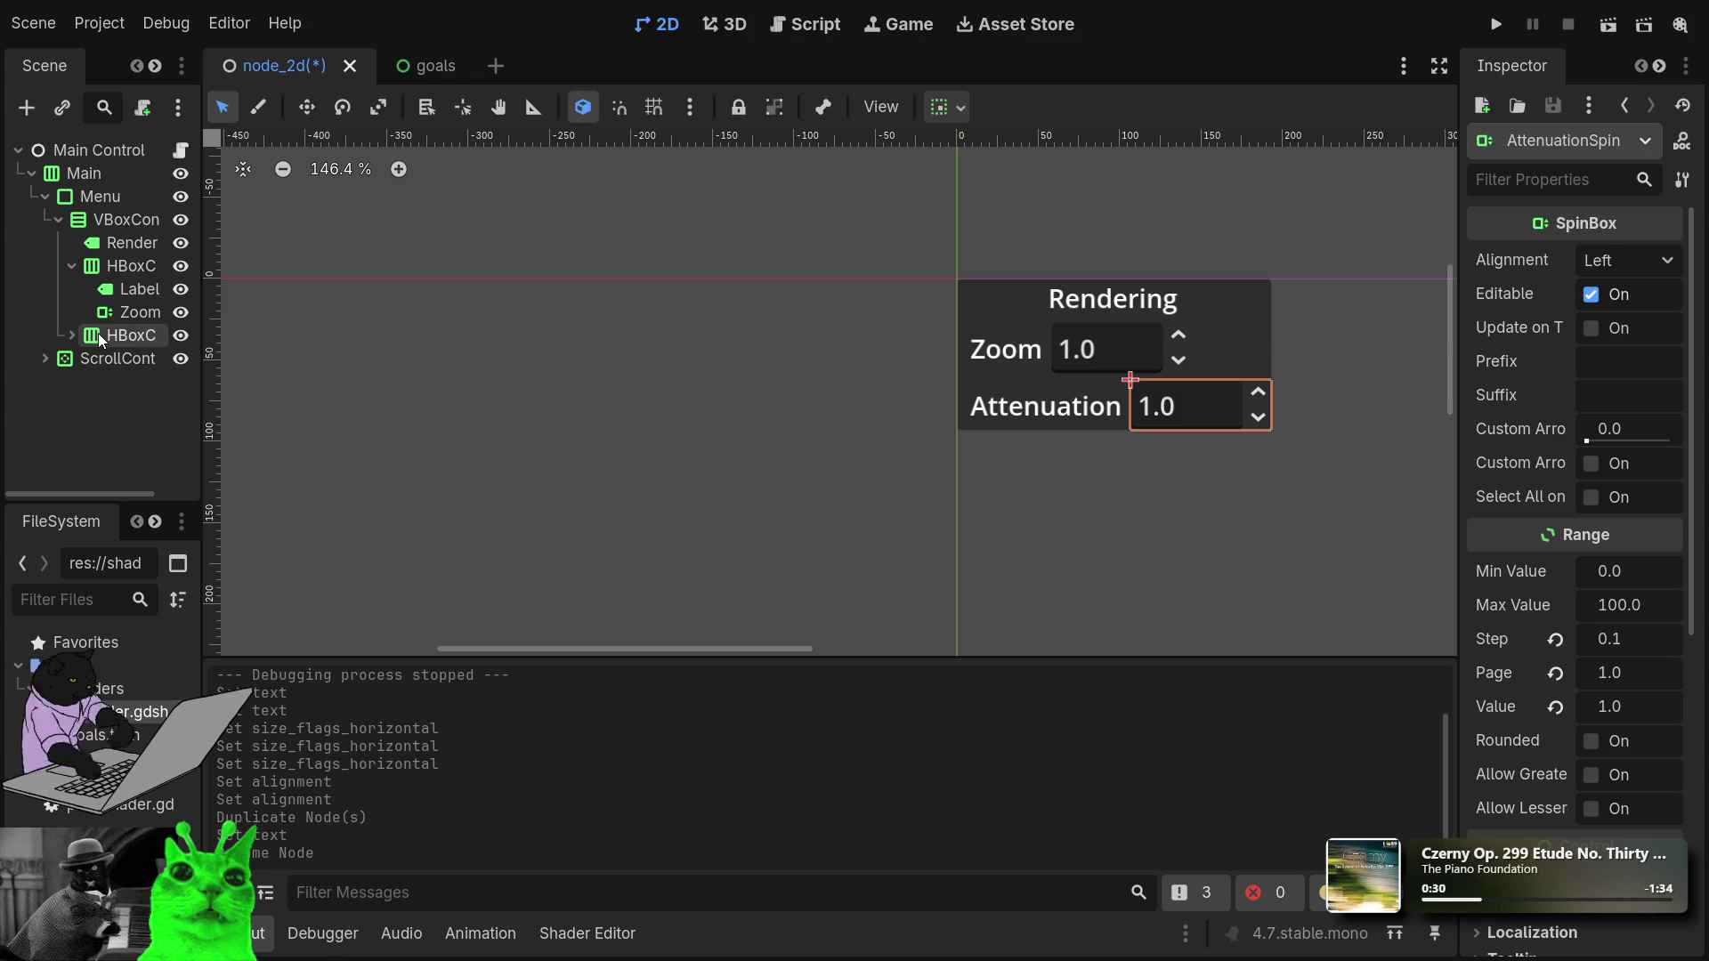
pyautogui.click(101, 337)
pyautogui.hotkey('ctrl', 'd')
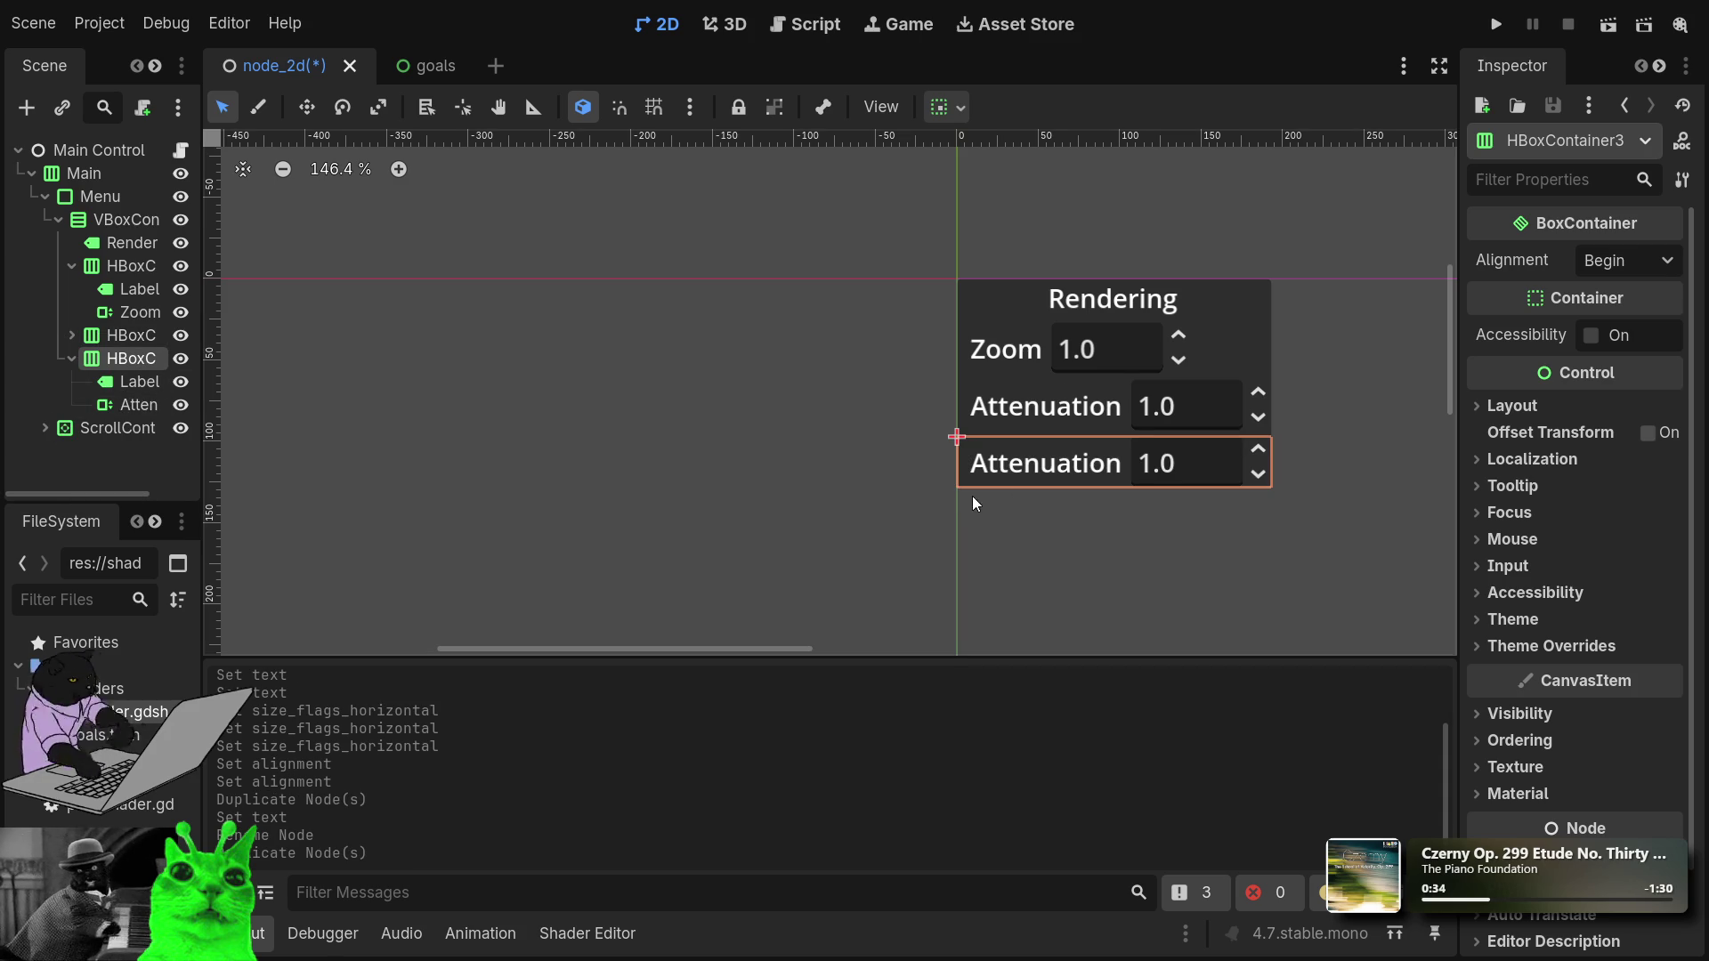
pyautogui.click(131, 382)
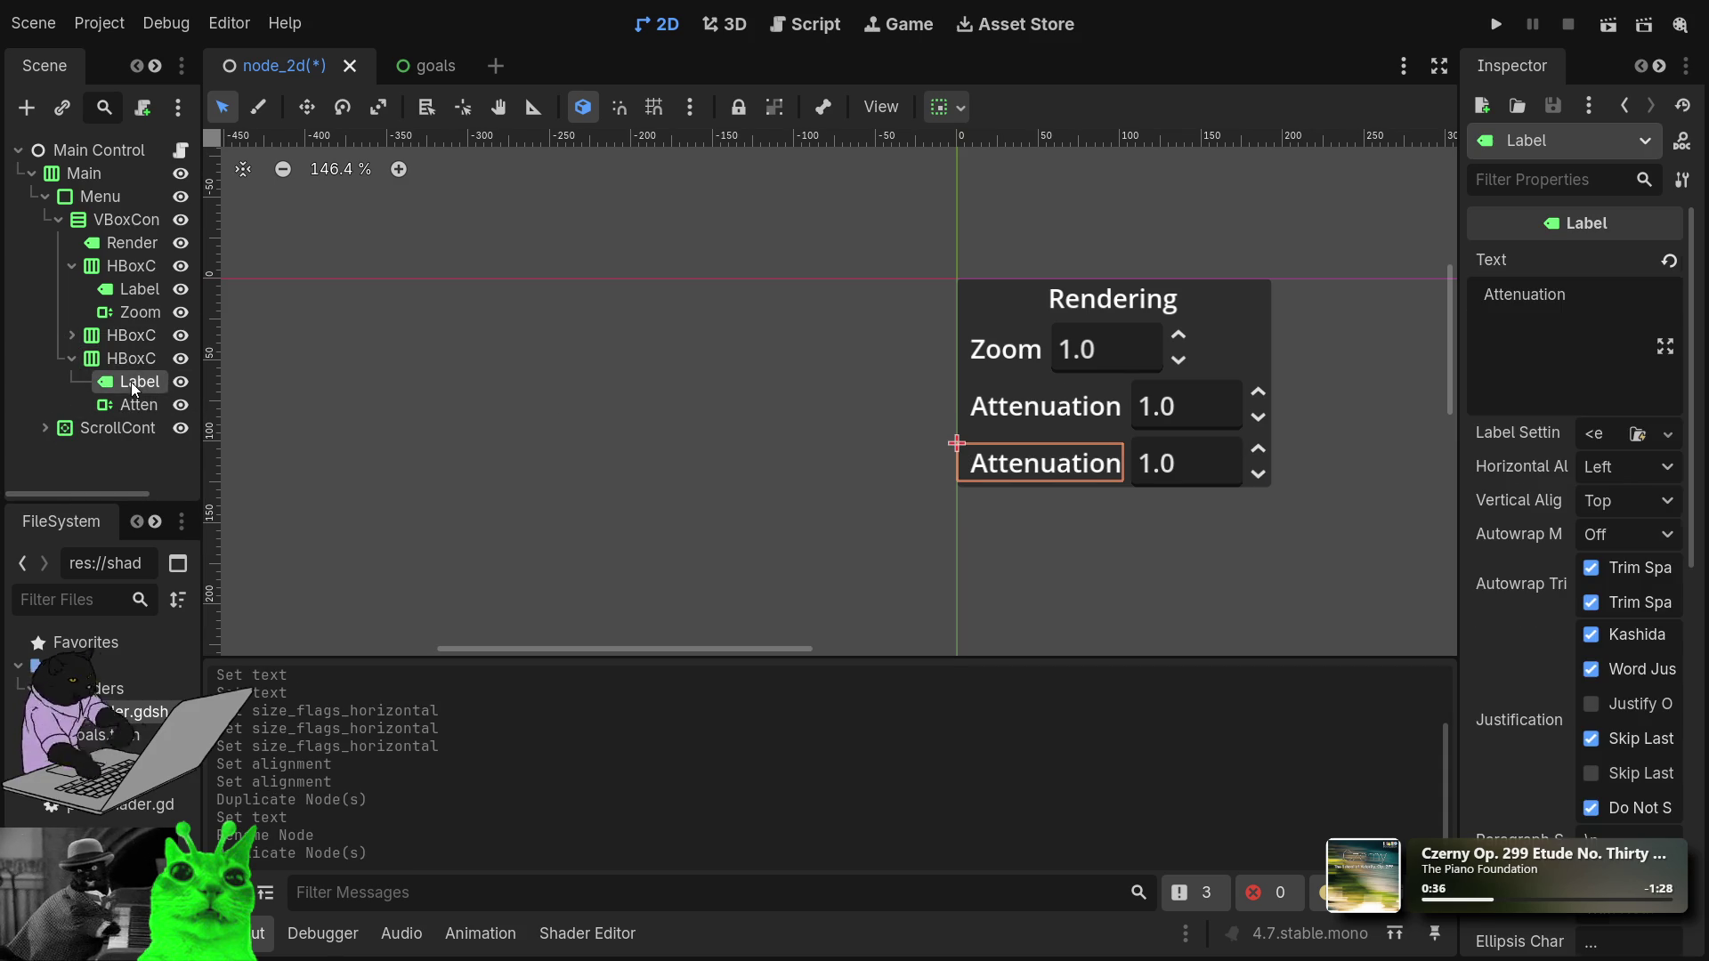
pyautogui.doubleClick(1545, 299)
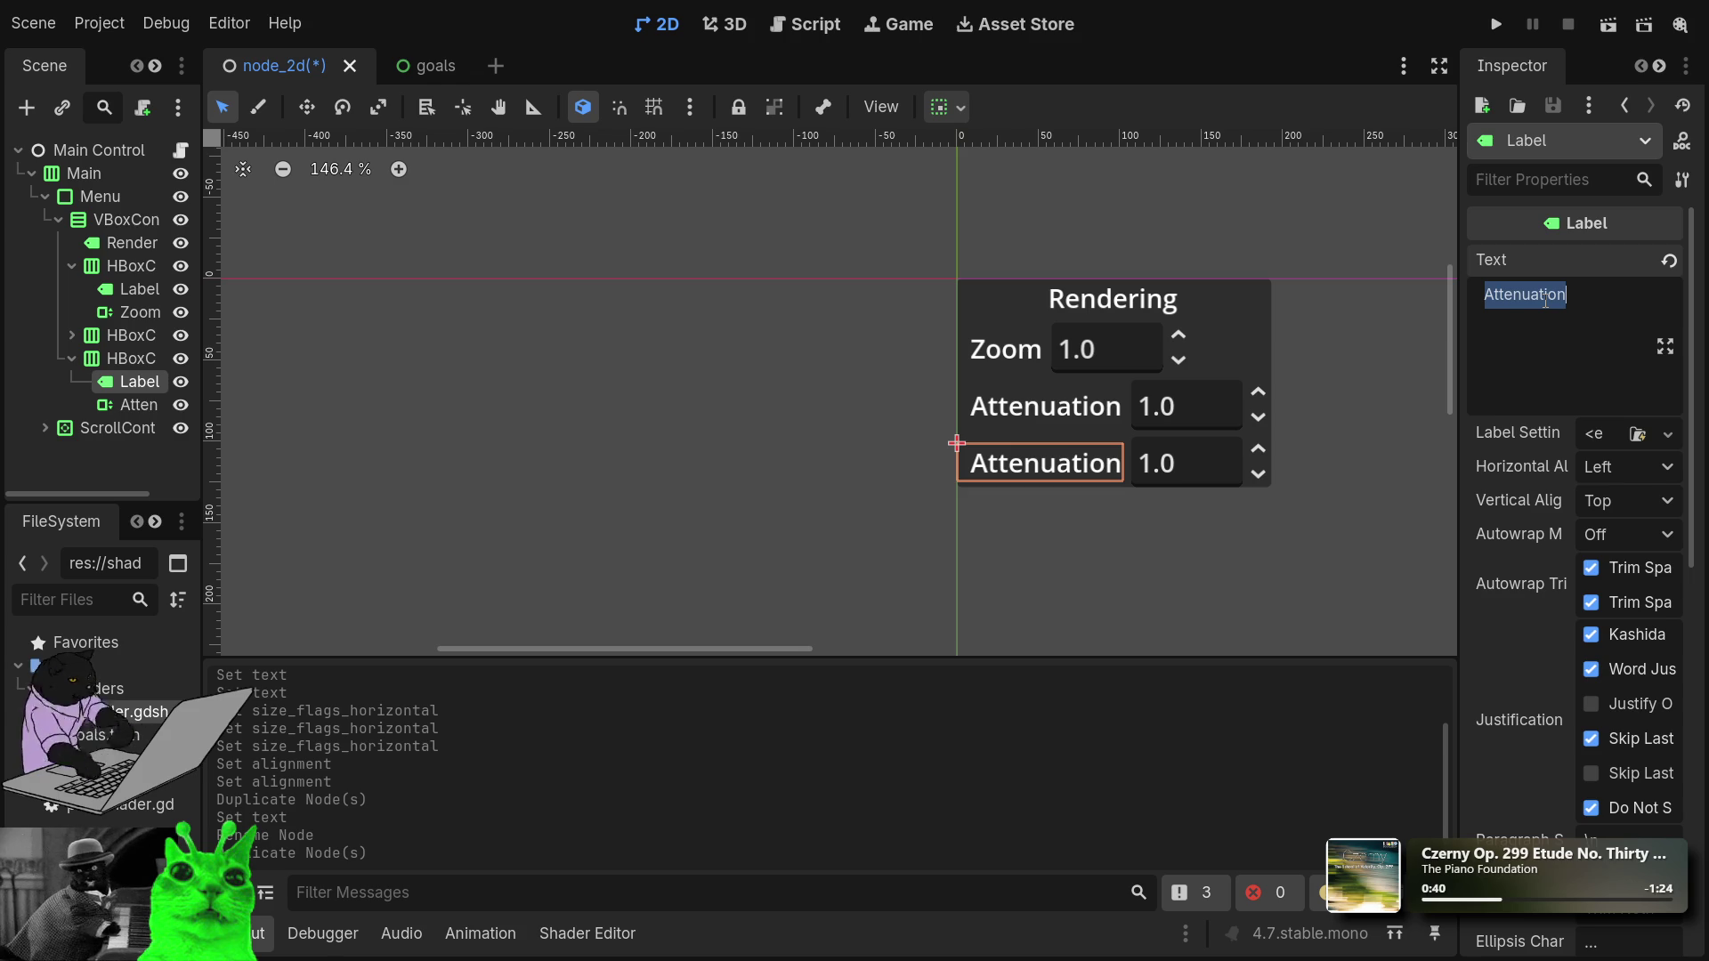
pyautogui.write('Diso')
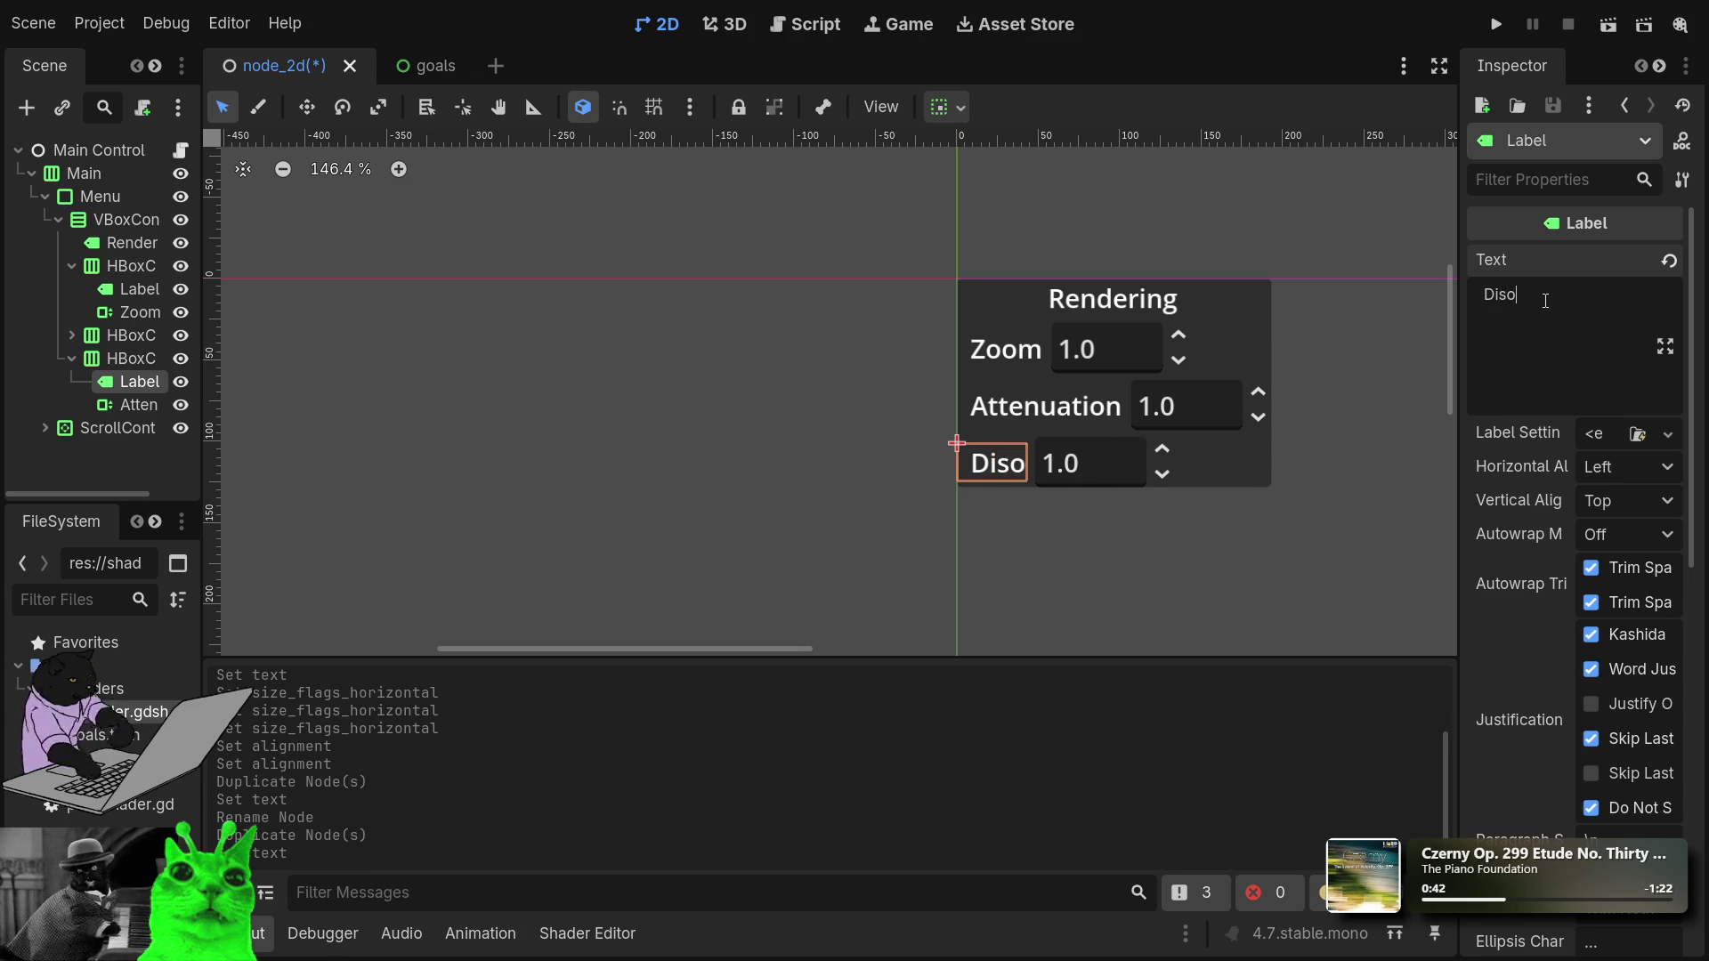
pyautogui.press('BackSpace')
pyautogui.write('ssolve')
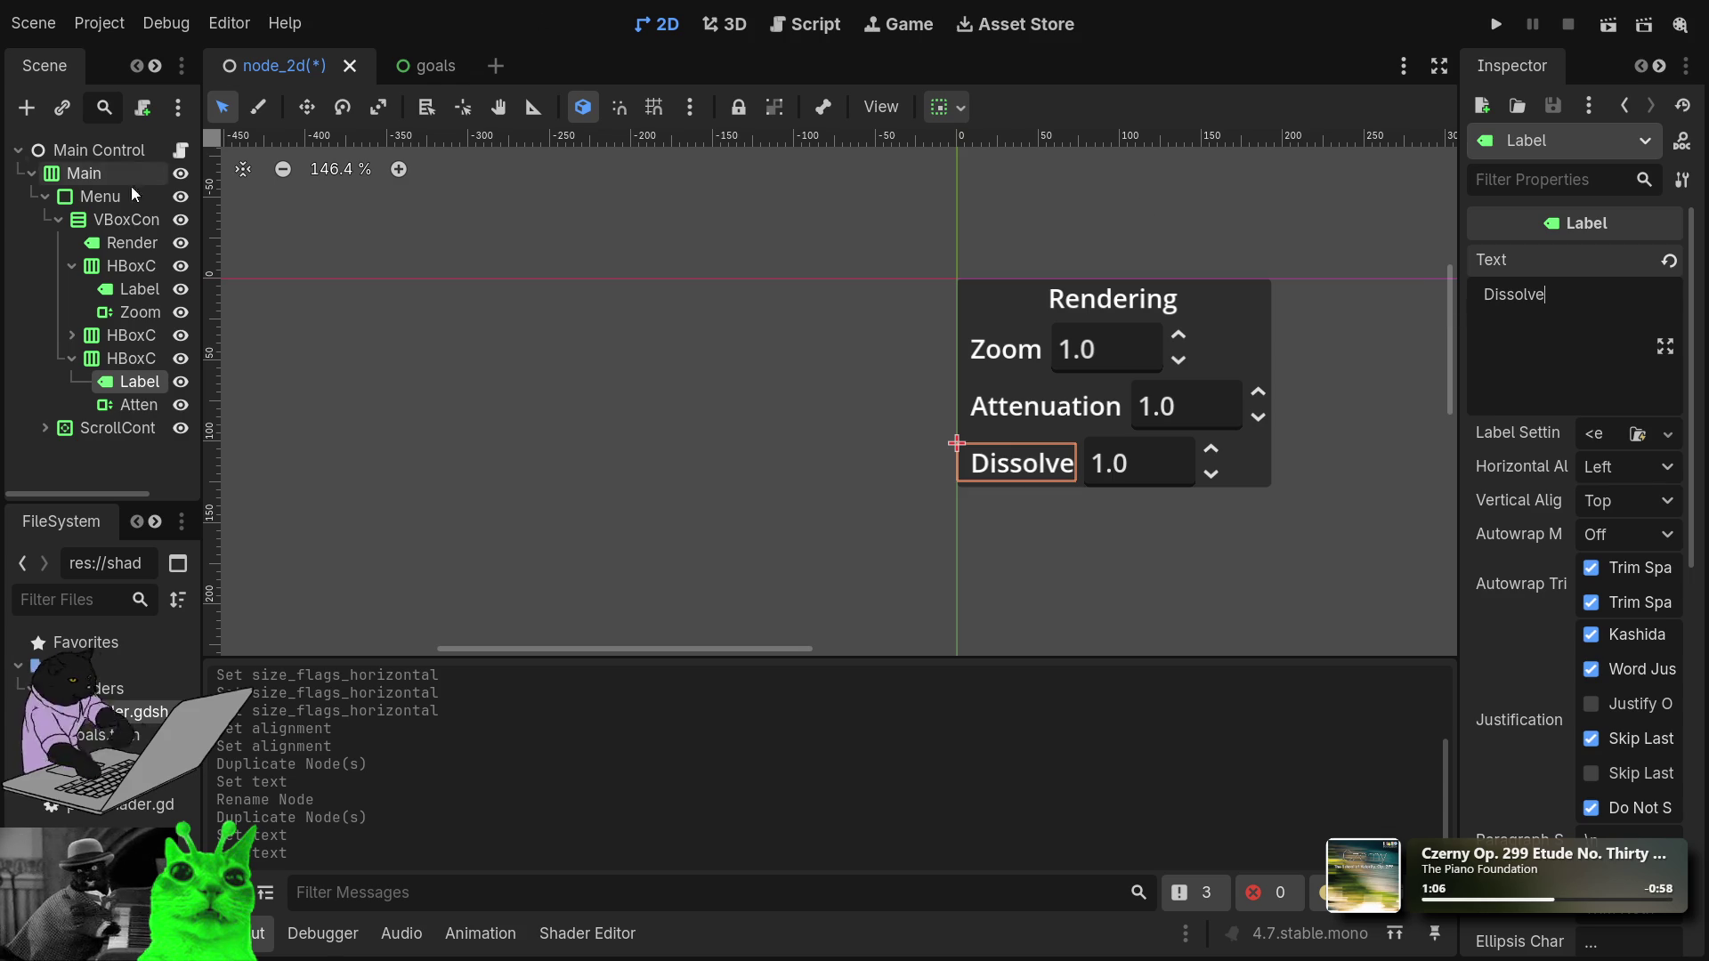
# Select the Menu panel and experiment with its vertical sizing flags, including Fill.
pyautogui.click(57, 220)
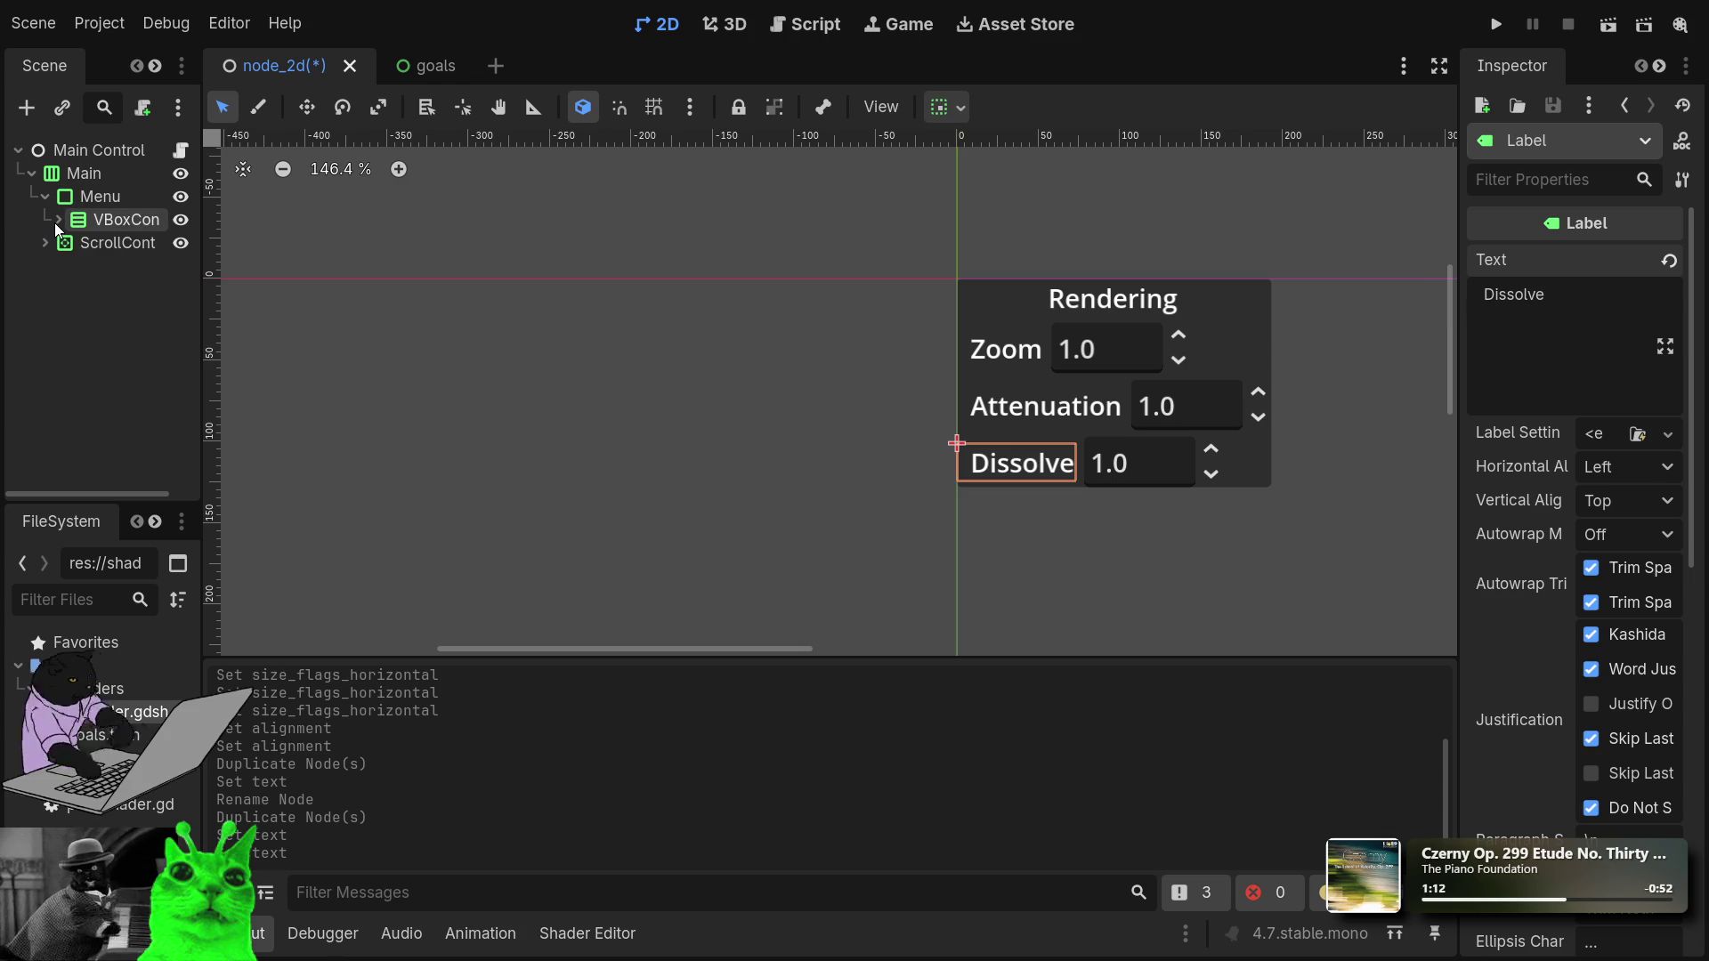
pyautogui.click(82, 194)
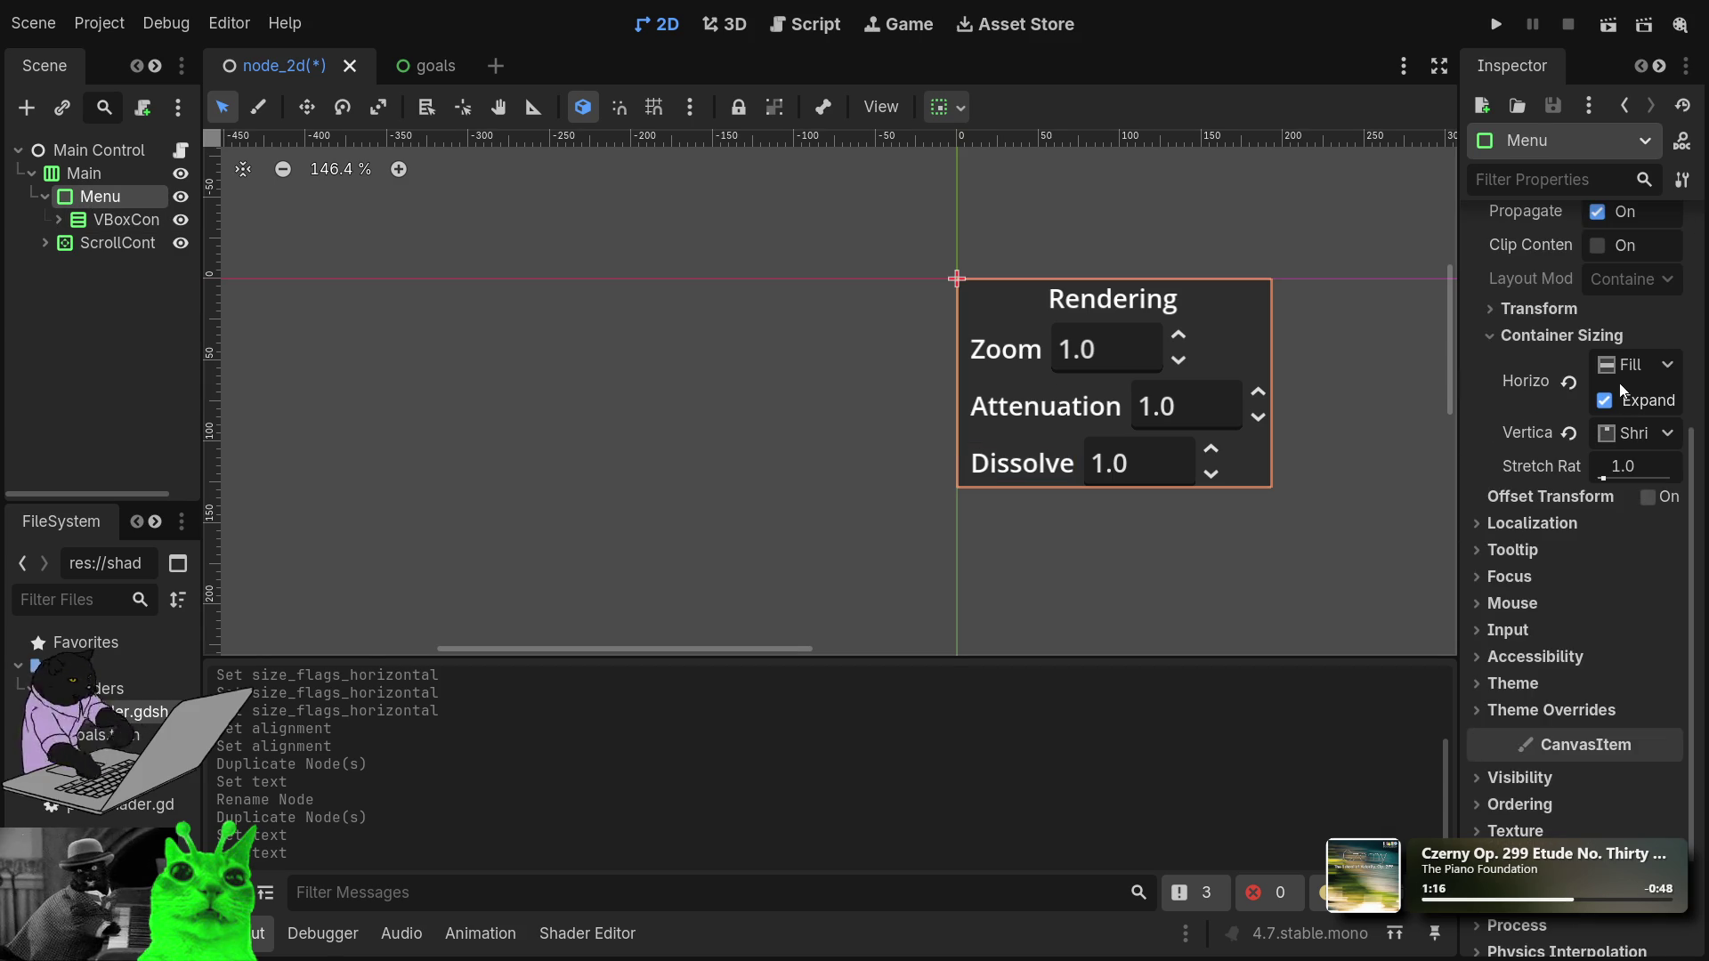
pyautogui.click(1611, 530)
pyautogui.scroll(-3, 1241, 467)
pyautogui.scroll(-3, 1095, 452)
pyautogui.scroll(4, 1260, 504)
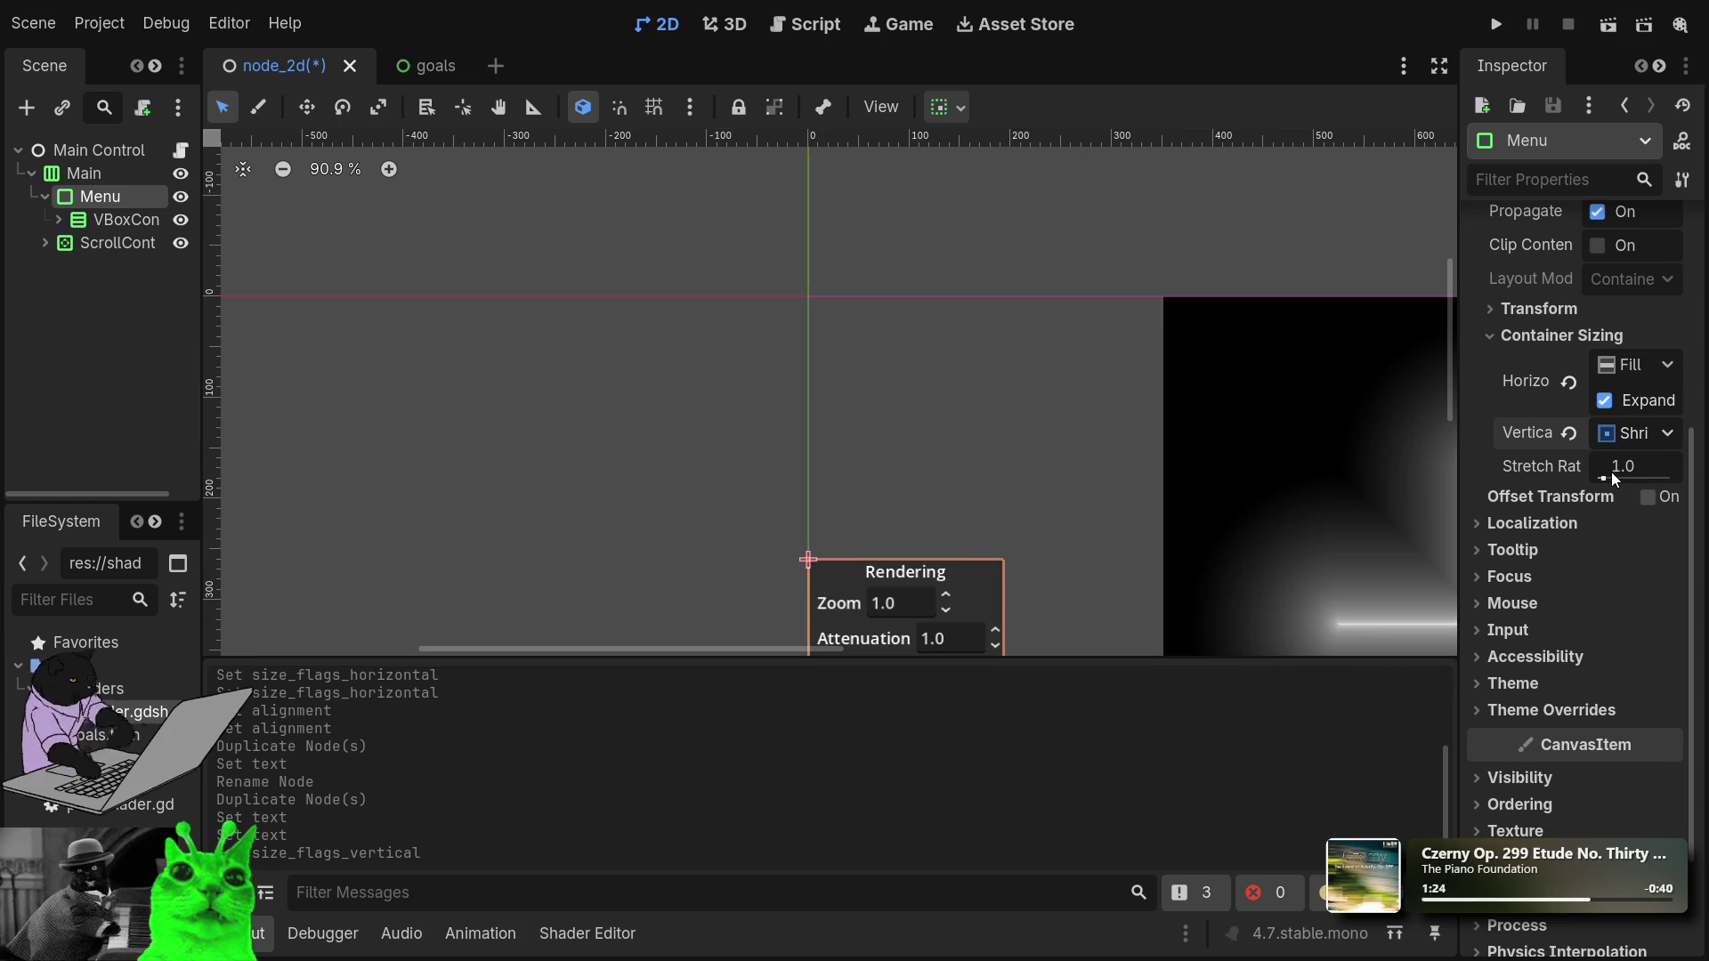
pyautogui.click(1637, 434)
pyautogui.click(1620, 463)
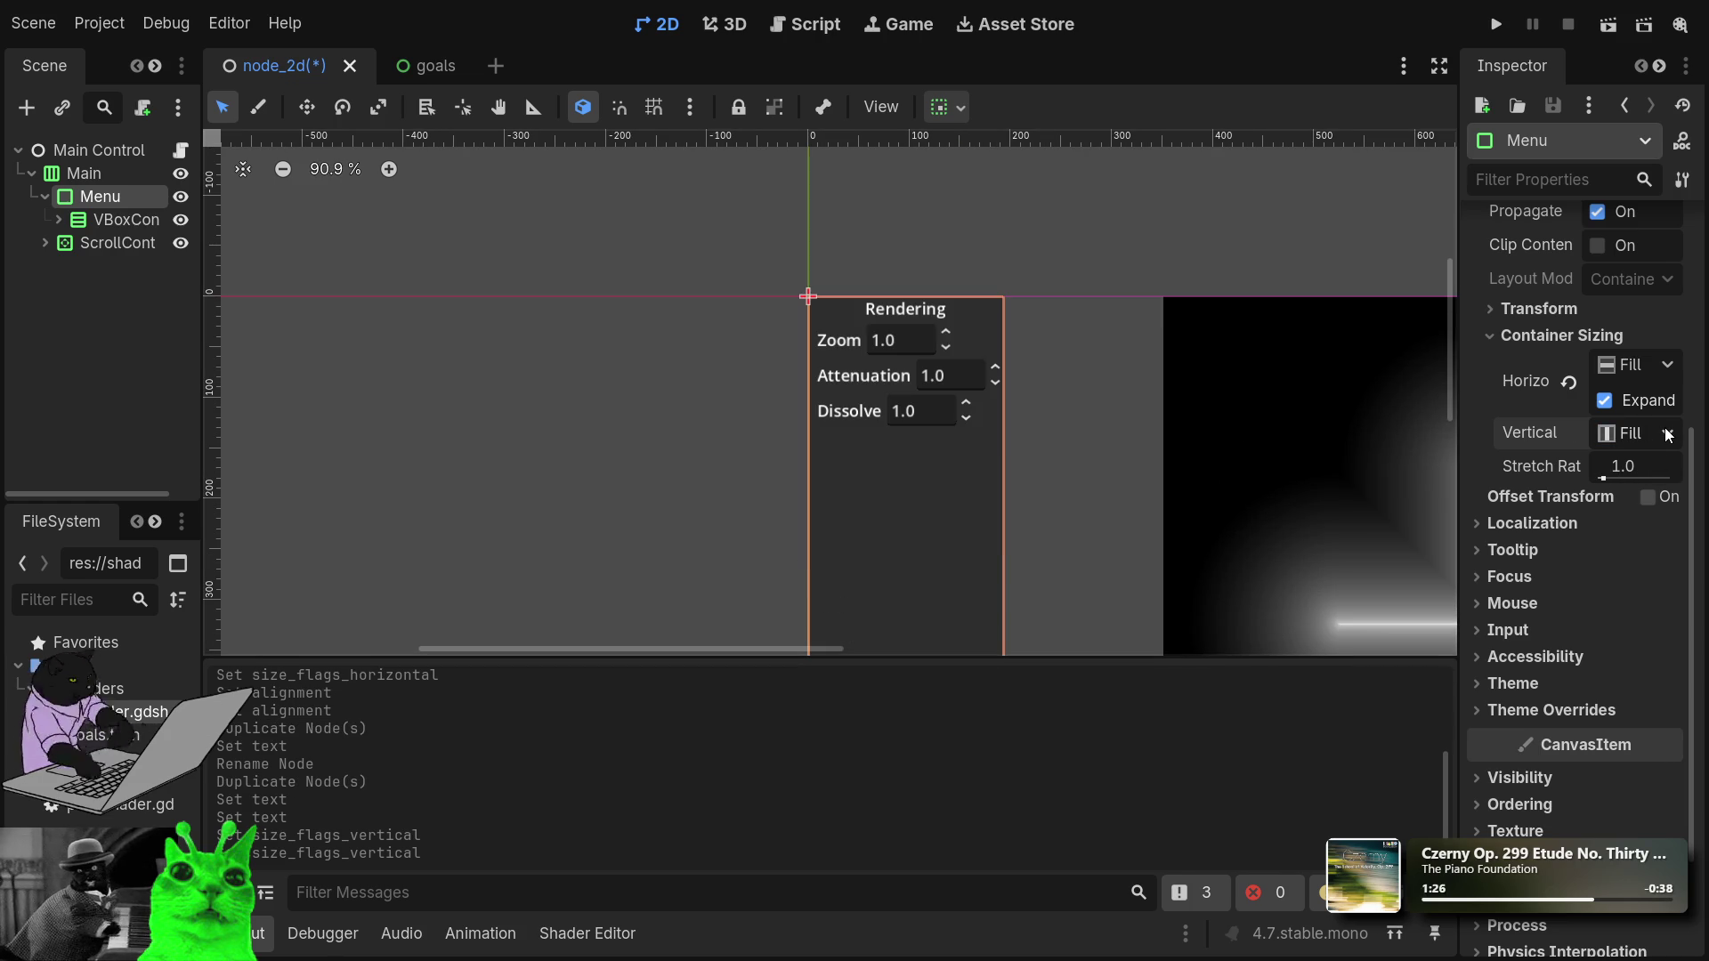
pyautogui.click(1667, 434)
pyautogui.click(1616, 575)
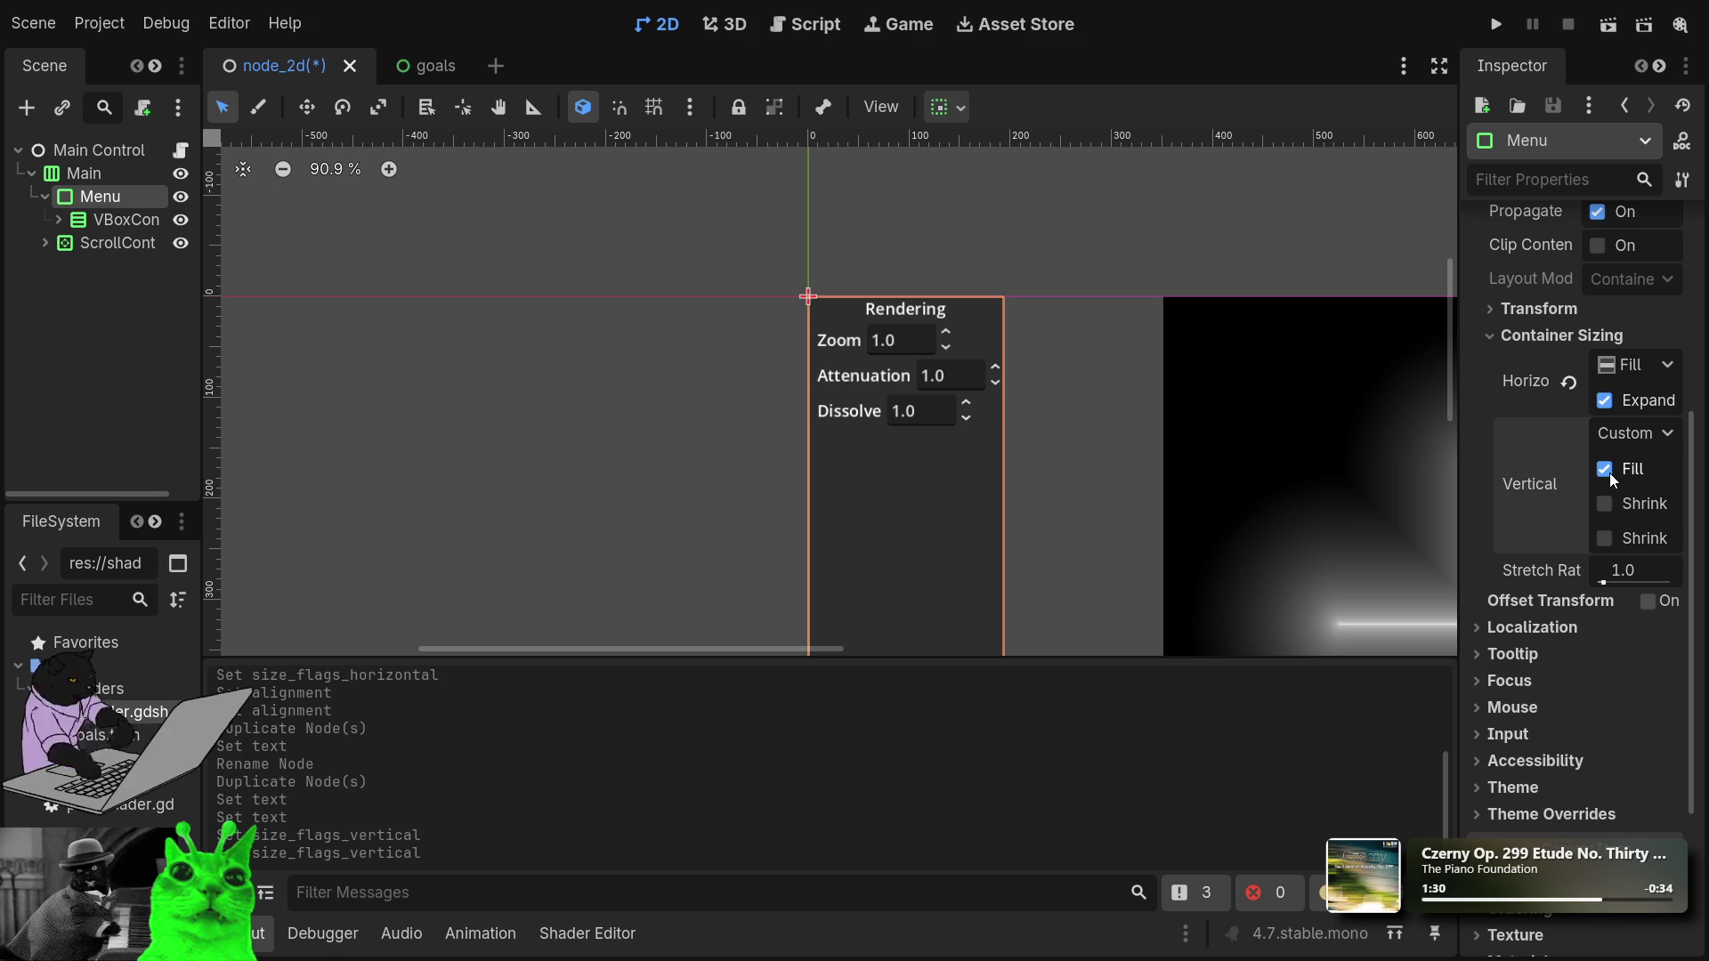
# Turn off vertical Fill on the Menu panel and try Shrink Center and Shrink End.
pyautogui.scroll(-10, 1137, 427)
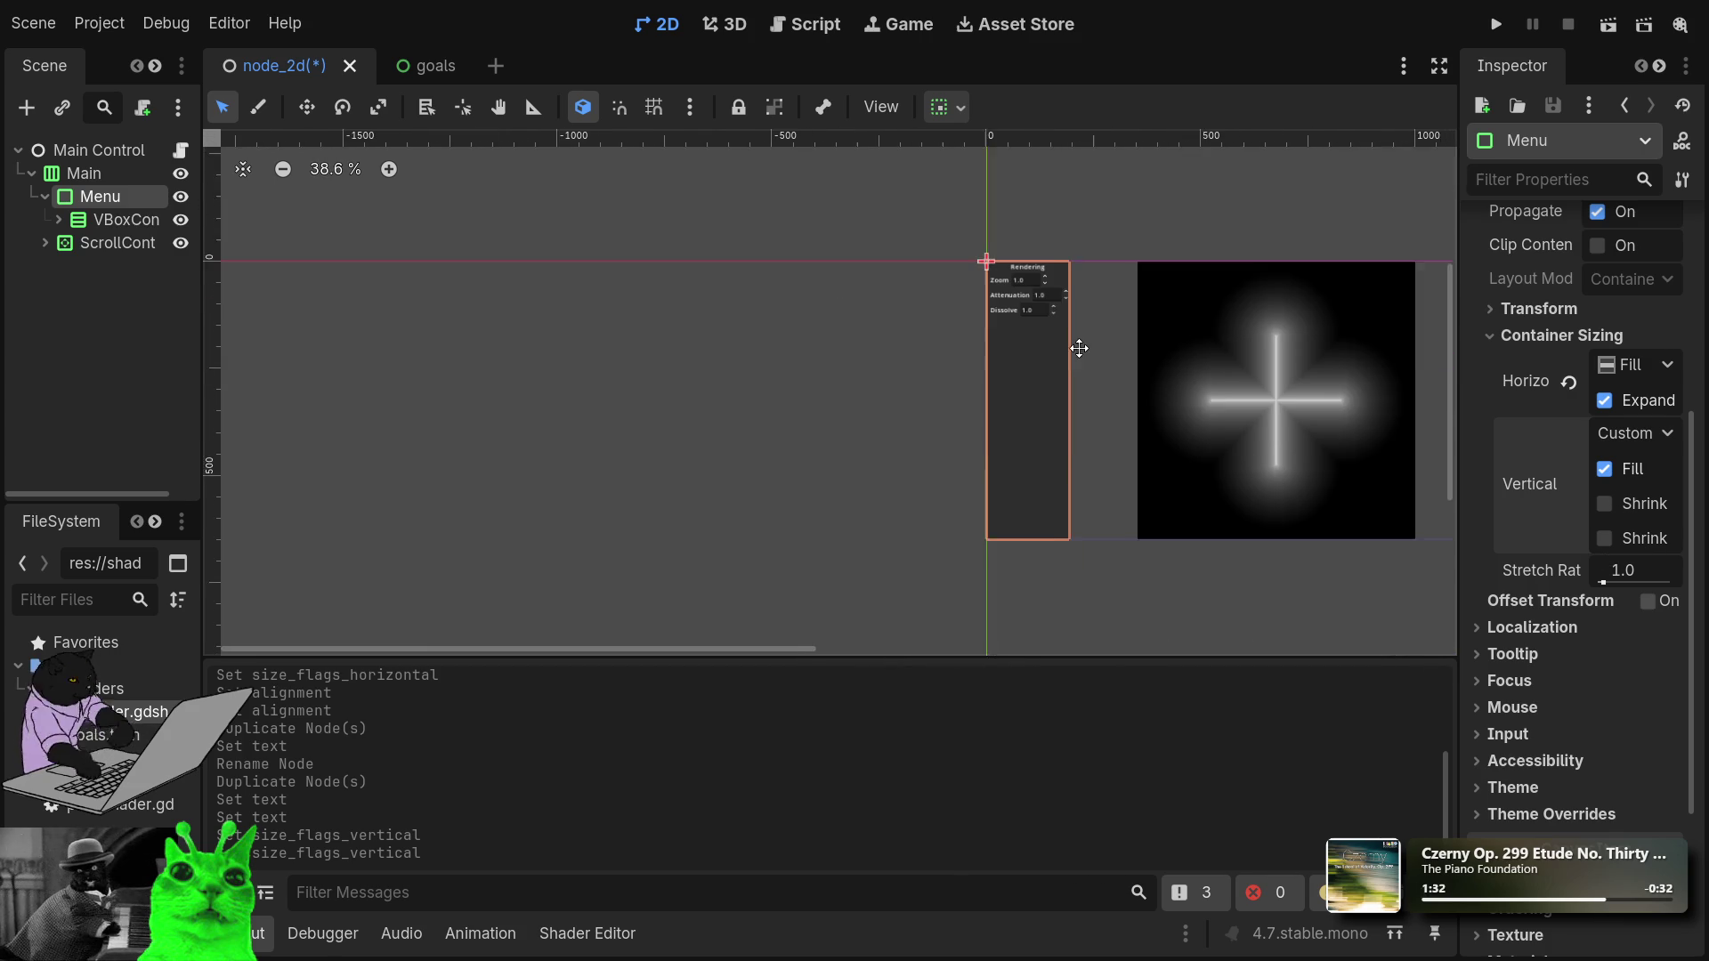
pyautogui.scroll(8, 1050, 356)
pyautogui.scroll(3, 1050, 336)
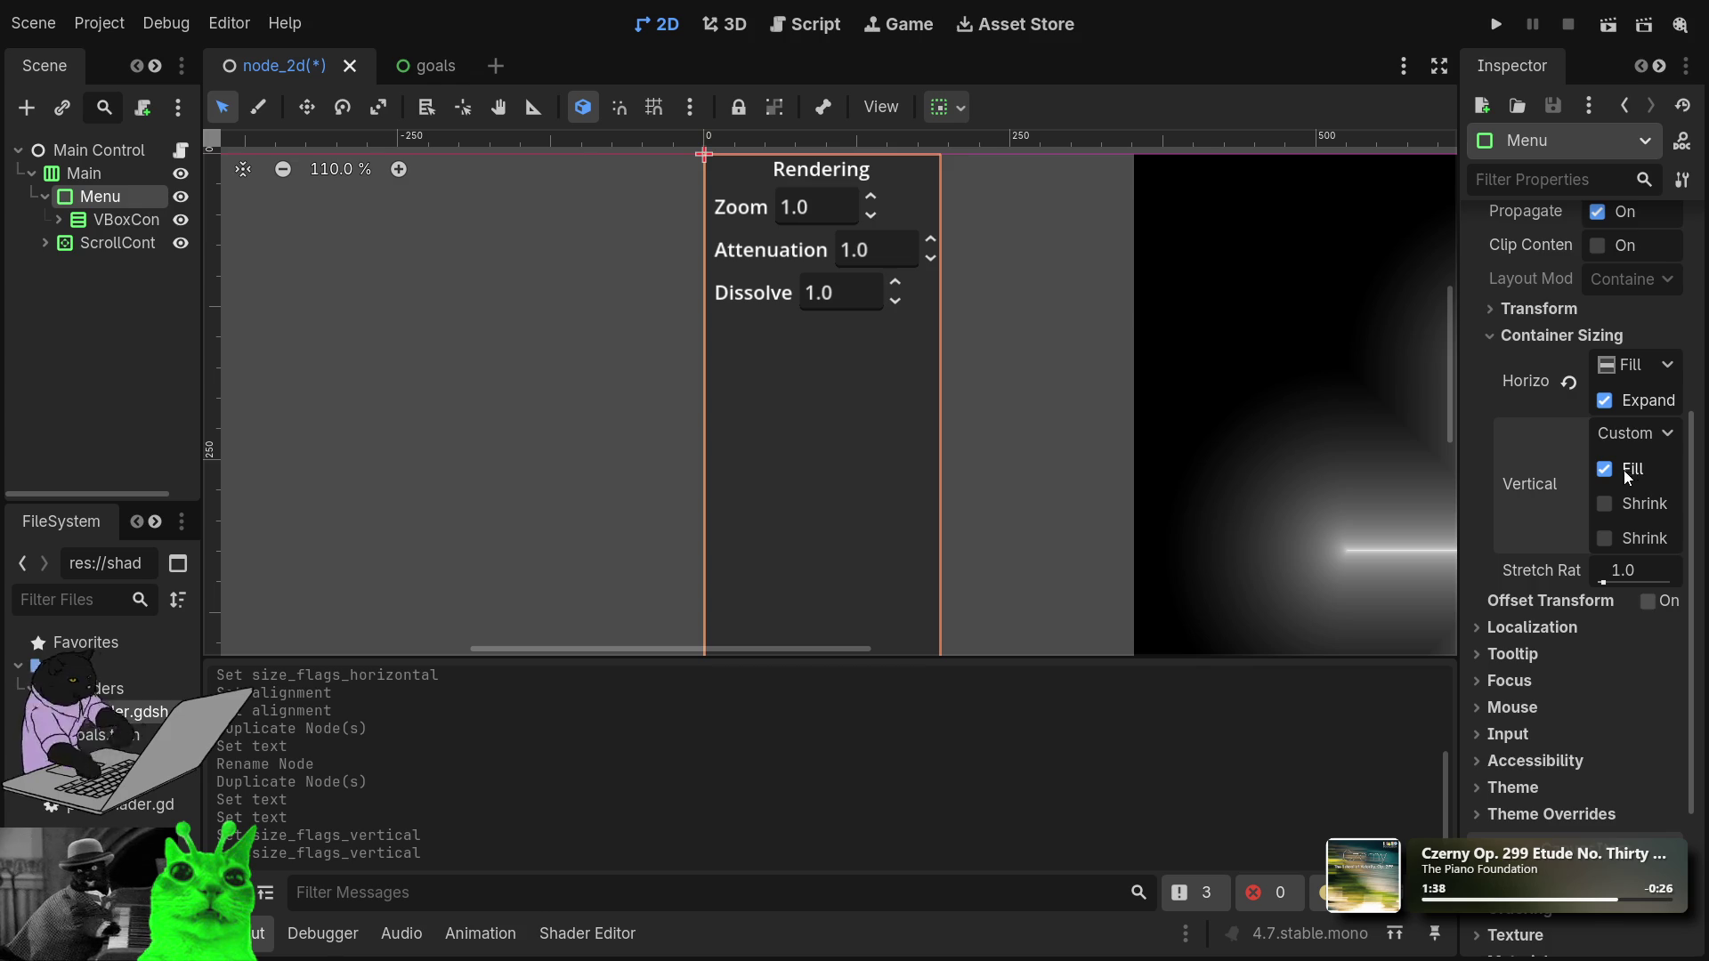
pyautogui.click(1605, 540)
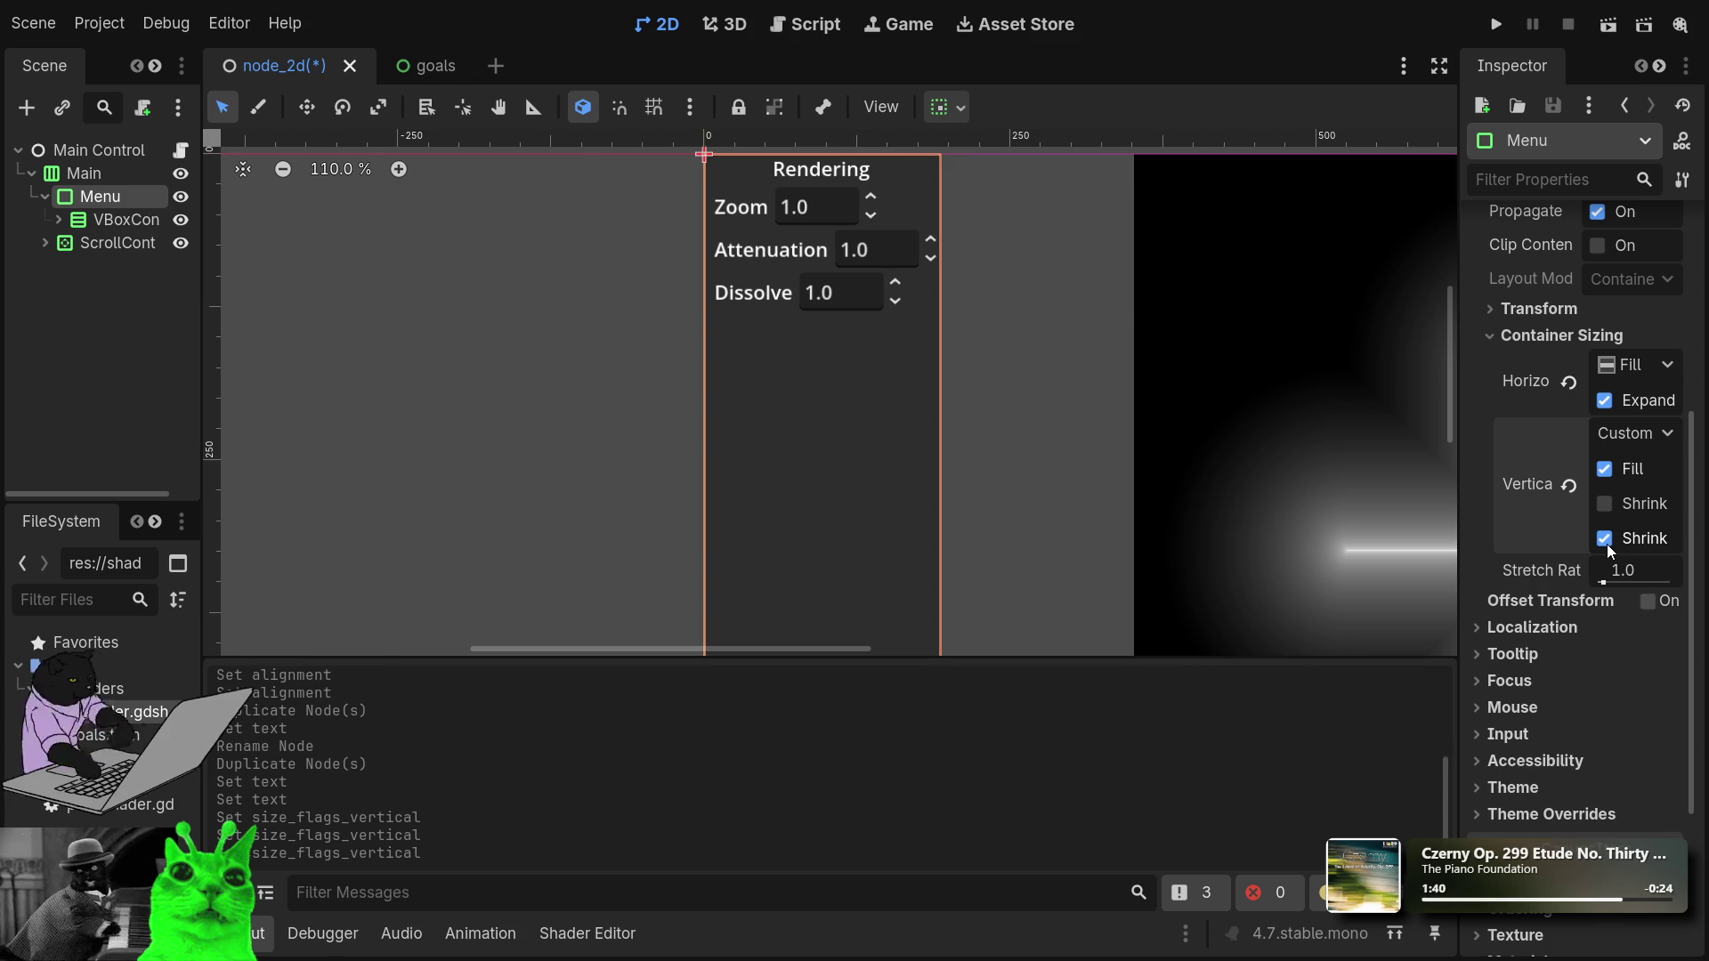
pyautogui.click(1605, 540)
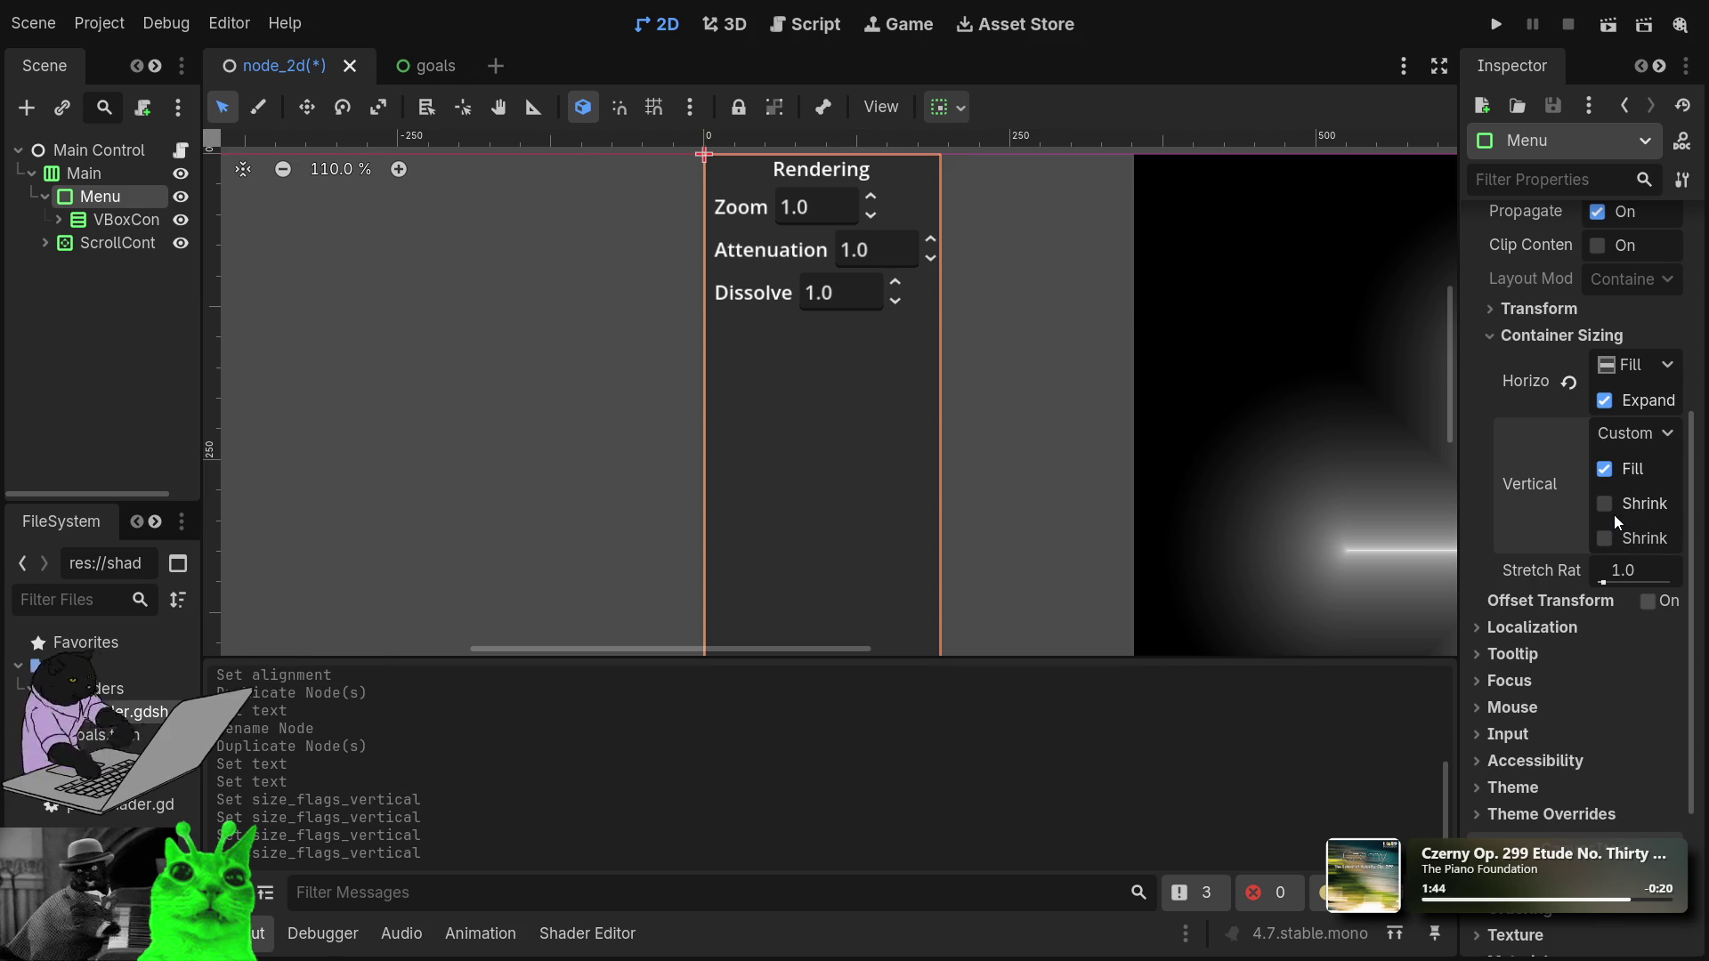
pyautogui.click(1607, 504)
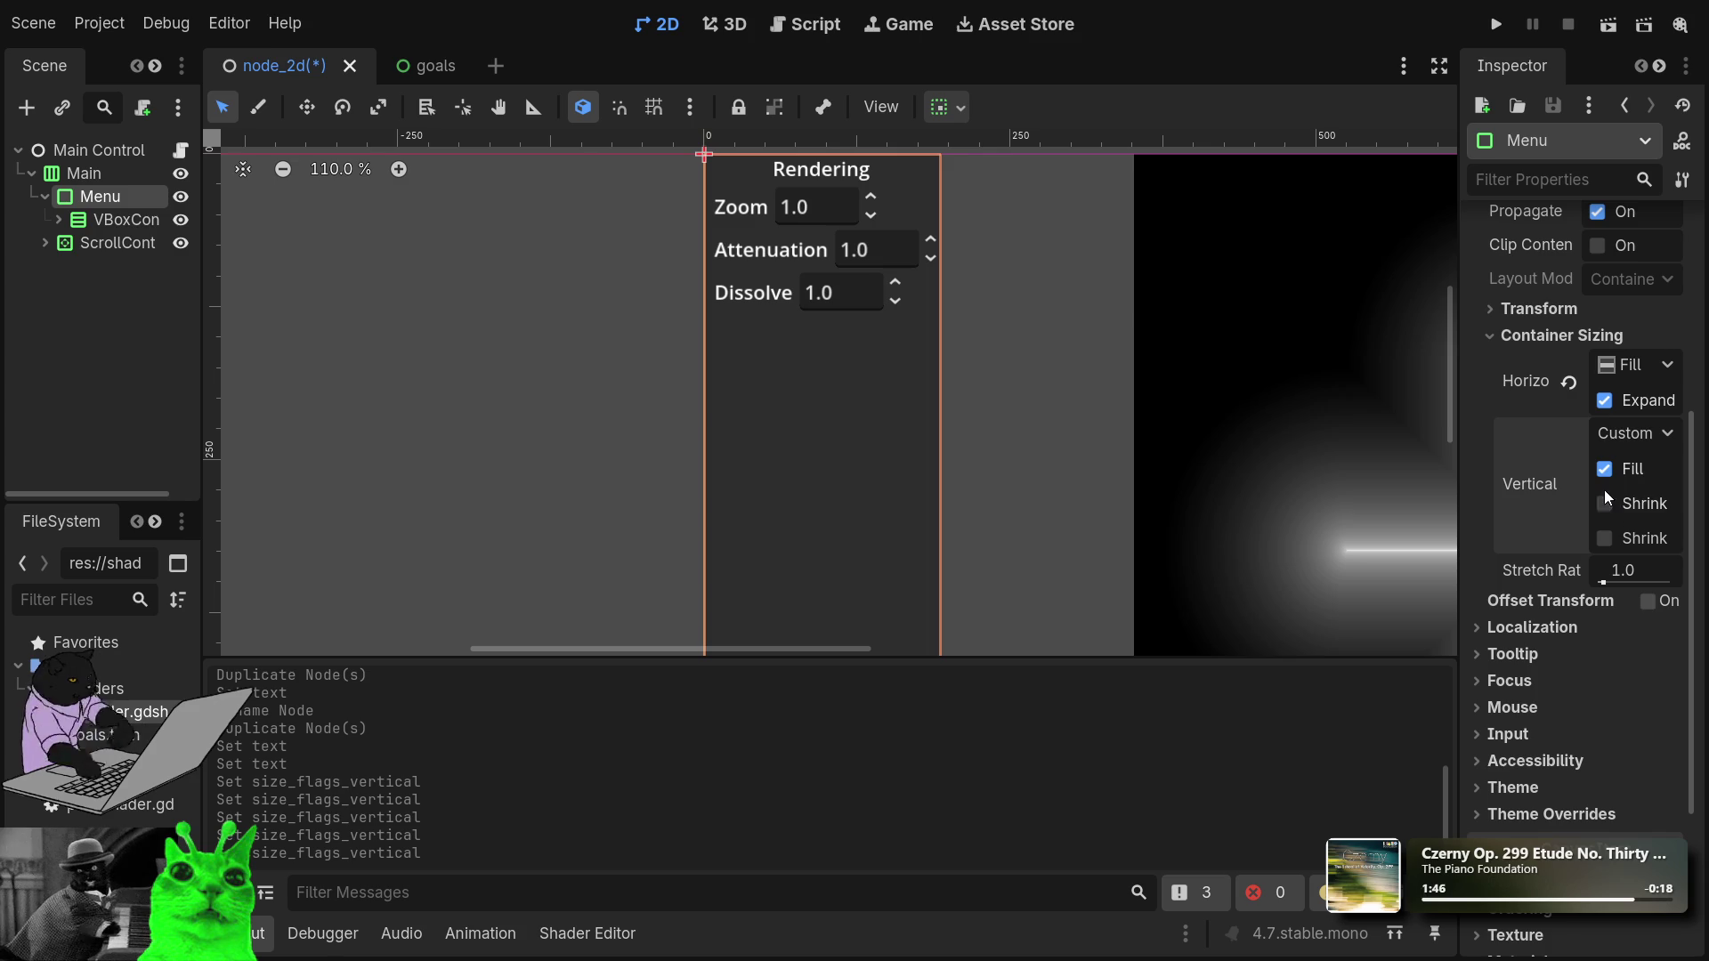
pyautogui.click(1607, 469)
pyautogui.click(1604, 507)
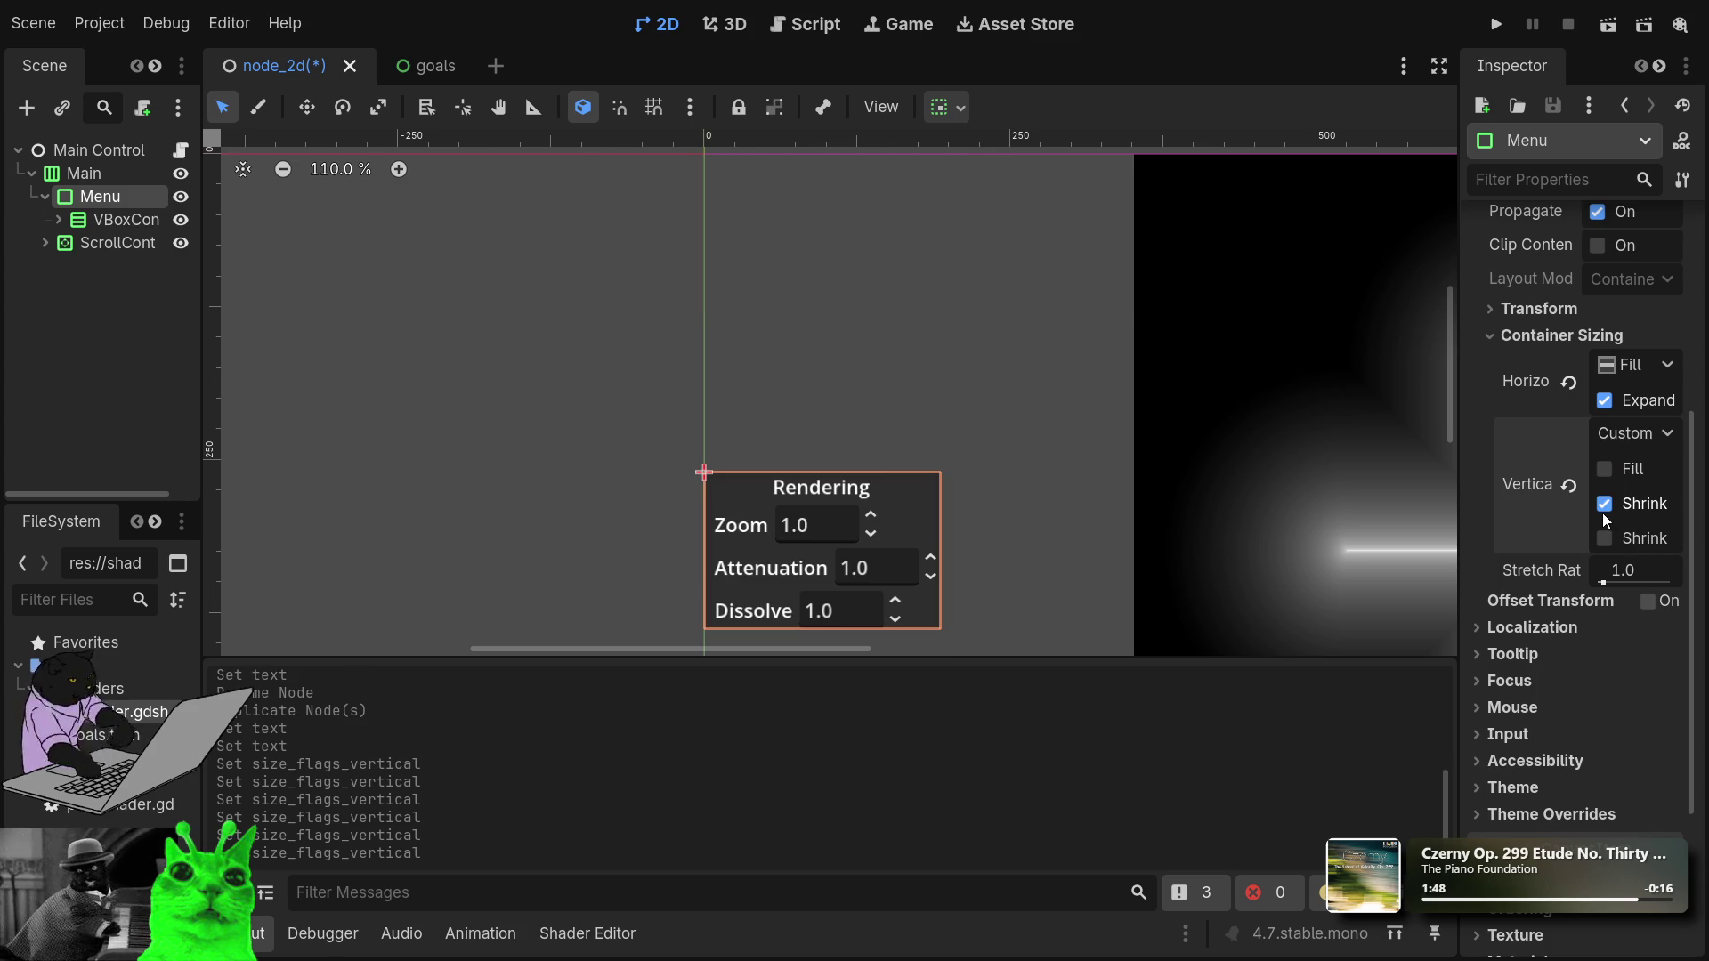
pyautogui.click(1605, 538)
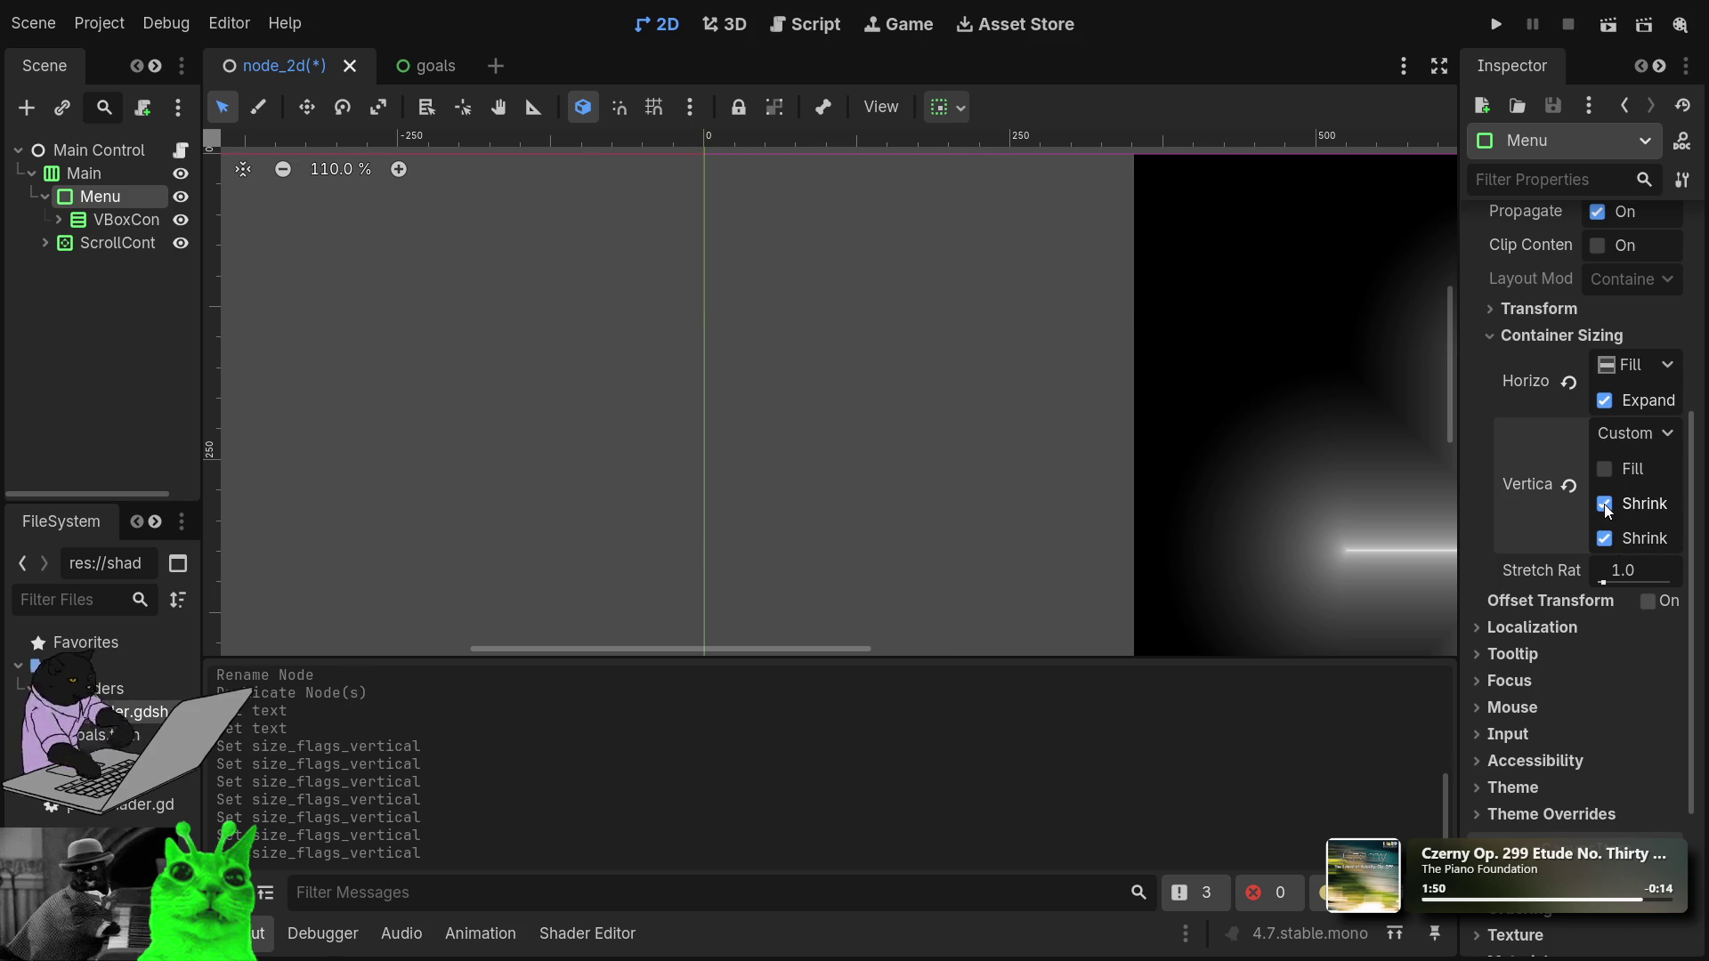
pyautogui.scroll(-4, 1072, 475)
# Settle the Menu panel's vertical sizing on Shrink so it wraps the Rendering rows.
pyautogui.moveTo(1086, 532); pyautogui.dragTo(1001, 236)
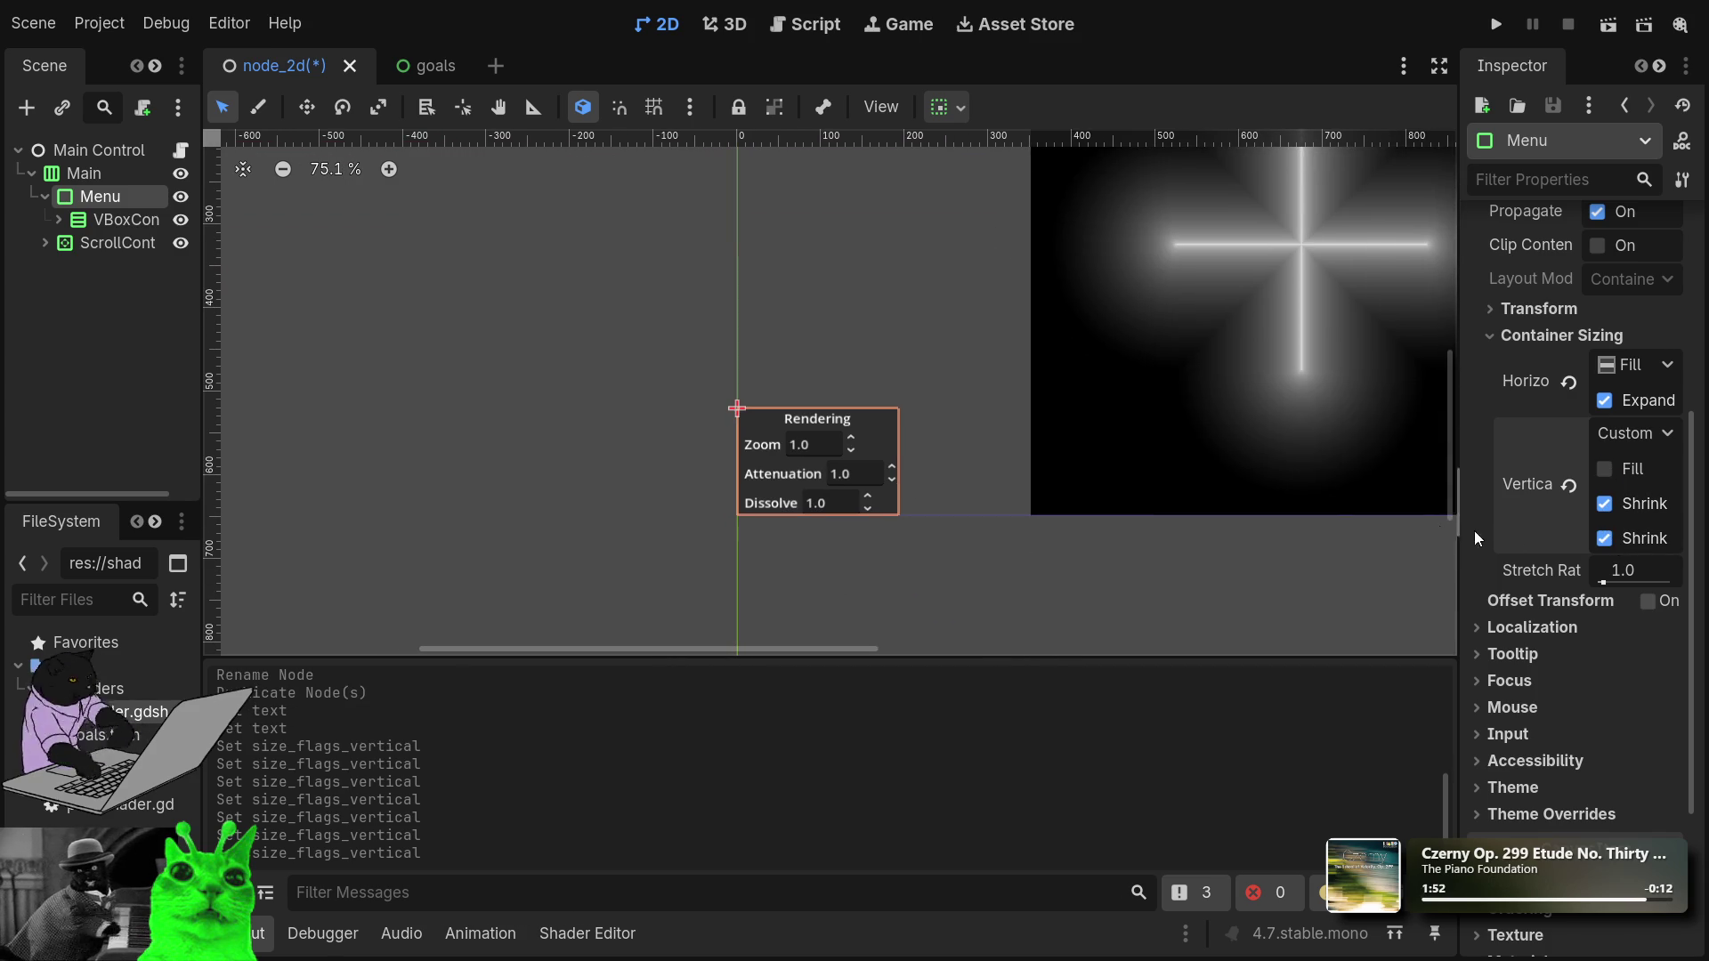
pyautogui.click(1605, 504)
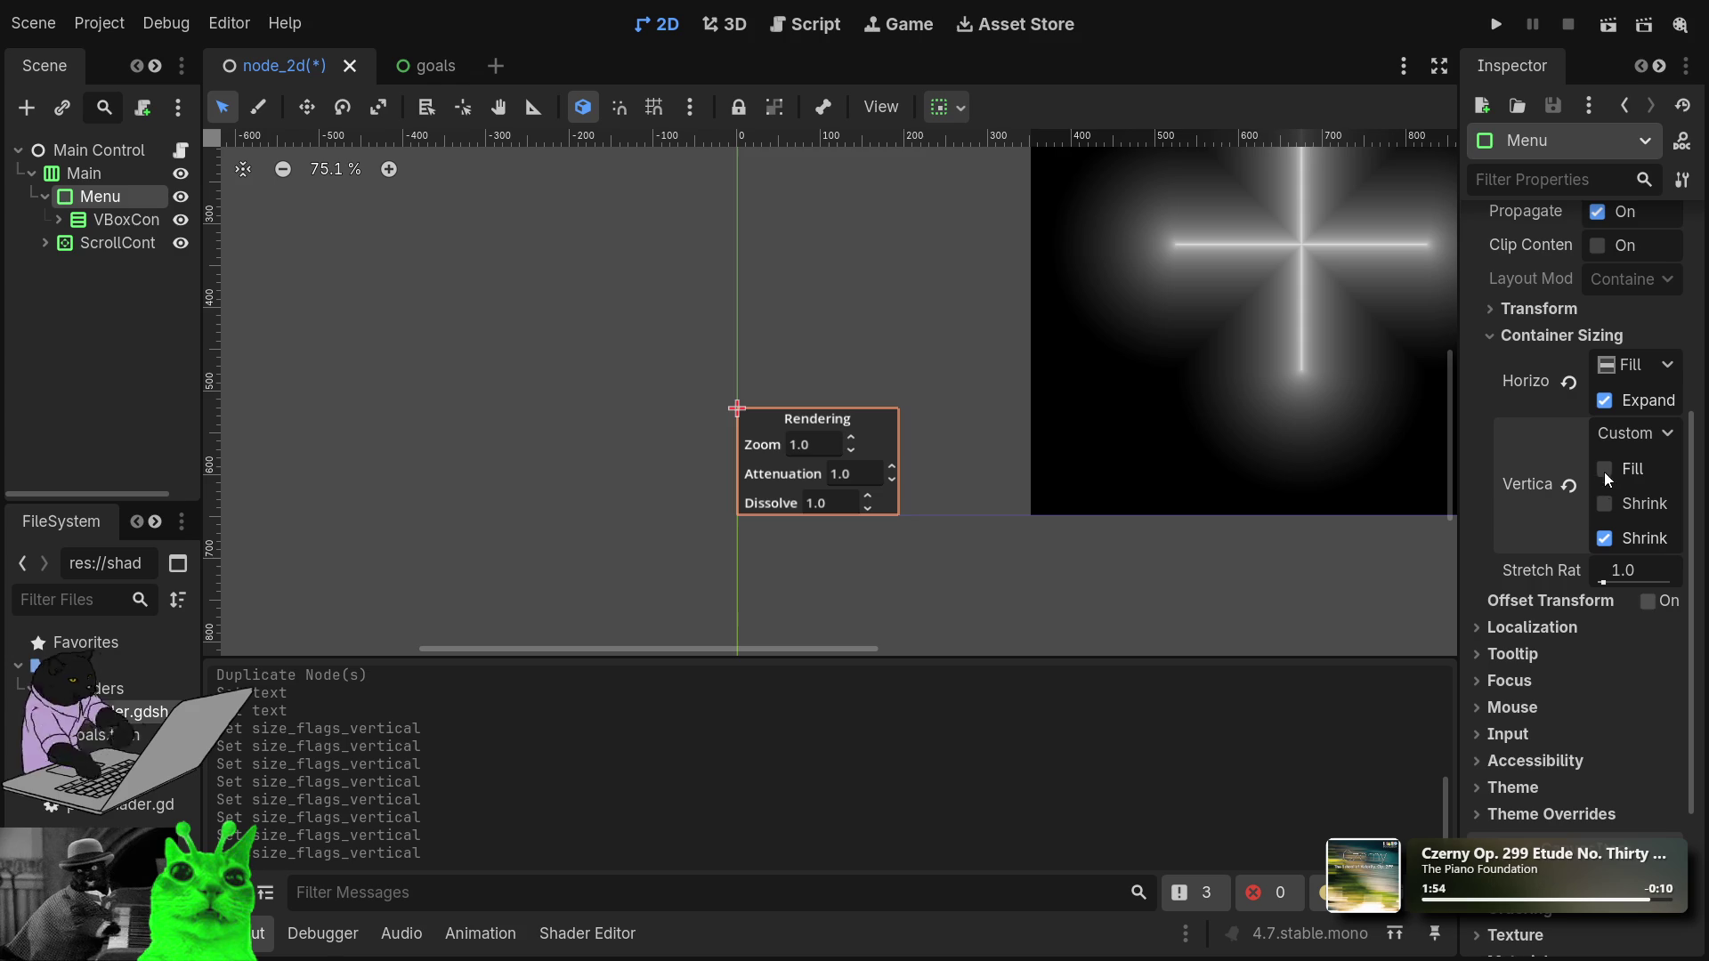
pyautogui.click(1607, 466)
pyautogui.click(1607, 466)
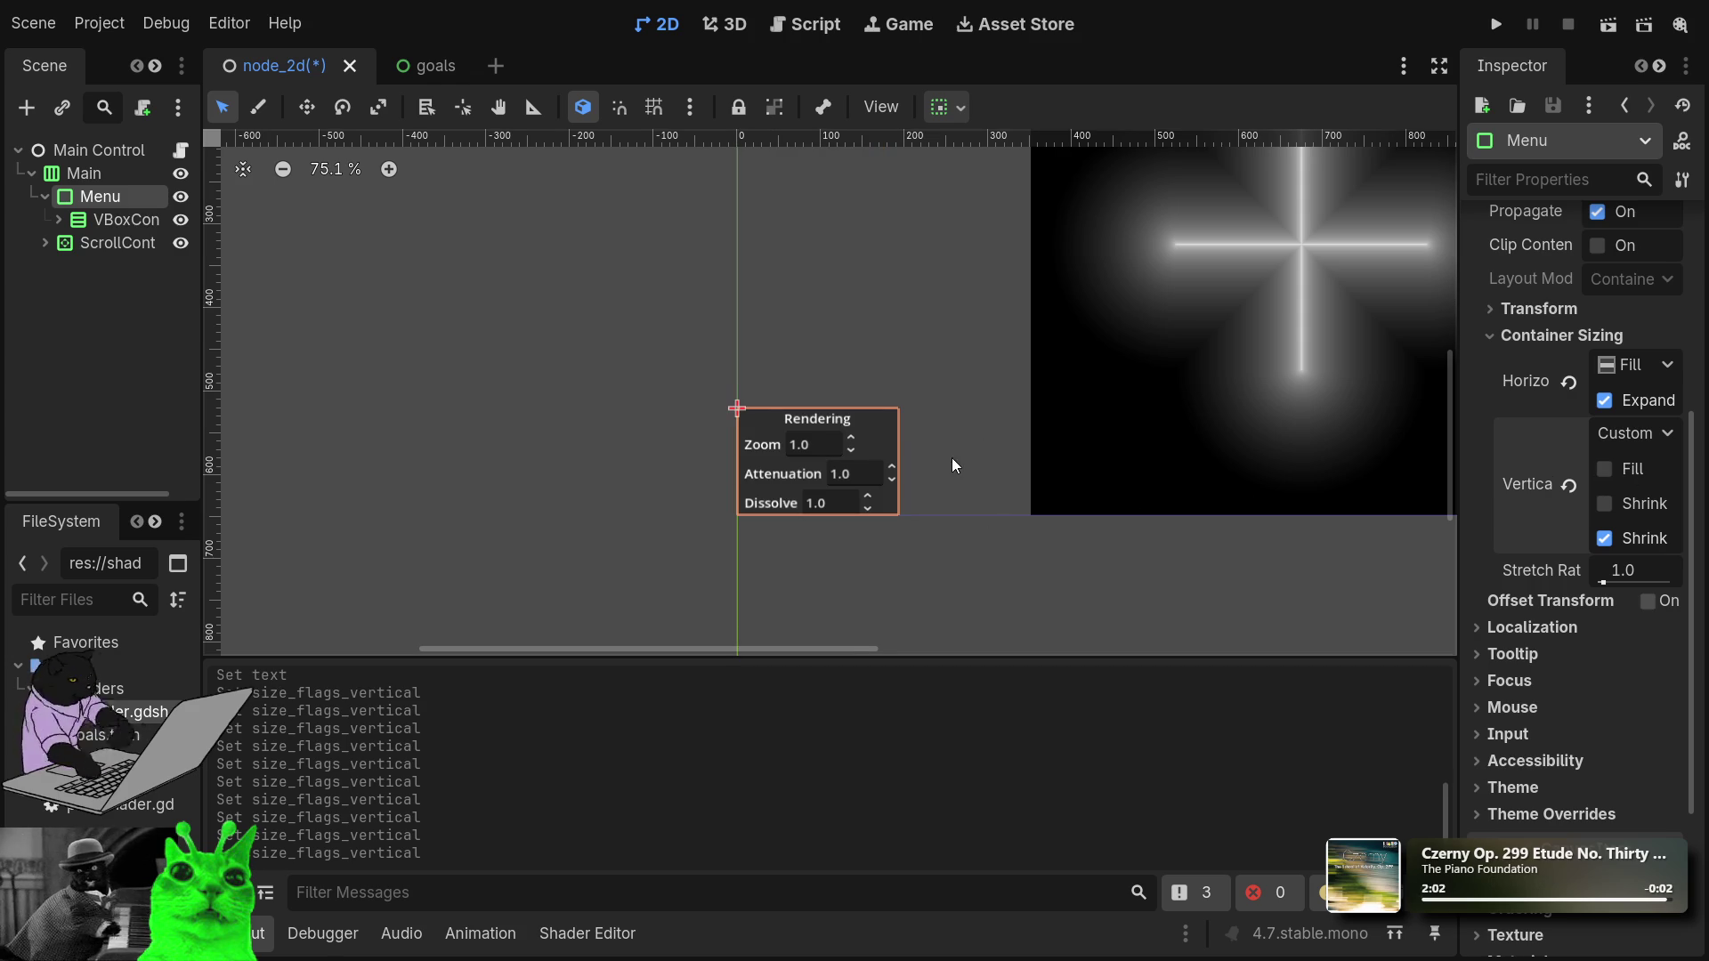
pyautogui.scroll(7, 952, 463)
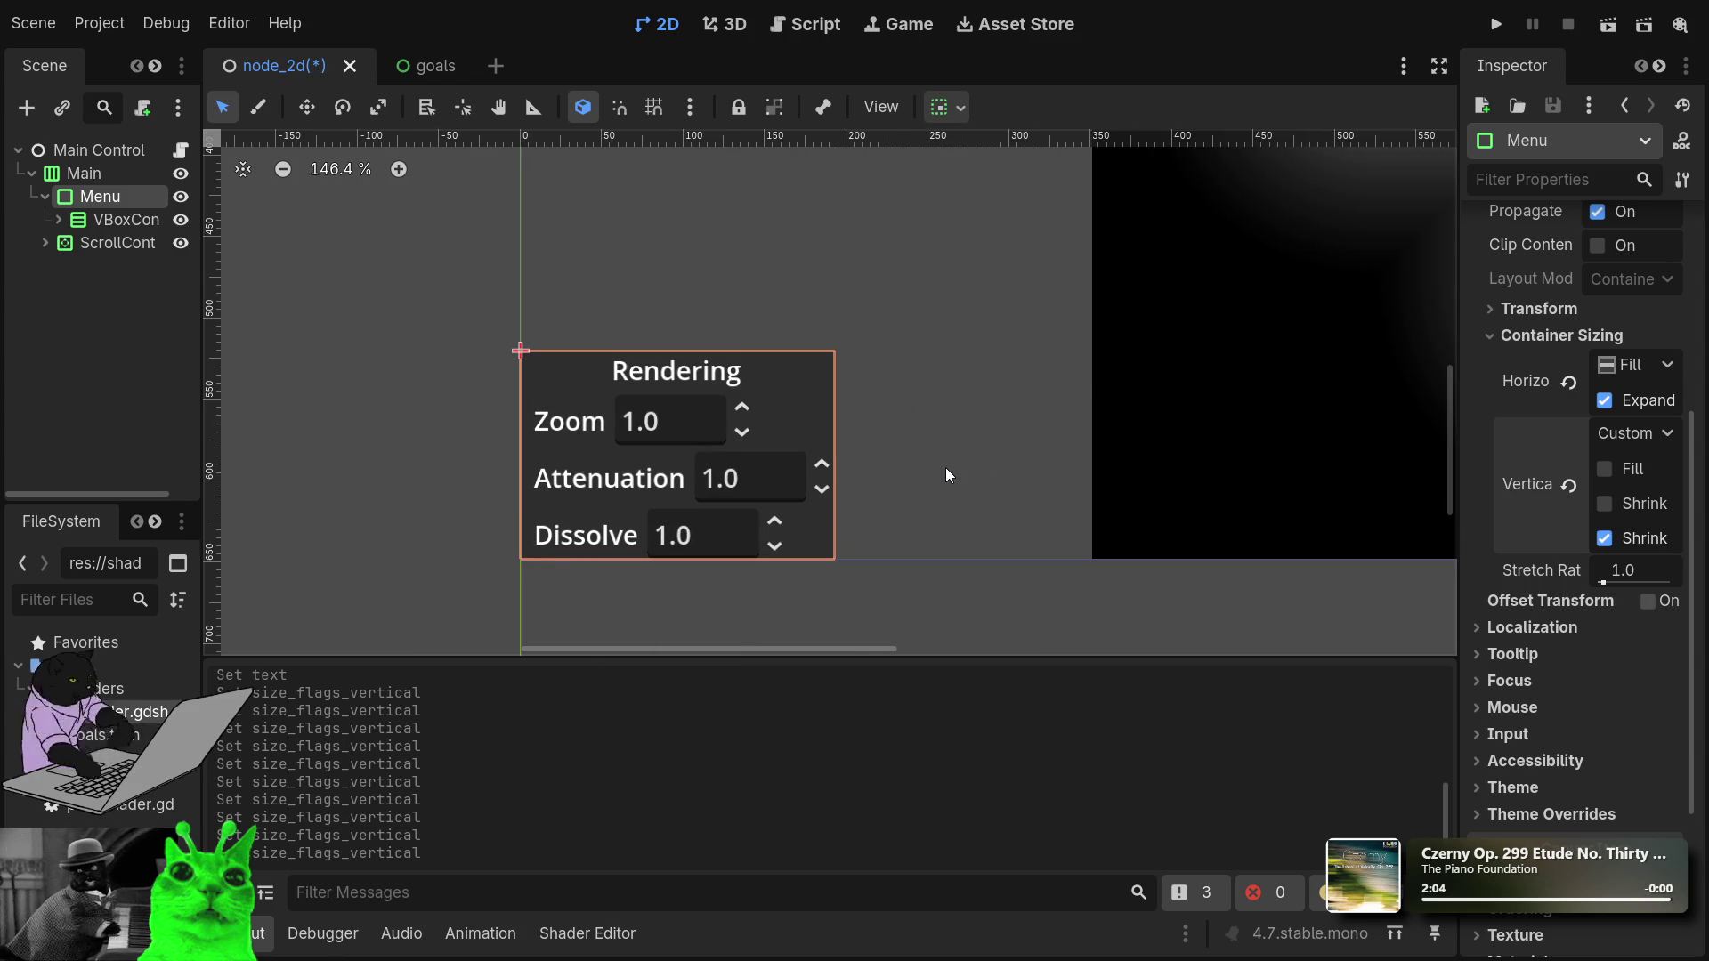
pyautogui.click(1607, 537)
pyautogui.scroll(-8, 911, 311)
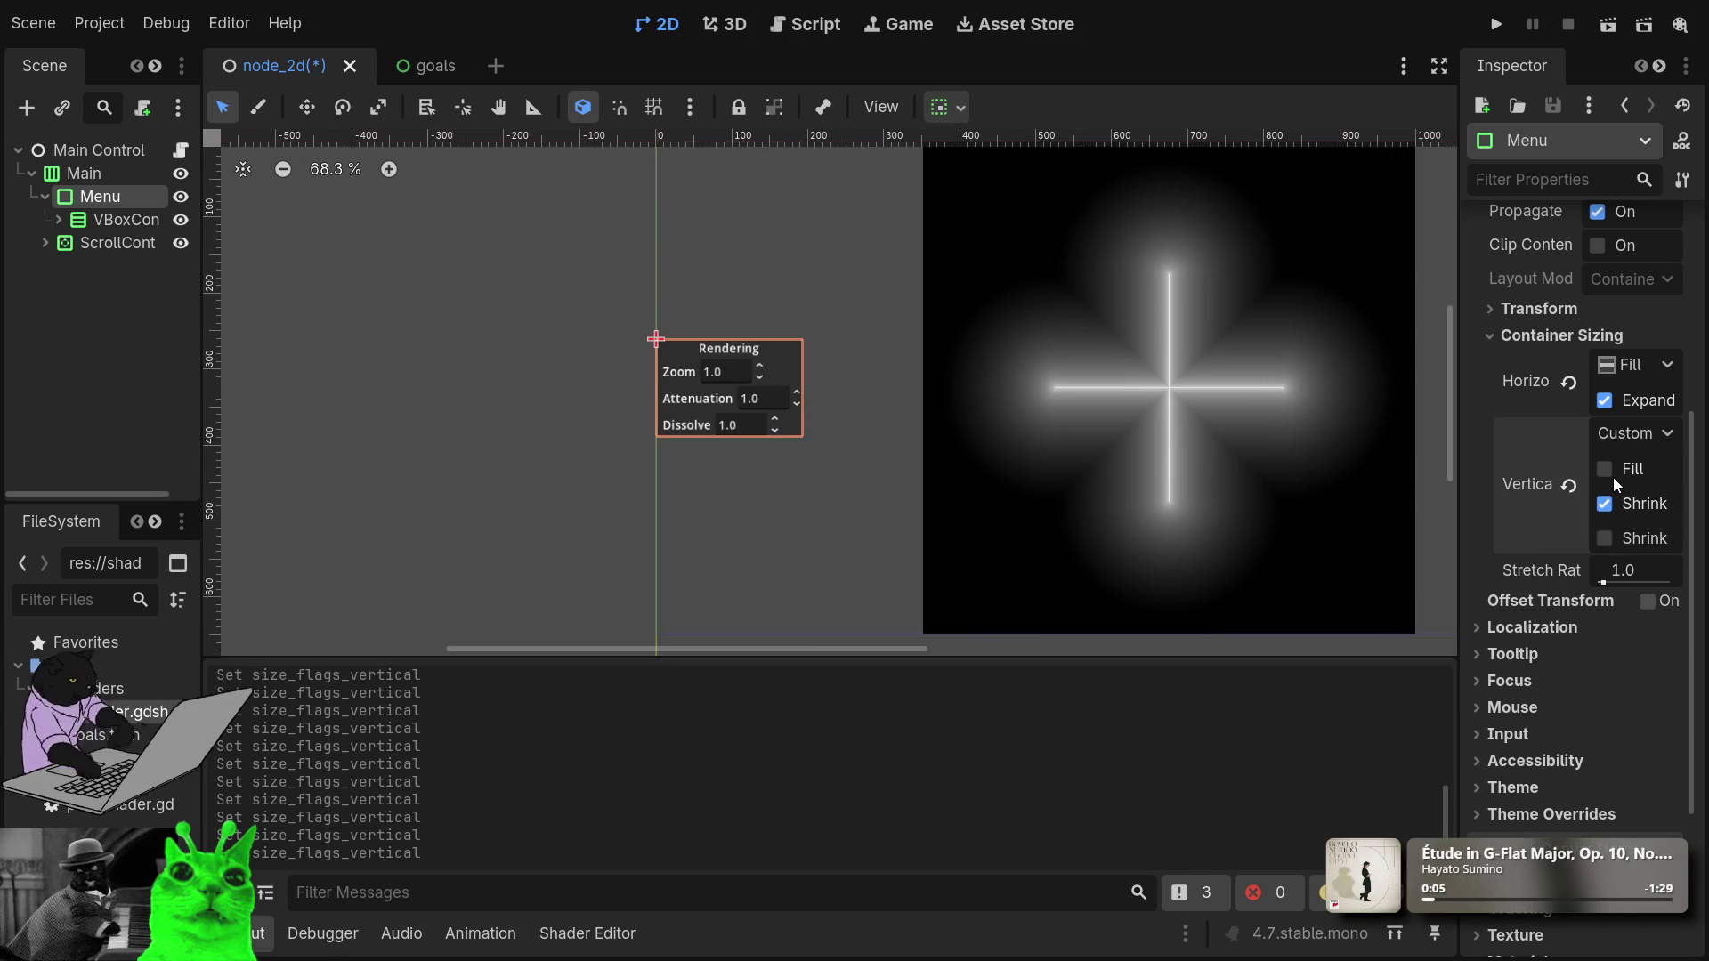
pyautogui.click(1614, 477)
pyautogui.click(1613, 477)
pyautogui.scroll(3, 786, 493)
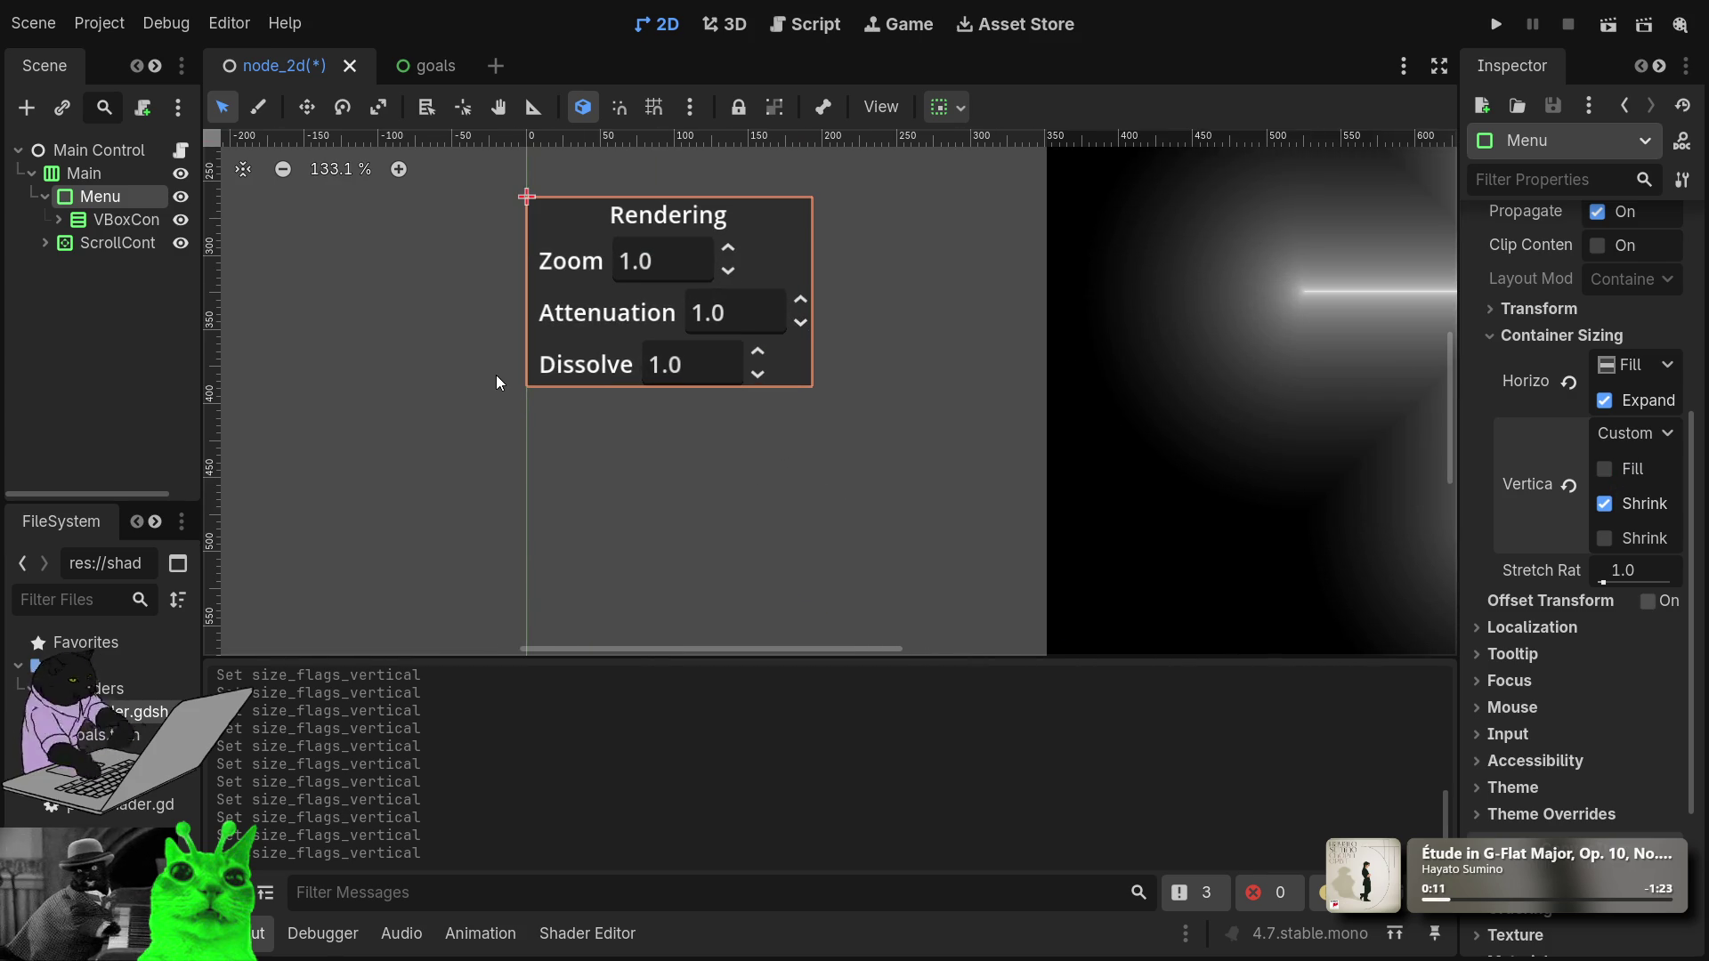
pyautogui.click(58, 220)
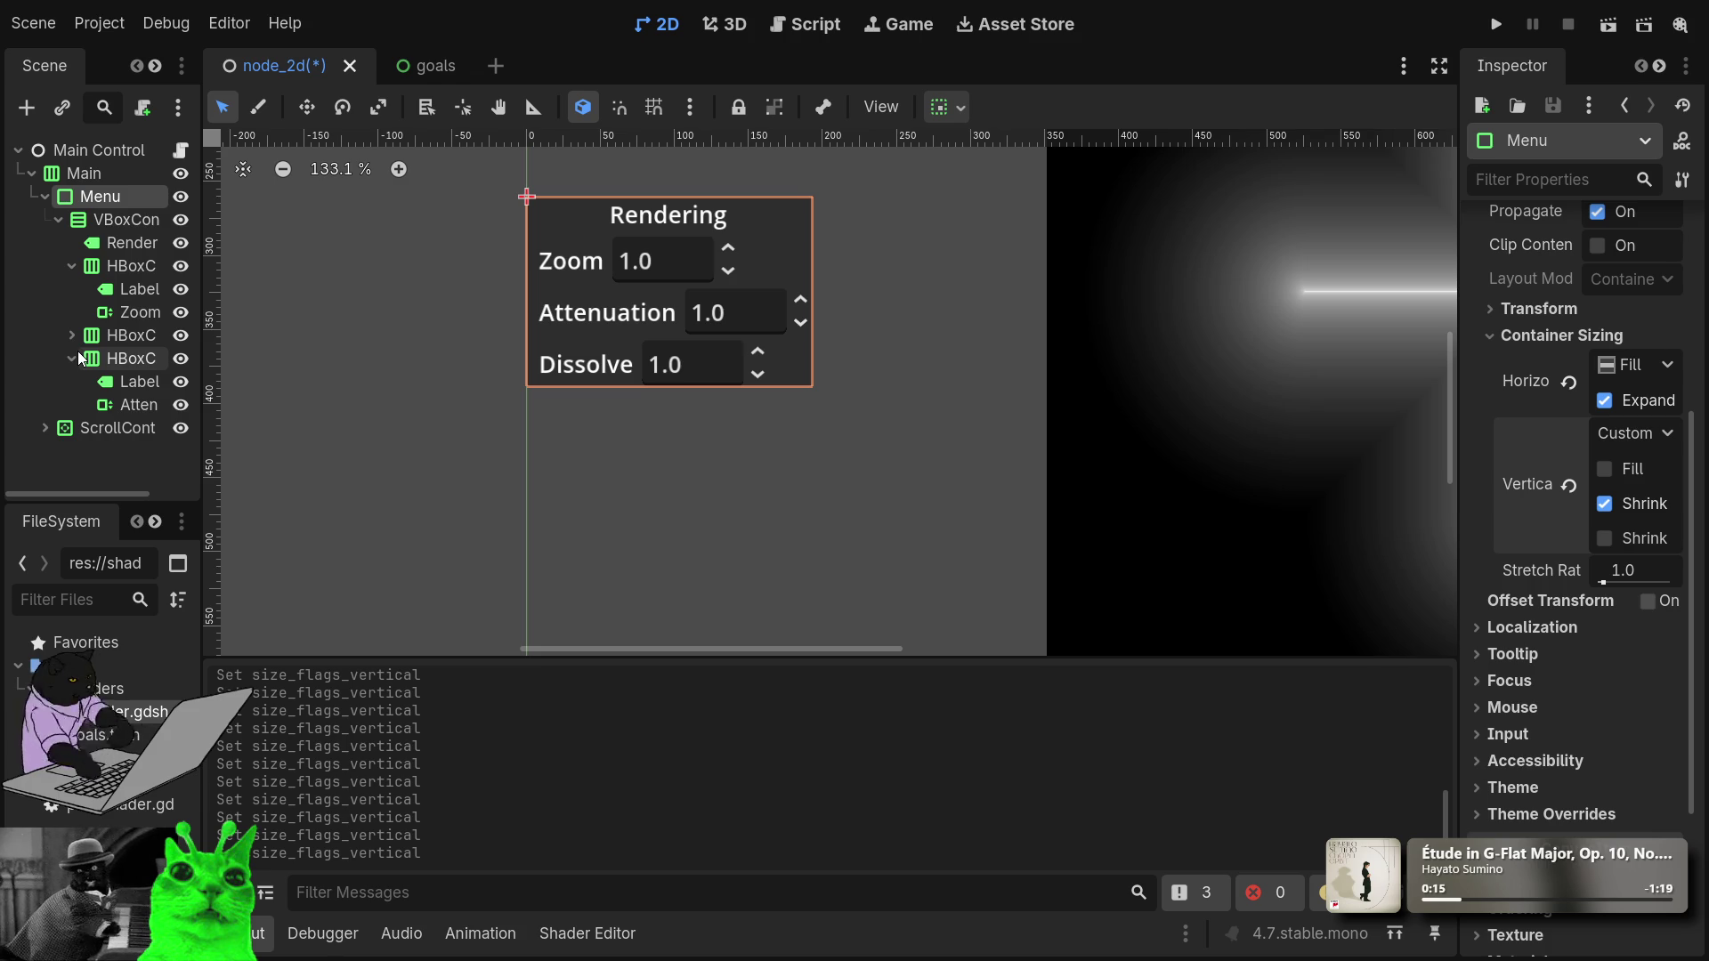
# Rearrange the row nodes in the scene tree and rename the first row container Zoom.
pyautogui.click(77, 352)
pyautogui.click(71, 267)
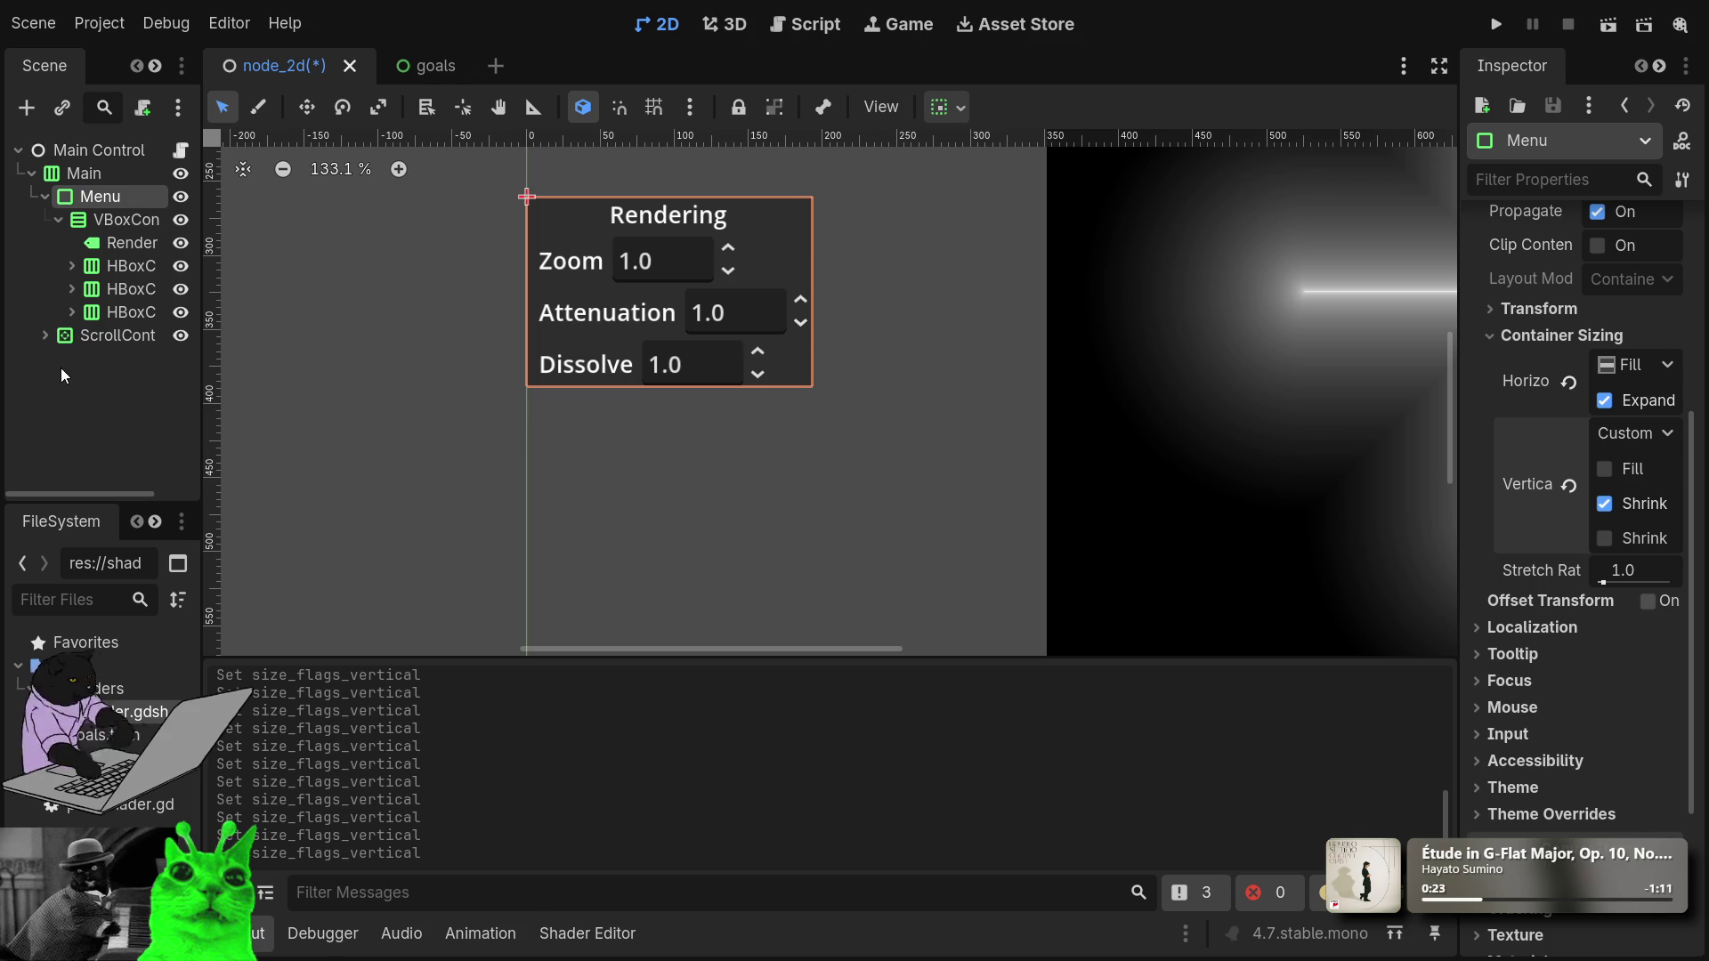
pyautogui.click(71, 313)
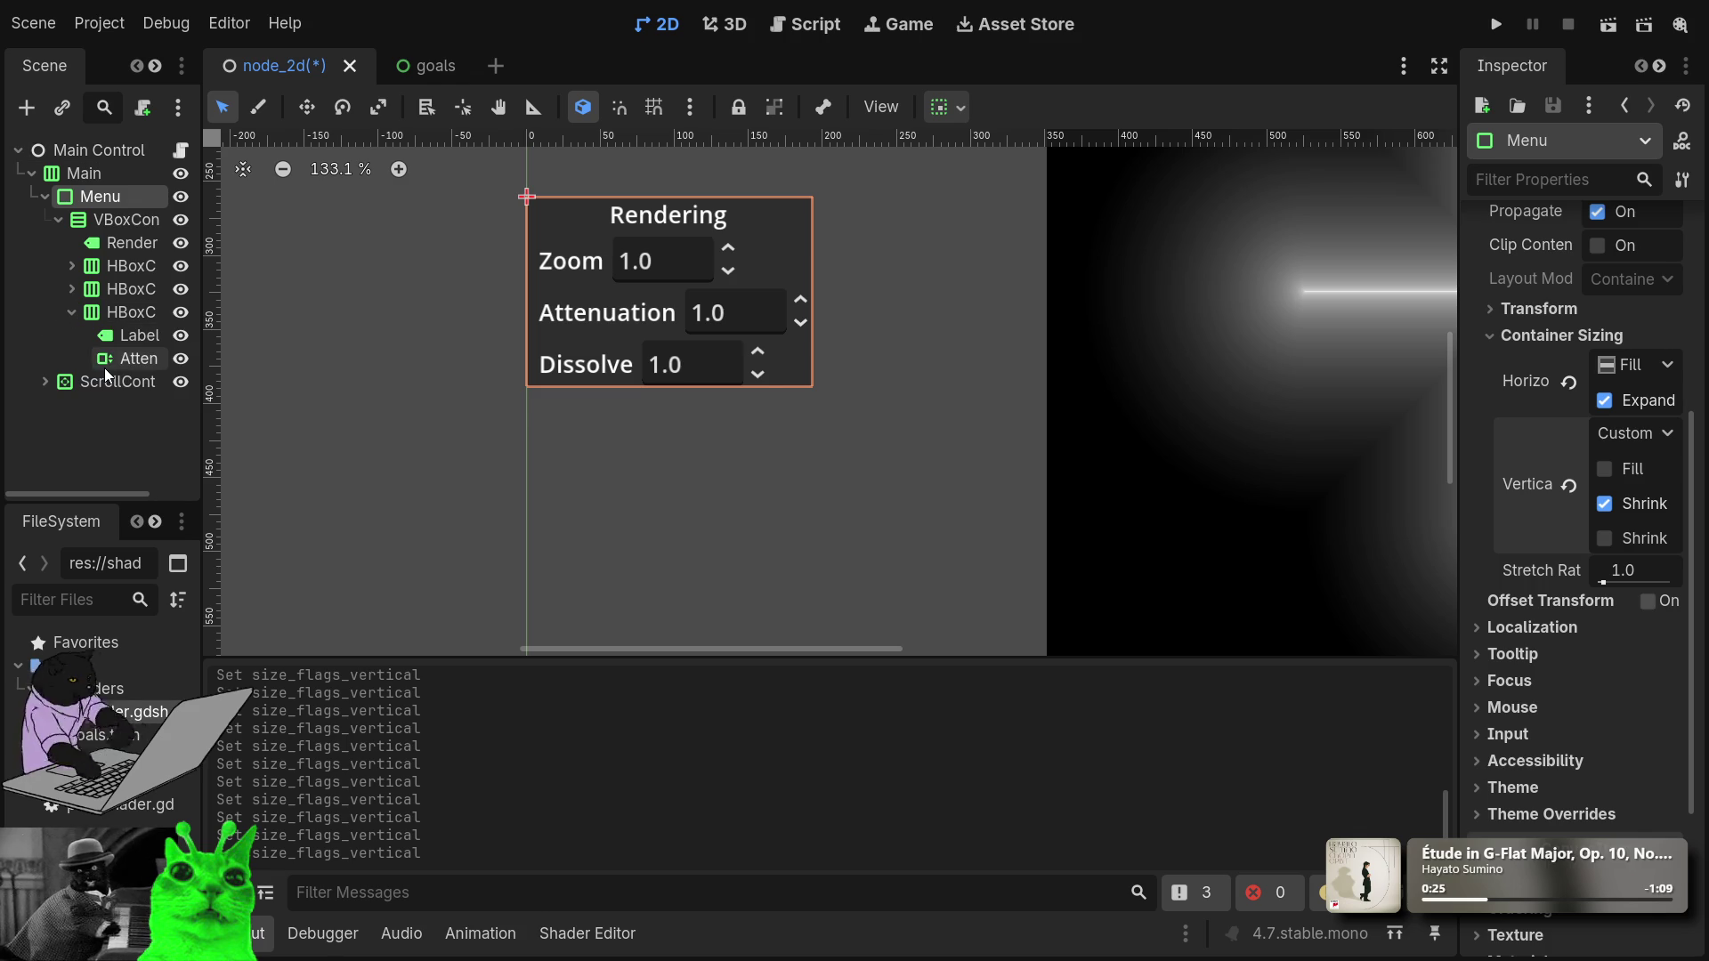
pyautogui.click(104, 367)
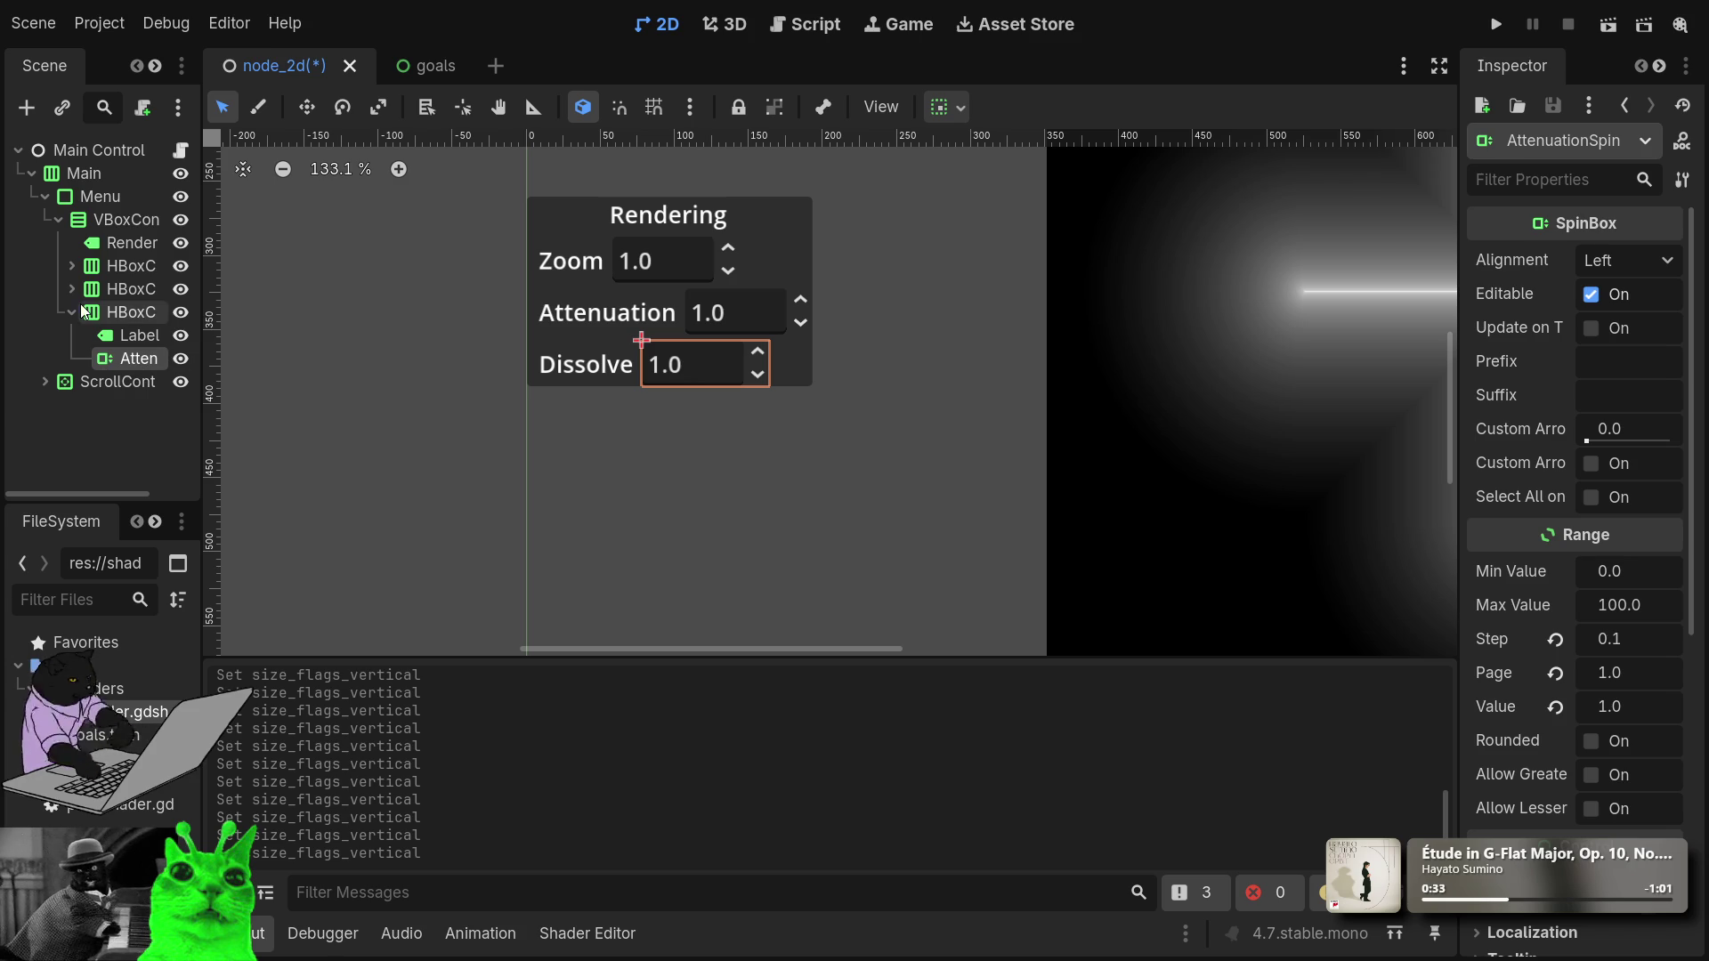
pyautogui.click(137, 270)
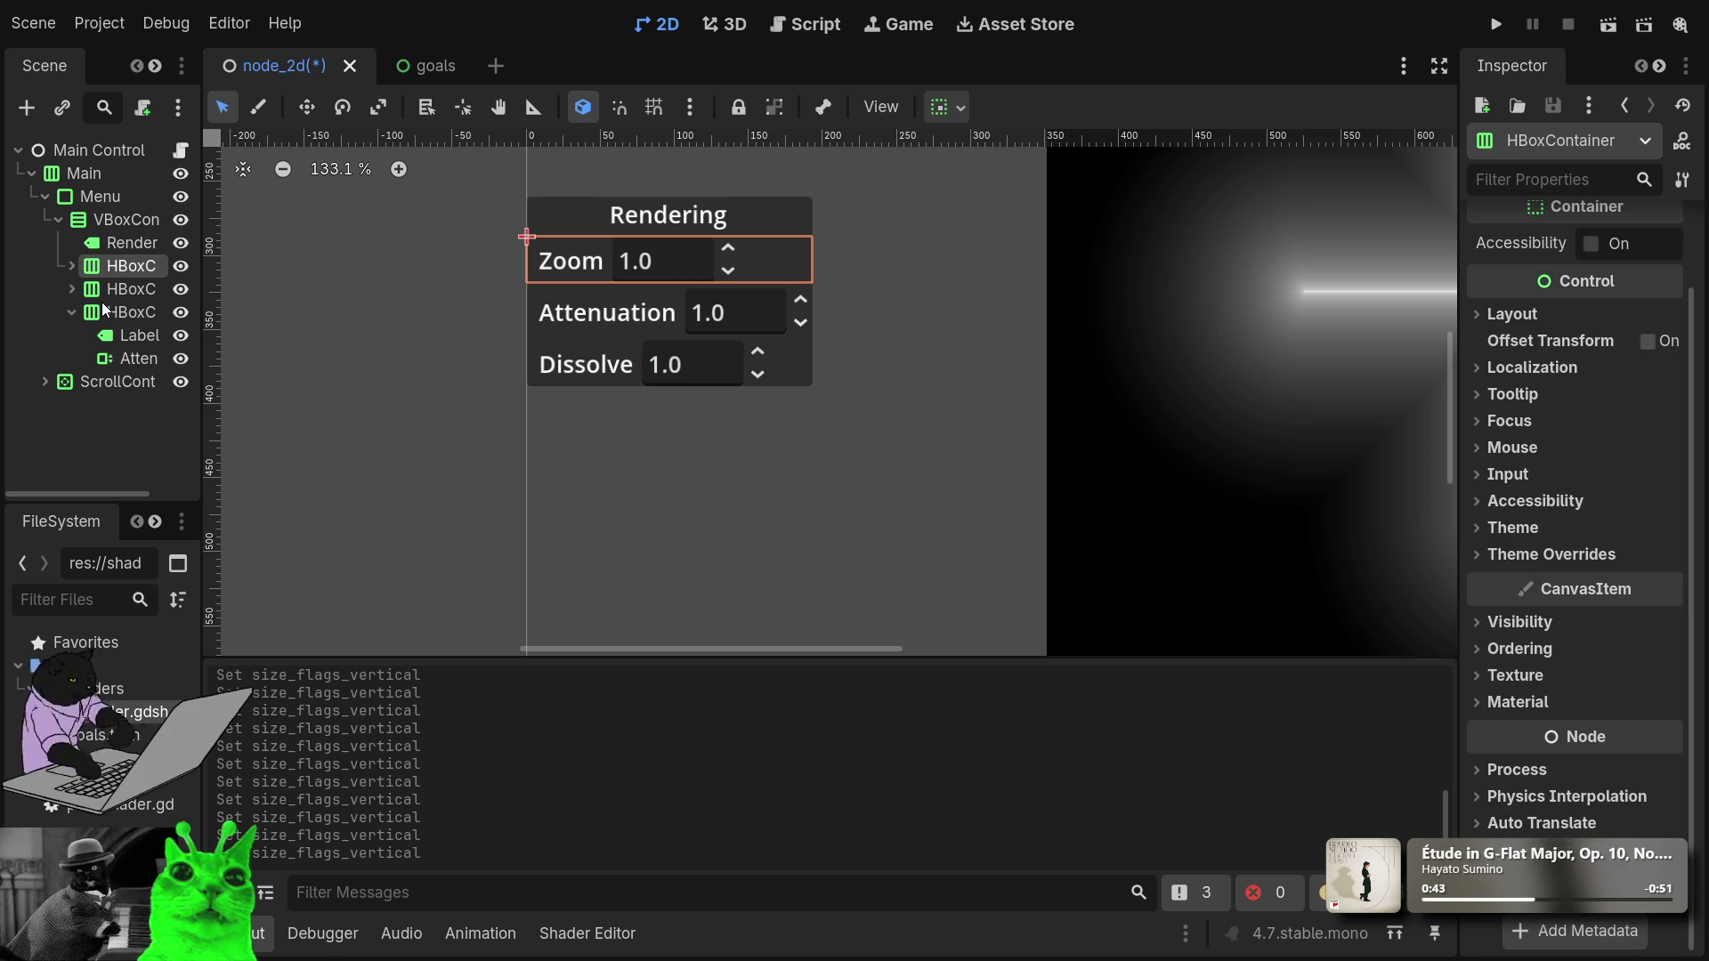
pyautogui.press('F2')
pyautogui.write('Zoom')
pyautogui.press('Return')
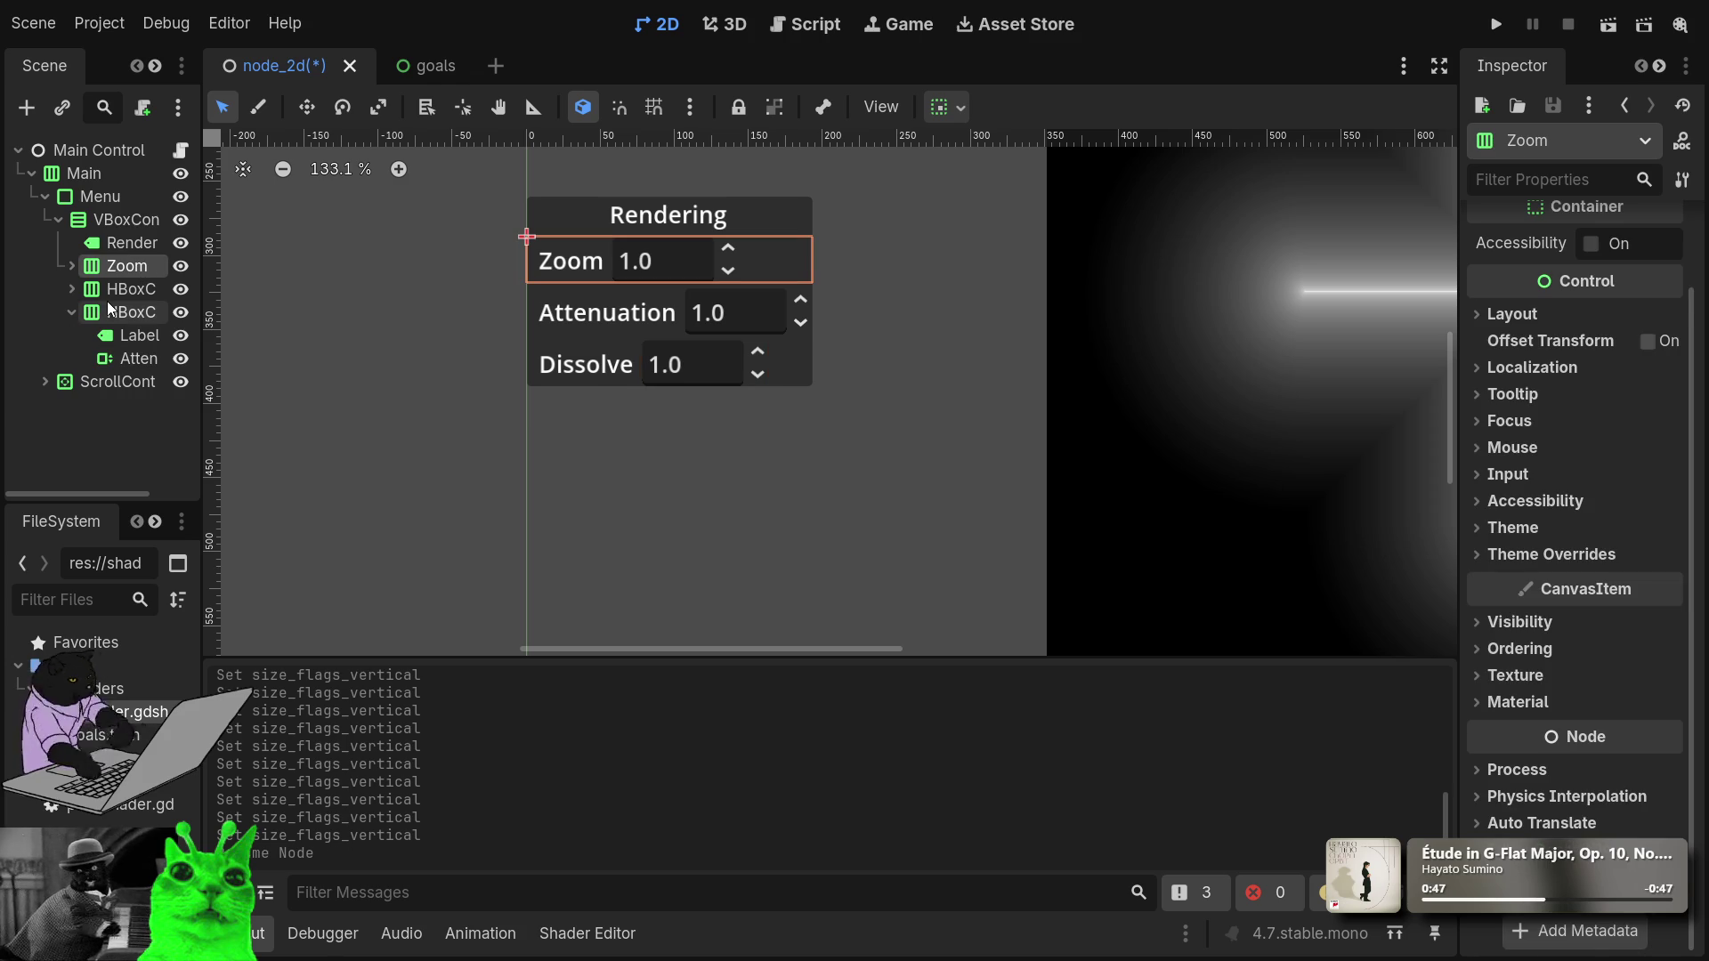
# Rename the second and third row containers Attenenuation and Dissolve.
pyautogui.click(125, 295)
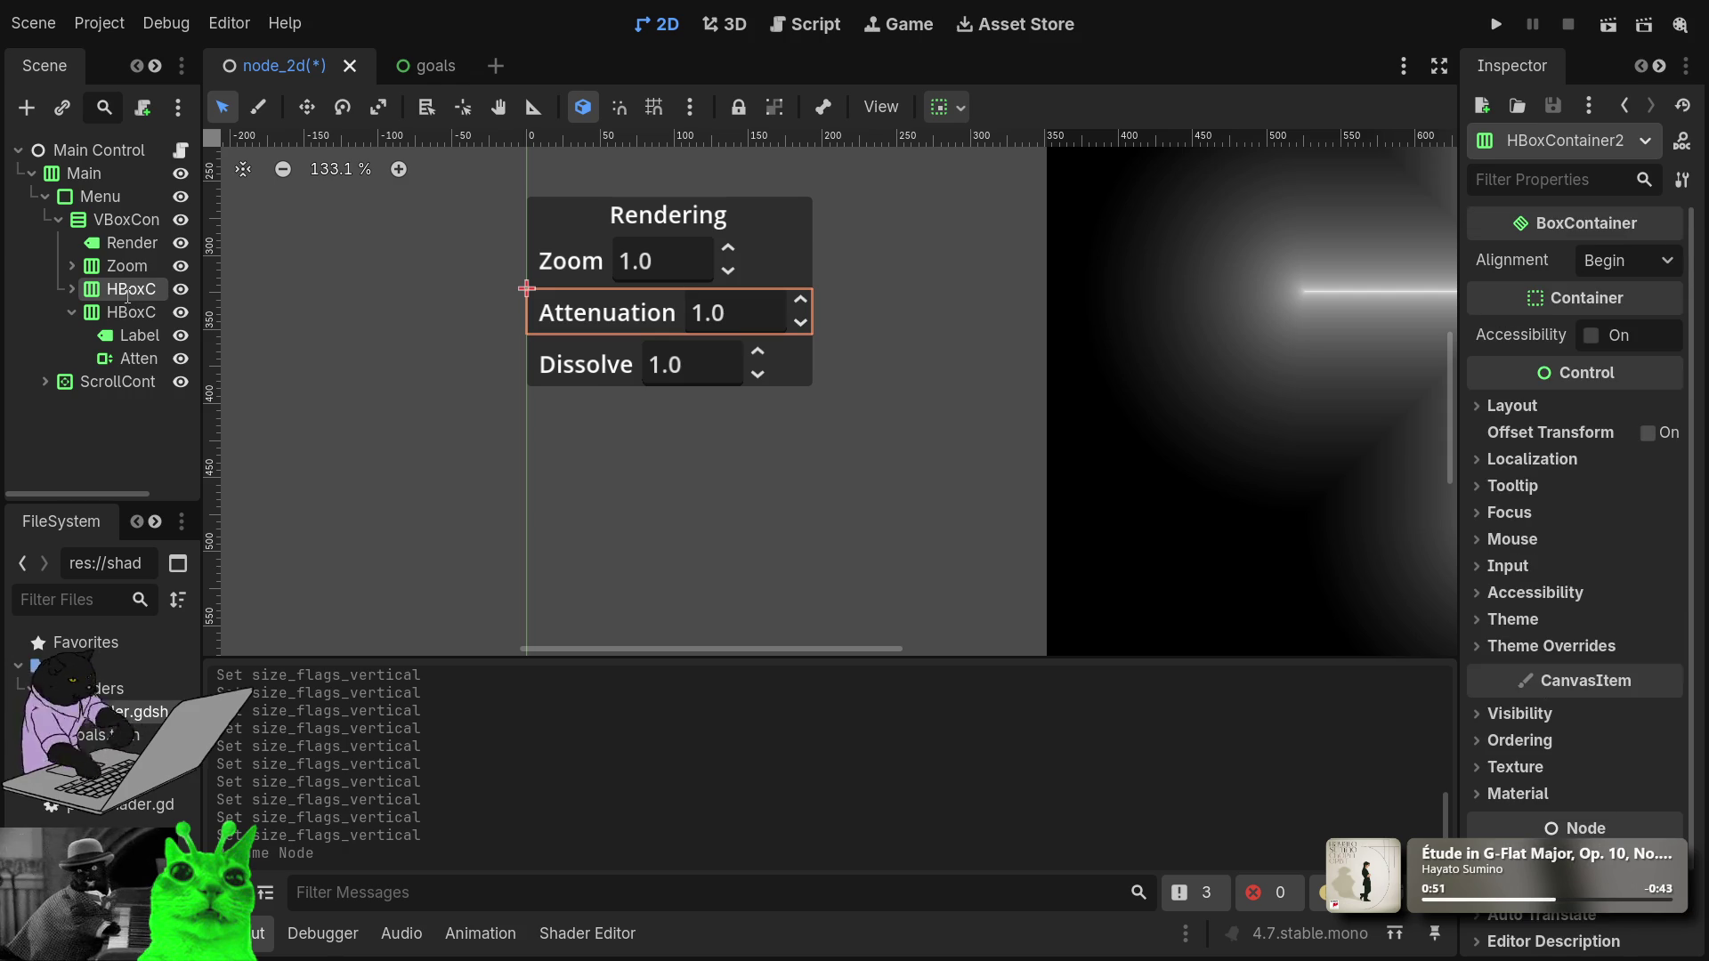
pyautogui.write('Attenenuation')
pyautogui.press('Return')
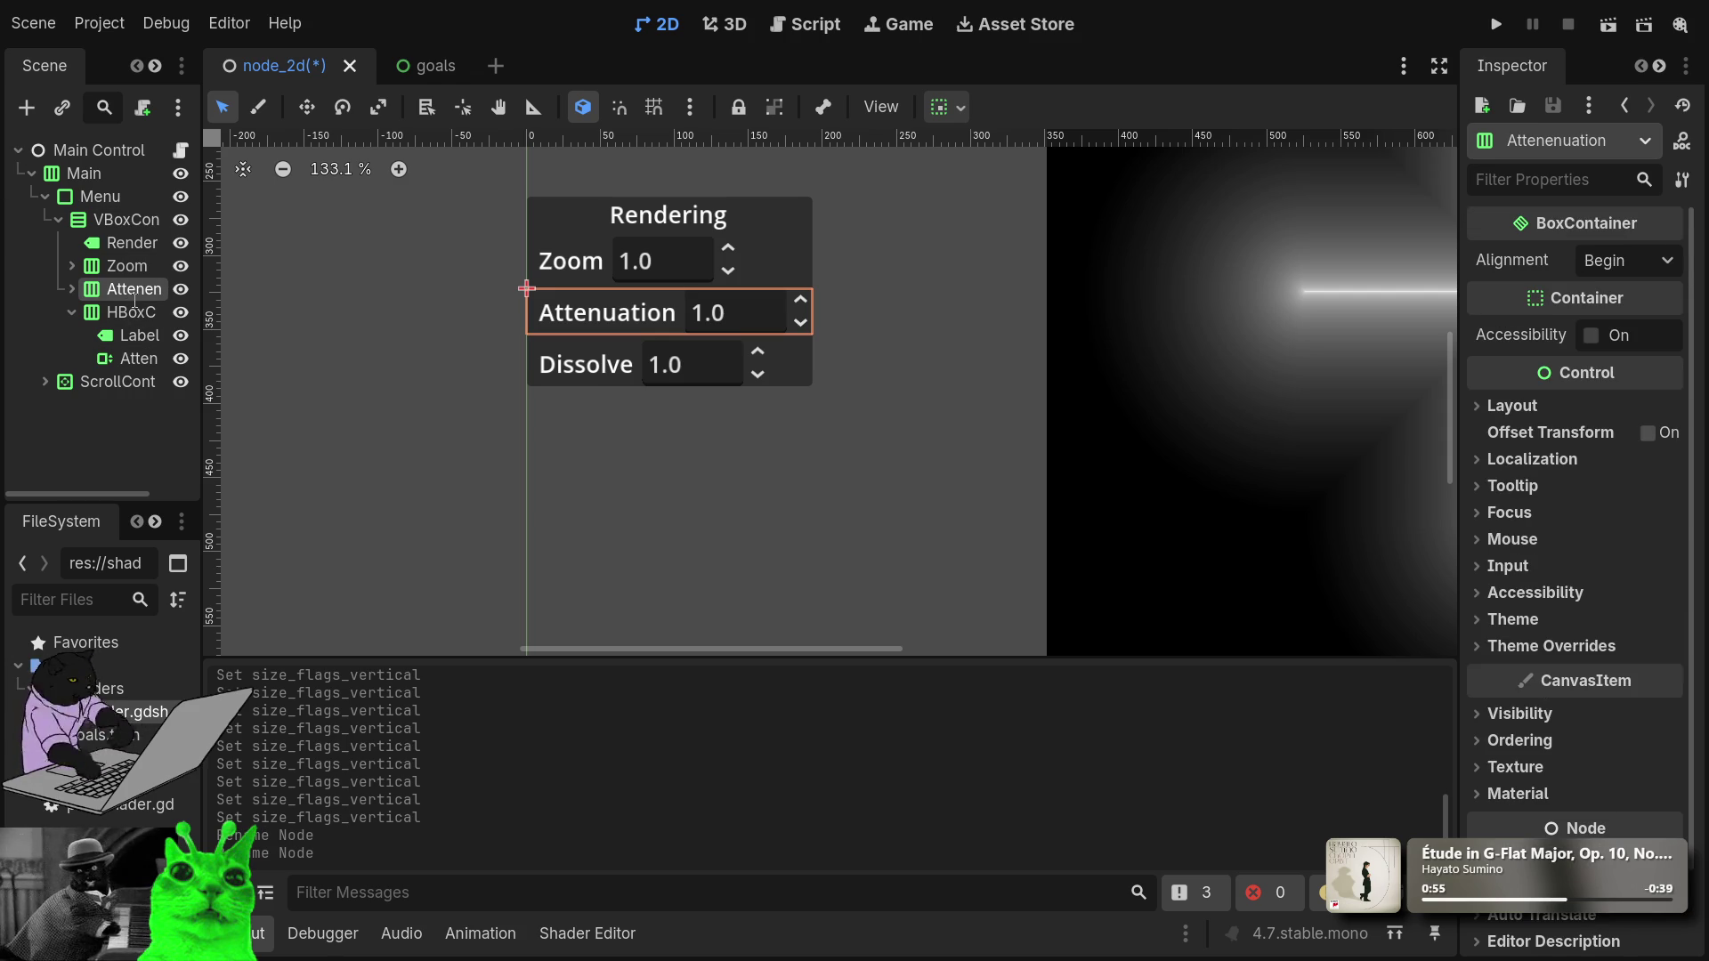
pyautogui.click(132, 310)
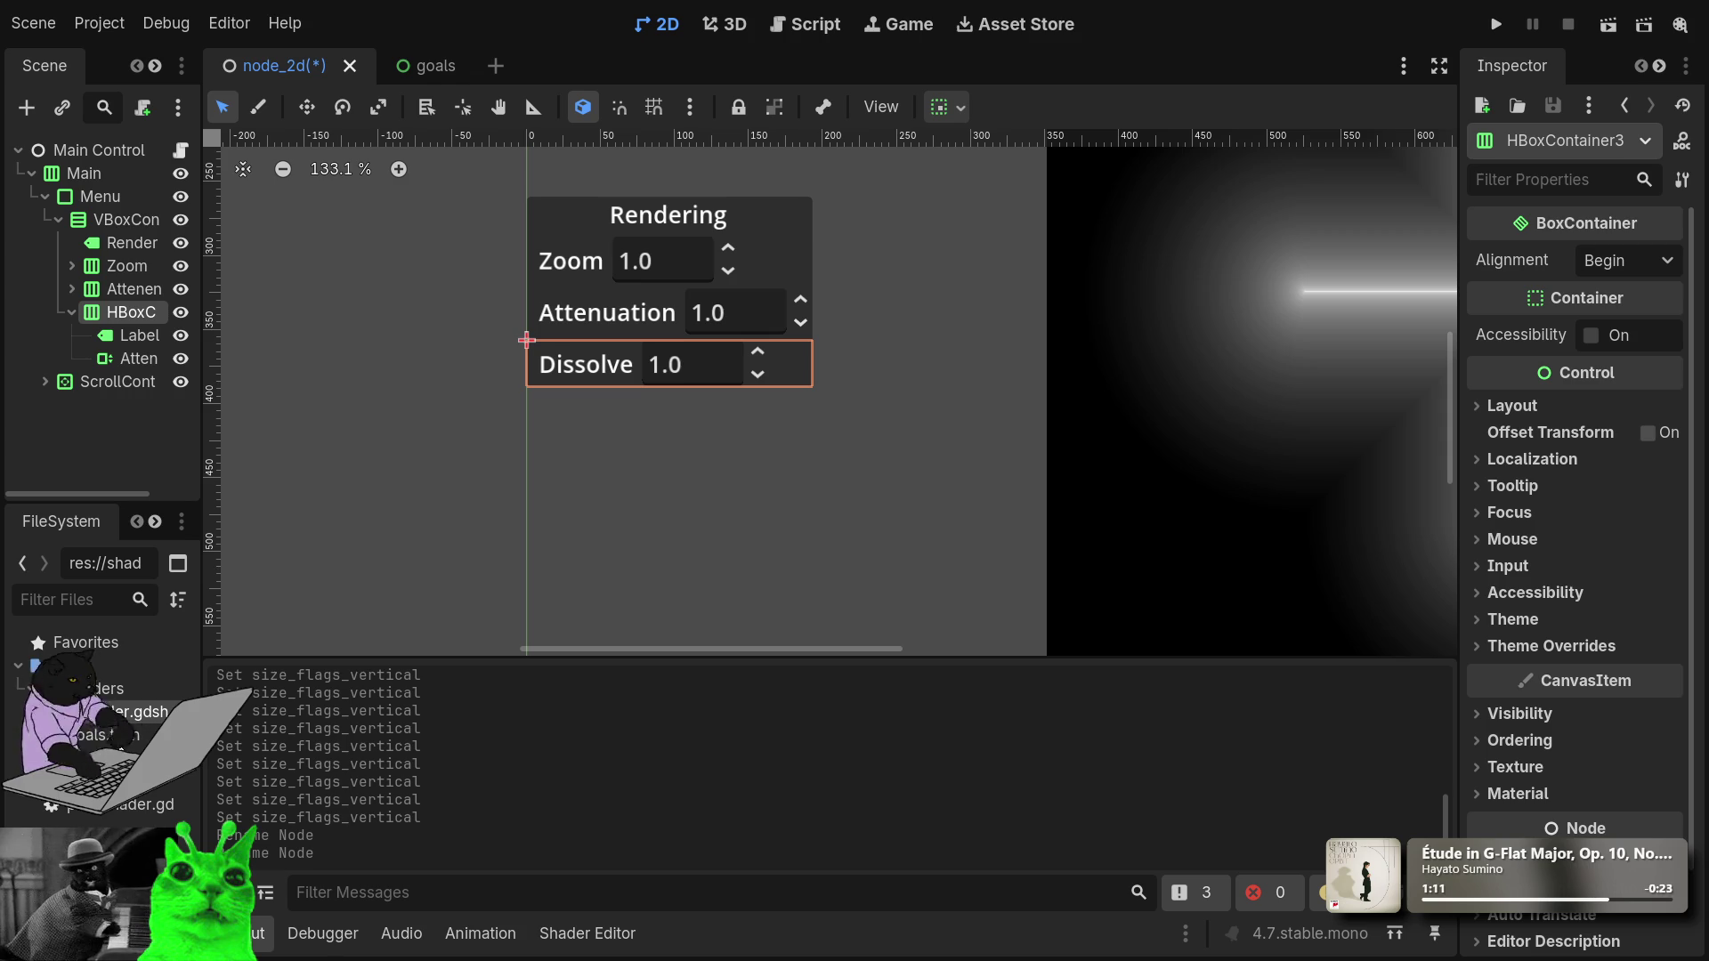
pyautogui.hotkey('ctrl', 'shift', 'z')
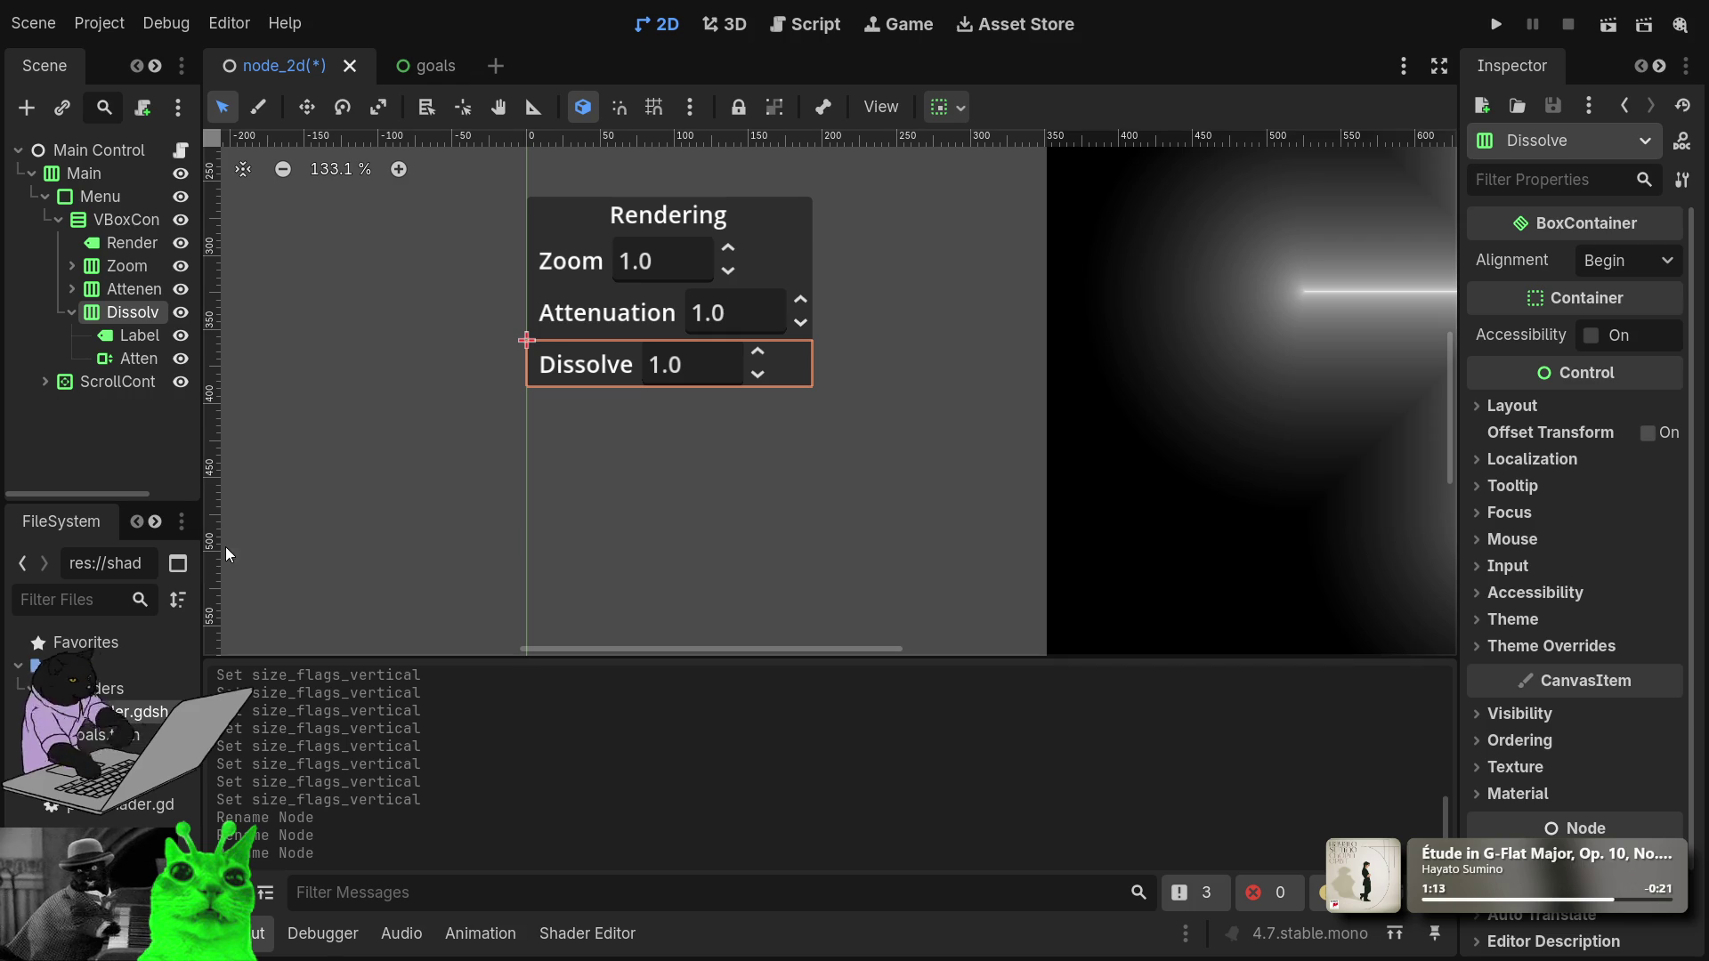
# Duplicate the Dissolve row and delete the SpinBox from the copy.
pyautogui.click(72, 314)
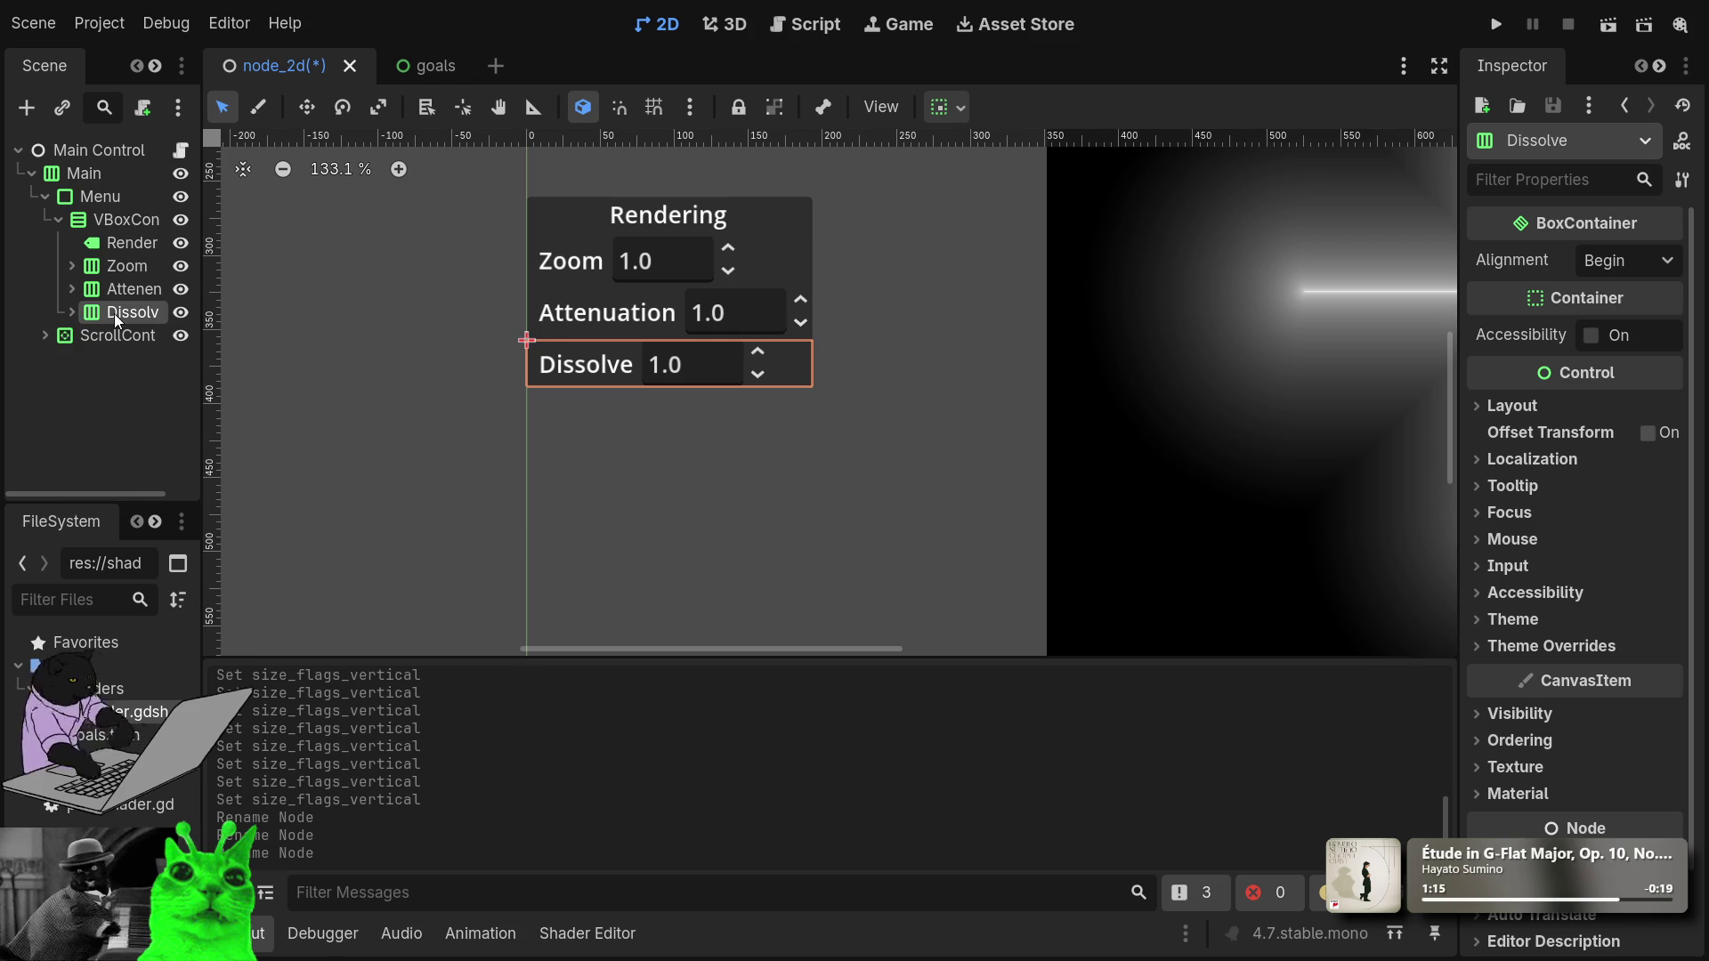
pyautogui.hotkey('ctrl', 'd')
pyautogui.click(112, 363)
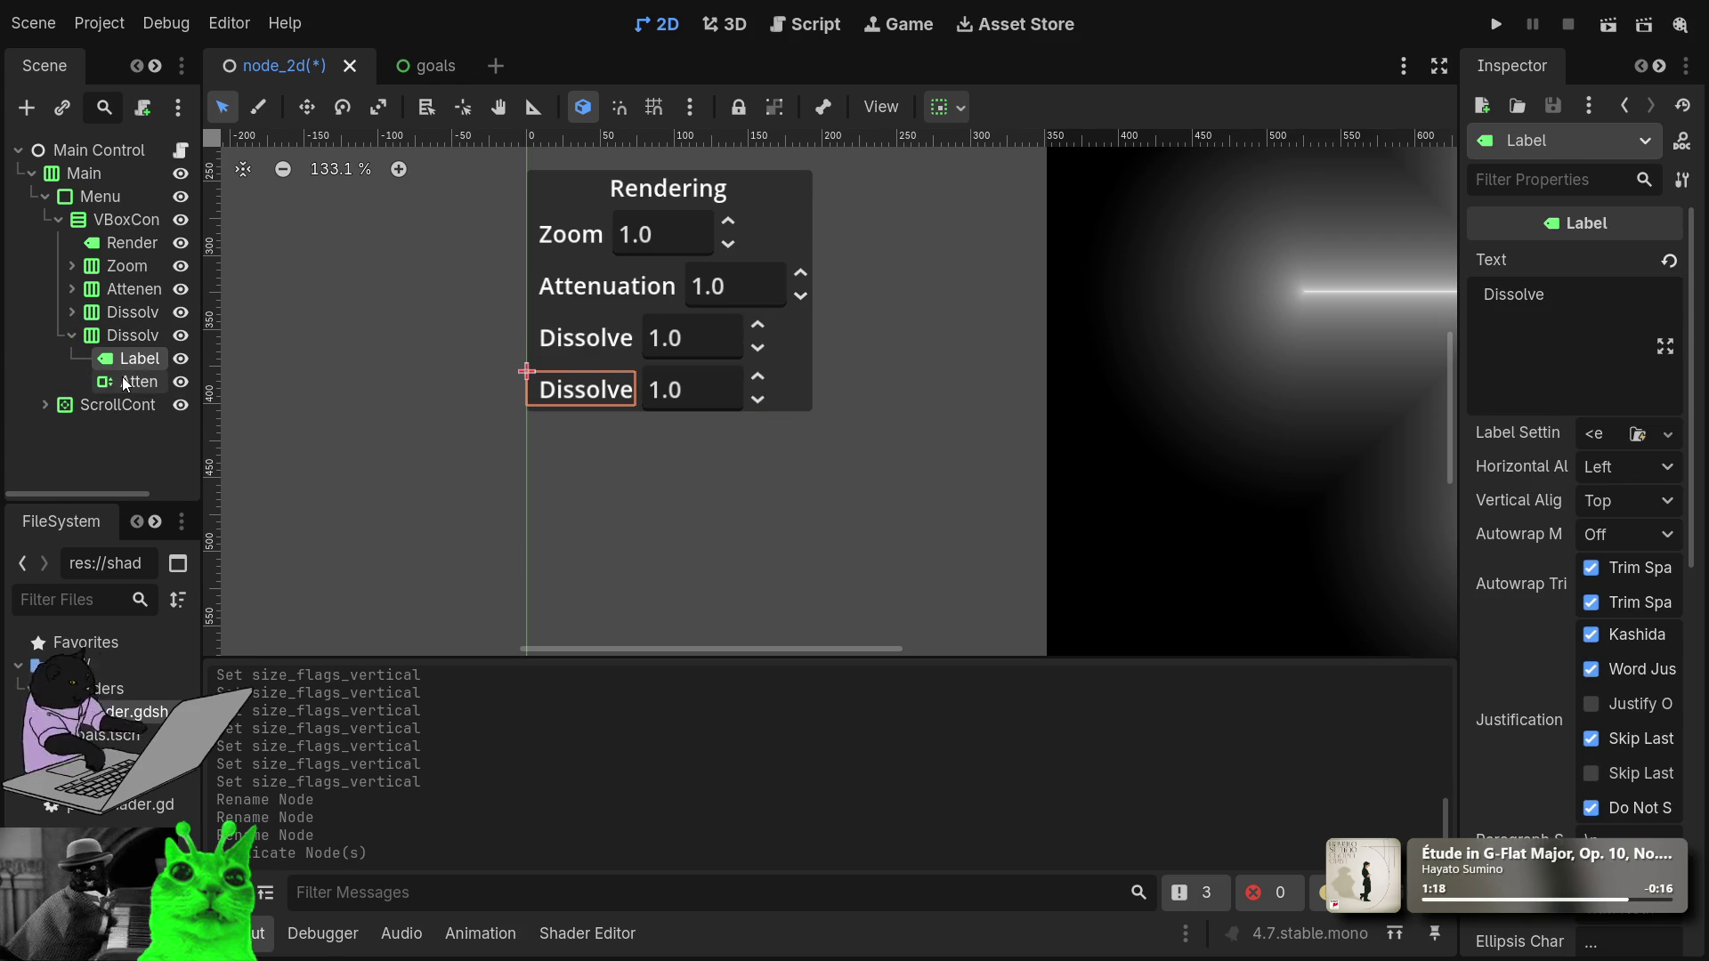
pyautogui.click(123, 380)
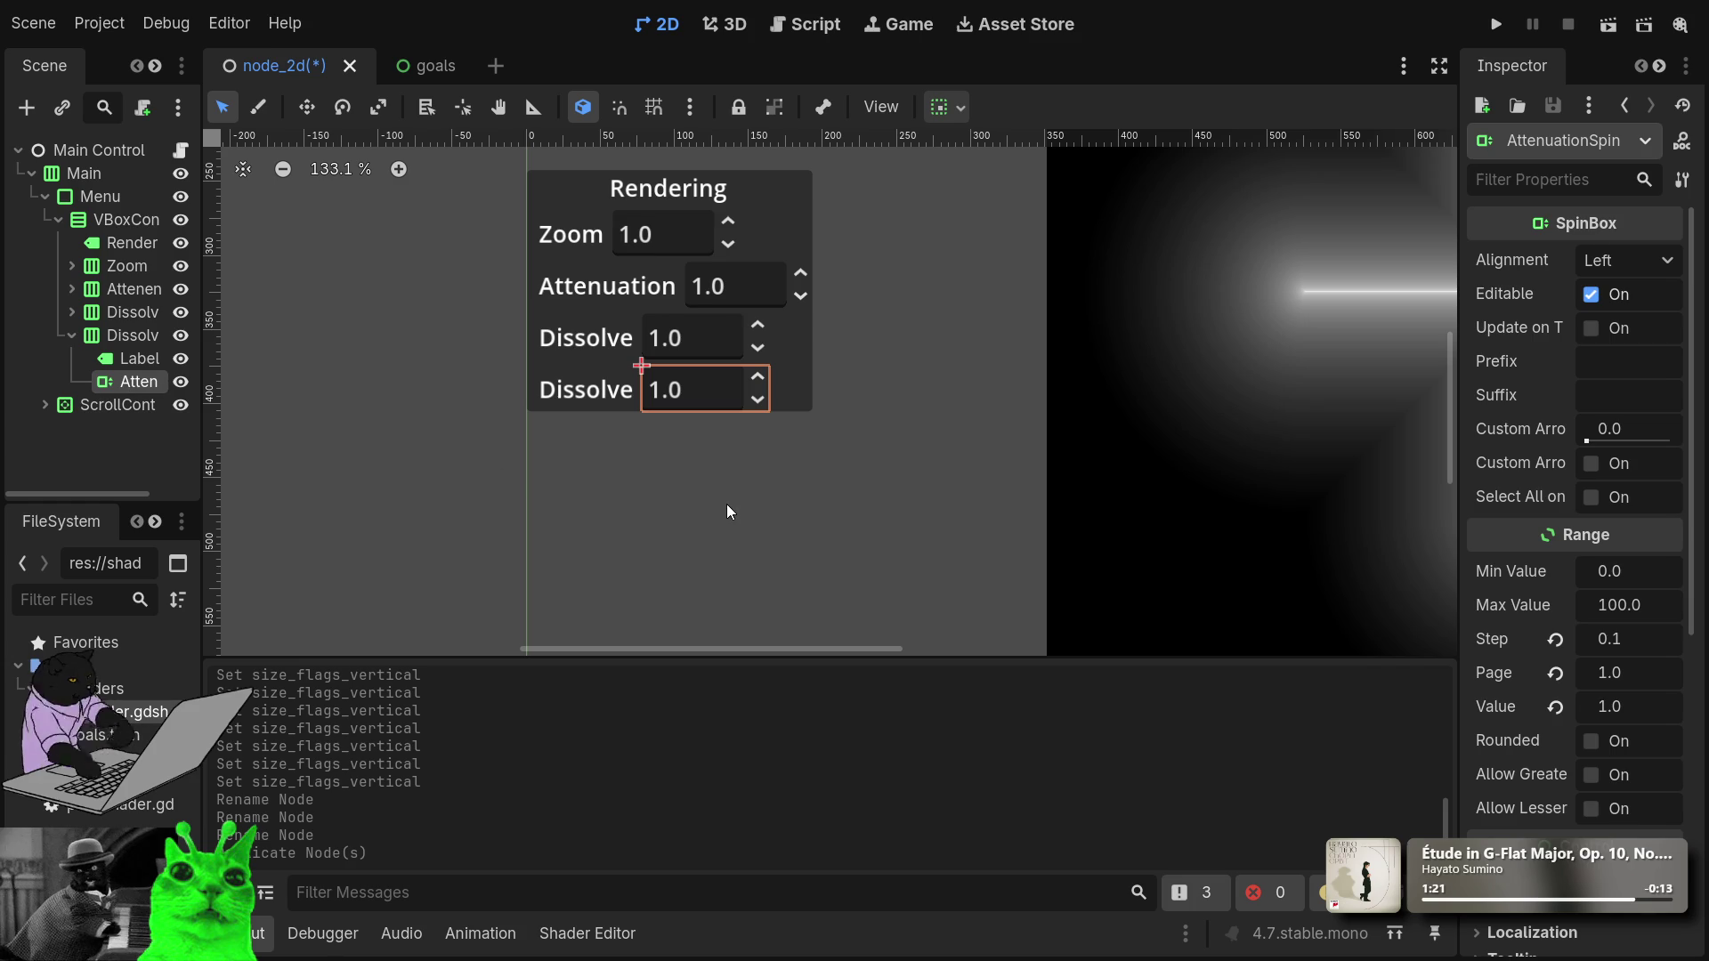
pyautogui.press('Delete')
# Rename the copied row to invert and add a CheckBox child to it.
pyautogui.click(125, 335)
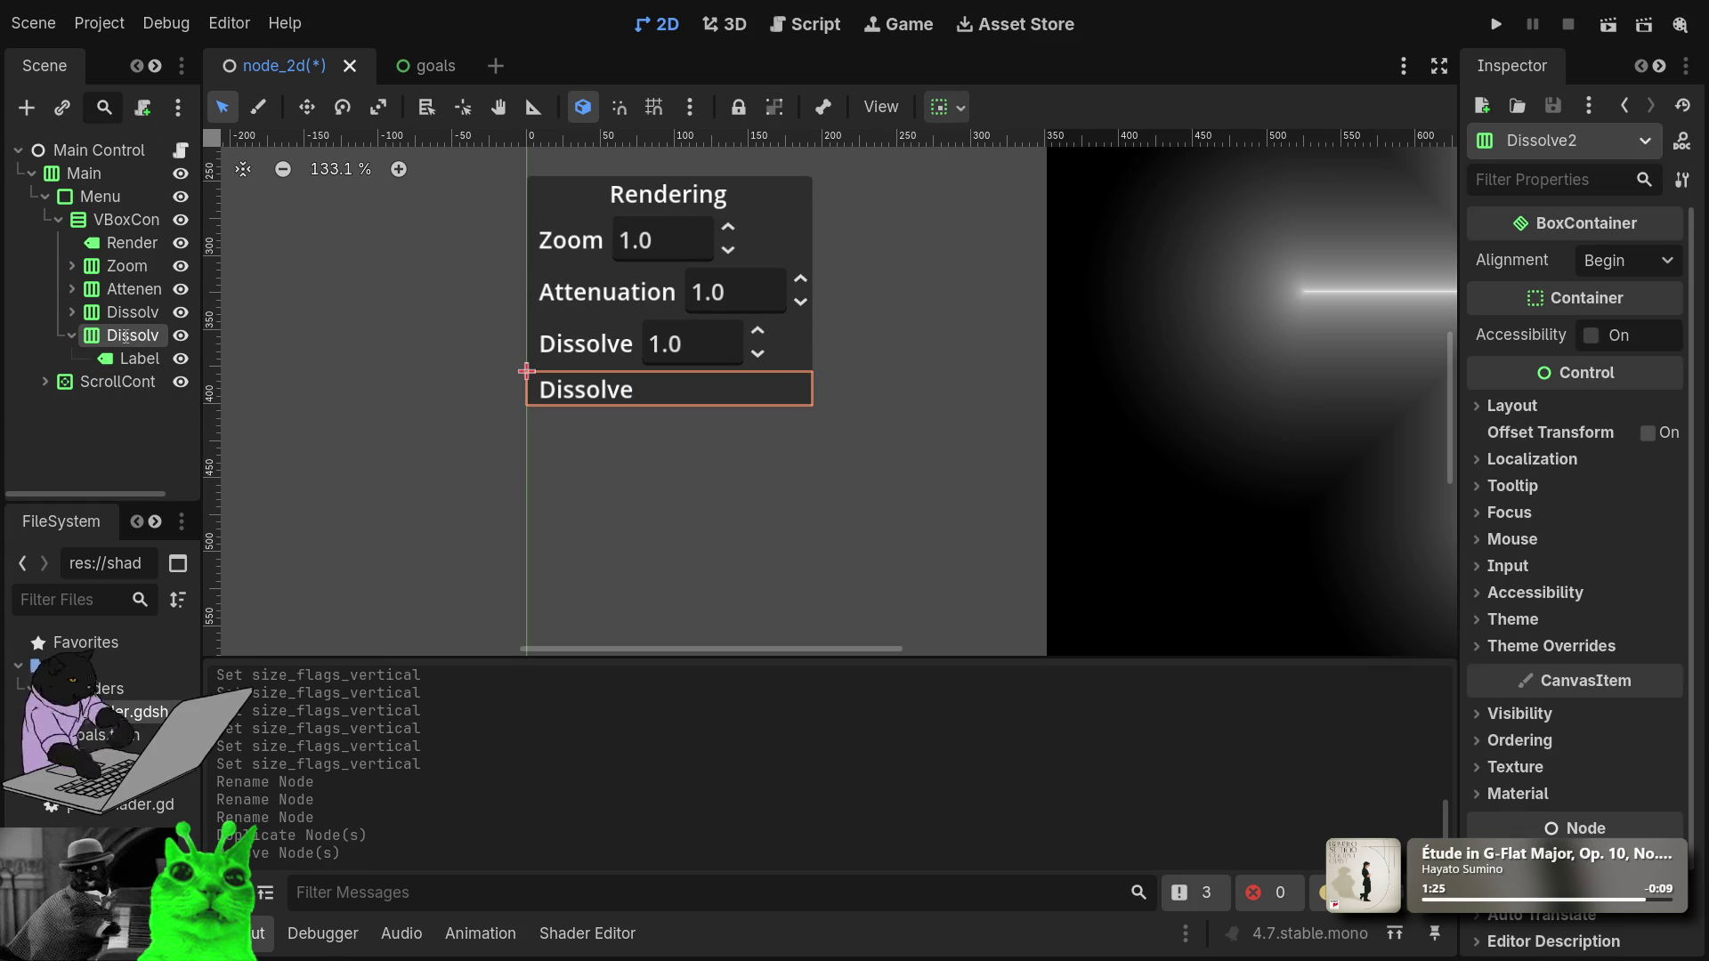
pyautogui.write('invert')
pyautogui.press('Return')
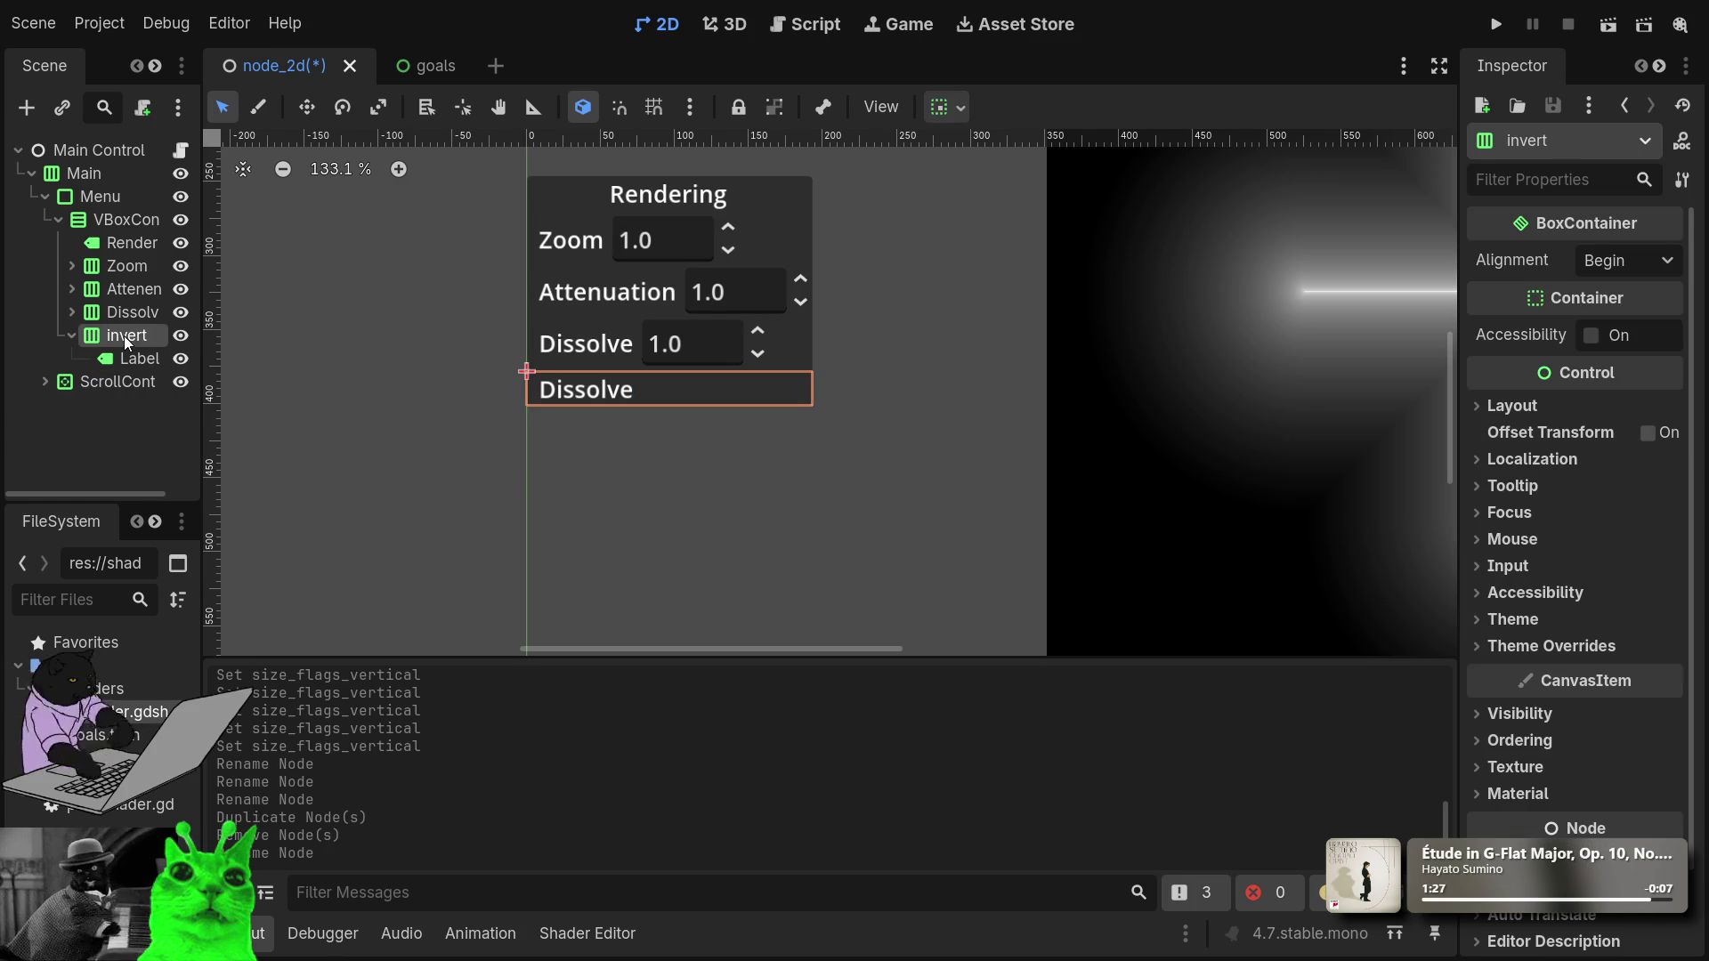
pyautogui.click(119, 362)
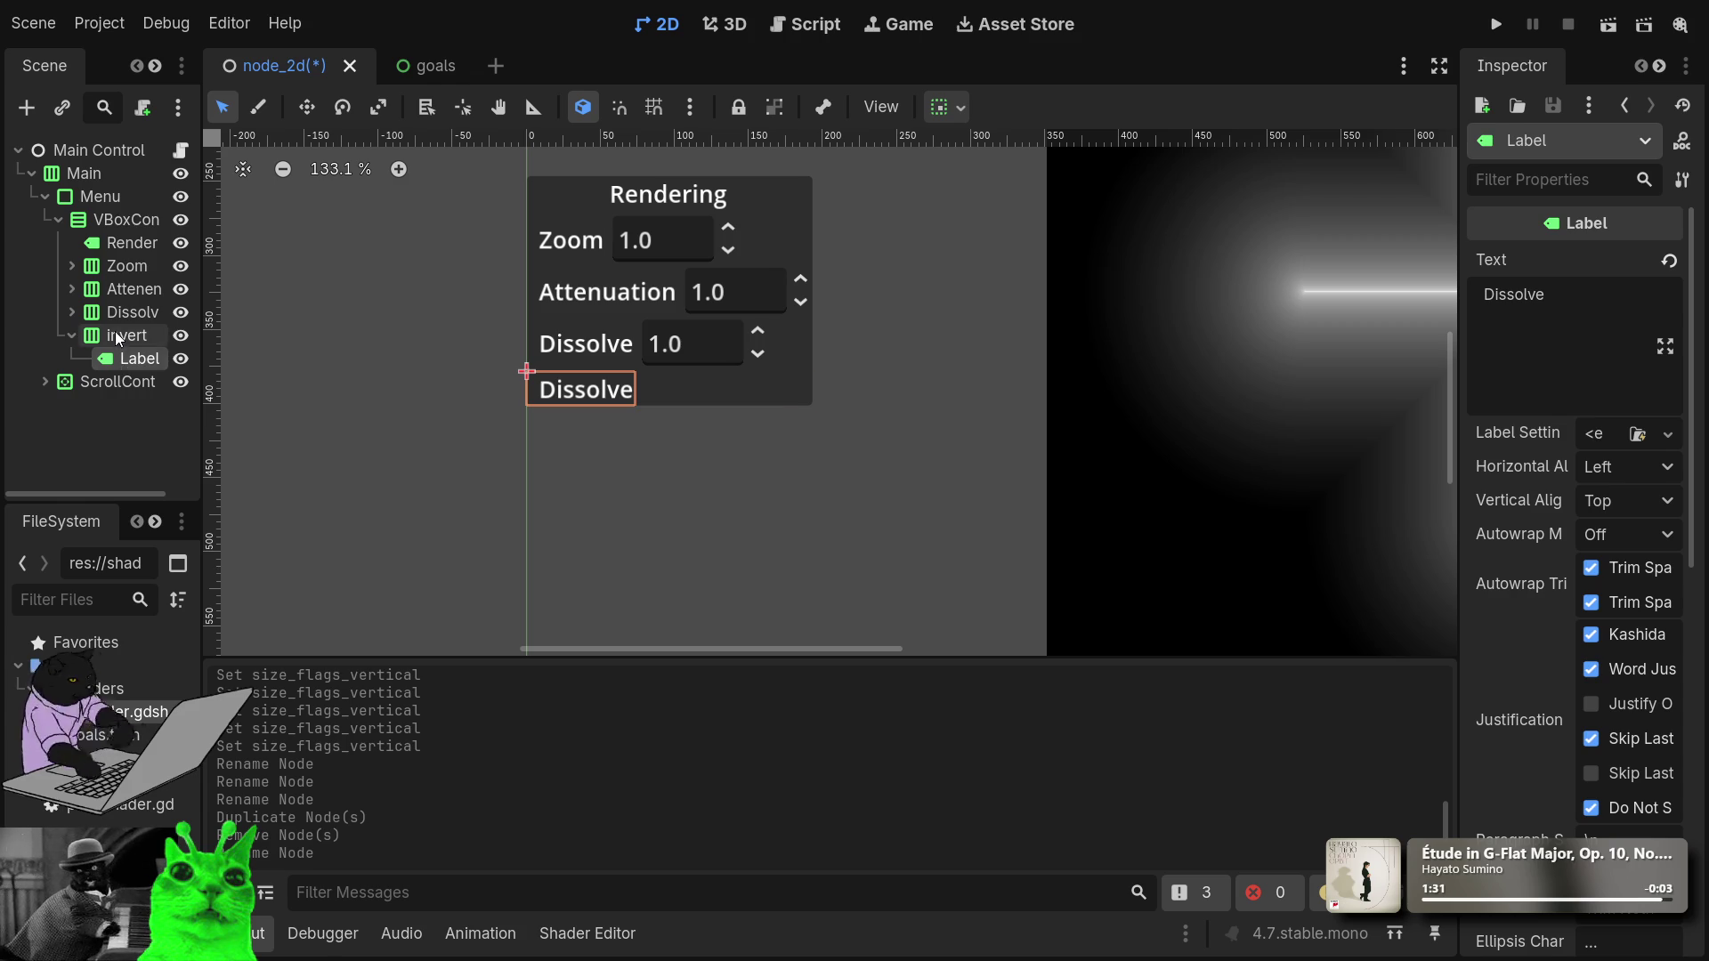
pyautogui.click(120, 336)
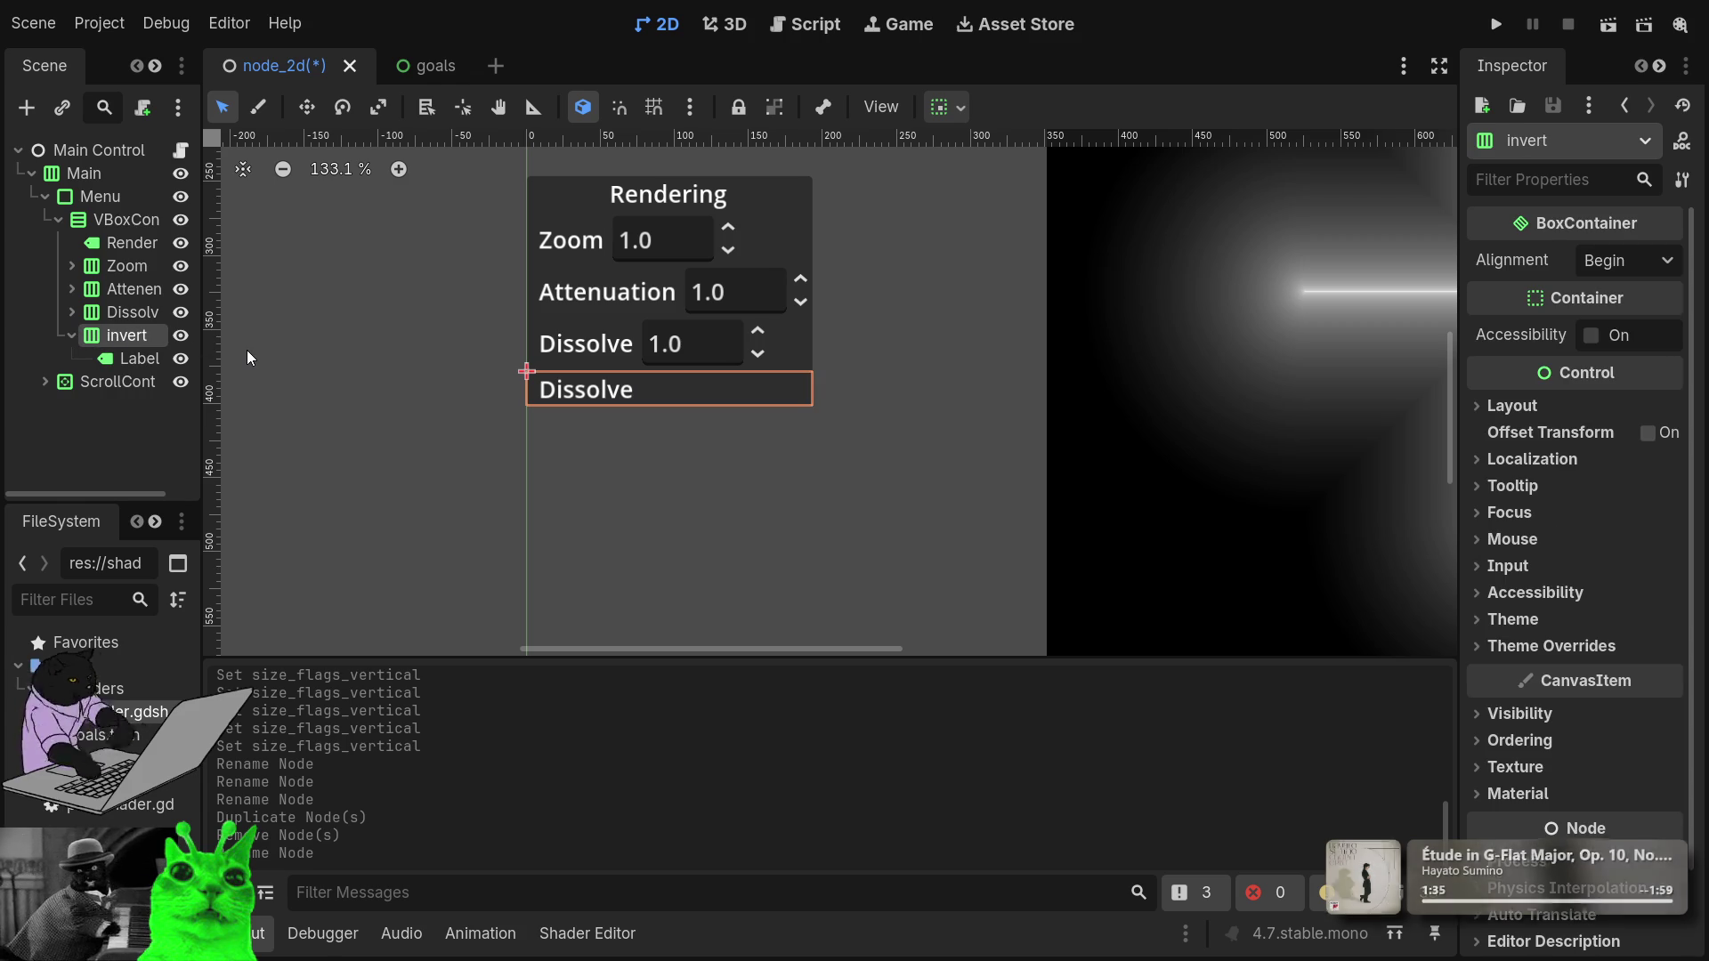
pyautogui.hotkey('ctrl', 'v')
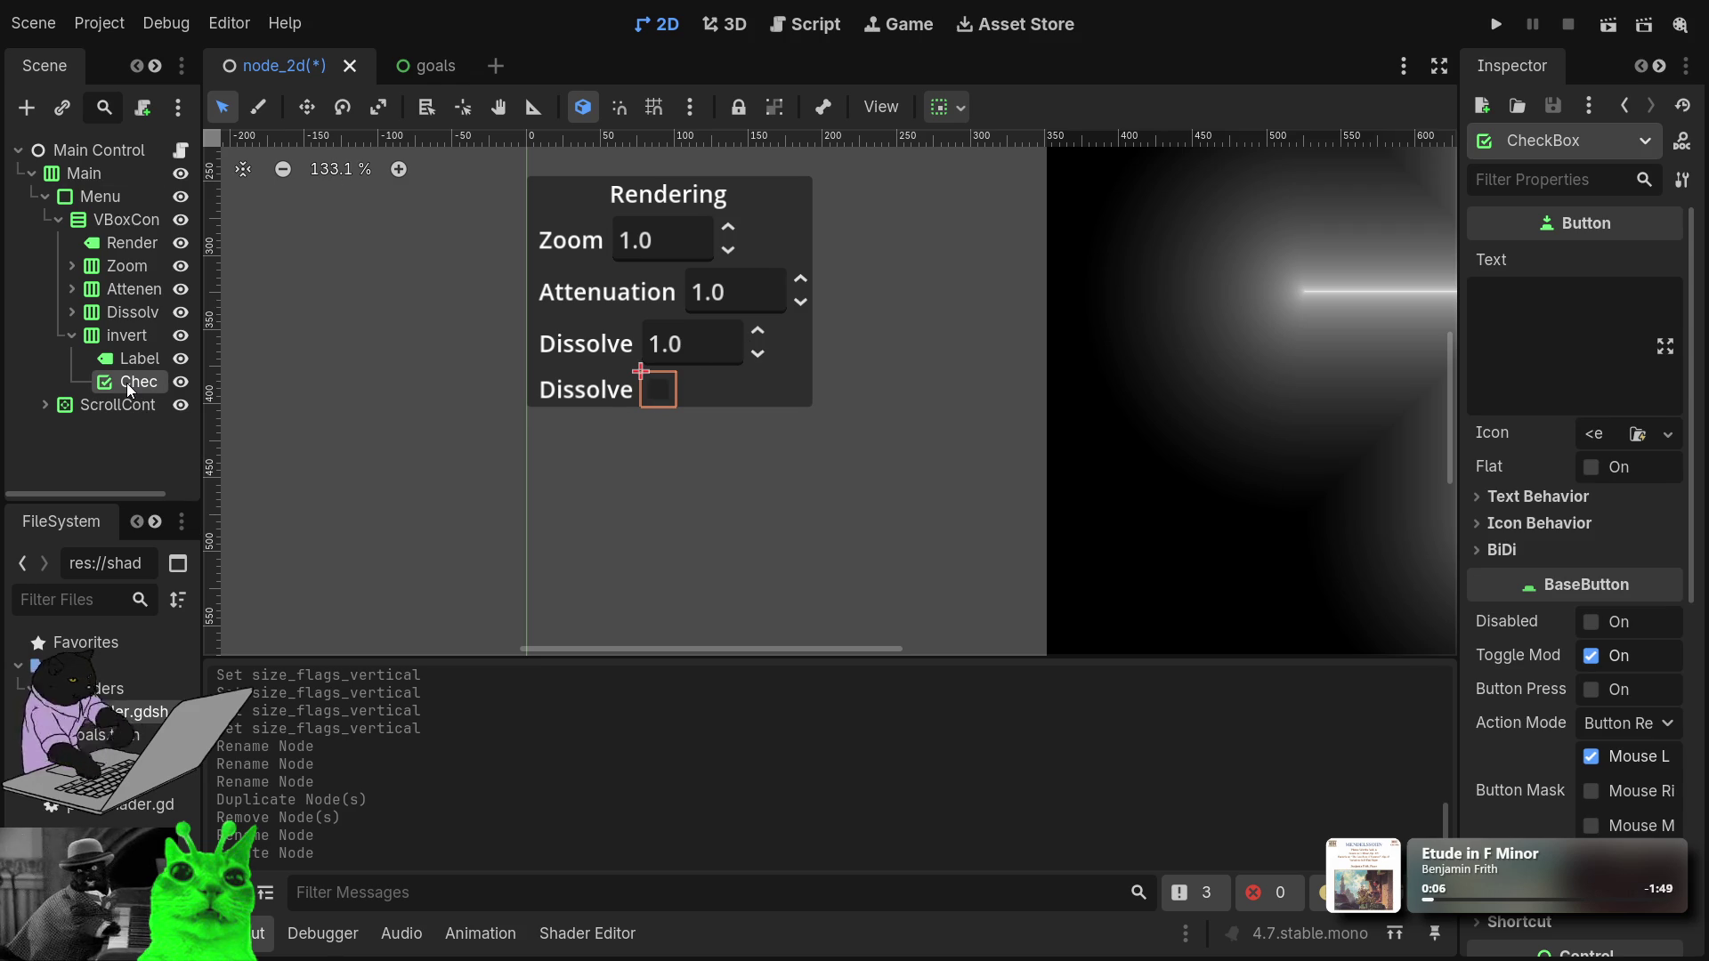
# Leave the CheckBox's Text empty and turn on its Flat option.
pyautogui.click(1542, 324)
pyautogui.write('dasd')
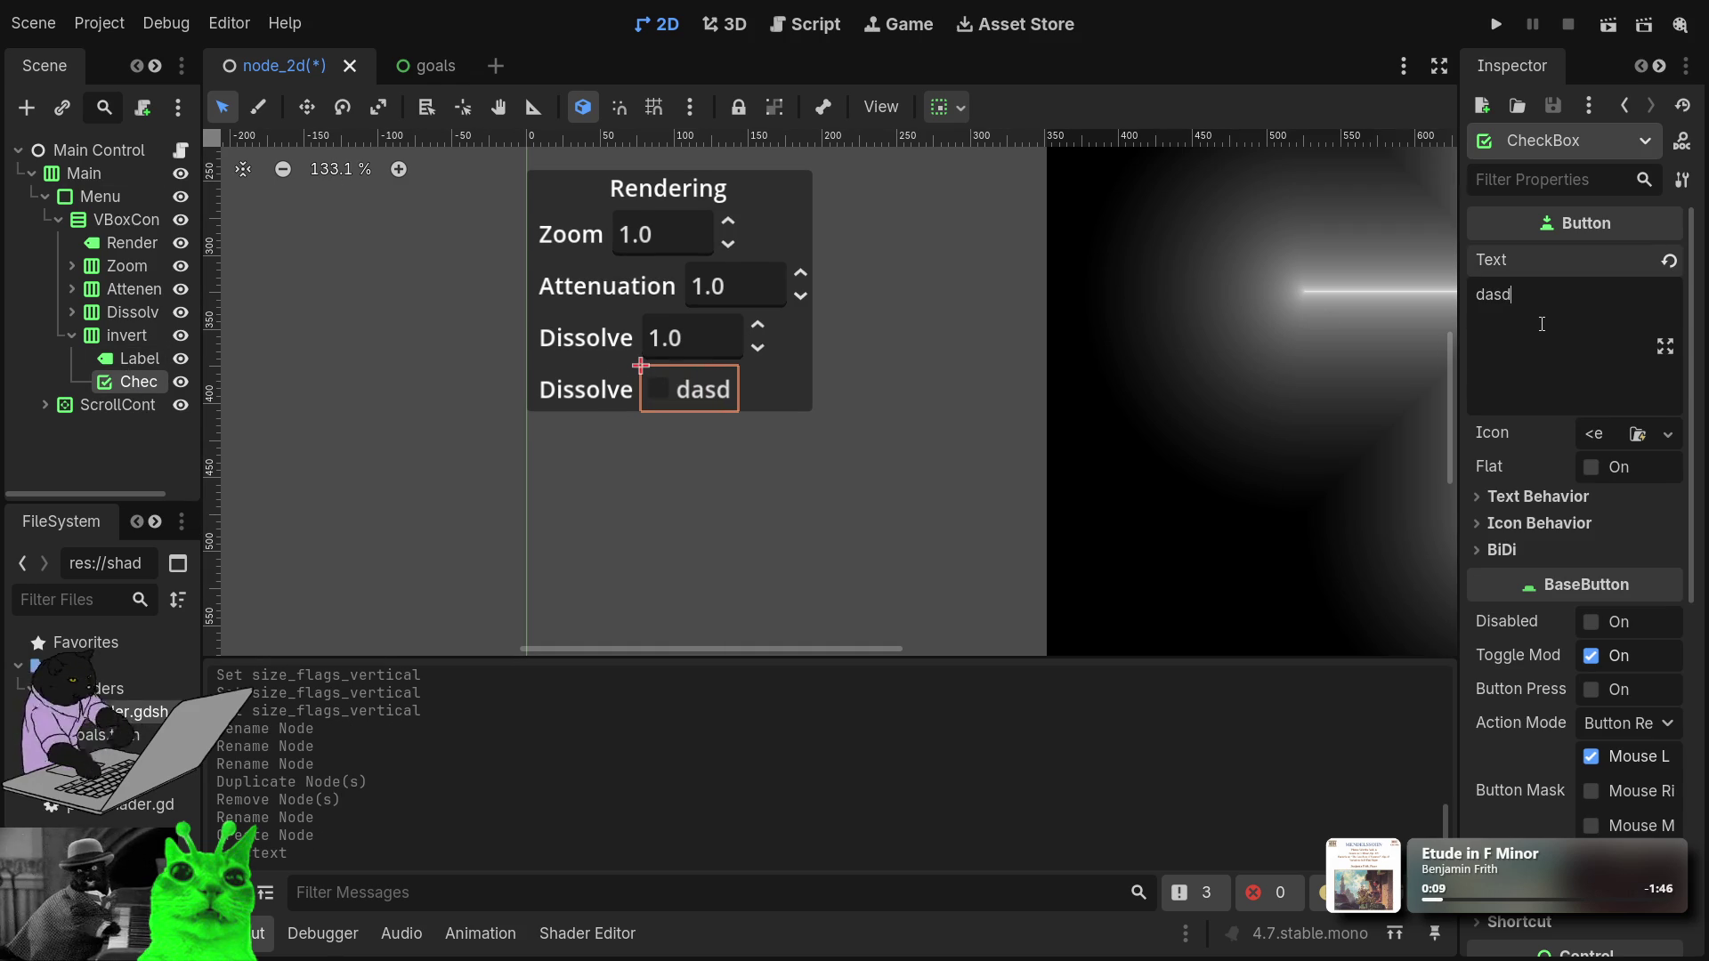
pyautogui.press('BackSpace')
pyautogui.press('BackSpace')
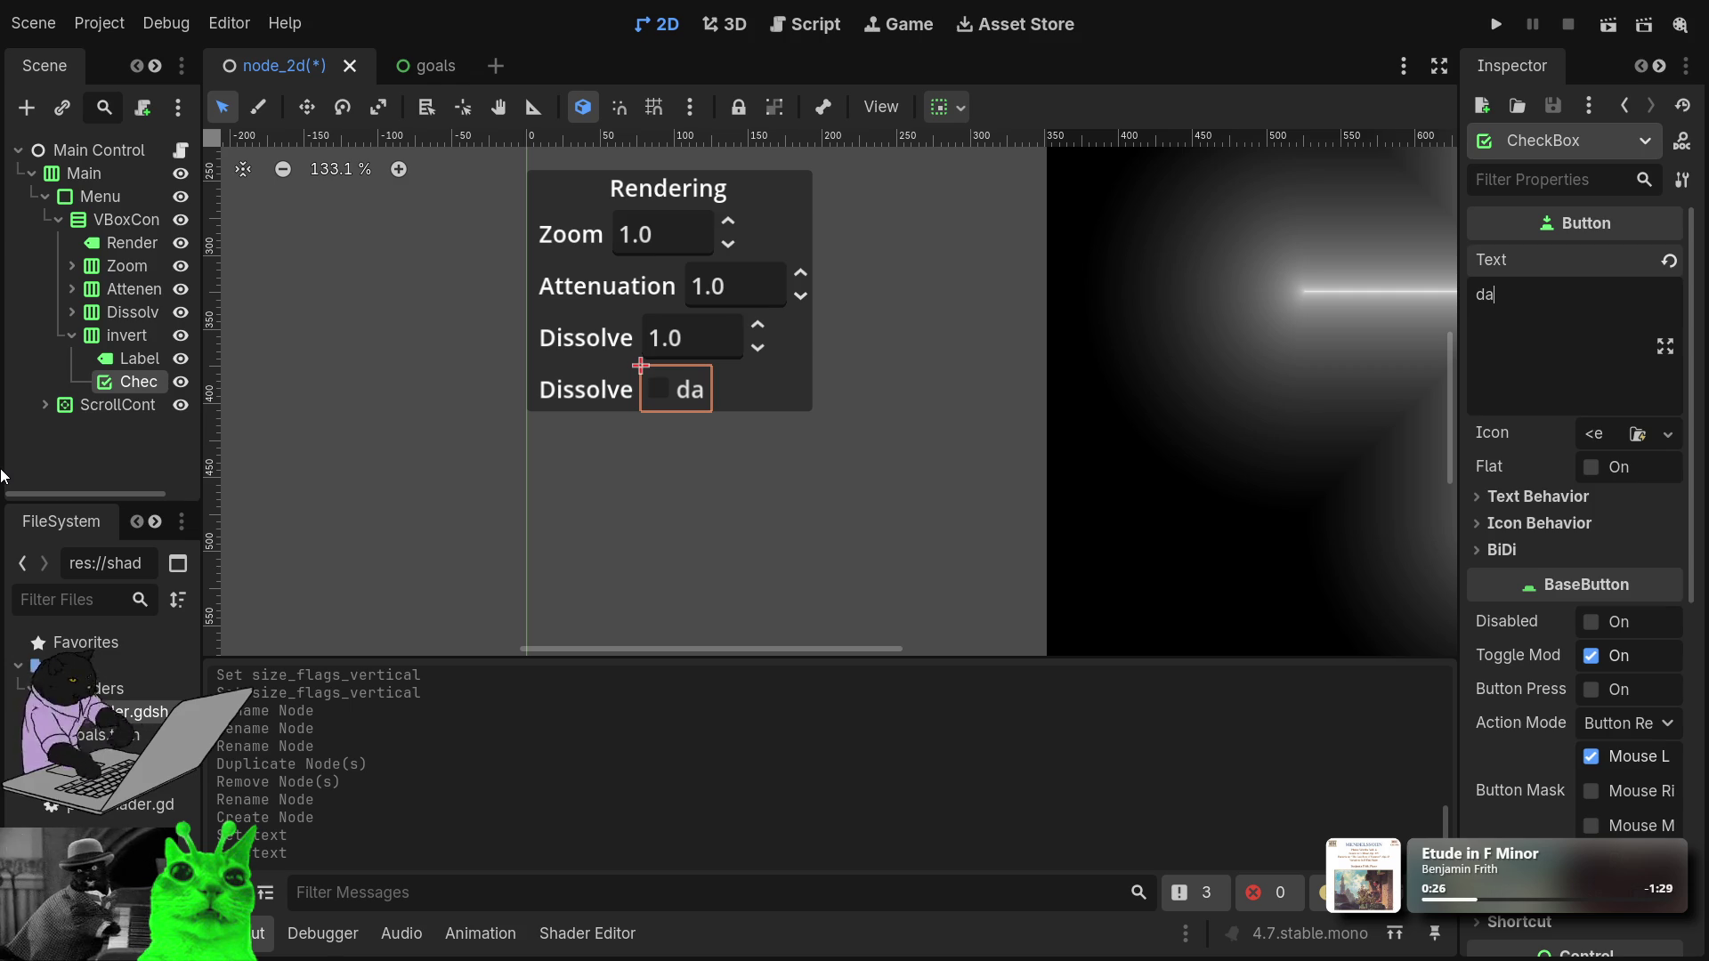
pyautogui.click(1618, 475)
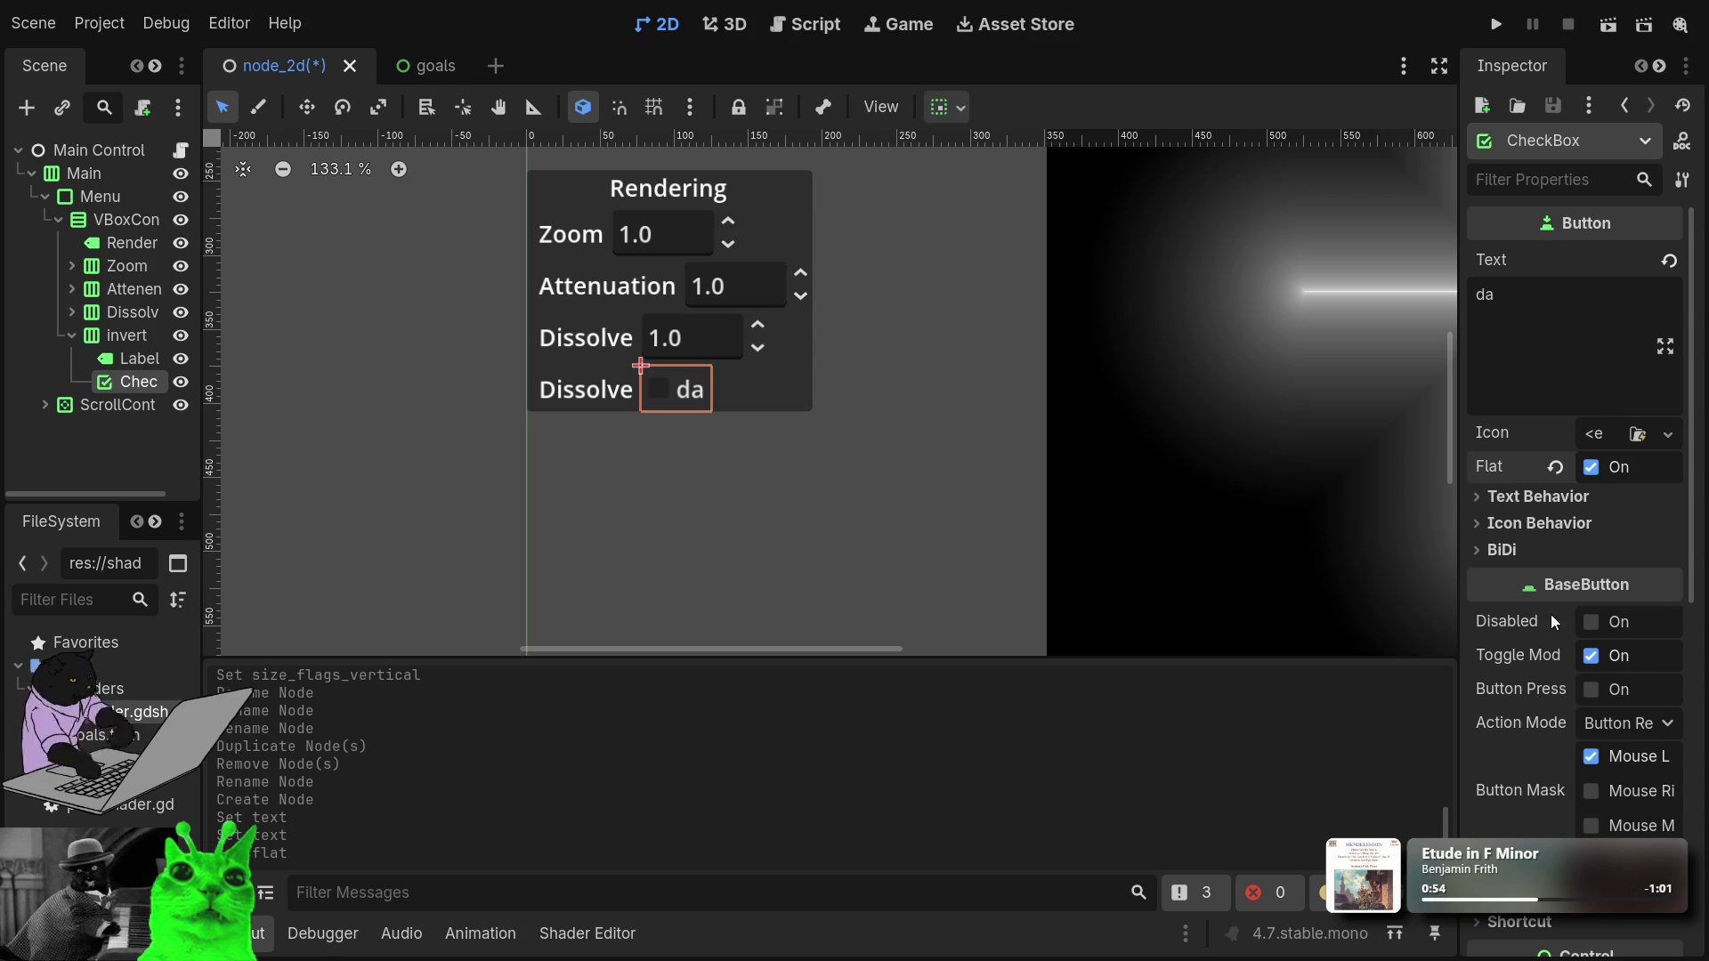
pyautogui.click(1553, 375)
pyautogui.press('BackSpace')
pyautogui.press('BackSpace')
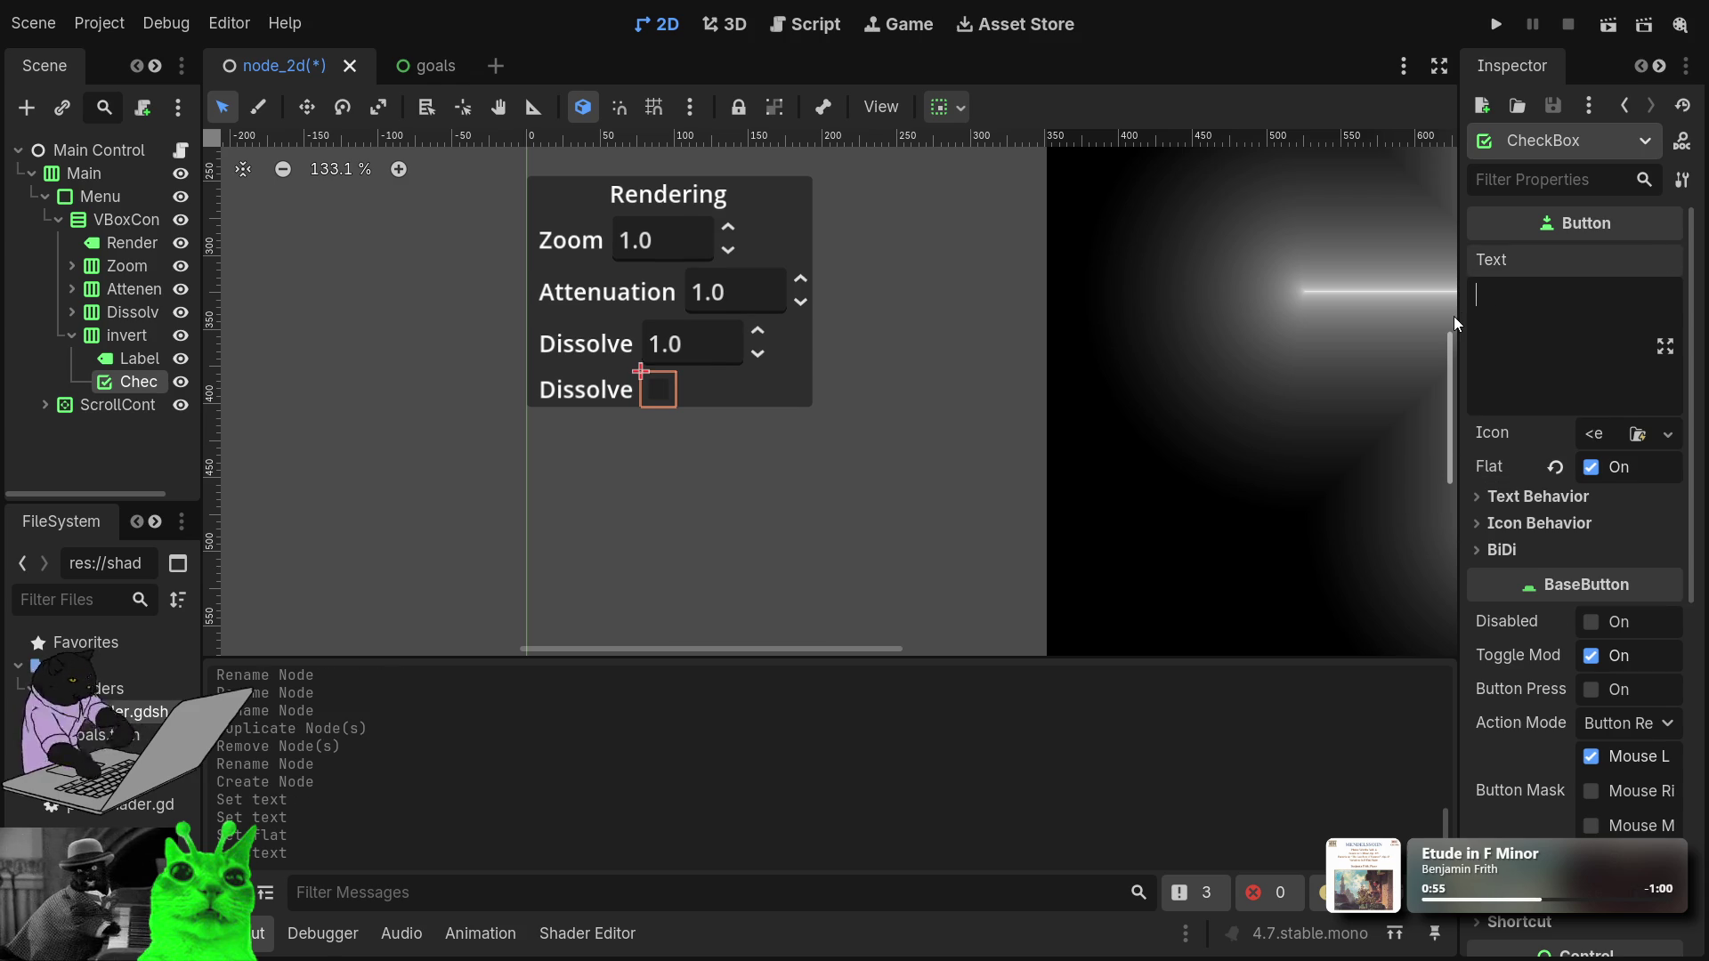
# Change the fourth row's label Text from Dissolve to Invert.
pyautogui.click(116, 356)
pyautogui.click(1511, 319)
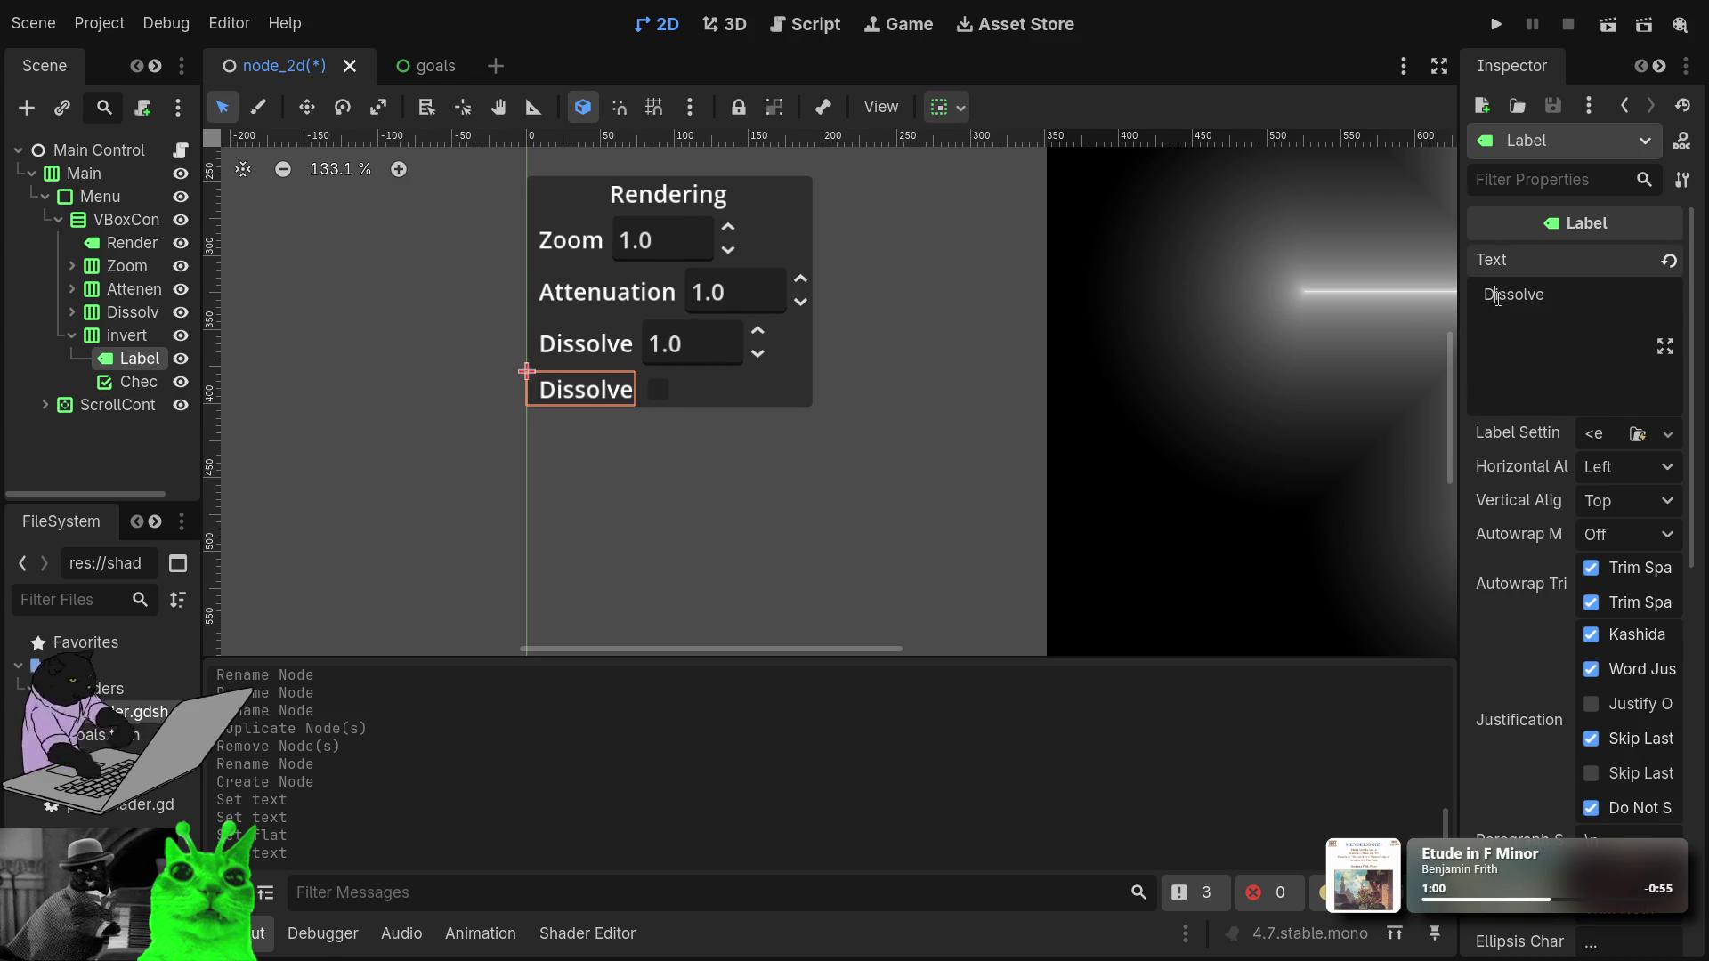
pyautogui.hotkey('ctrl', 'a')
pyautogui.write('Inver')
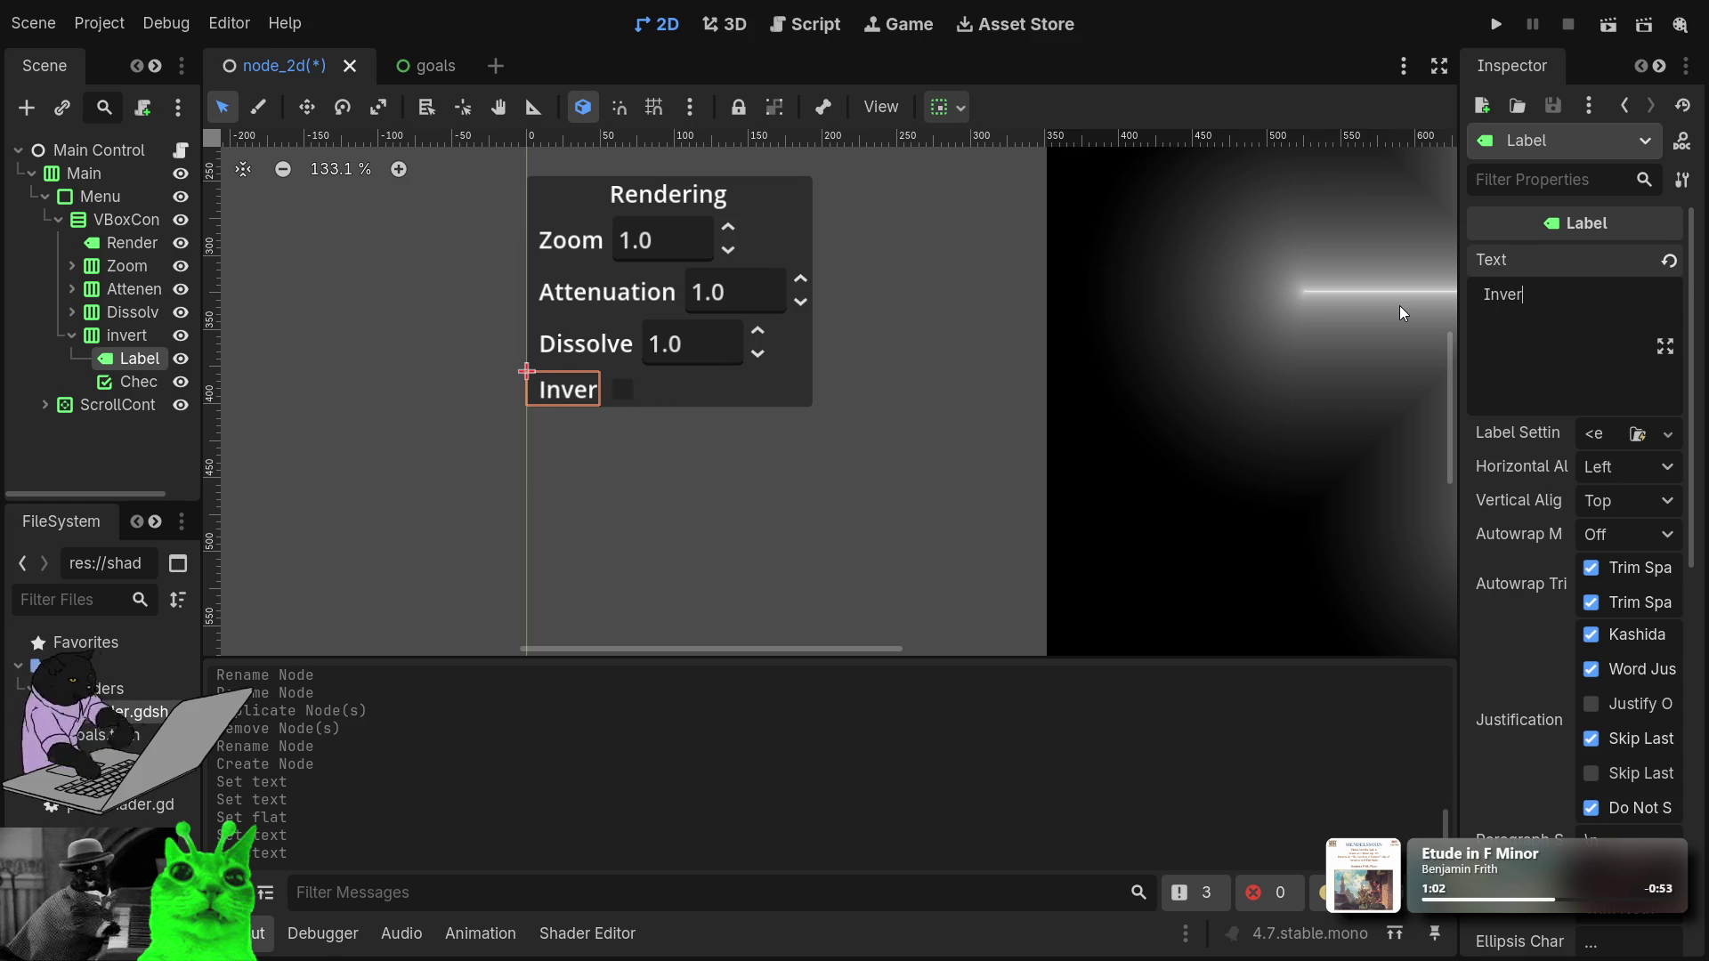
pyautogui.write('t')
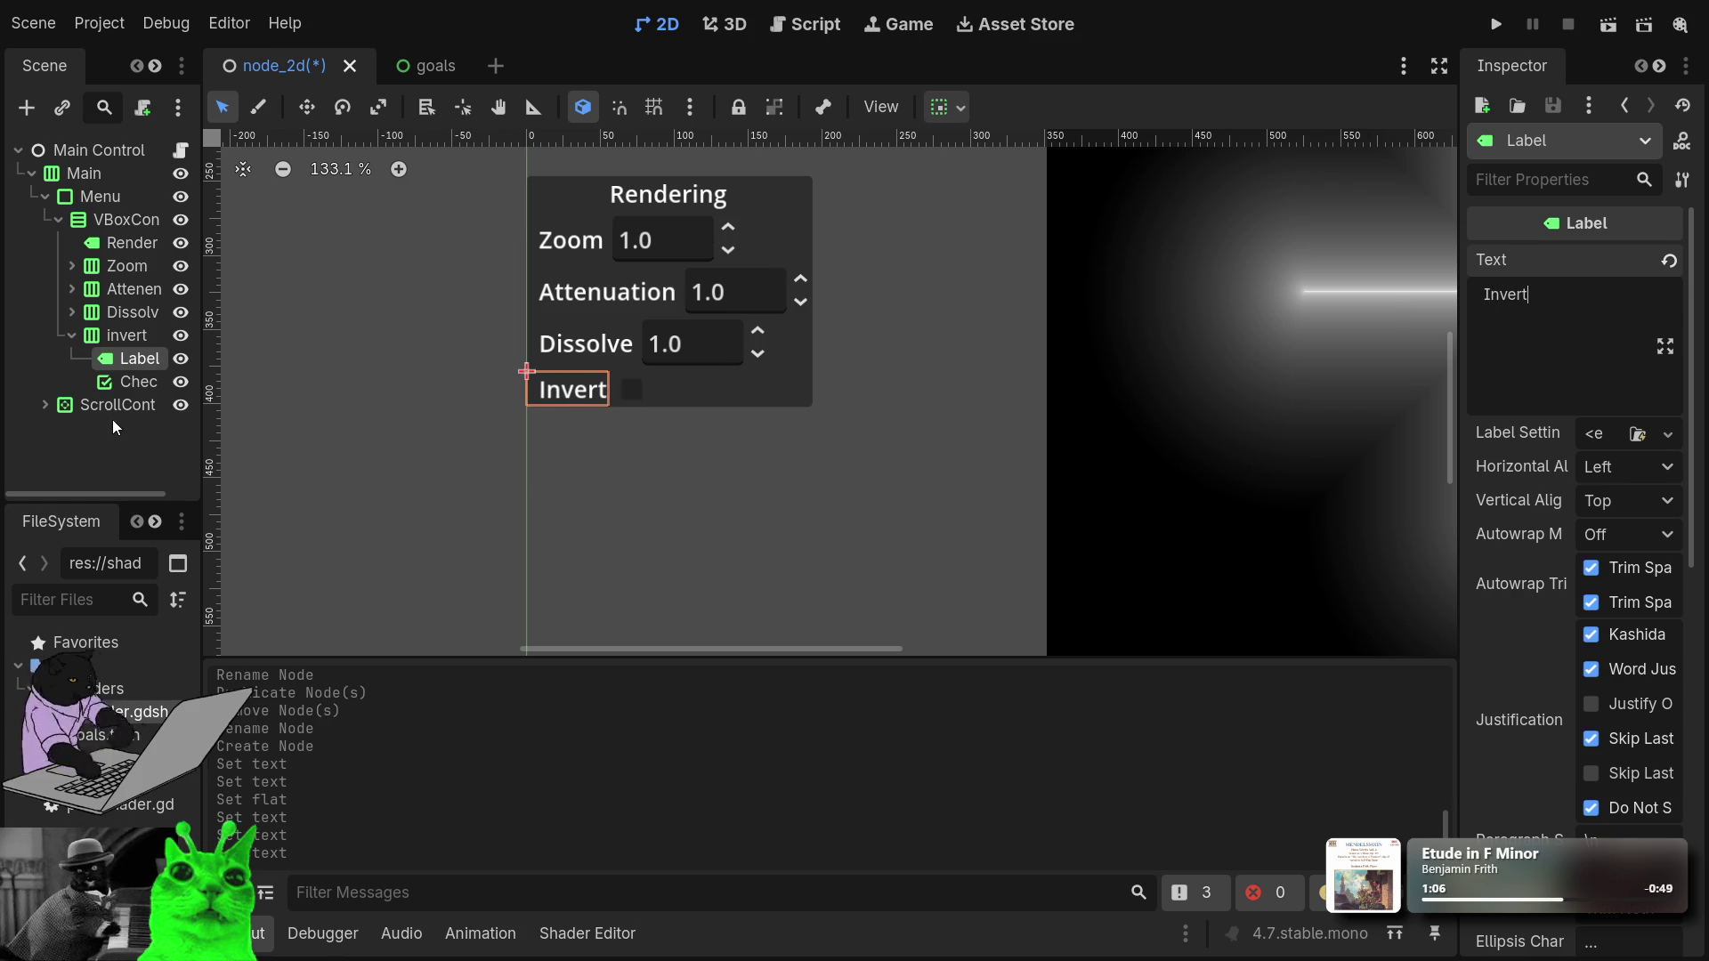
pyautogui.click(119, 449)
pyautogui.click(73, 336)
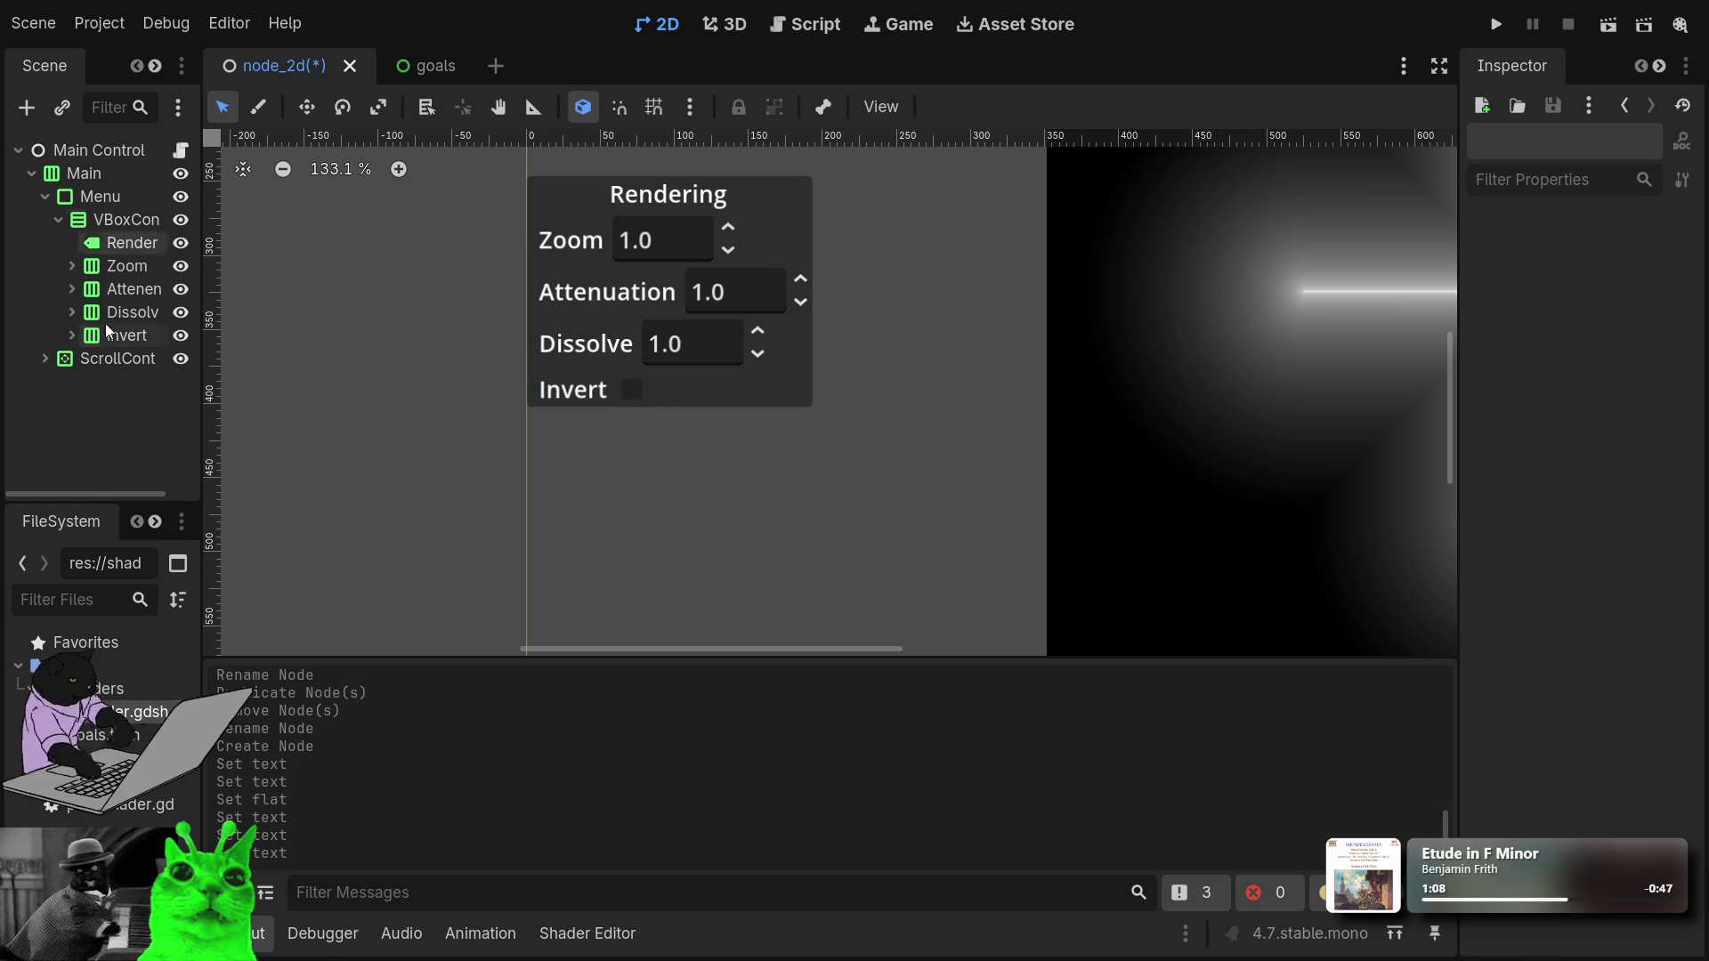
# Duplicate the Rendering title into the Invert row, then undo both changes.
pyautogui.click(94, 247)
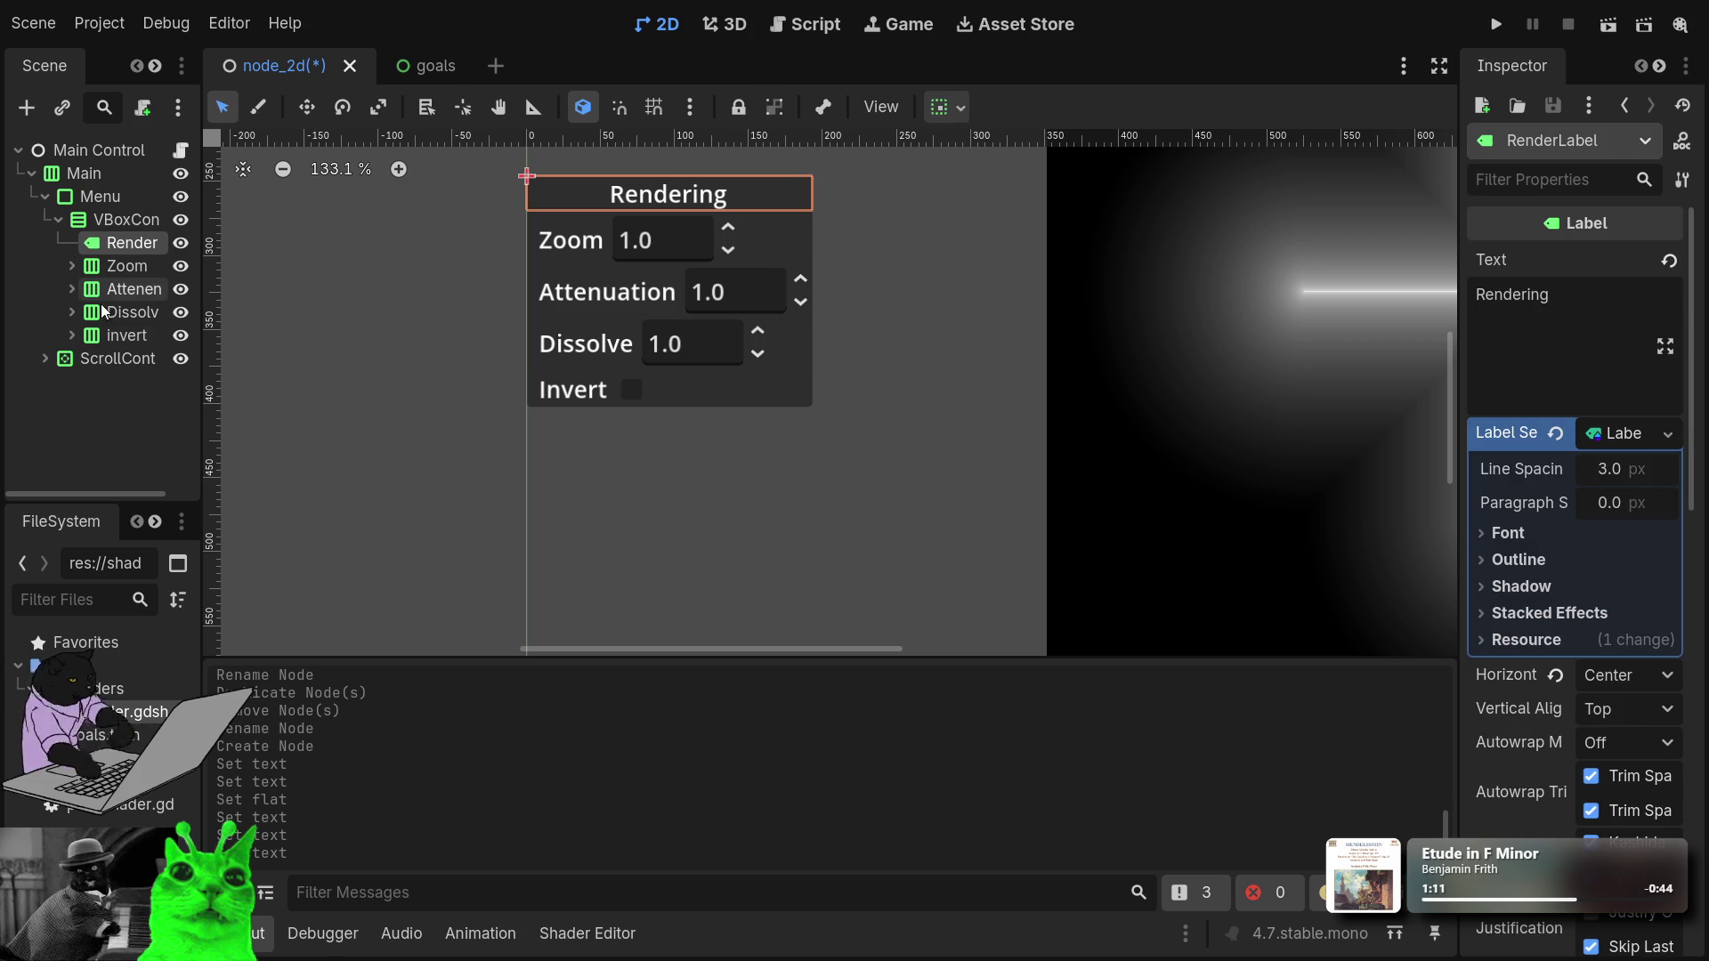
pyautogui.hotkey('ctrl', 'd')
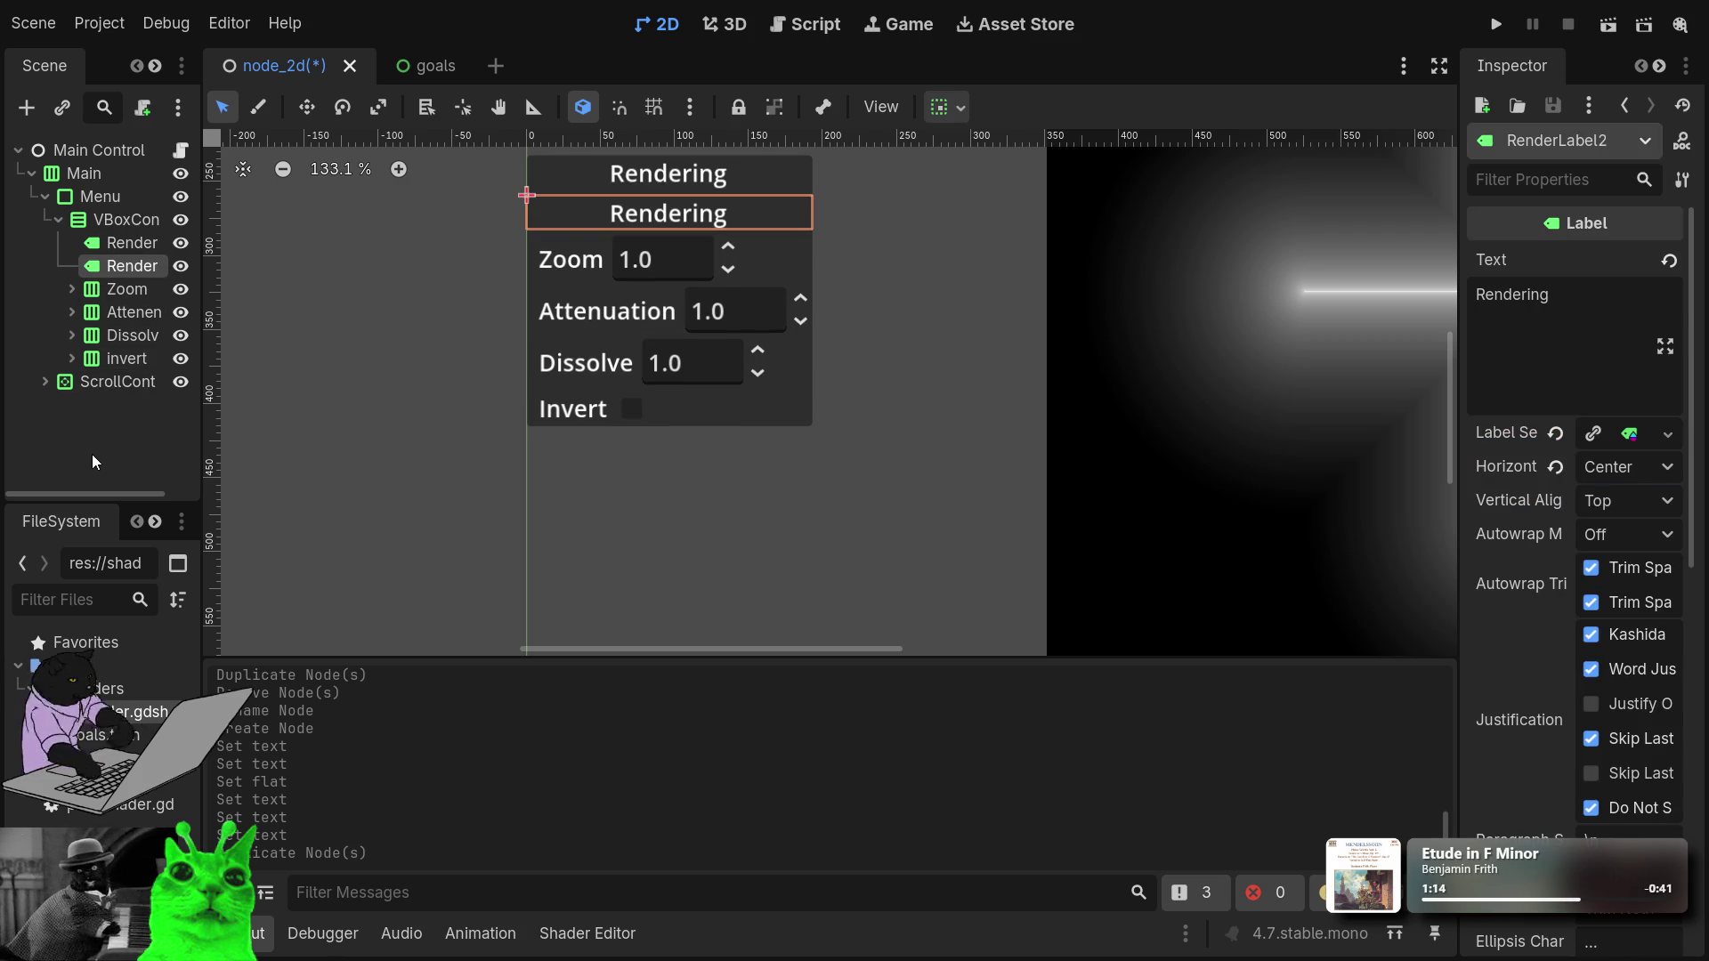
pyautogui.moveTo(114, 267); pyautogui.dragTo(119, 360)
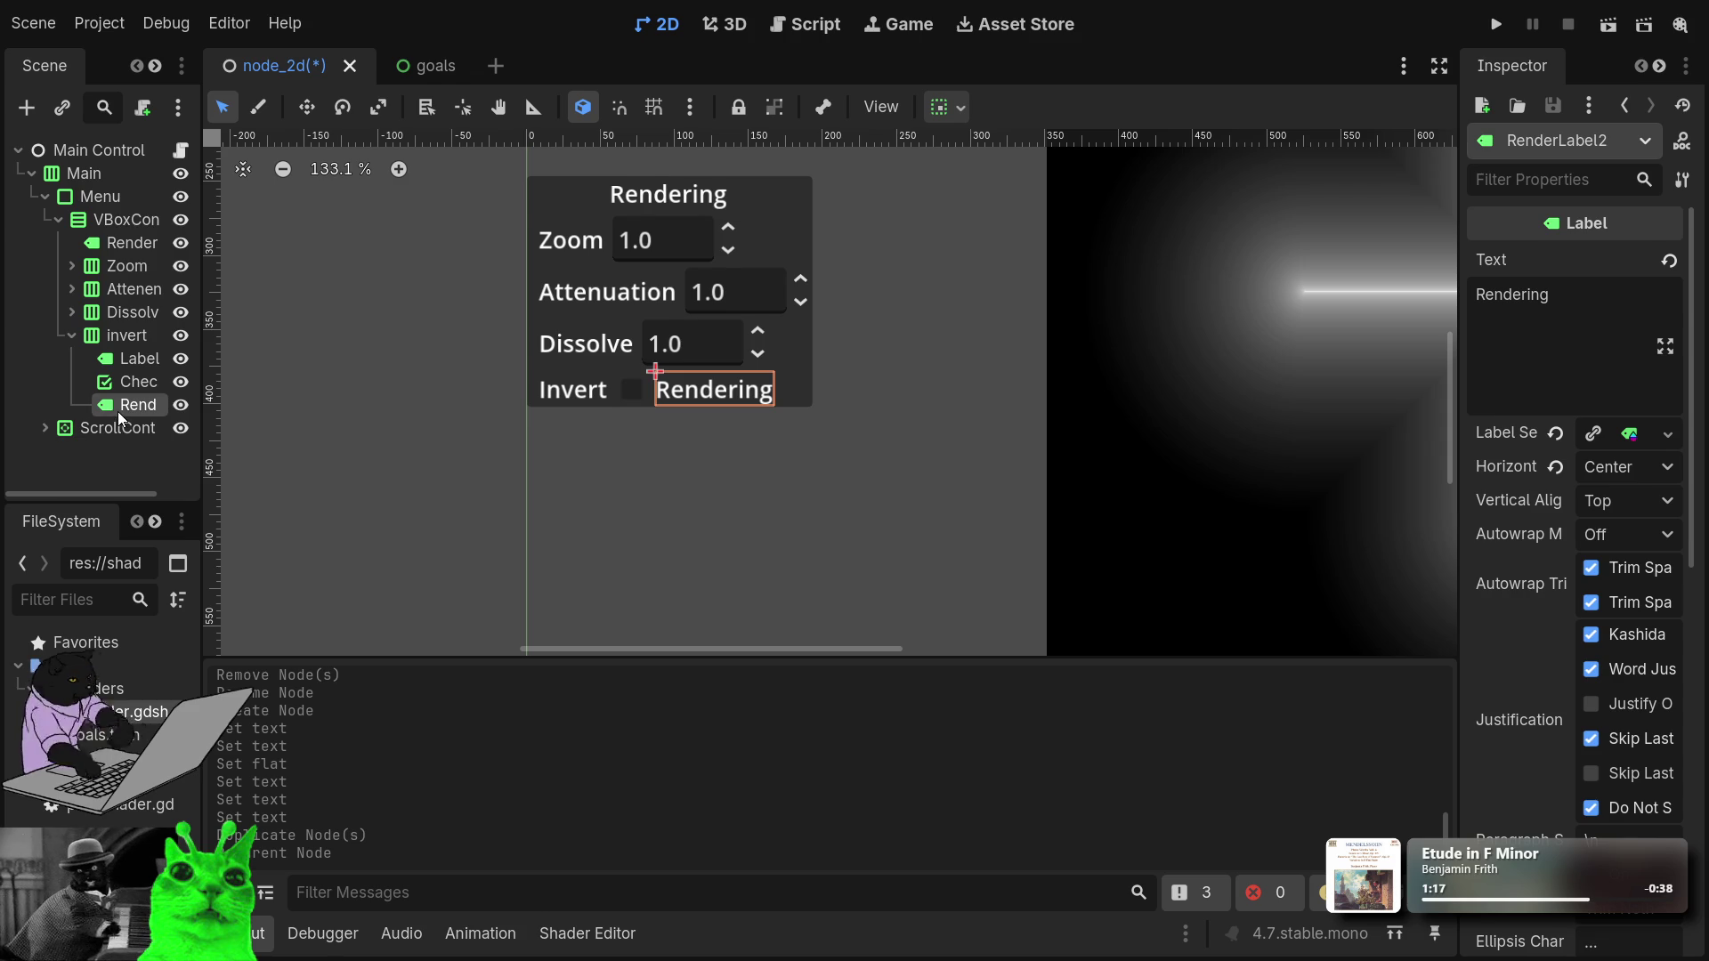
pyautogui.hotkey('ctrl', 'z')
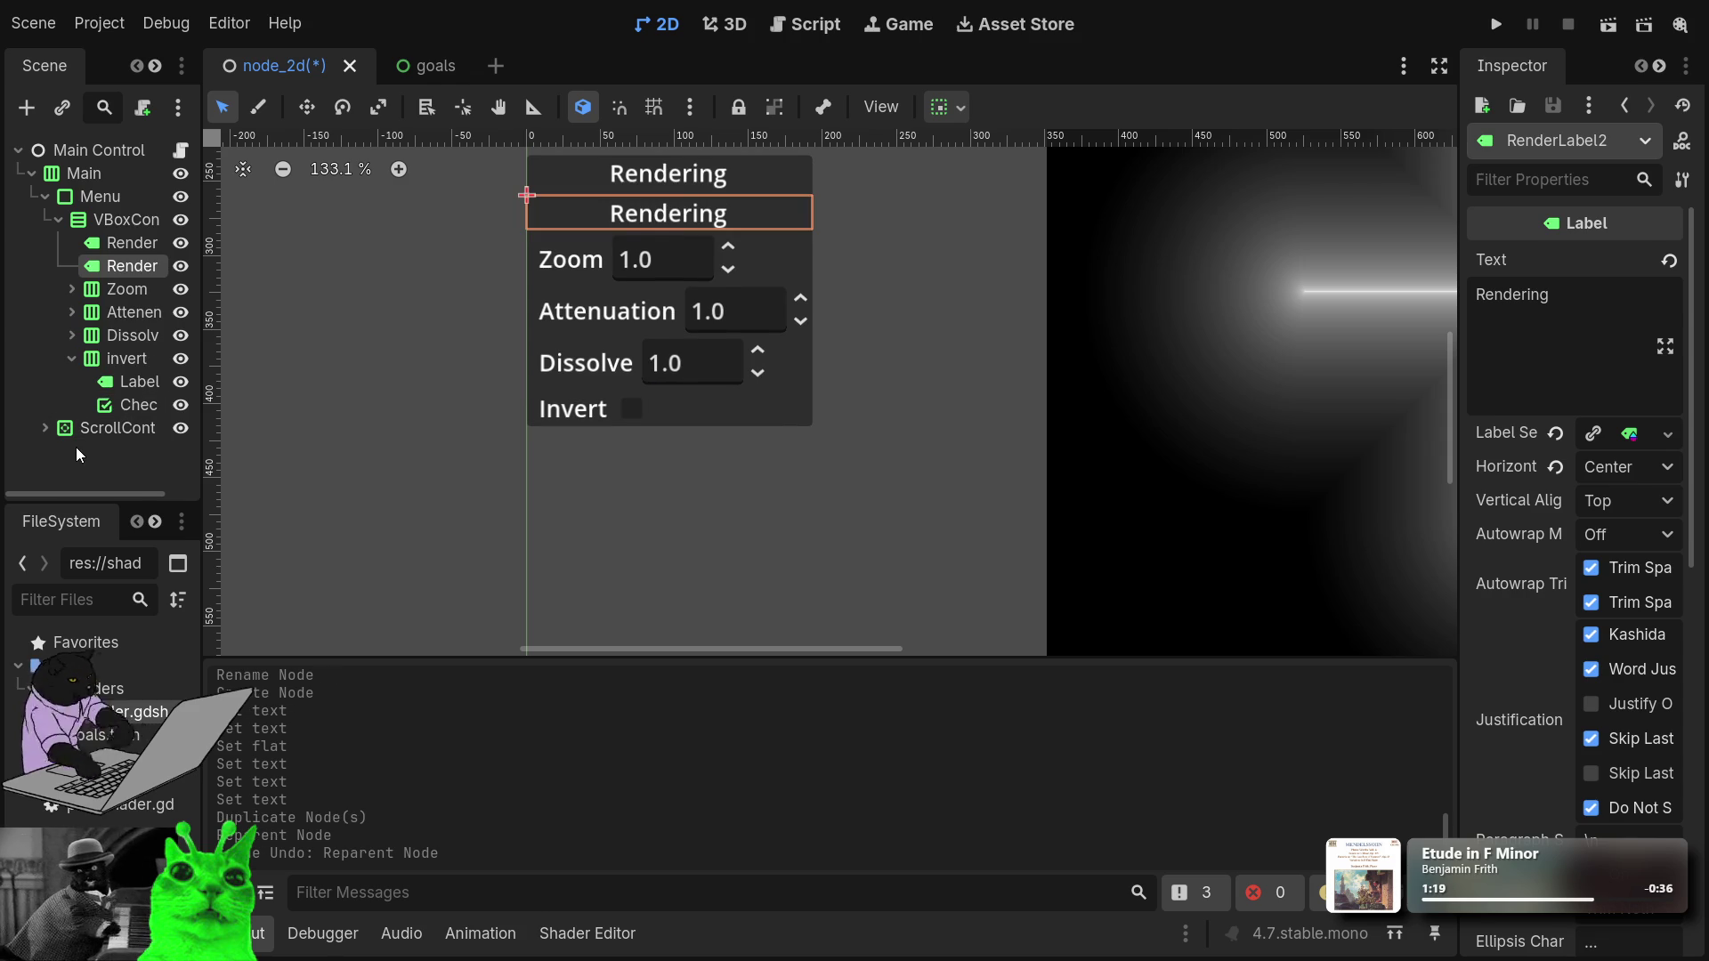
pyautogui.hotkey('ctrl', 'z')
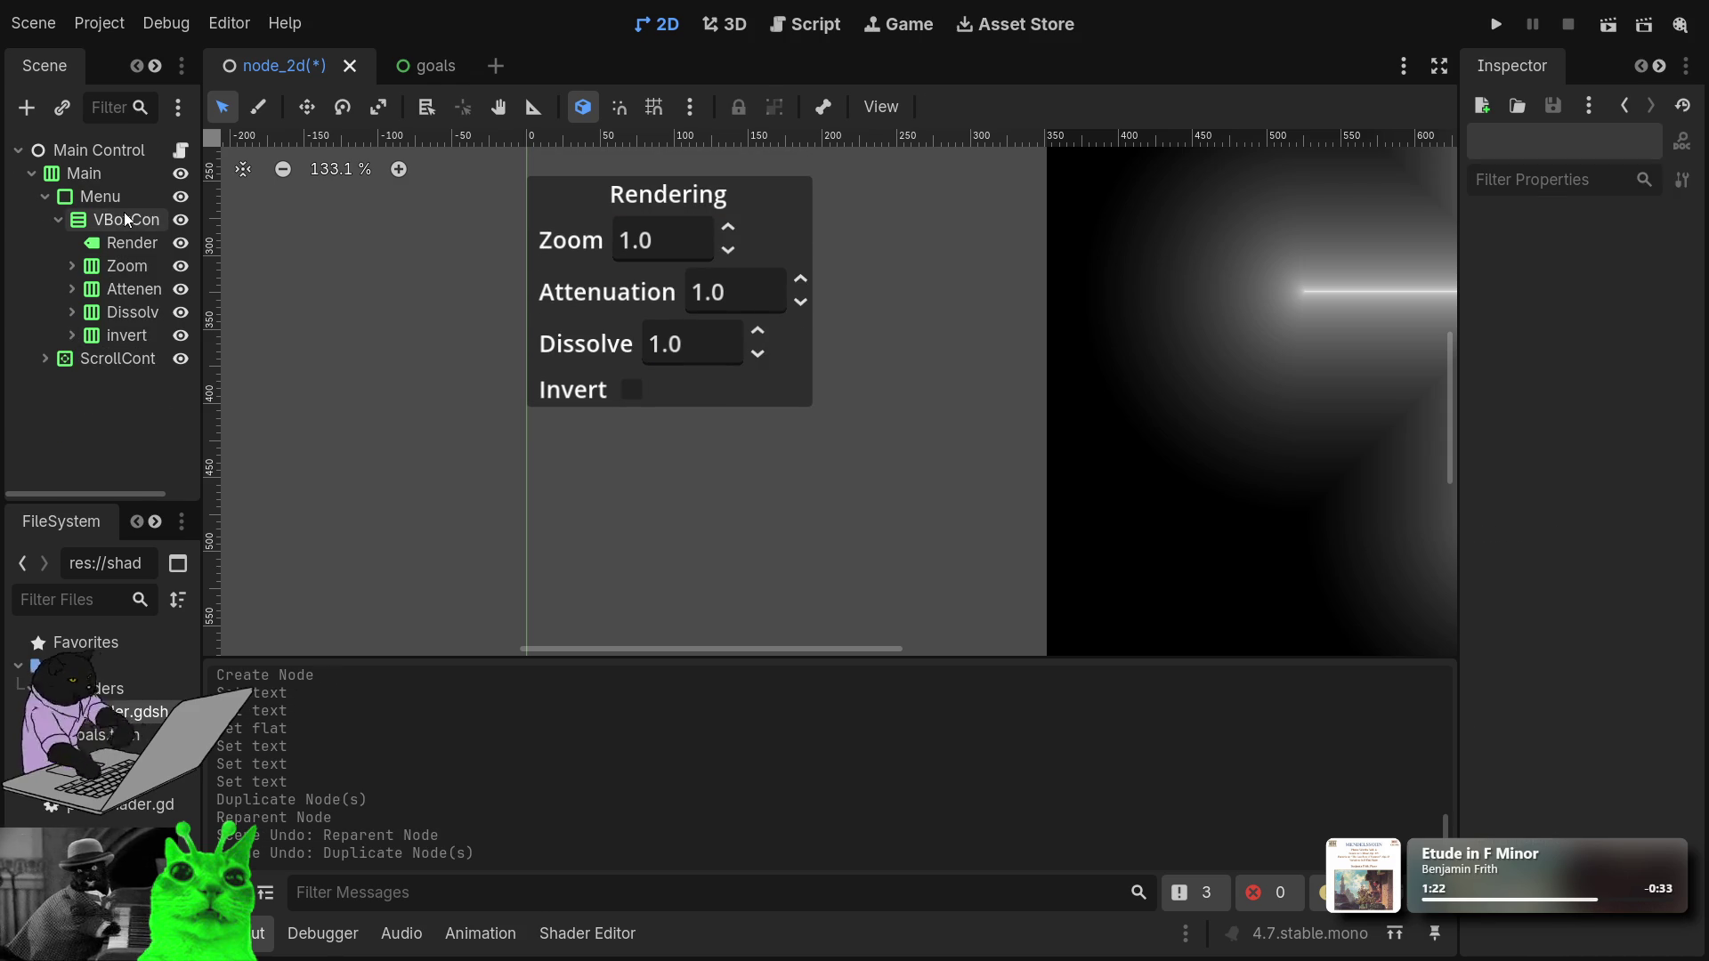
# Add an HSeparator child to the panel's VBoxContainer.
pyautogui.click(125, 218)
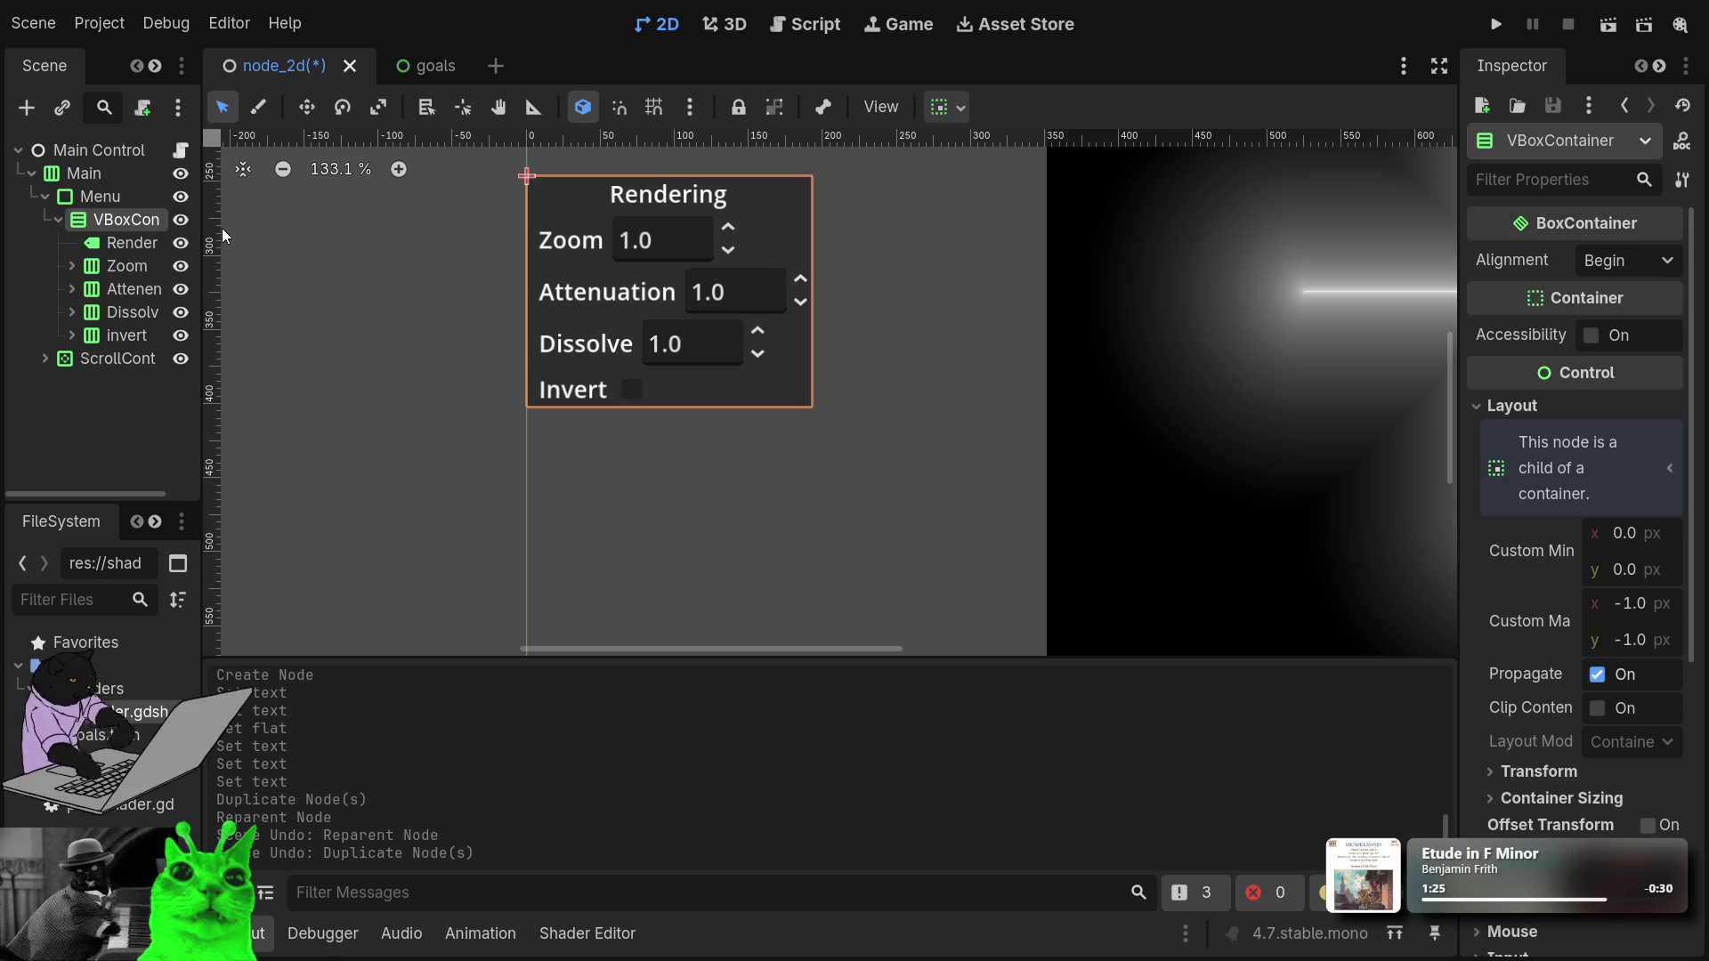
pyautogui.hotkey('ctrl', 'a')
pyautogui.press('Return')
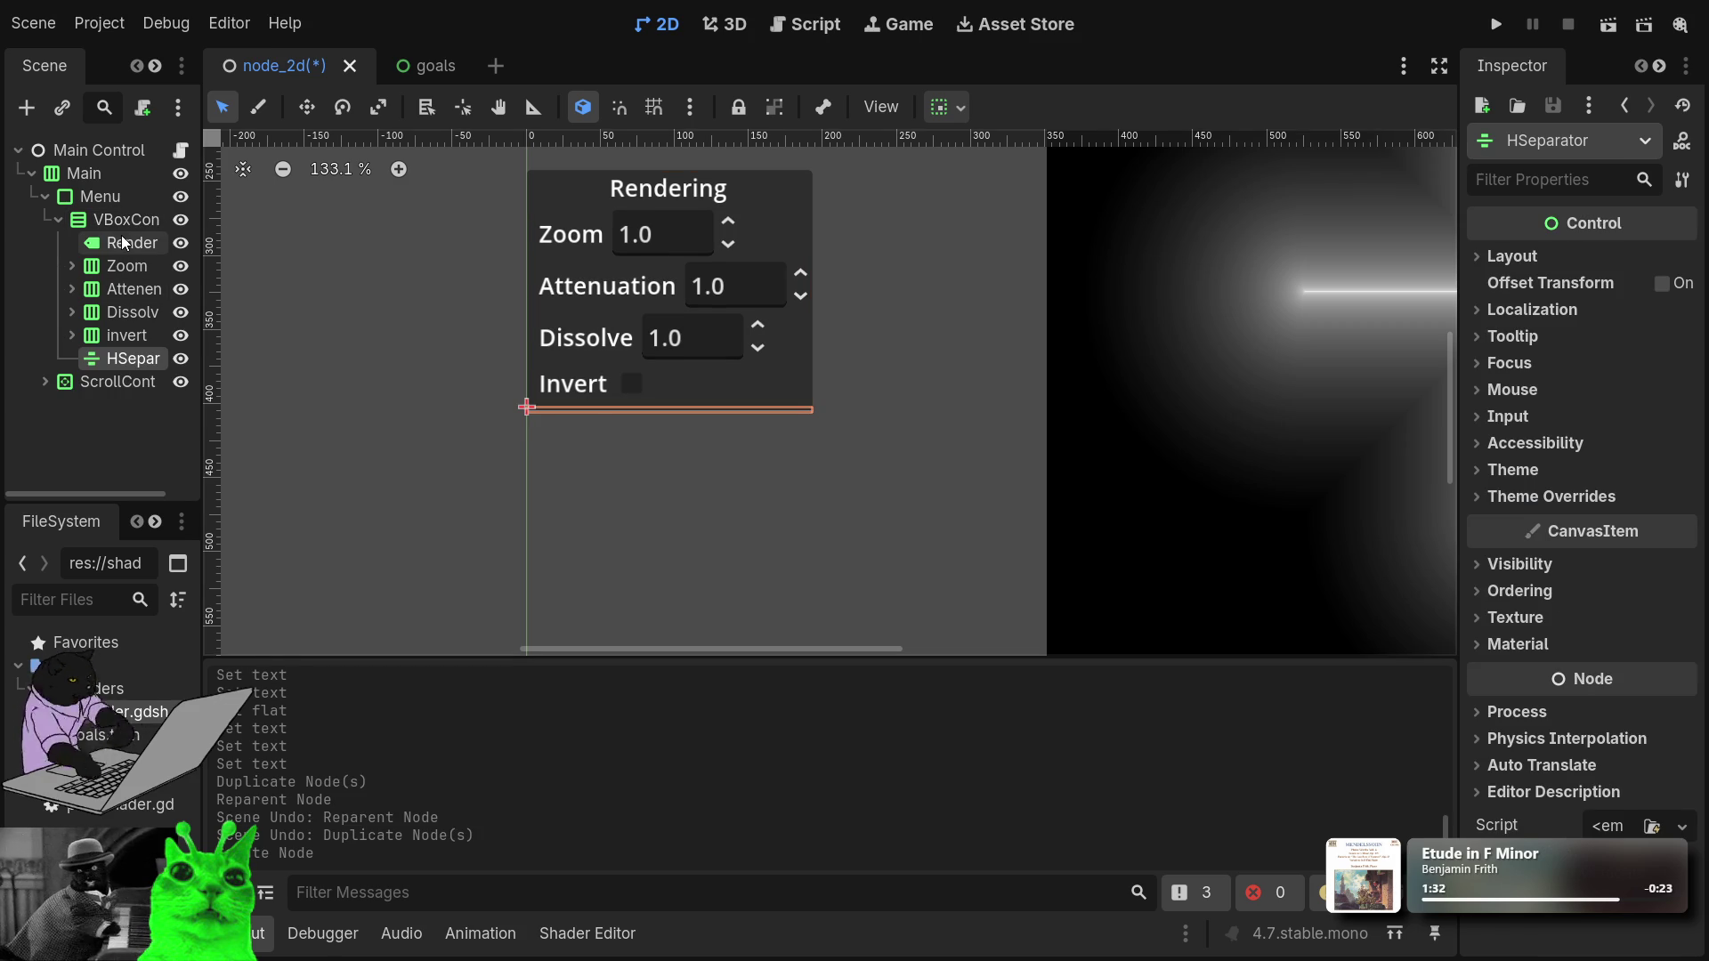
# Add a plain Label reading Shape below the separator, then delete it.
pyautogui.hotkey('ctrl', 'a')
pyautogui.press('Return')
pyautogui.moveTo(127, 392)
pyautogui.mouseDown()
pyautogui.moveTo(122, 353)
pyautogui.moveTo(110, 397)
pyautogui.mouseUp()
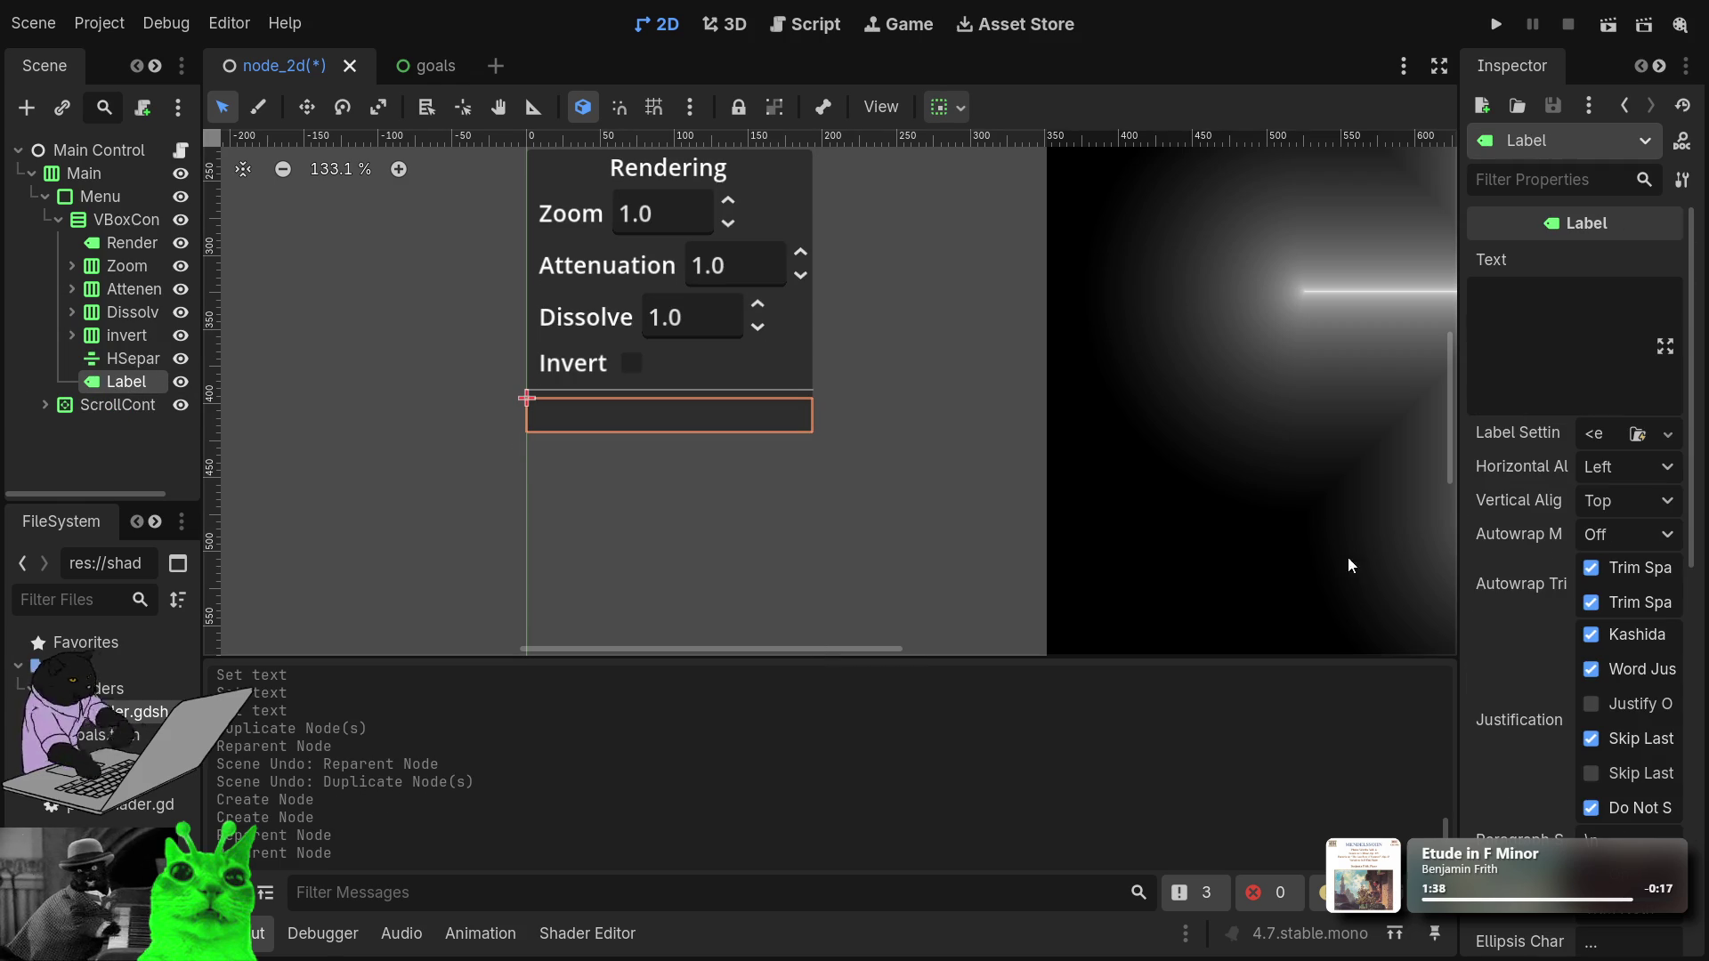
pyautogui.click(1574, 291)
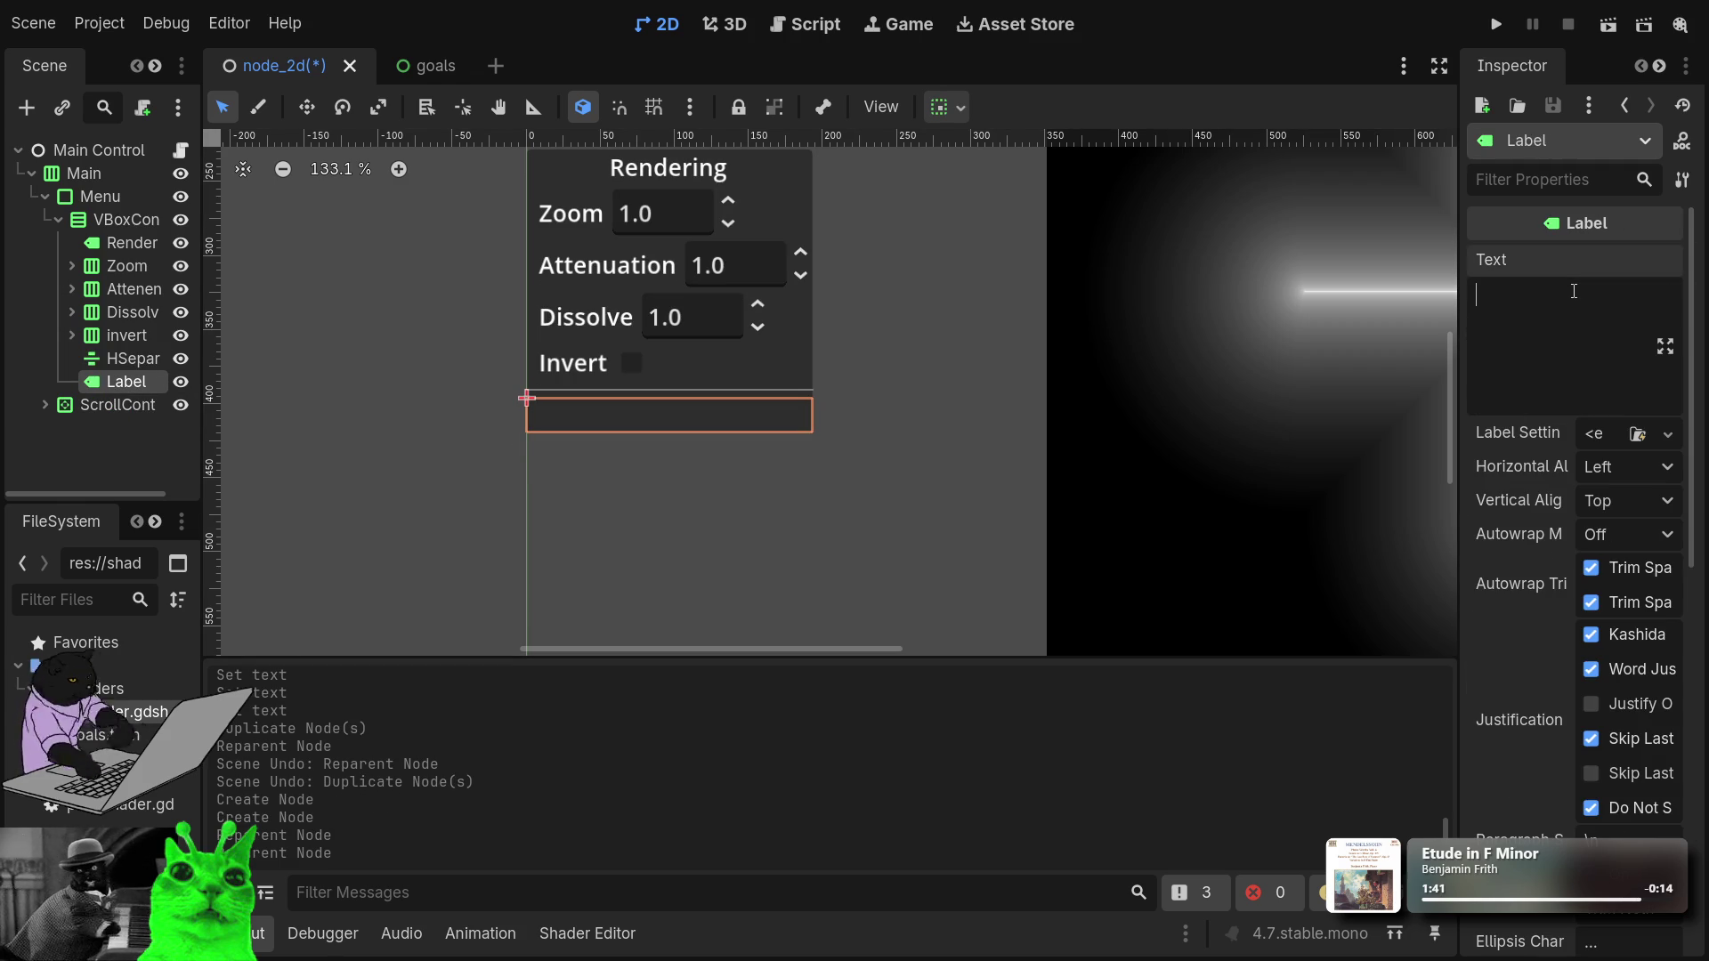
pyautogui.write('Shape')
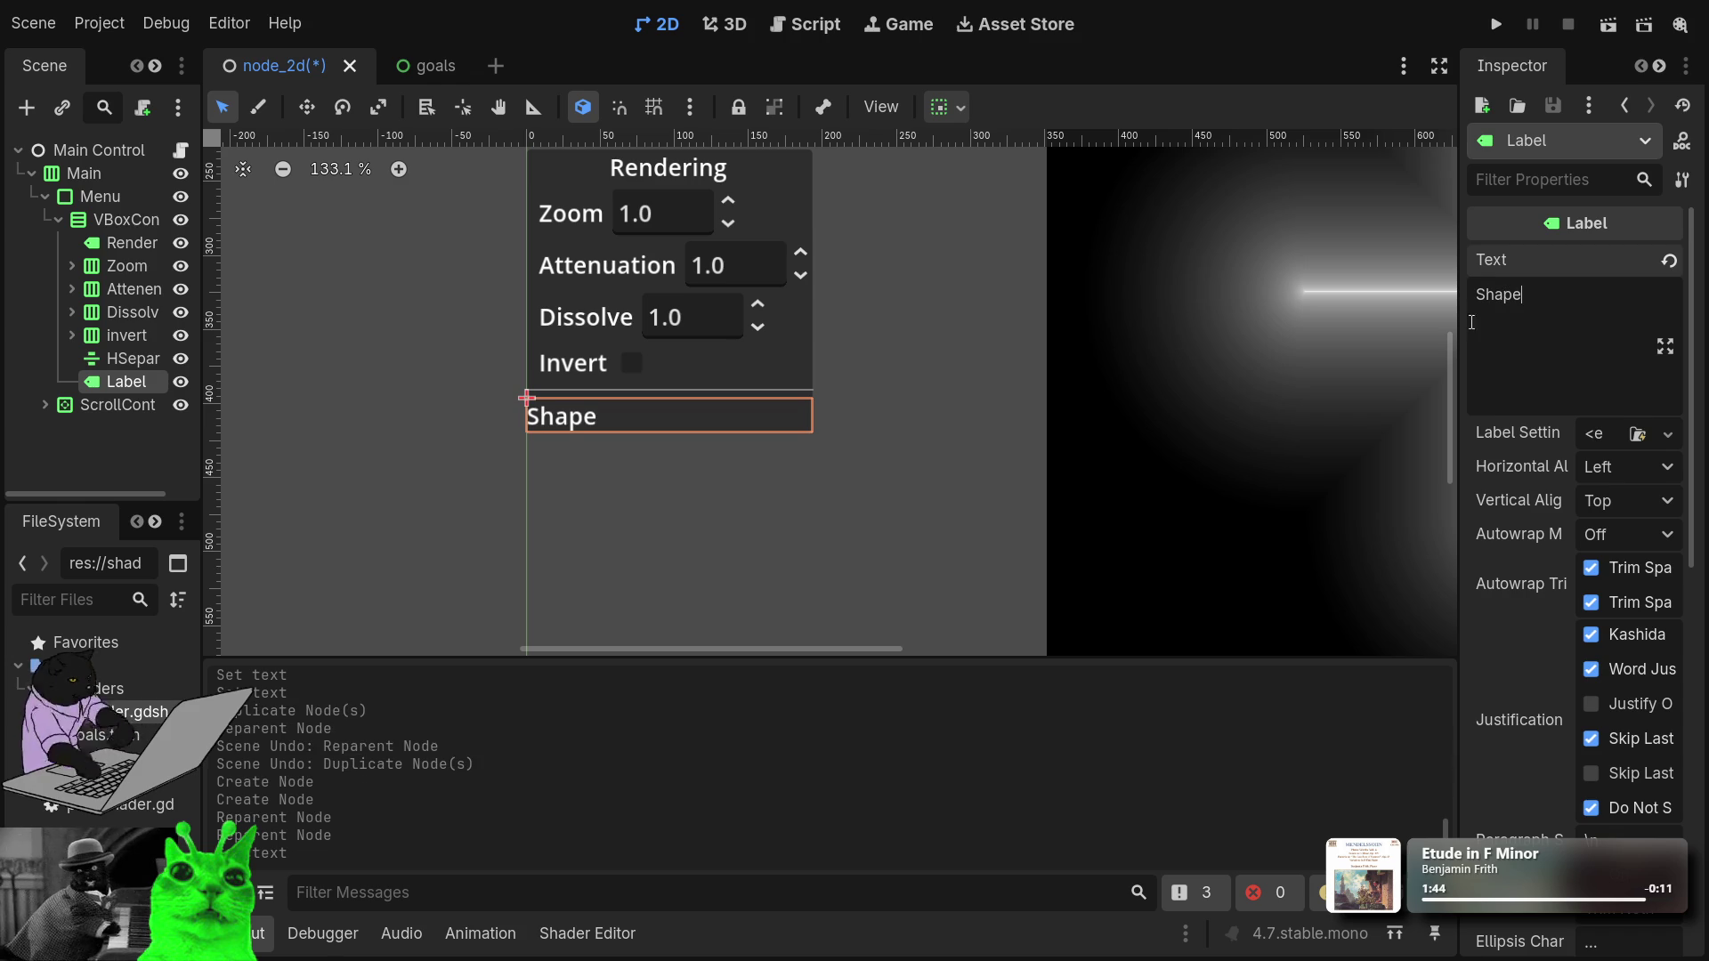
pyautogui.click(135, 242)
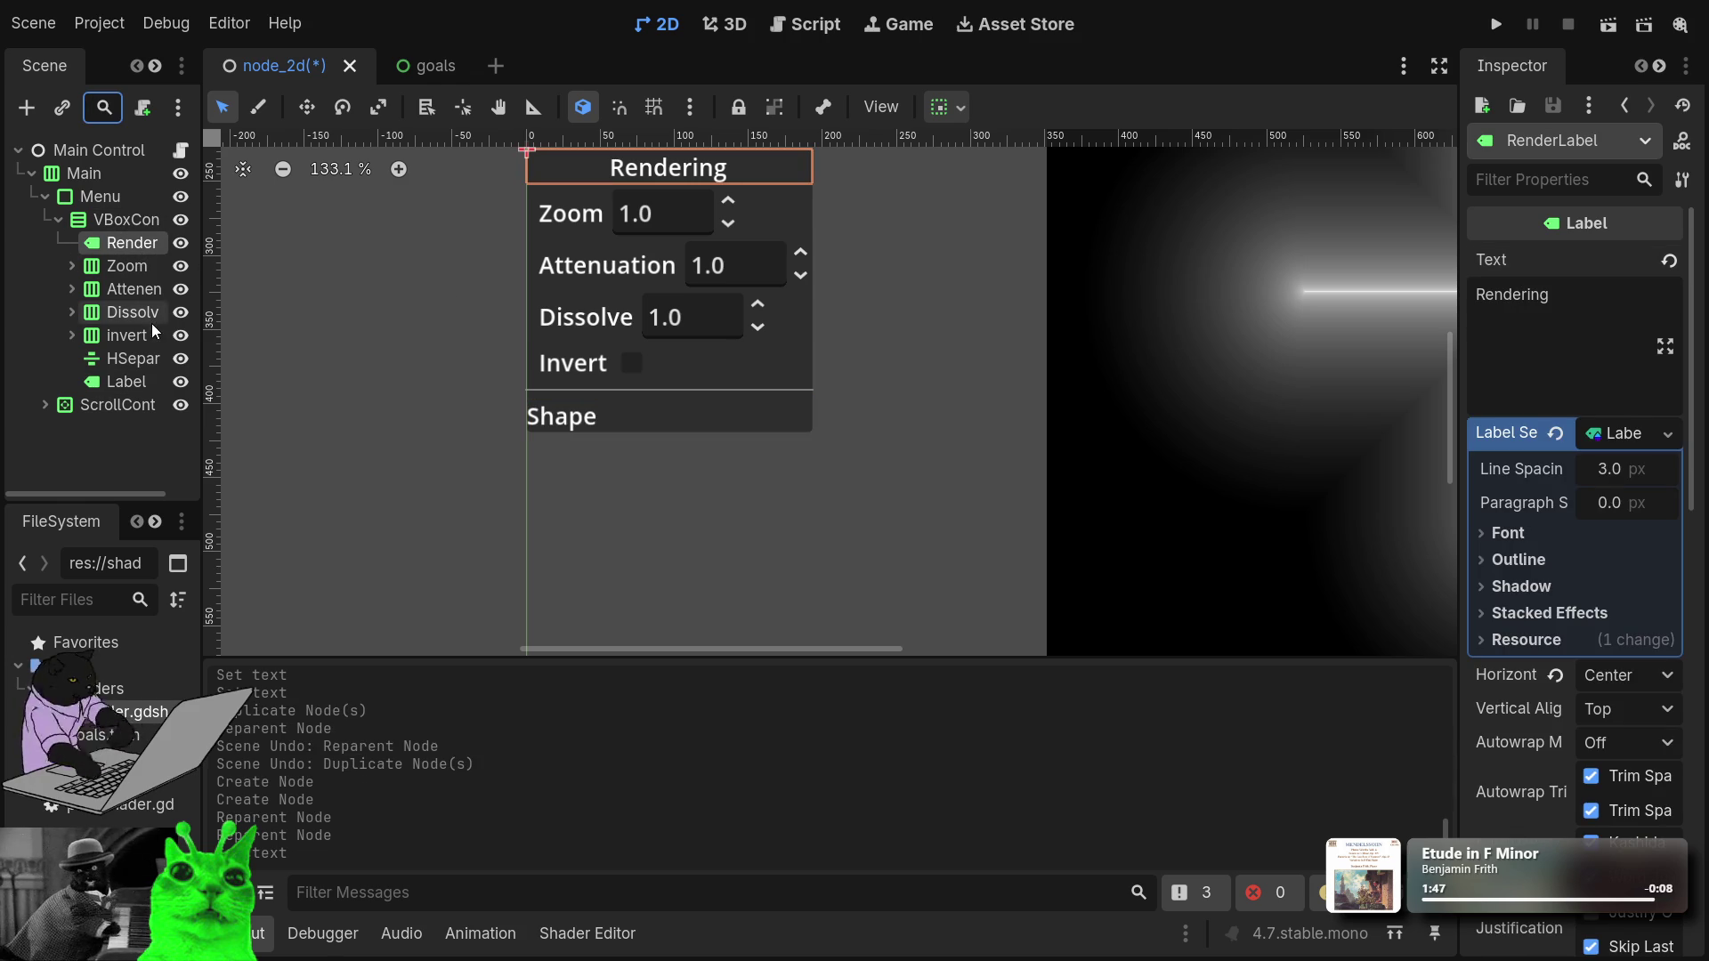
pyautogui.click(121, 382)
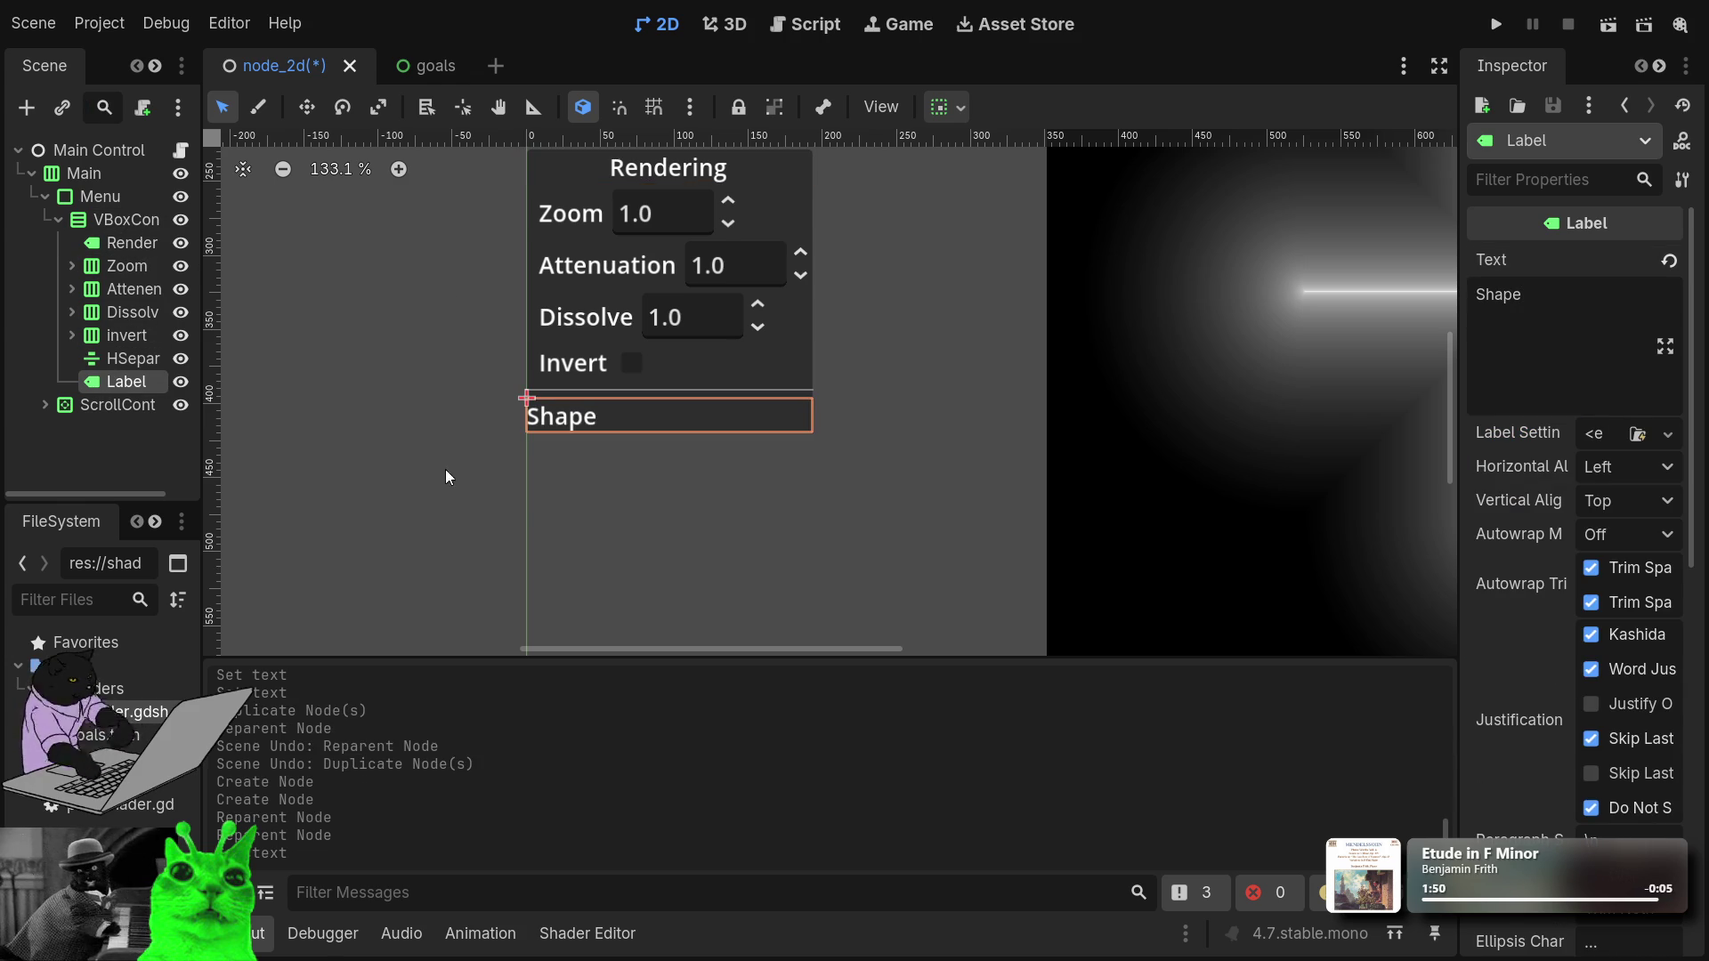
pyautogui.press('Delete')
# Duplicate the centred Rendering title, move it below the separator, and rename it Shape.
pyautogui.click(125, 244)
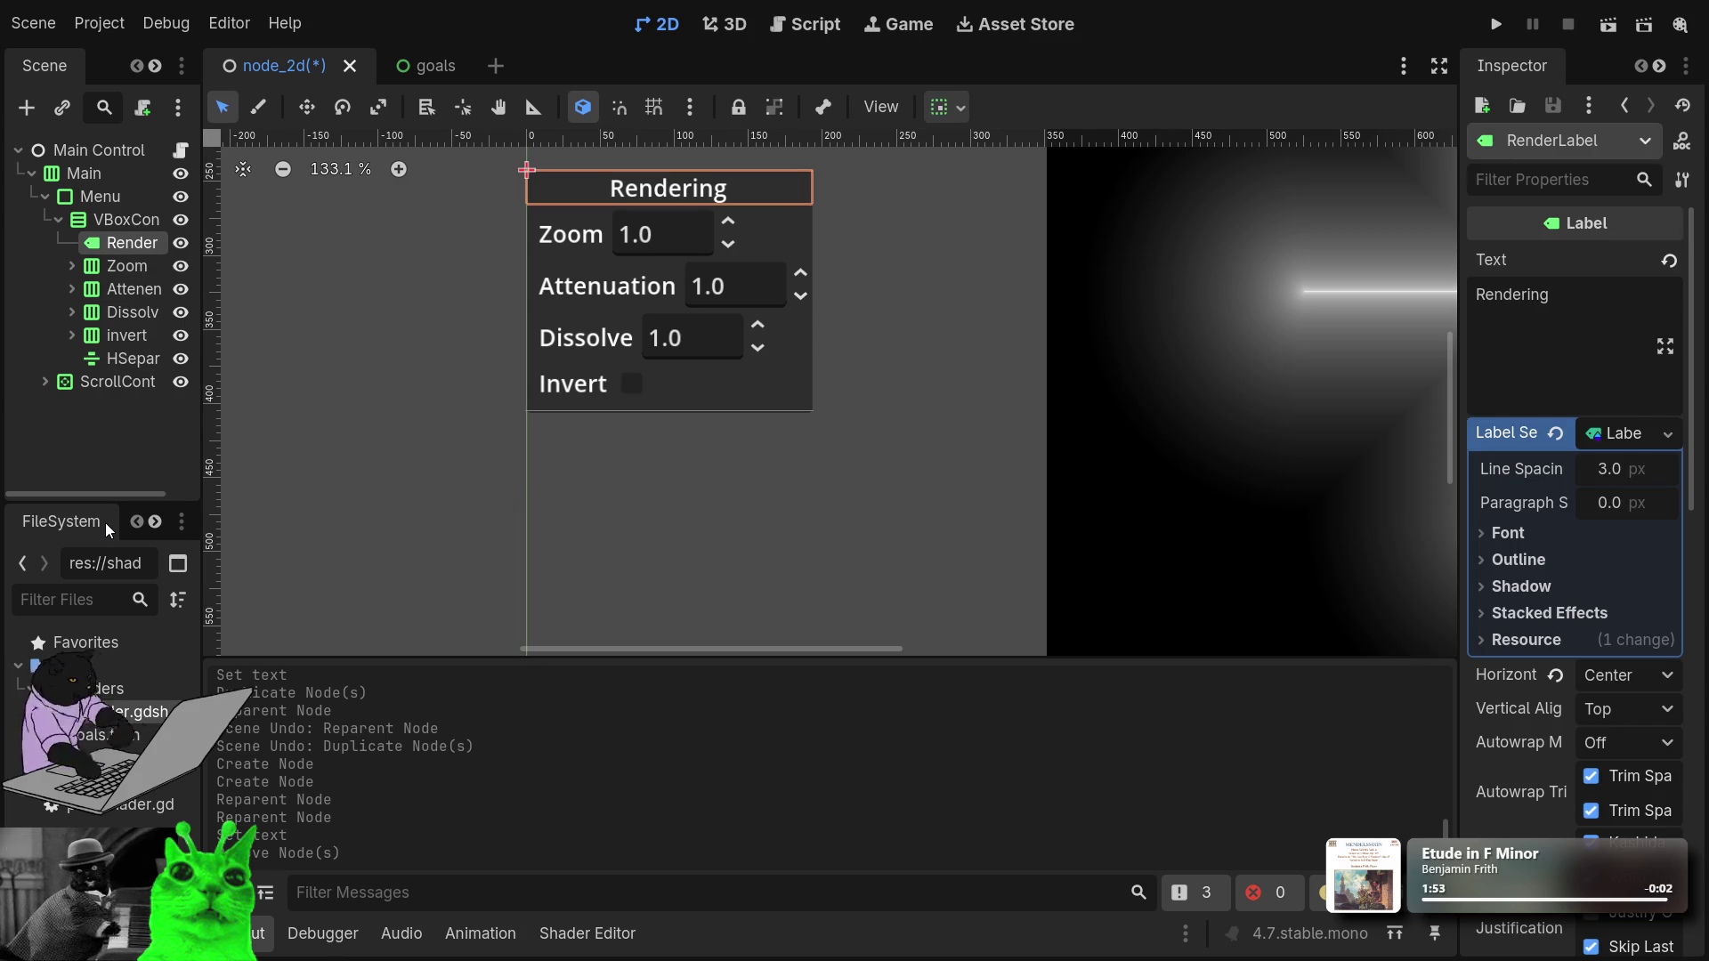
pyautogui.hotkey('ctrl', 'd')
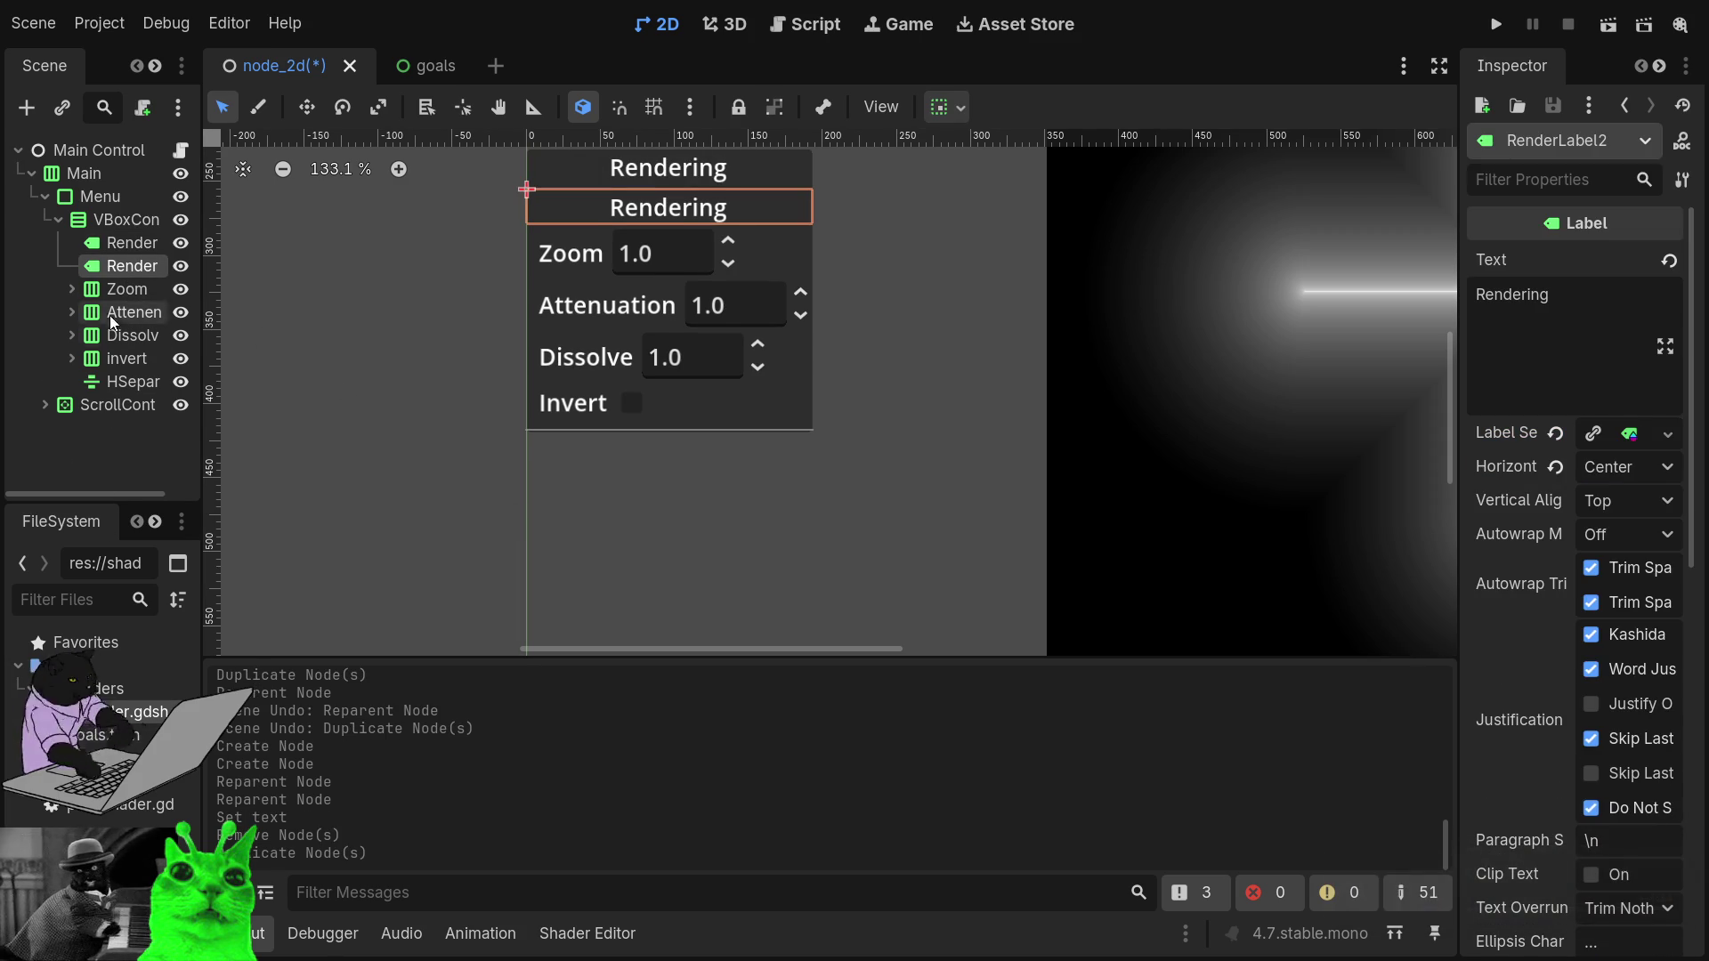
pyautogui.moveTo(120, 279)
pyautogui.mouseDown()
pyautogui.moveTo(118, 393)
pyautogui.moveTo(122, 357)
pyautogui.moveTo(93, 396)
pyautogui.mouseUp()
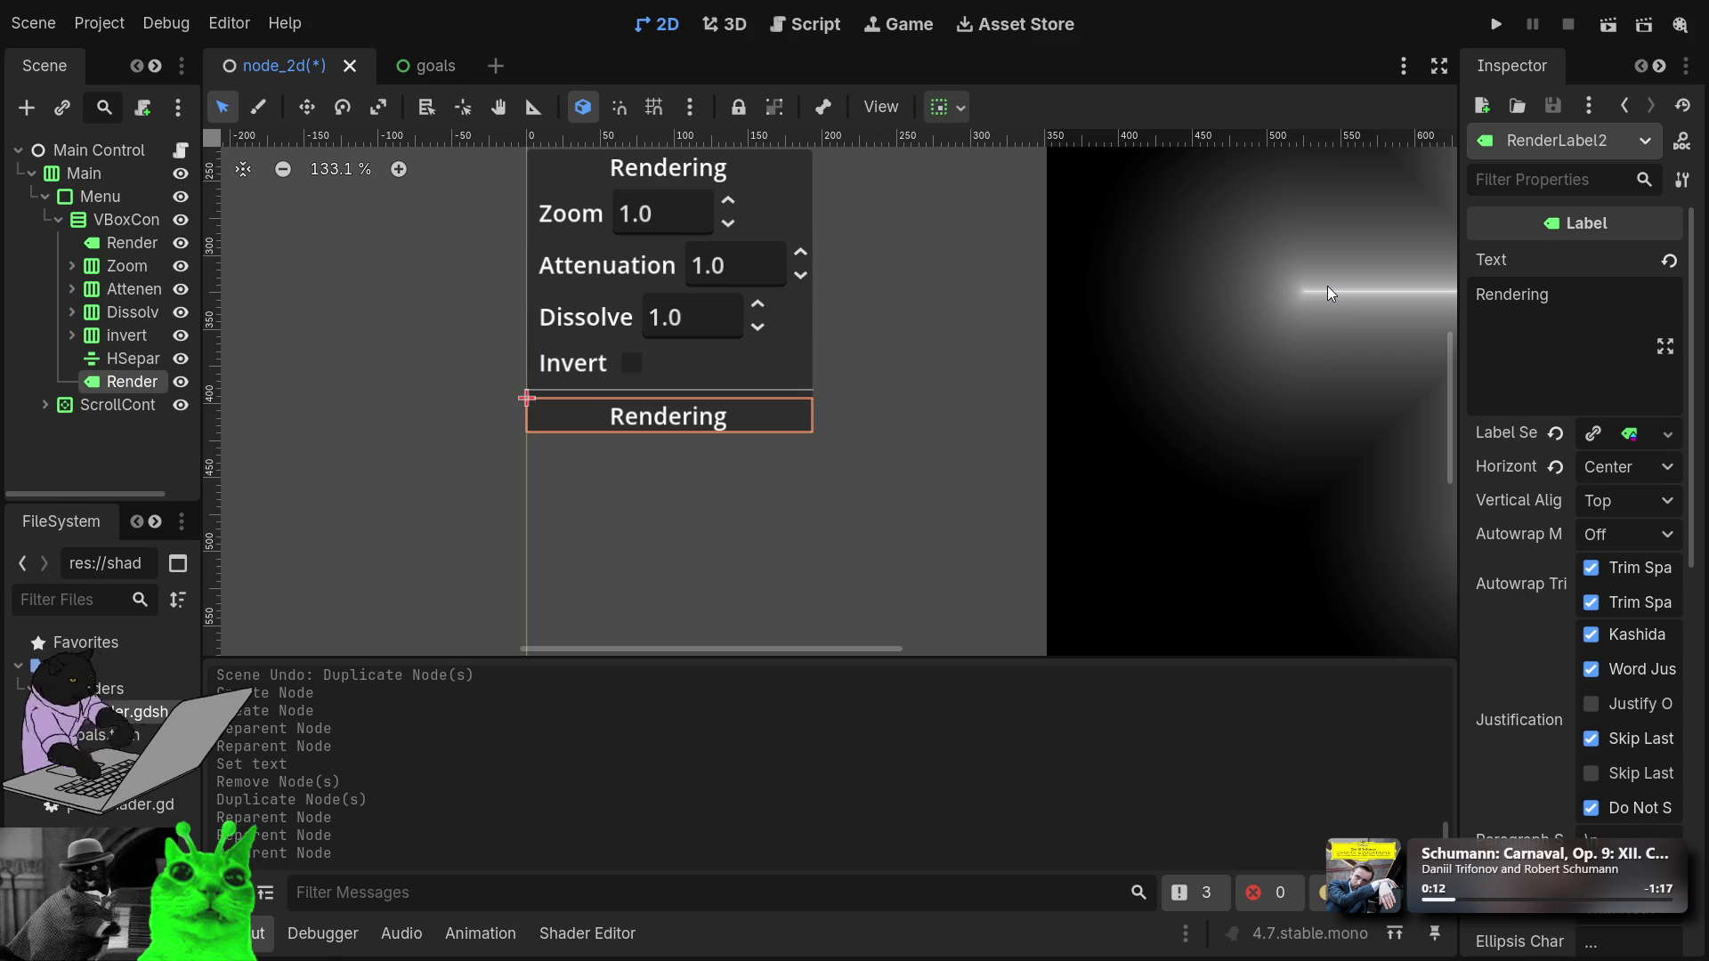
pyautogui.press('F2')
pyautogui.write('Shape')
pyautogui.press('Return')
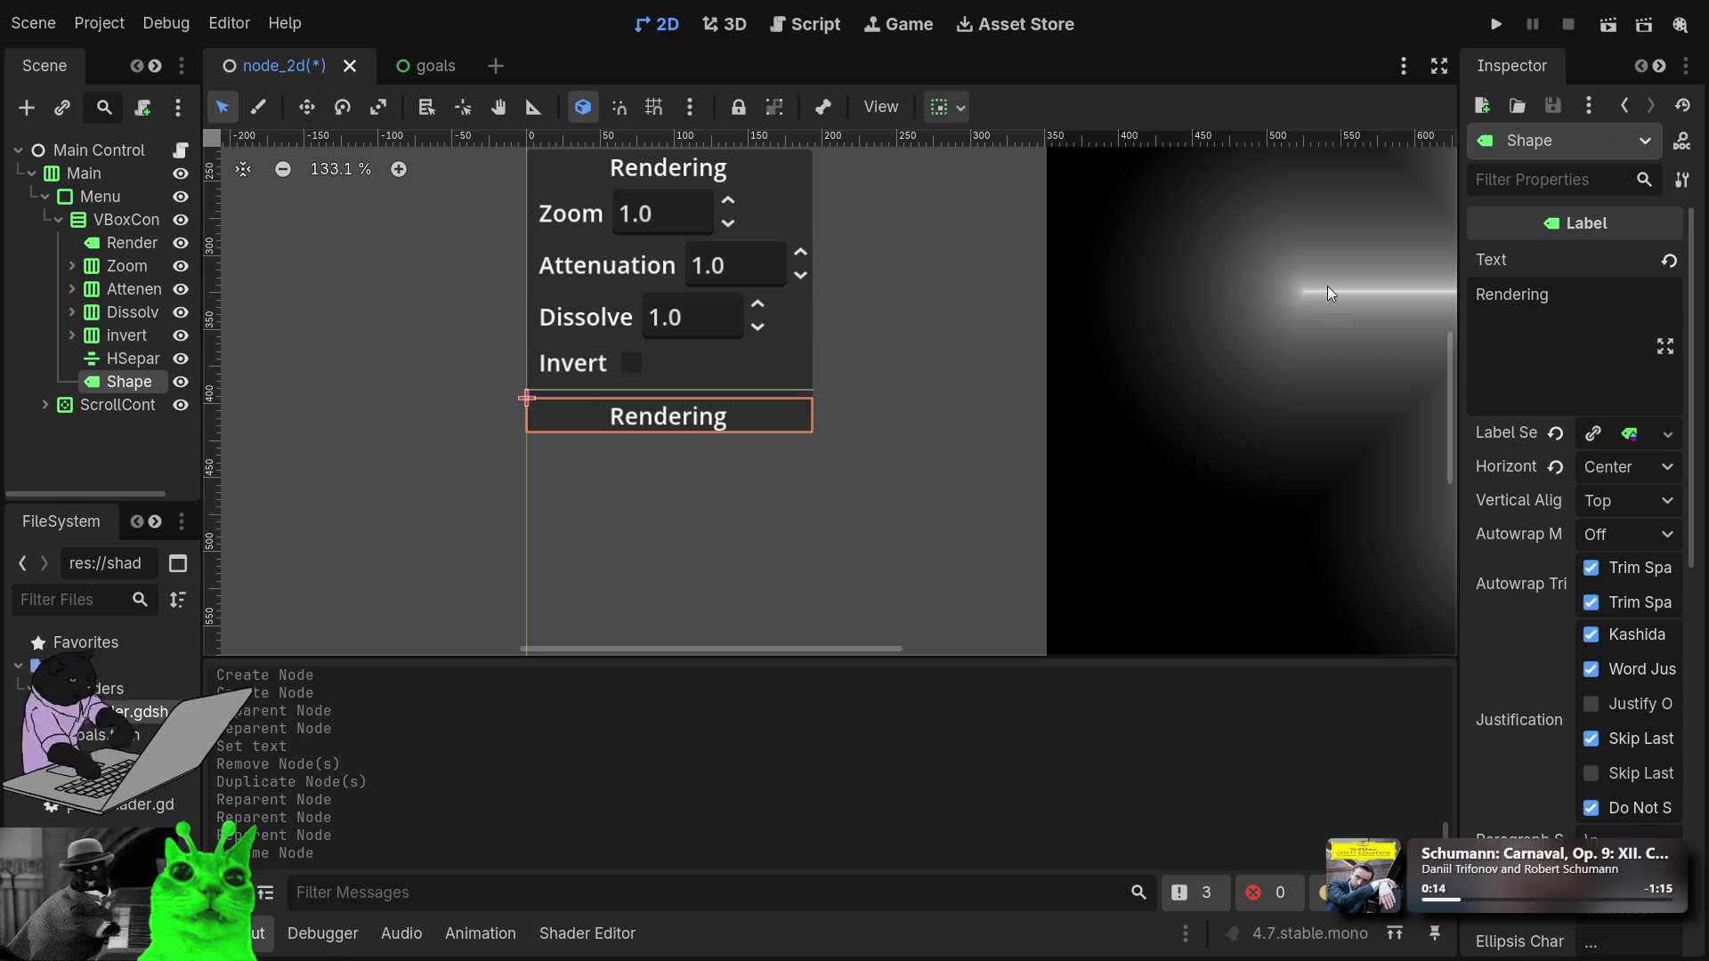
# Replace the copied title's Text Rendering with Shape.
pyautogui.click(1532, 386)
pyautogui.hotkey('ctrl', 'a')
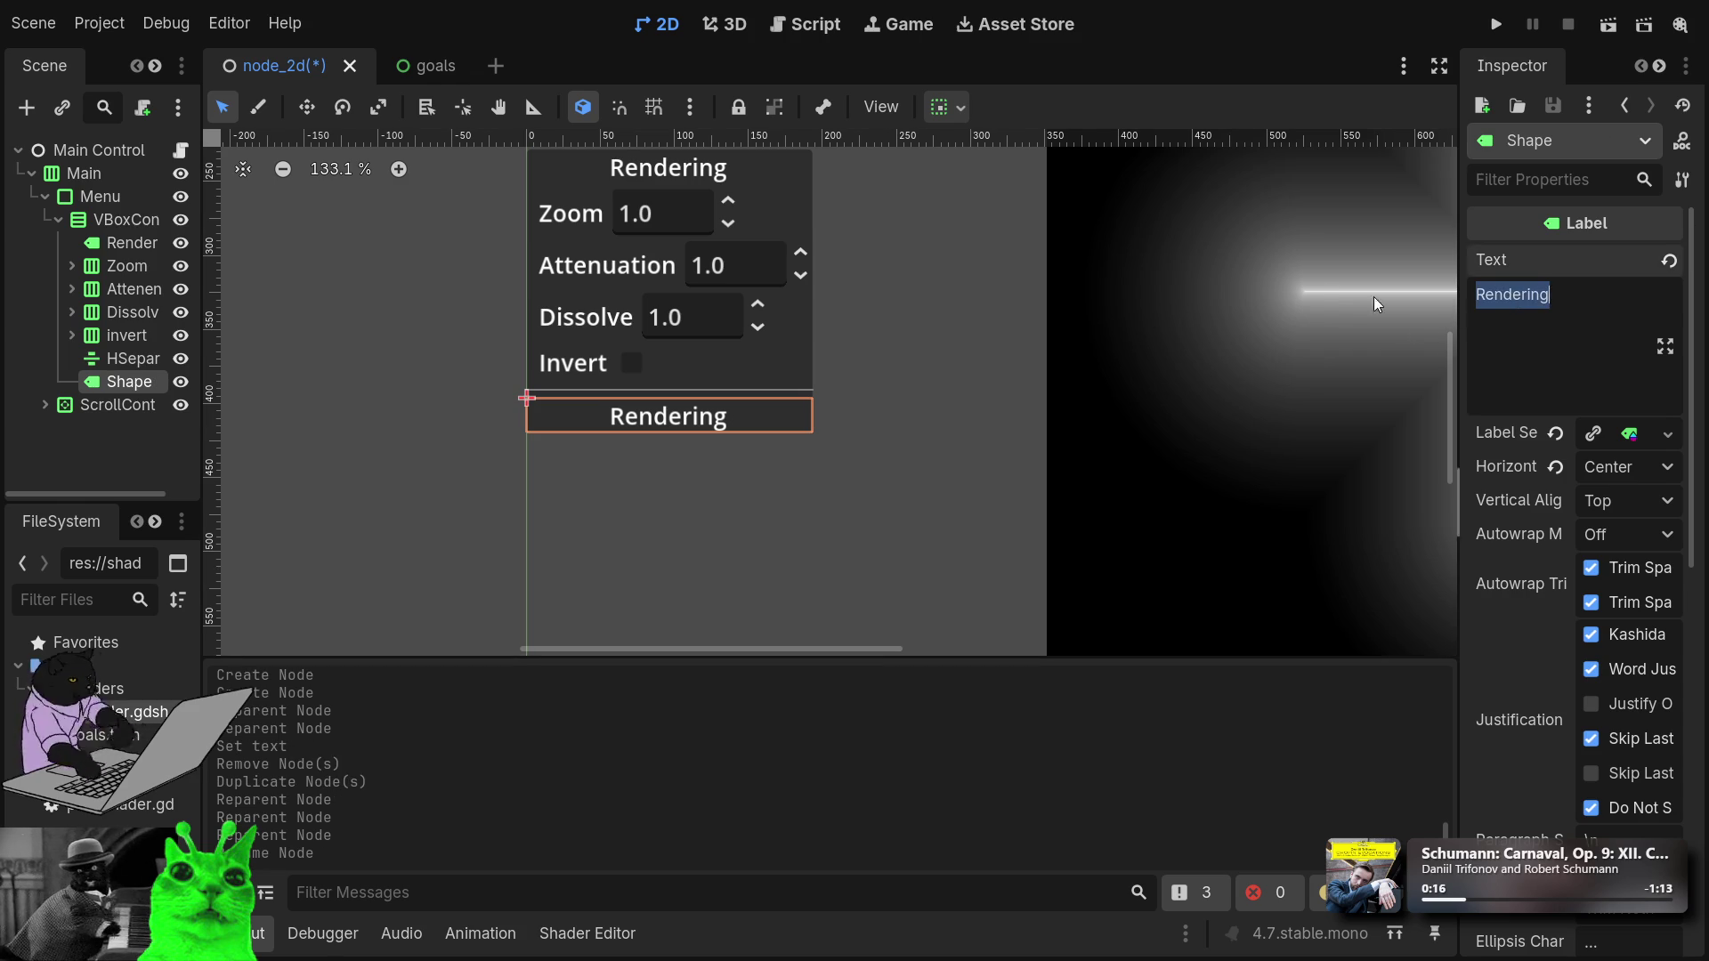
pyautogui.write('Shape')
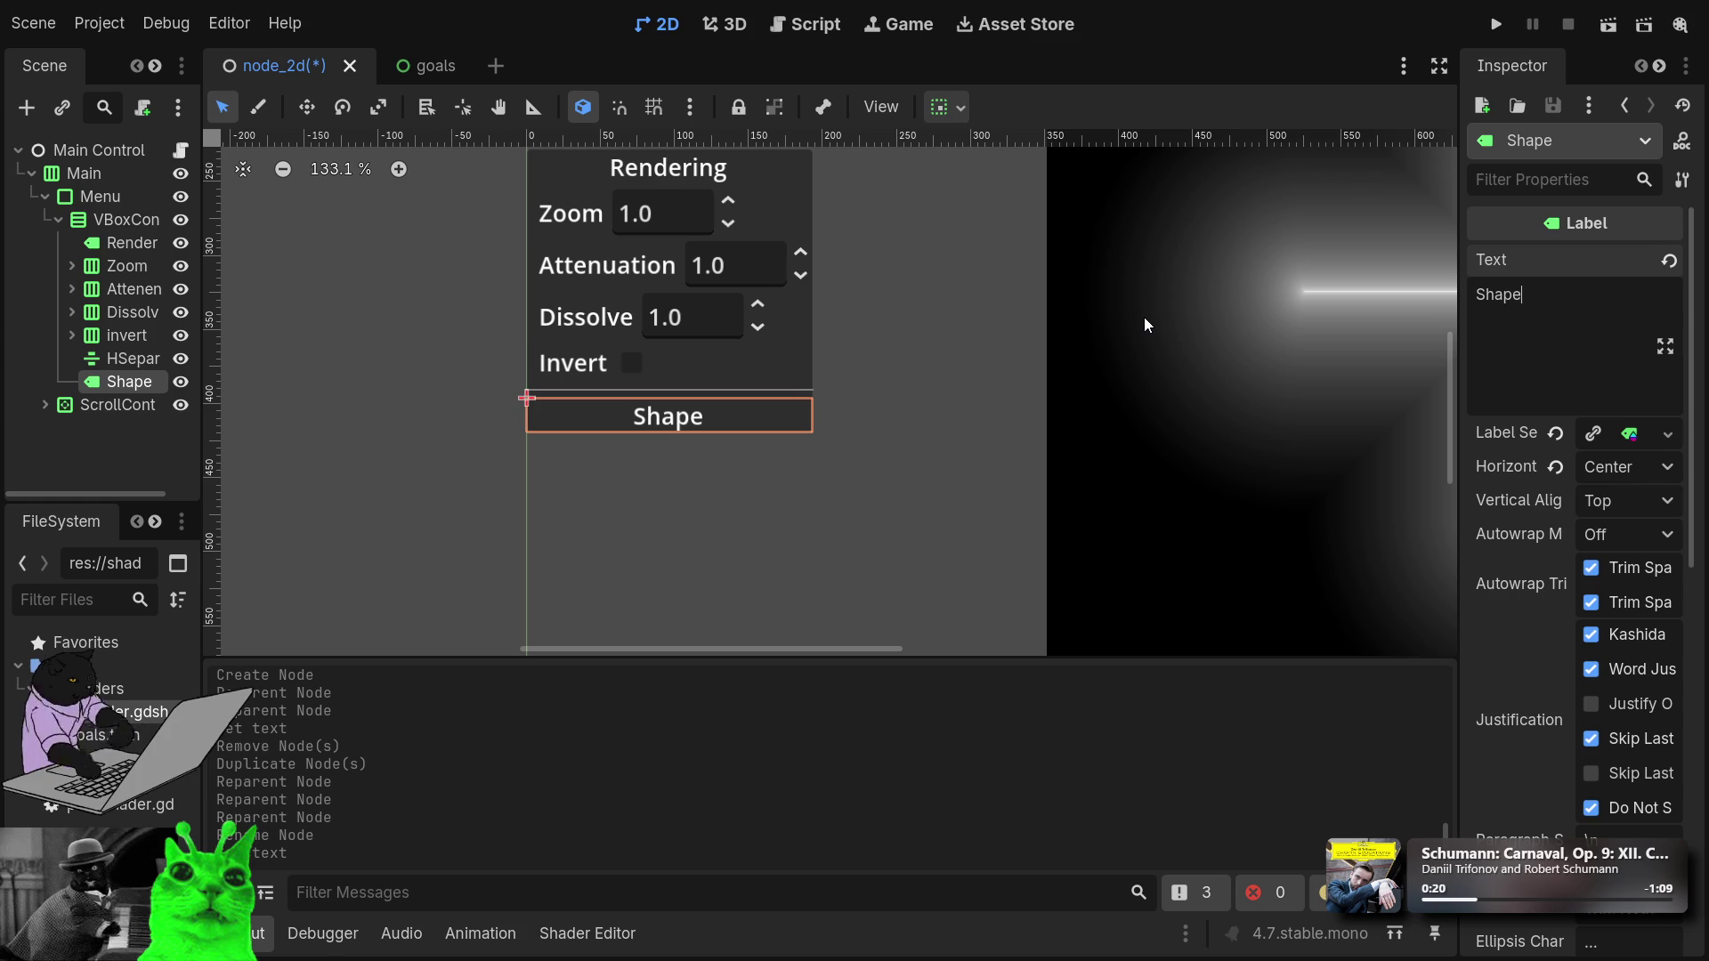
pyautogui.press('Return')
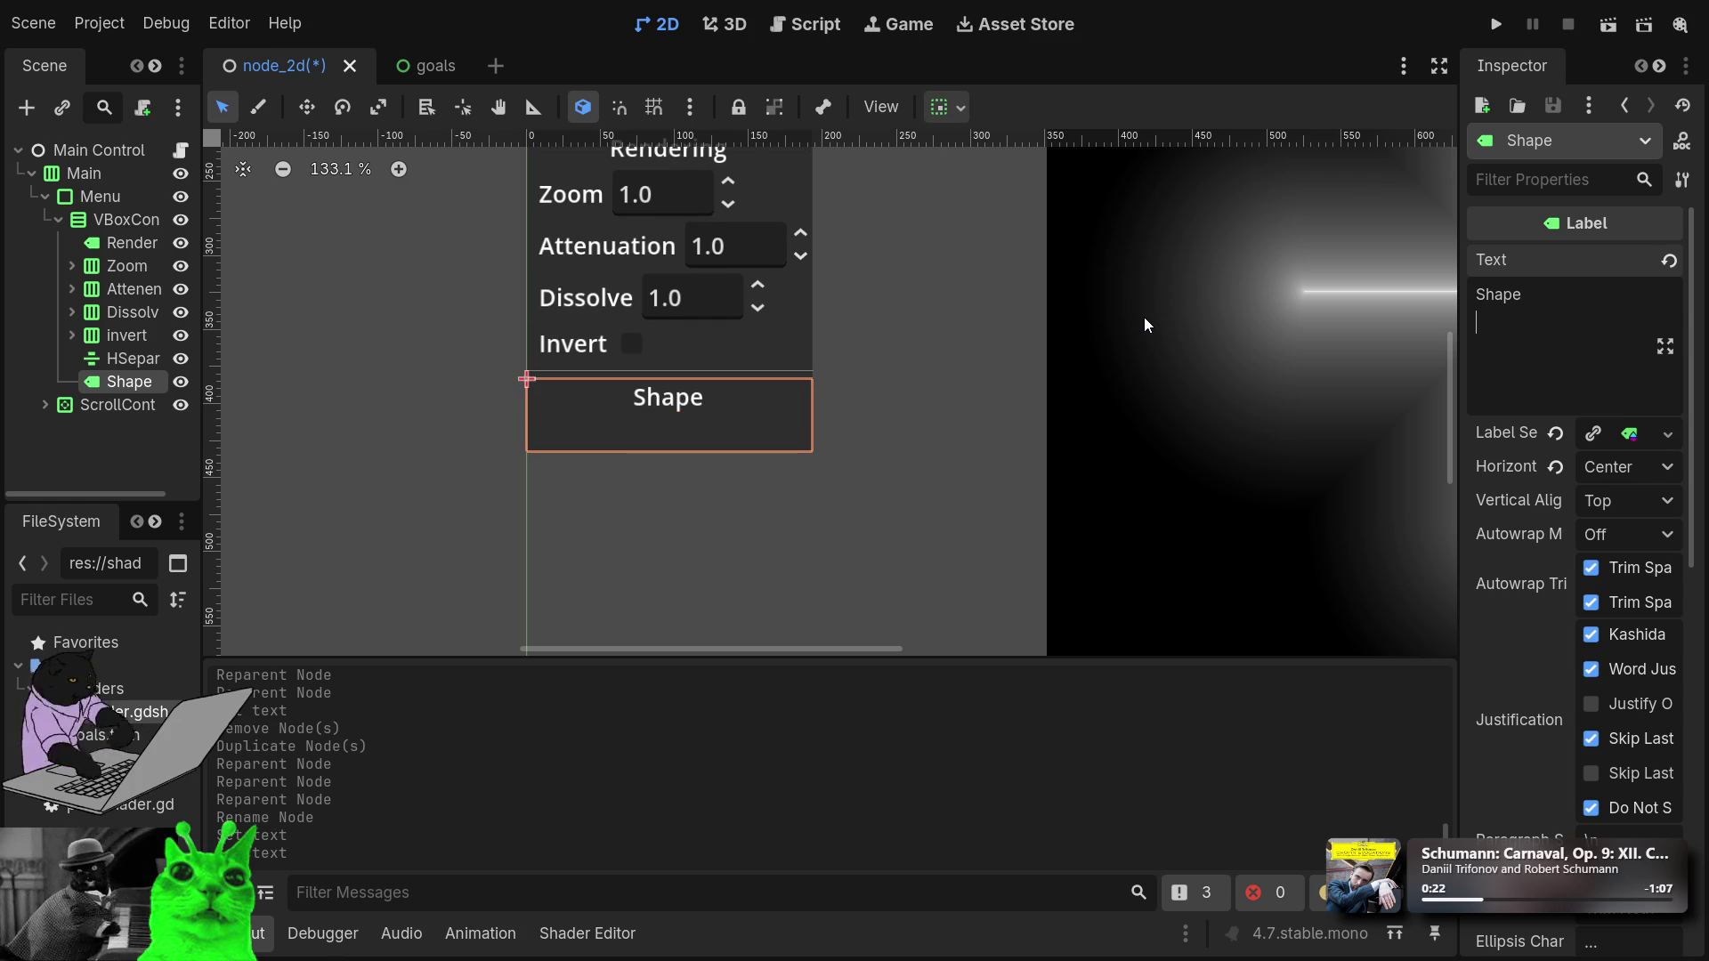
pyautogui.press('BackSpace')
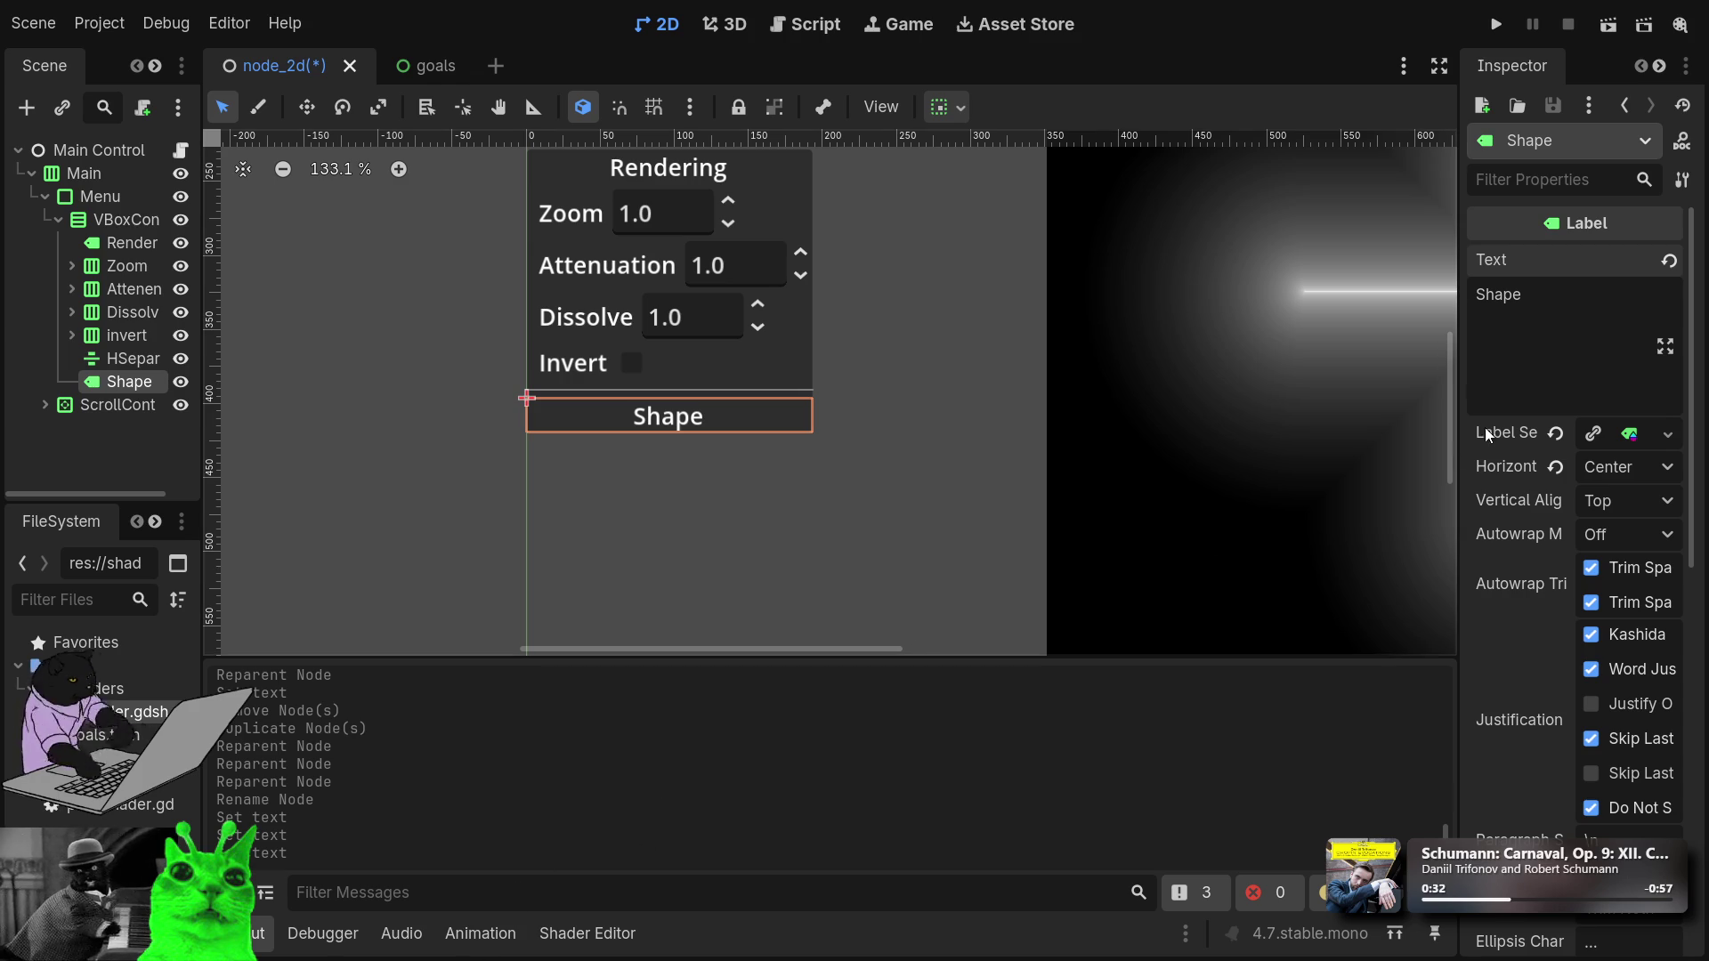
pyautogui.doubleClick(1533, 294)
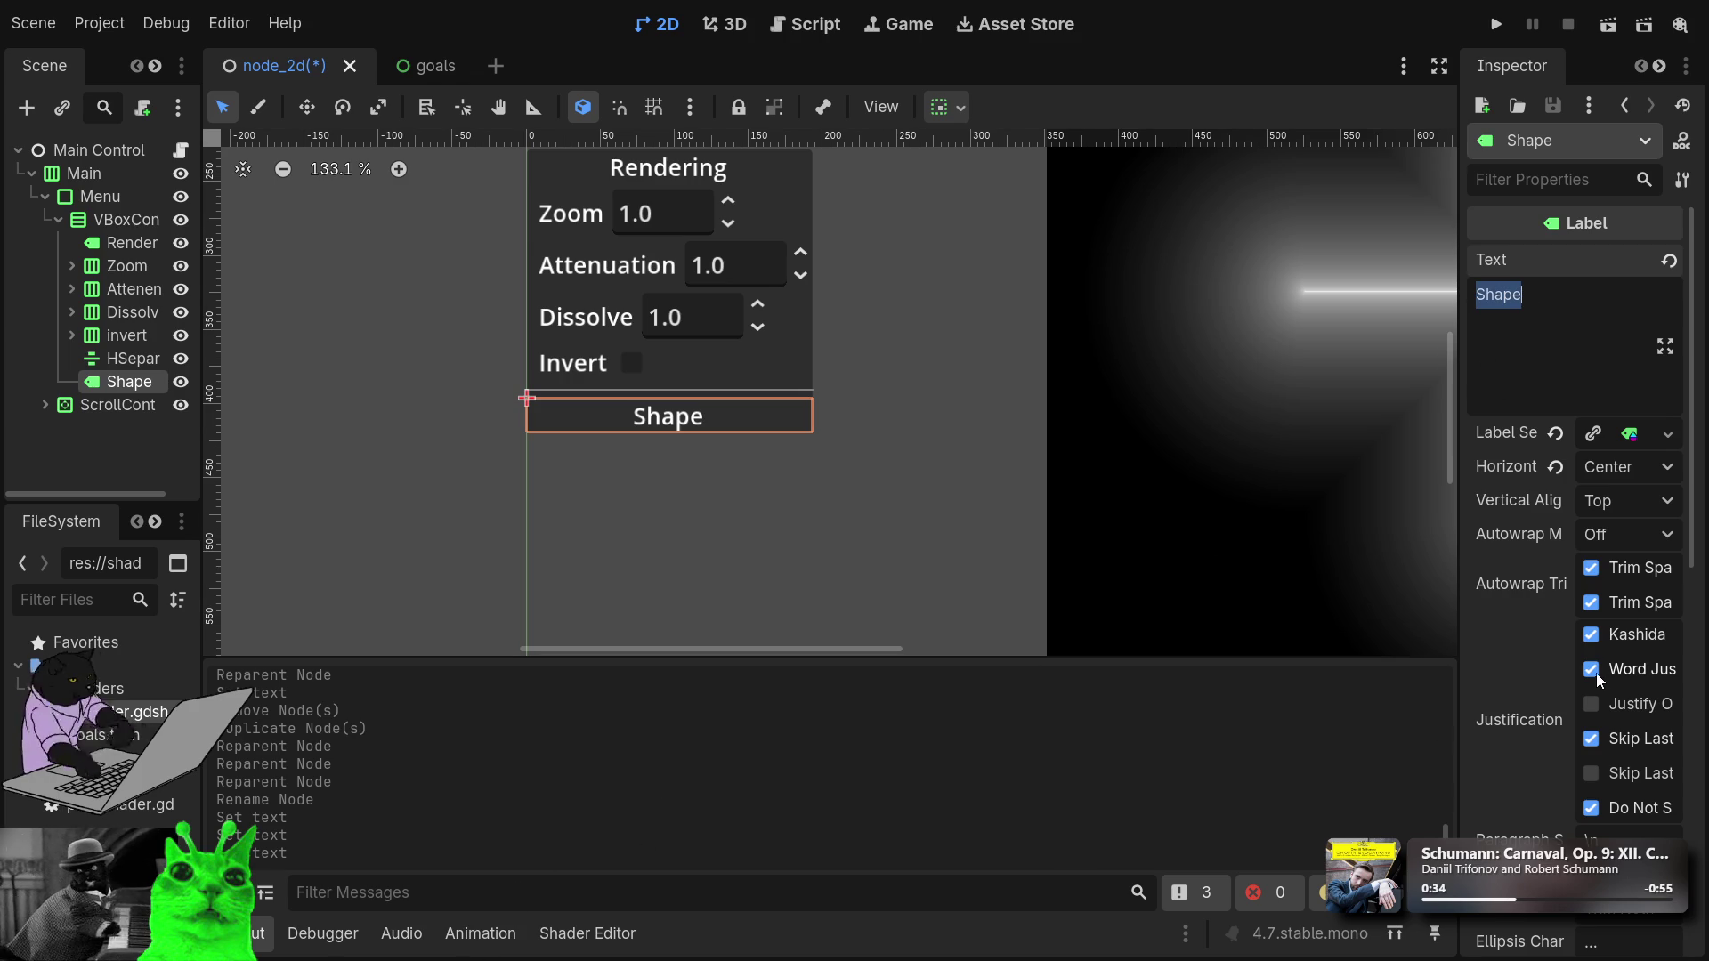